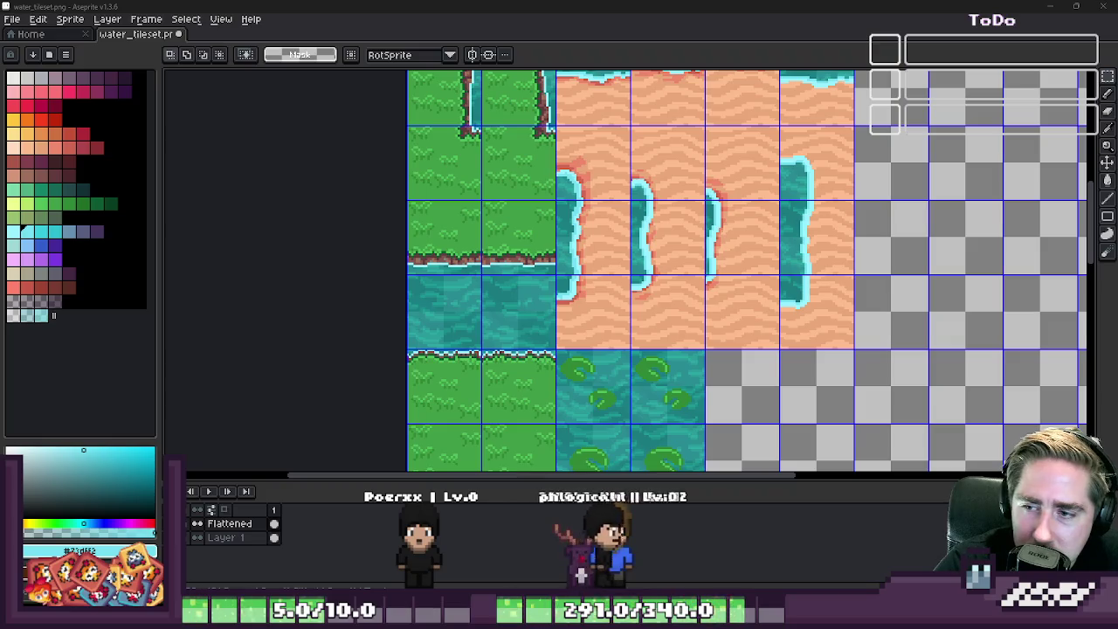
- Paste the three water-edge sand tiles into row 2 under the cliffs, one pixel left
scroll(648, 229, down, 4)
scroll(647, 229, up, 1)
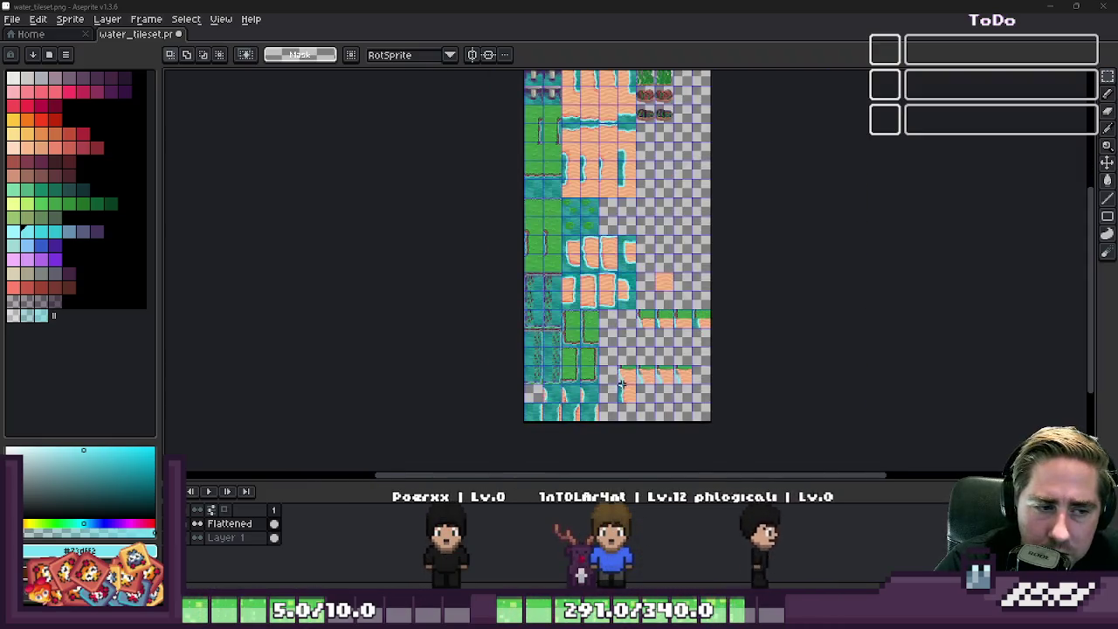
scroll(647, 229, down, 1)
scroll(647, 228, up, 3)
scroll(648, 323, up, 2)
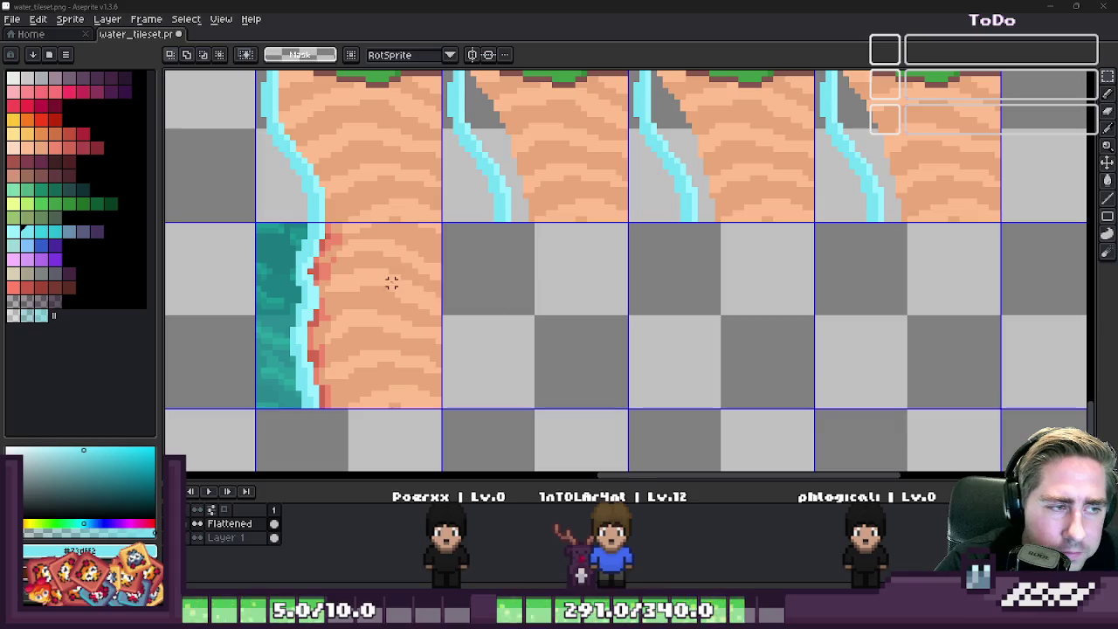
key(ctrl+v)
drag(341, 271, 903, 349)
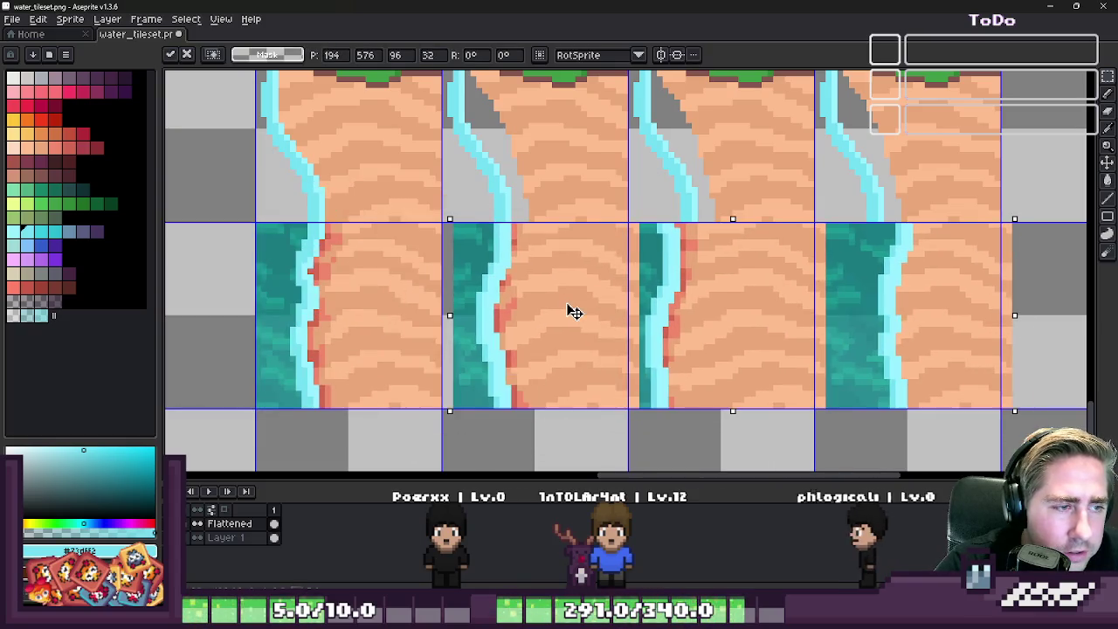
drag(562, 308, 555, 308)
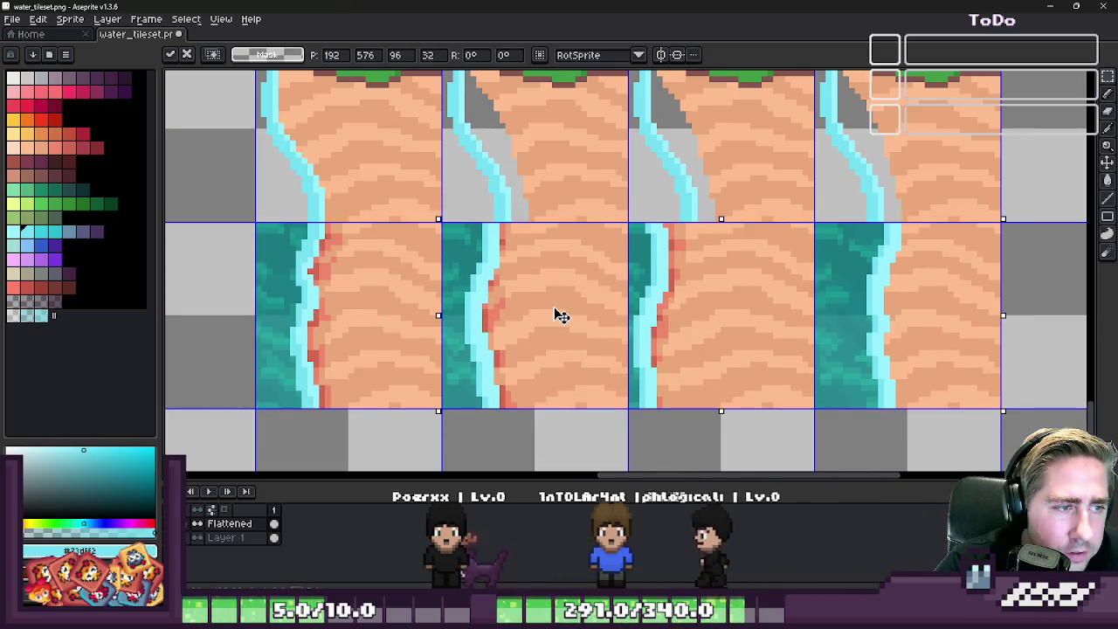
key(Return)
- Brush grey over part of the cyan diagonal waterfall line with a 4px brush
scroll(555, 307, down, 2)
scroll(611, 227, up, 4)
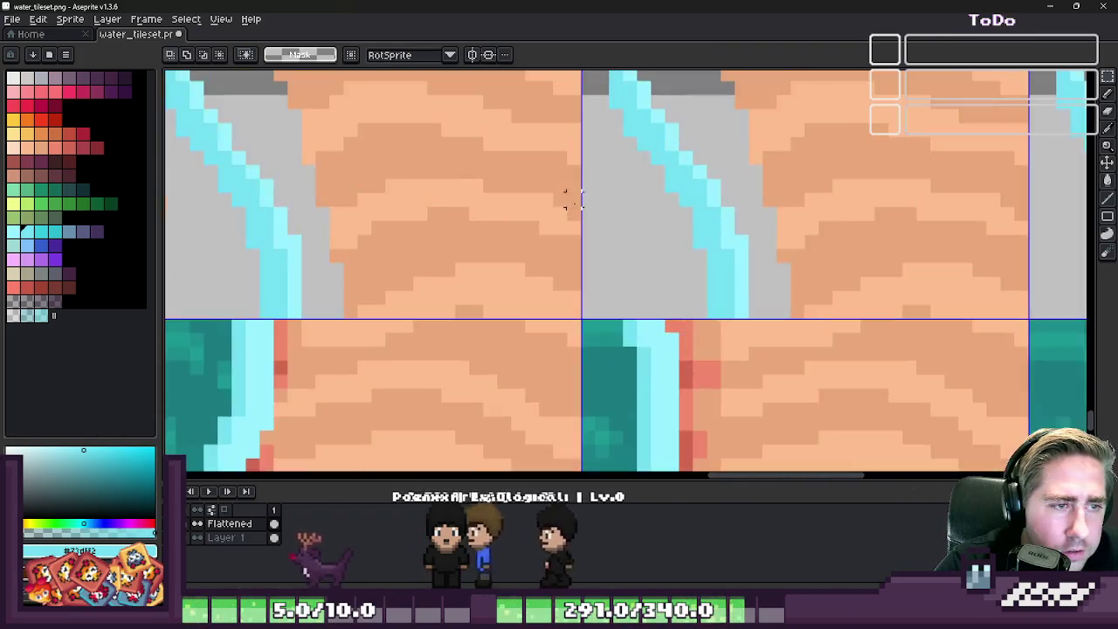
key(e)
mouse_move(719, 289)
mouse_down()
mouse_move(691, 189)
mouse_move(721, 221)
mouse_up()
- With the 1px pencil, draw a cyan waterfall line straight down the third cliff tile
key(b)
scroll(669, 252, down, 3)
scroll(651, 147, up, 2)
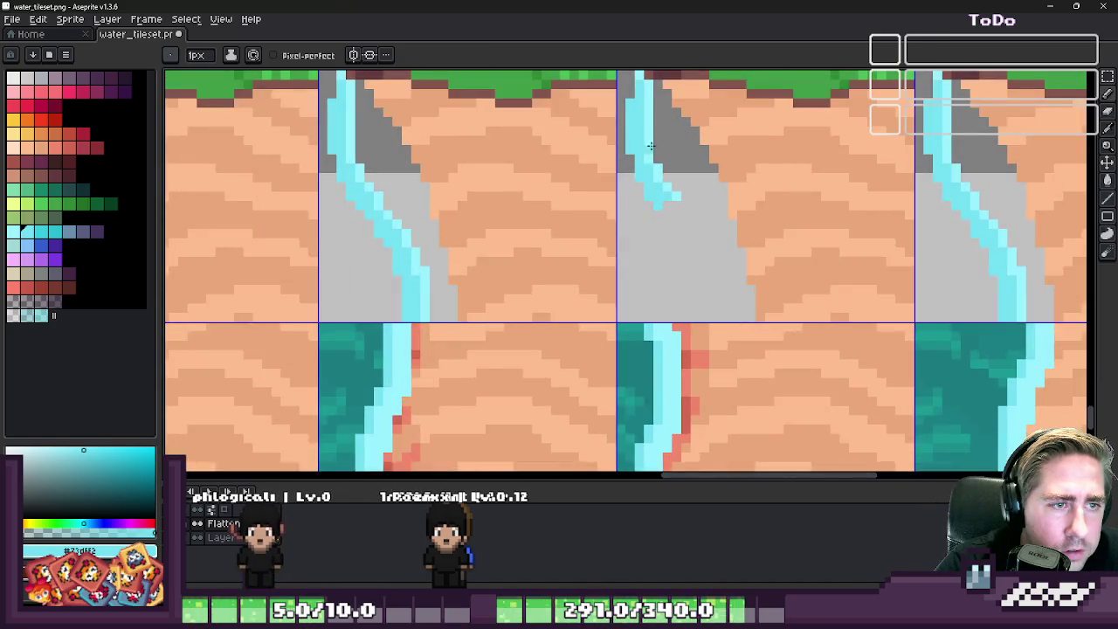
key(b)
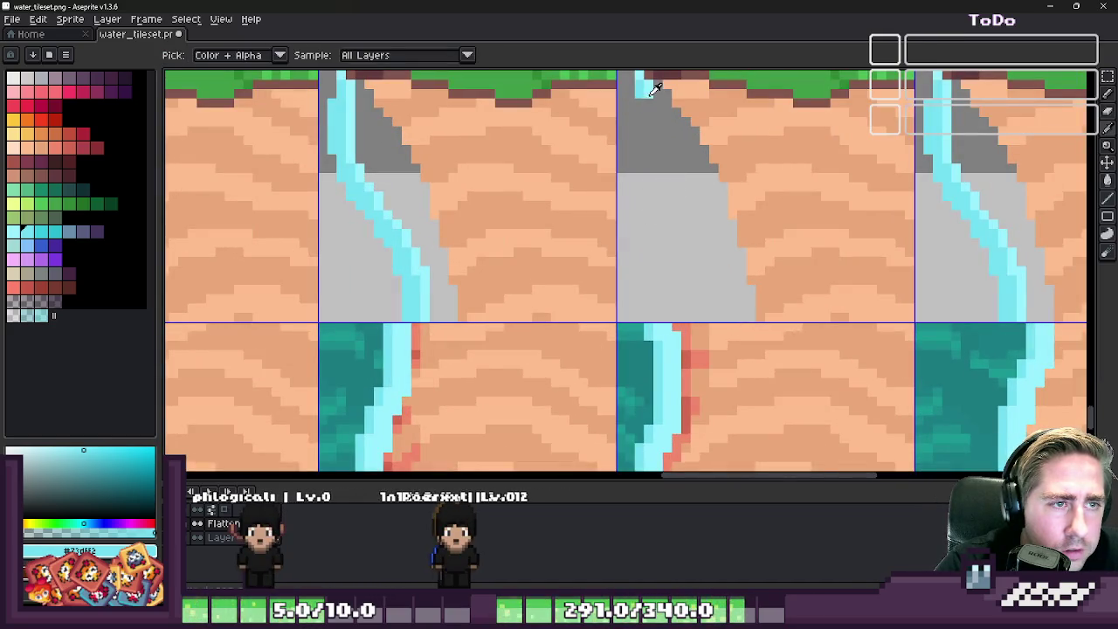
drag(653, 90, 664, 131)
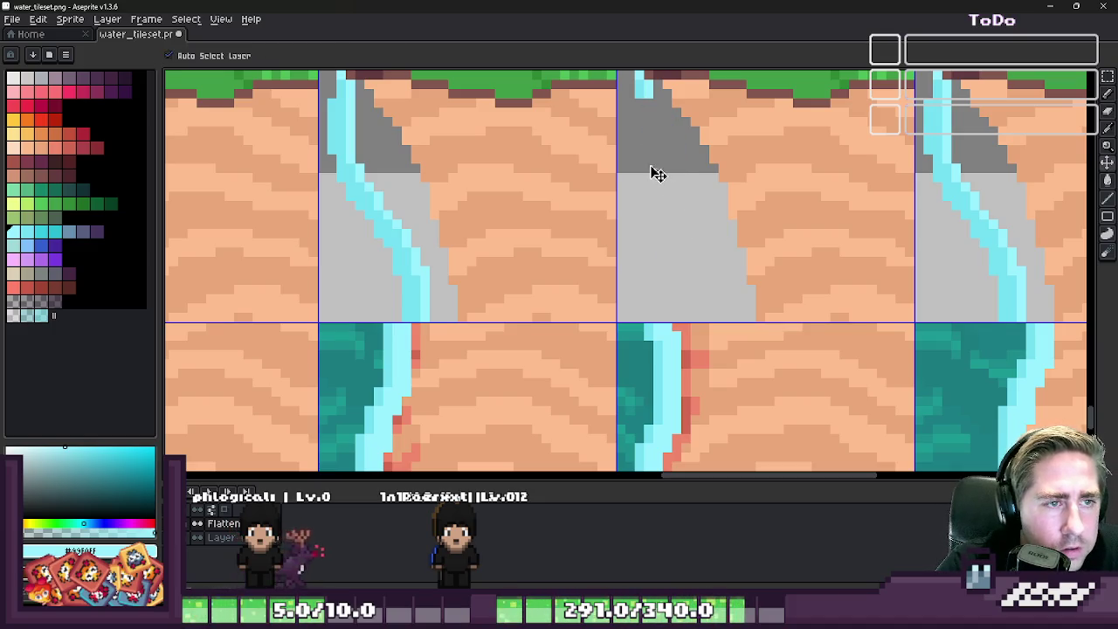
drag(644, 103, 666, 308)
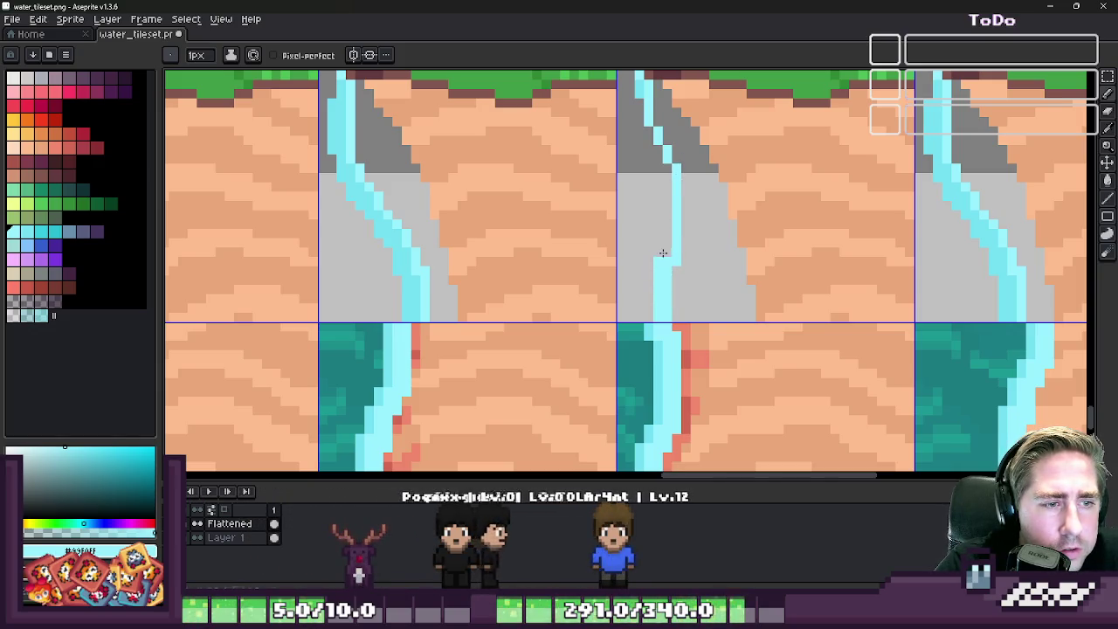
mouse_move(662, 252)
mouse_down()
mouse_move(653, 126)
mouse_move(686, 170)
mouse_up()
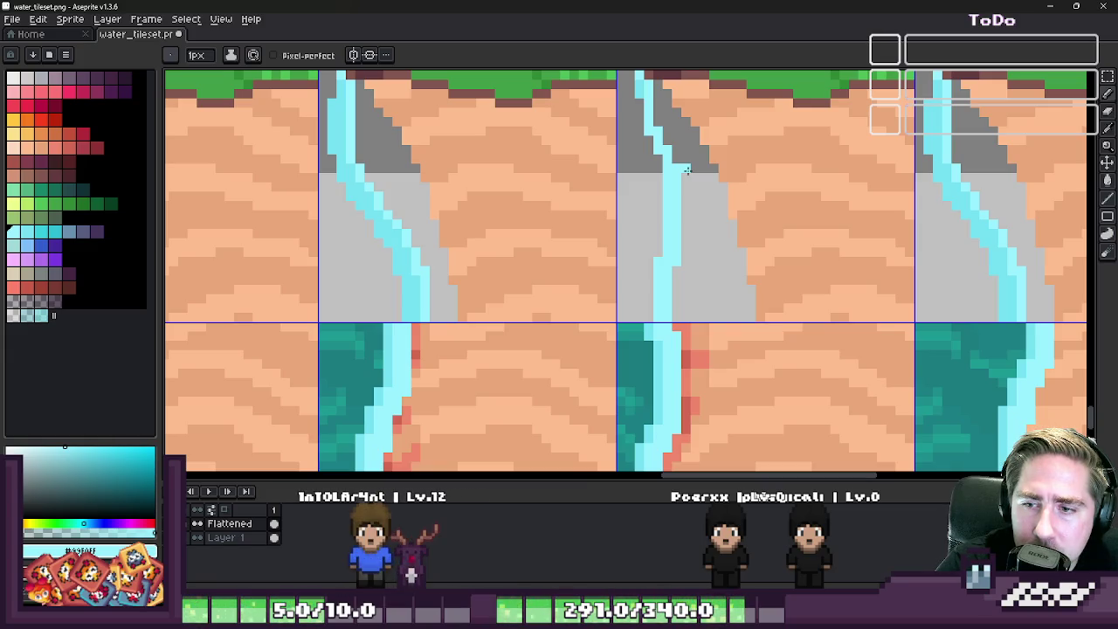
- Add a column of cyan pixels and reshape the waterfall's edge pixels below the grass
scroll(659, 180, down, 2)
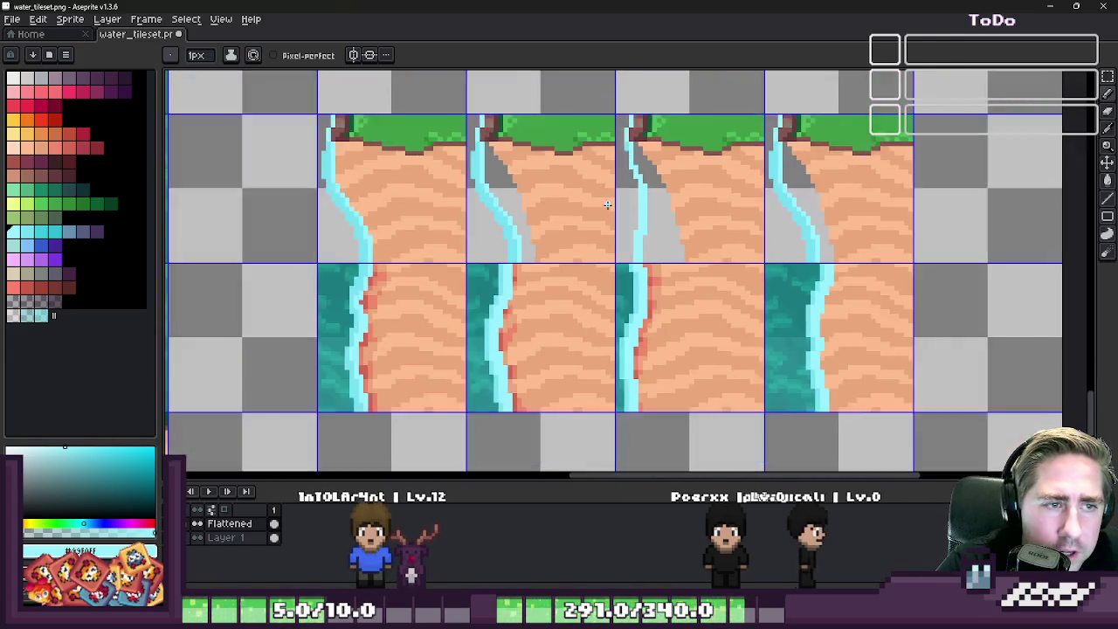
scroll(659, 180, up, 2)
scroll(658, 254, up, 2)
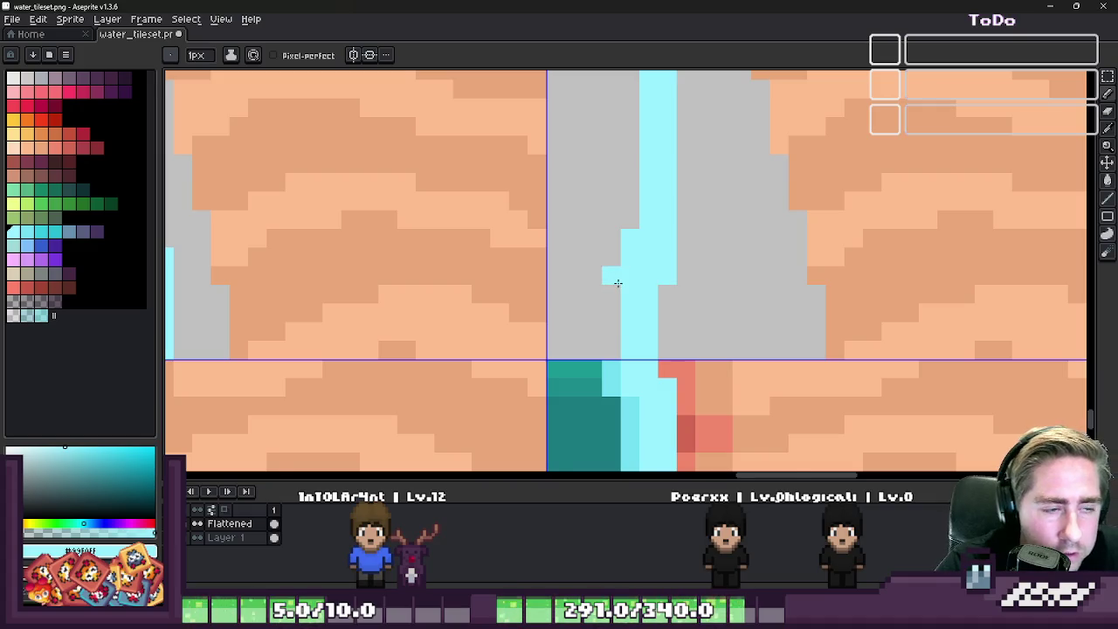
scroll(617, 282, down, 2)
scroll(616, 282, up, 2)
drag(621, 323, 621, 225)
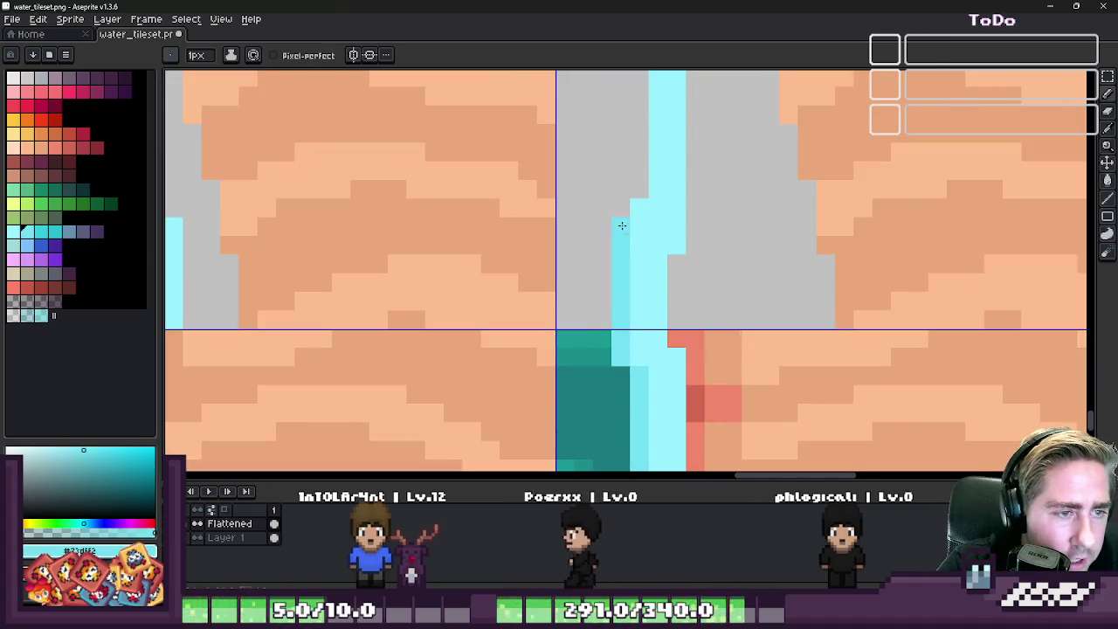
drag(623, 130, 664, 259)
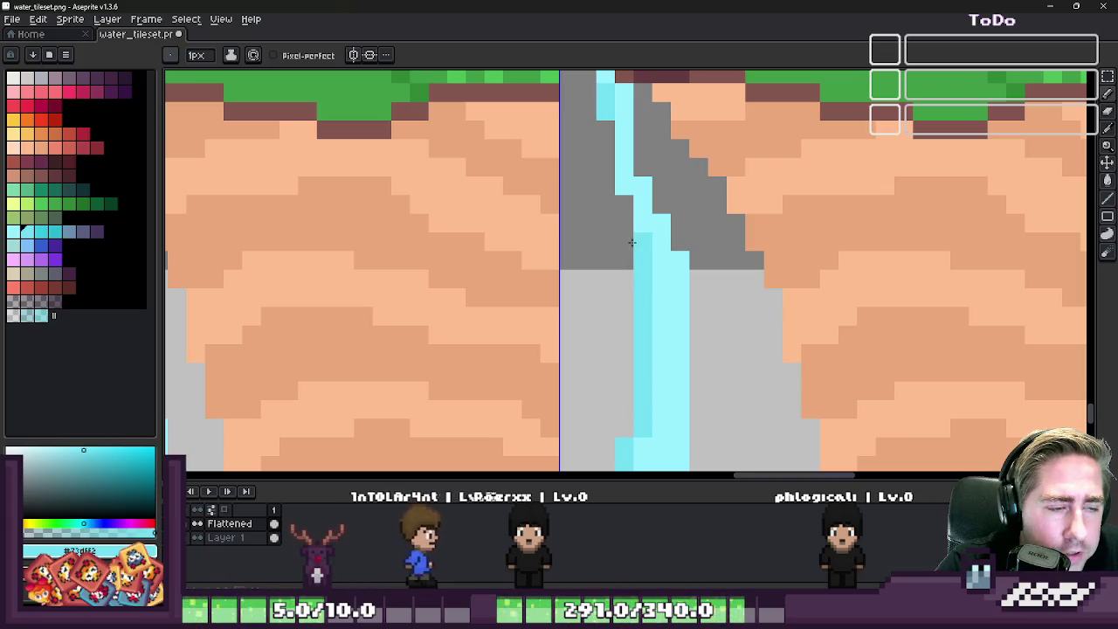
alt+click(664, 259)
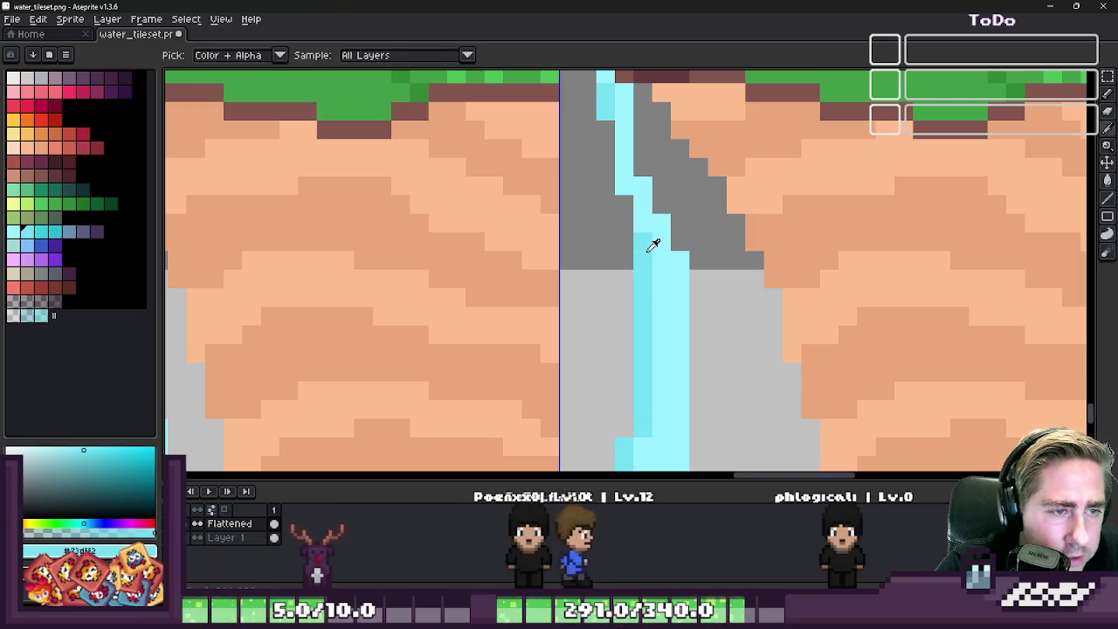
drag(644, 246, 623, 224)
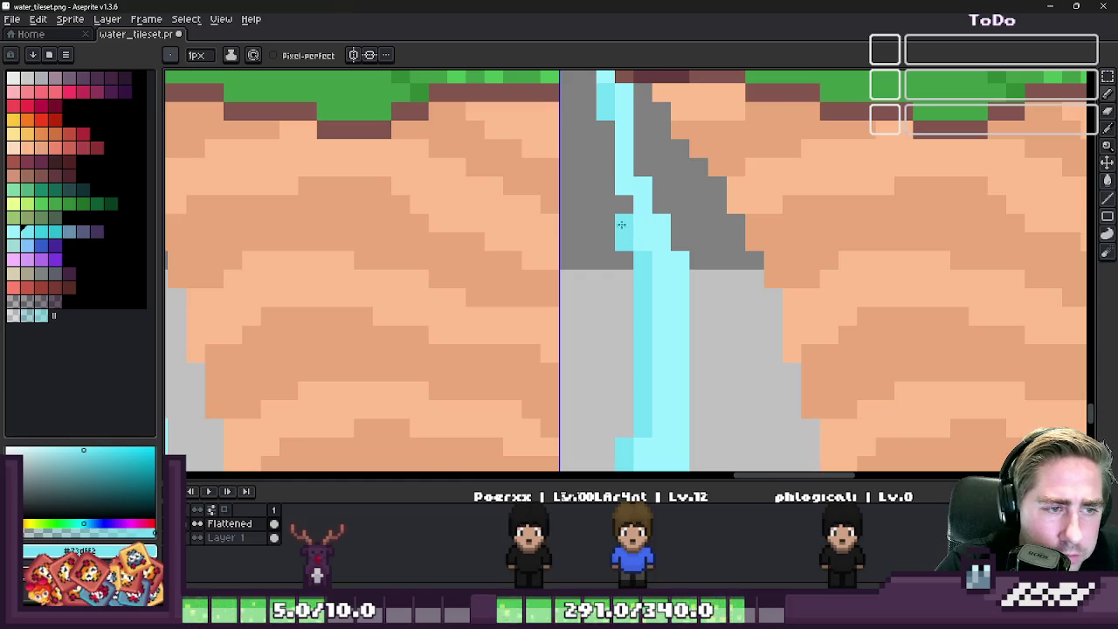
- Zoom around to check the redrawn waterfall, then return to the selection tool
scroll(603, 130, down, 2)
scroll(638, 157, up, 1)
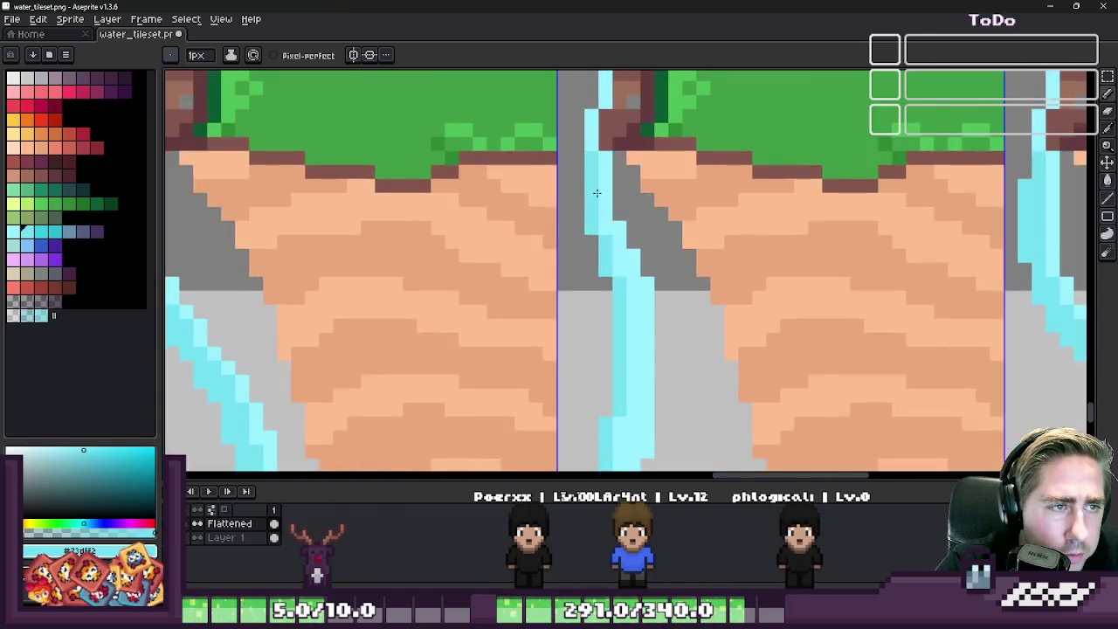
scroll(742, 218, down, 1)
scroll(680, 153, down, 1)
scroll(653, 295, up, 2)
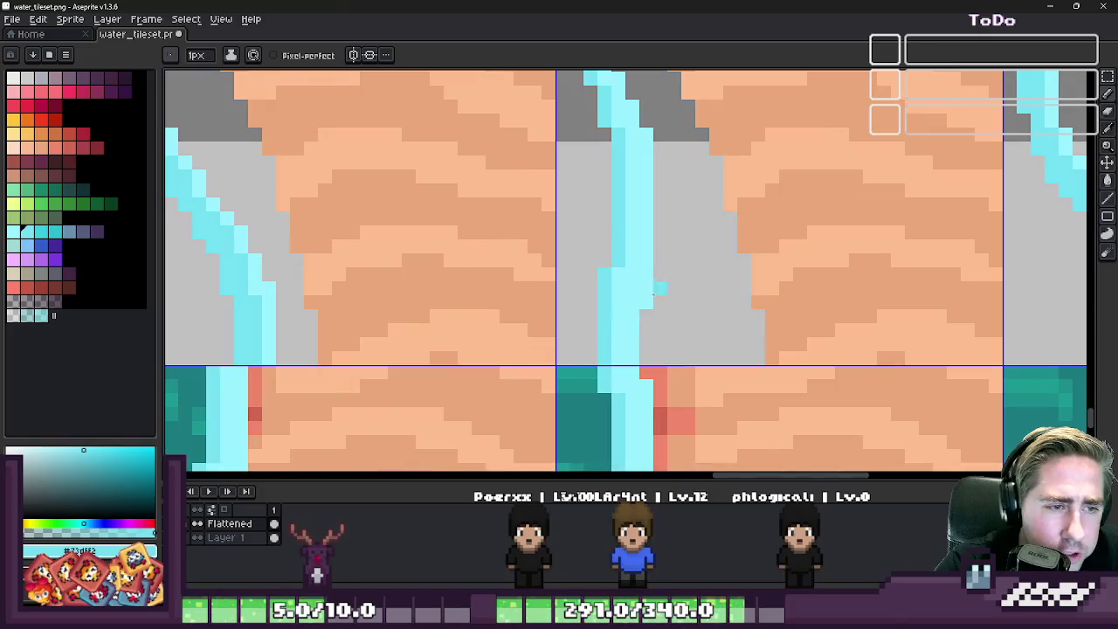
key(m)
scroll(651, 306, down, 1)
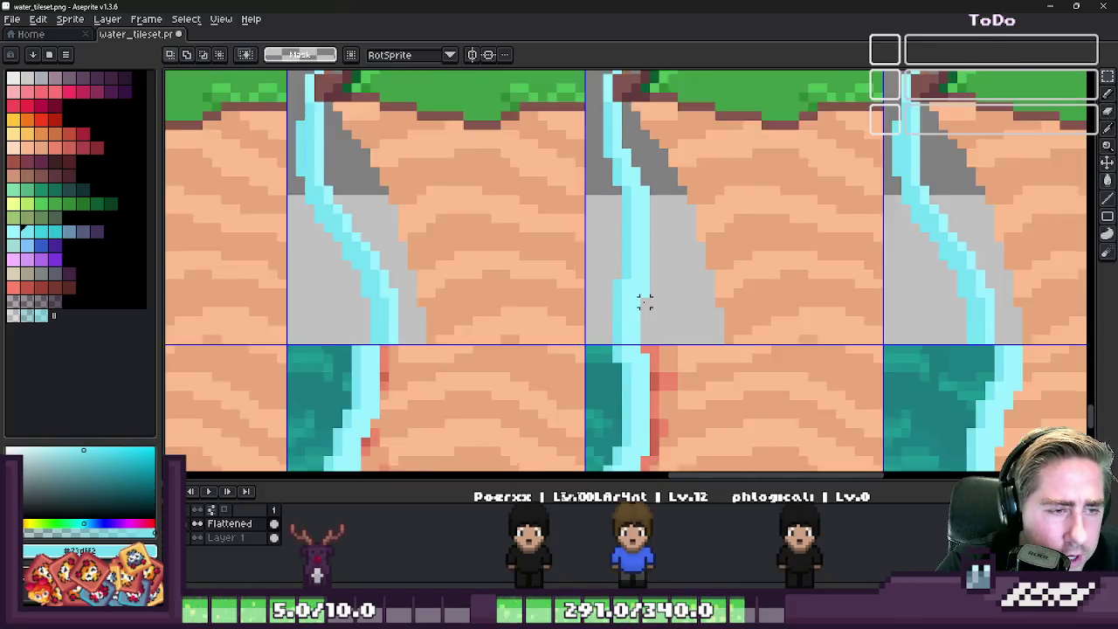
scroll(642, 300, down, 1)
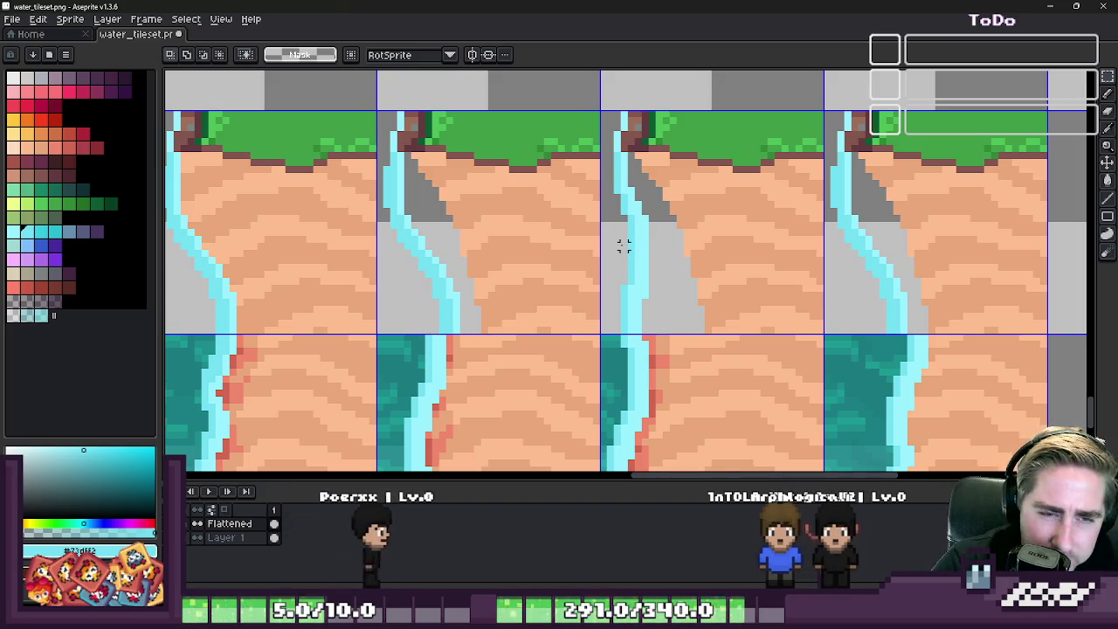
scroll(771, 253, down, 1)
scroll(772, 252, down, 1)
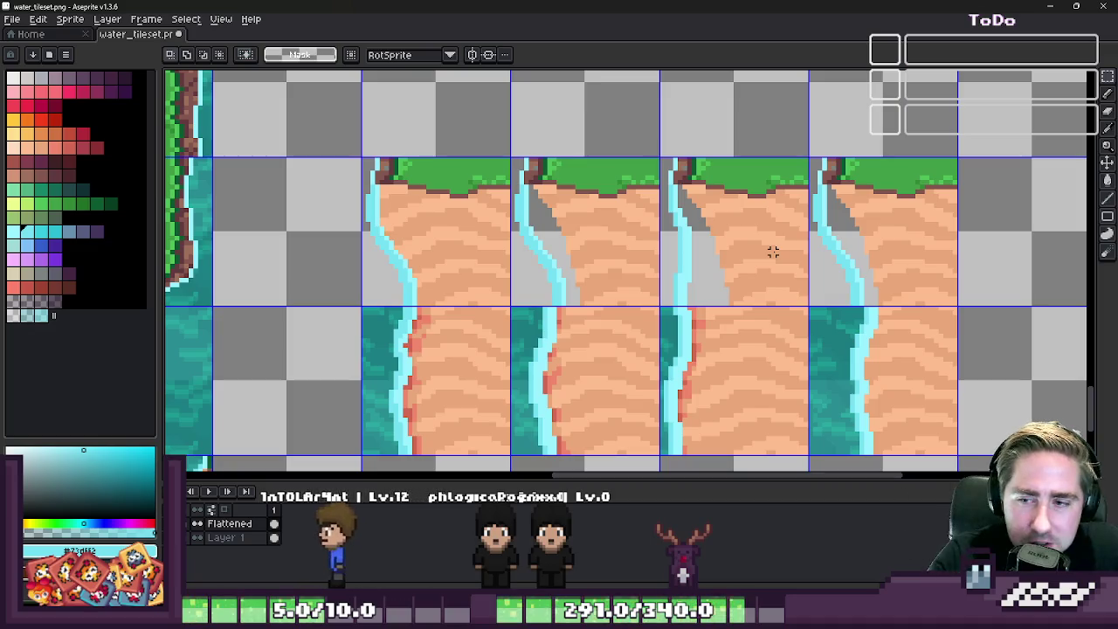
scroll(888, 257, up, 1)
scroll(888, 253, up, 1)
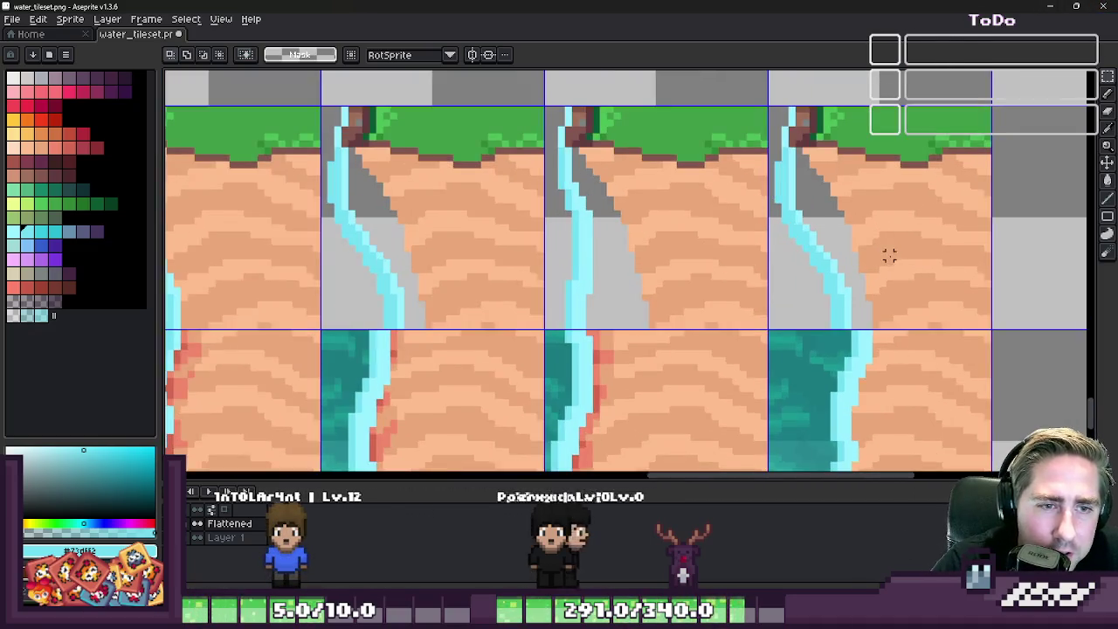
scroll(788, 242, up, 1)
scroll(788, 242, down, 1)
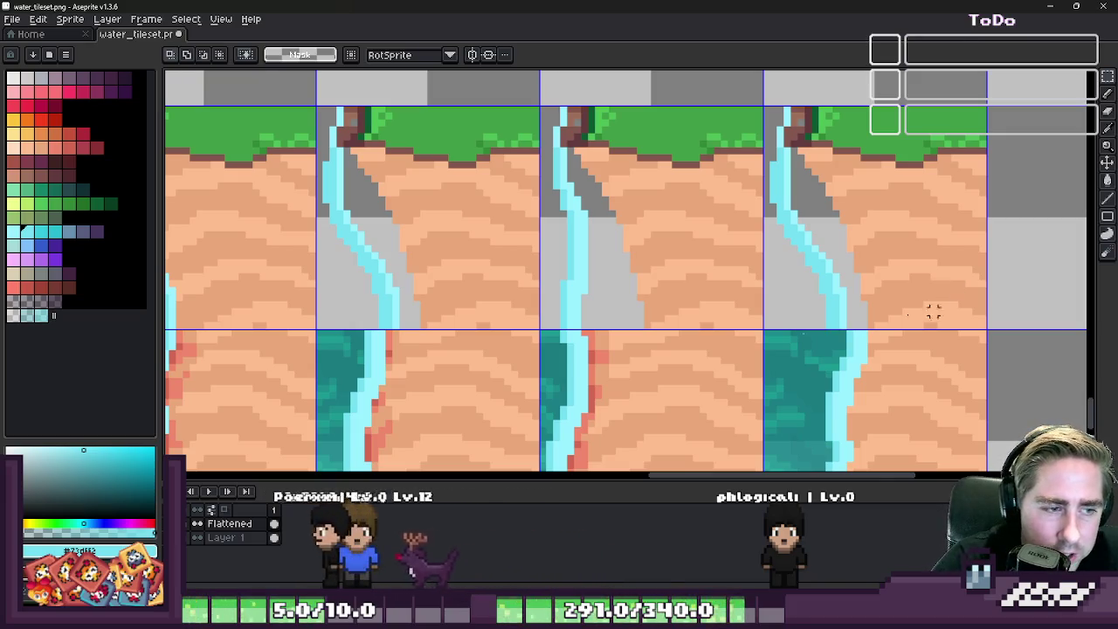
- Pick the waterfall cyan and draw a thick diagonal stream down the grey cliff tile
scroll(771, 324, up, 1)
scroll(777, 324, up, 1)
scroll(865, 232, down, 2)
key(b)
scroll(878, 269, up, 2)
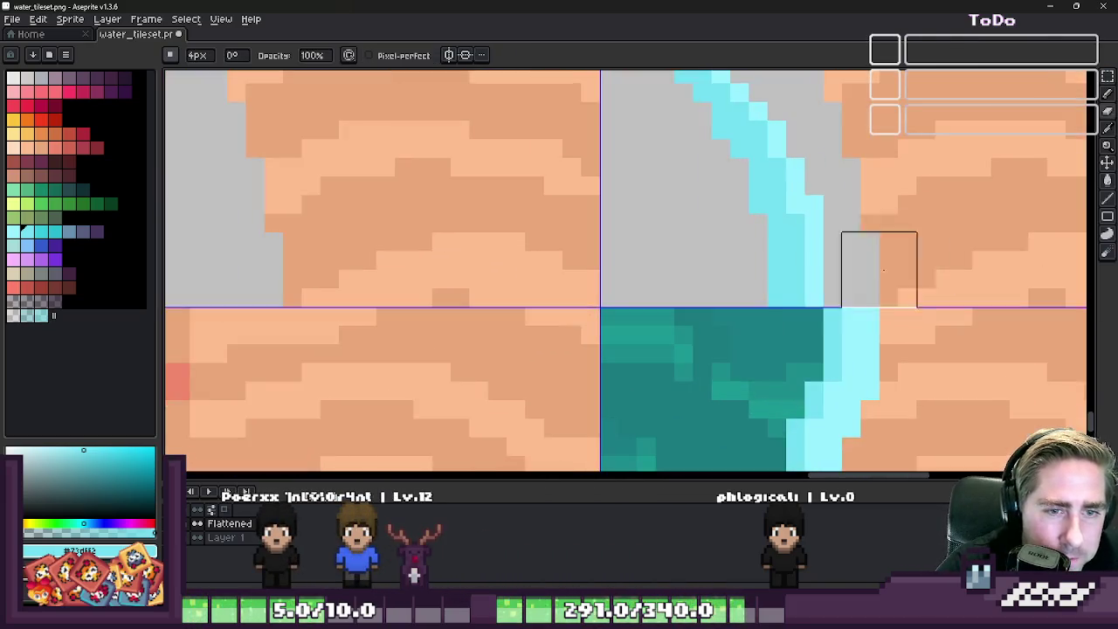
scroll(785, 279, down, 1)
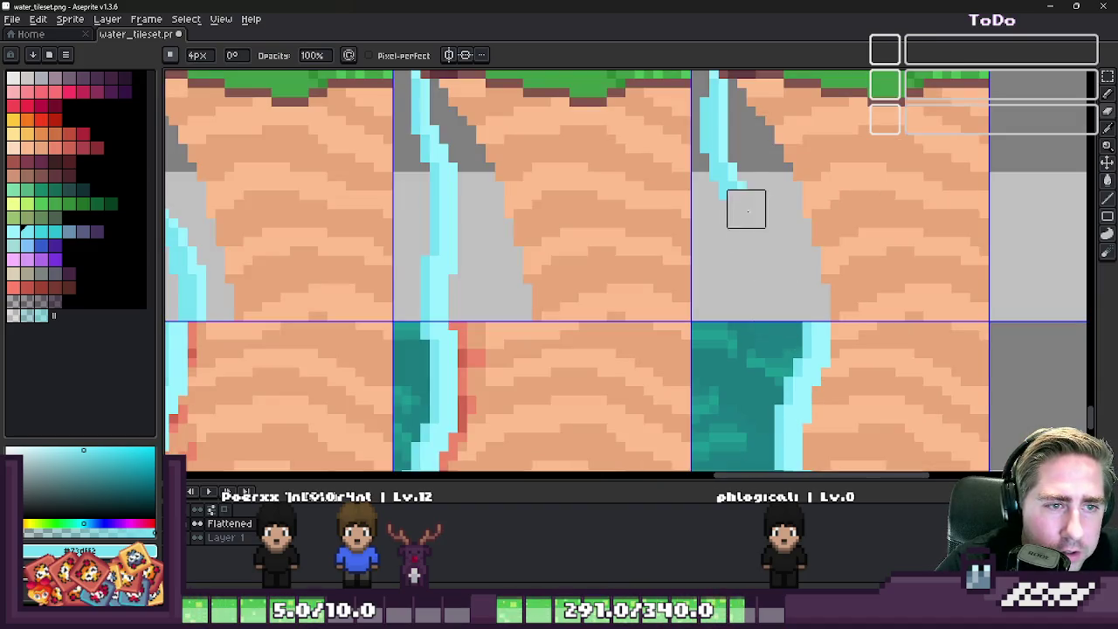
alt+click(734, 112)
alt+click(721, 121)
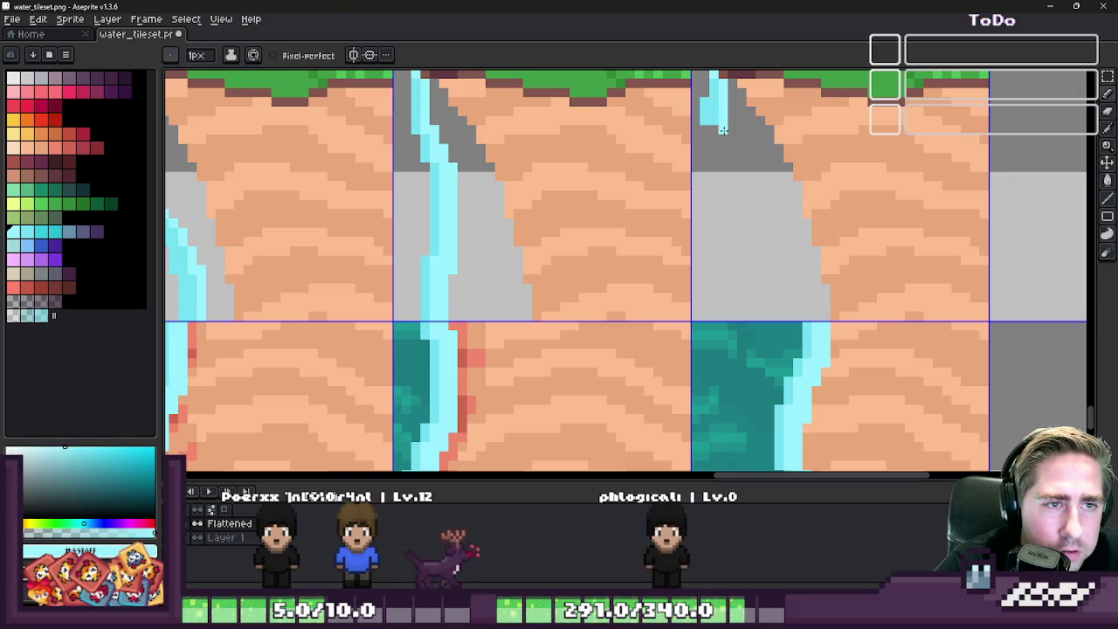
drag(721, 129, 832, 316)
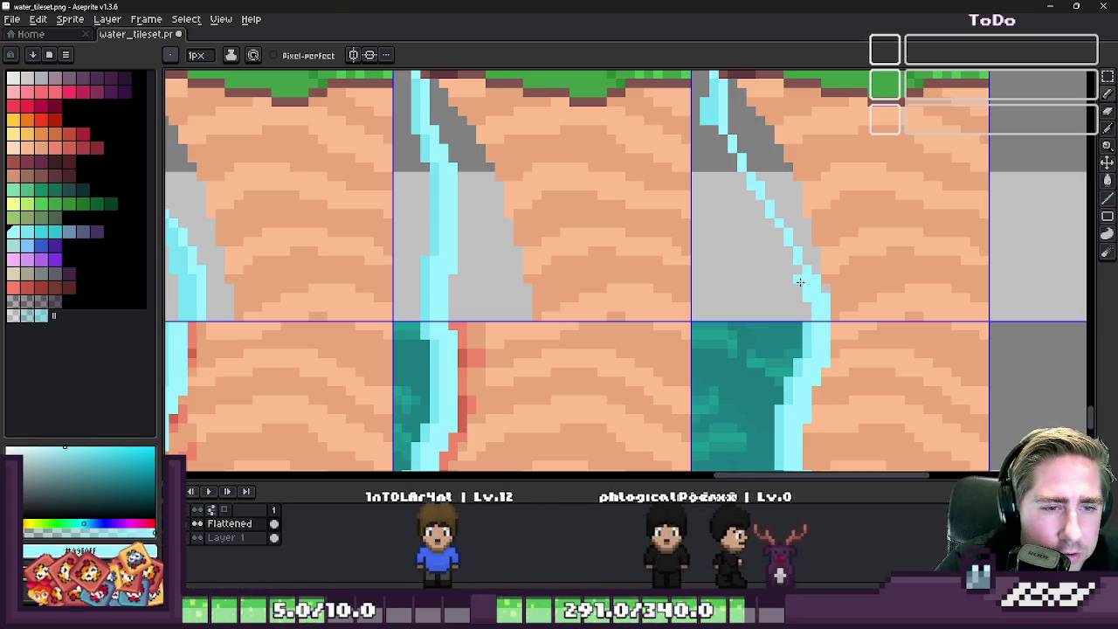
drag(799, 281, 775, 228)
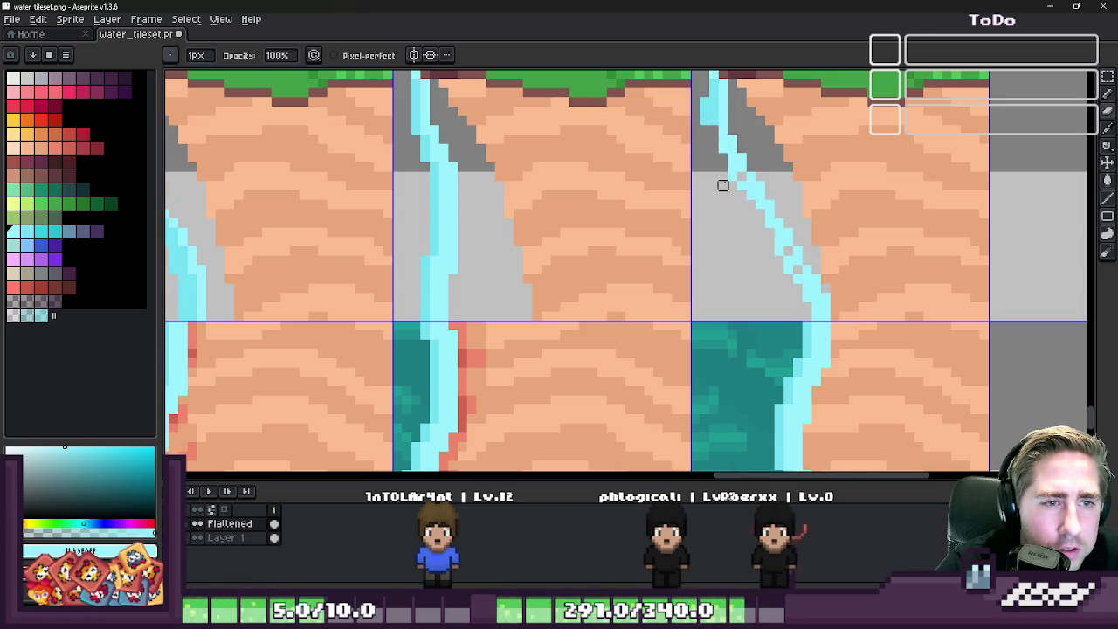
- Sample the grey and cyan shades and extend the stream with deeper cyan up to the grass
scroll(723, 185, up, 3)
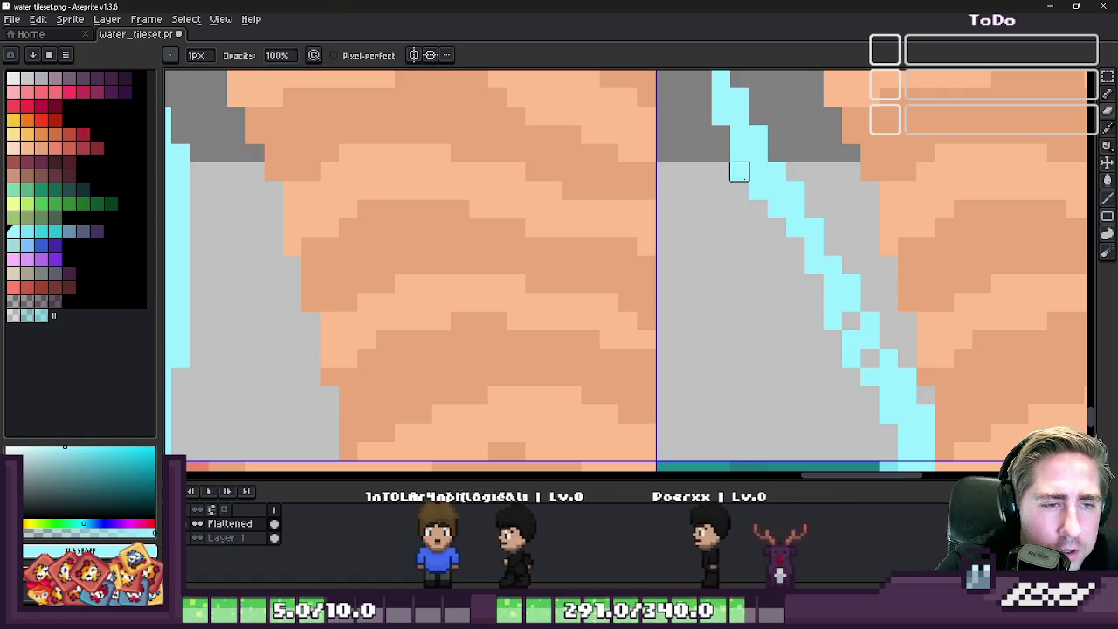
drag(722, 190, 670, 108)
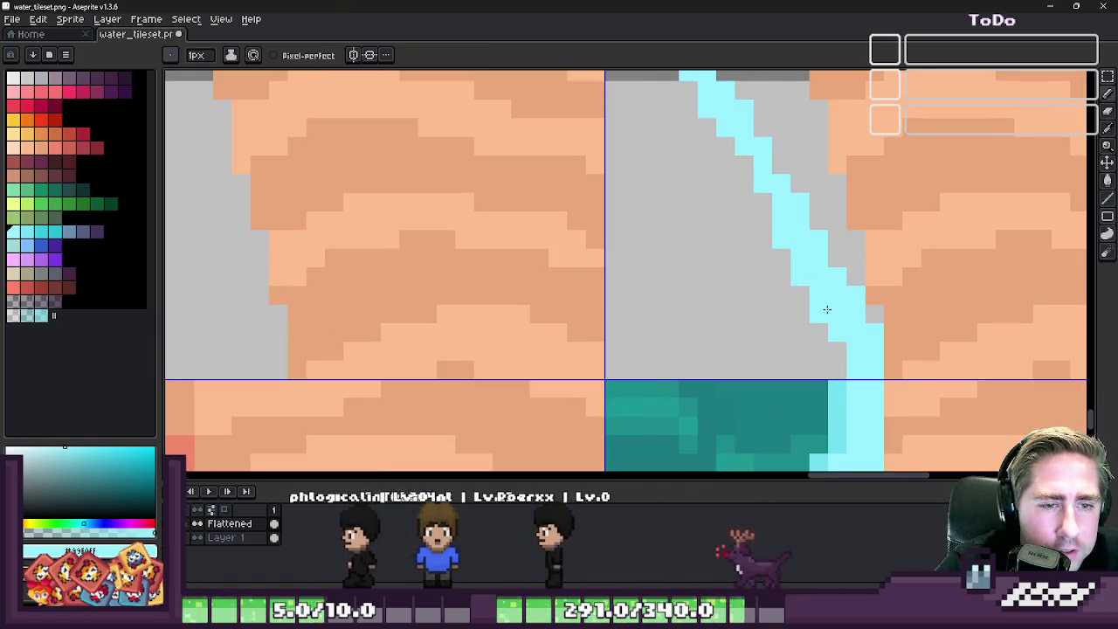
alt+click(823, 341)
scroll(762, 247, down, 1)
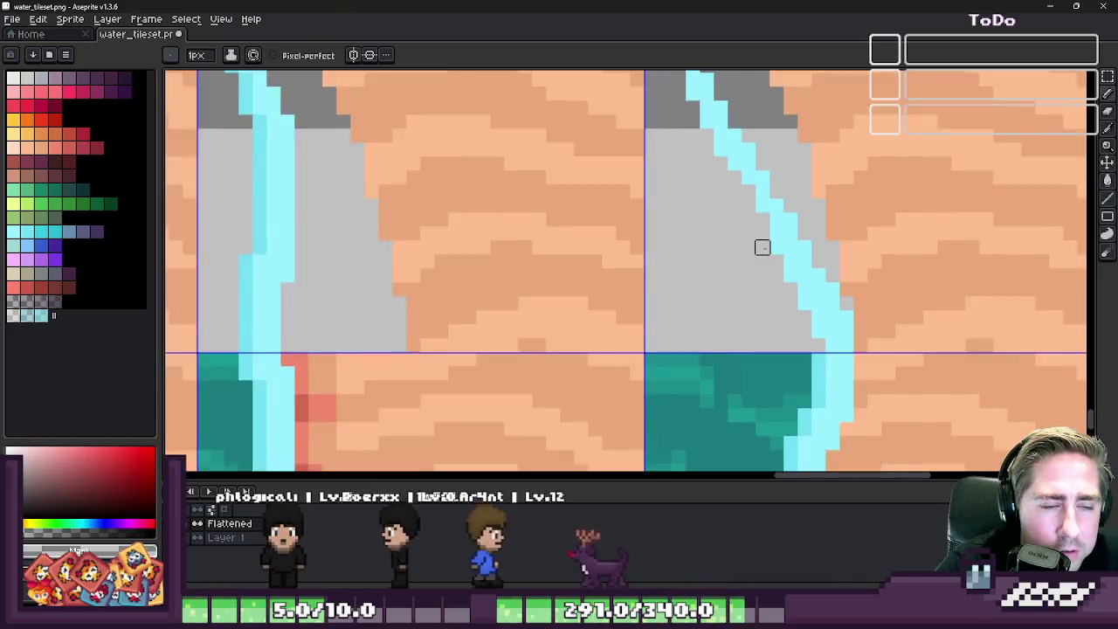
alt+click(784, 215)
scroll(751, 206, down, 1)
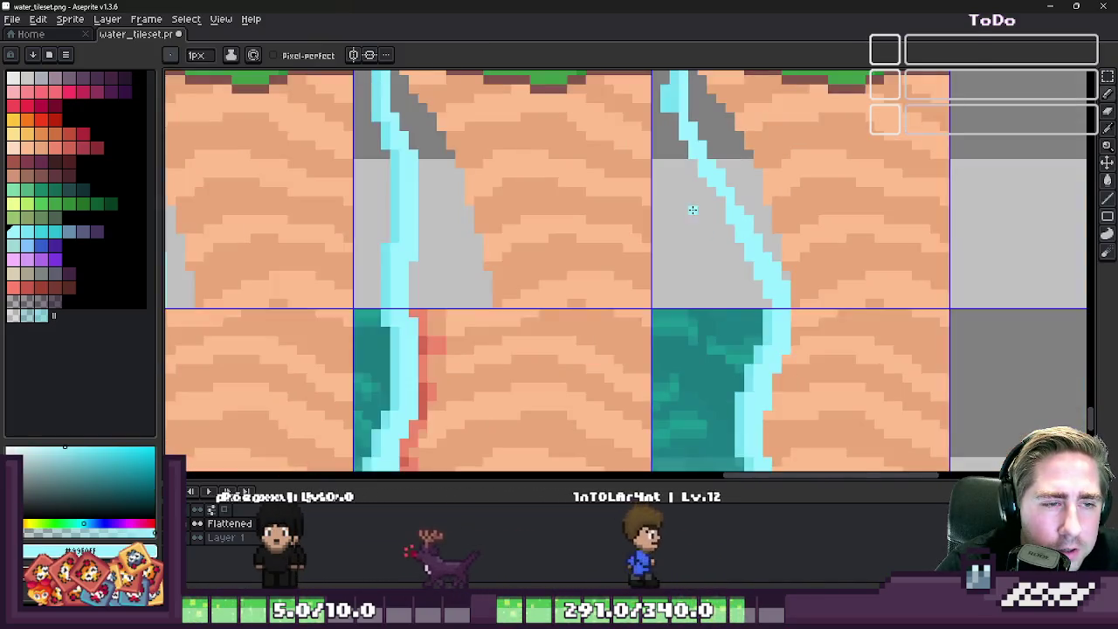
scroll(691, 209, up, 1)
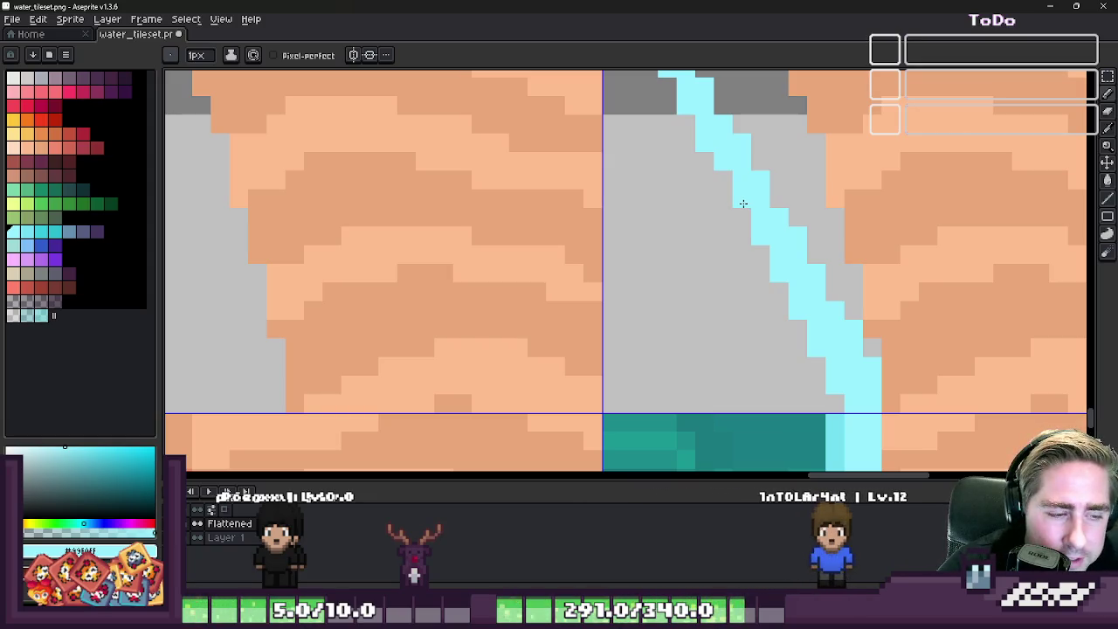
scroll(742, 203, down, 1)
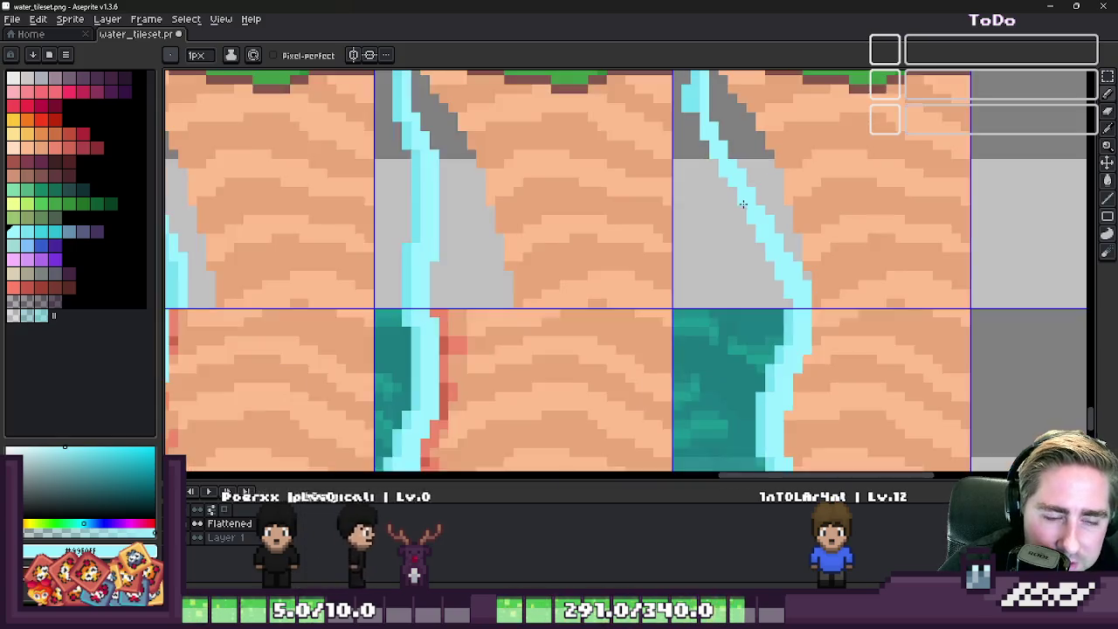
scroll(812, 324, up, 1)
alt+click(813, 325)
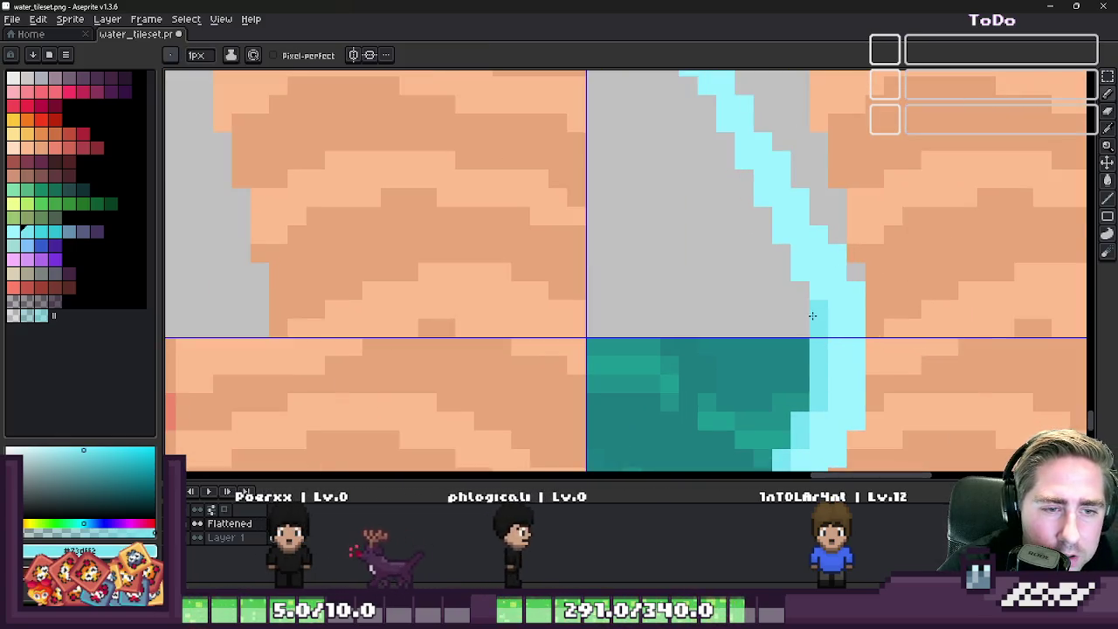
drag(699, 175, 706, 244)
shift+click(705, 245)
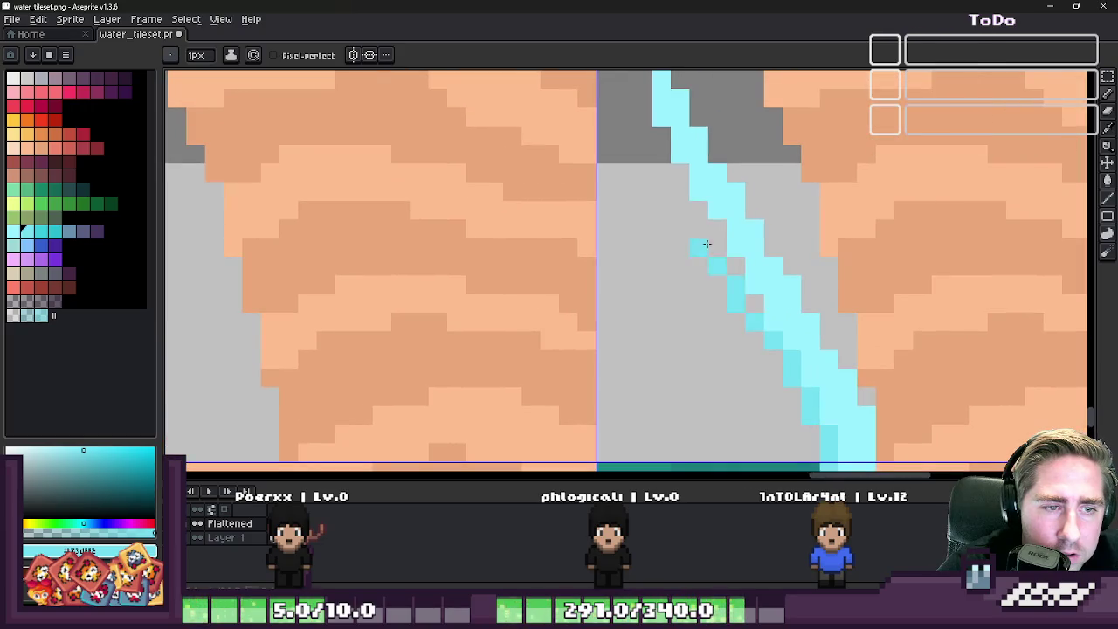
drag(680, 172, 654, 232)
shift+click(661, 219)
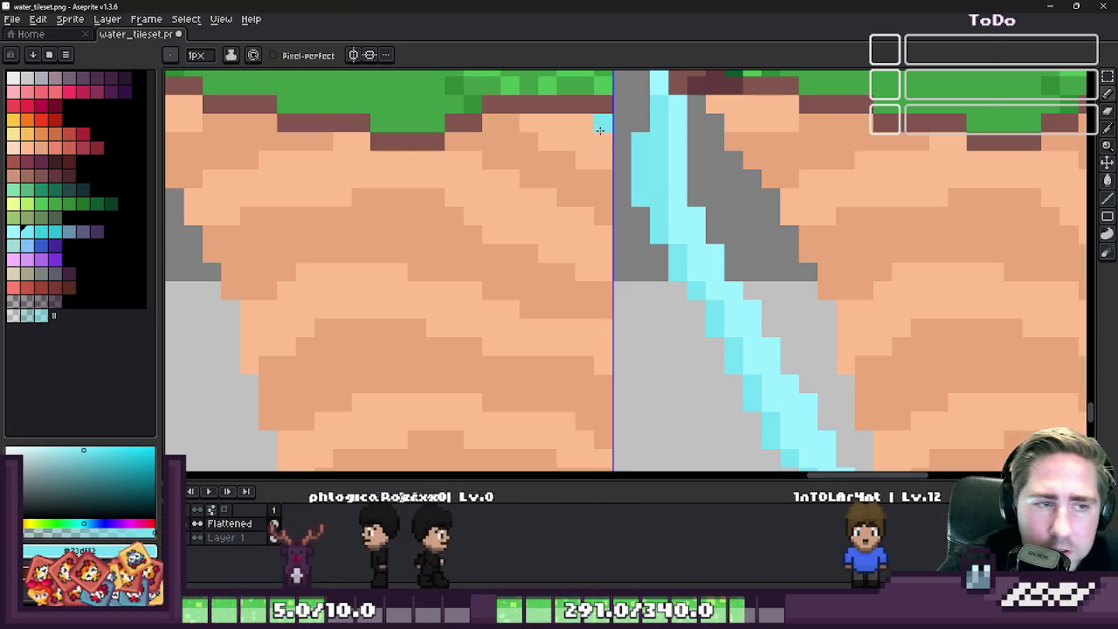
- Erase the old stream from the cliff tile with the 4px eraser
scroll(707, 212, down, 1)
scroll(598, 162, up, 1)
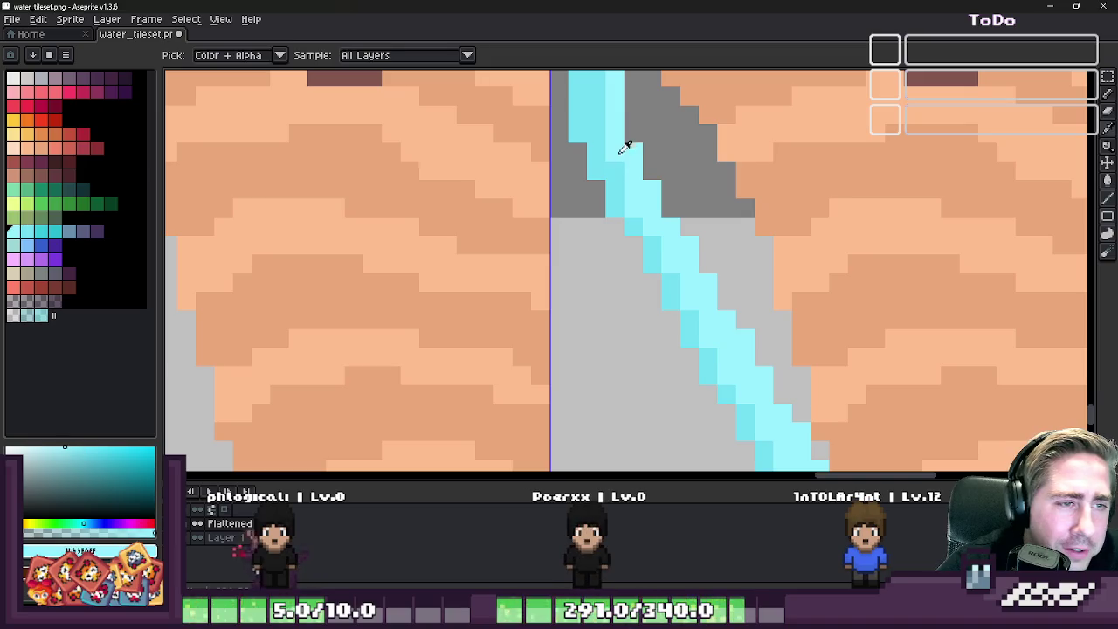
scroll(621, 150, down, 1)
scroll(634, 196, down, 1)
scroll(634, 195, down, 1)
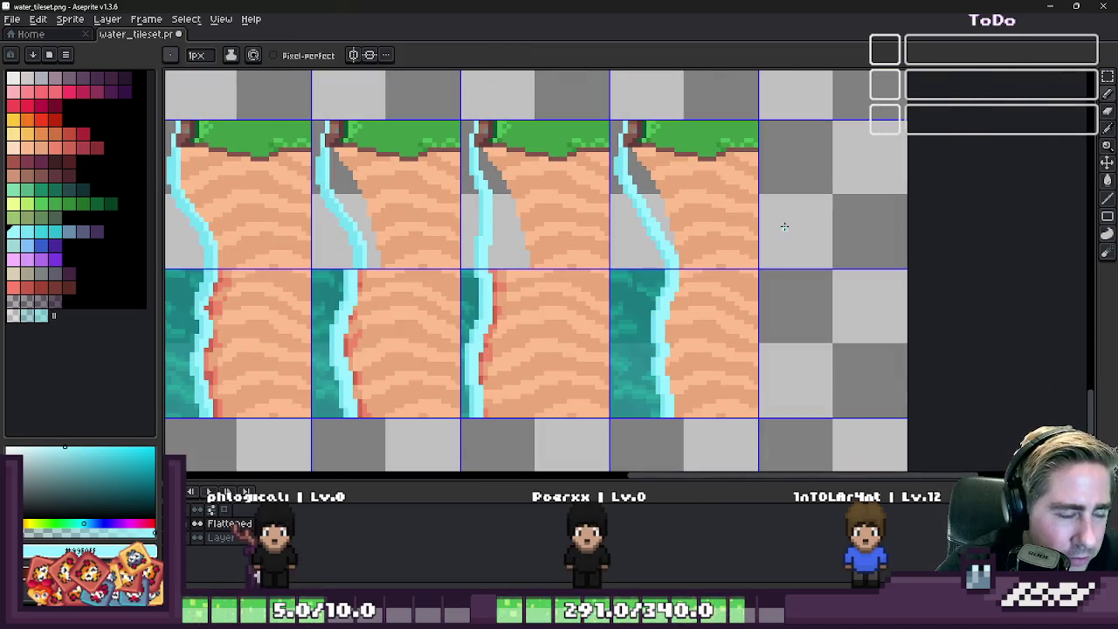
scroll(785, 227, down, 1)
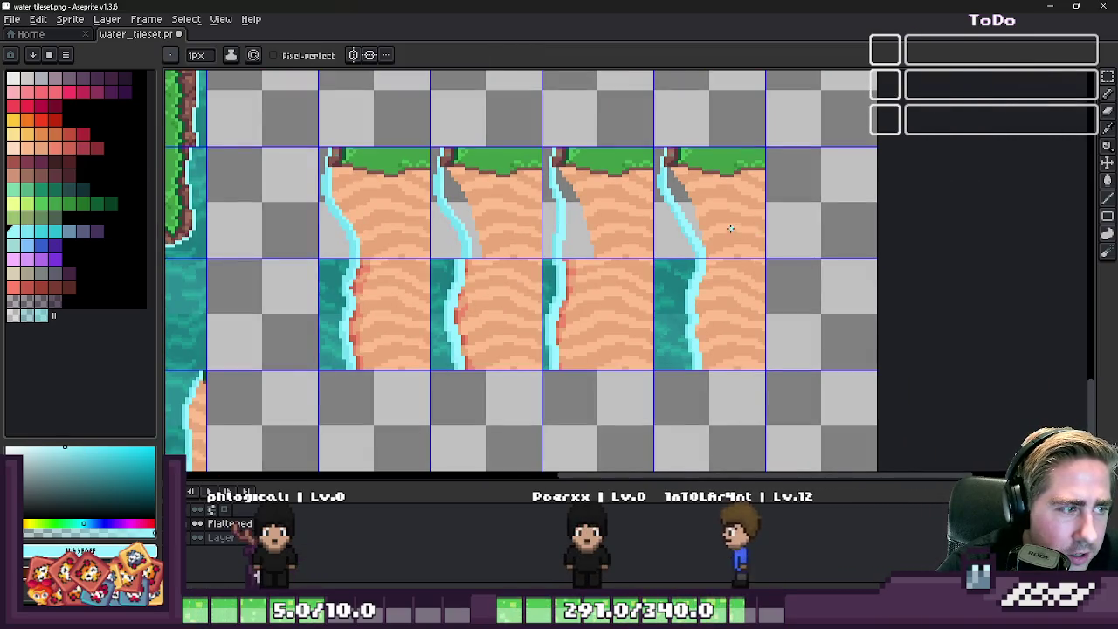
scroll(424, 252, up, 2)
scroll(424, 252, up, 1)
scroll(424, 252, up, 1)
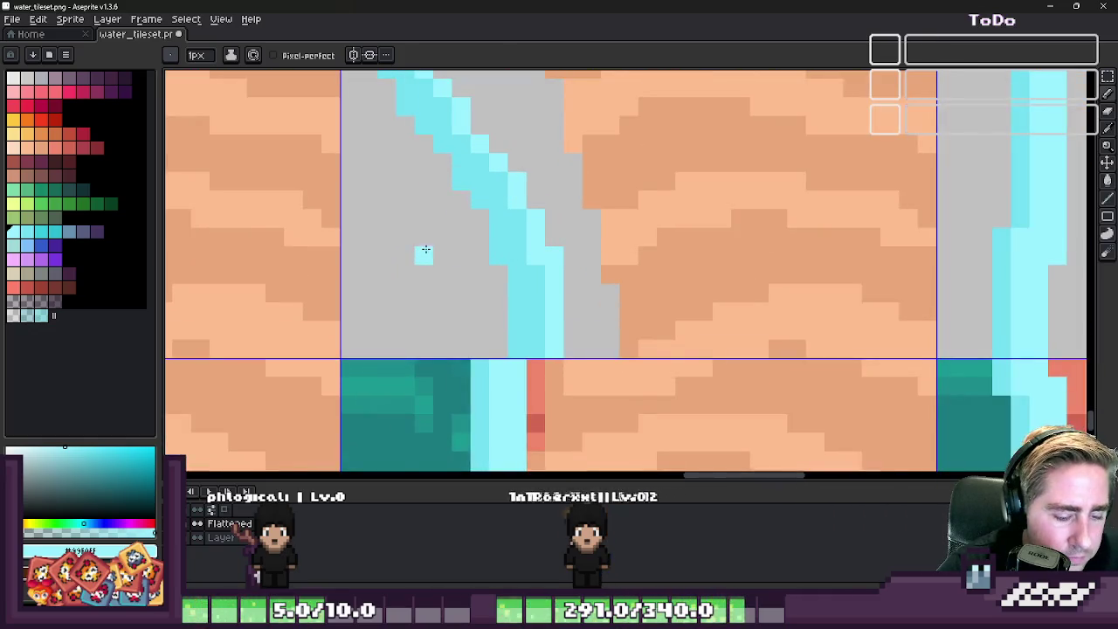
key(e)
scroll(599, 300, down, 1)
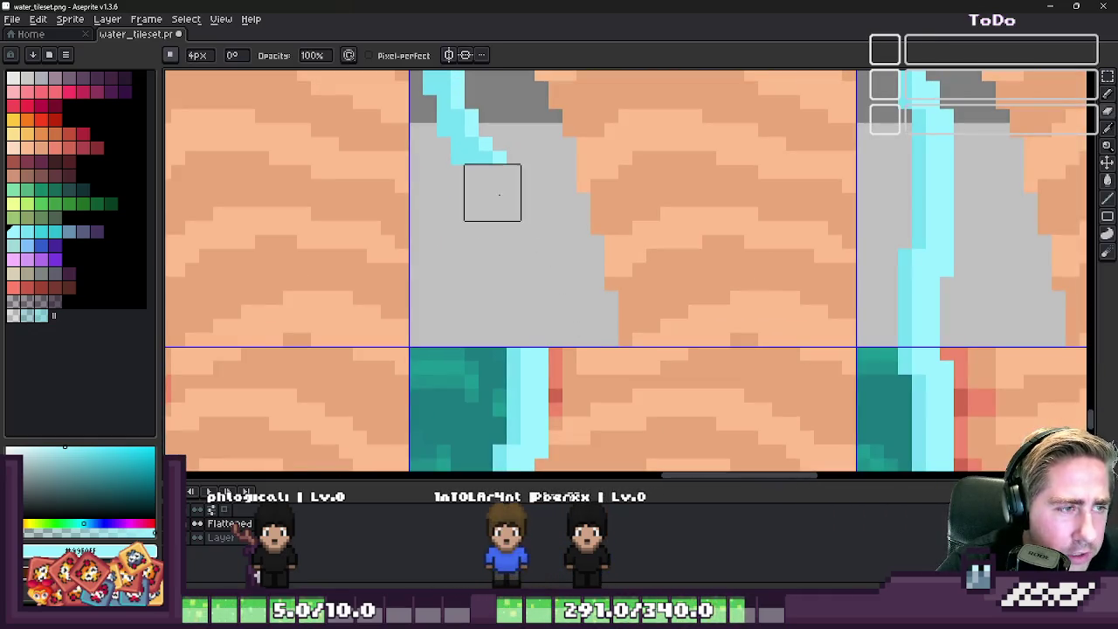
drag(472, 190, 541, 229)
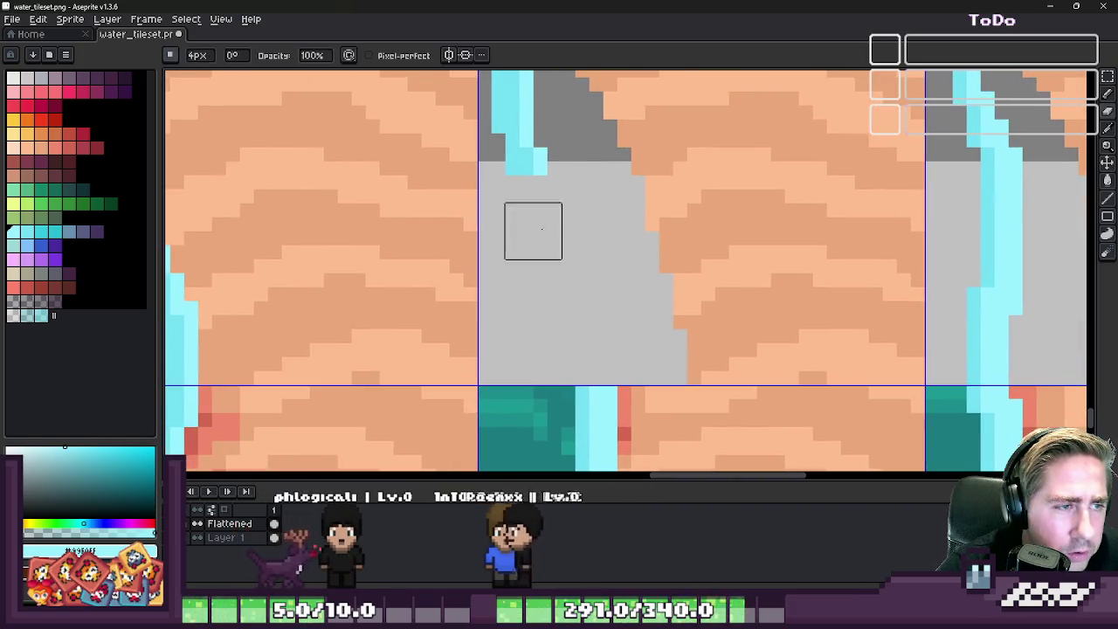
- Redraw the stream as a thin diagonal cyan line and thicken it with a second cyan shade
key(b)
drag(527, 175, 570, 321)
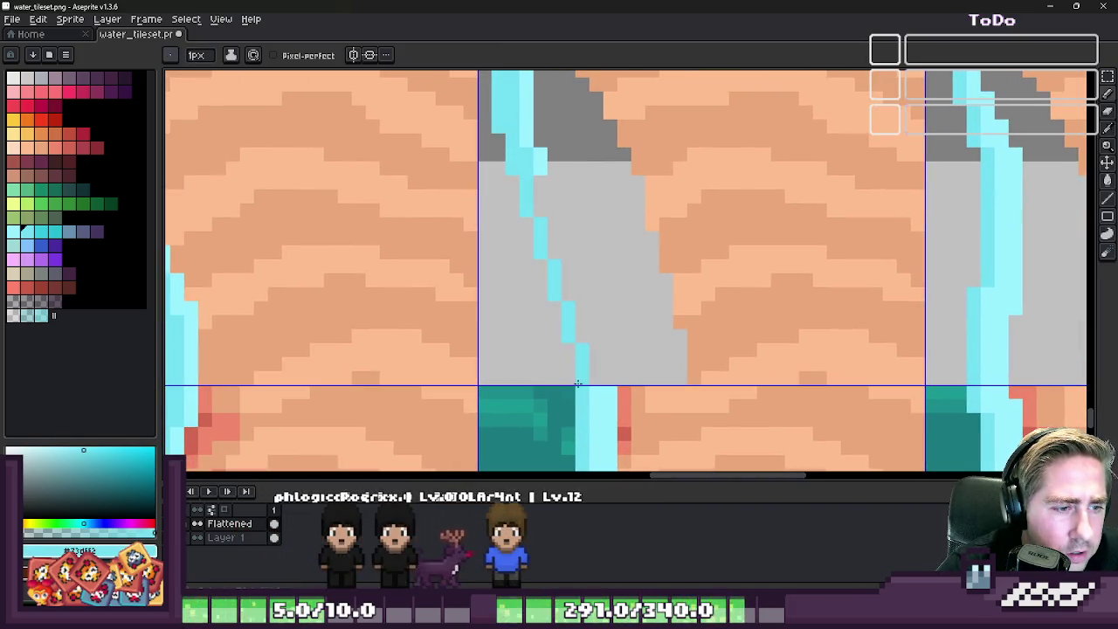
alt+click(542, 163)
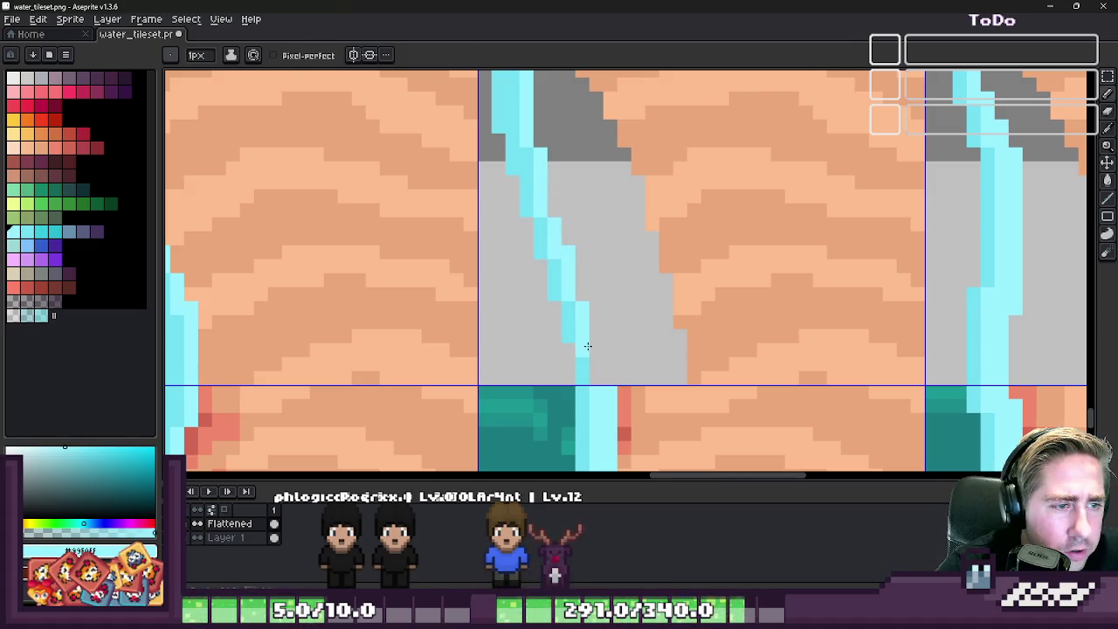
drag(598, 372, 564, 266)
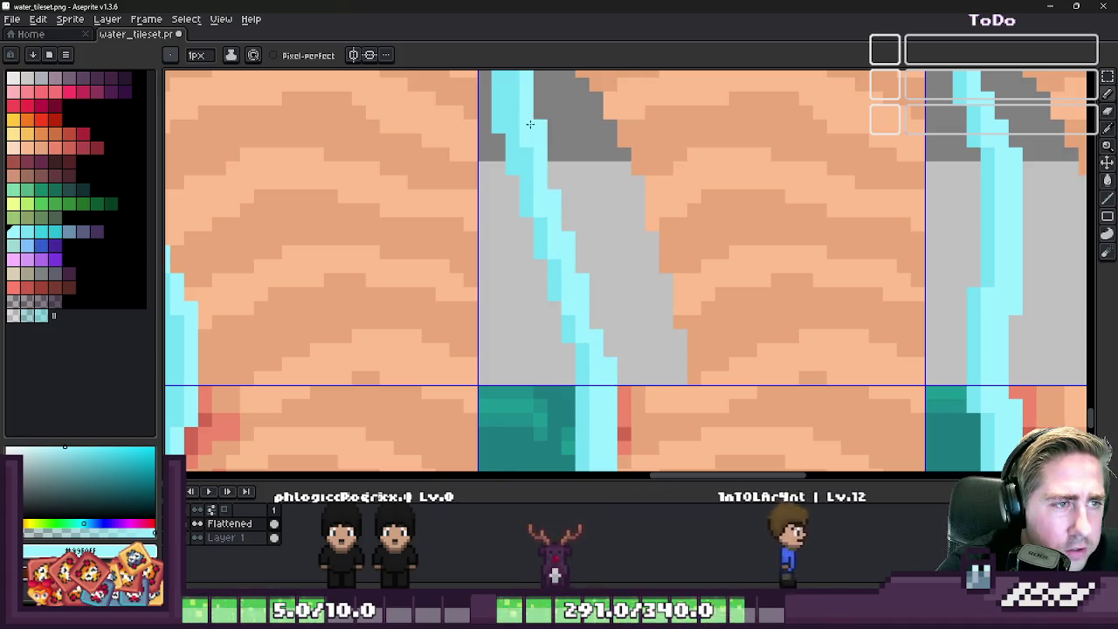
scroll(528, 140, down, 3)
scroll(521, 168, up, 3)
alt+click(581, 280)
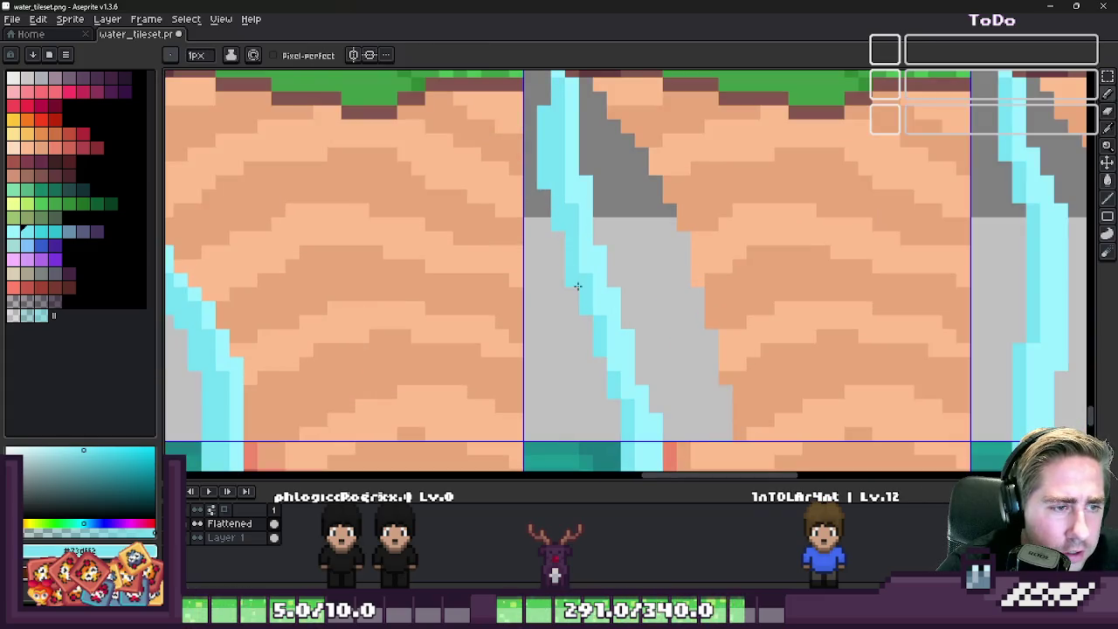
scroll(593, 314, down, 3)
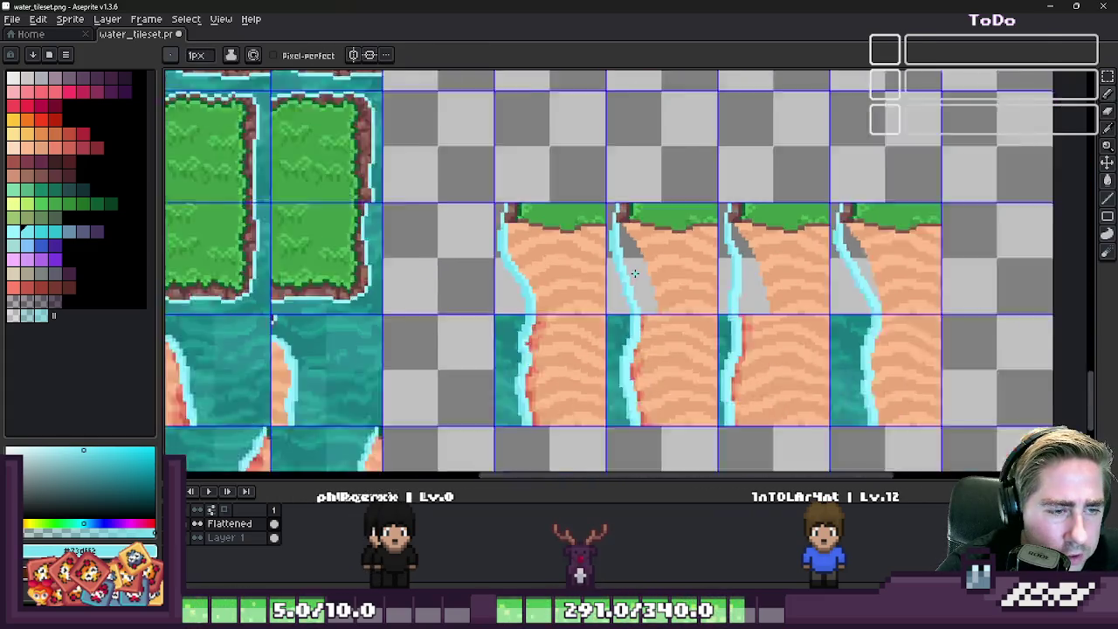
- Sample the lighter stream cyan and zoom in and out to review the shoreline tiles
scroll(594, 301, up, 1)
scroll(591, 290, up, 2)
alt+click(637, 281)
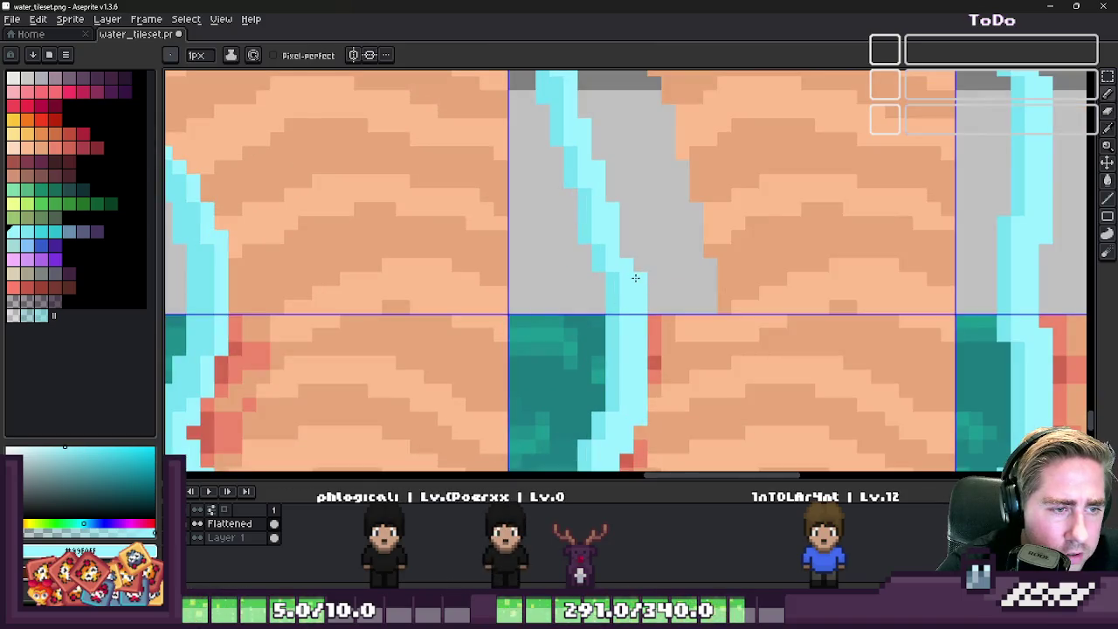
scroll(621, 247, down, 1)
scroll(554, 219, down, 3)
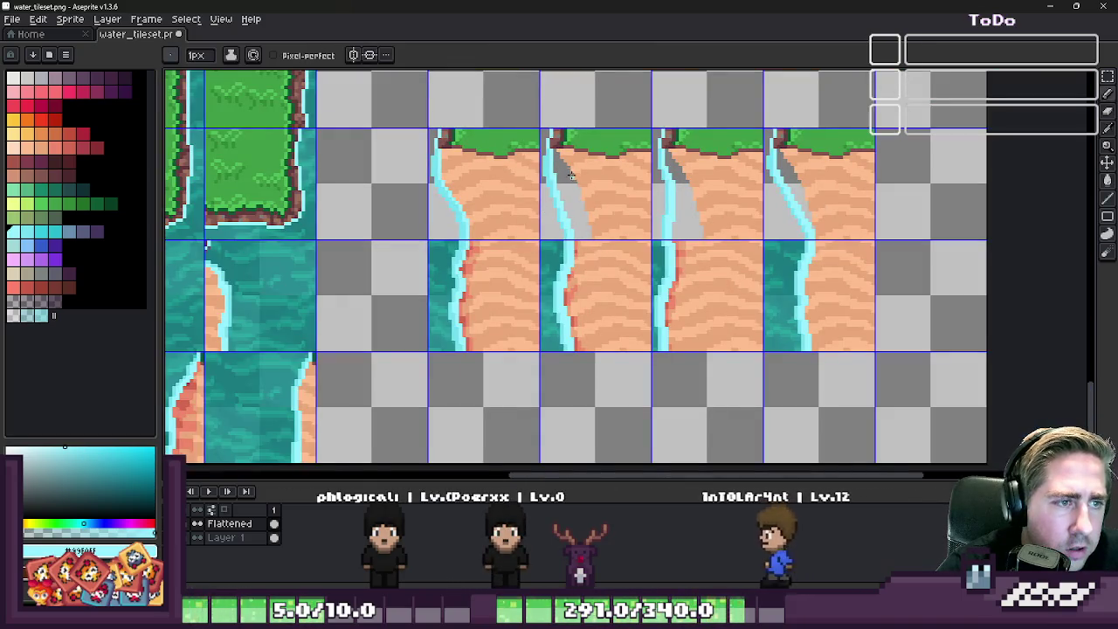
scroll(571, 172, up, 1)
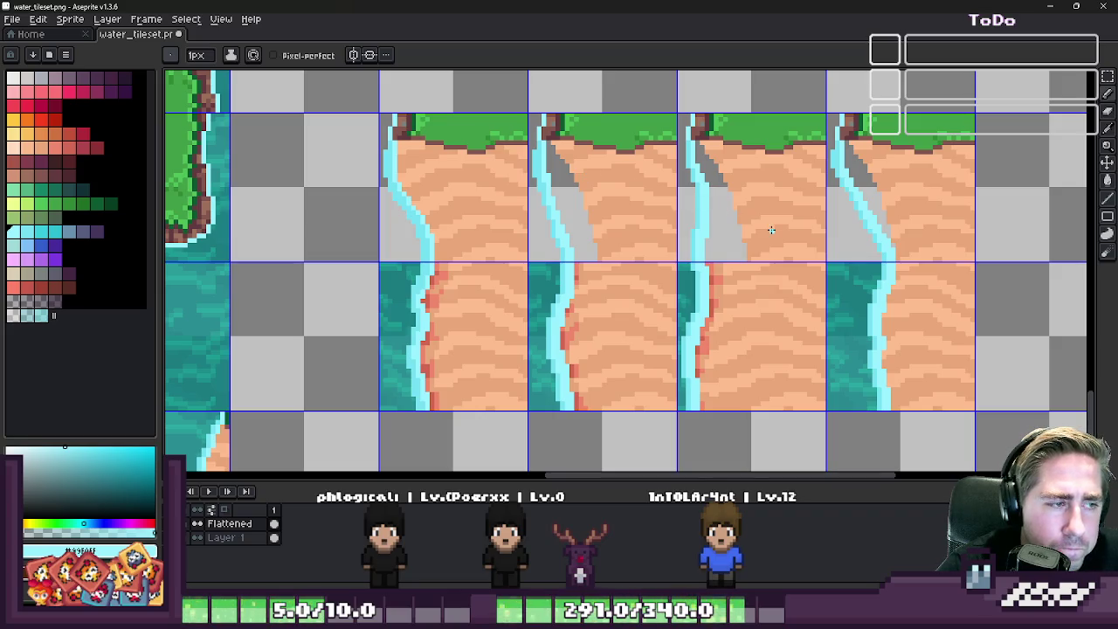
scroll(751, 226, down, 1)
scroll(690, 211, down, 1)
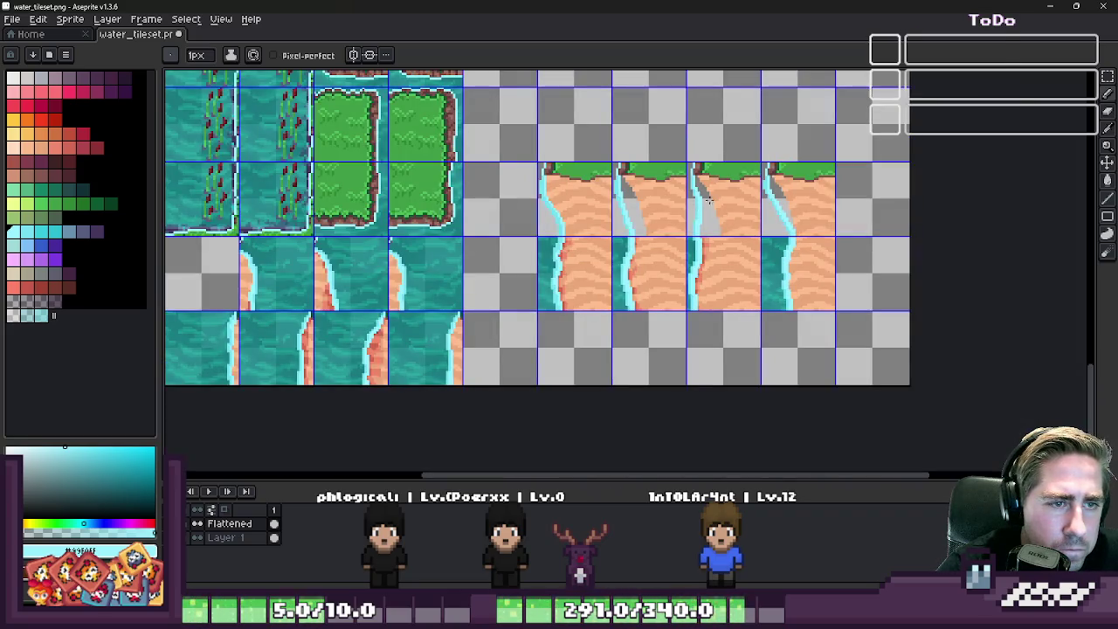
scroll(709, 200, up, 2)
scroll(733, 187, up, 1)
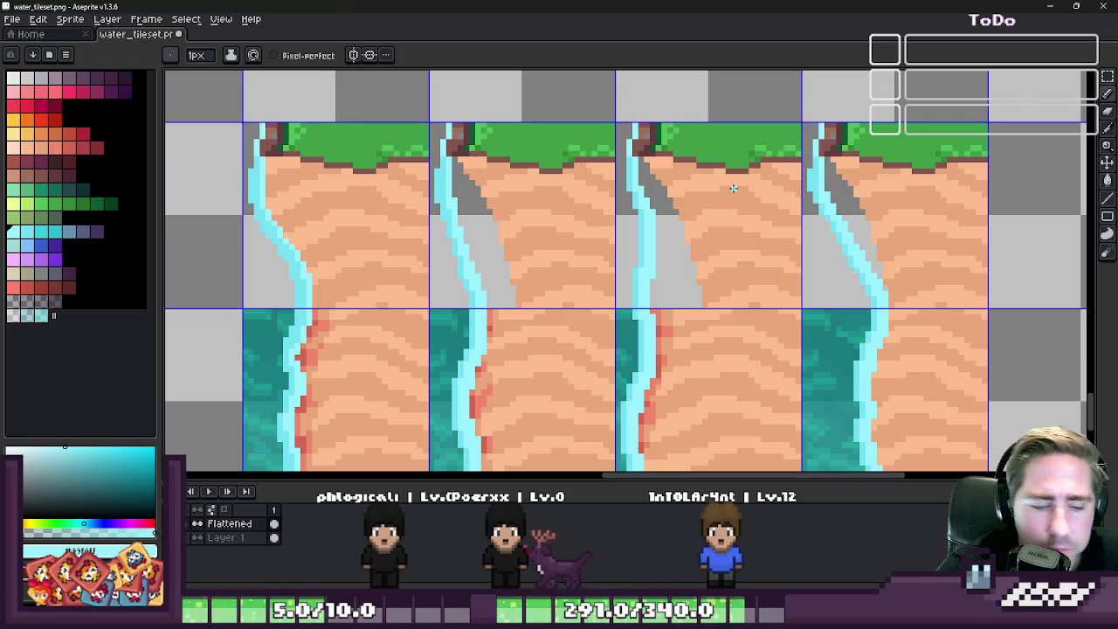
scroll(676, 213, up, 1)
scroll(672, 219, down, 1)
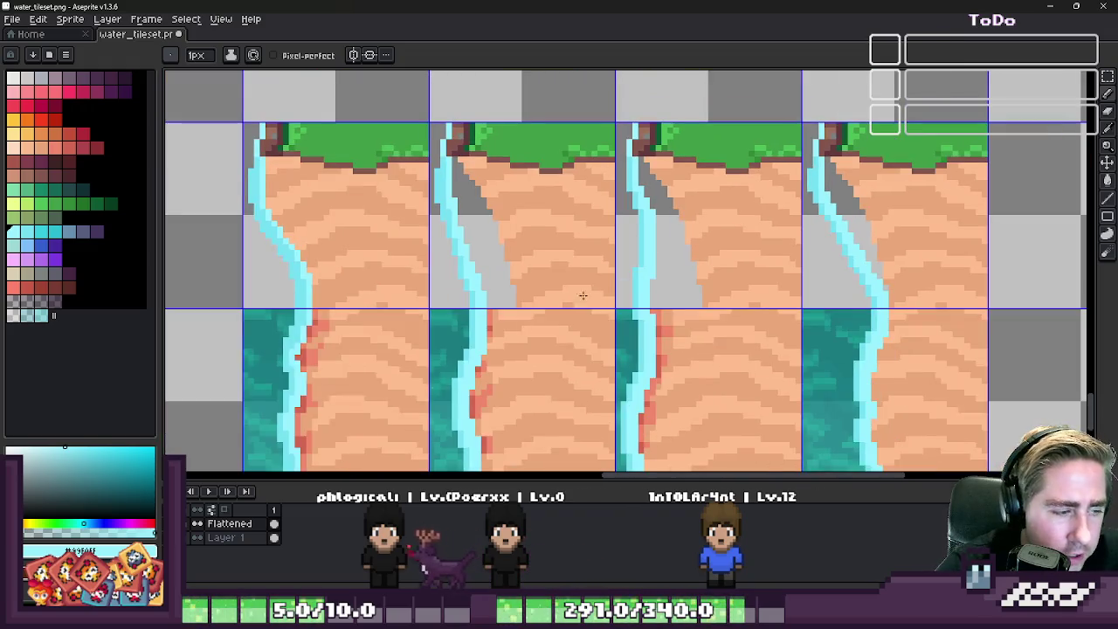
- Make Layer 1 the working layer with the selection tool active
click(231, 538)
key(m)
scroll(605, 316, down, 1)
scroll(605, 316, down, 1)
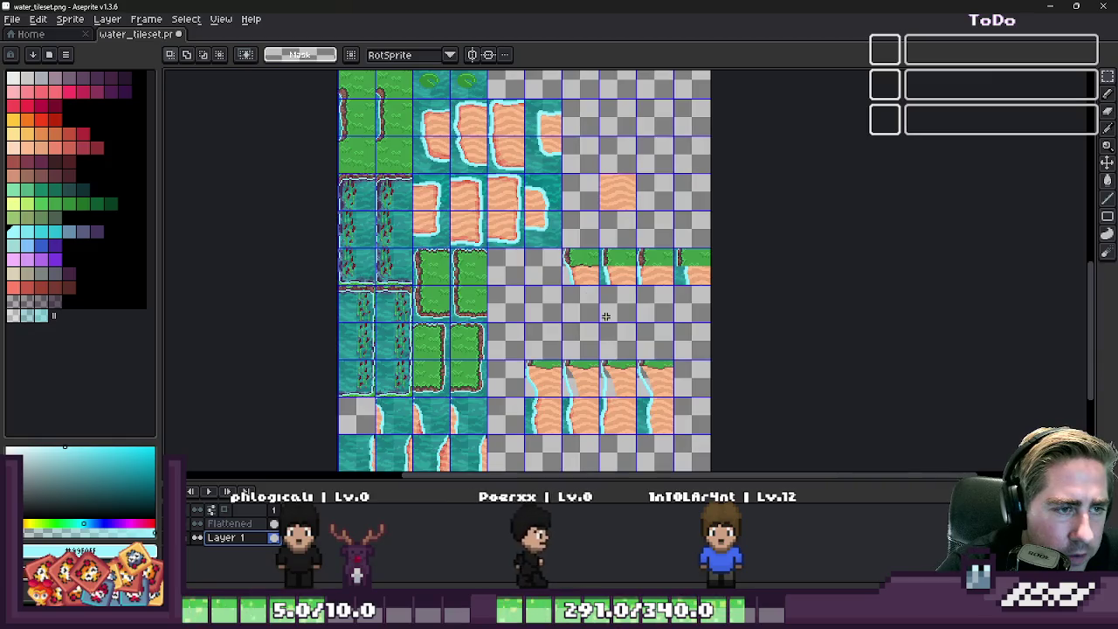
- Move Layer 2 below Layer 1, commit the moved tiles and clear the selection
click(602, 187)
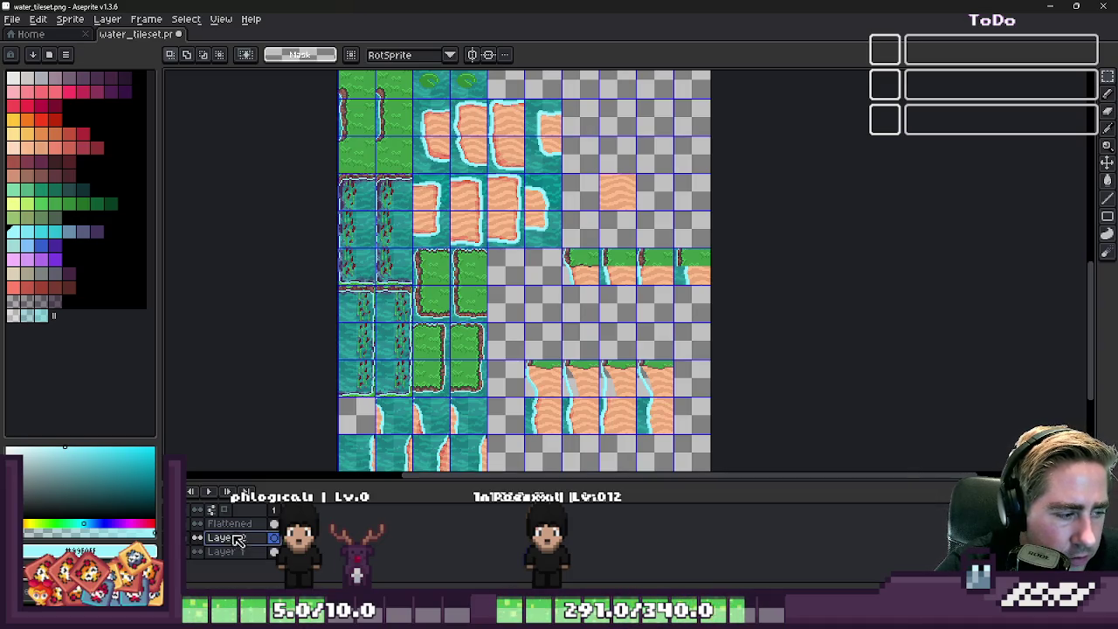
drag(244, 560, 245, 559)
scroll(599, 449, up, 3)
scroll(454, 250, up, 1)
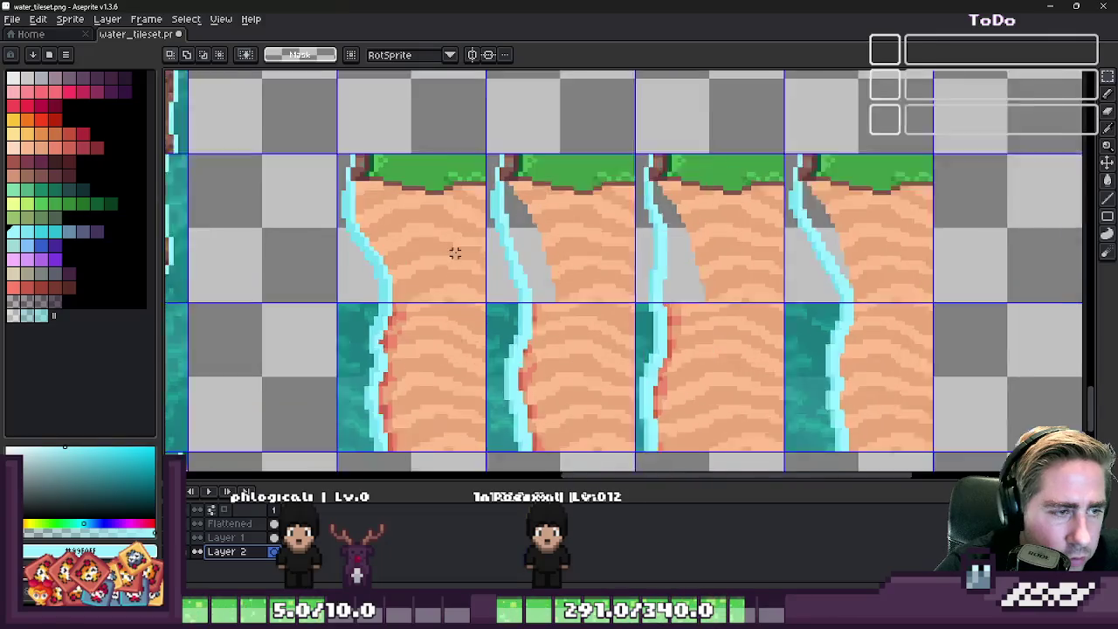
scroll(555, 234, up, 1)
key(Return)
key(ctrl+d)
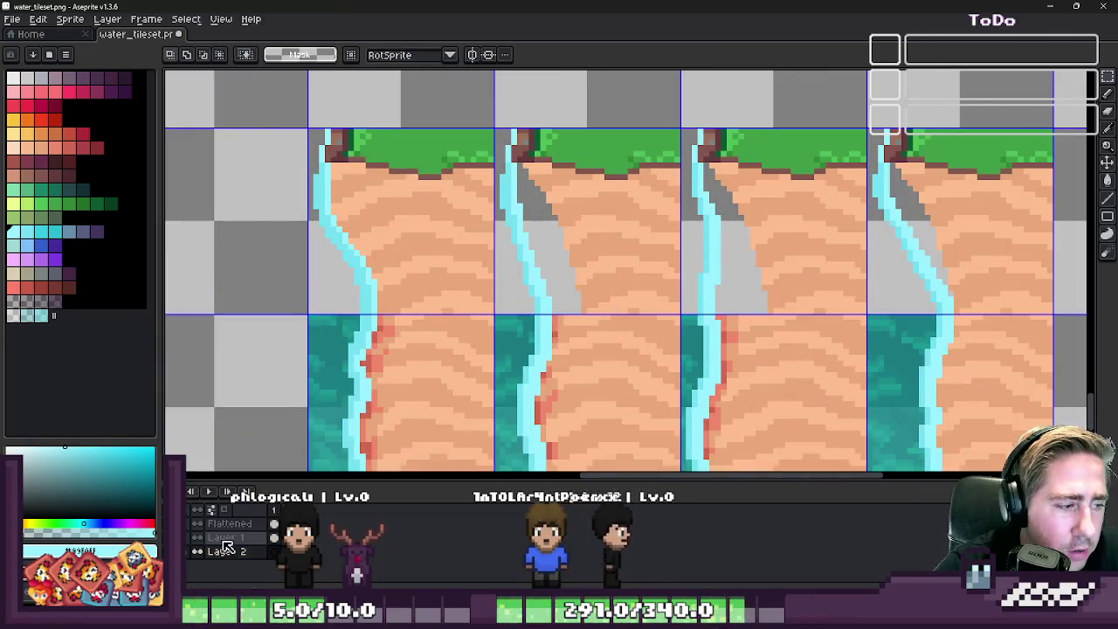
- Inspect the grey patches across Layer 1, Flattened and Layer 2, ending on Layer 1
key(Up)
scroll(410, 454, down, 5)
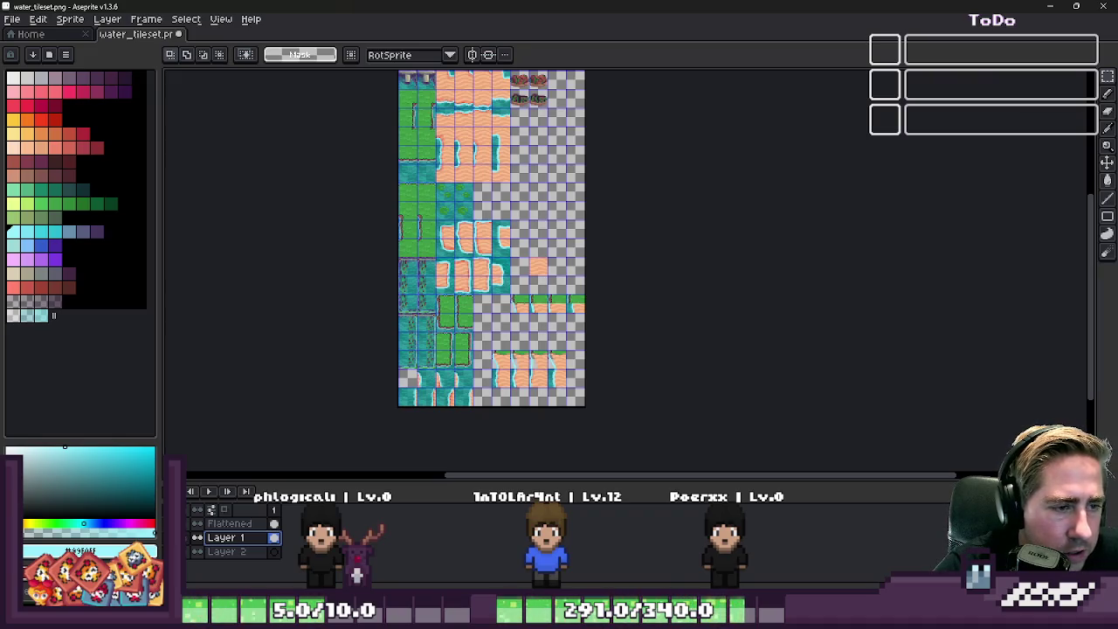
key(Up)
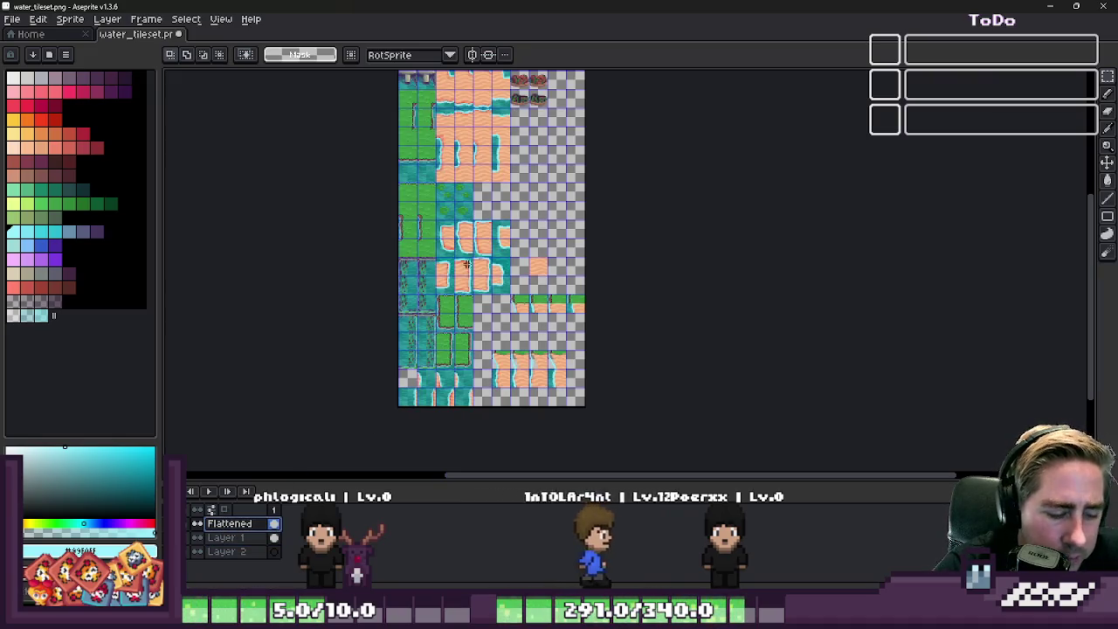
scroll(570, 291, up, 3)
scroll(569, 290, up, 1)
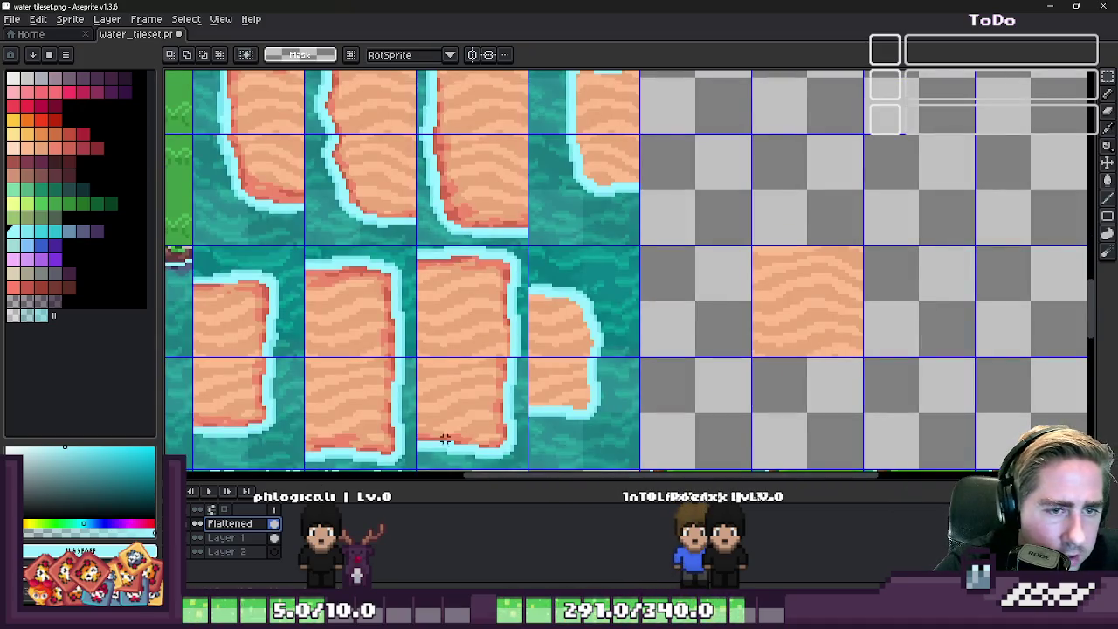
scroll(727, 299, down, 3)
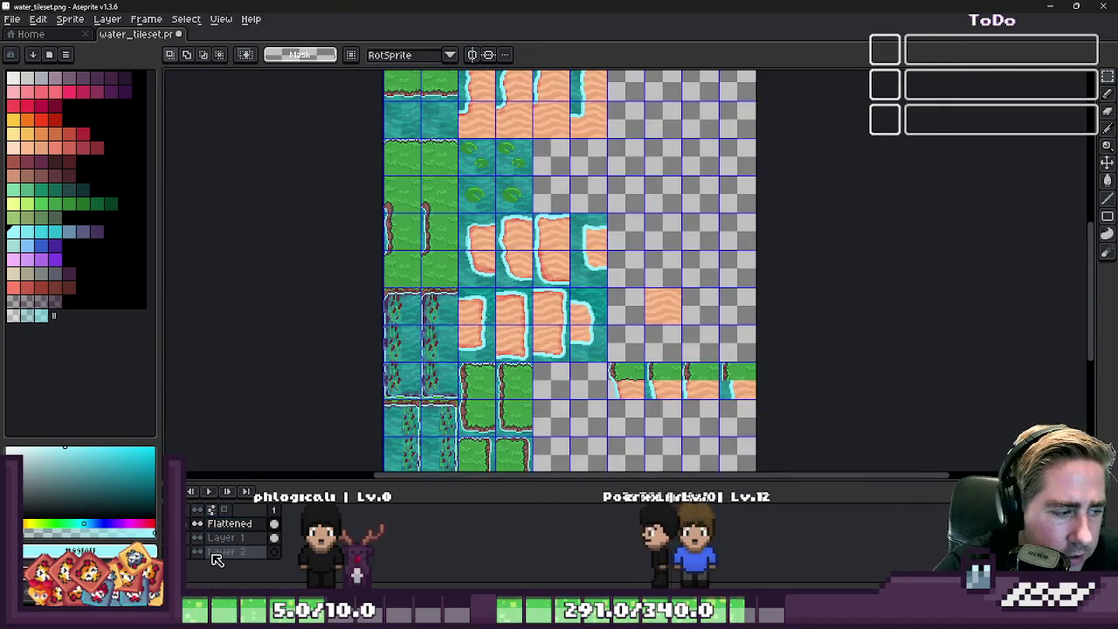
key(Down)
key(Down)
scroll(634, 349, down, 2)
scroll(634, 348, up, 3)
scroll(582, 292, down, 1)
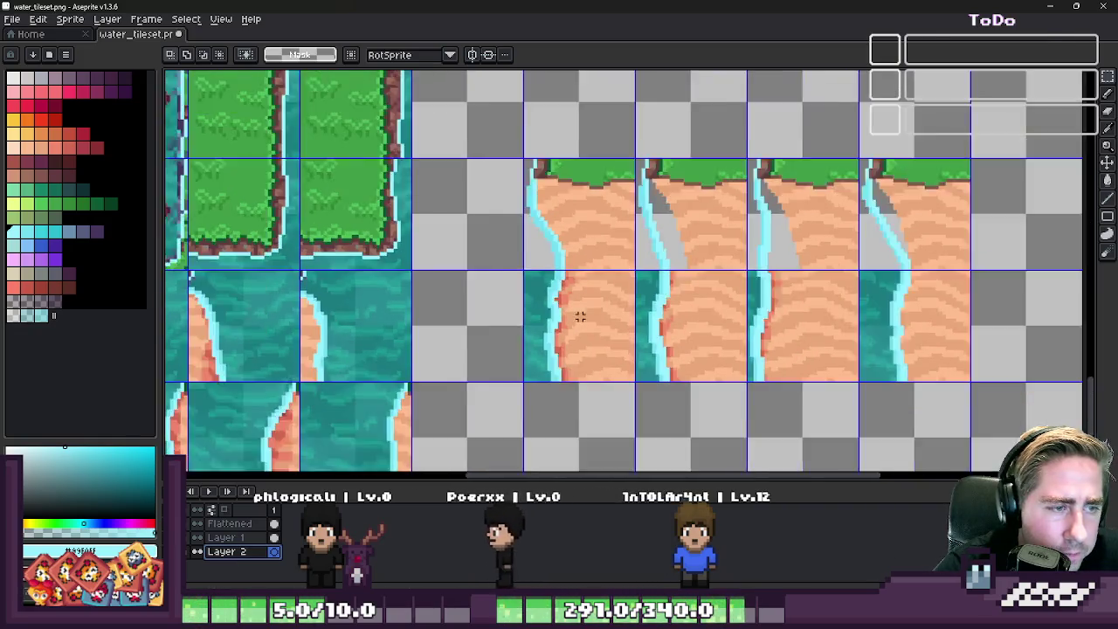
scroll(579, 317, down, 2)
scroll(612, 262, up, 2)
scroll(608, 251, up, 2)
scroll(595, 220, down, 1)
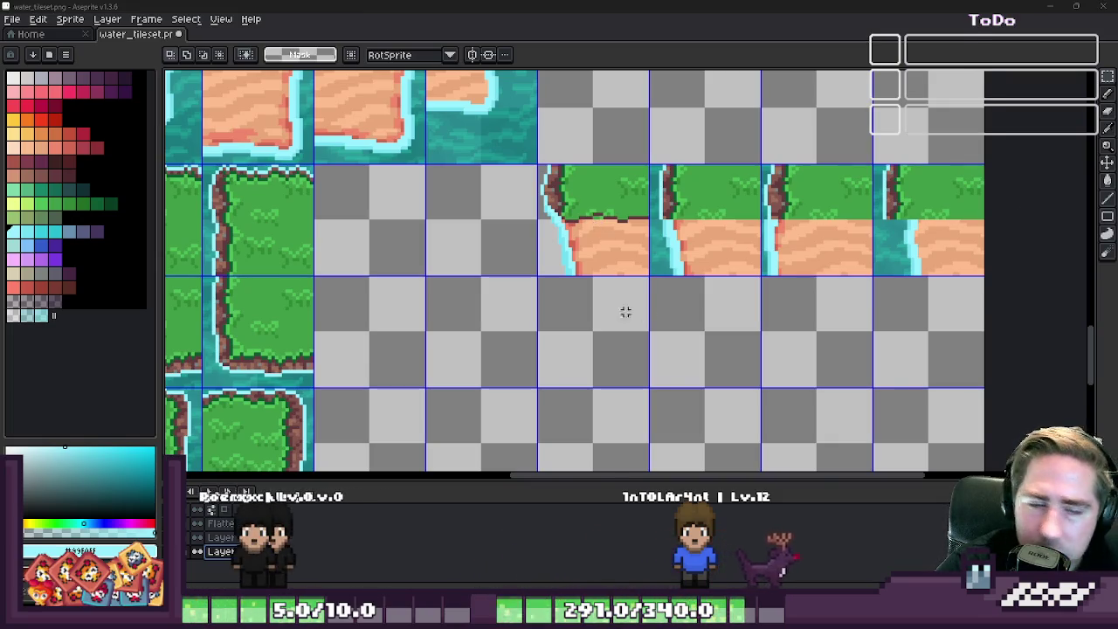
scroll(626, 312, down, 3)
scroll(559, 319, up, 3)
scroll(551, 324, up, 1)
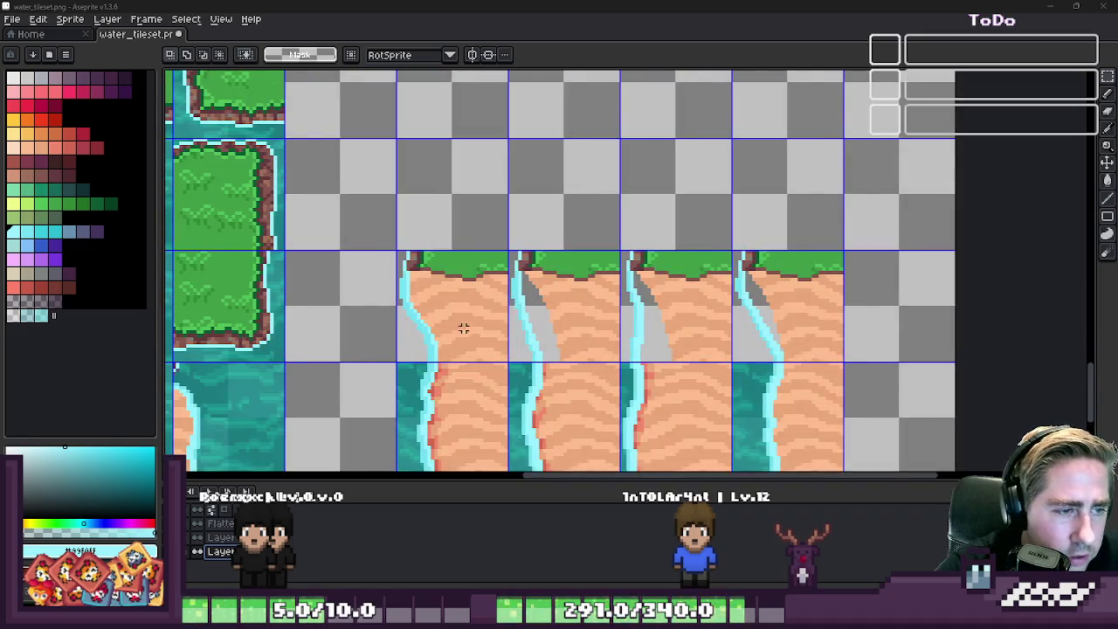
scroll(463, 327, up, 1)
scroll(559, 331, up, 1)
scroll(575, 331, up, 1)
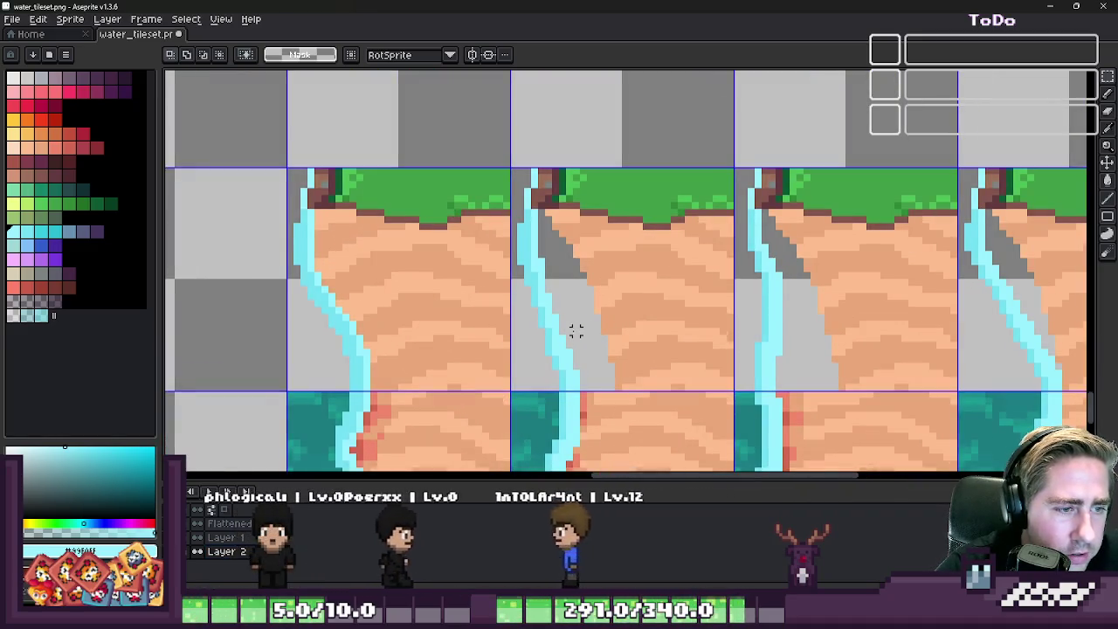
click(224, 537)
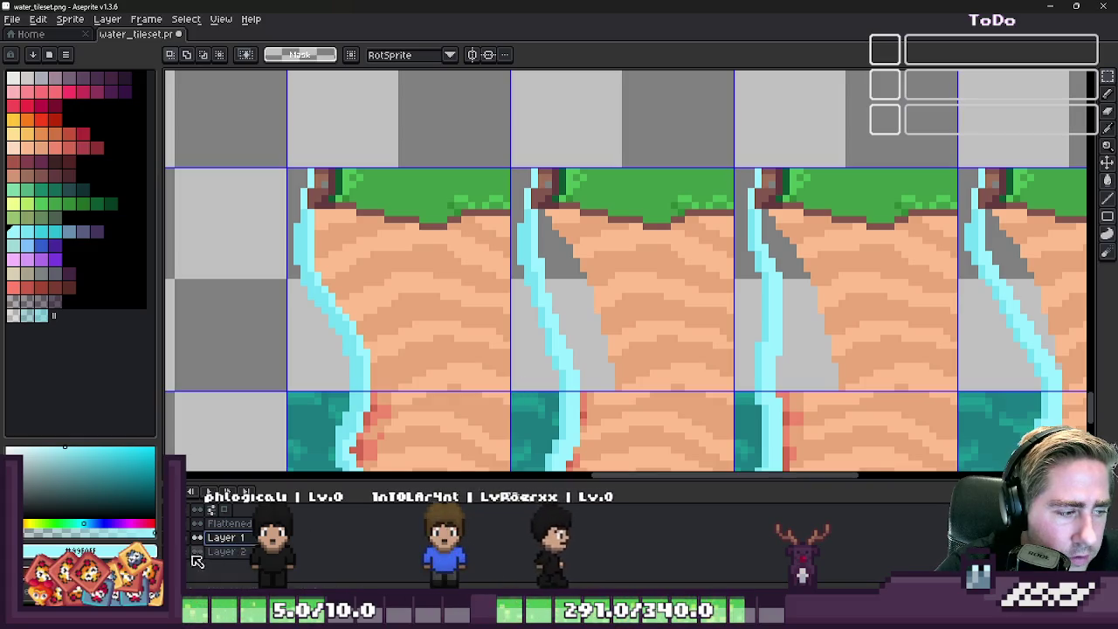
- Paste the clean cliff tile over the second and third cliff tiles
key(ctrl+v)
drag(754, 305, 582, 303)
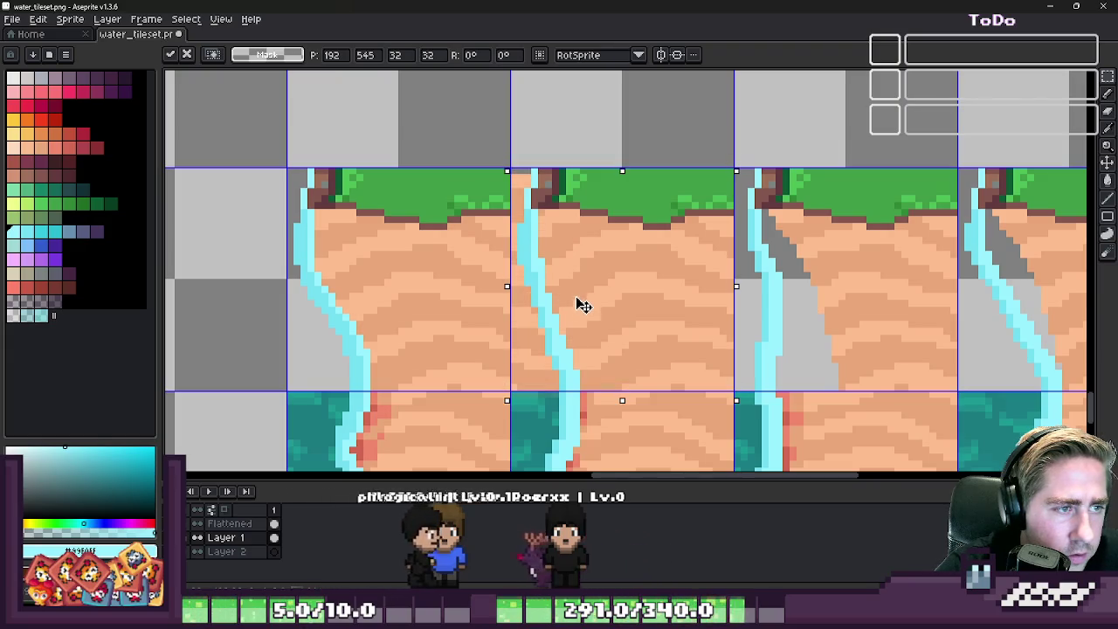
click(479, 297)
scroll(478, 297, down, 1)
key(ctrl+v)
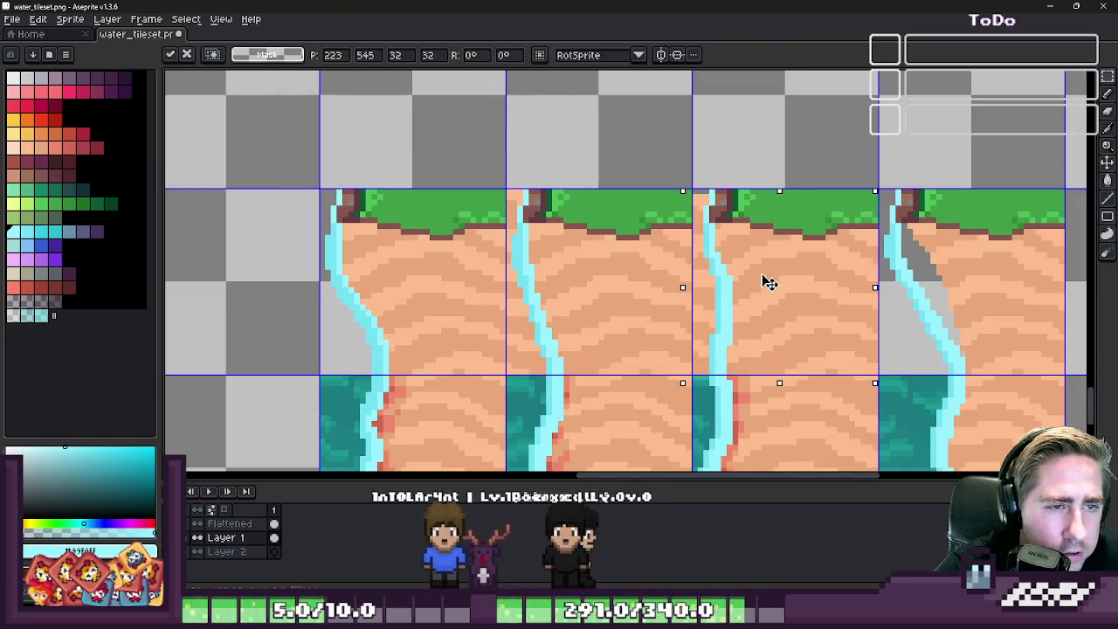
key(Return)
- Paste another copy of the clean cliff tile over the fourth cliff tile
drag(900, 273, 647, 292)
key(ctrl+v)
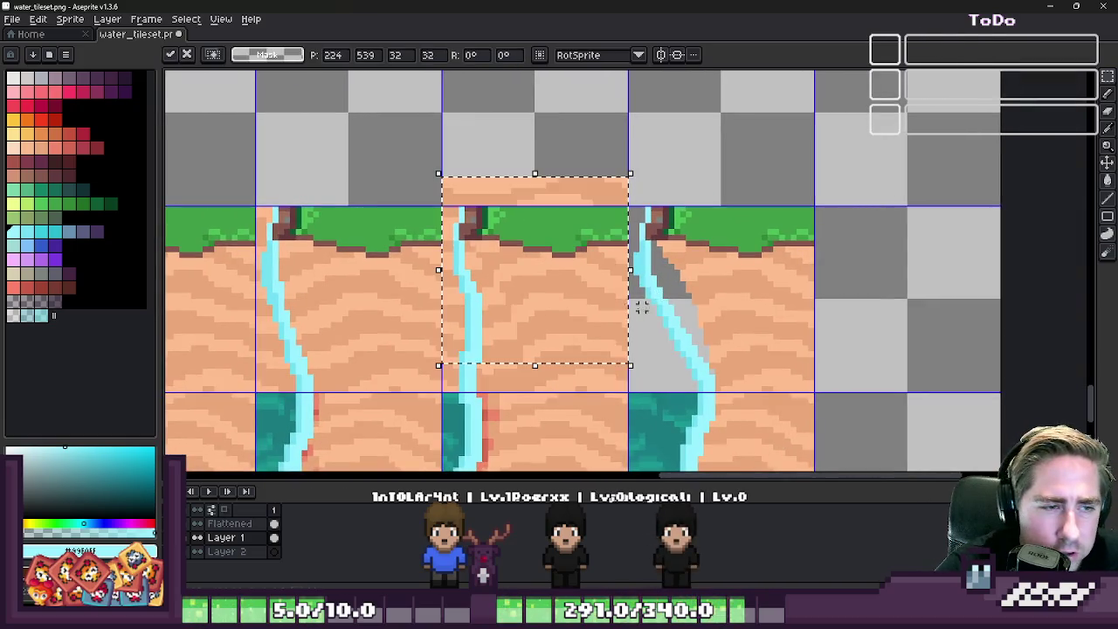
drag(520, 306, 699, 320)
key(Return)
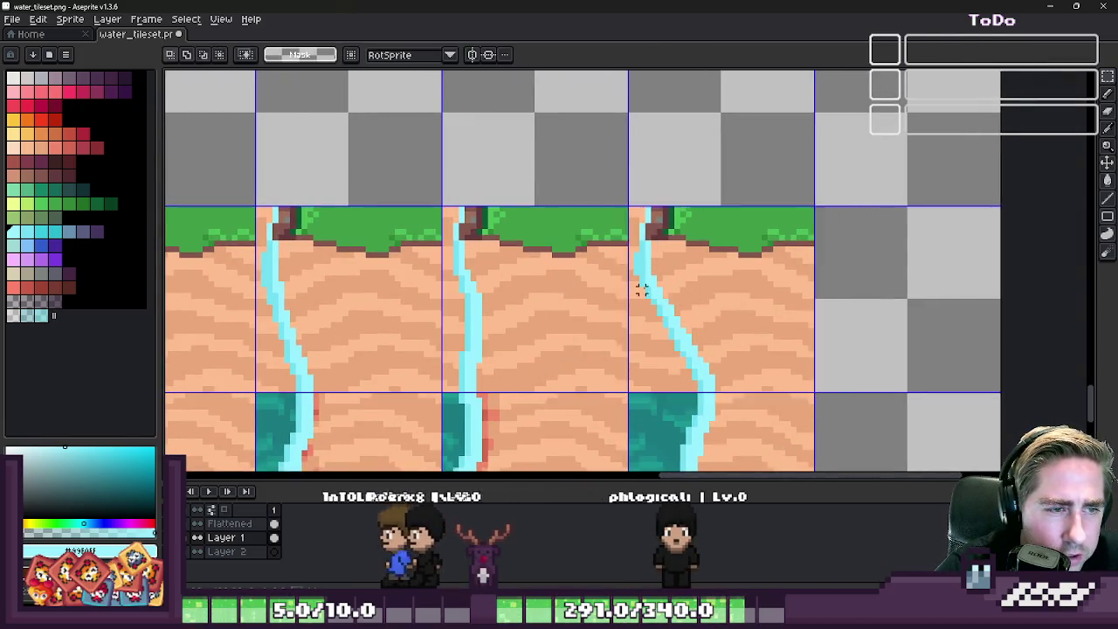
scroll(642, 288, up, 1)
key(b)
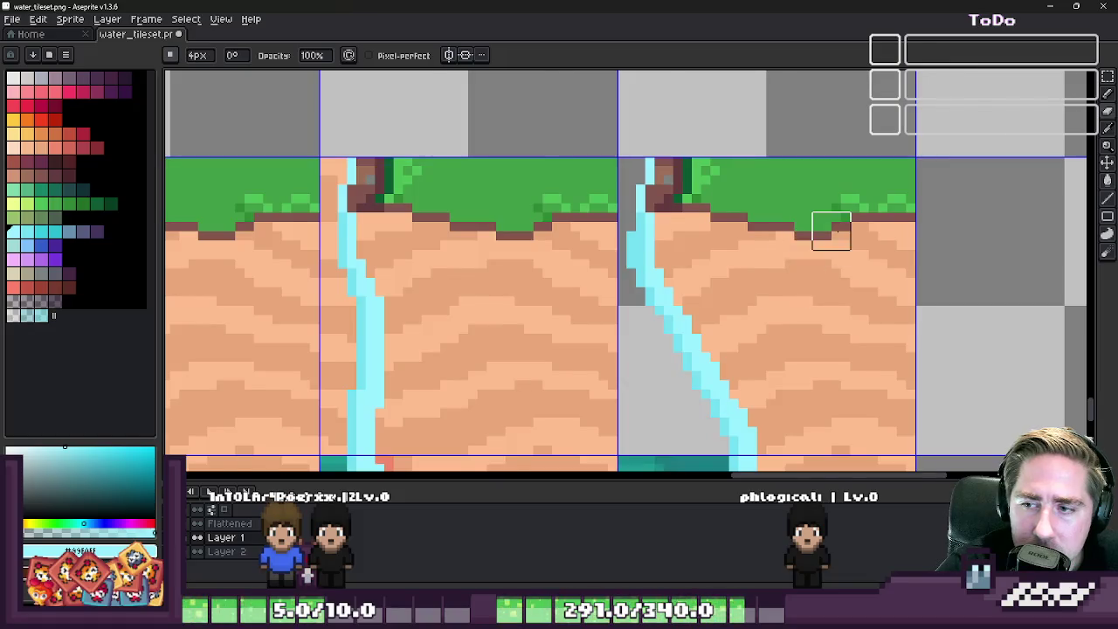
scroll(831, 231, down, 1)
scroll(502, 197, up, 1)
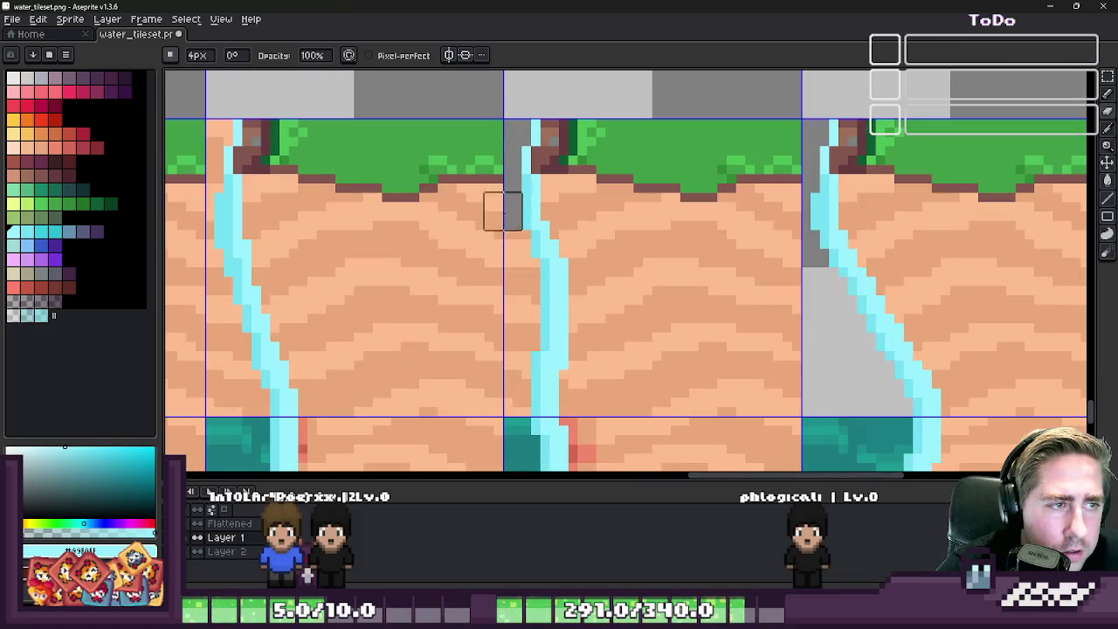
drag(522, 370, 615, 423)
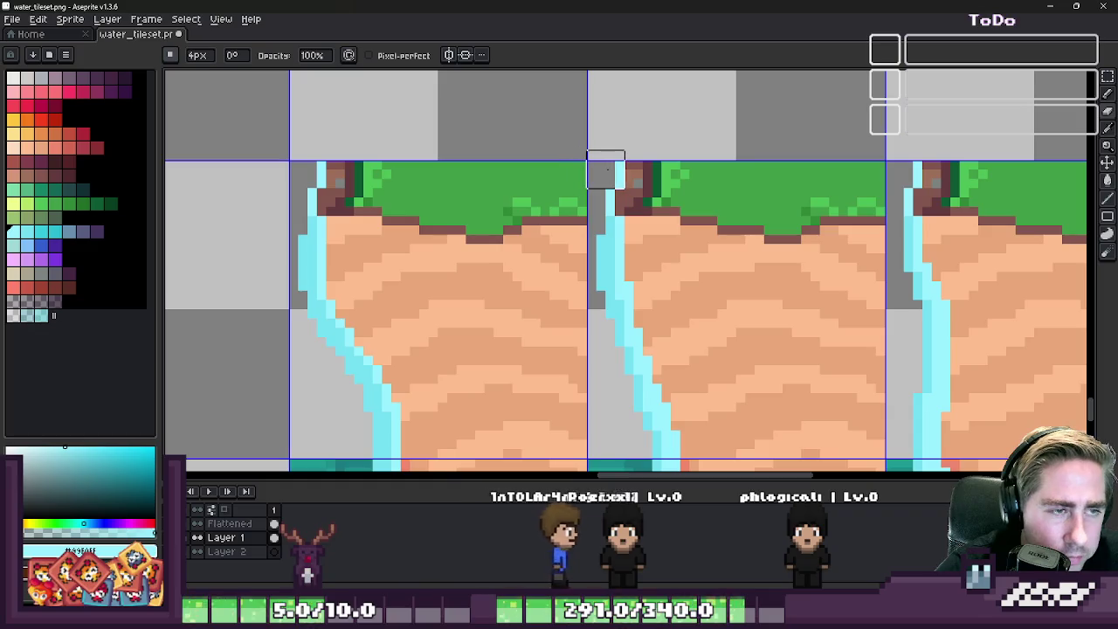
scroll(515, 178, down, 1)
scroll(514, 177, down, 2)
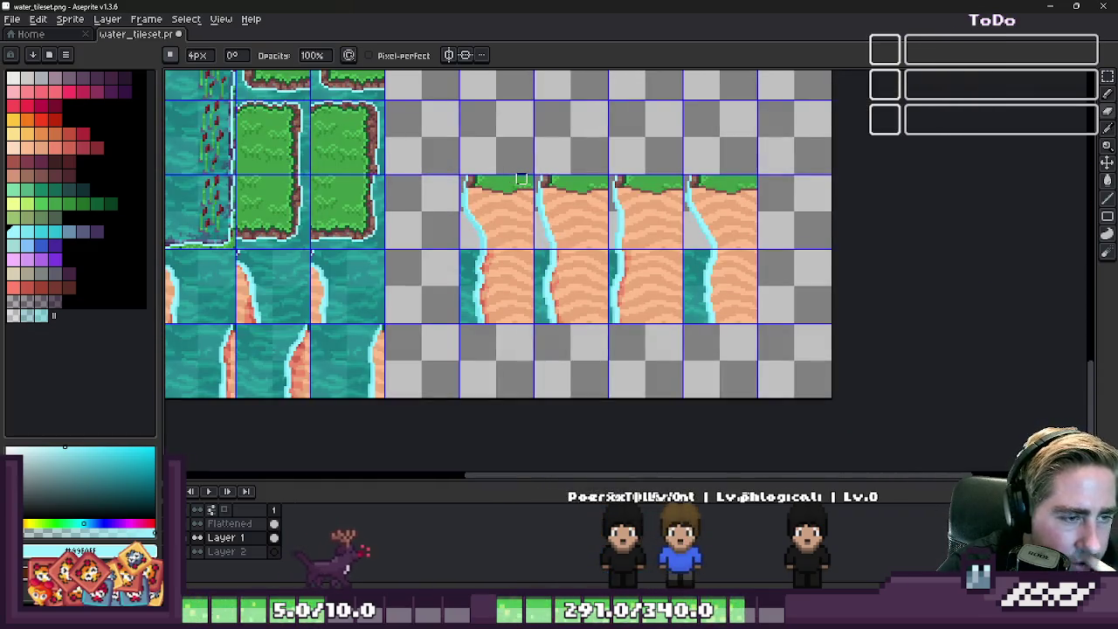
scroll(519, 181, up, 2)
scroll(522, 158, up, 1)
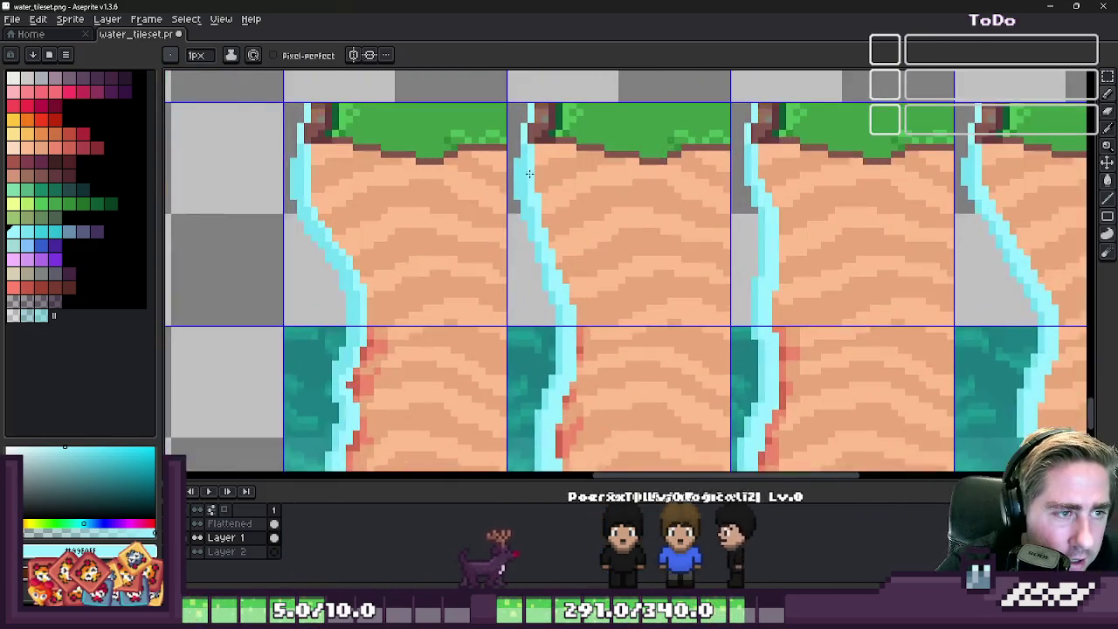
scroll(522, 158, up, 1)
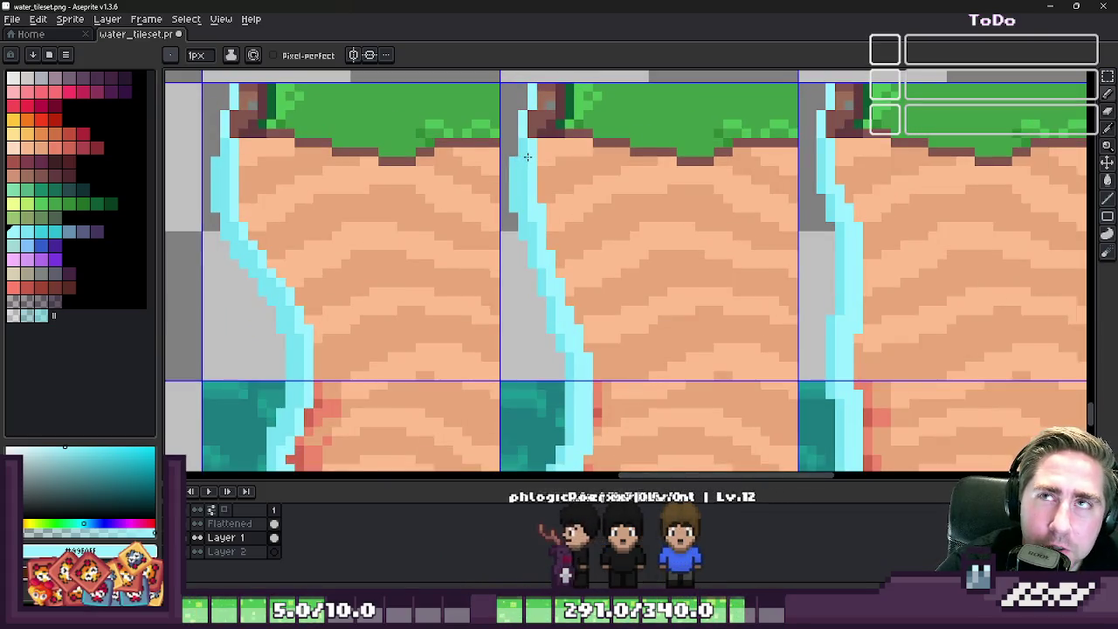
scroll(527, 156, down, 1)
scroll(527, 156, down, 1)
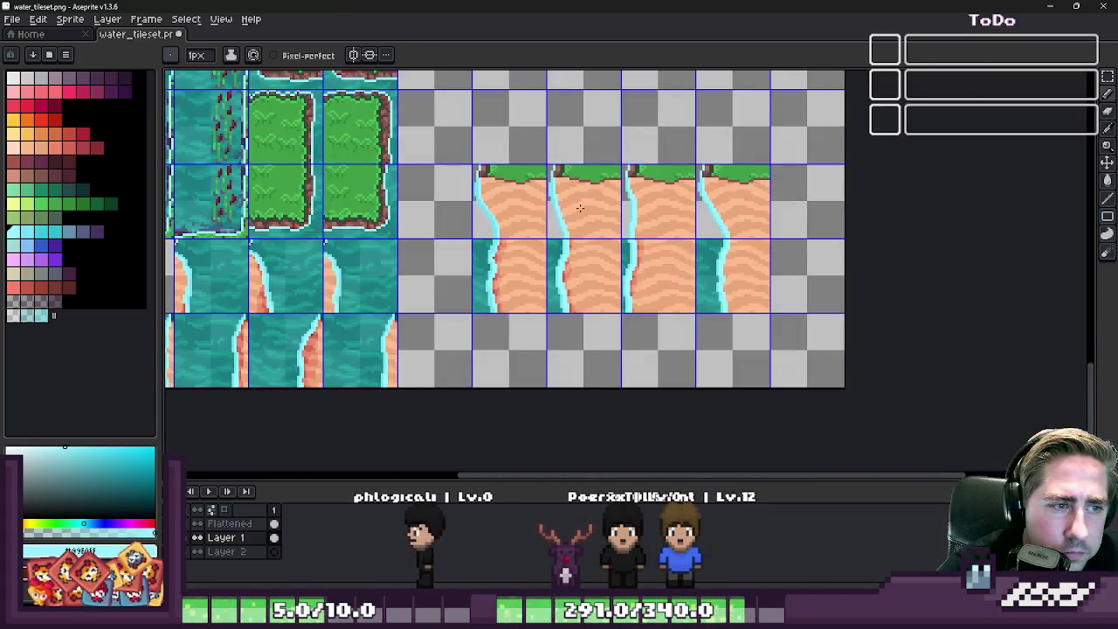
scroll(579, 207, down, 1)
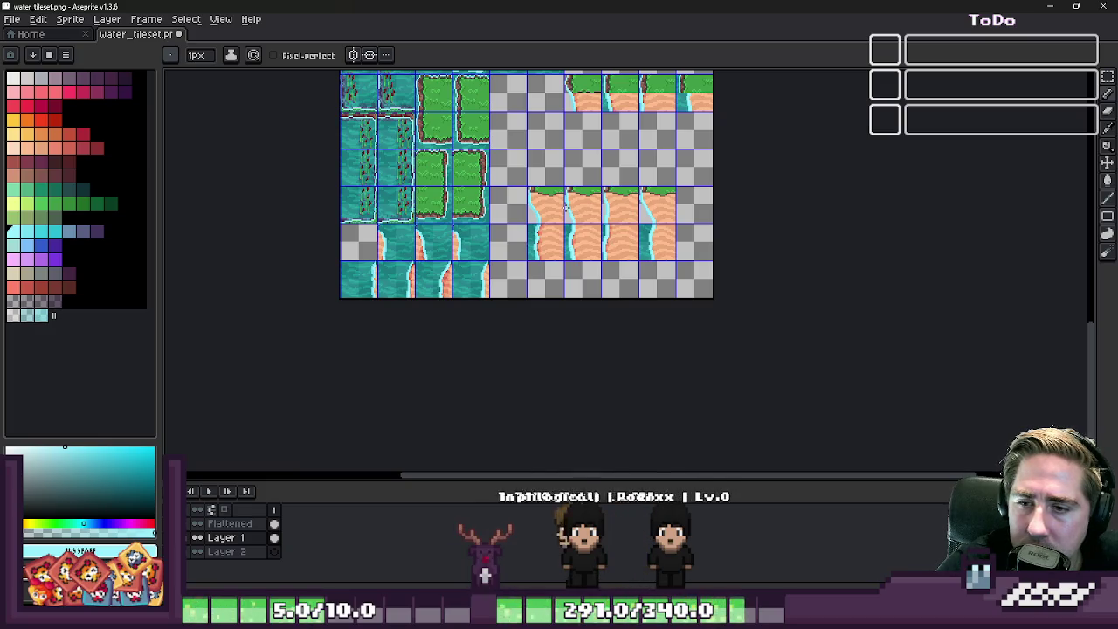
scroll(502, 87, up, 2)
scroll(568, 158, up, 2)
scroll(612, 210, down, 1)
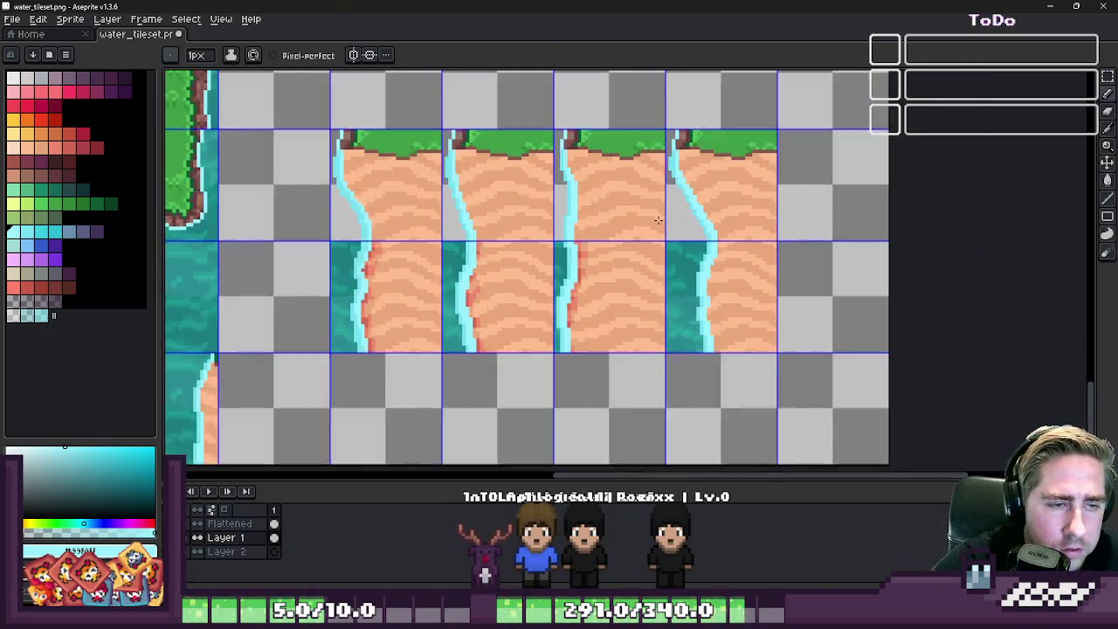
scroll(649, 238, down, 1)
key(m)
scroll(649, 239, down, 1)
scroll(459, 349, down, 1)
scroll(460, 279, down, 1)
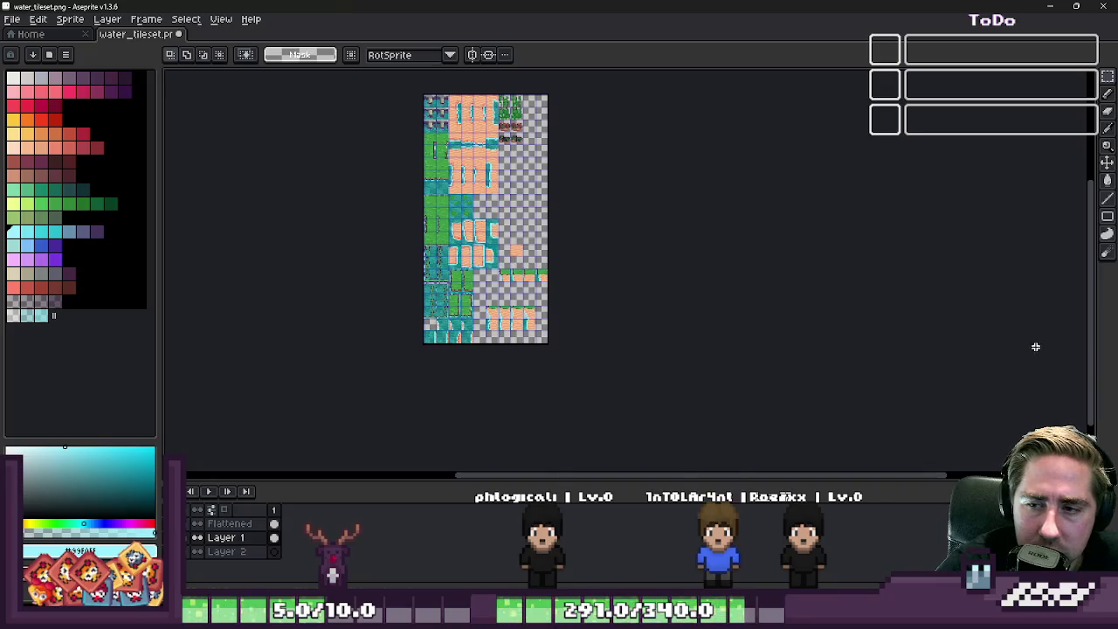
- Inspect the canvas while switching between the Flattened layer and Layer 2
scroll(463, 261, up, 1)
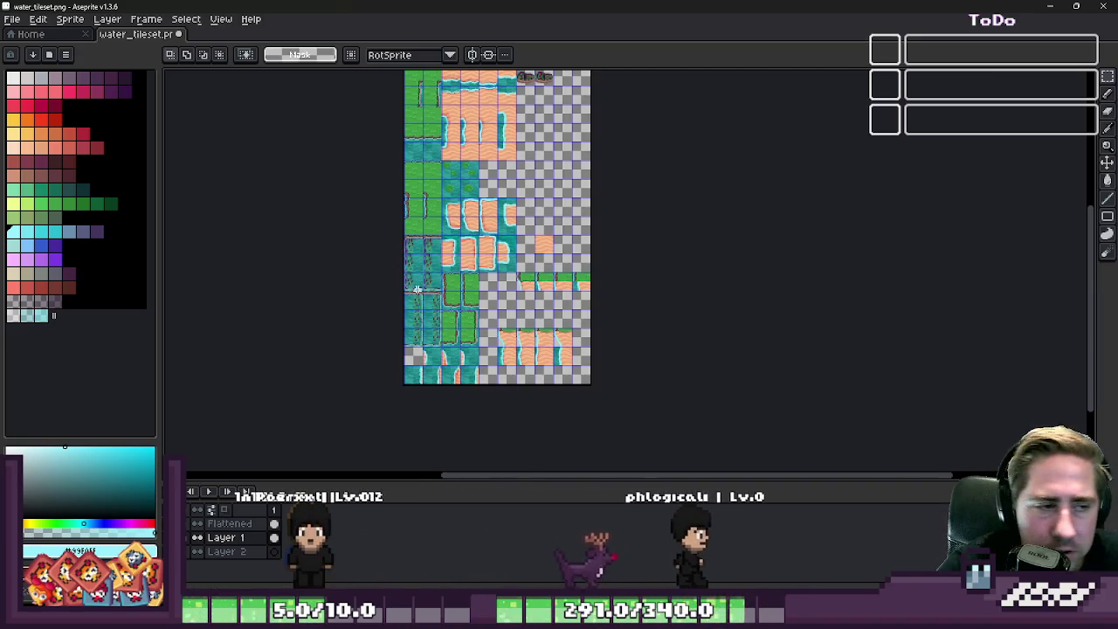
scroll(611, 306, up, 1)
scroll(611, 306, up, 1)
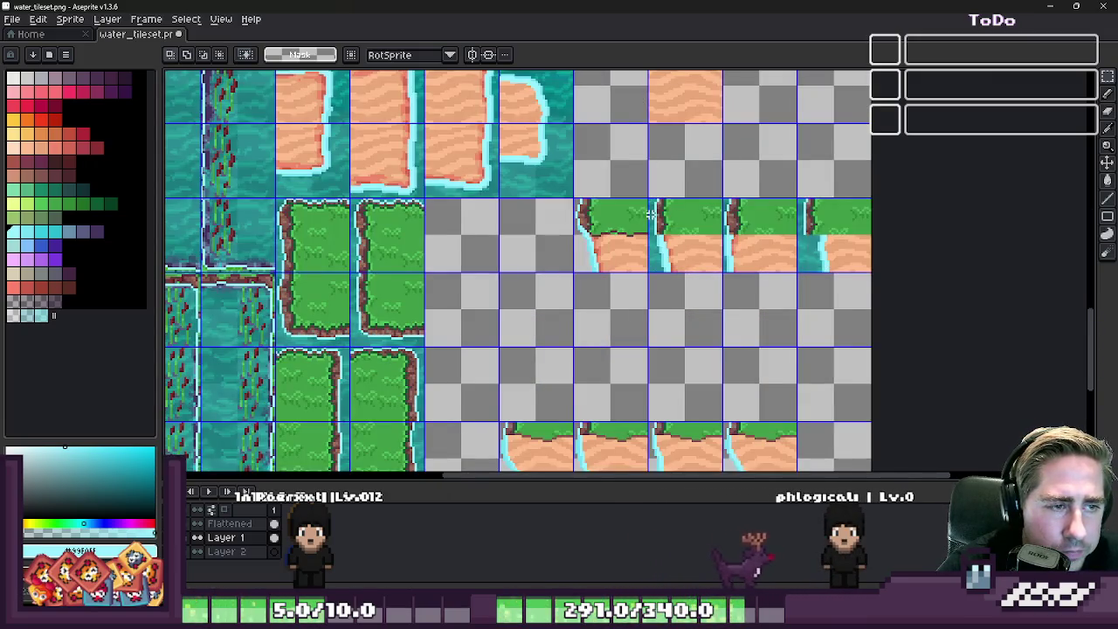
scroll(668, 341, down, 2)
scroll(668, 340, down, 1)
scroll(636, 403, down, 1)
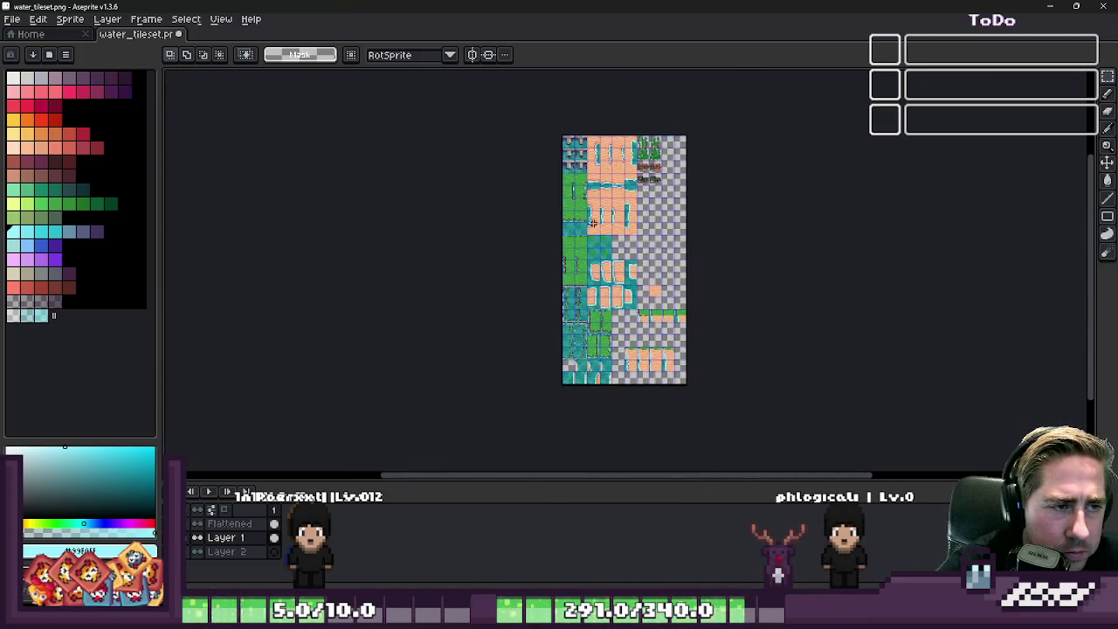
scroll(559, 262, up, 3)
scroll(517, 249, up, 1)
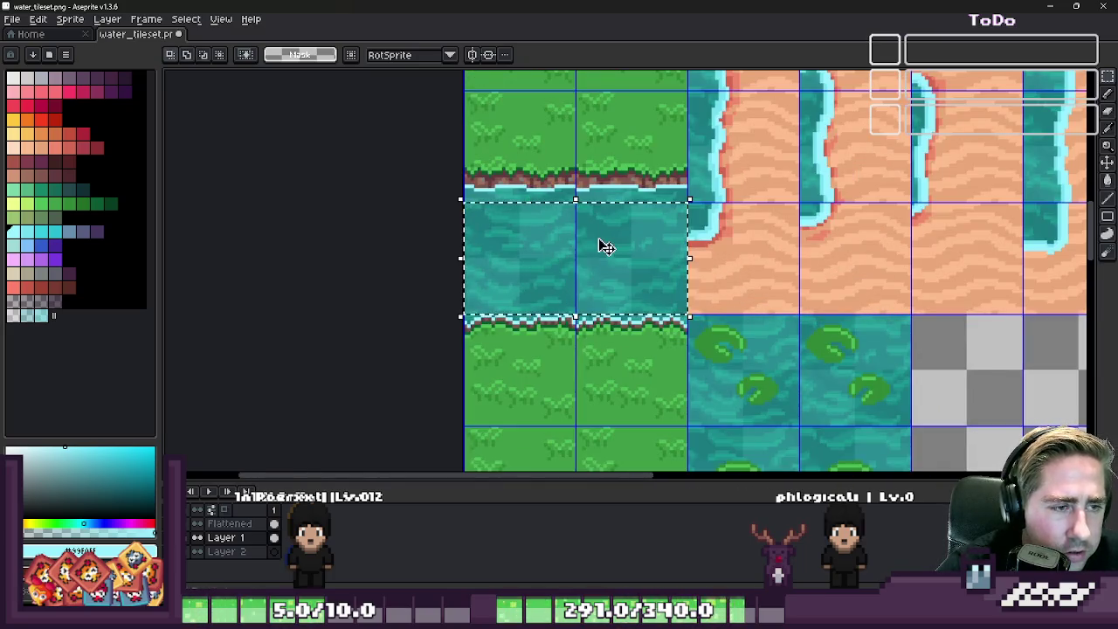
scroll(529, 279, down, 1)
scroll(556, 202, down, 3)
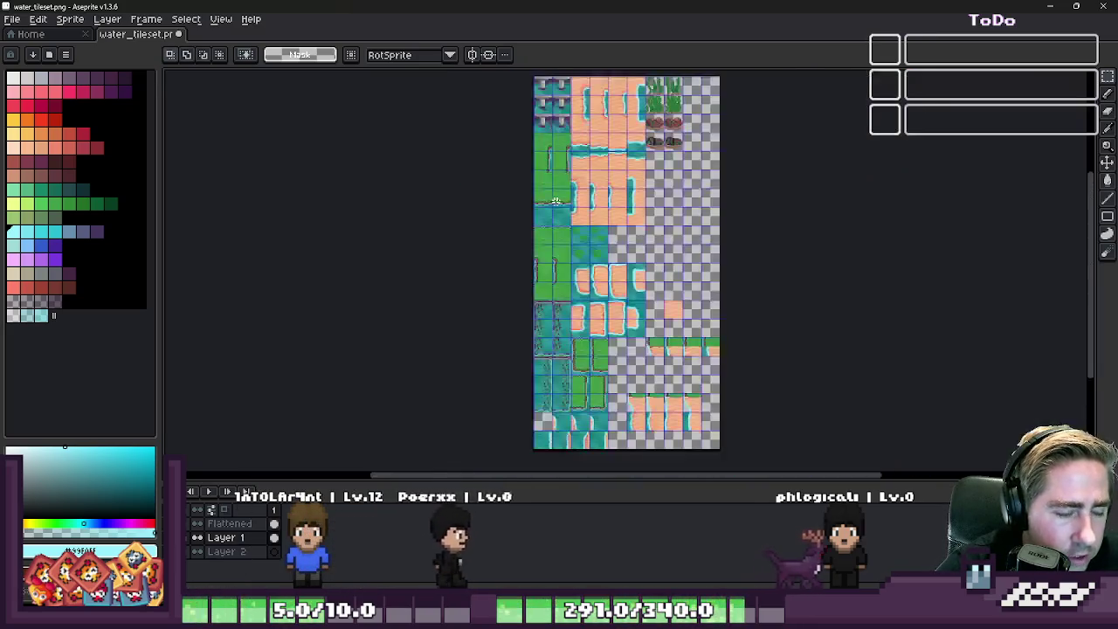
scroll(646, 401, up, 1)
scroll(631, 379, up, 2)
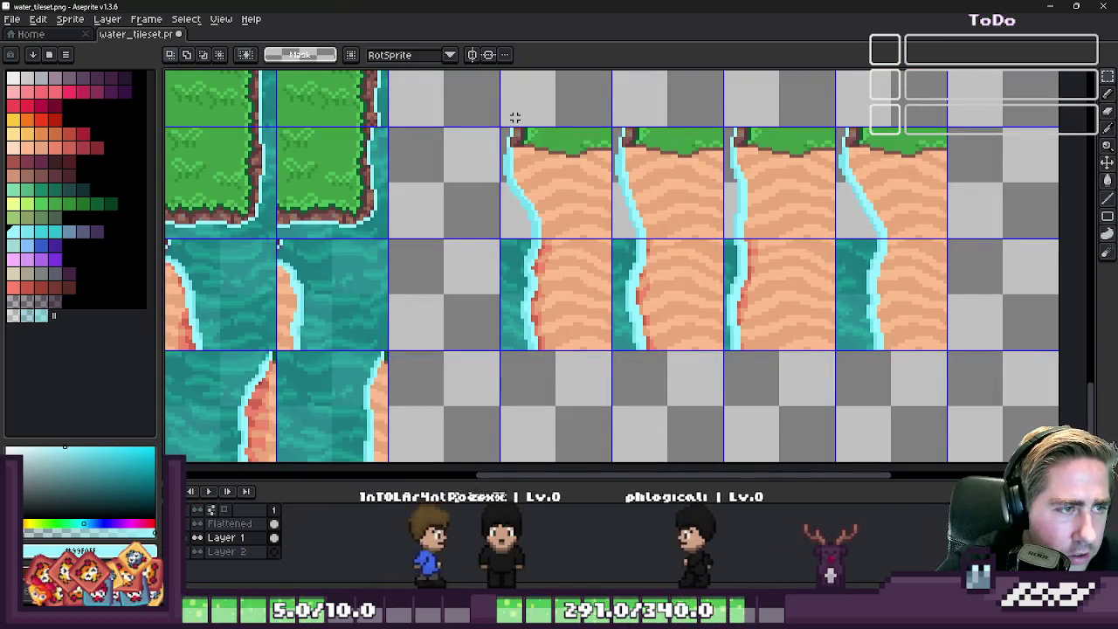
click(228, 523)
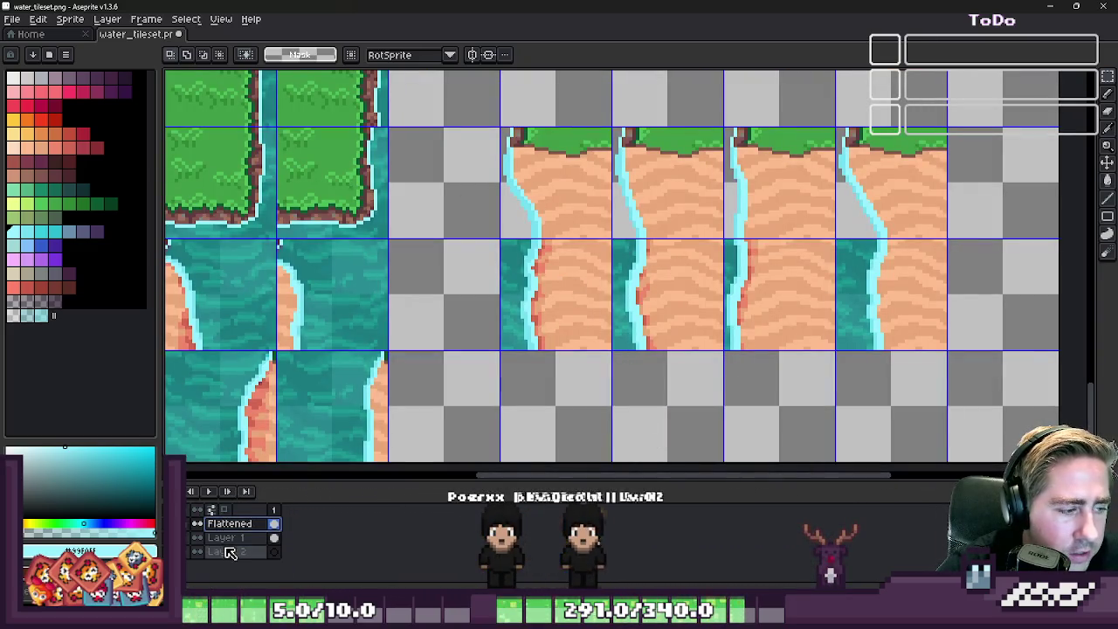
click(229, 551)
scroll(520, 96, up, 1)
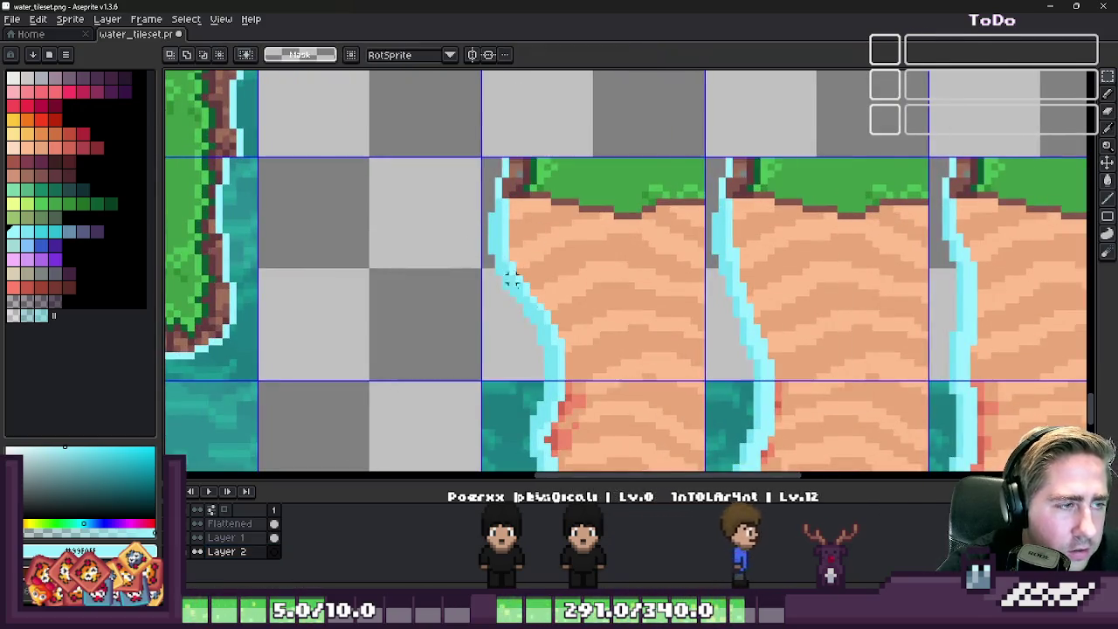
scroll(513, 271, down, 3)
scroll(516, 262, down, 4)
scroll(517, 238, up, 4)
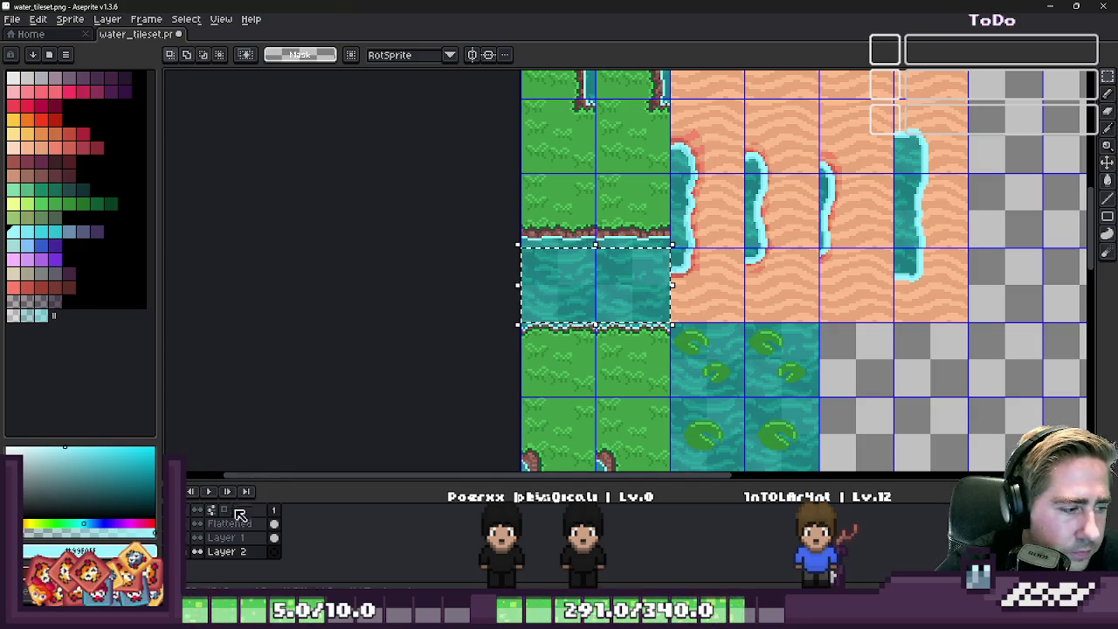
- Select the left water tile on Layer 1 and paste the water block onto Layer 2
click(229, 537)
drag(573, 256, 608, 292)
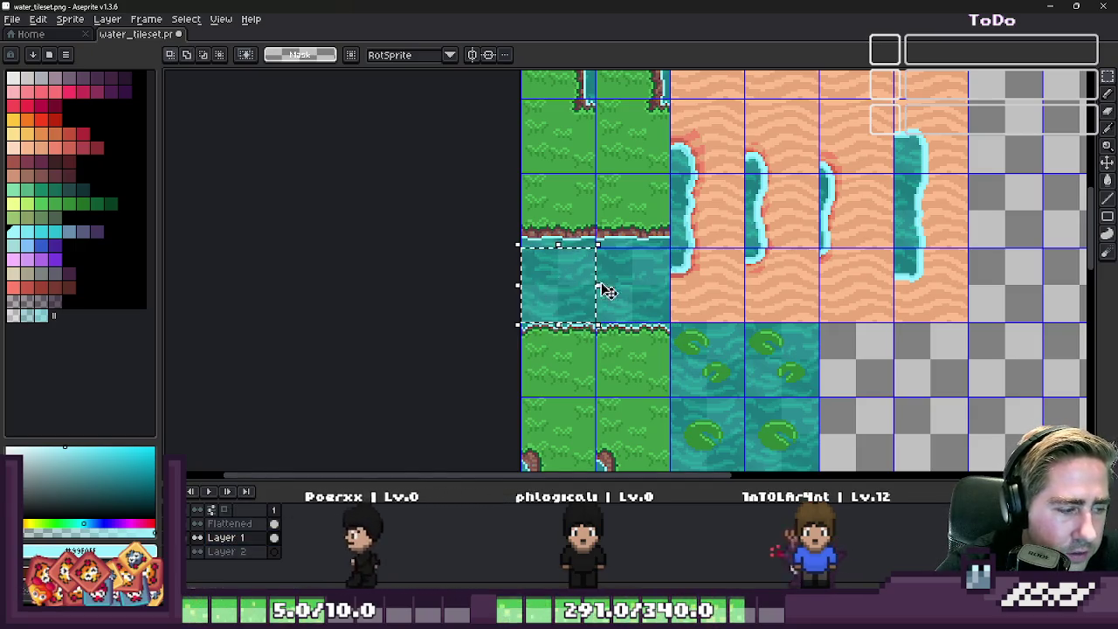
key(ctrl+d)
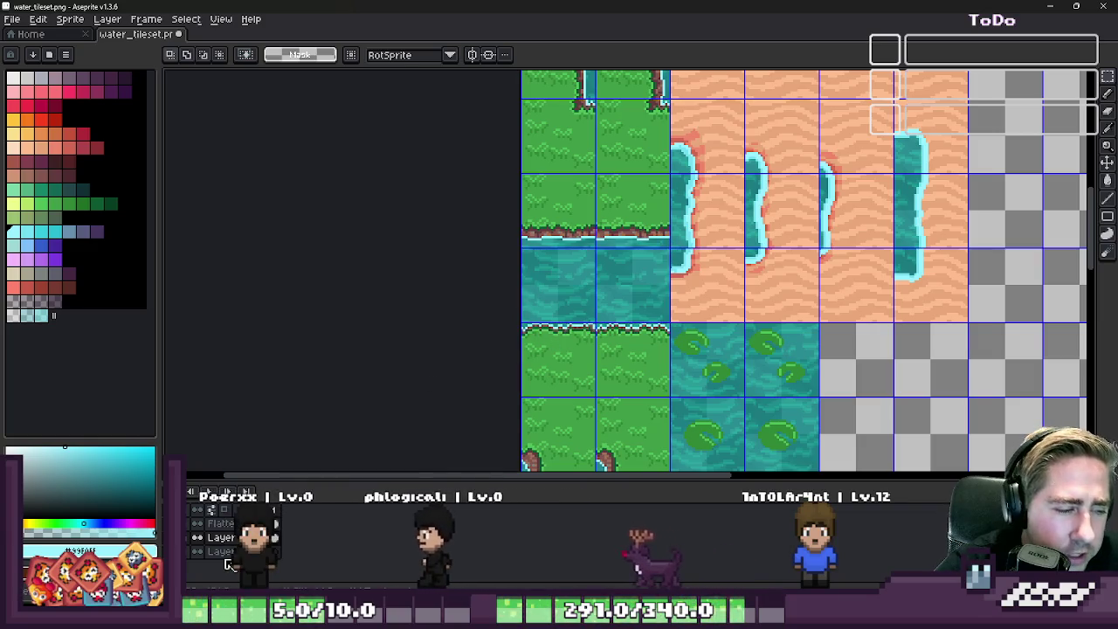
click(225, 552)
scroll(698, 137, down, 3)
scroll(611, 332, up, 2)
scroll(597, 358, up, 2)
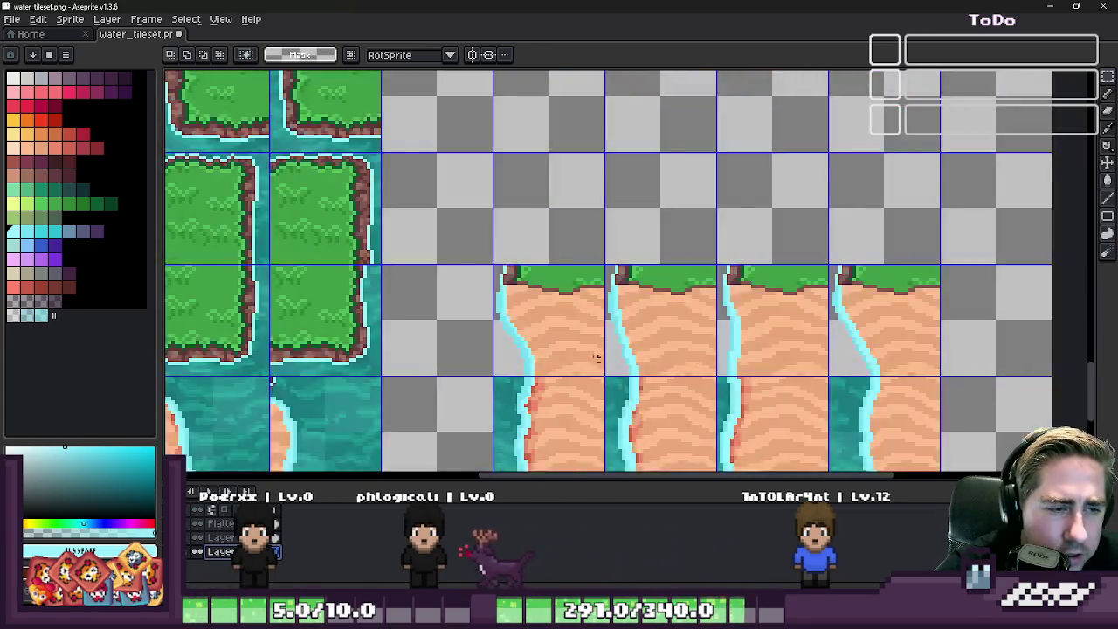
scroll(597, 358, up, 1)
key(ctrl+v)
key(ctrl+d)
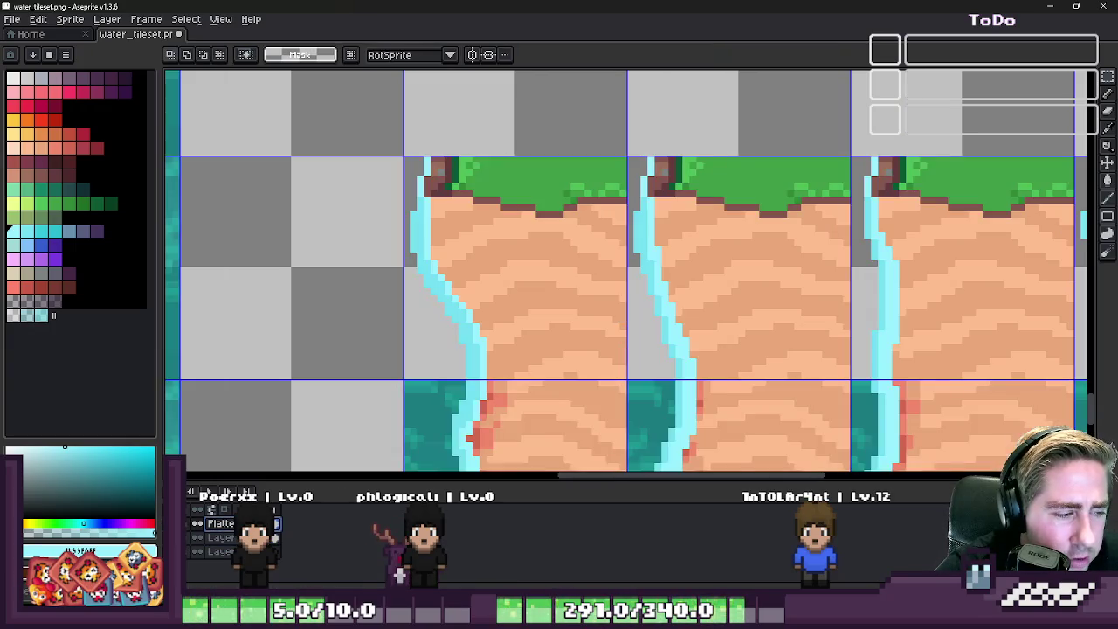
- Paste the 64x32 water block onto Layer 2 again, over the cliff tiles
scroll(545, 322, down, 2)
scroll(545, 321, down, 2)
scroll(545, 321, down, 1)
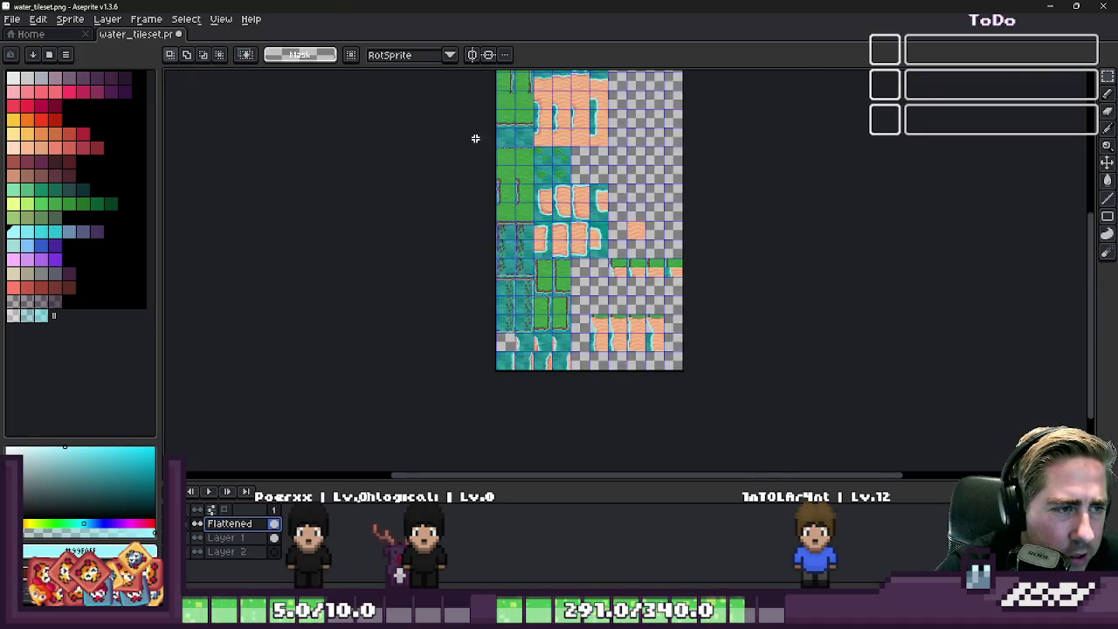
scroll(521, 193, up, 3)
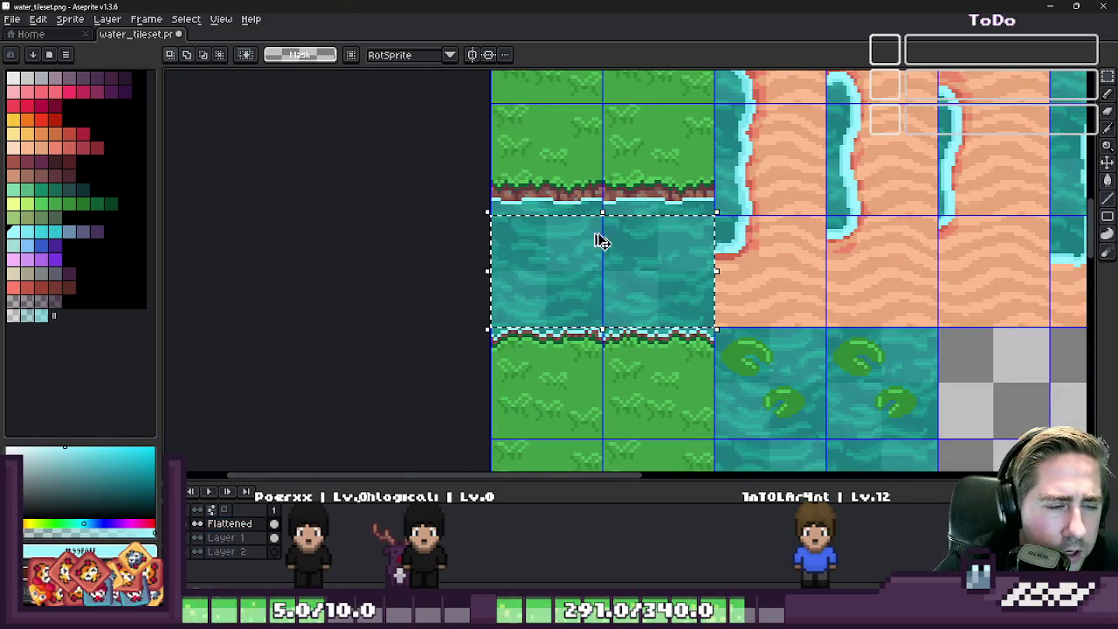
scroll(601, 241, down, 1)
click(236, 551)
scroll(597, 181, down, 1)
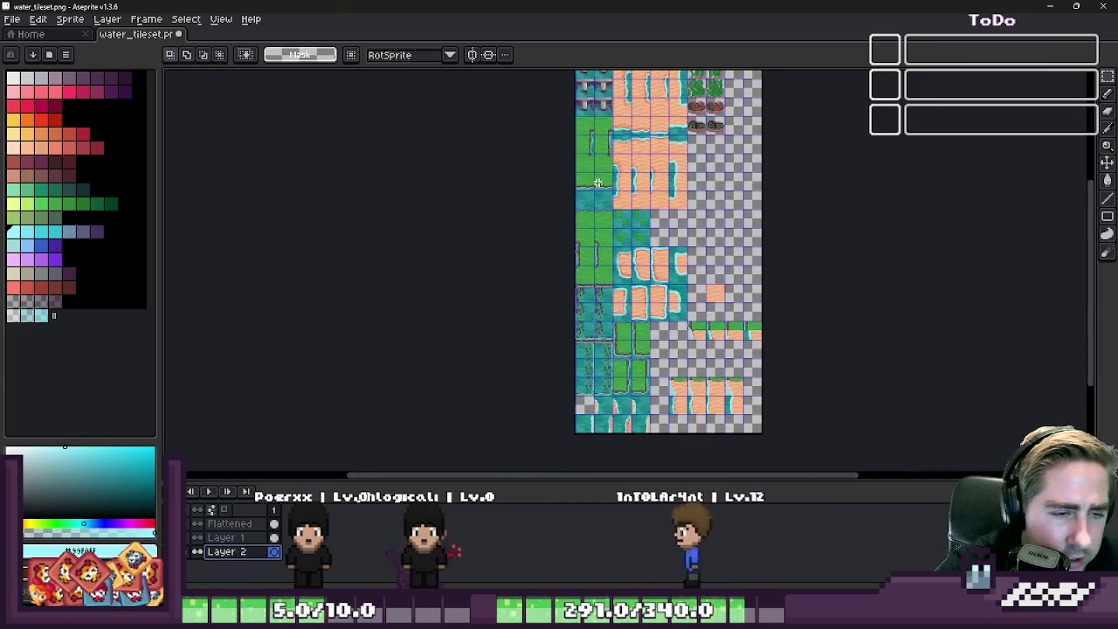
scroll(597, 181, up, 1)
scroll(612, 280, up, 3)
scroll(606, 279, up, 1)
key(ctrl+v)
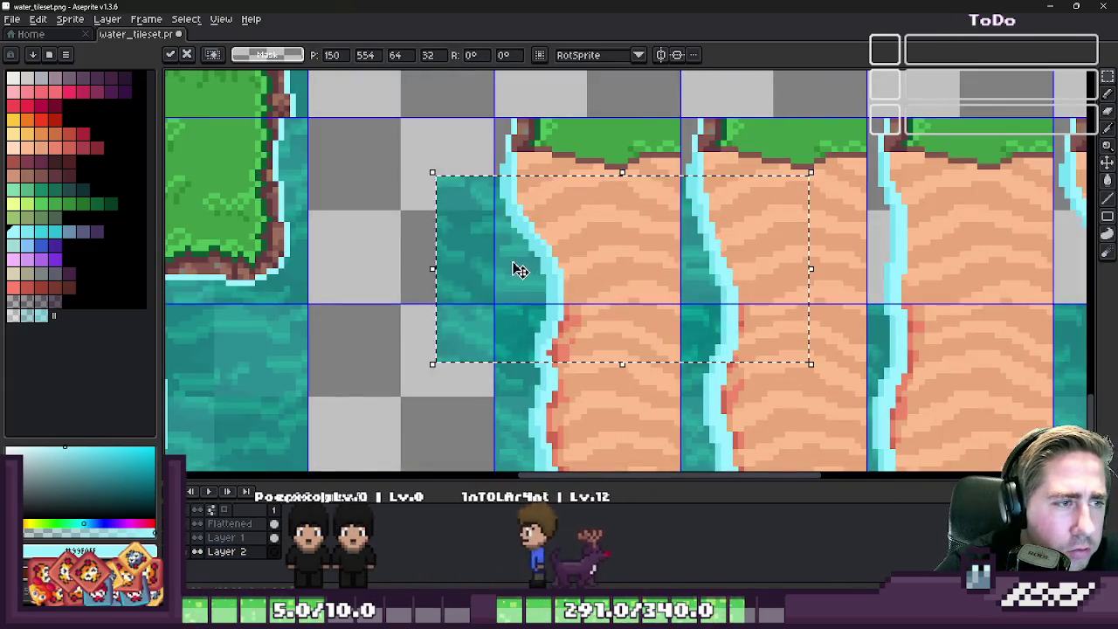
- Slide the pasted water behind the sand cliff tiles and drop it in place
drag(520, 271, 575, 209)
scroll(510, 252, down, 2)
scroll(676, 219, up, 2)
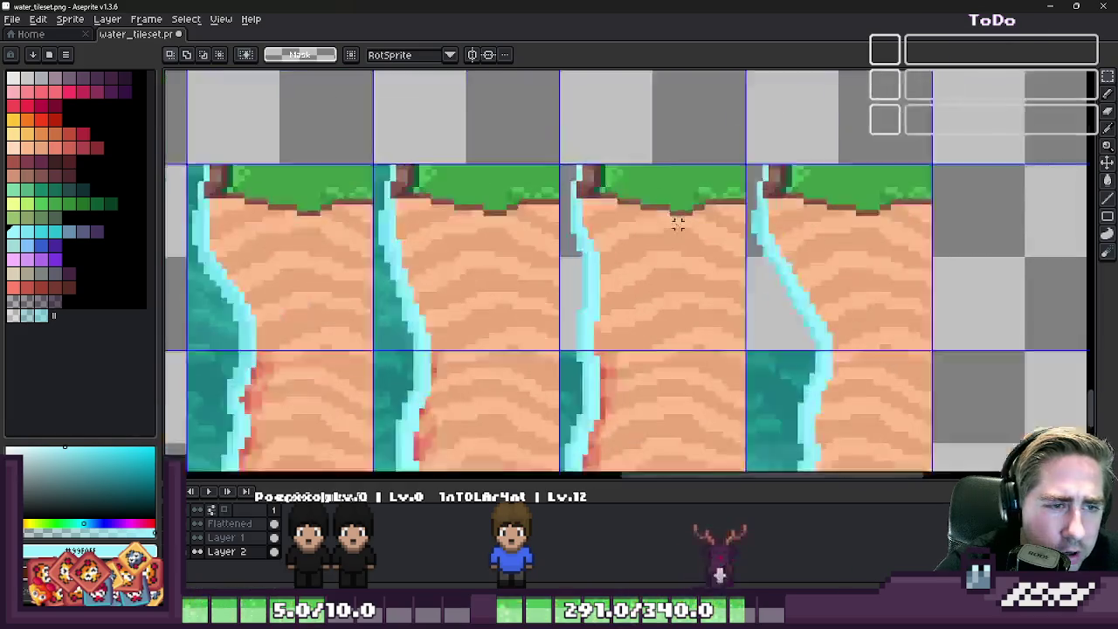
mouse_move(676, 219)
mouse_down()
mouse_move(562, 257)
mouse_move(681, 227)
mouse_up()
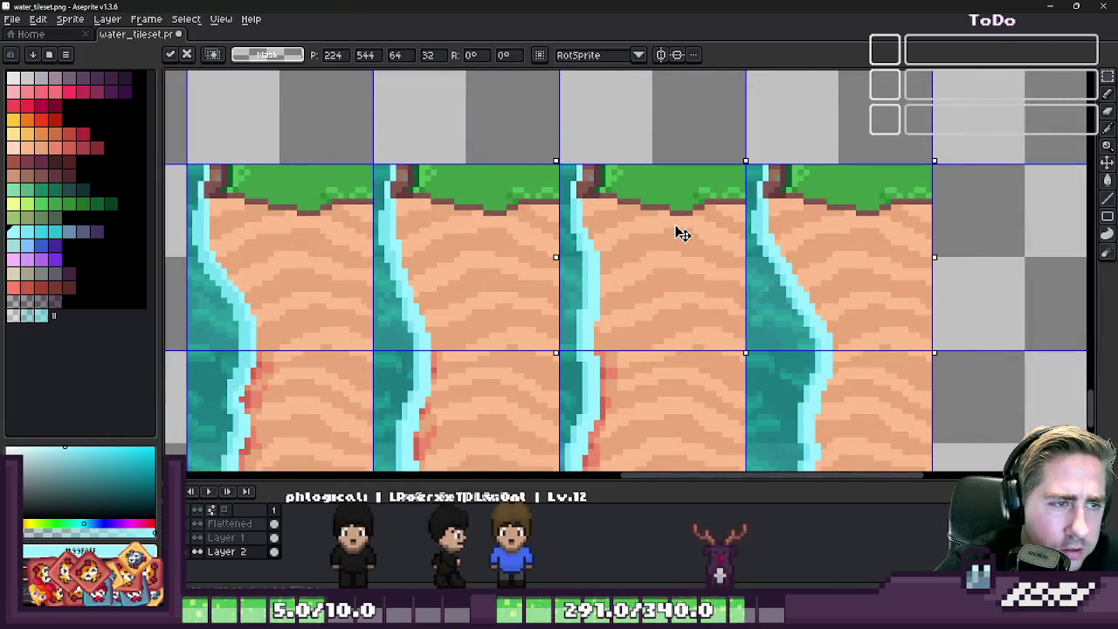
key(ctrl+d)
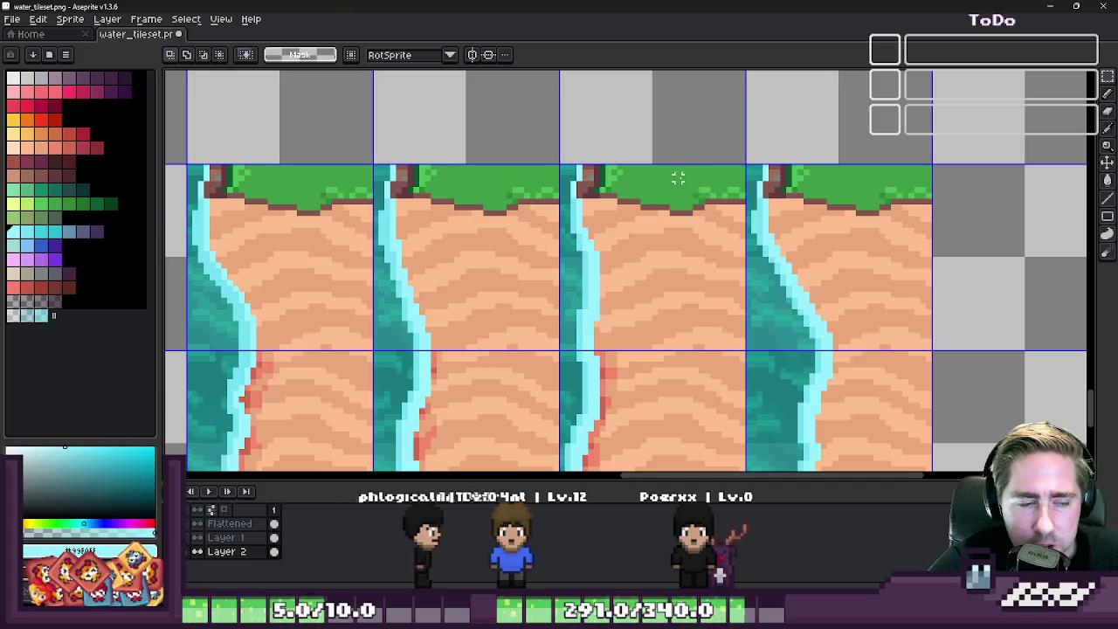
scroll(678, 178, down, 1)
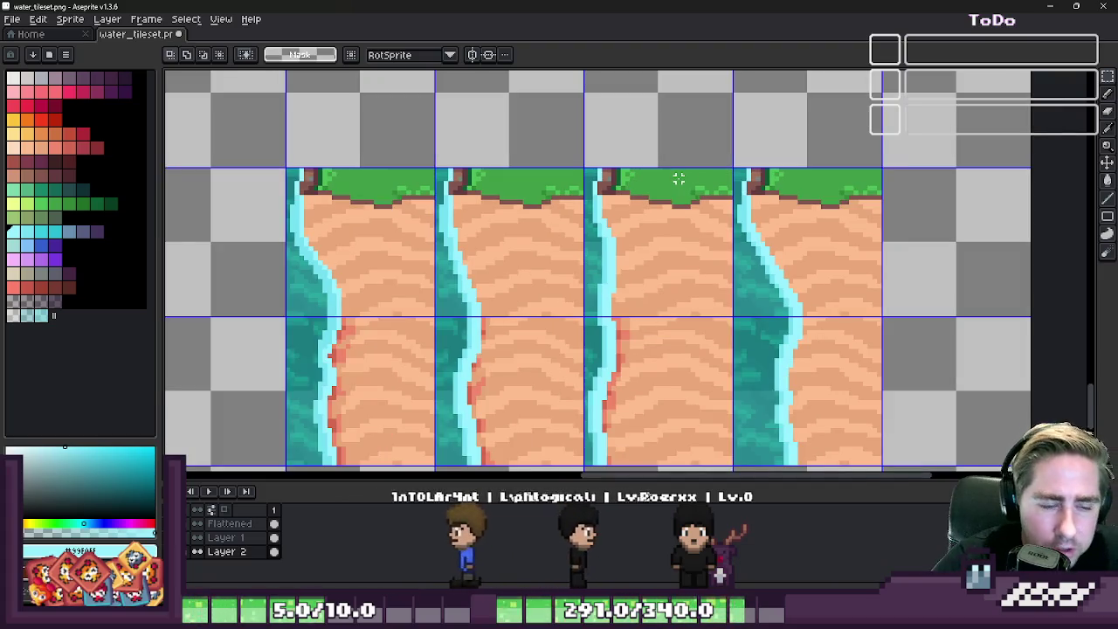
scroll(830, 320, down, 1)
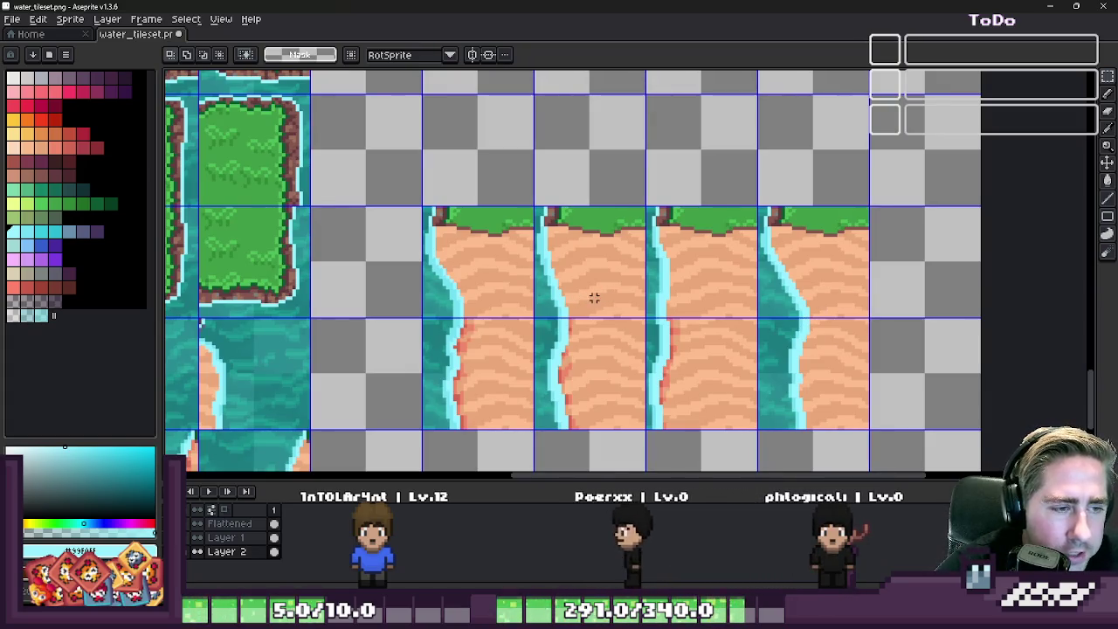
- Marquee-select one sand cliff tile
key(b)
scroll(569, 278, up, 1)
key(m)
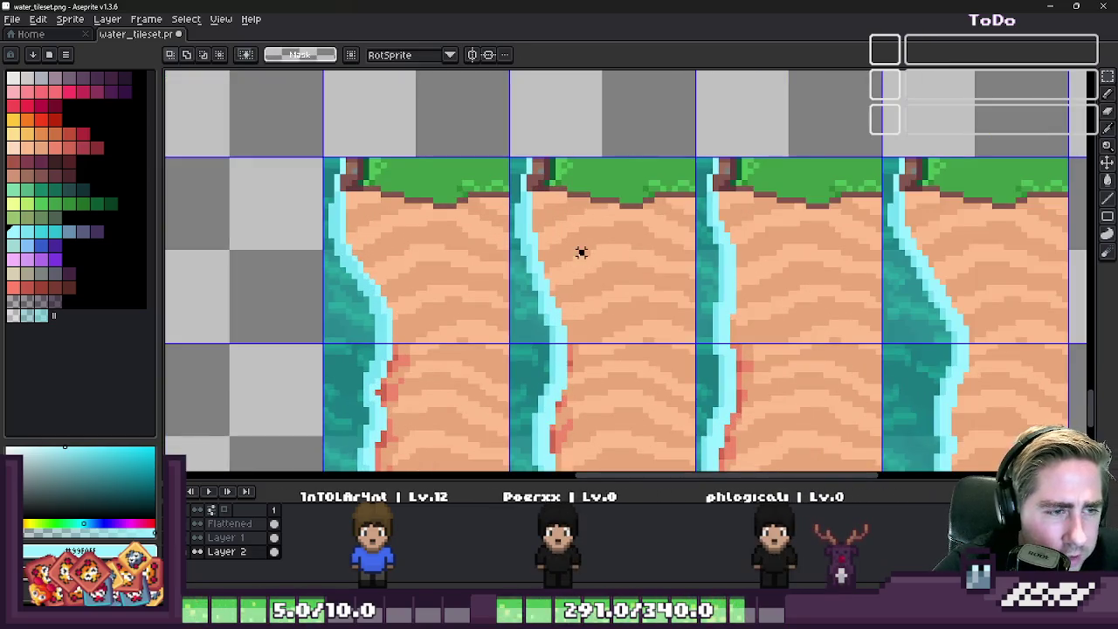
drag(581, 250, 721, 276)
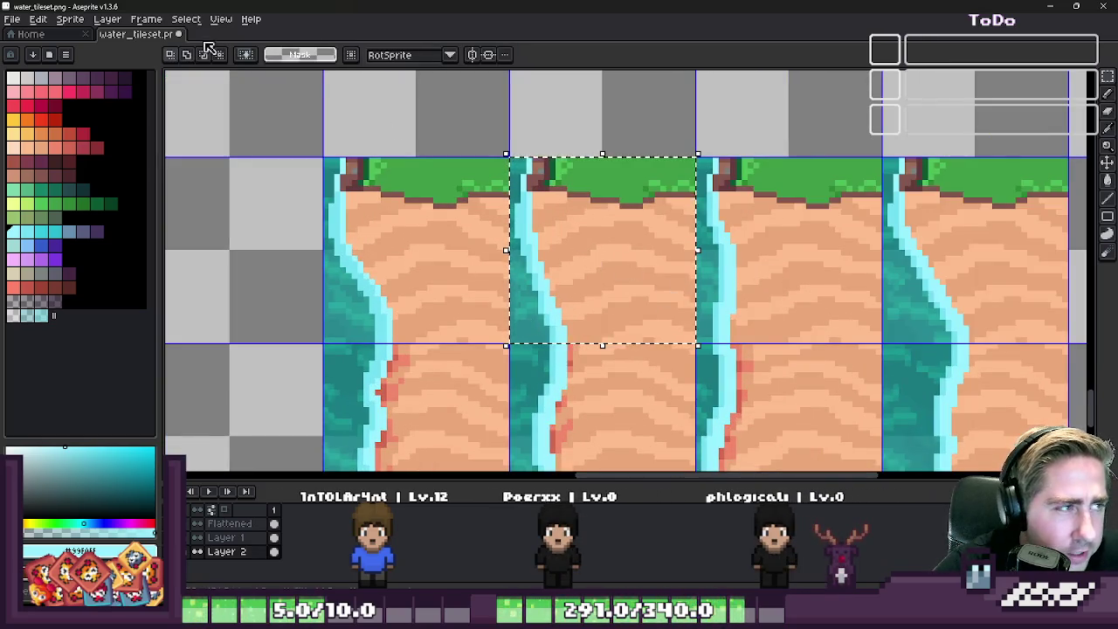
- Set the pencil to Shading ink using the salmon-to-red sand swatches as its ramp
key(b)
click(228, 56)
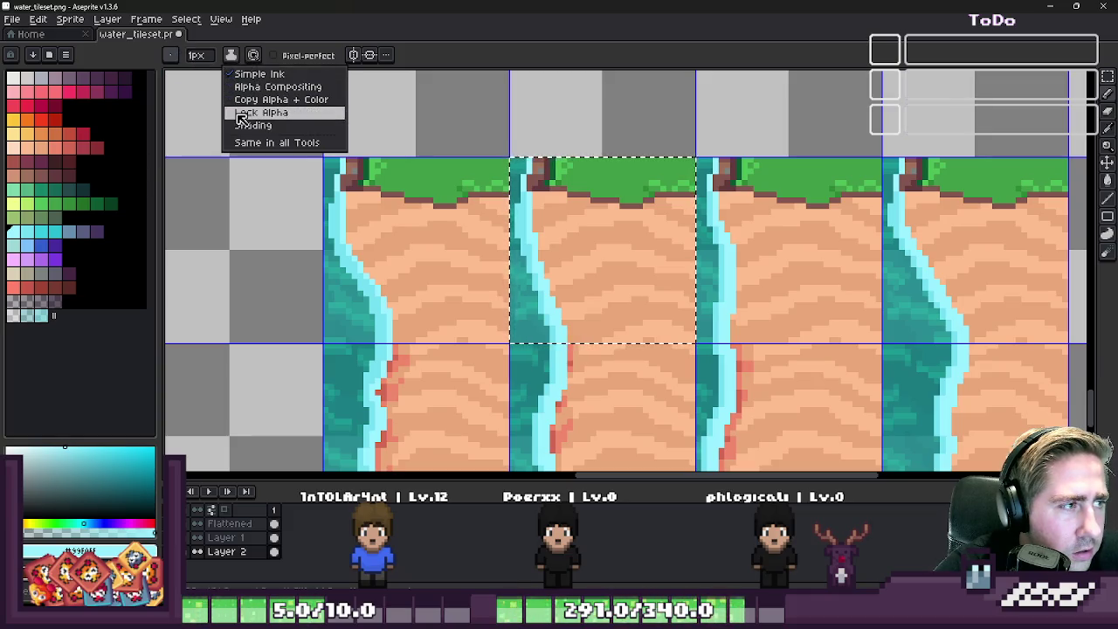
click(249, 125)
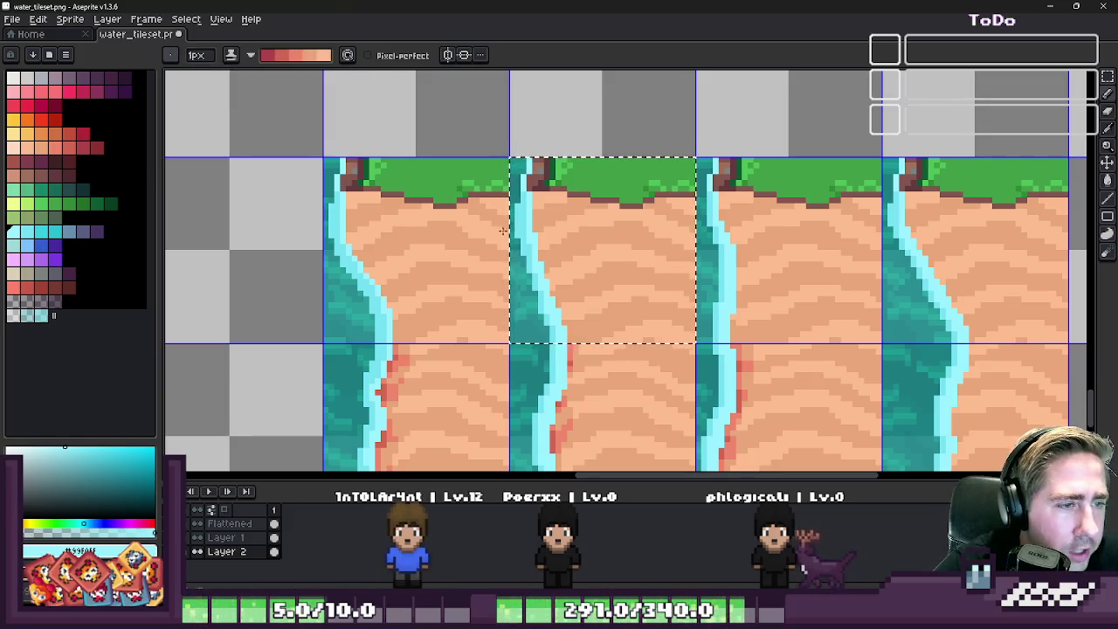
scroll(585, 298, up, 1)
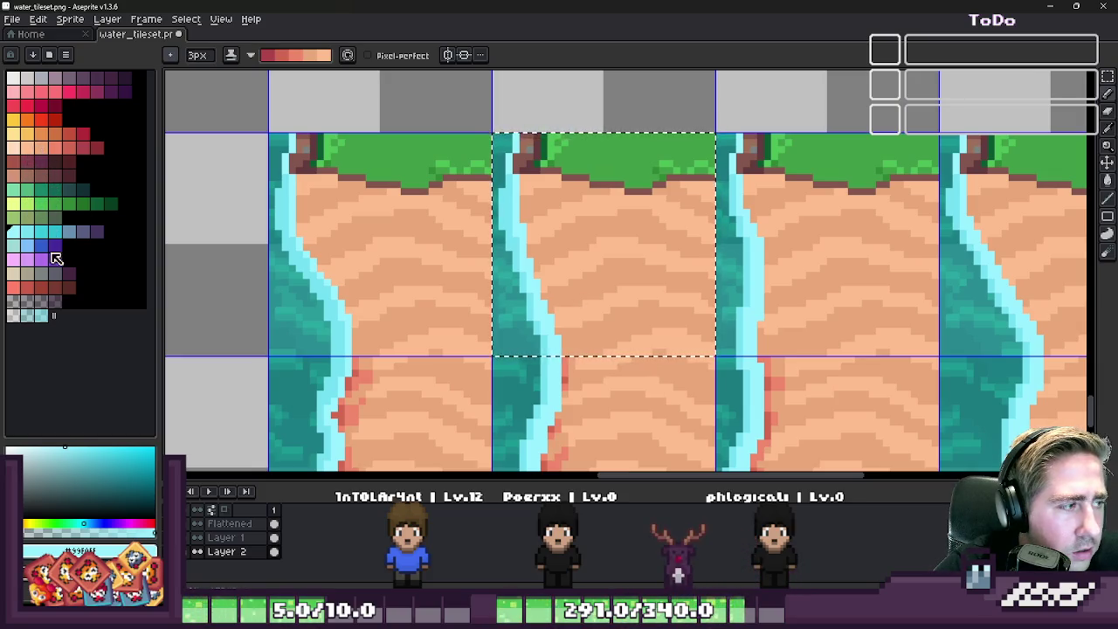
drag(33, 150, 83, 148)
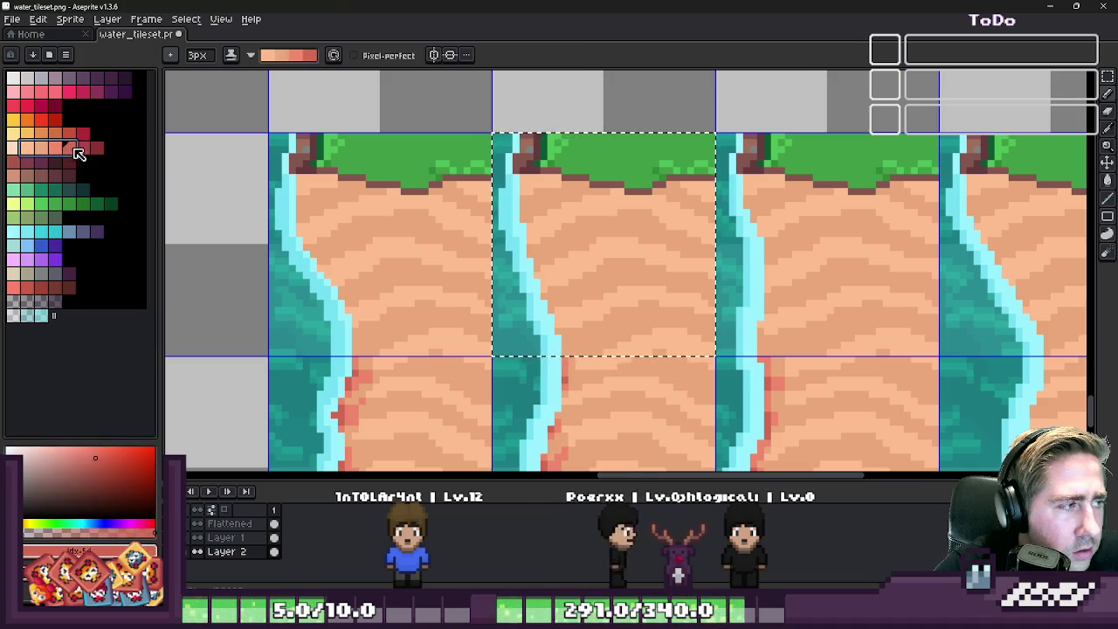
scroll(558, 308, up, 1)
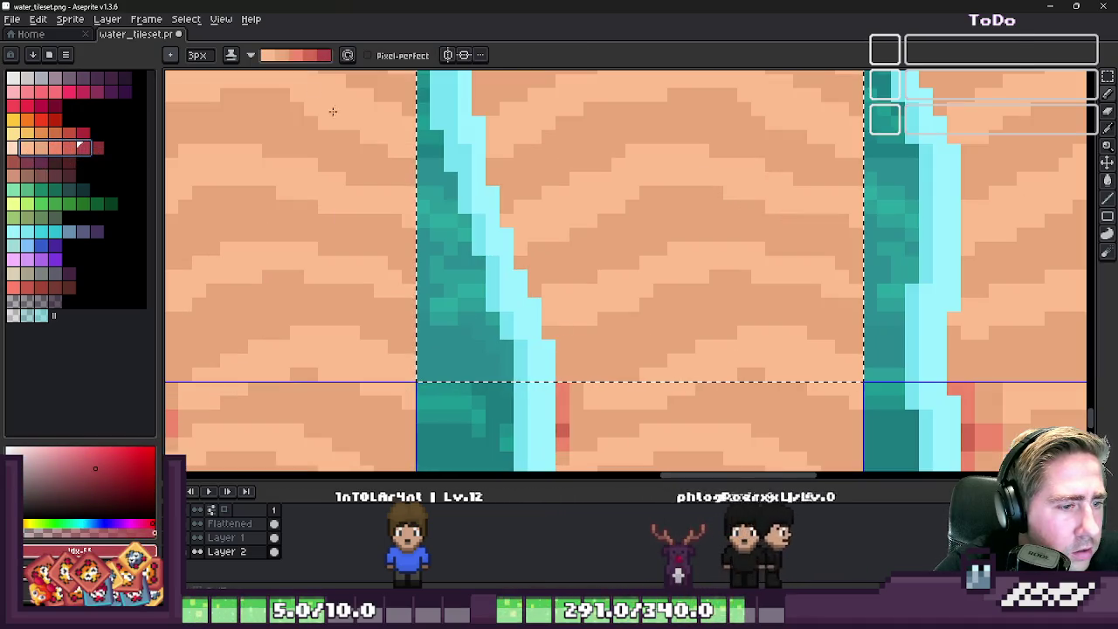
- Keep Shading ink and reverse the shading ramp's direction
click(252, 56)
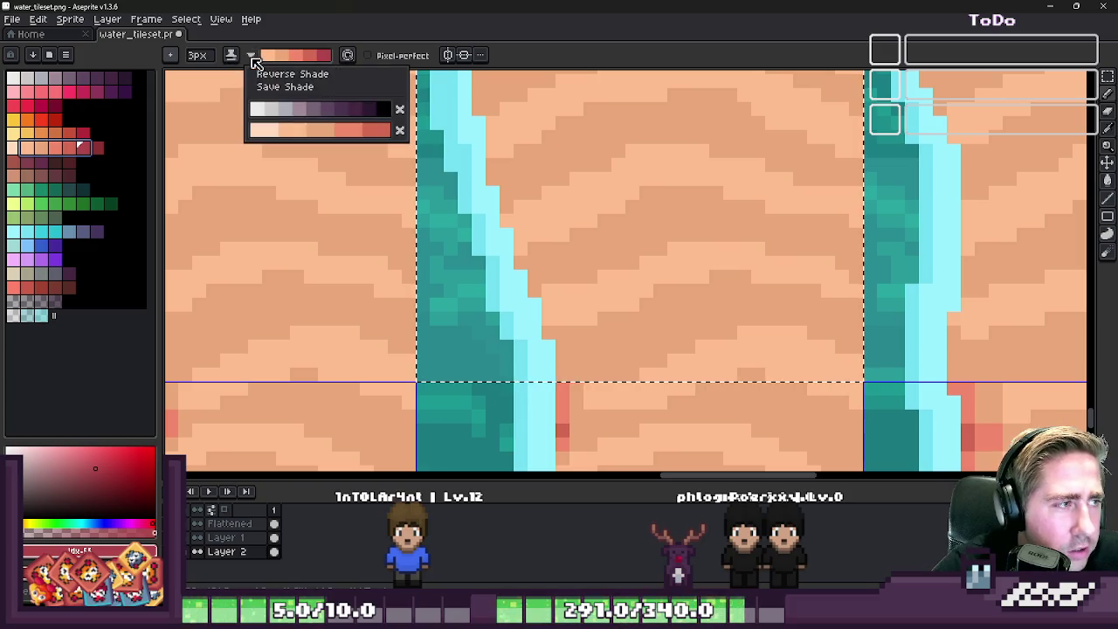
click(230, 56)
click(230, 56)
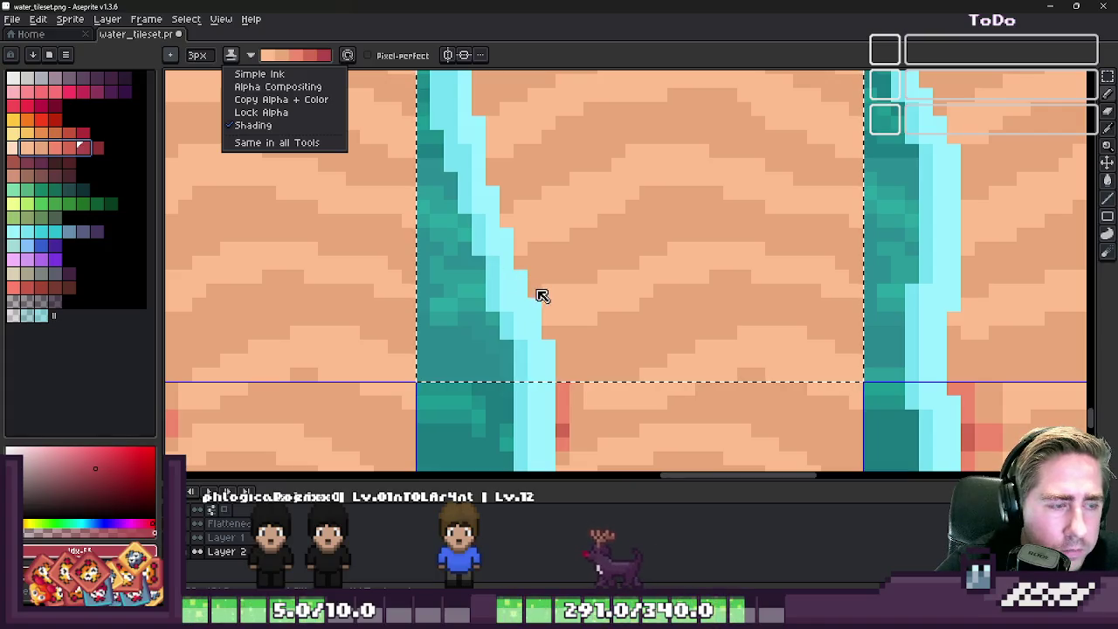
click(297, 127)
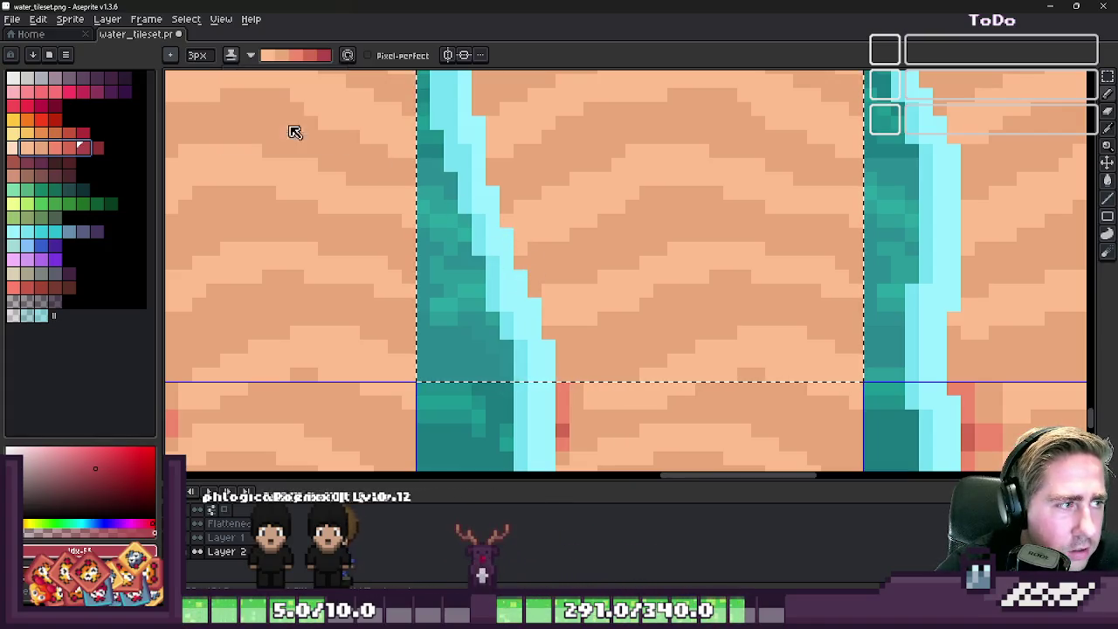
click(251, 58)
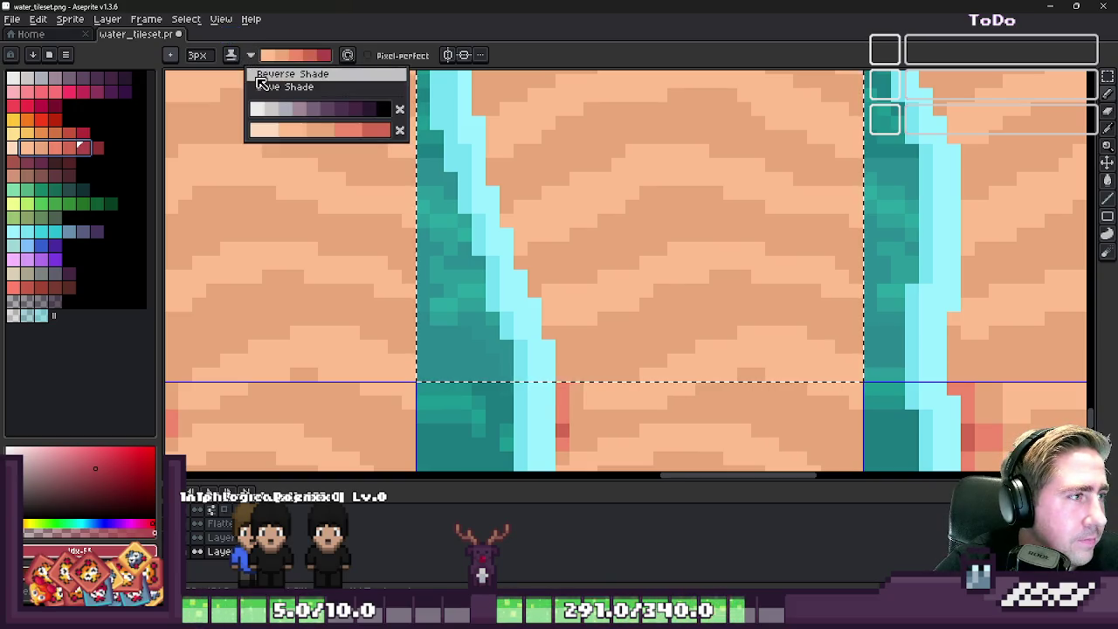
click(258, 75)
scroll(563, 346, down, 3)
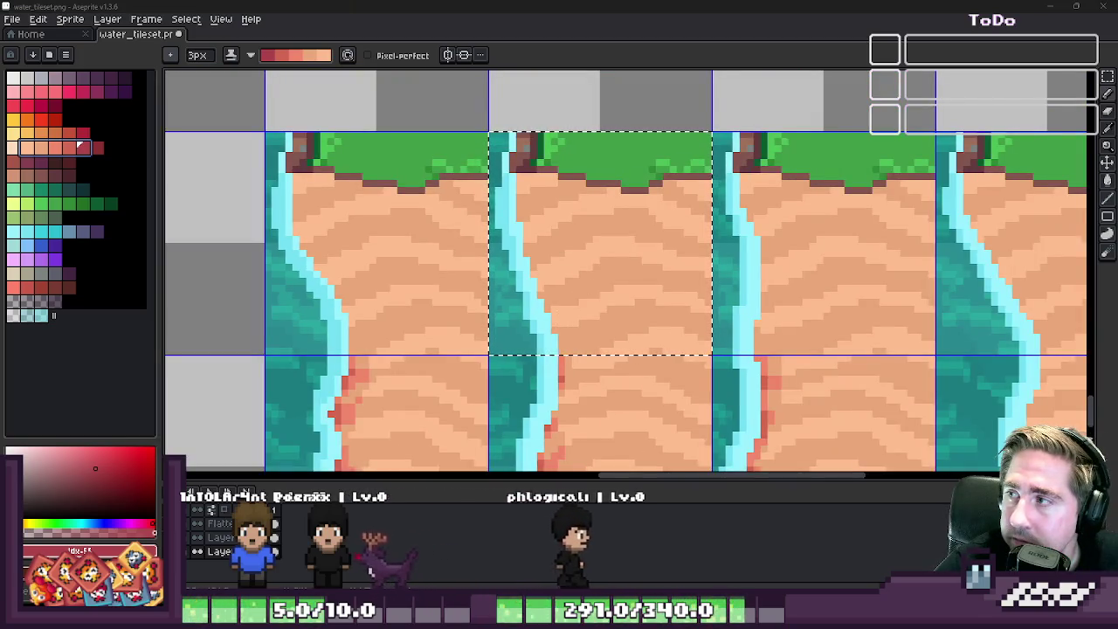
- Paint a red-orange edge down the middle cliff tile's shoreline
scroll(559, 338, up, 3)
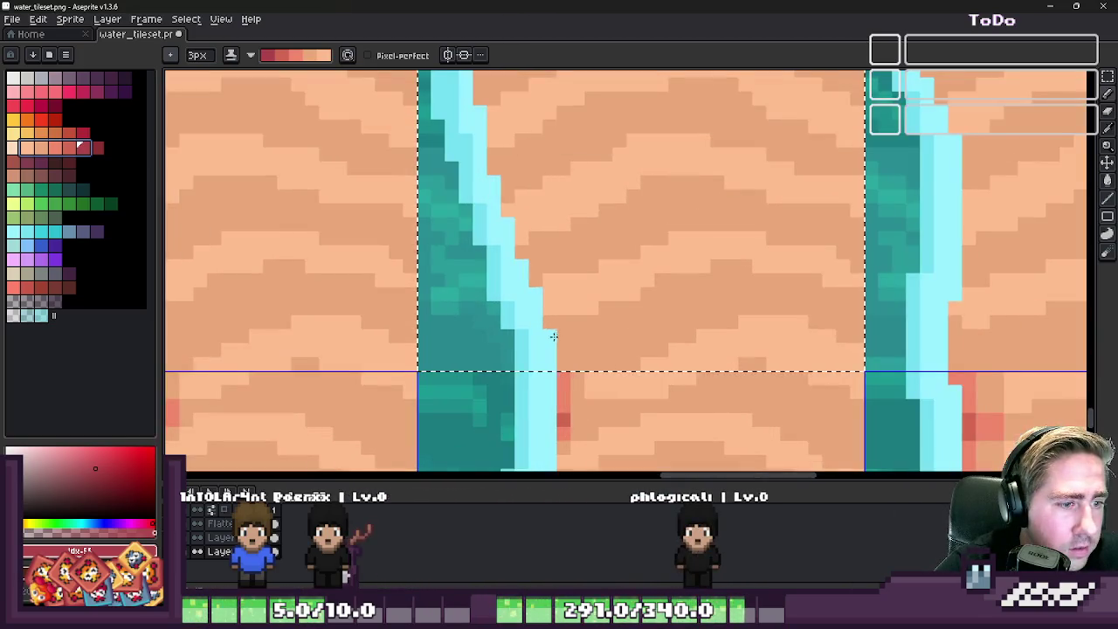
click(251, 55)
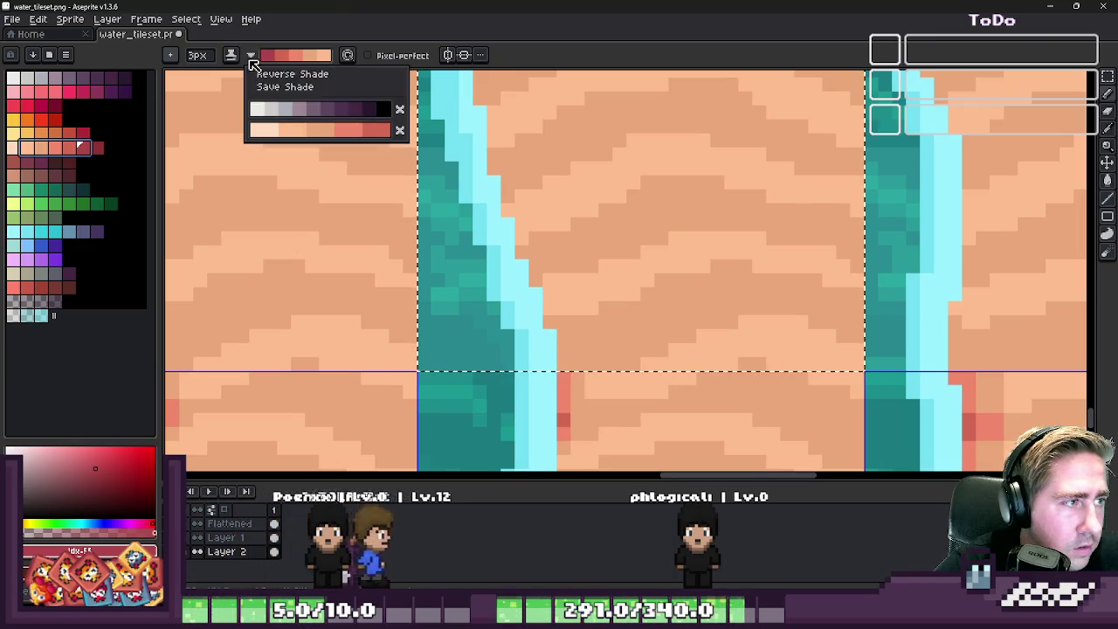
click(251, 55)
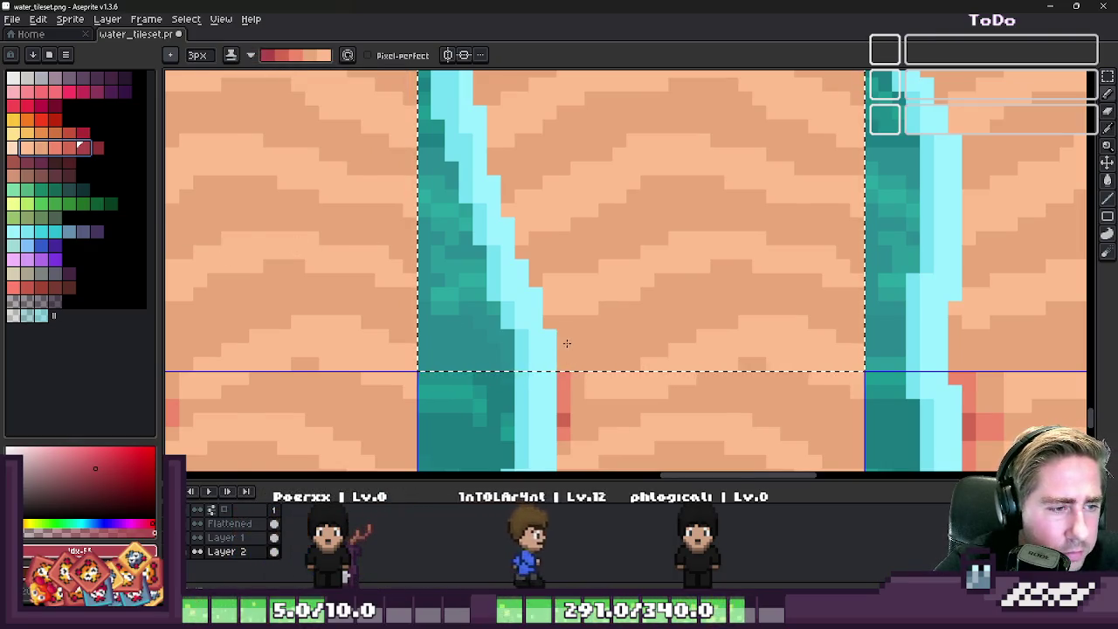
scroll(564, 340, down, 2)
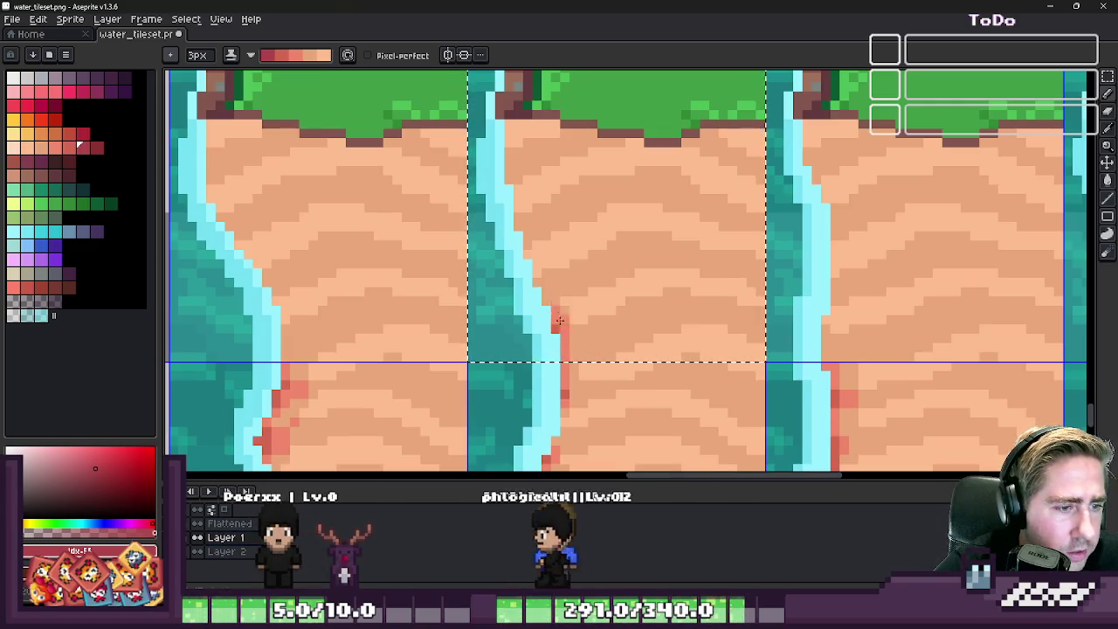
drag(564, 355, 505, 133)
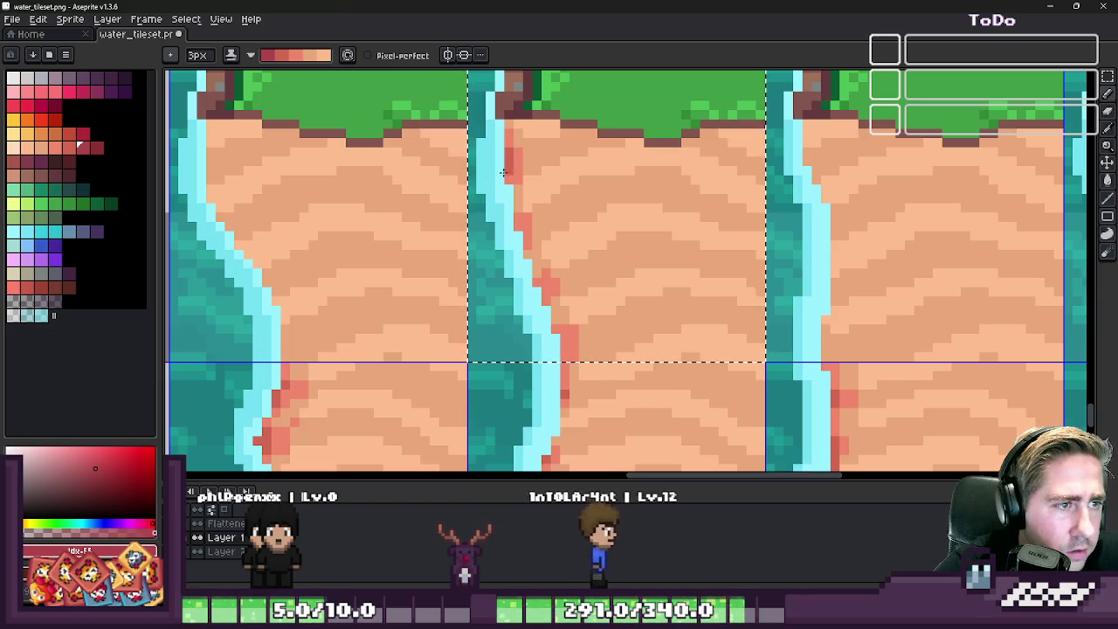
drag(504, 173, 534, 284)
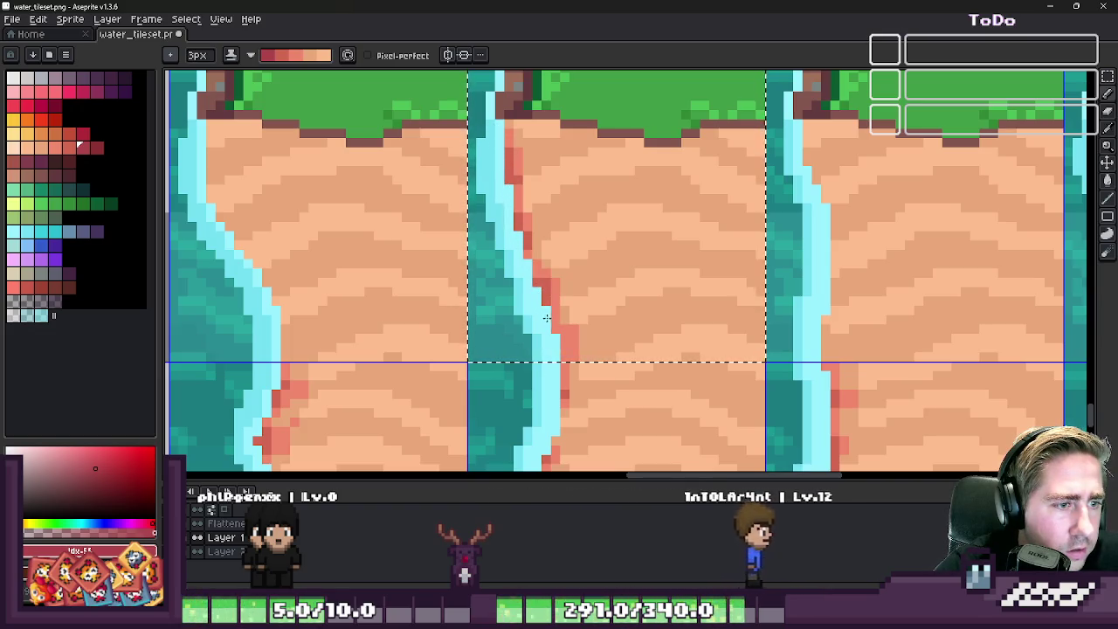
- Add extra red edge pixels higher up the shoreline and near the tile top
scroll(513, 323, down, 2)
scroll(504, 299, up, 1)
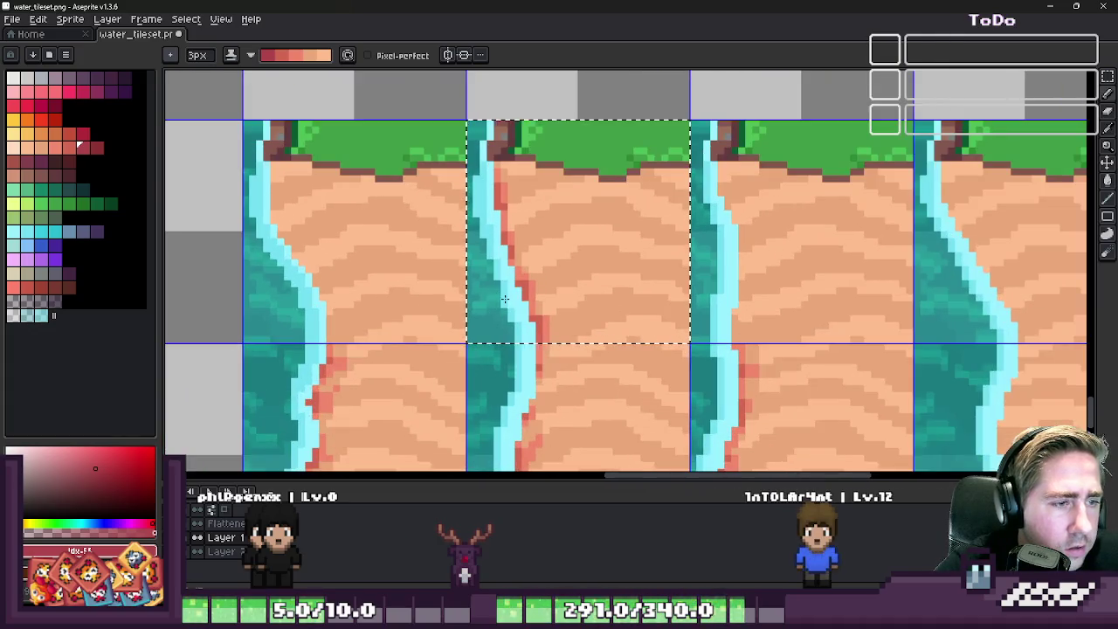
scroll(533, 340, up, 1)
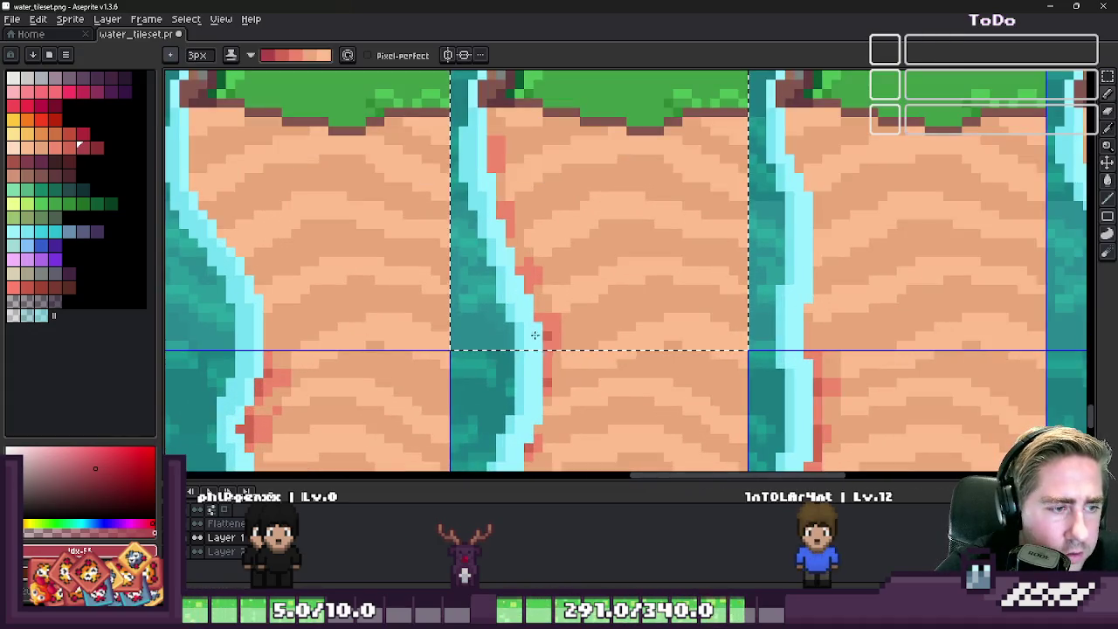
click(511, 255)
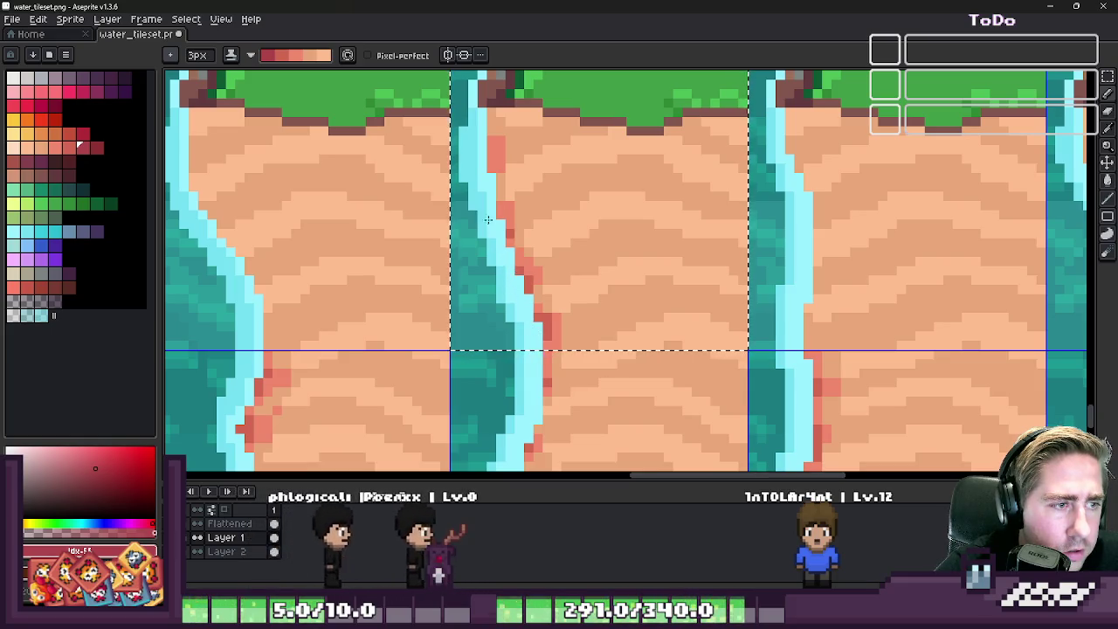
click(502, 215)
drag(491, 170, 491, 149)
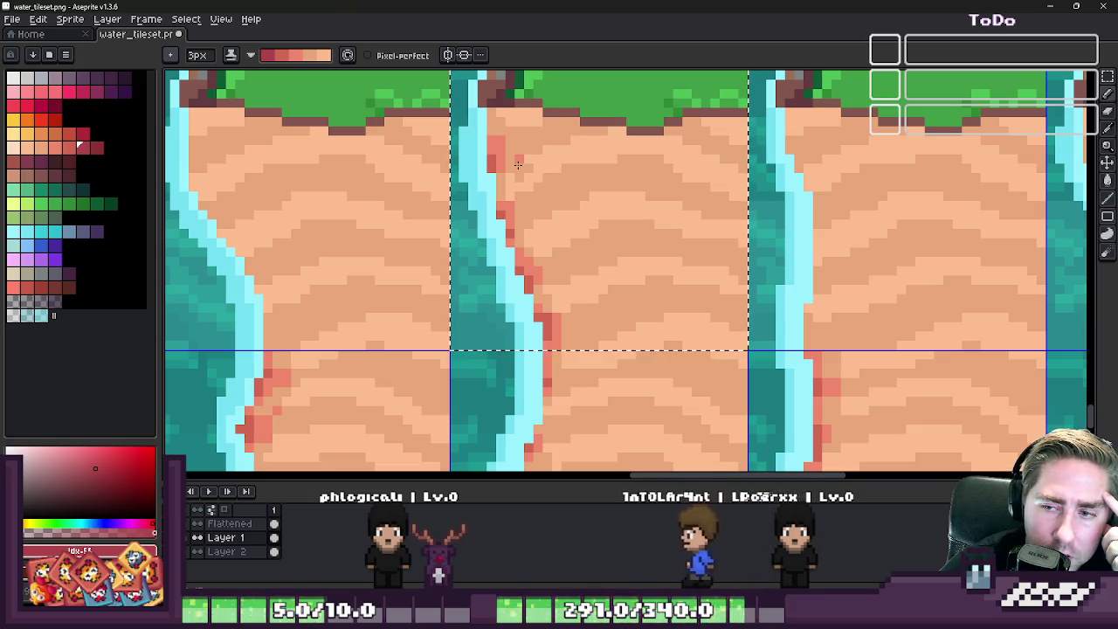
scroll(521, 255, down, 2)
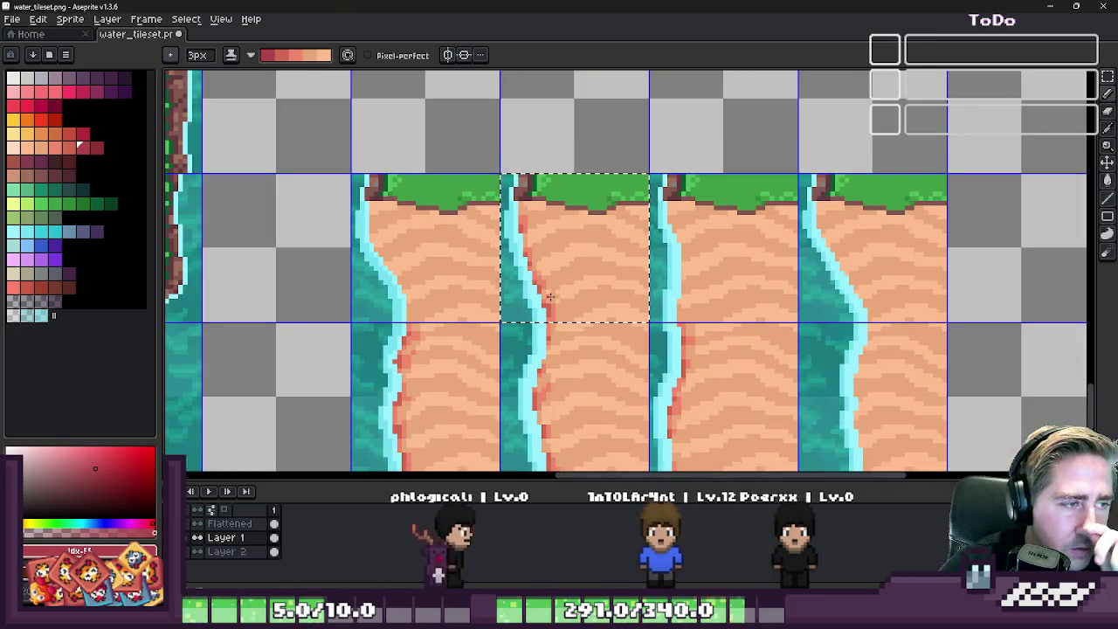
scroll(433, 310, up, 2)
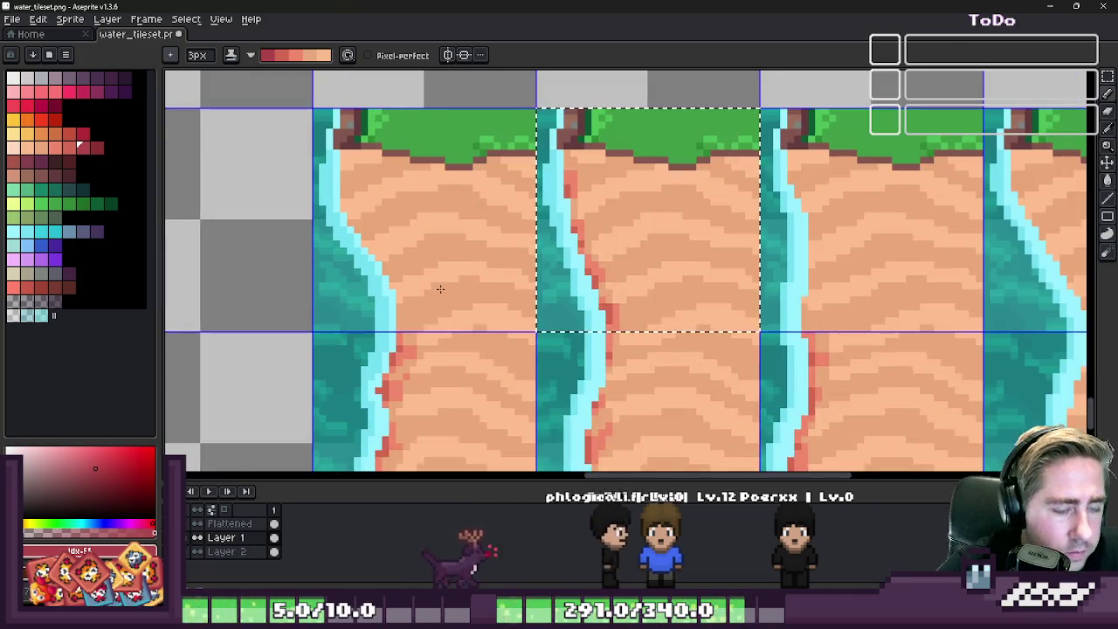
key(m)
scroll(663, 300, down, 1)
- Select the third sand cliff tile and switch back to the pencil for edge shading
key(b)
scroll(432, 290, up, 1)
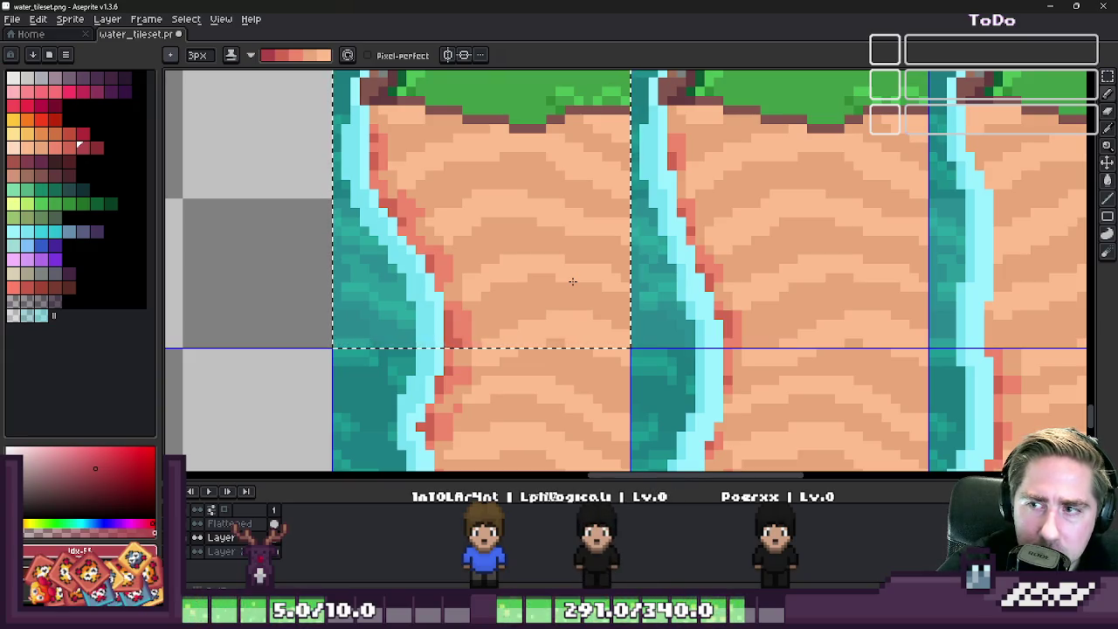
scroll(601, 250, down, 3)
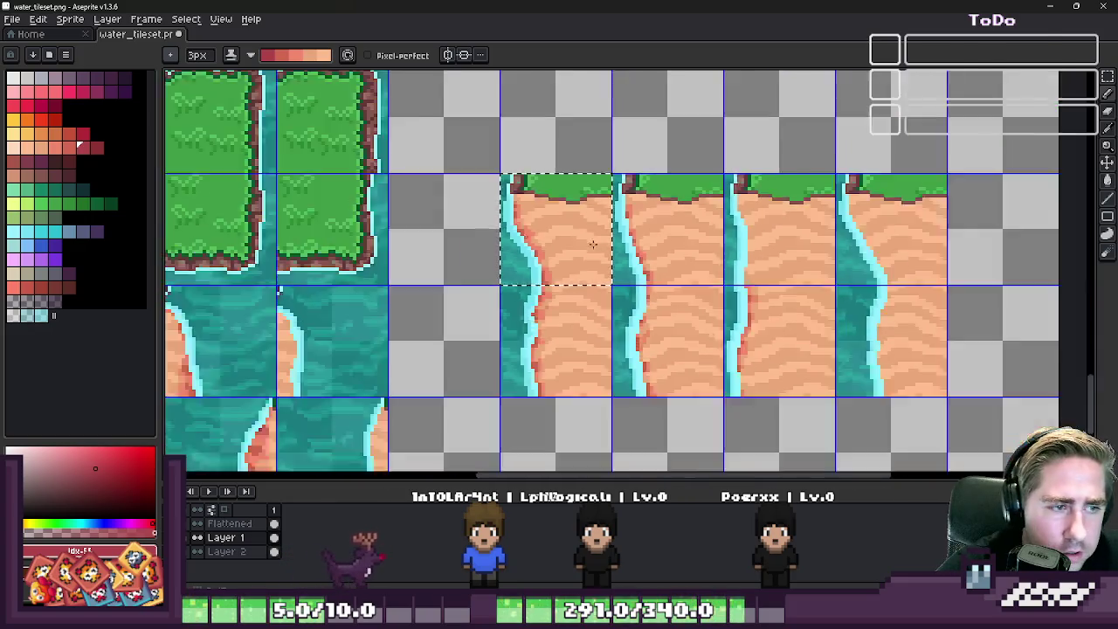
scroll(601, 250, down, 1)
scroll(620, 250, up, 3)
scroll(644, 250, up, 2)
scroll(644, 249, down, 2)
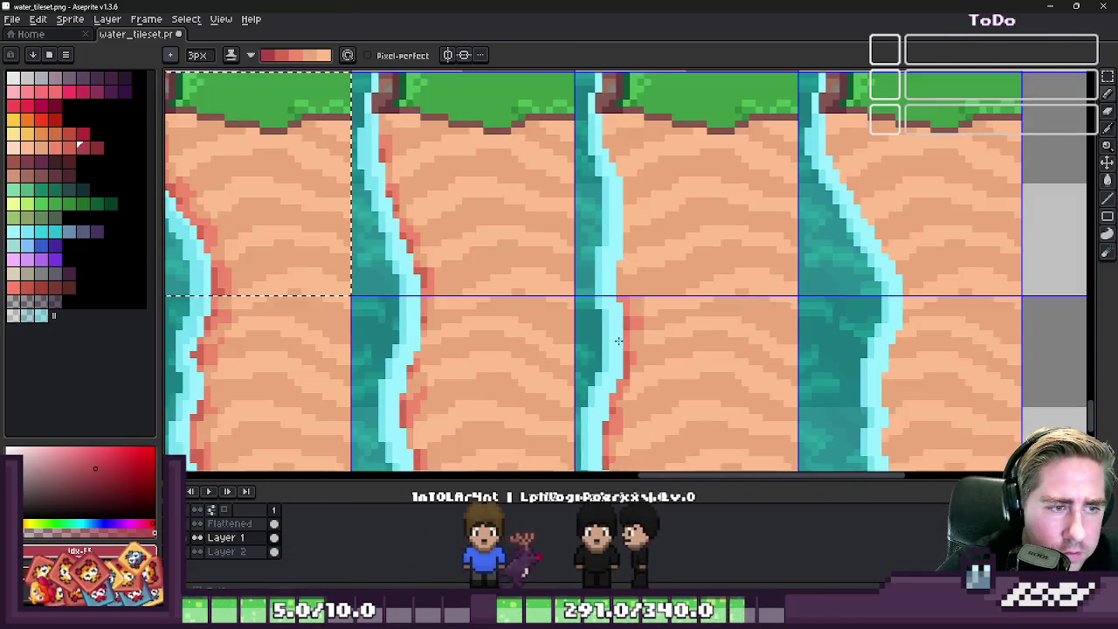
scroll(664, 209, up, 2)
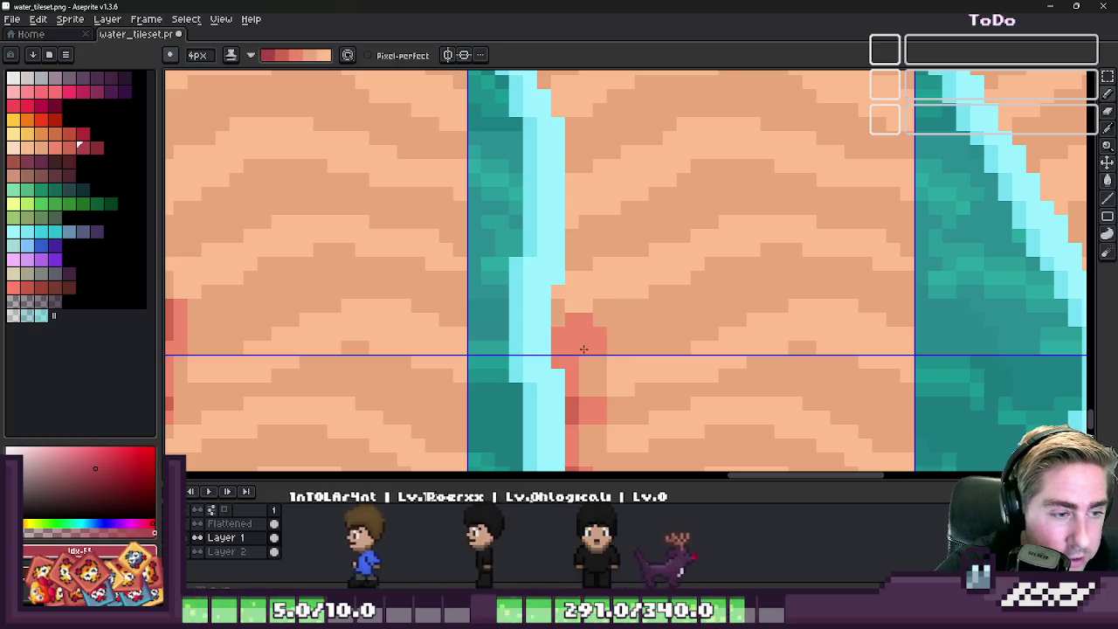
scroll(571, 323, down, 2)
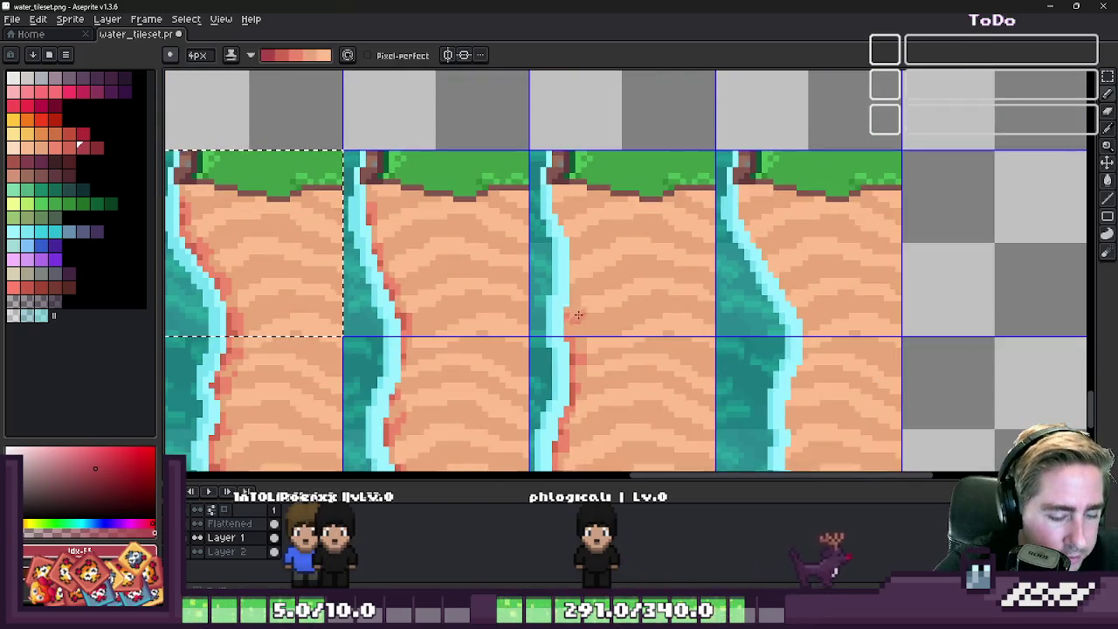
key(m)
click(573, 323)
scroll(573, 332, up, 1)
key(b)
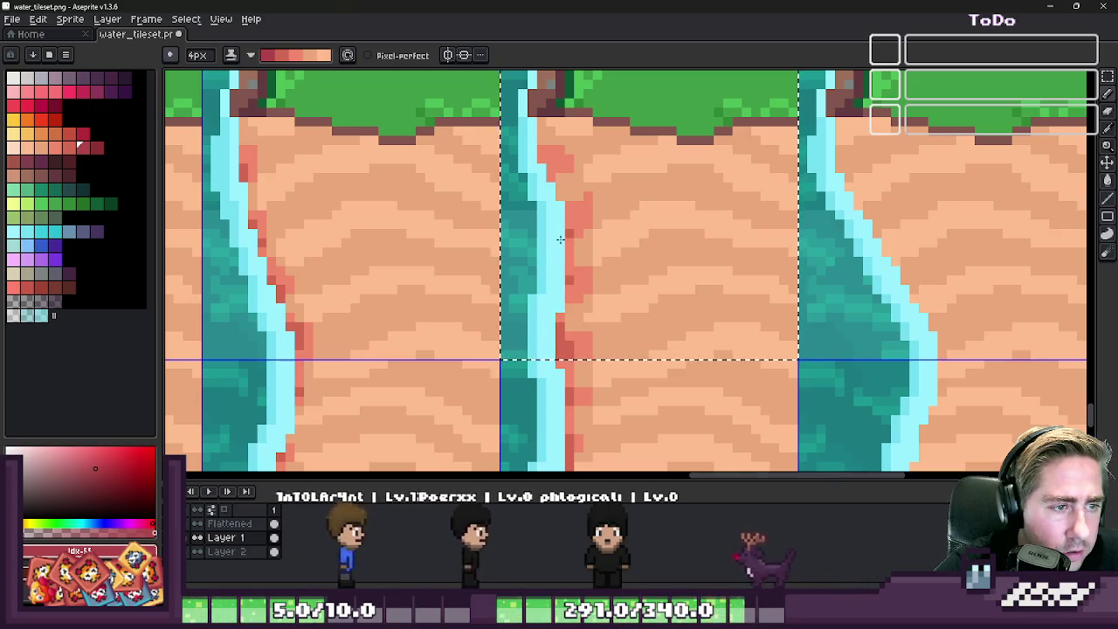
scroll(546, 186, down, 2)
scroll(577, 185, down, 2)
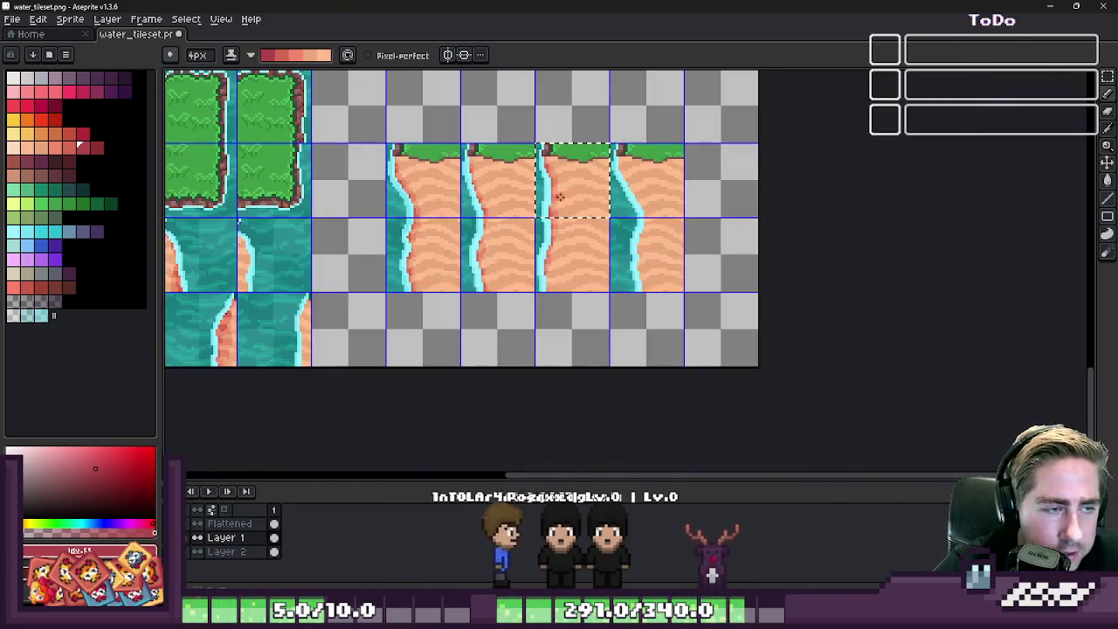
- Move a copy of the cliff tile into the next slot
scroll(612, 185, up, 1)
scroll(612, 185, up, 1)
drag(541, 204, 691, 204)
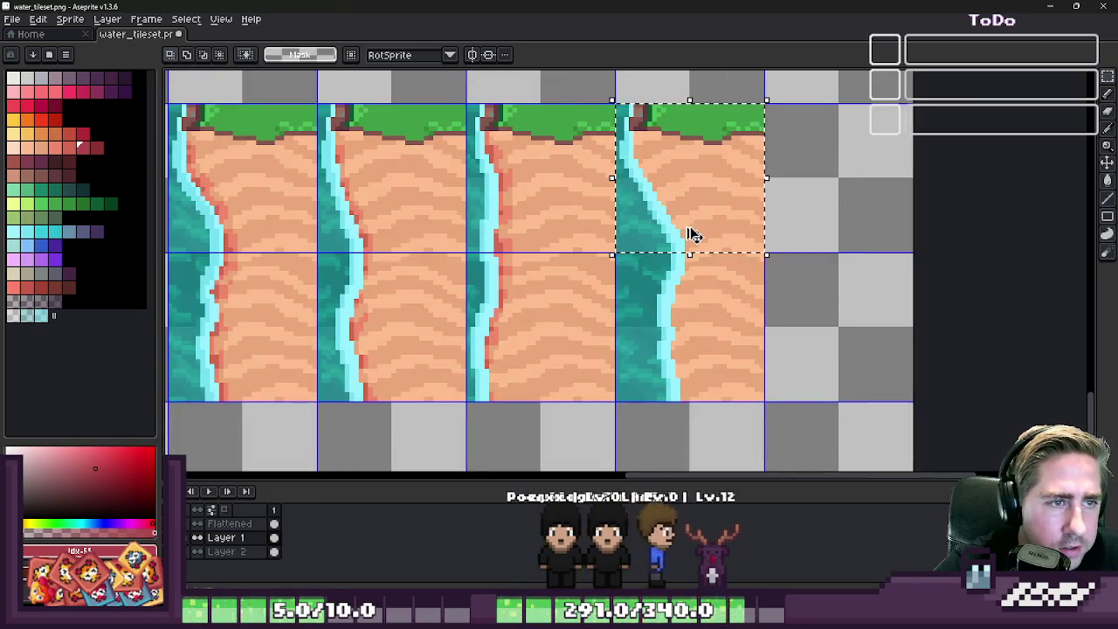
scroll(686, 227, down, 2)
key(ctrl+z)
key(ctrl+y)
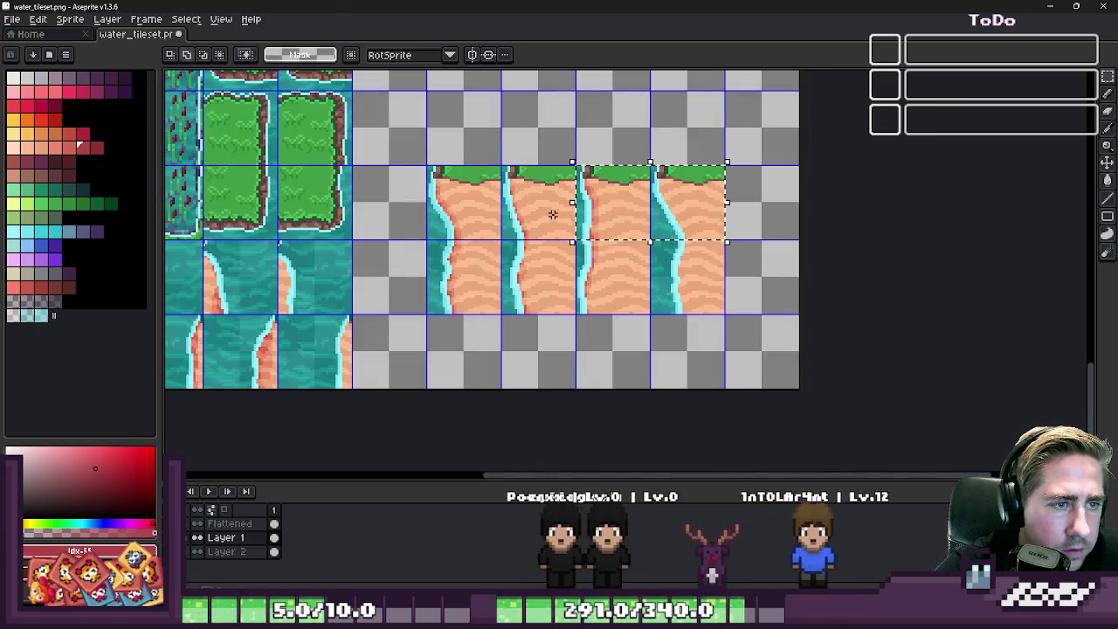
- Shift the selection one tile right and flatten all layers into one
scroll(715, 284, down, 3)
scroll(612, 297, up, 3)
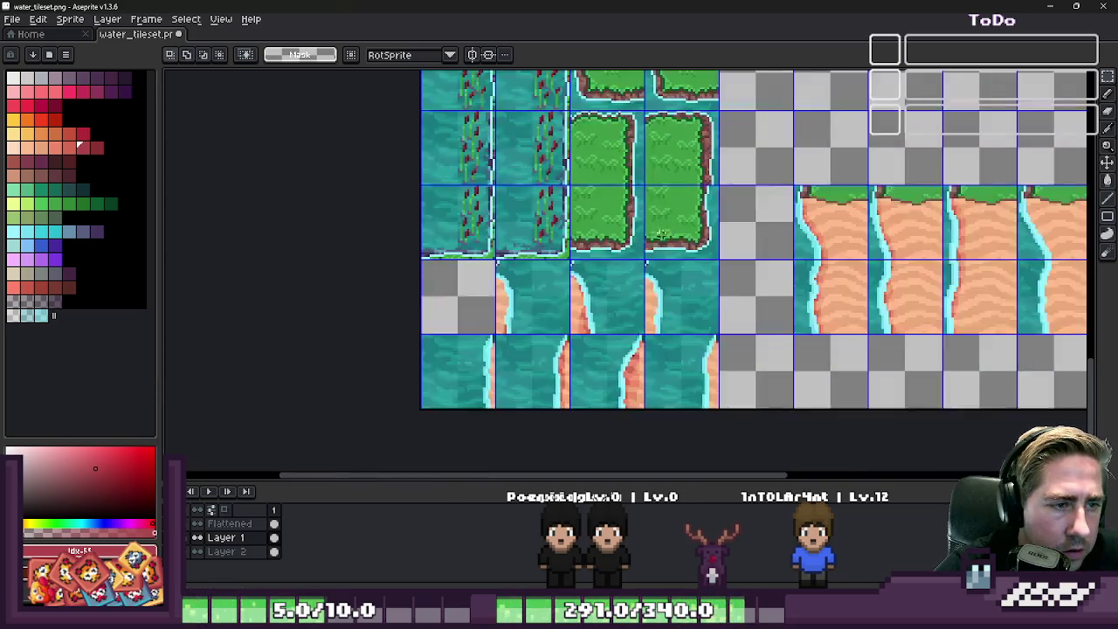
scroll(524, 319, up, 2)
drag(606, 309, 644, 304)
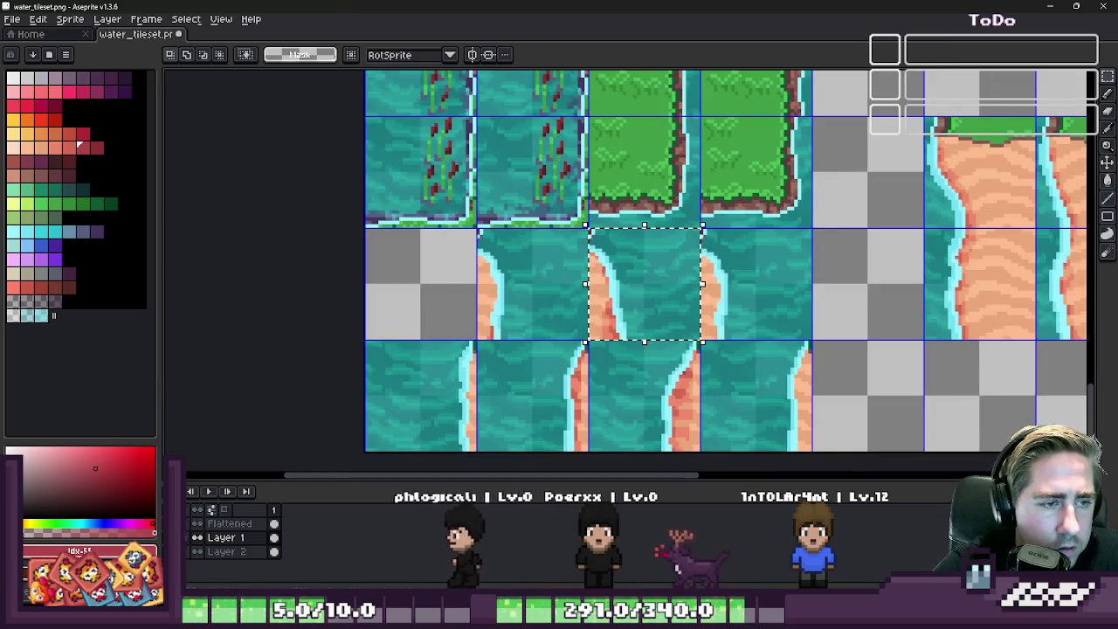
scroll(324, 457, down, 3)
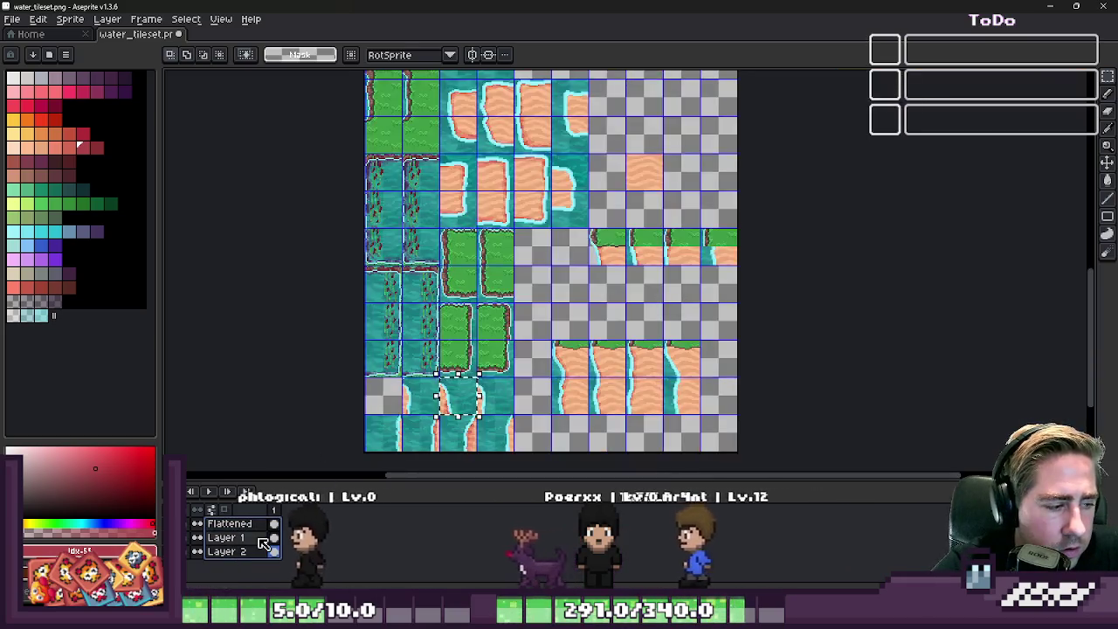
right_click(262, 551)
click(281, 579)
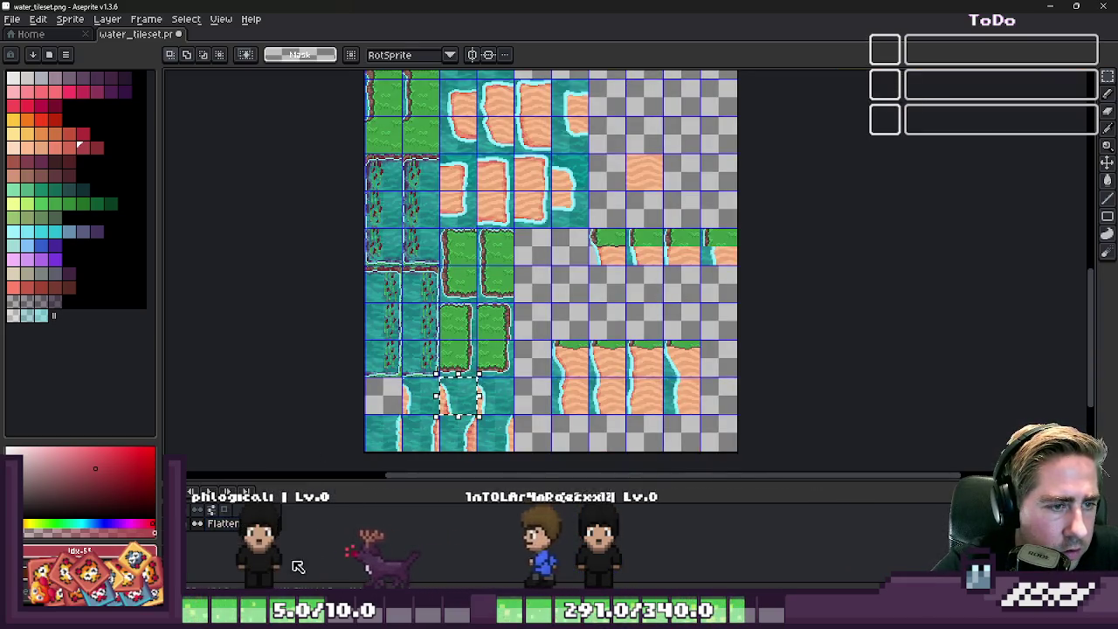
- Clear three water tiles from the middle row
scroll(606, 242, up, 3)
shift+click(717, 281)
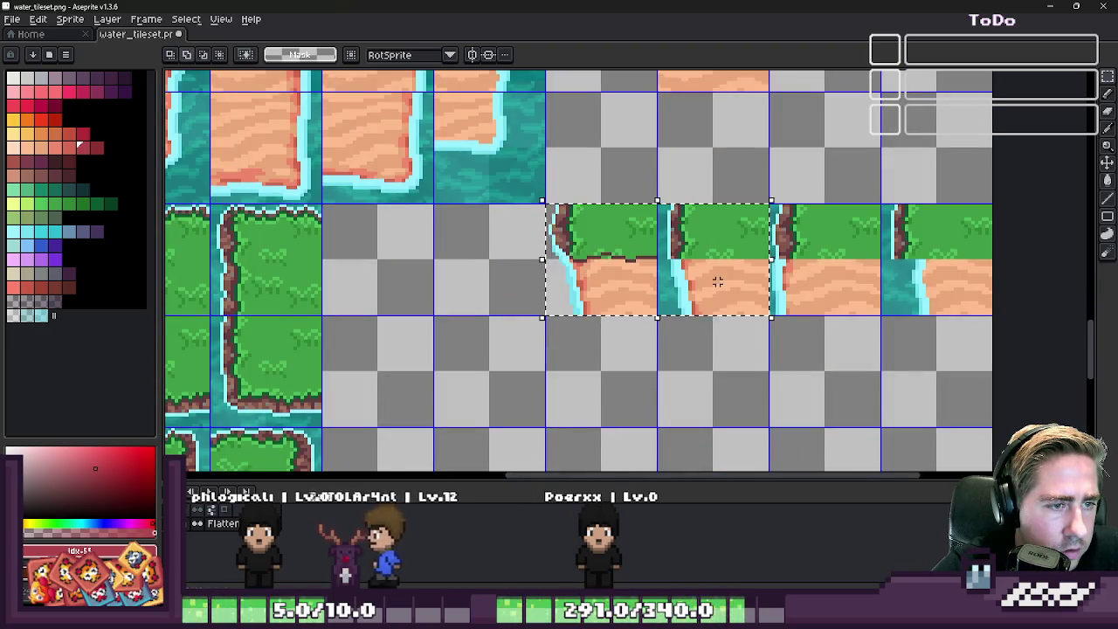
scroll(712, 281, down, 3)
scroll(536, 258, up, 3)
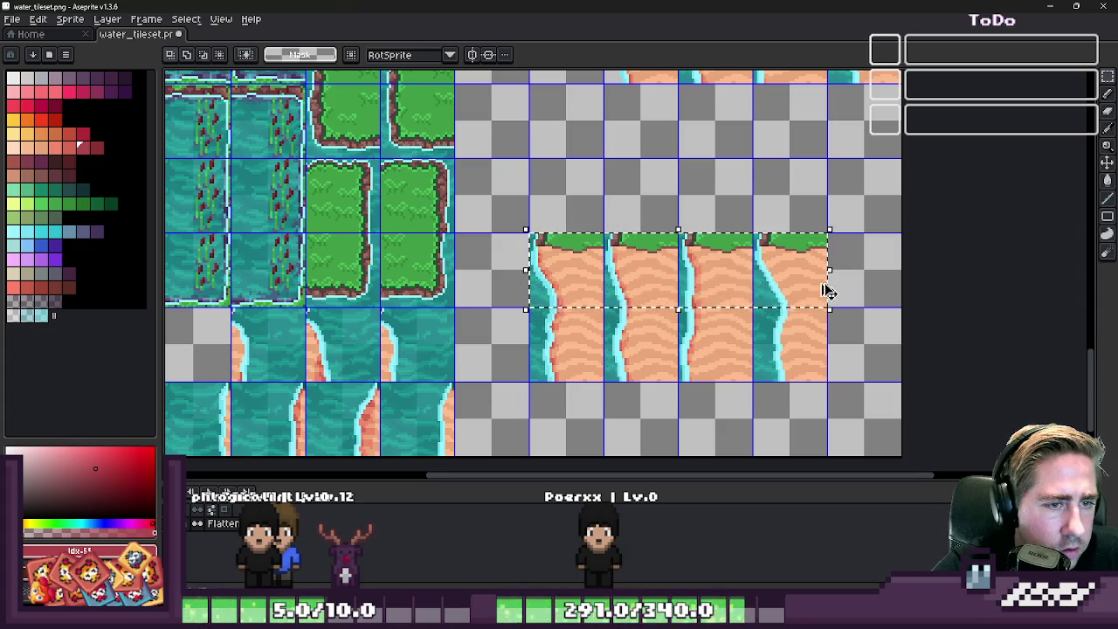
scroll(828, 290, down, 3)
scroll(714, 194, up, 3)
click(714, 194)
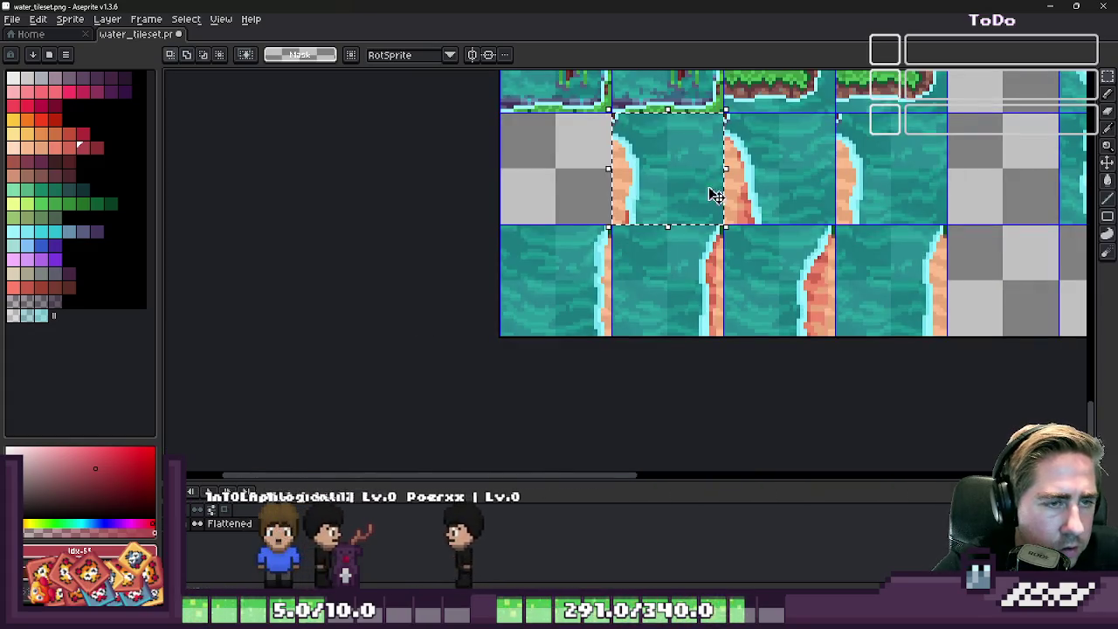
key(Delete)
click(761, 175)
key(Delete)
click(883, 175)
key(Delete)
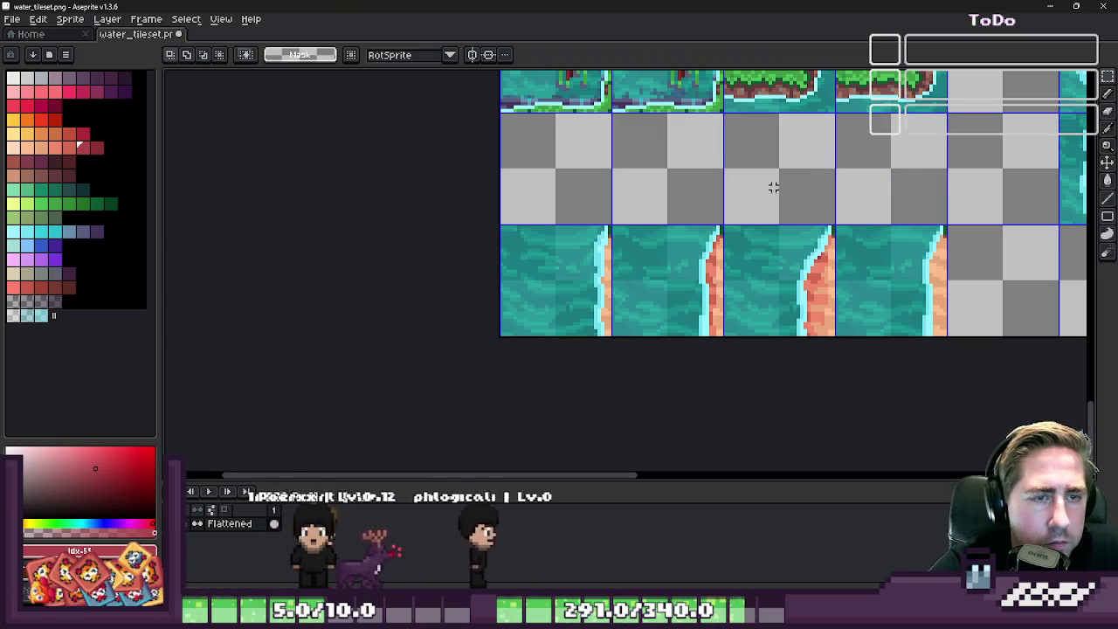
- Paste the four sand cliff tiles into the emptied middle row, commit, and preview in Godot
key(ctrl+v)
drag(531, 270, 627, 189)
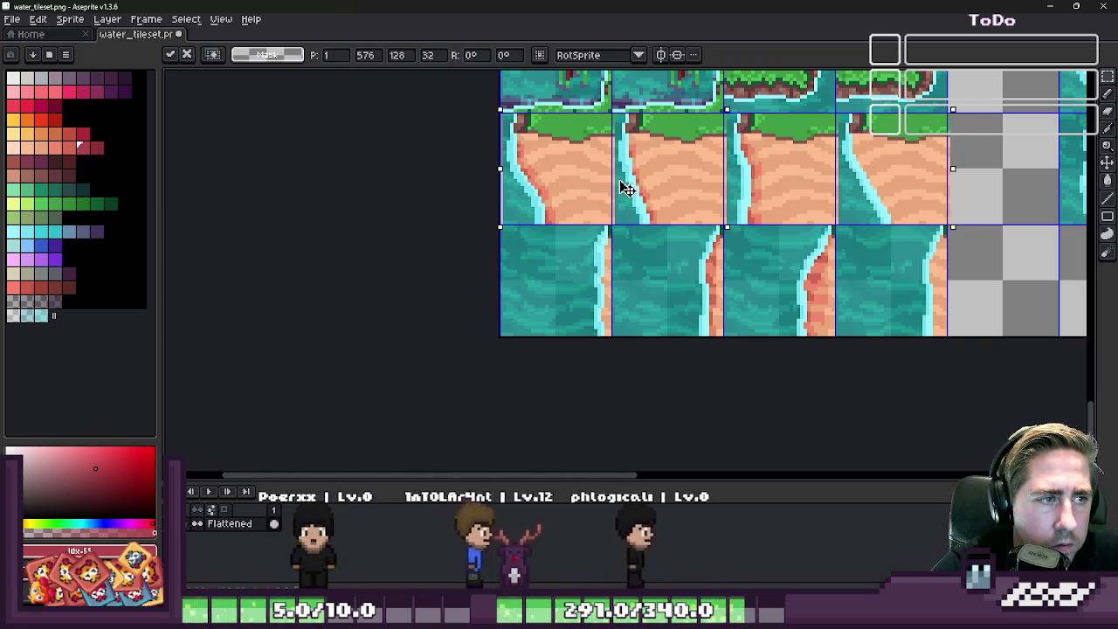
key(Return)
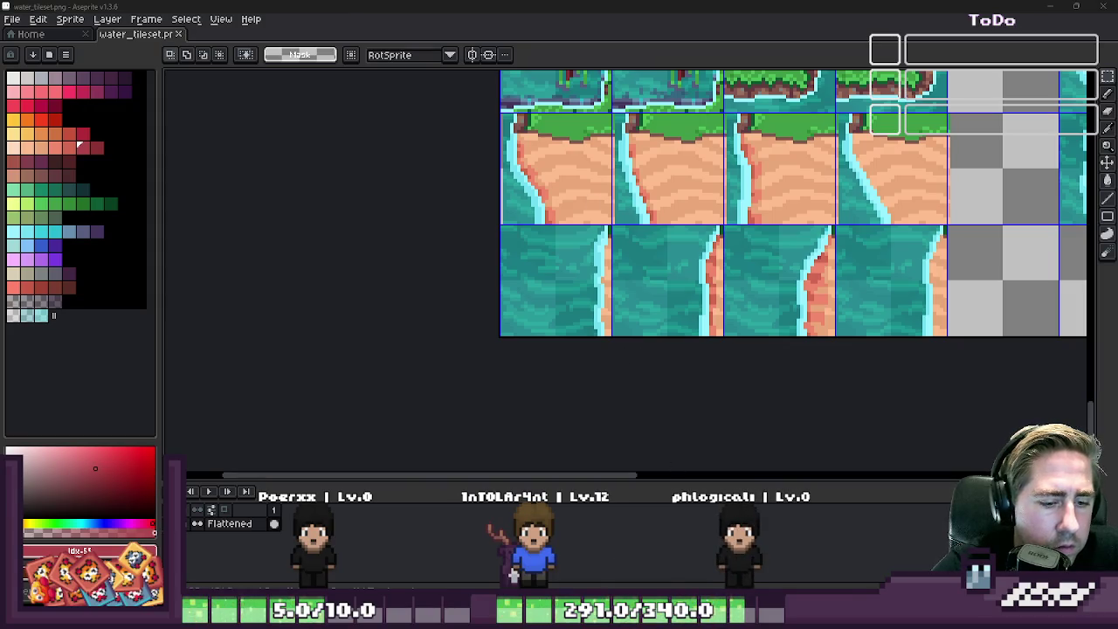
key(alt+Tab)
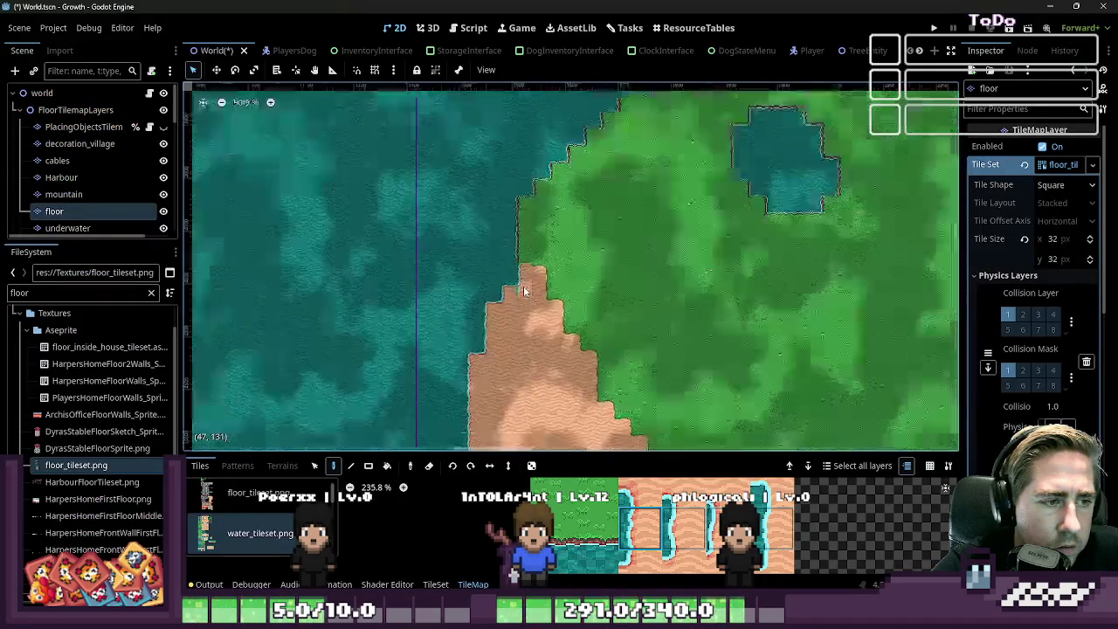
scroll(524, 291, up, 2)
scroll(650, 502, down, 3)
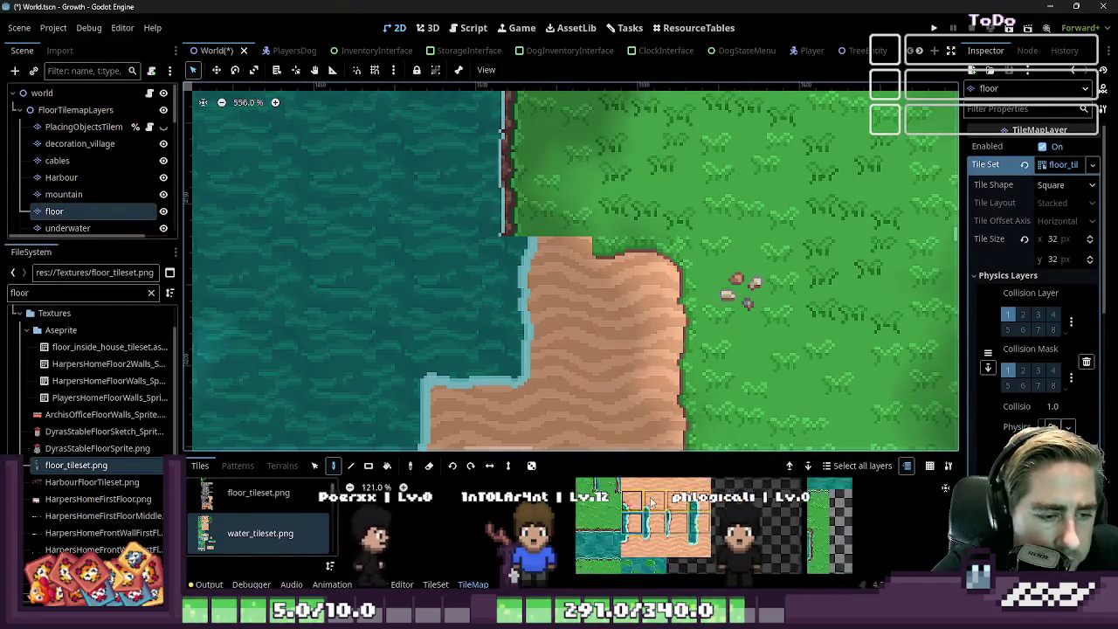
scroll(651, 502, down, 5)
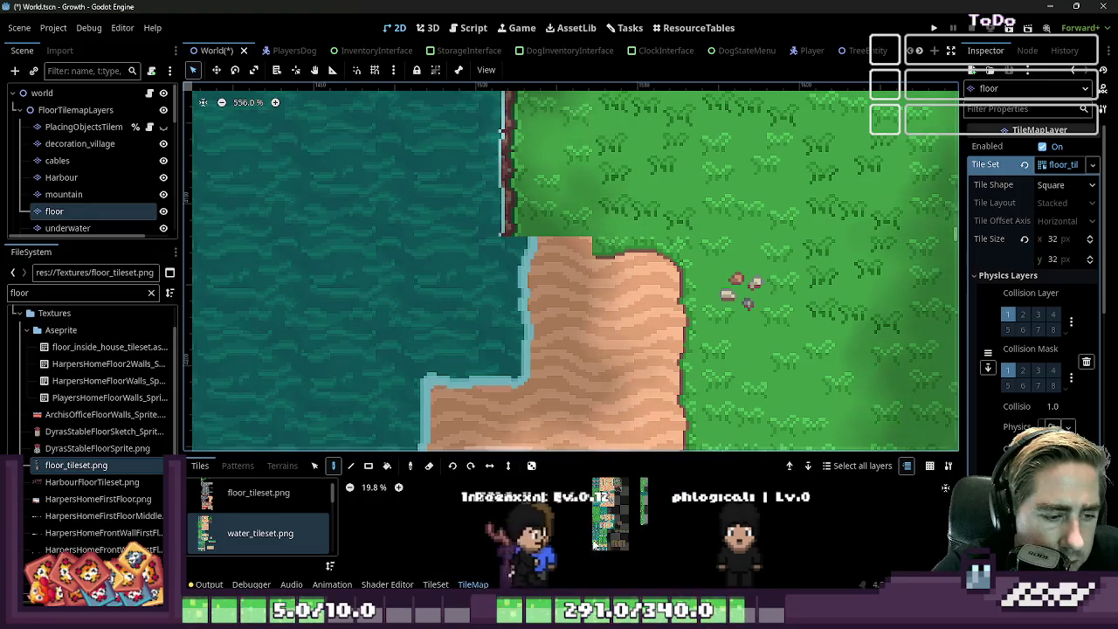
scroll(637, 541, up, 6)
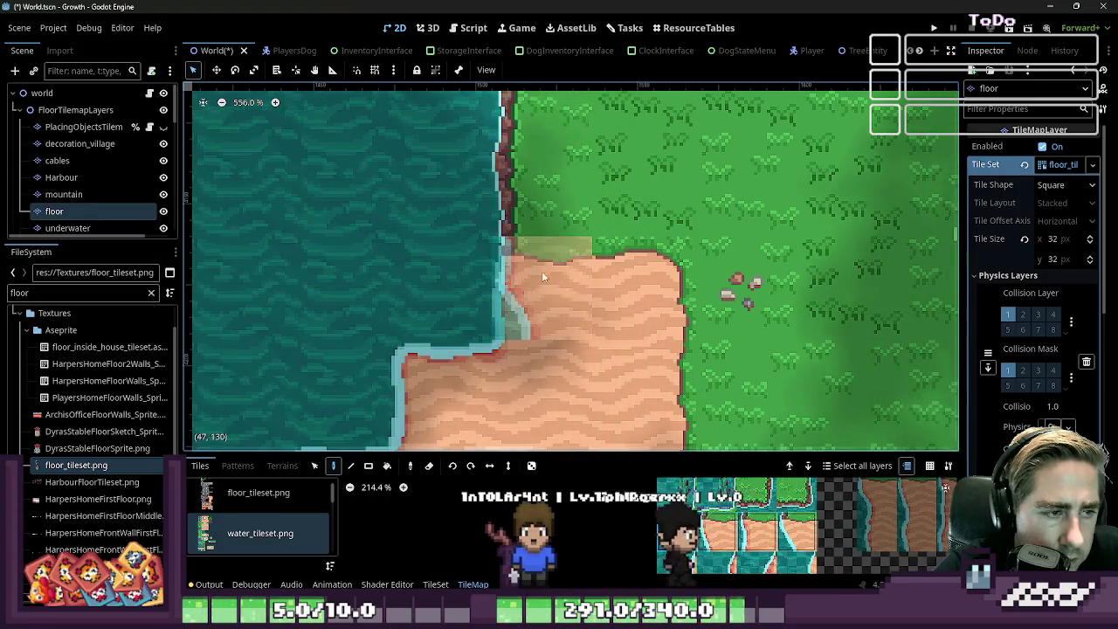
scroll(567, 266, down, 2)
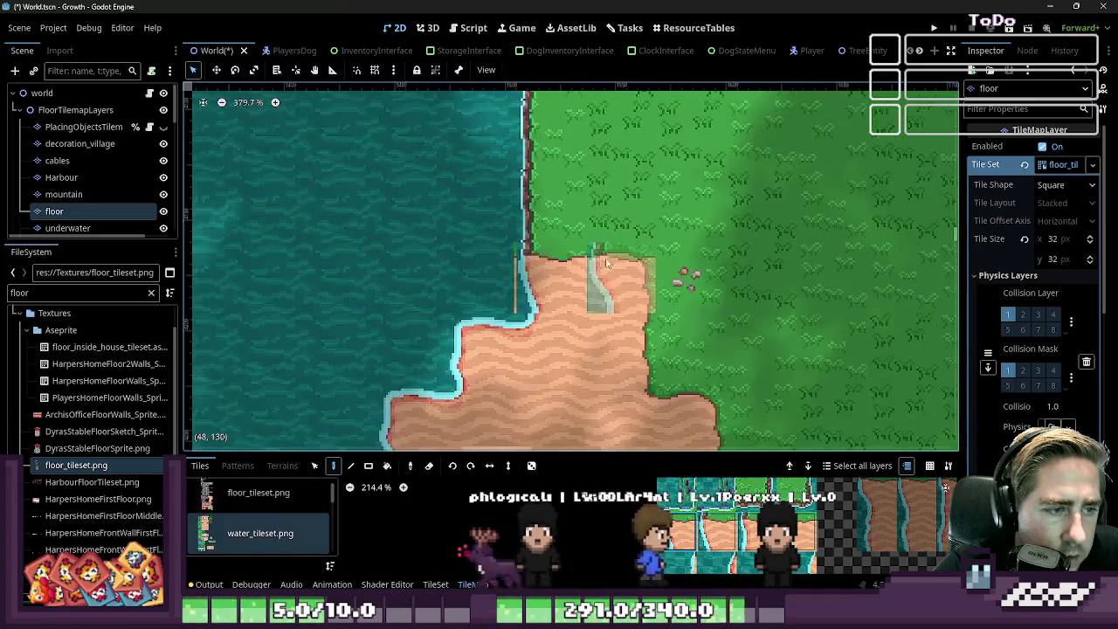
scroll(717, 255, down, 3)
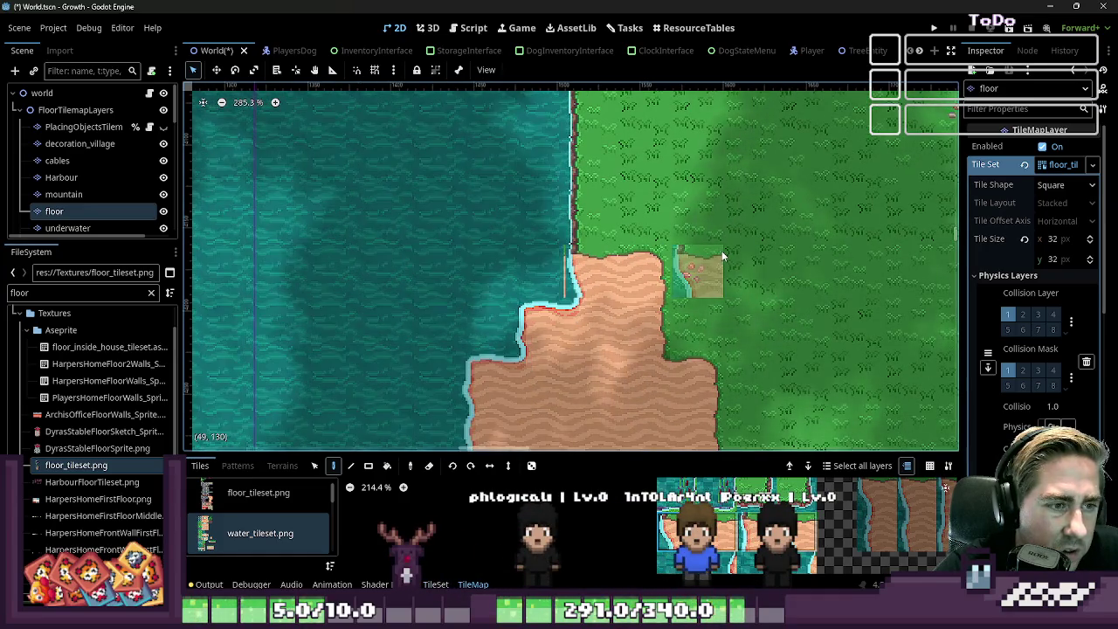
scroll(803, 524, down, 2)
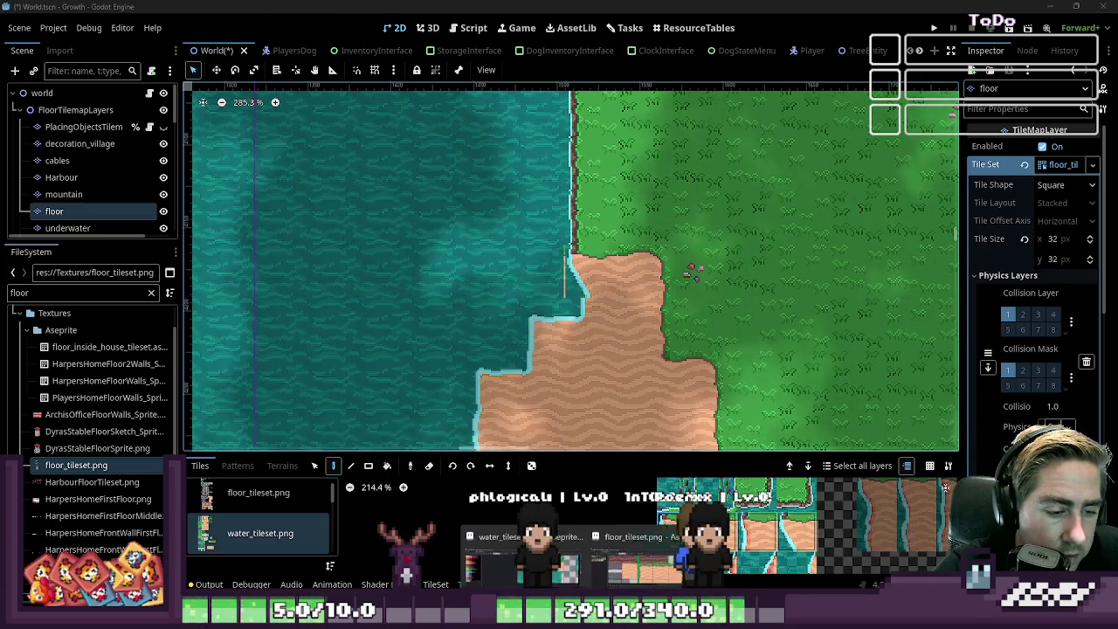
click(637, 571)
click(522, 546)
- Select the whole sand cliff row, nudge it slightly left, commit, and check it in Godot
scroll(494, 278, up, 1)
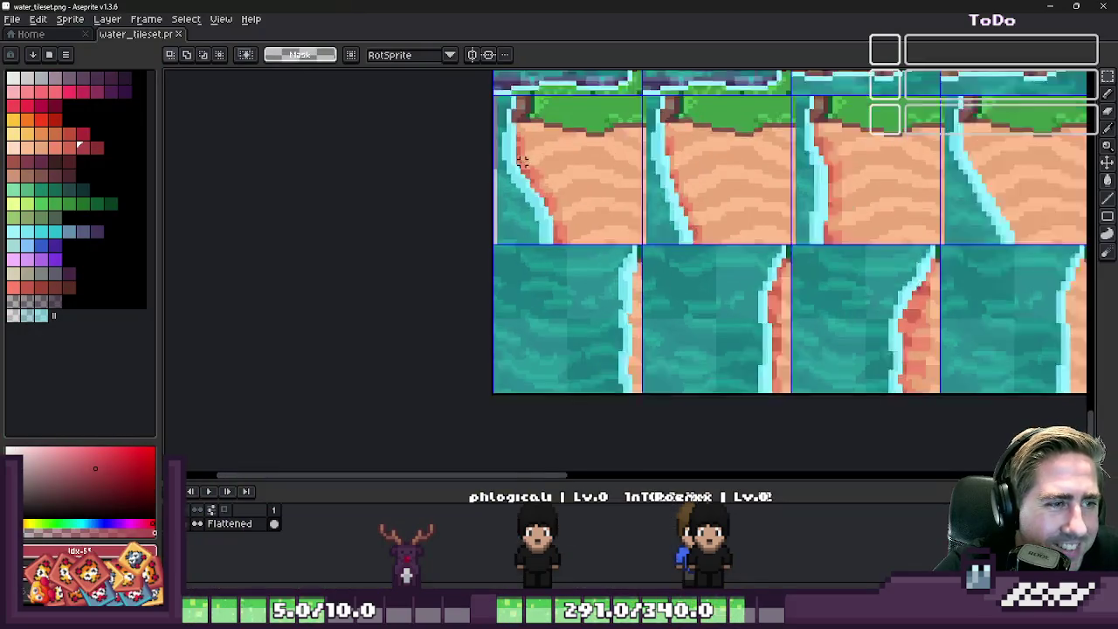
scroll(494, 277, up, 1)
scroll(493, 278, down, 2)
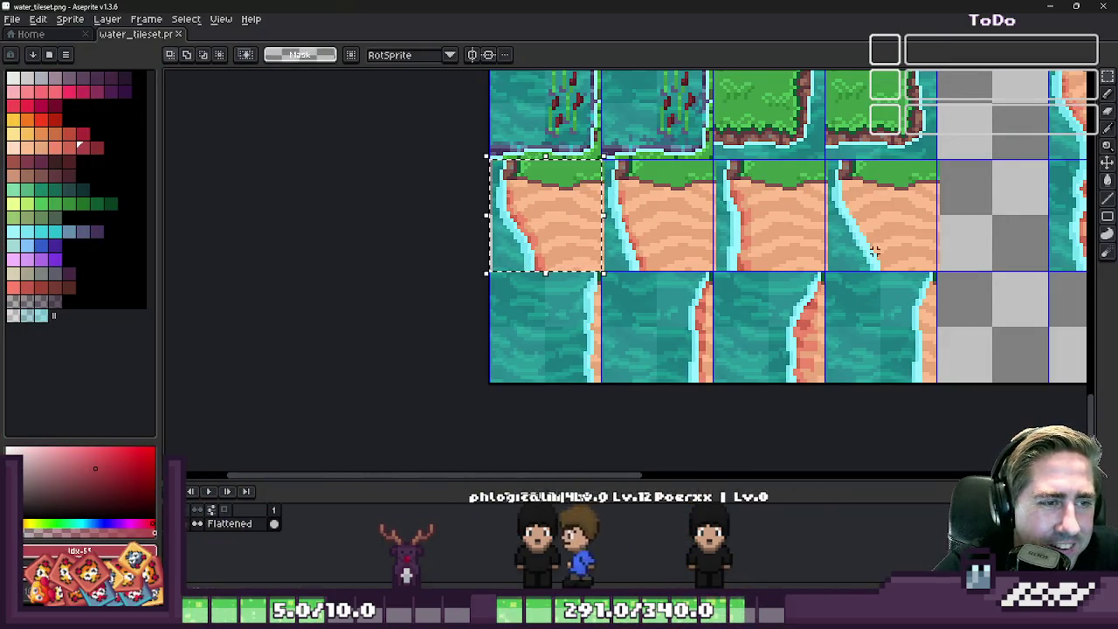
scroll(968, 265, up, 1)
drag(968, 267, 187, 114)
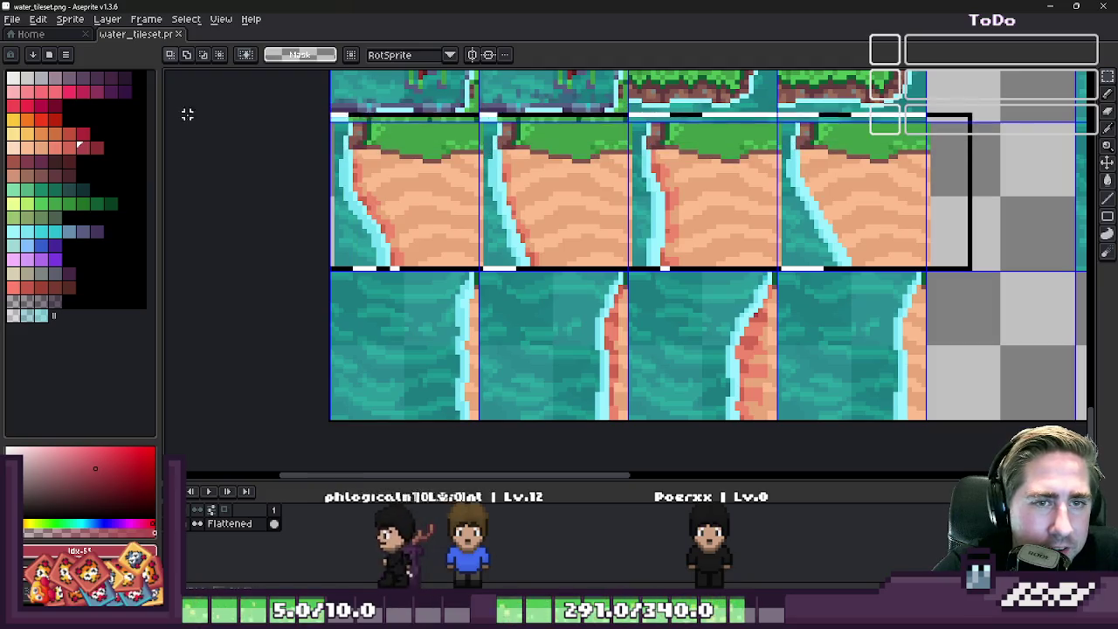
scroll(451, 150, up, 1)
scroll(451, 175, up, 1)
click(452, 182)
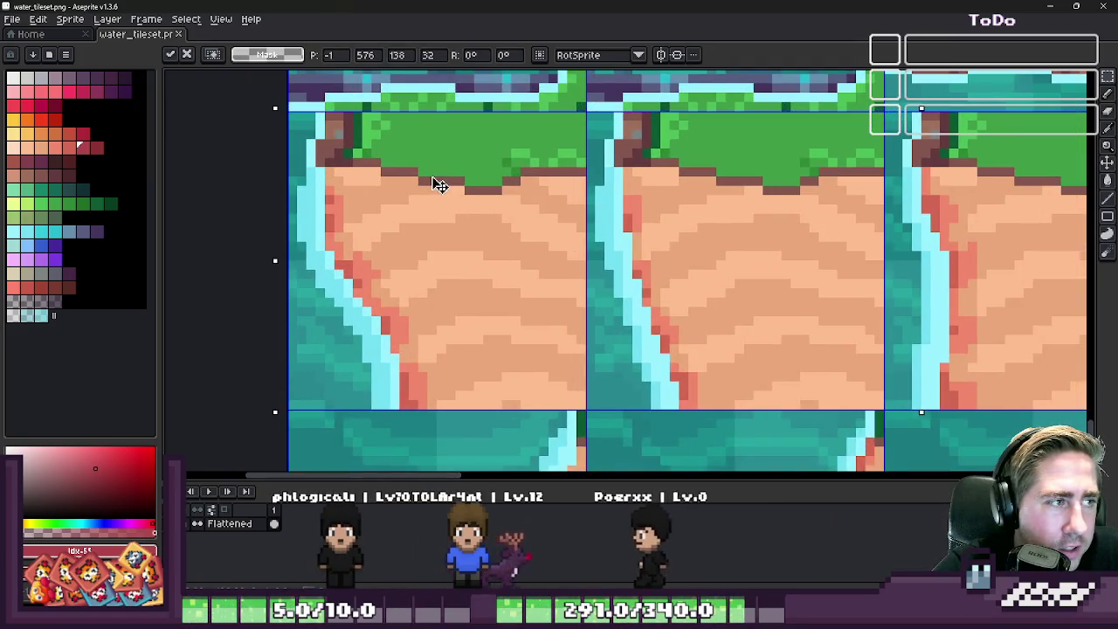
key(Return)
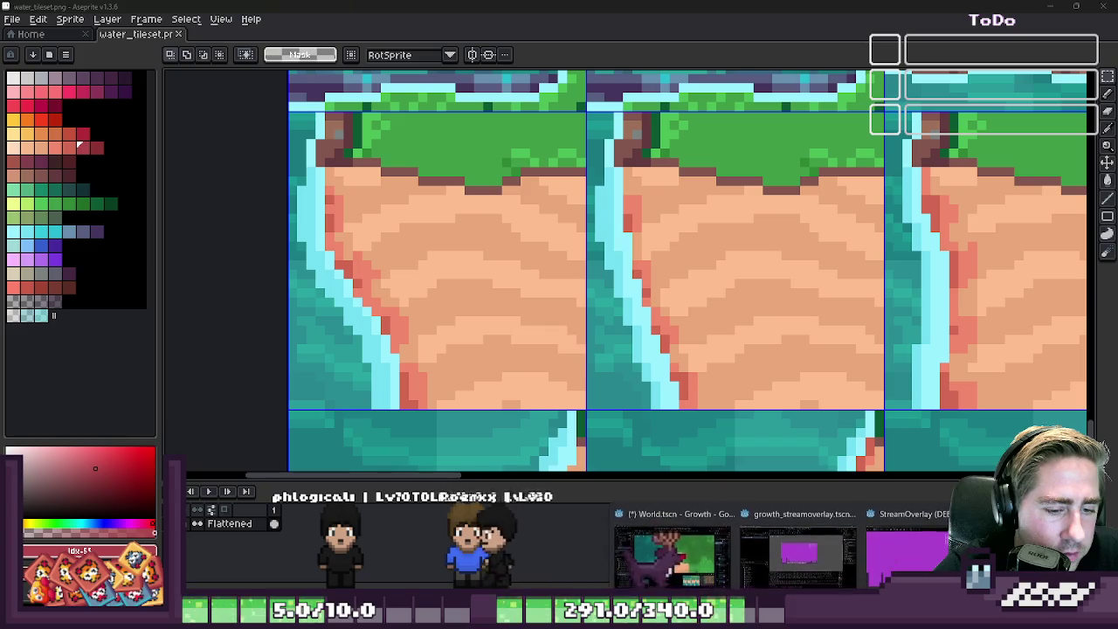
click(673, 554)
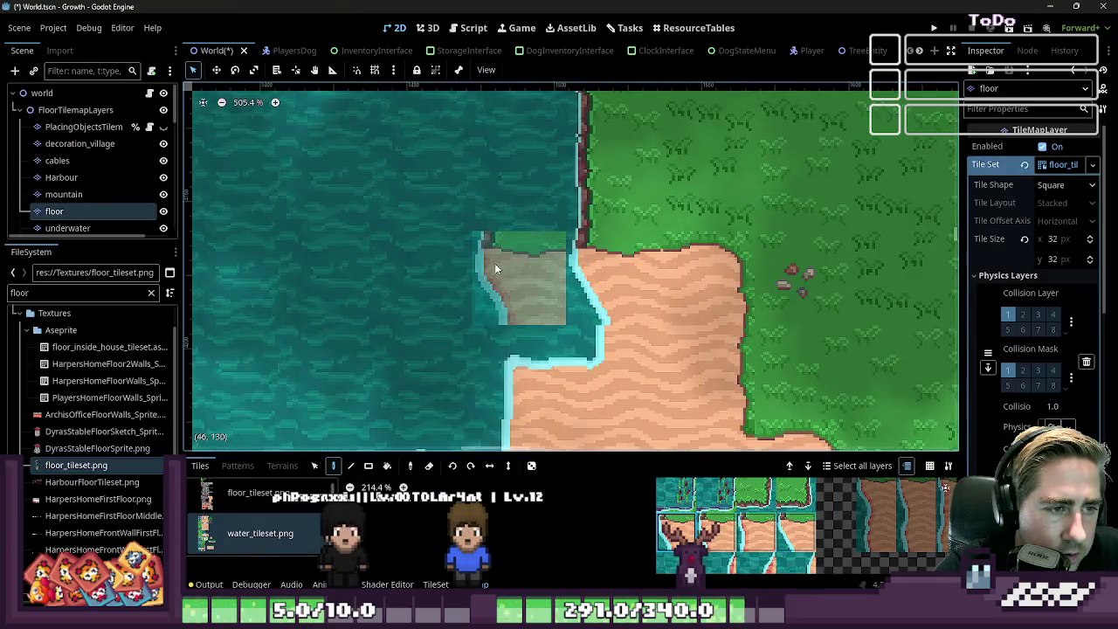
scroll(495, 268, down, 2)
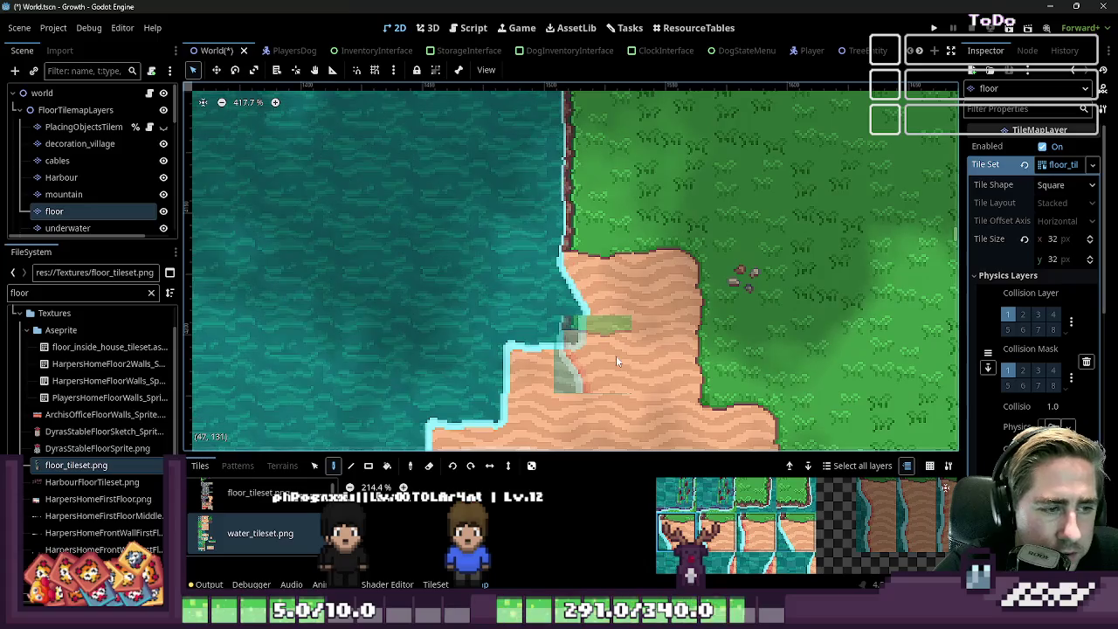
scroll(412, 328, down, 1)
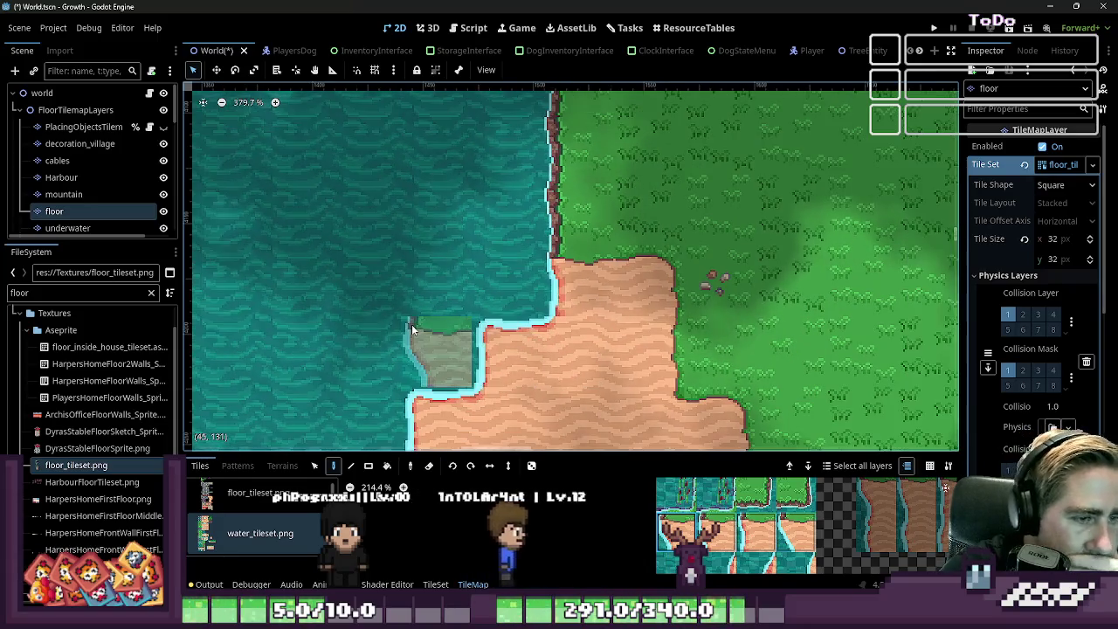
scroll(412, 327, down, 3)
scroll(412, 328, down, 3)
scroll(412, 327, down, 3)
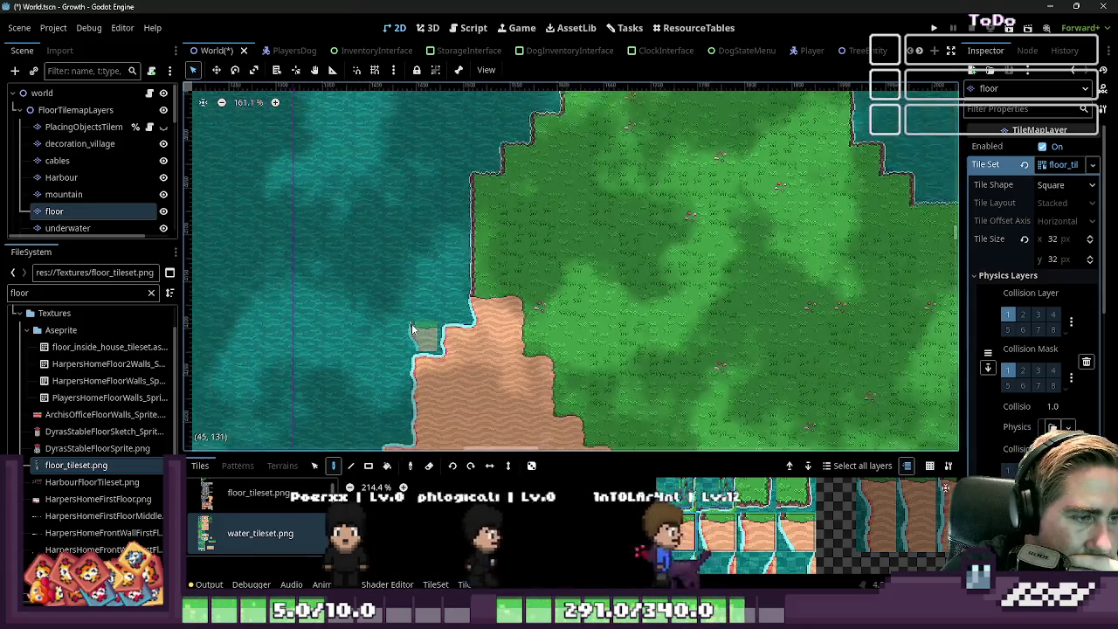
scroll(412, 328, down, 3)
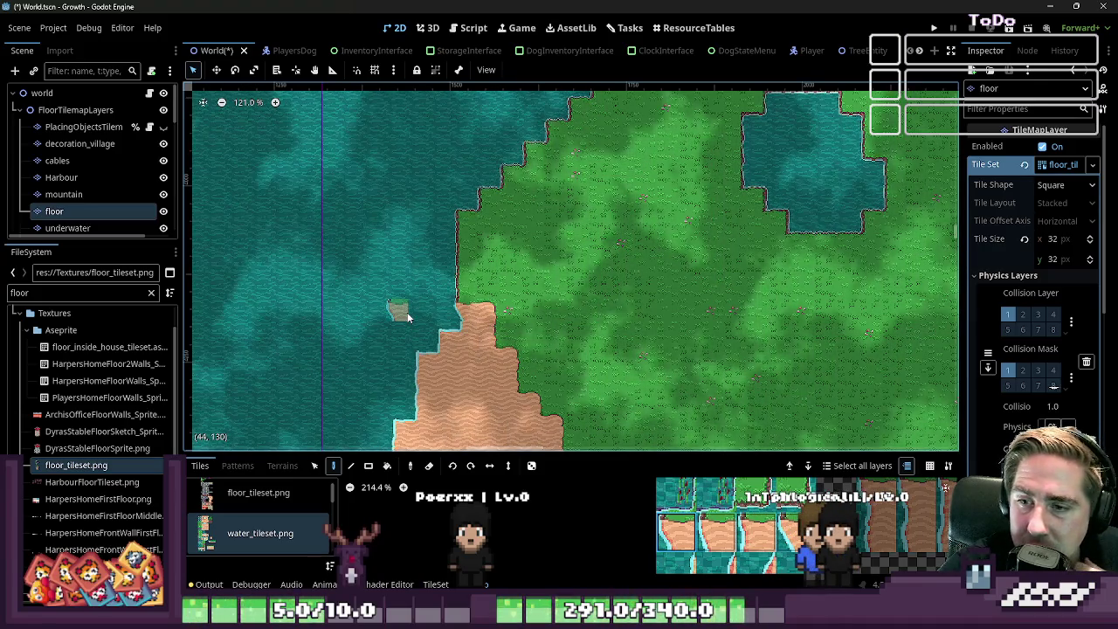
scroll(481, 324, down, 1)
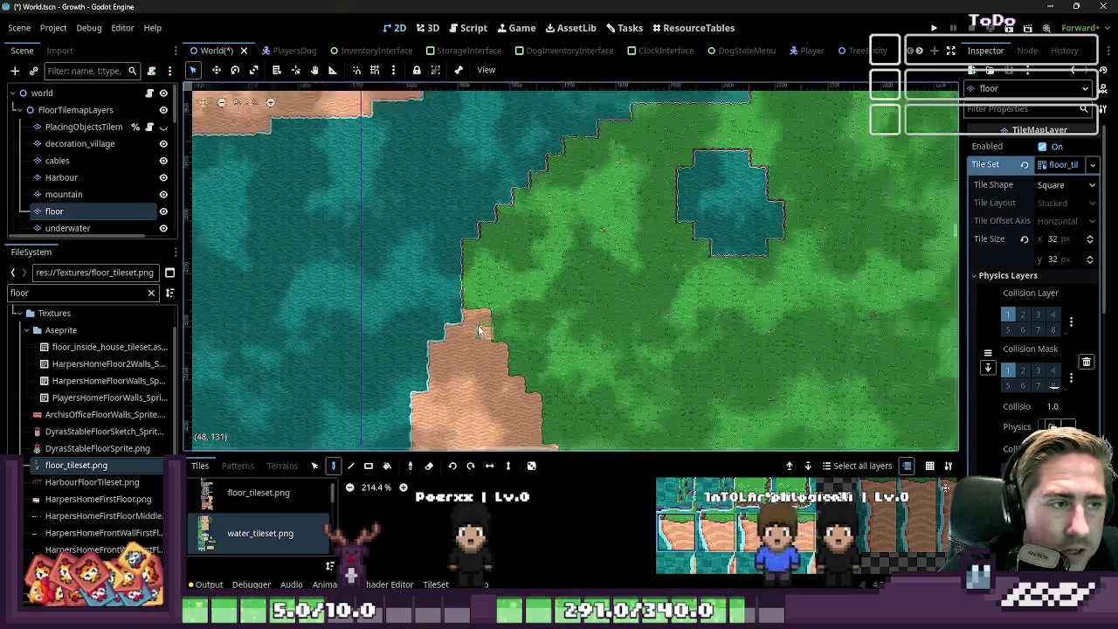
scroll(476, 259, down, 1)
scroll(476, 260, down, 1)
scroll(481, 187, up, 2)
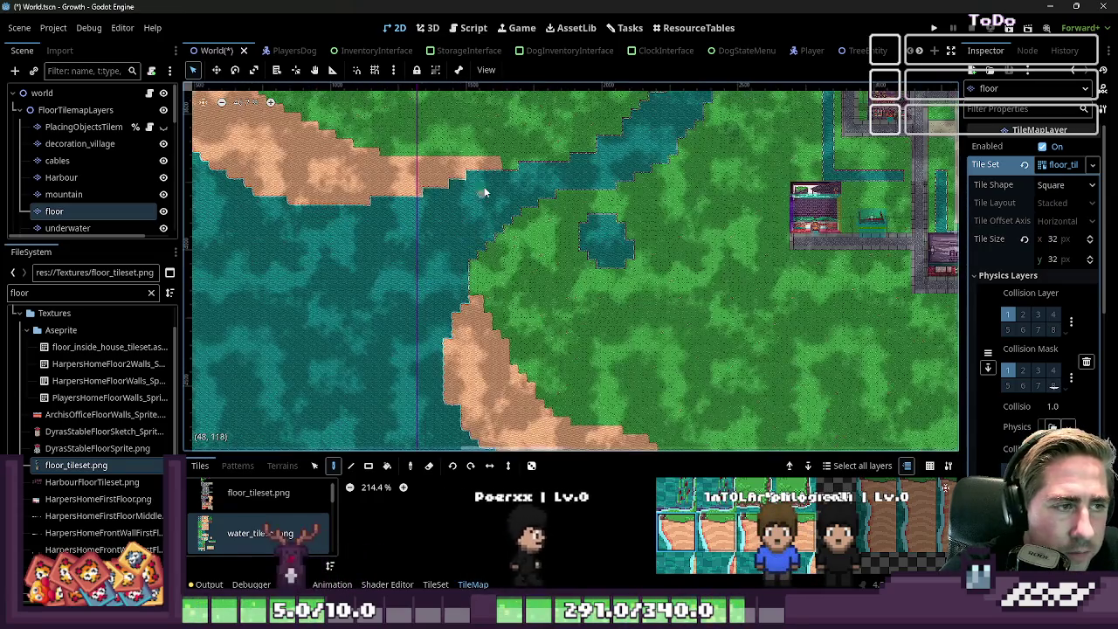
scroll(490, 184, up, 1)
scroll(491, 183, up, 2)
scroll(515, 188, up, 2)
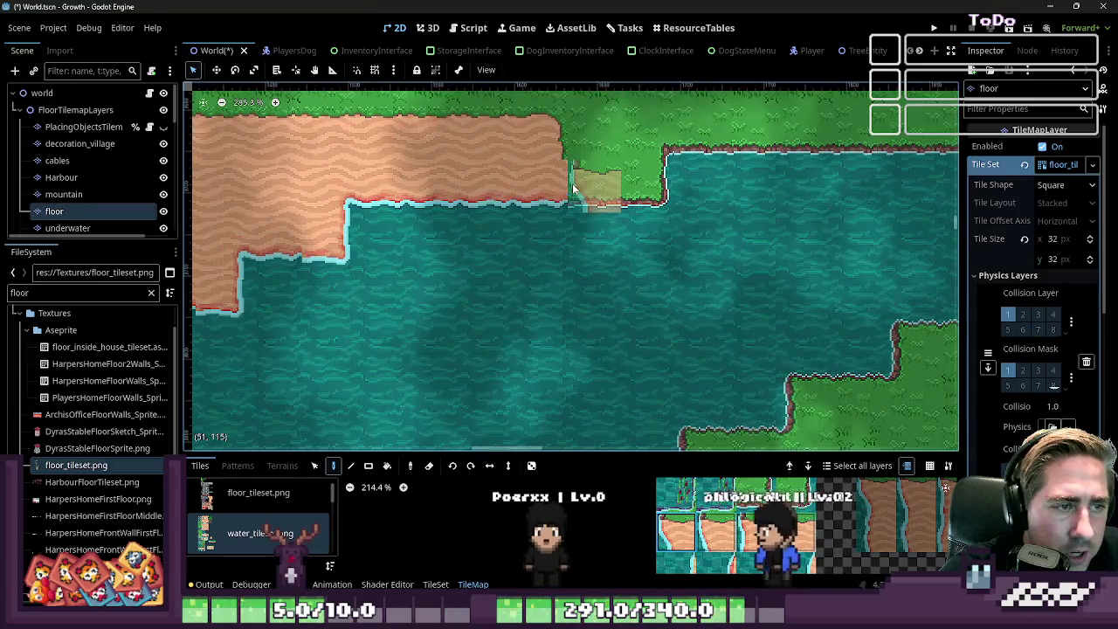
scroll(612, 210, down, 3)
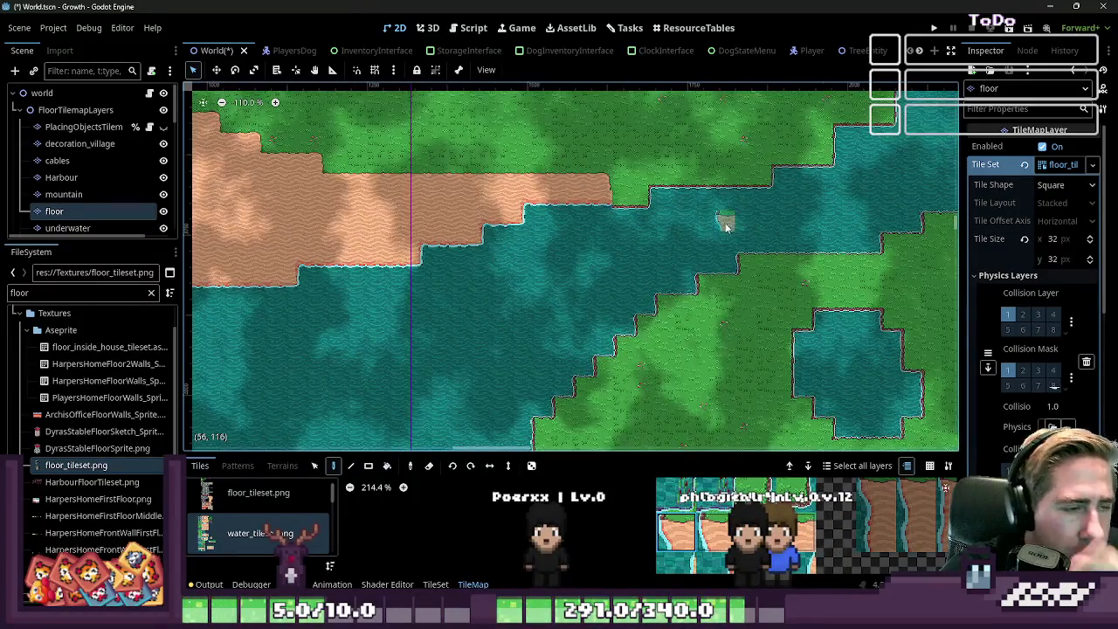
scroll(679, 231, up, 1)
scroll(603, 218, up, 1)
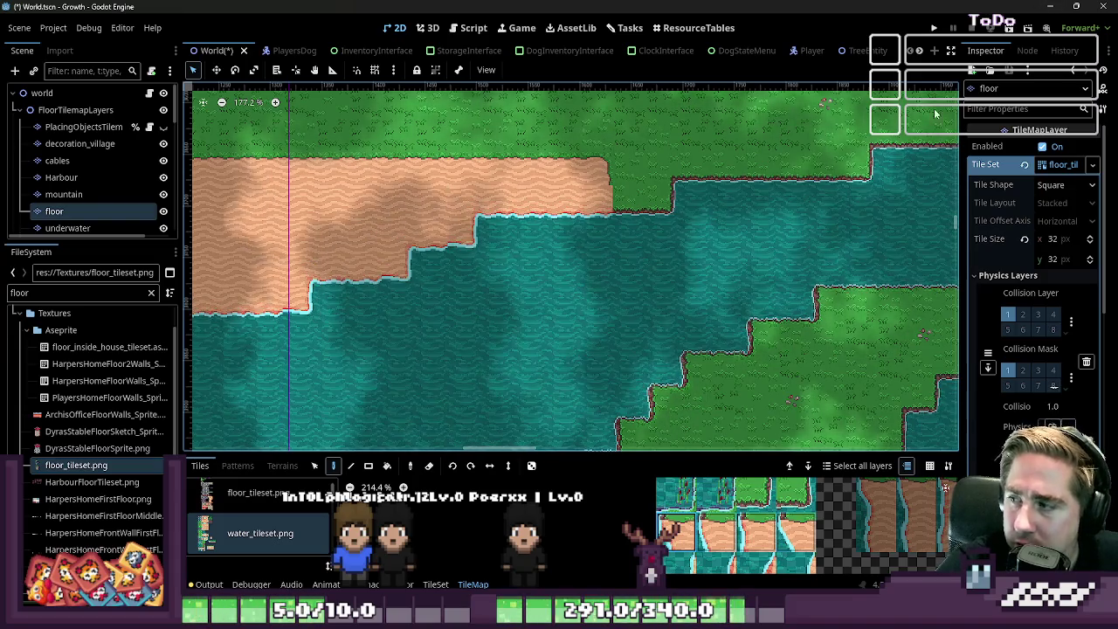
- Zoom in and out over the floor TileMapLayer's sand cliff shoreline in Godot
scroll(674, 248, down, 3)
scroll(674, 249, up, 3)
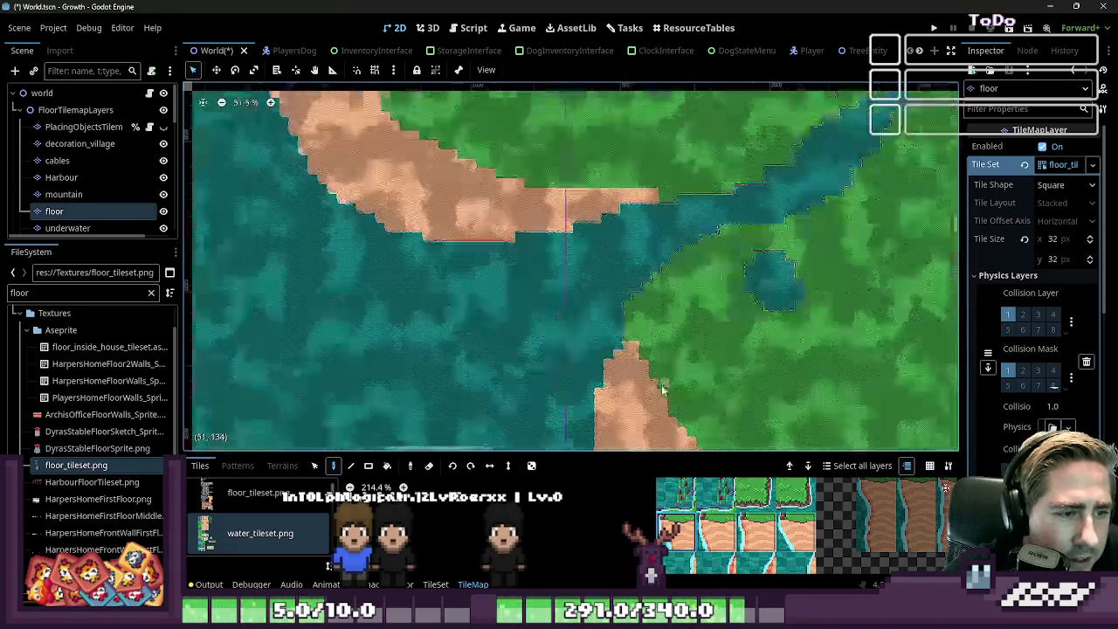
scroll(524, 271, up, 2)
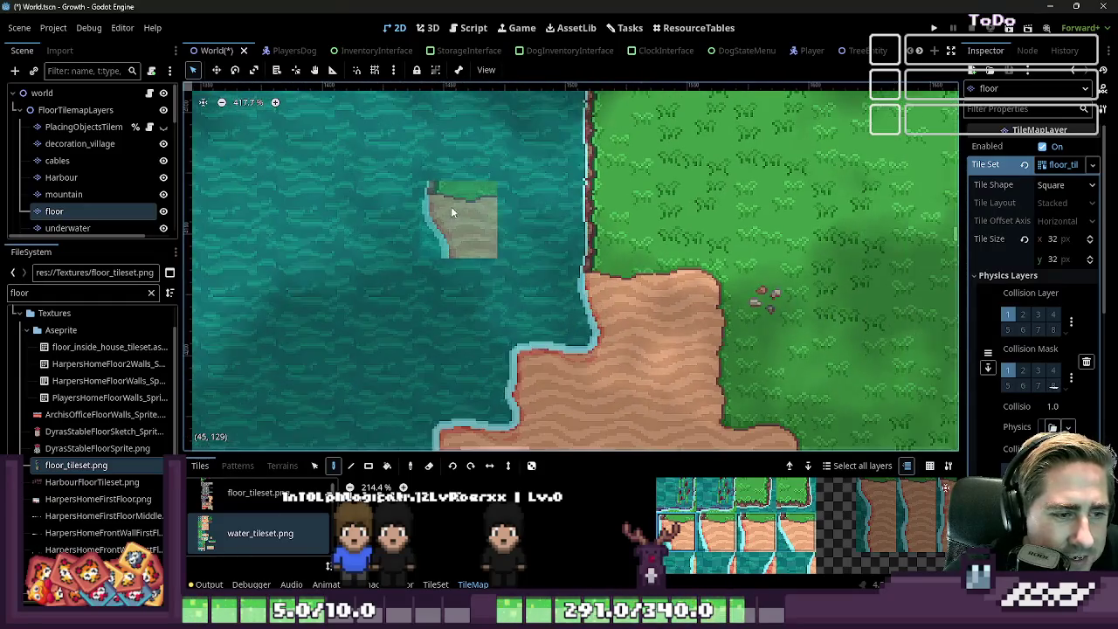
scroll(695, 427, up, 1)
scroll(694, 427, up, 2)
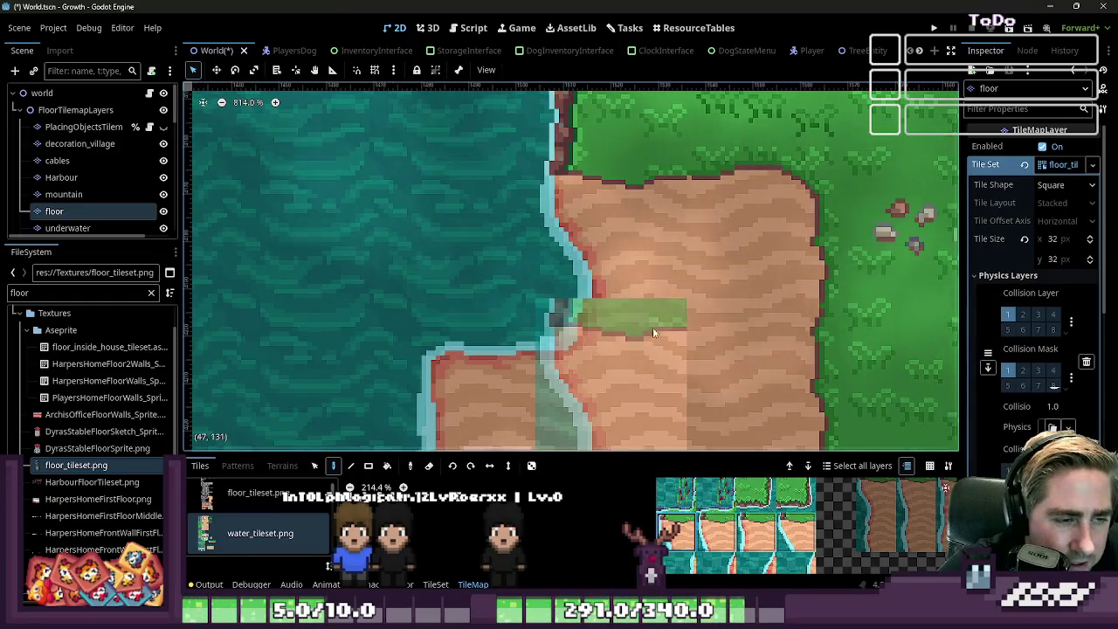
scroll(652, 326, down, 1)
scroll(639, 295, down, 1)
scroll(611, 271, down, 2)
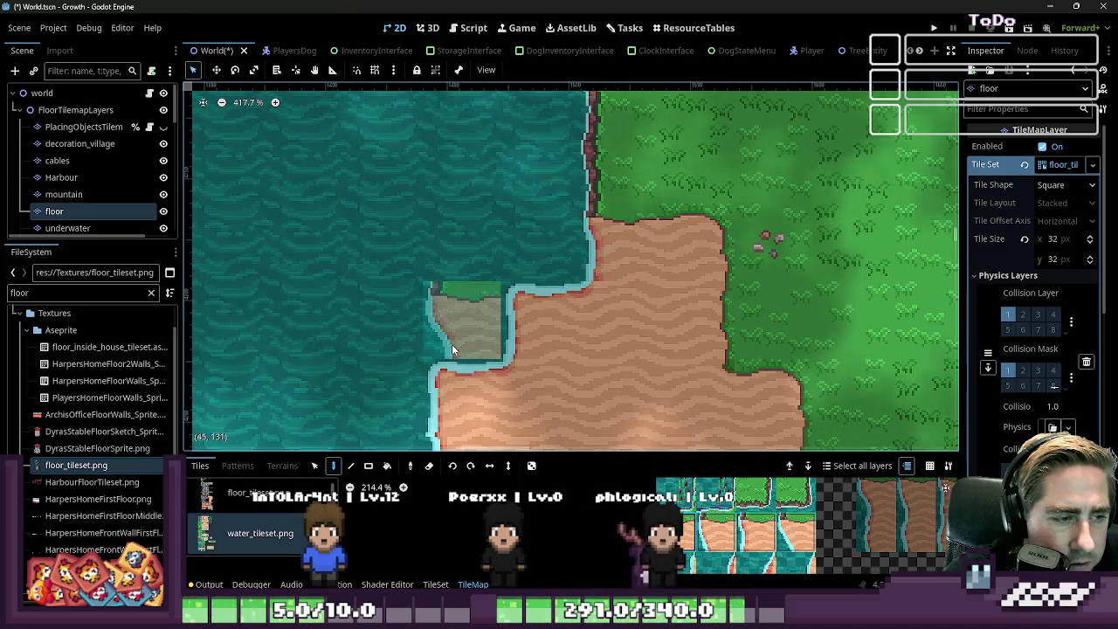
scroll(570, 304, down, 2)
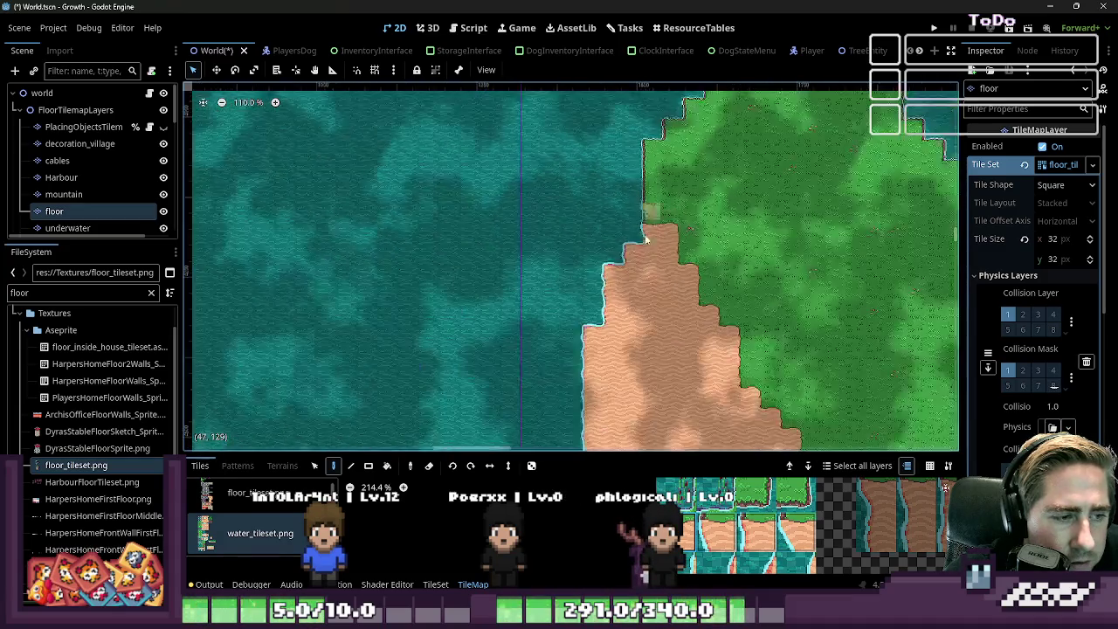
scroll(612, 305, up, 1)
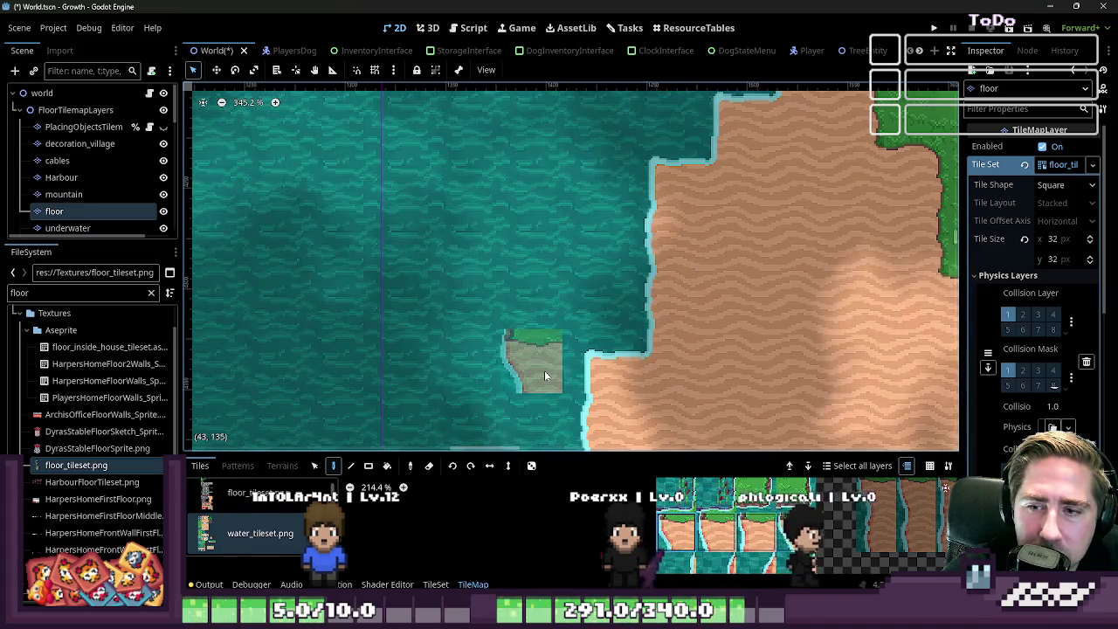
- Check the shoreline tiles once more, then bring water_tileset.png up in Aseprite
scroll(656, 379, down, 4)
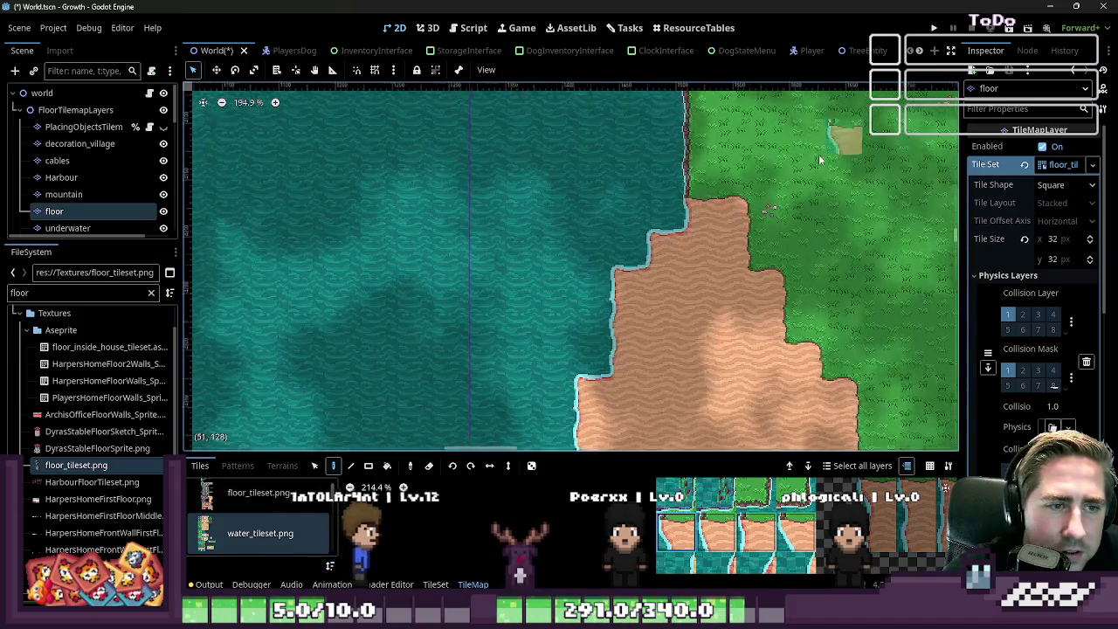
scroll(818, 154, up, 2)
scroll(762, 164, up, 2)
scroll(679, 228, up, 3)
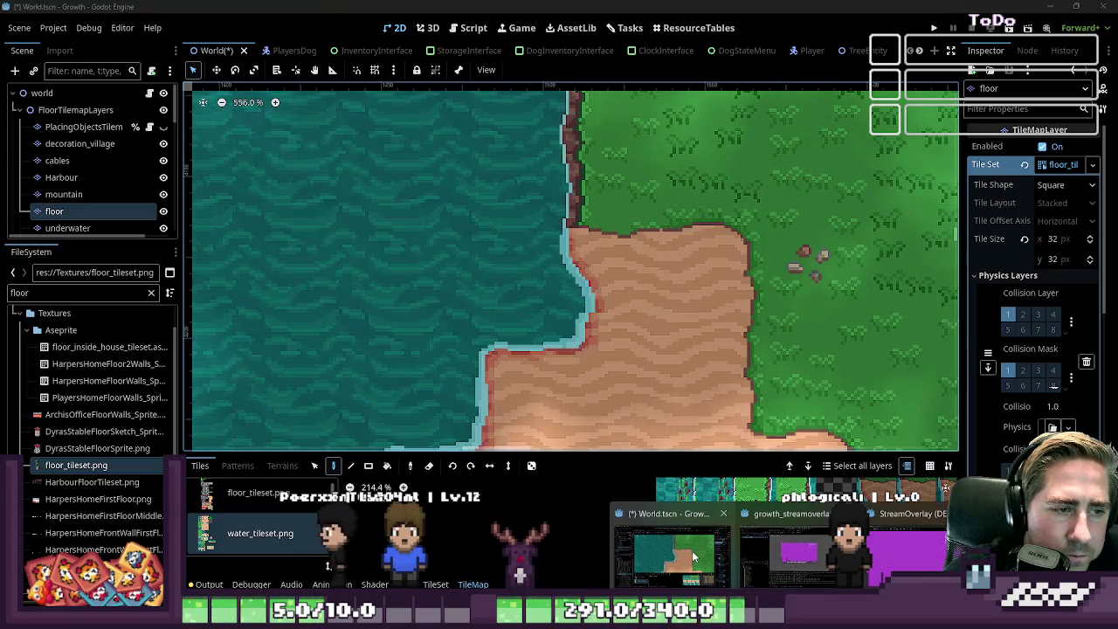
scroll(544, 256, down, 1)
scroll(550, 262, down, 1)
scroll(559, 266, down, 1)
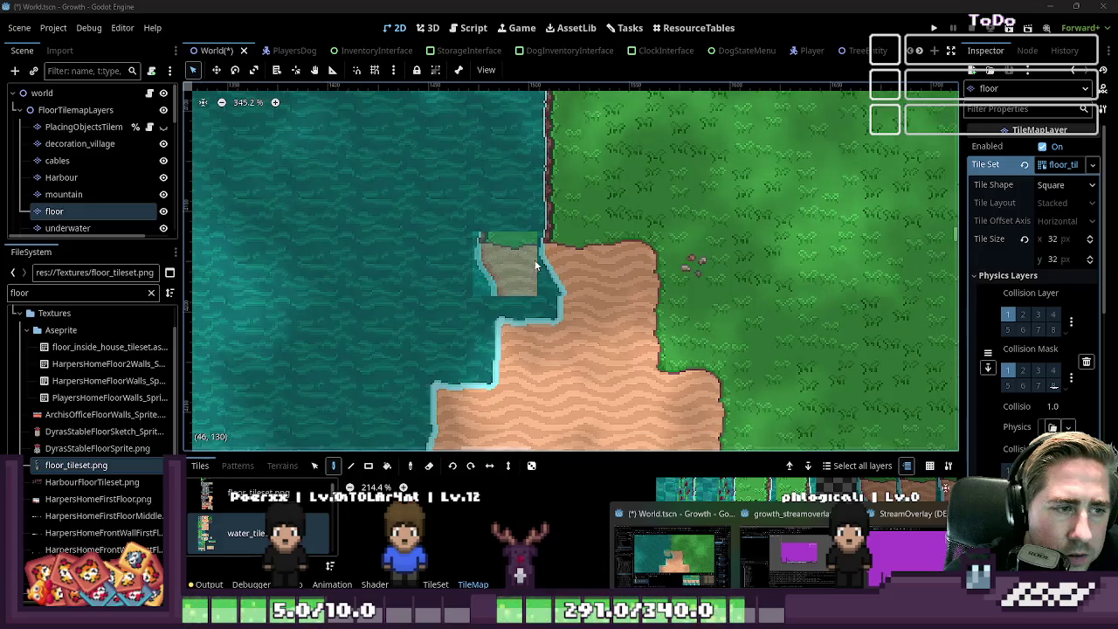
scroll(673, 280, down, 1)
scroll(685, 277, down, 1)
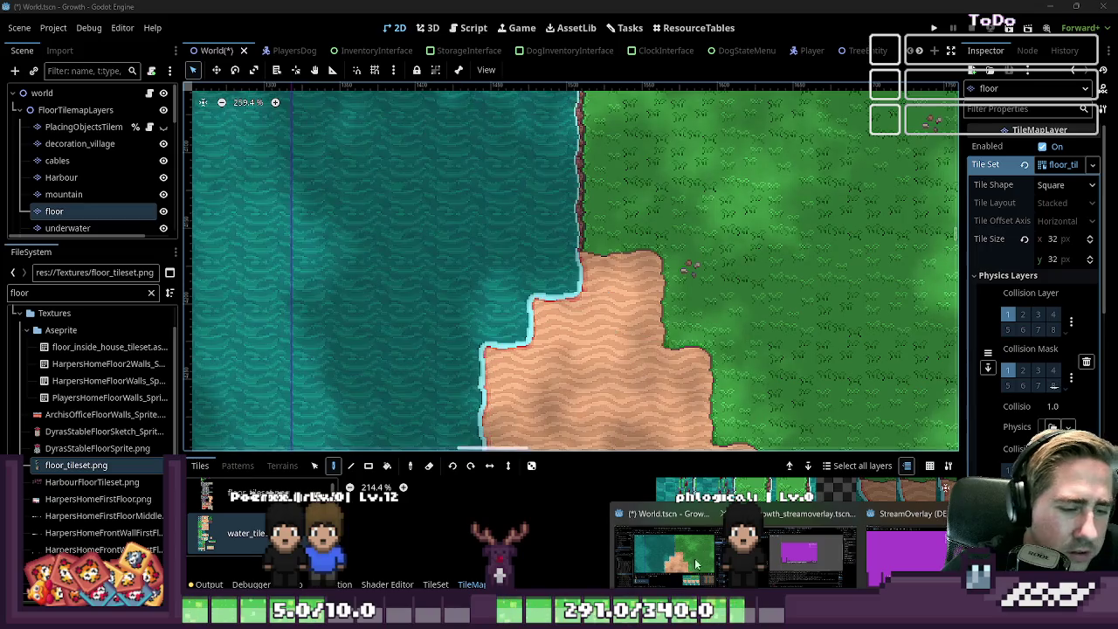
click(563, 546)
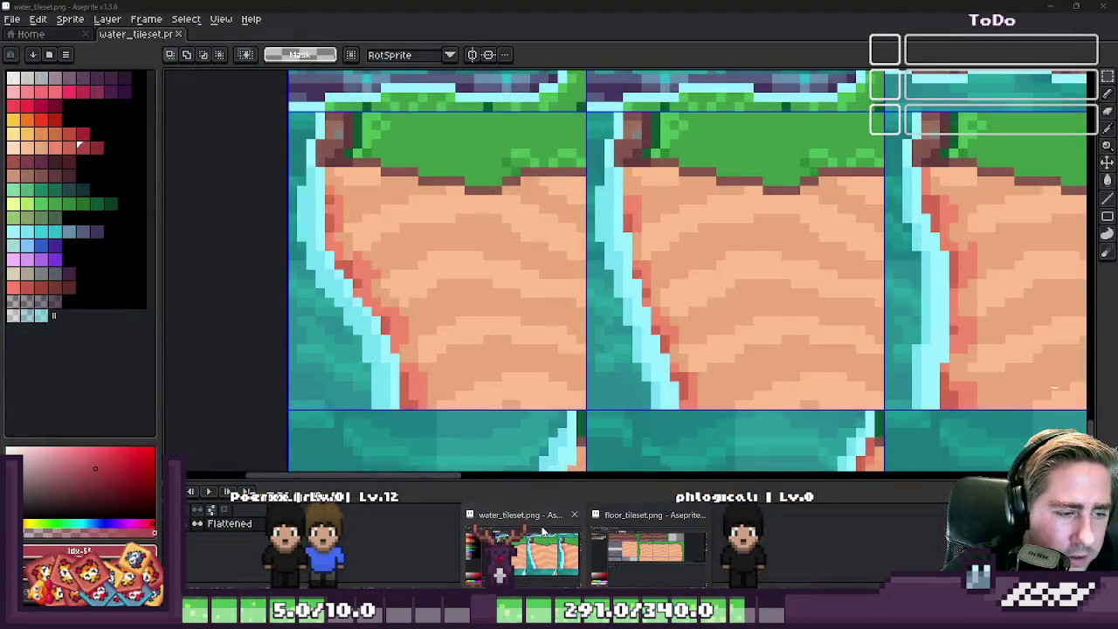
- Move a row of sand cliff tiles into the empty upper-right grid cells
scroll(599, 231, down, 3)
scroll(599, 231, up, 3)
scroll(576, 288, down, 4)
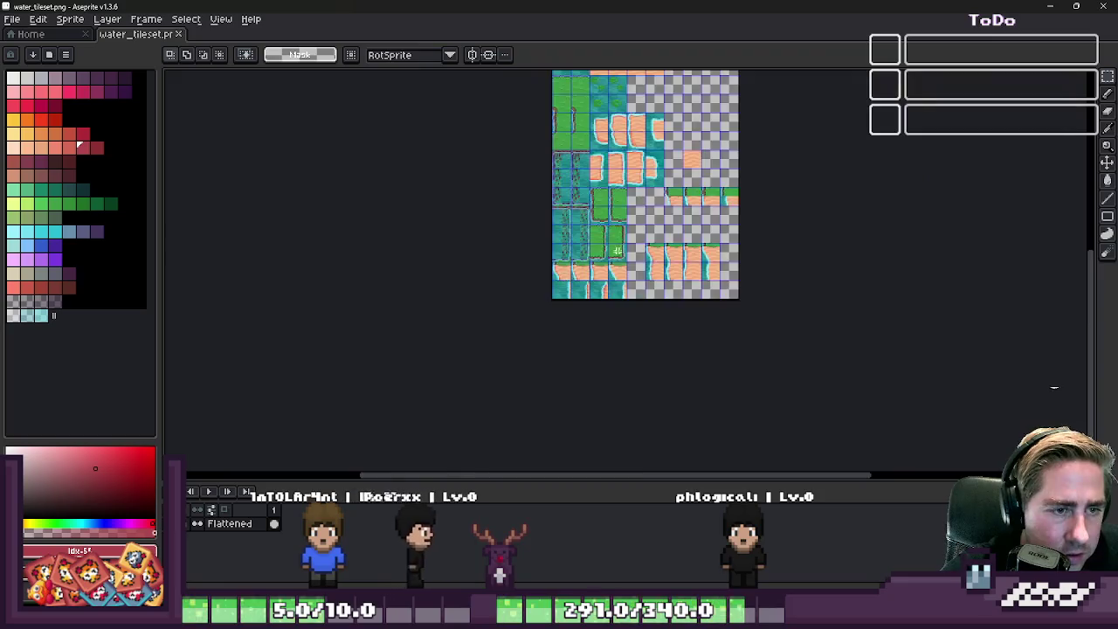
scroll(564, 343, up, 3)
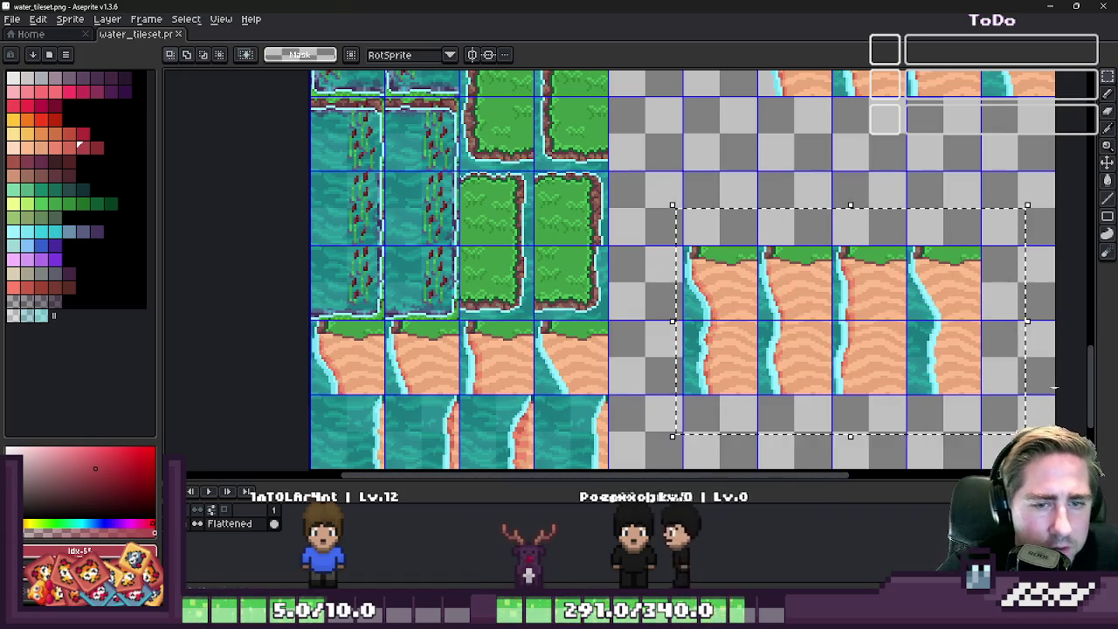
key(ctrl+z)
key(ctrl+v)
drag(515, 356, 882, 203)
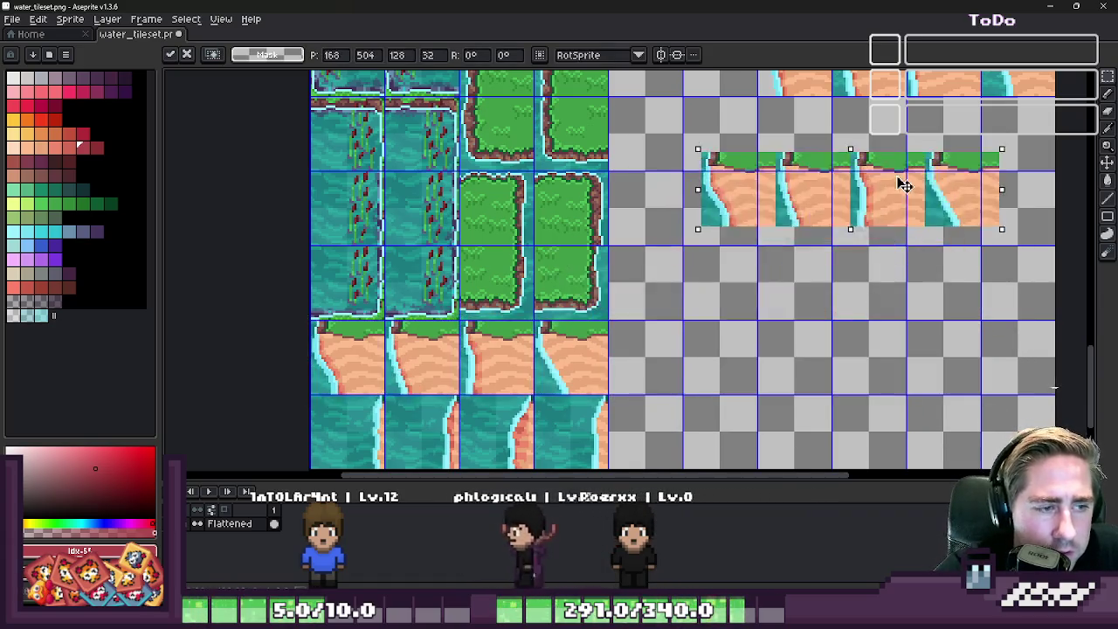
scroll(768, 201, up, 5)
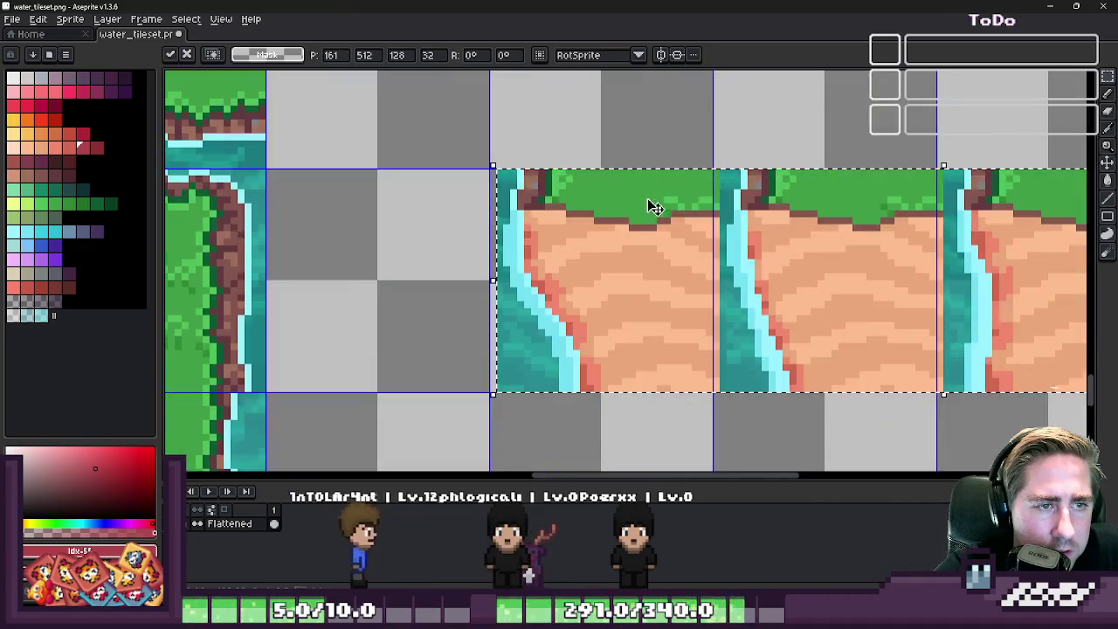
drag(649, 205, 607, 215)
key(Return)
- Paste and position a sand and water block, then discard it as misplaced
scroll(610, 227, down, 5)
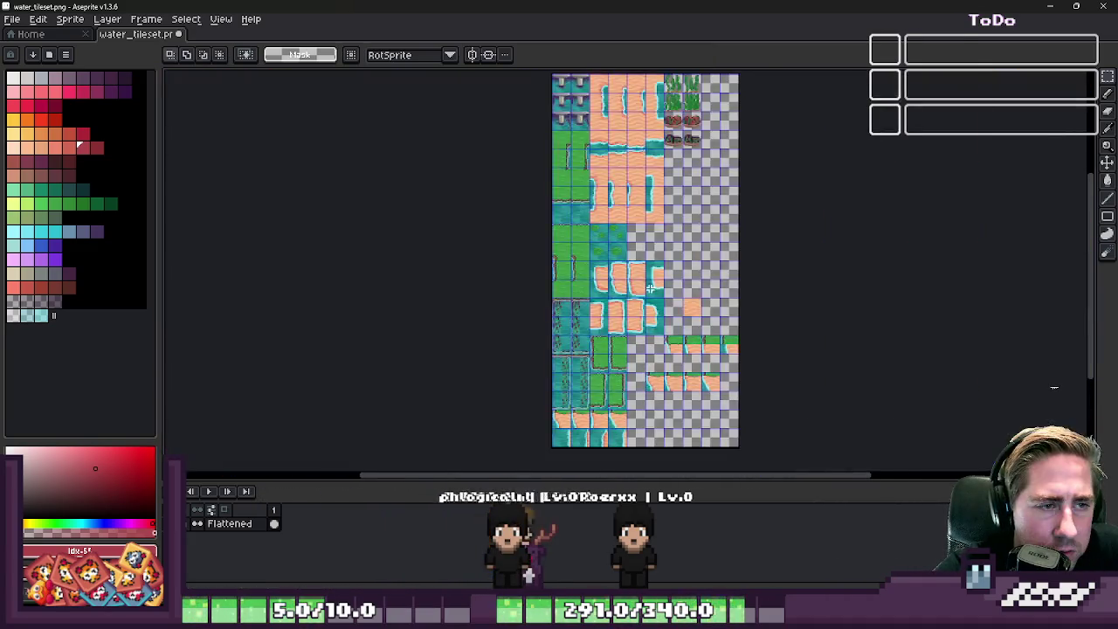
scroll(613, 251, up, 5)
scroll(724, 195, down, 5)
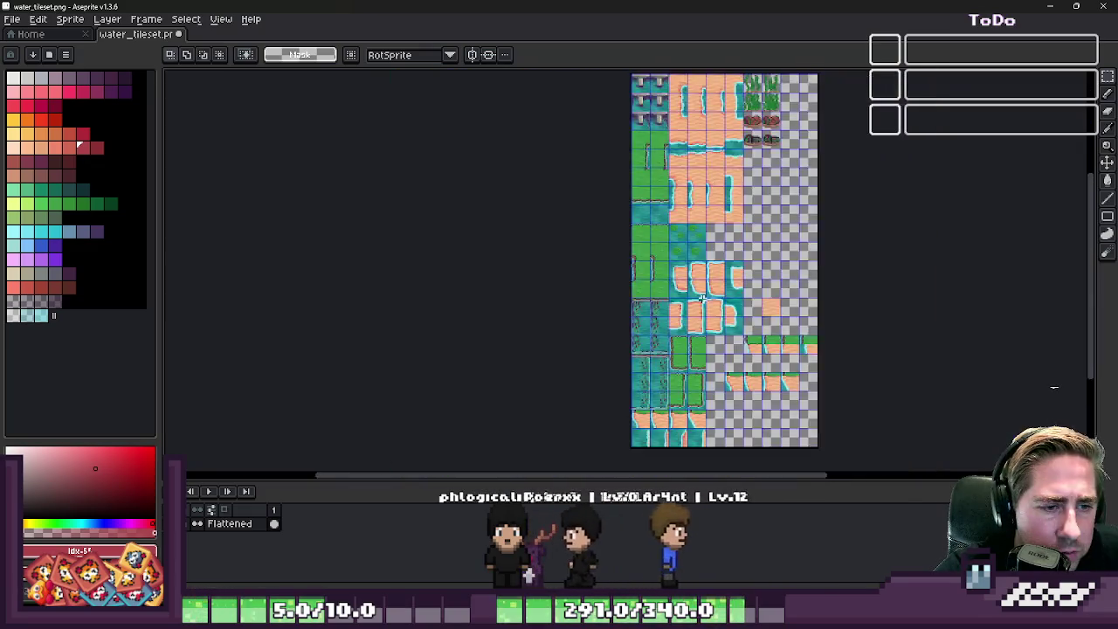
scroll(673, 325, up, 4)
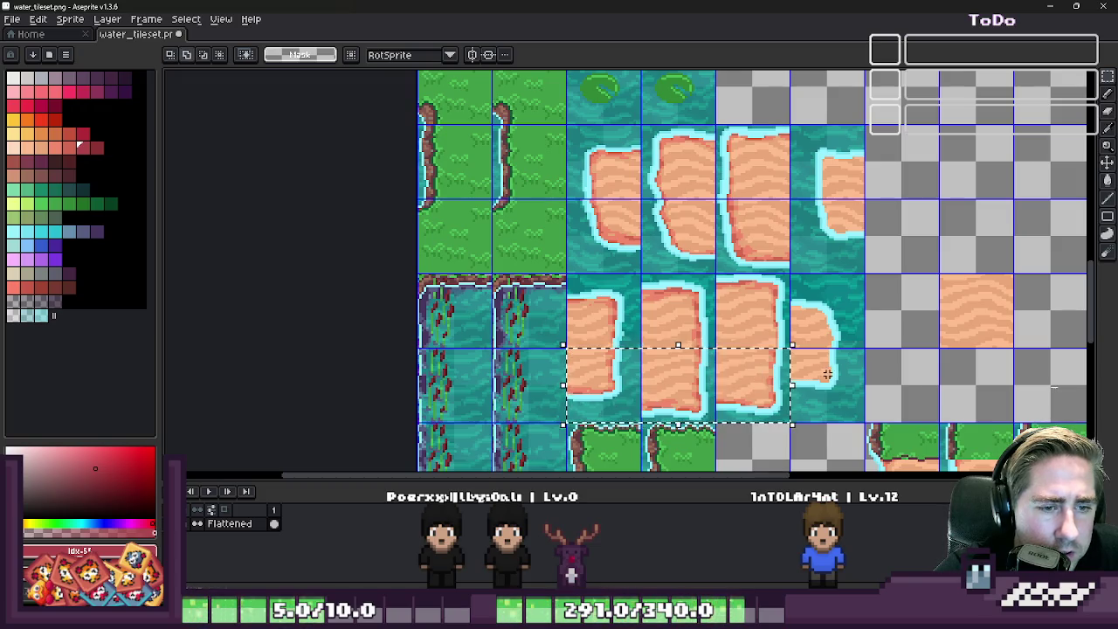
scroll(786, 337, down, 5)
scroll(611, 218, up, 2)
scroll(606, 175, up, 3)
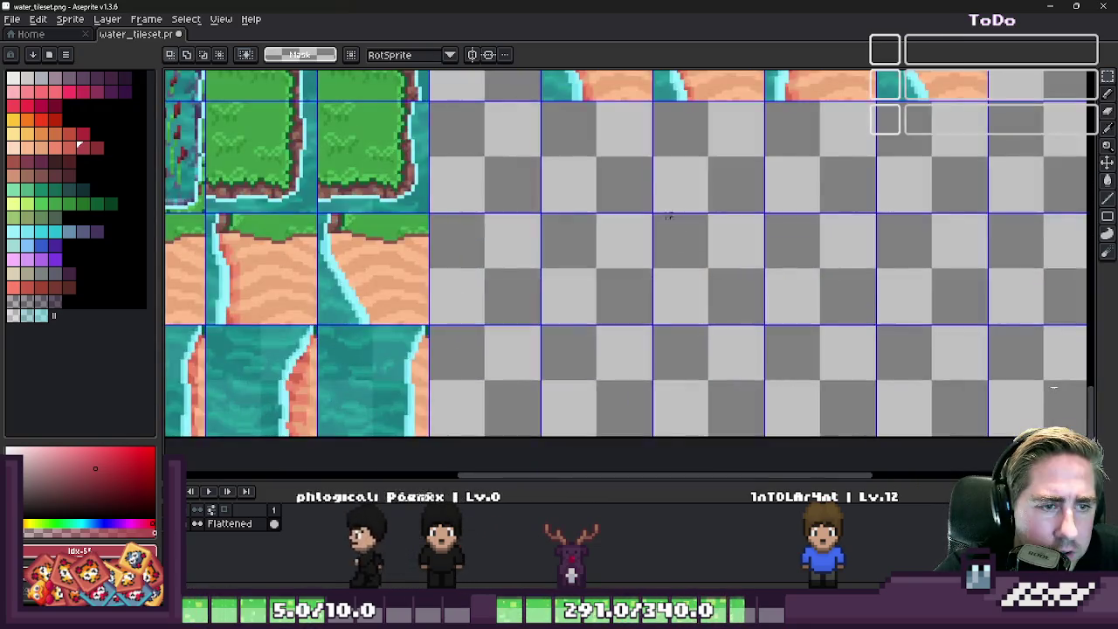
scroll(606, 166, down, 1)
scroll(606, 166, up, 1)
key(ctrl+v)
drag(905, 242, 627, 199)
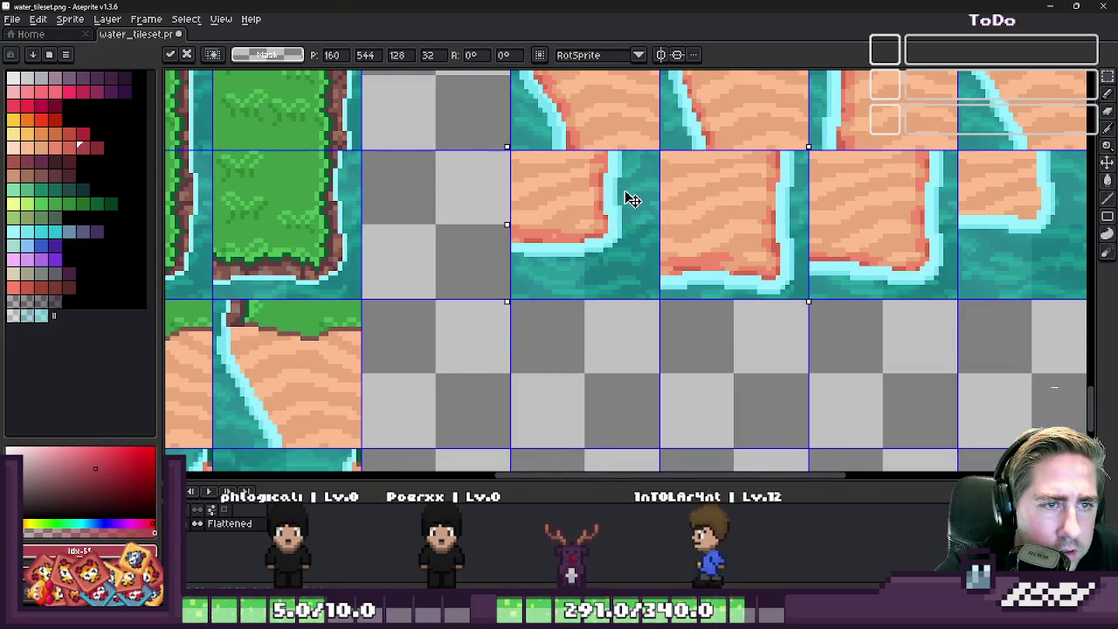
scroll(619, 279, down, 2)
key(Escape)
- Place the three lower cliff tiles directly below the cliff tops
scroll(612, 276, down, 3)
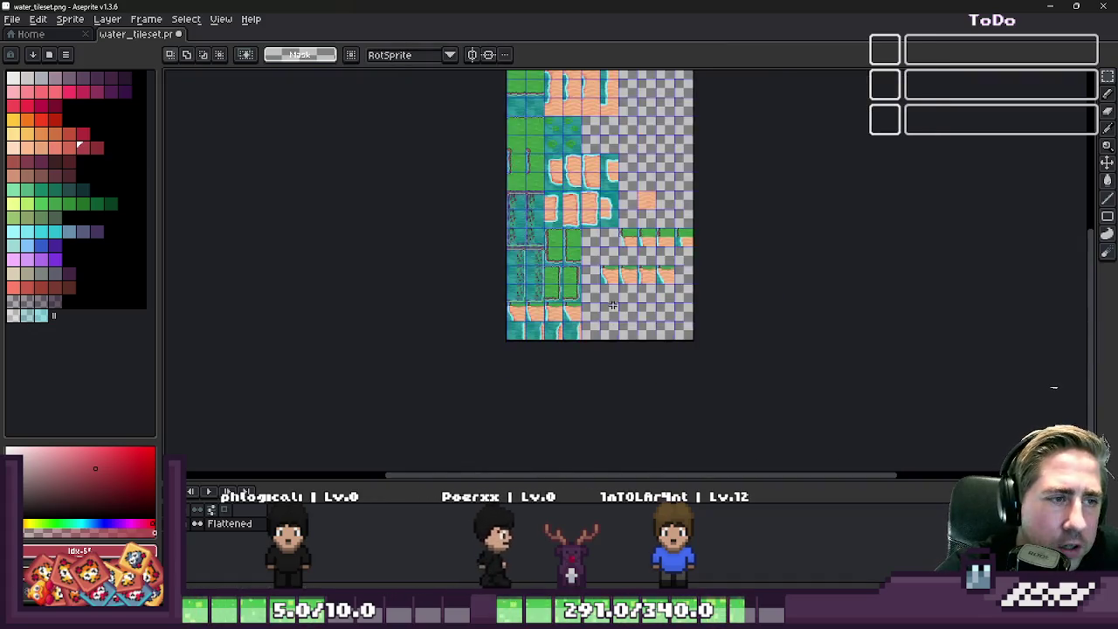
scroll(541, 183, up, 3)
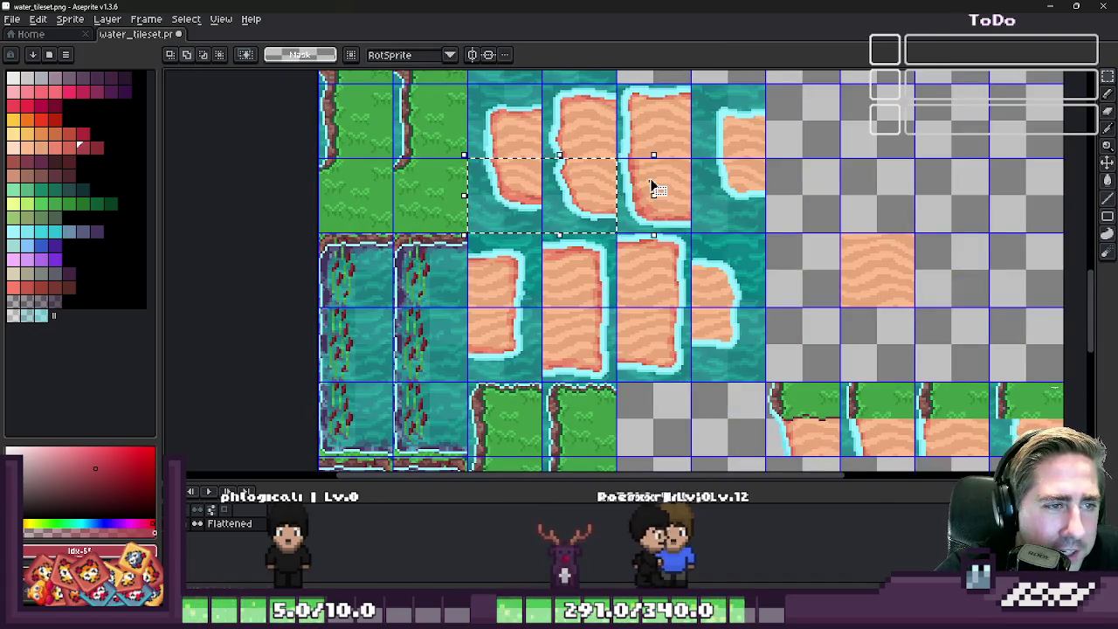
scroll(656, 189, down, 3)
scroll(623, 286, up, 3)
key(ctrl+v)
scroll(448, 329, up, 1)
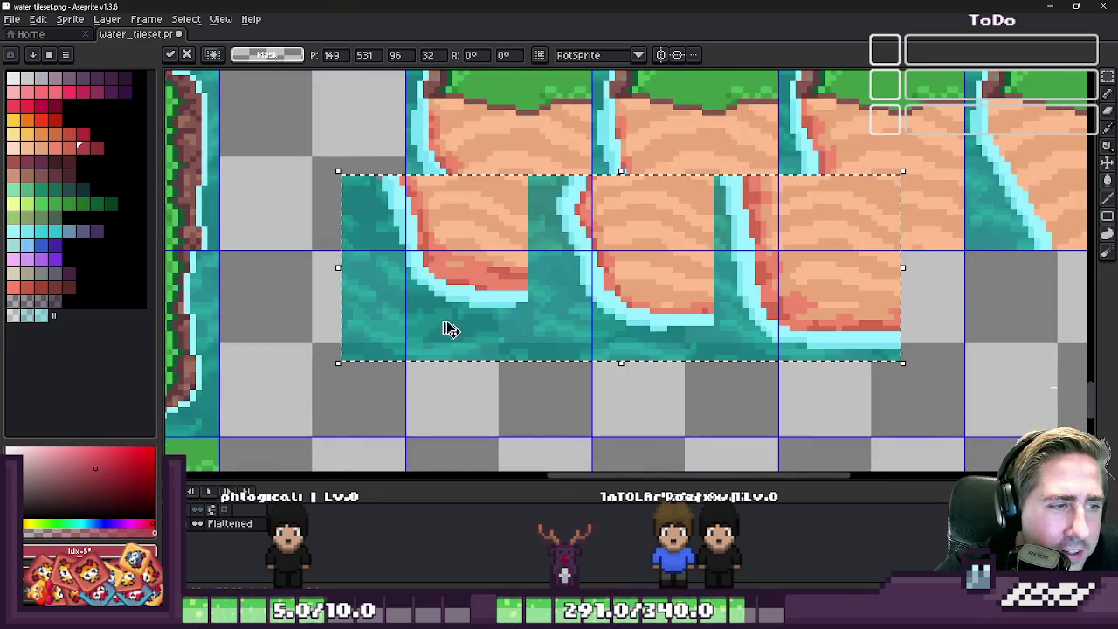
drag(448, 328, 612, 341)
key(Return)
scroll(612, 343, down, 3)
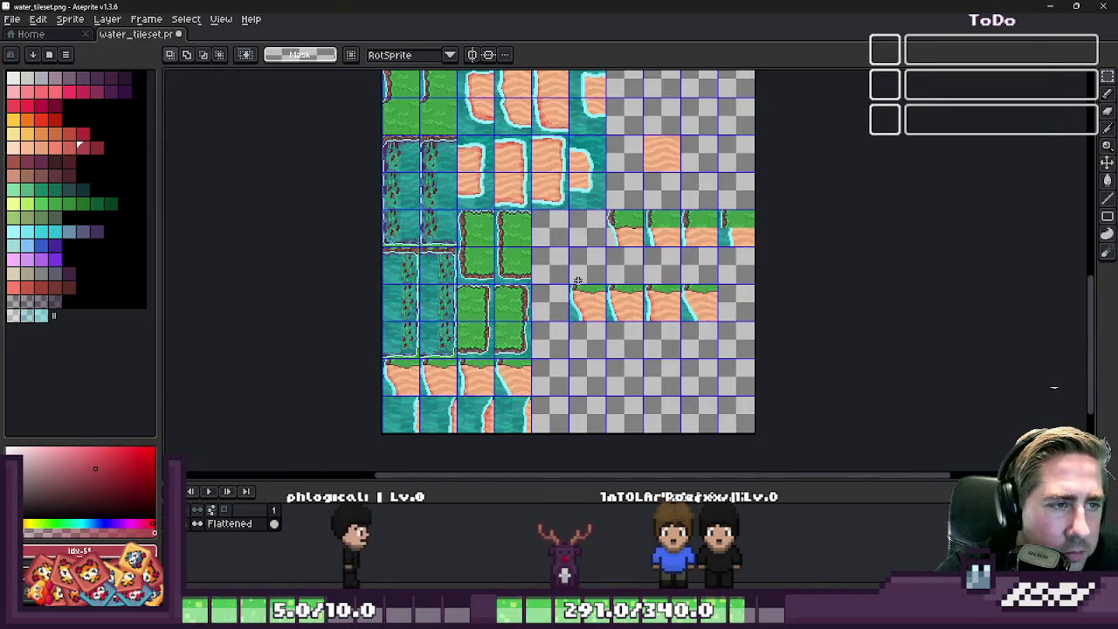
scroll(577, 281, up, 2)
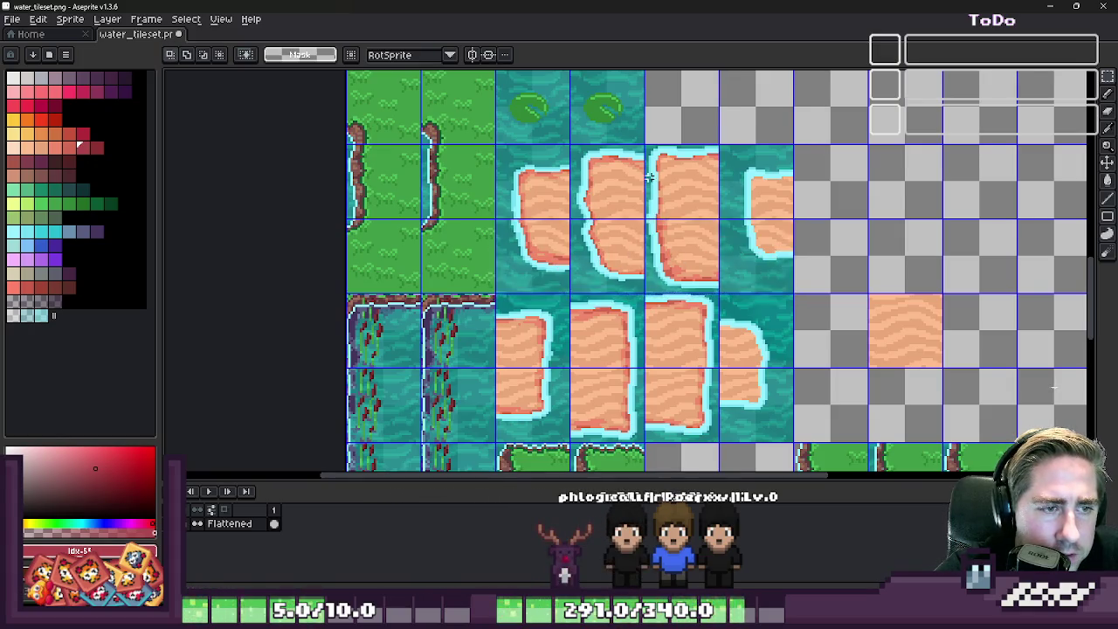
- Paste another block of cliff tiles into the remaining empty cells and commit it
scroll(649, 178, down, 3)
scroll(656, 300, up, 4)
key(ctrl+v)
mouse_move(526, 334)
mouse_down()
mouse_move(736, 322)
mouse_move(536, 293)
mouse_up()
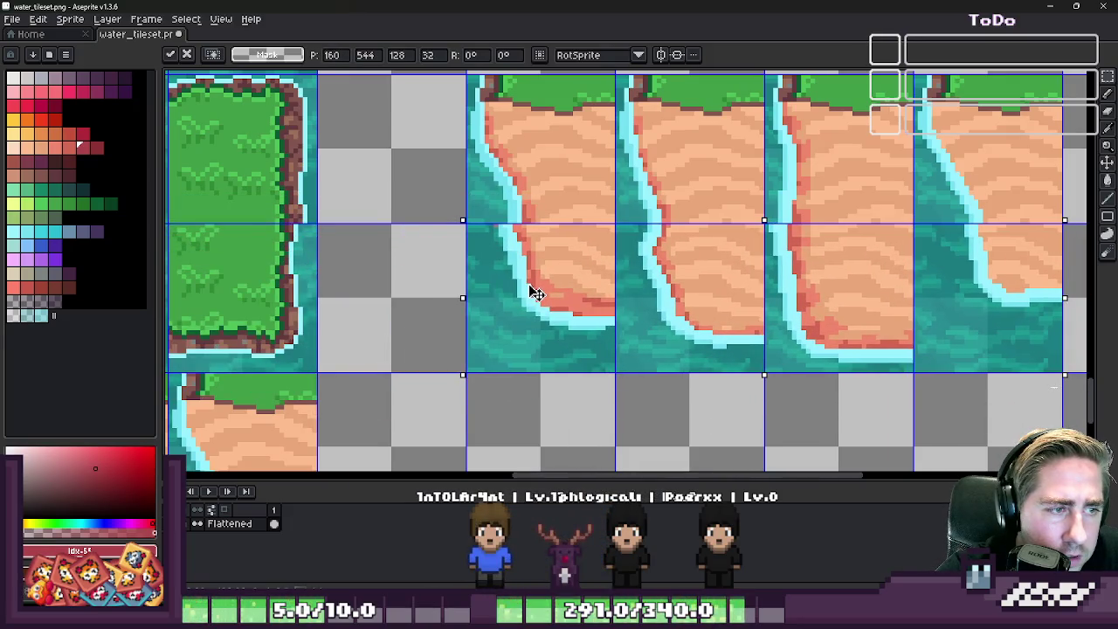
key(ctrl+d)
scroll(532, 279, down, 1)
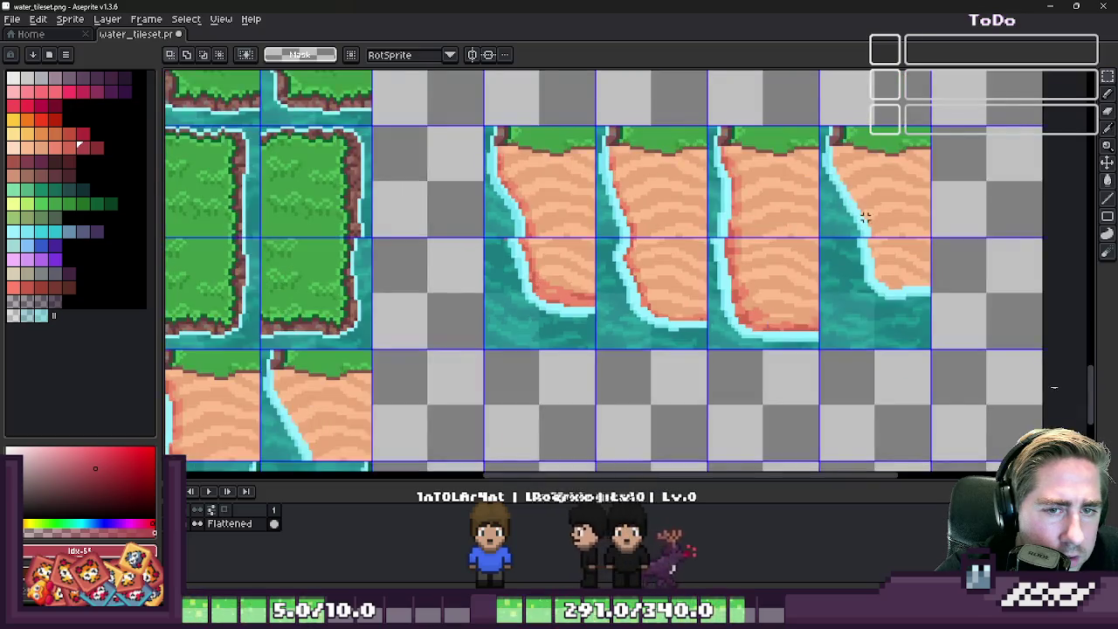
scroll(885, 233, up, 3)
scroll(789, 250, up, 2)
- Set the pencil to plain ink and pick the light cyan shore colour
key(b)
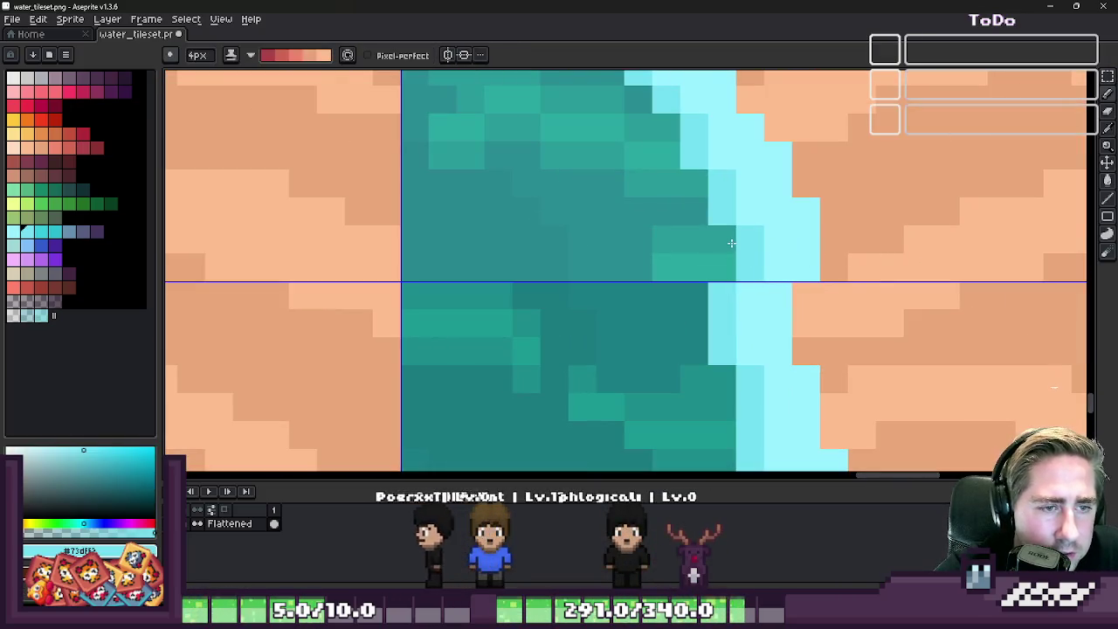
scroll(728, 241, down, 3)
scroll(760, 249, down, 3)
scroll(797, 259, up, 2)
scroll(798, 259, up, 2)
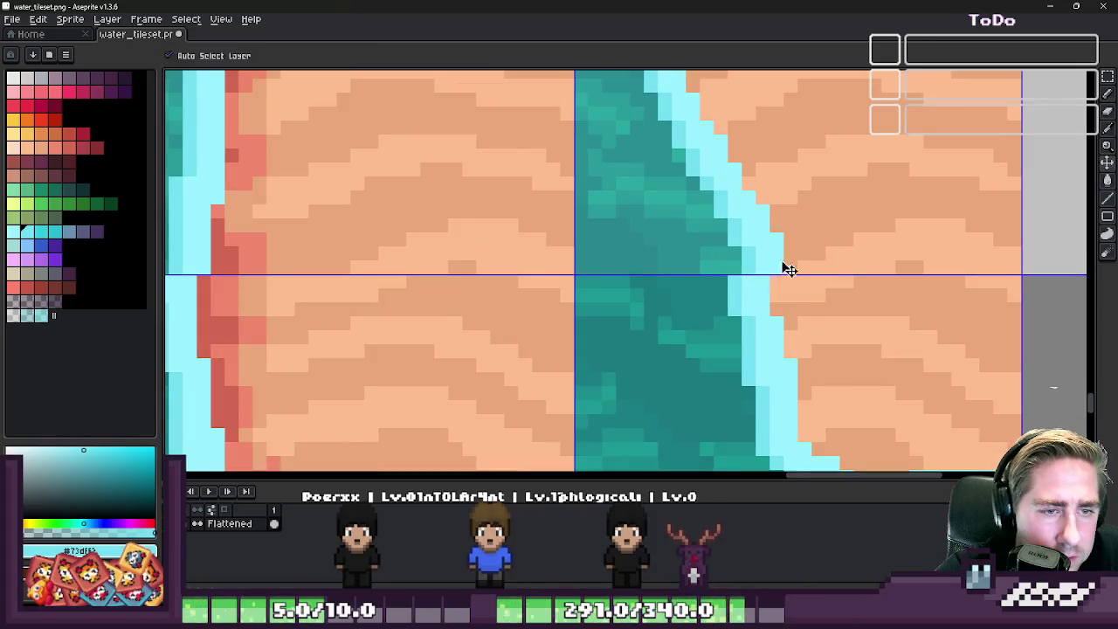
scroll(737, 253, up, 1)
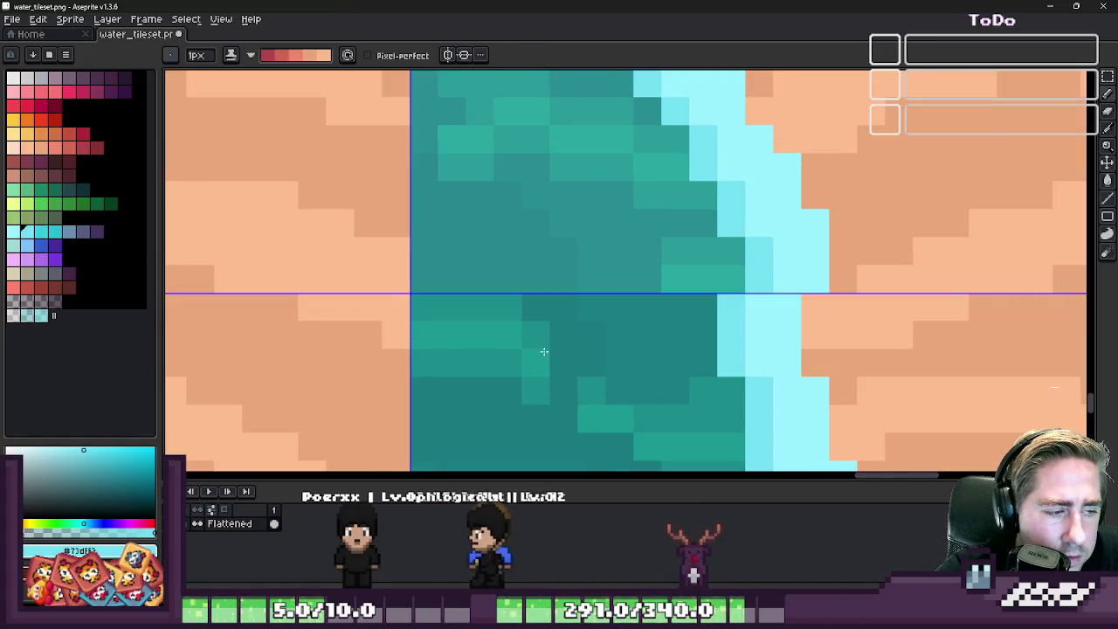
click(251, 55)
click(262, 70)
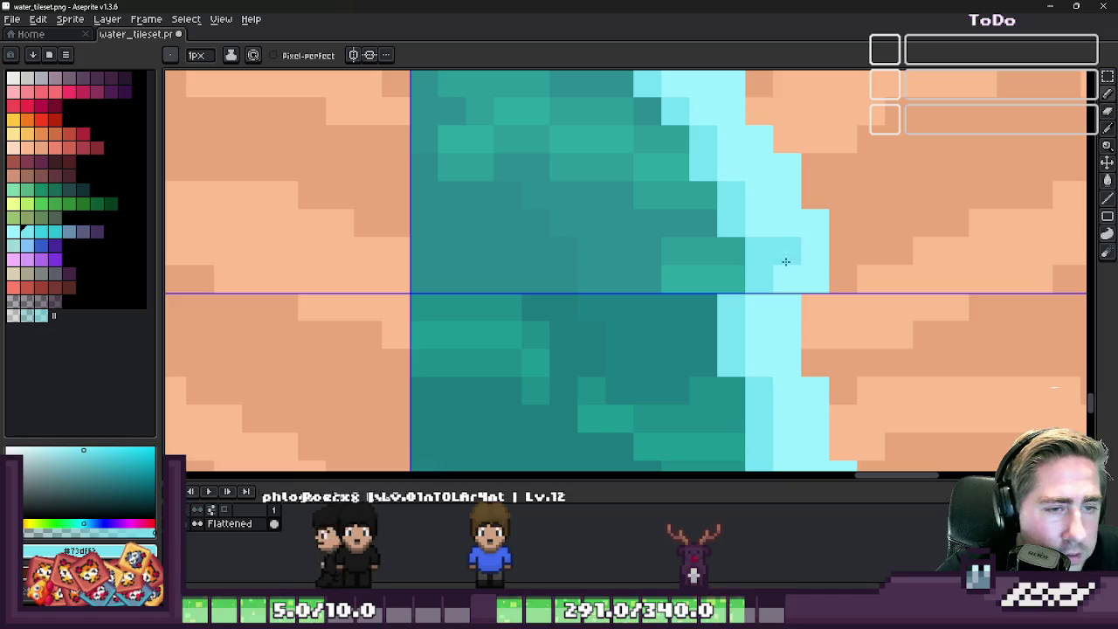
alt+click(784, 224)
- Paint light cyan pixels along the water edge at the tile seam
scroll(768, 271, down, 5)
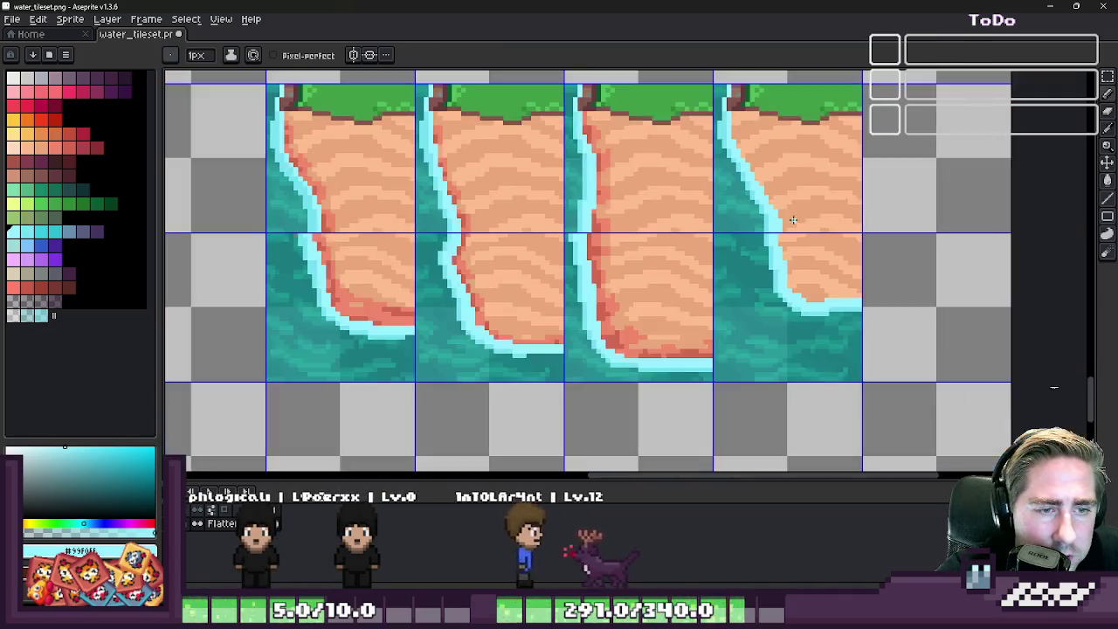
scroll(690, 260, down, 1)
scroll(689, 260, up, 1)
scroll(690, 260, up, 2)
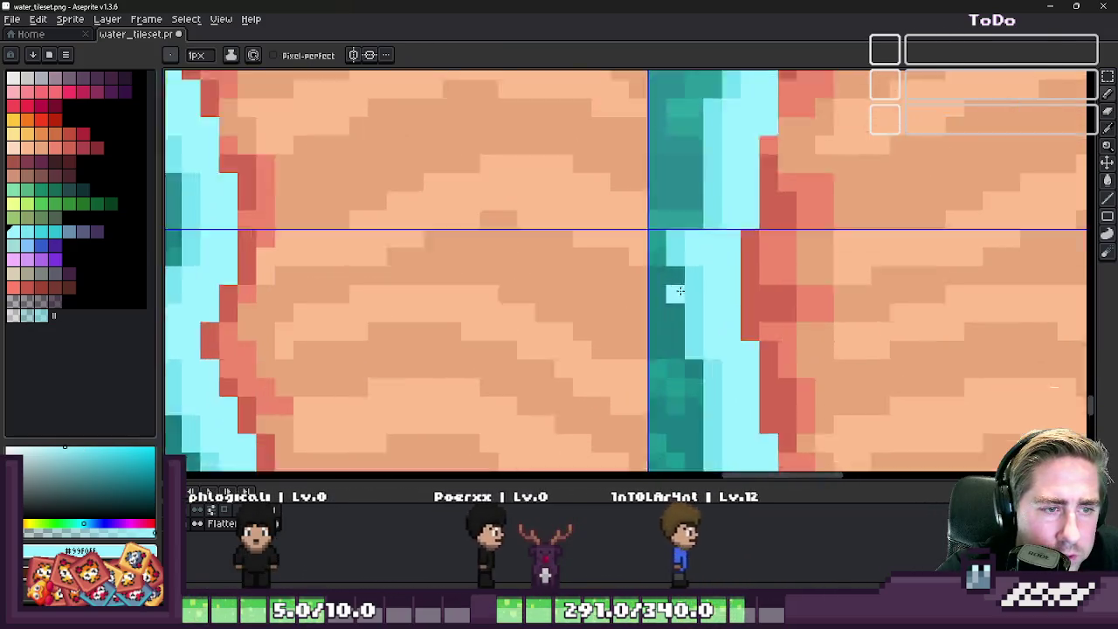
scroll(690, 236, up, 1)
alt+click(699, 207)
drag(690, 201, 683, 154)
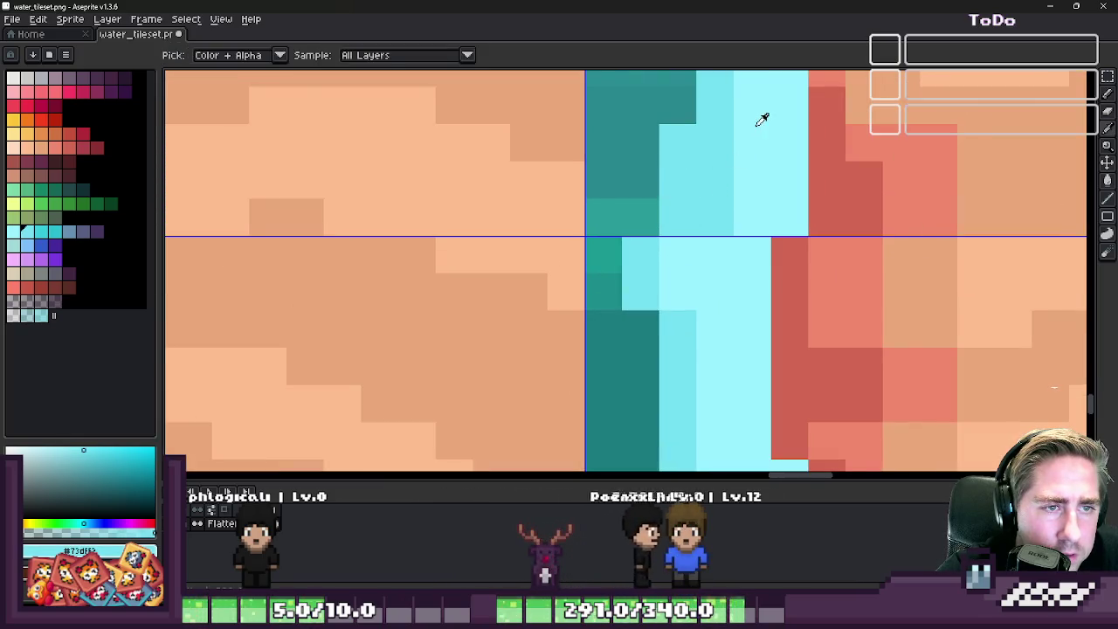
- Undo the last cyan stroke and repaint the shoreline light cyan across the seam
scroll(786, 212, down, 4)
scroll(773, 217, down, 1)
scroll(773, 216, up, 1)
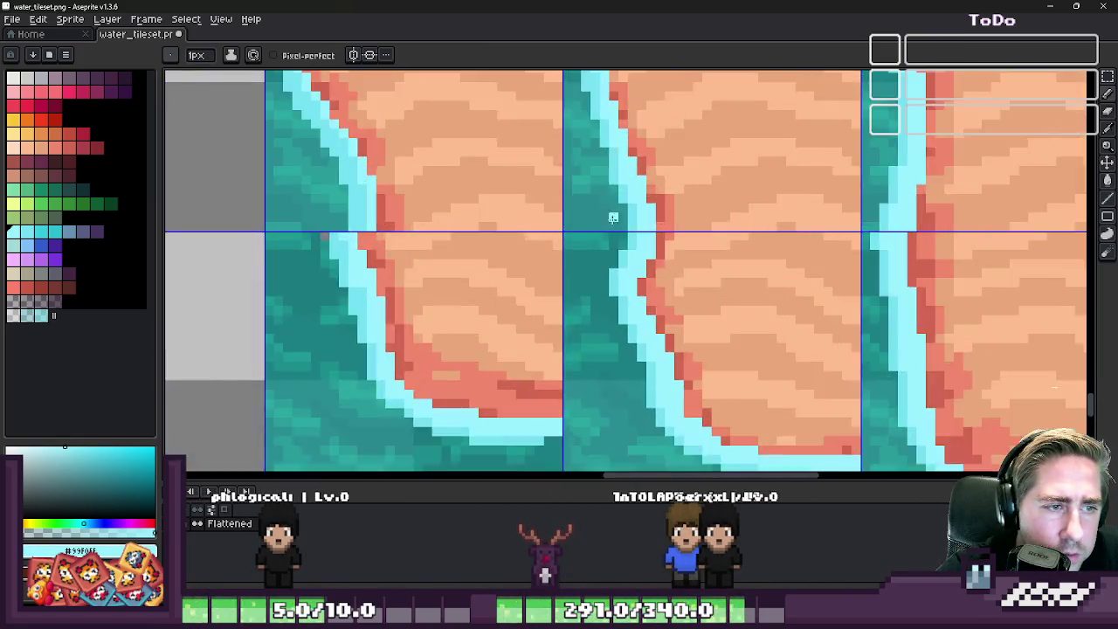
scroll(612, 214, up, 1)
scroll(748, 245, up, 1)
scroll(624, 199, up, 1)
scroll(624, 199, down, 1)
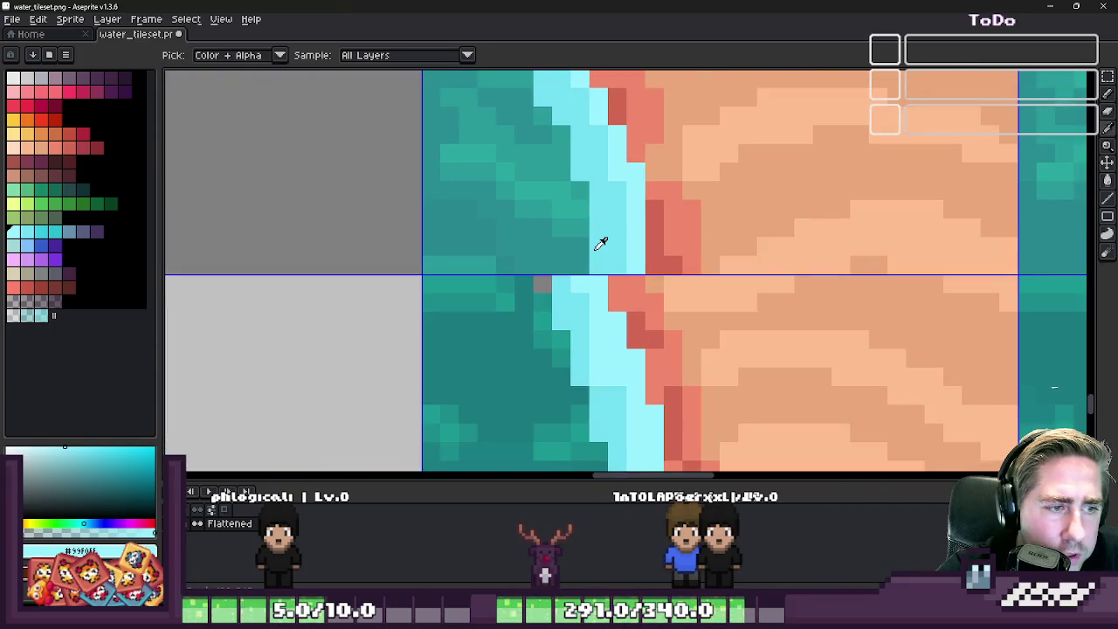
alt+click(599, 242)
scroll(576, 264, up, 2)
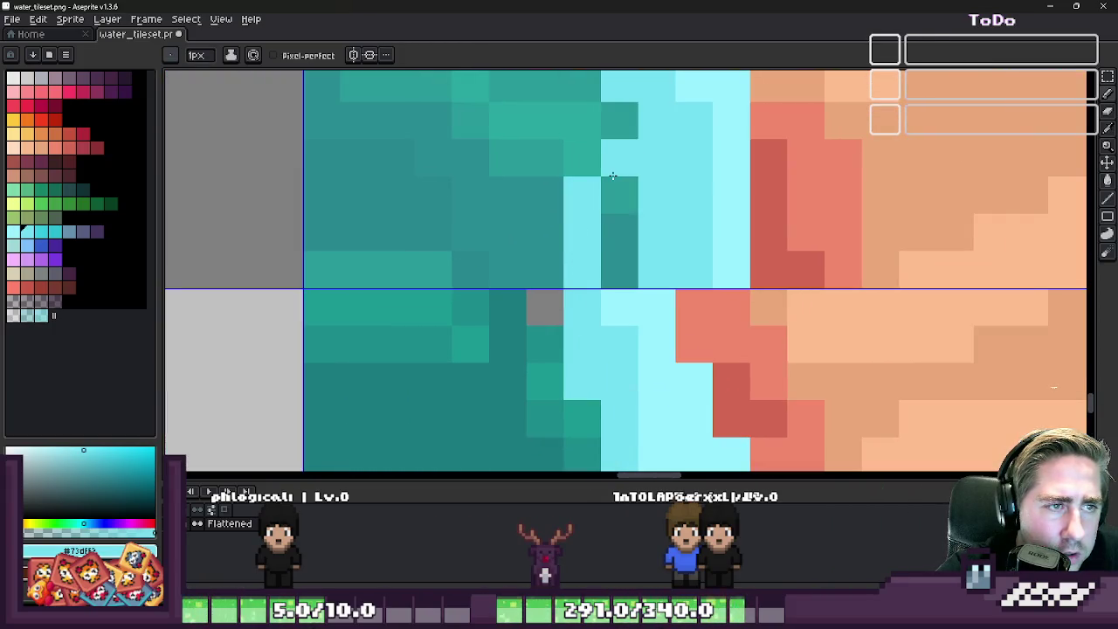
key(ctrl+z)
click(588, 268)
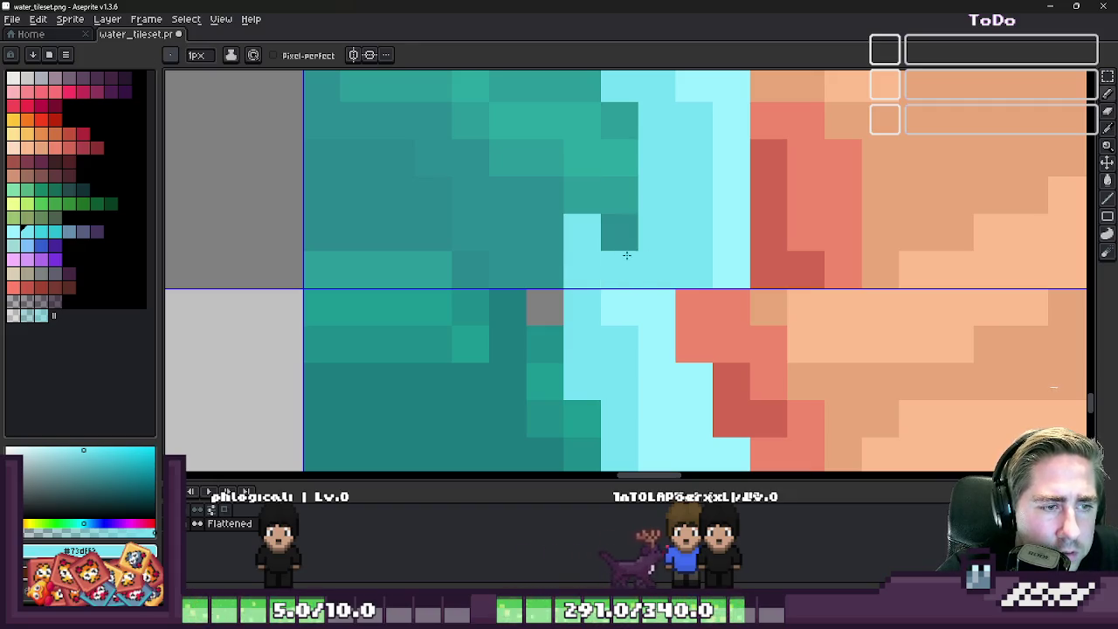
drag(626, 303, 634, 220)
drag(663, 263, 697, 151)
- Pick the red cliff colour from the sand edge, then the cyan shoreline colour again
scroll(701, 124, down, 2)
scroll(689, 275, up, 2)
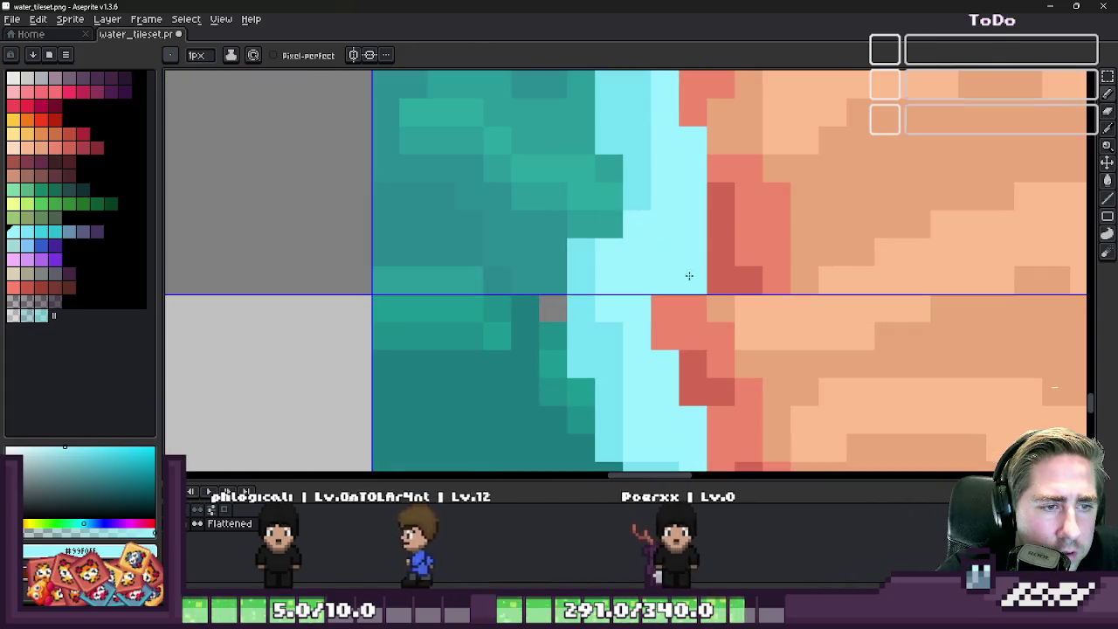
alt+click(689, 274)
scroll(644, 253, down, 2)
scroll(644, 252, down, 2)
scroll(644, 252, down, 2)
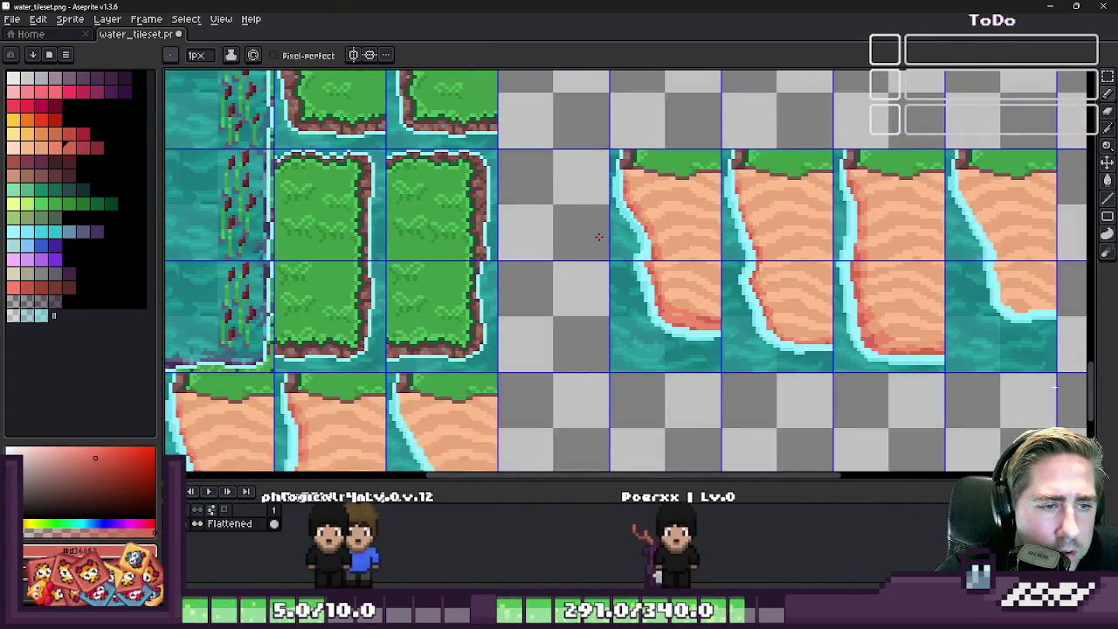
scroll(696, 288, up, 5)
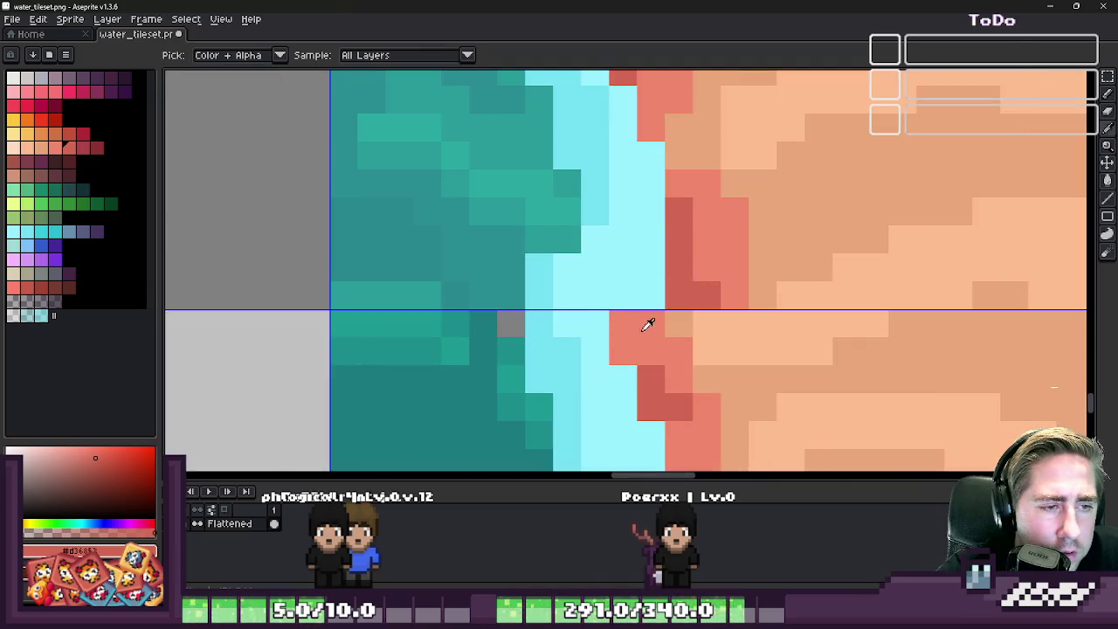
scroll(664, 272, down, 2)
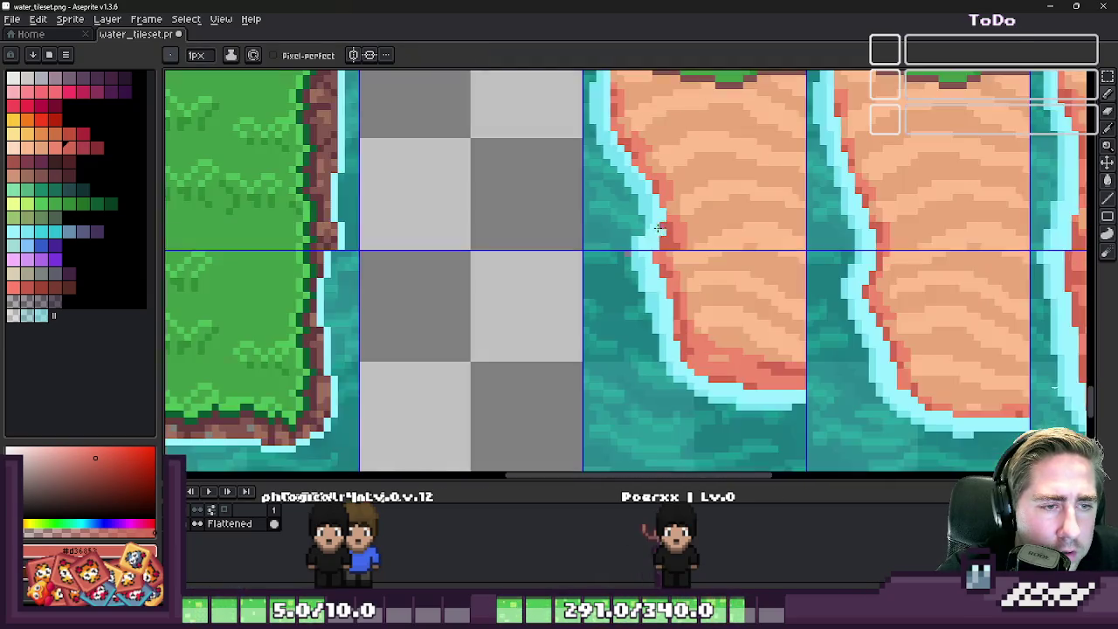
scroll(621, 266, down, 2)
scroll(621, 266, up, 2)
scroll(621, 265, up, 2)
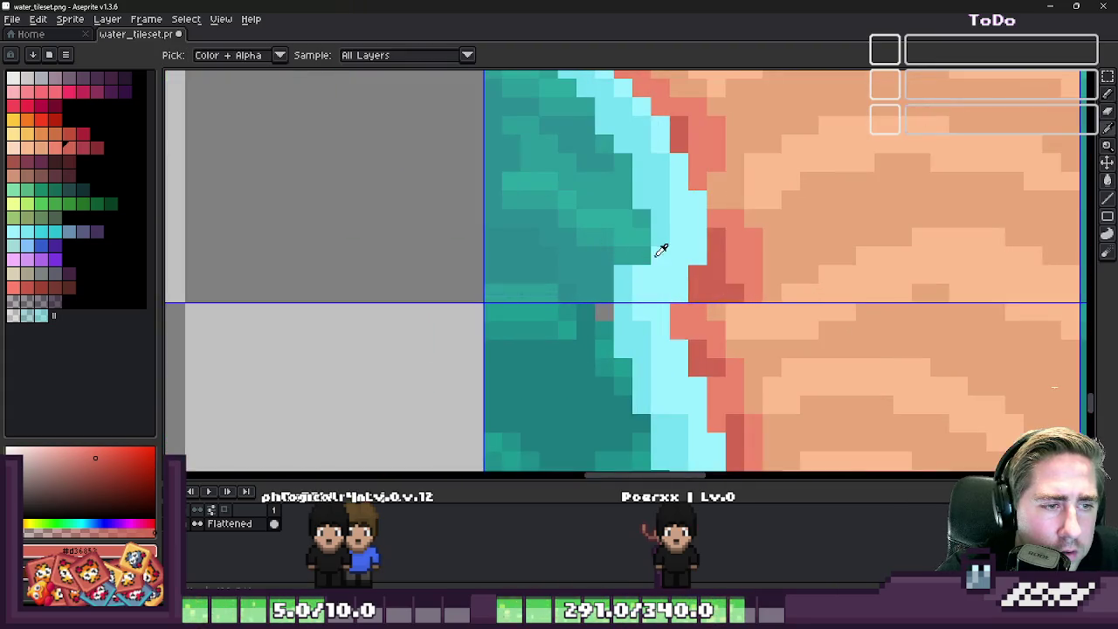
alt+click(655, 250)
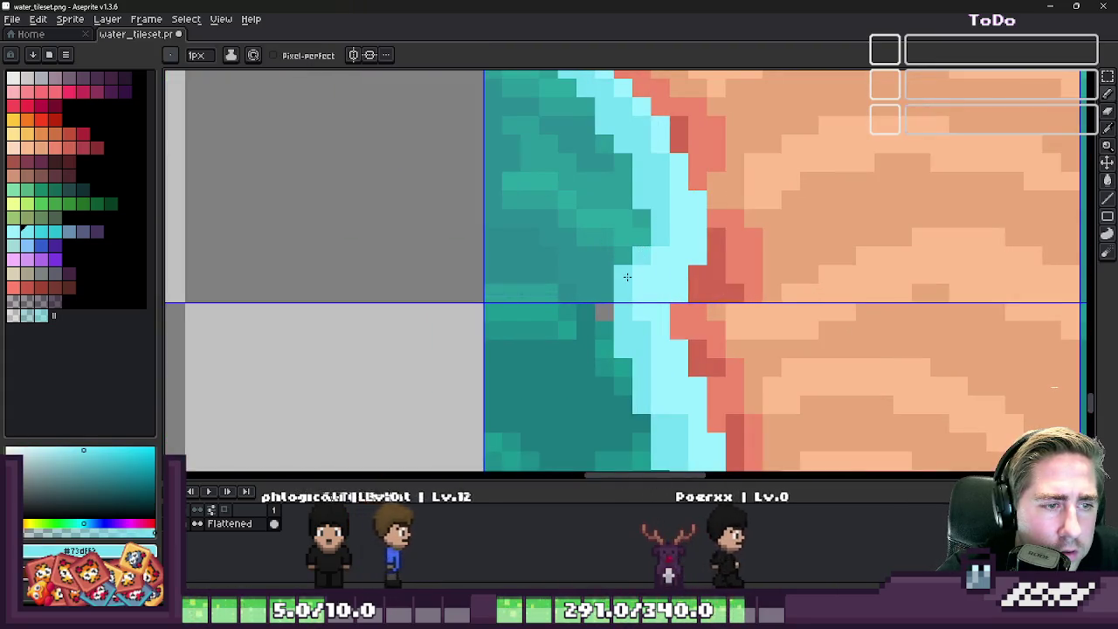
scroll(638, 255, down, 2)
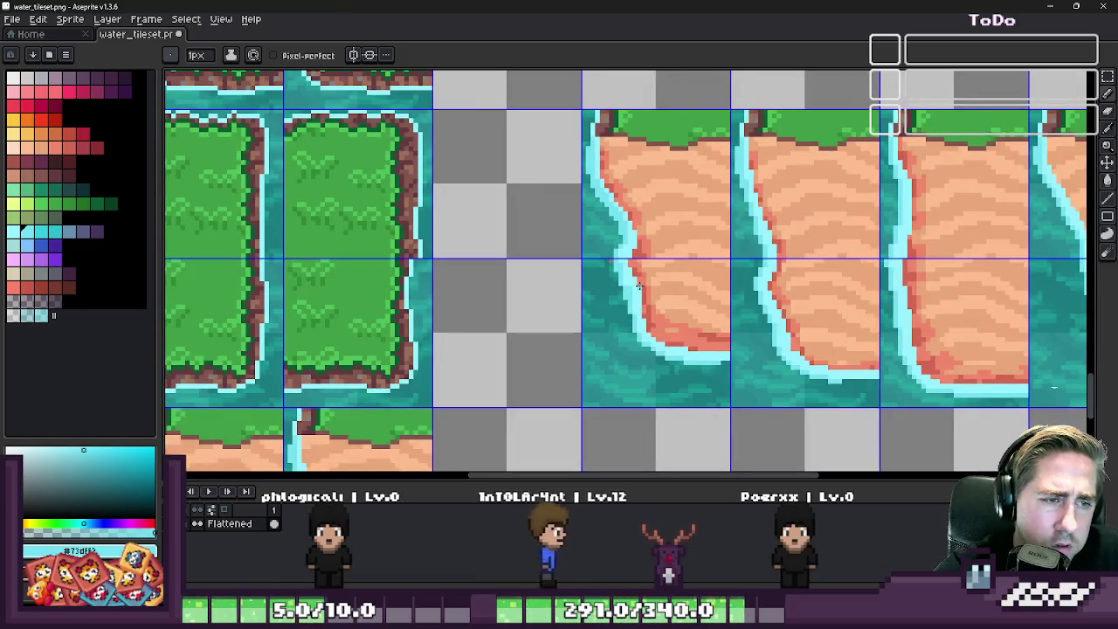
scroll(640, 288, down, 2)
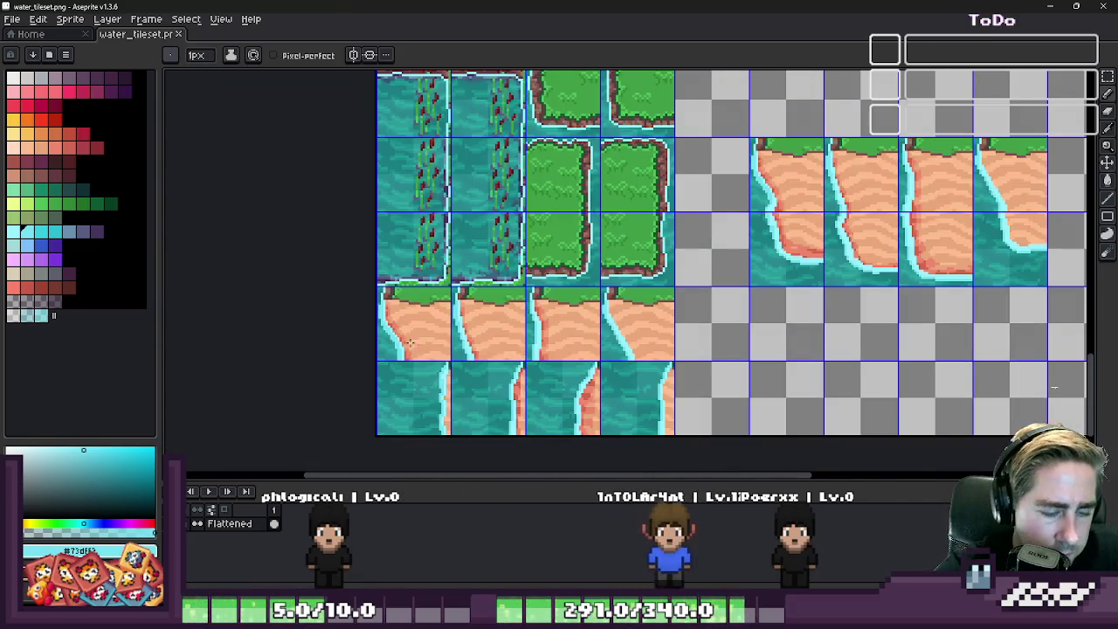
- Restore the accidentally cleared tile artwork and undo a misplaced cut shore tile
key(Delete)
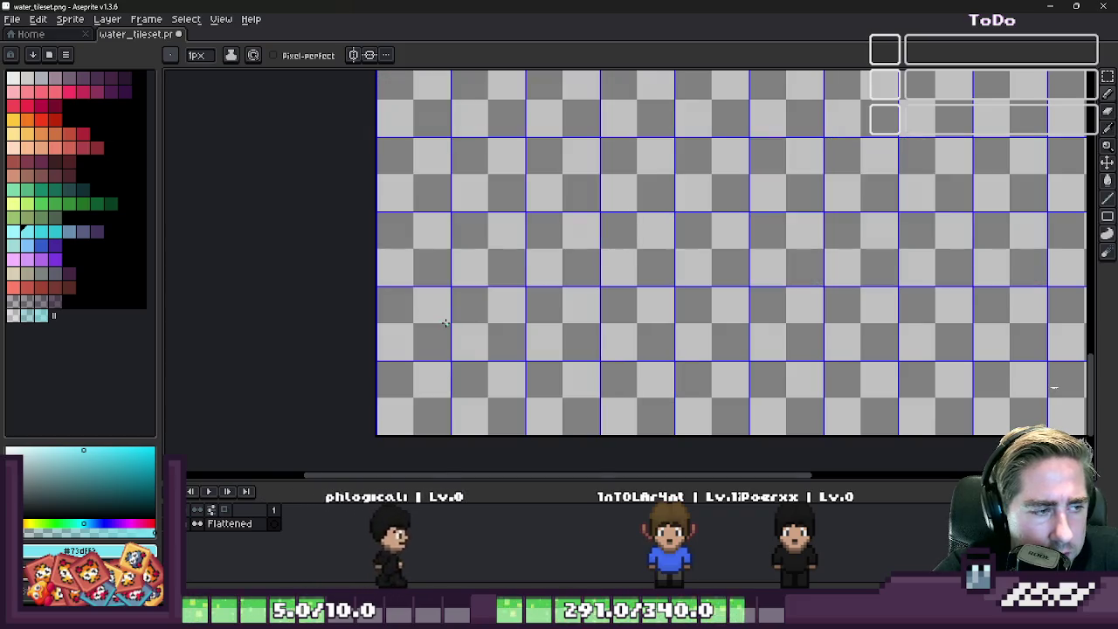
key(v)
key(ctrl+z)
key(b)
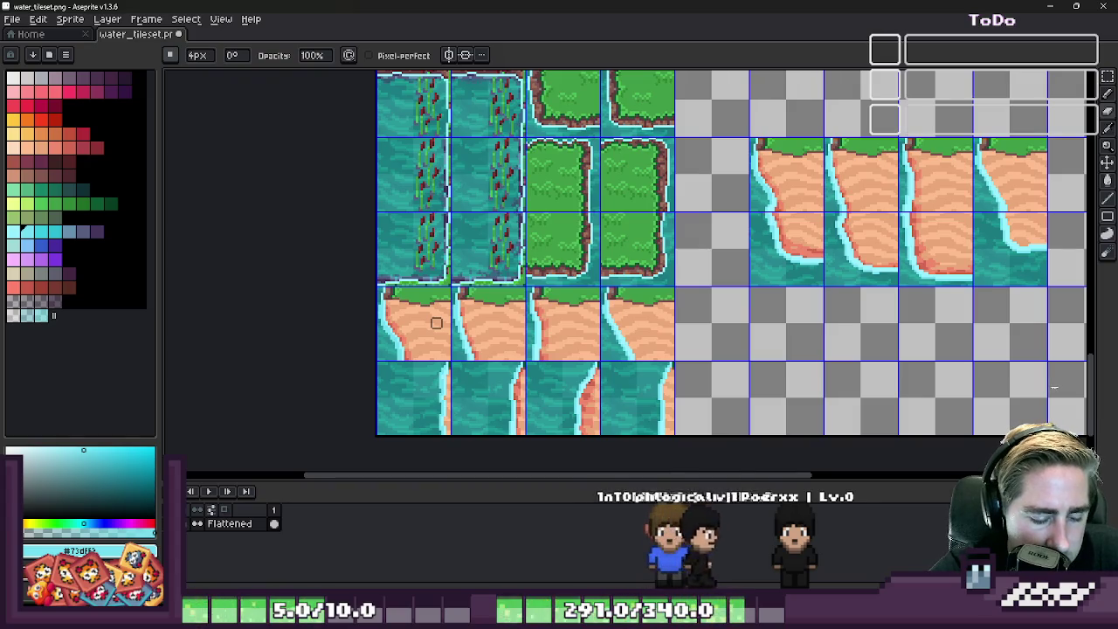
key(m)
key(ctrl+x)
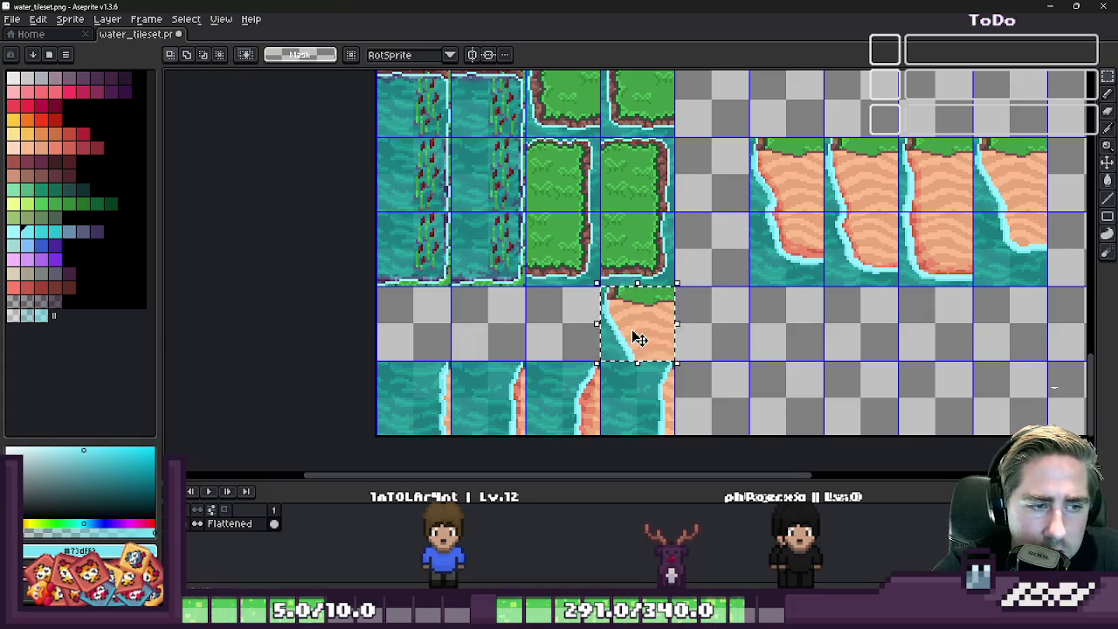
key(ctrl+z)
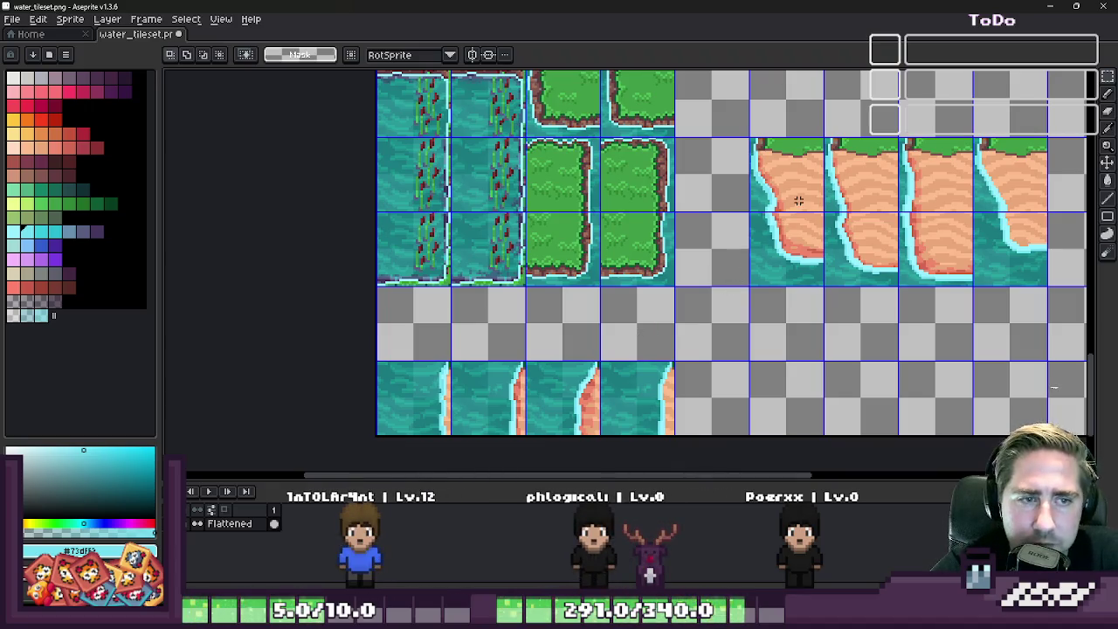
- Copy two sand-cliff shore tiles into the empty row, then bring up Godot
drag(785, 194, 933, 170)
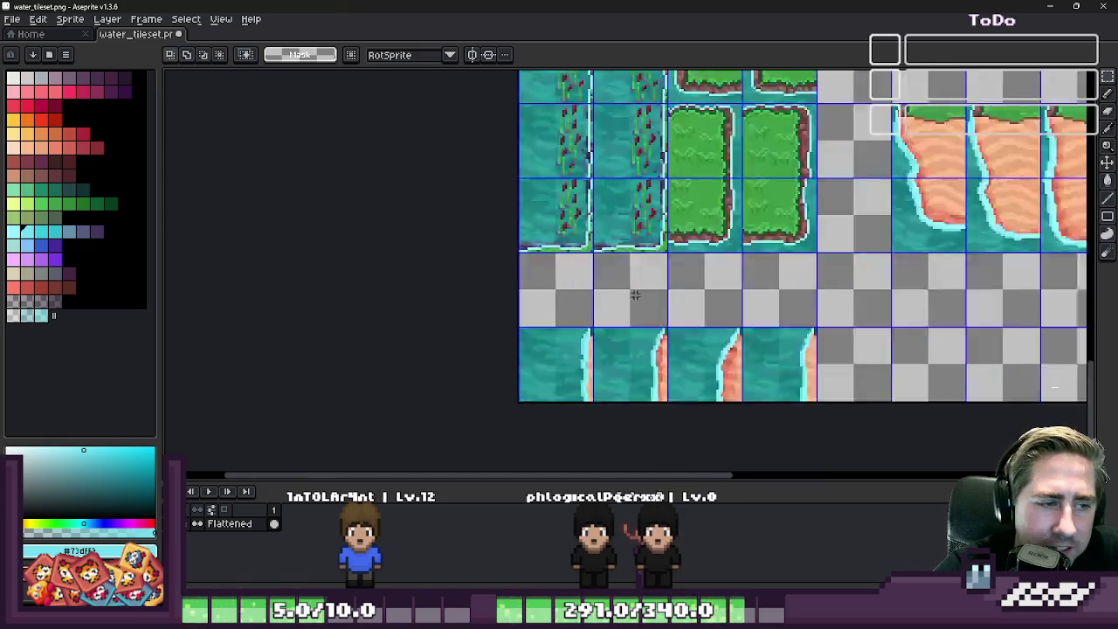
scroll(543, 279, up, 5)
key(ctrl+v)
mouse_move(461, 247)
mouse_down()
mouse_move(553, 270)
mouse_move(484, 244)
mouse_up()
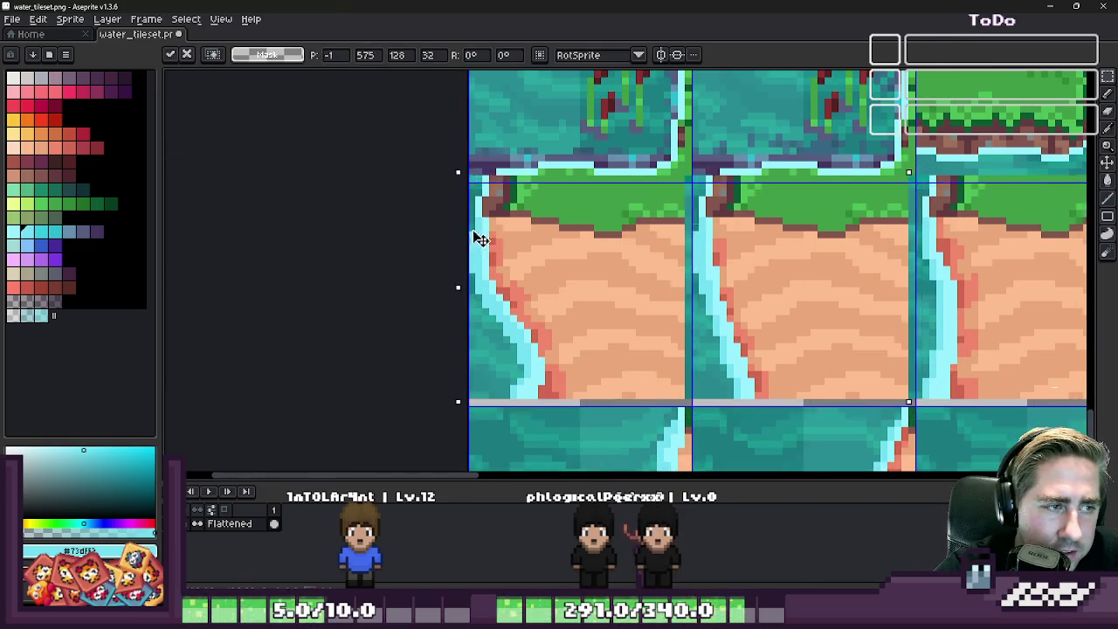
key(Return)
scroll(484, 243, down, 1)
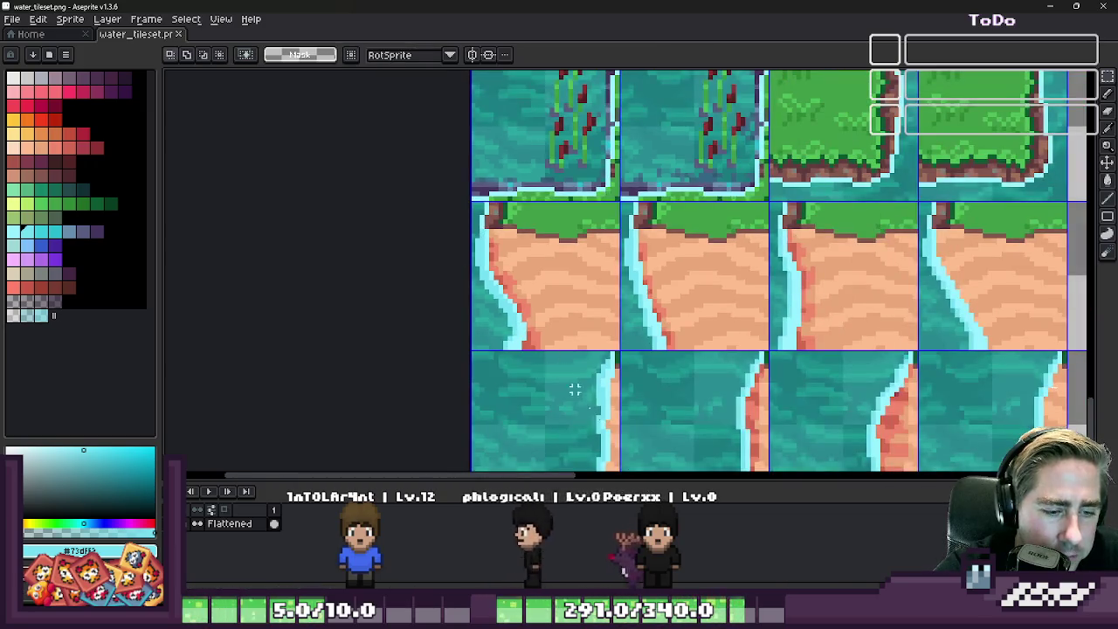
key(alt+Tab)
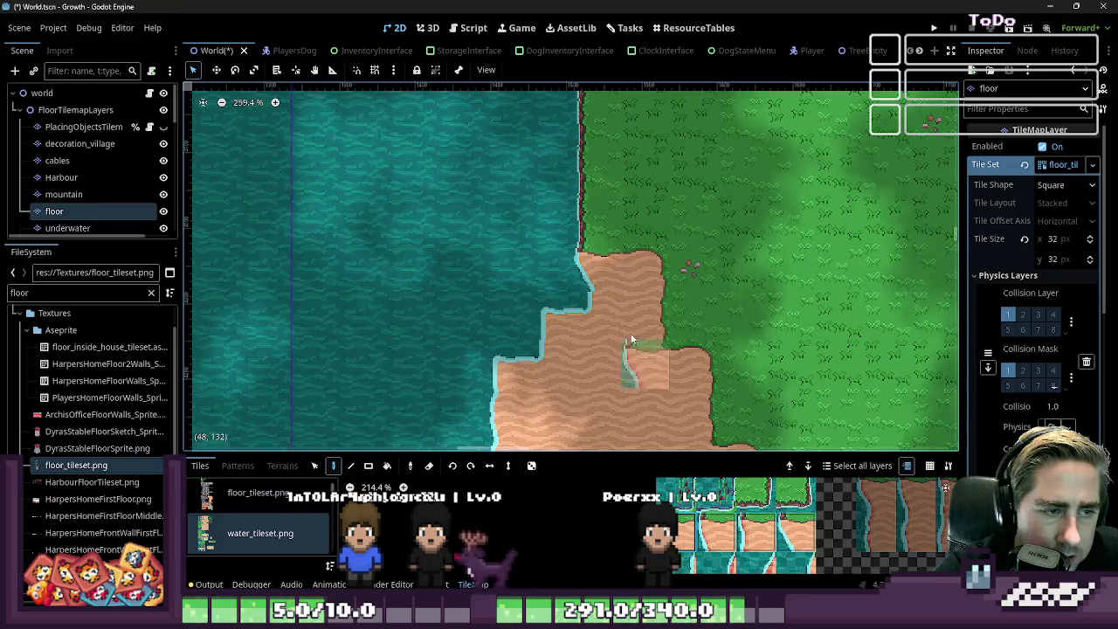
- Pan and zoom over the sandy coast tiles in Godot, then return to water_tileset in Aseprite
scroll(423, 250, right, 1)
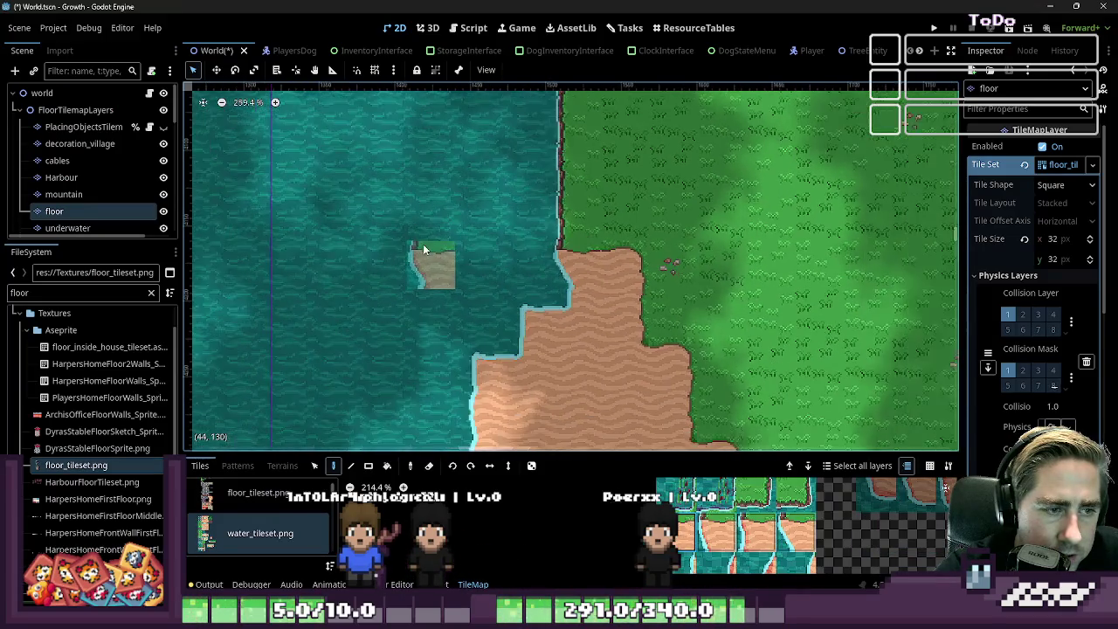
scroll(455, 262, up, 2)
scroll(503, 292, up, 1)
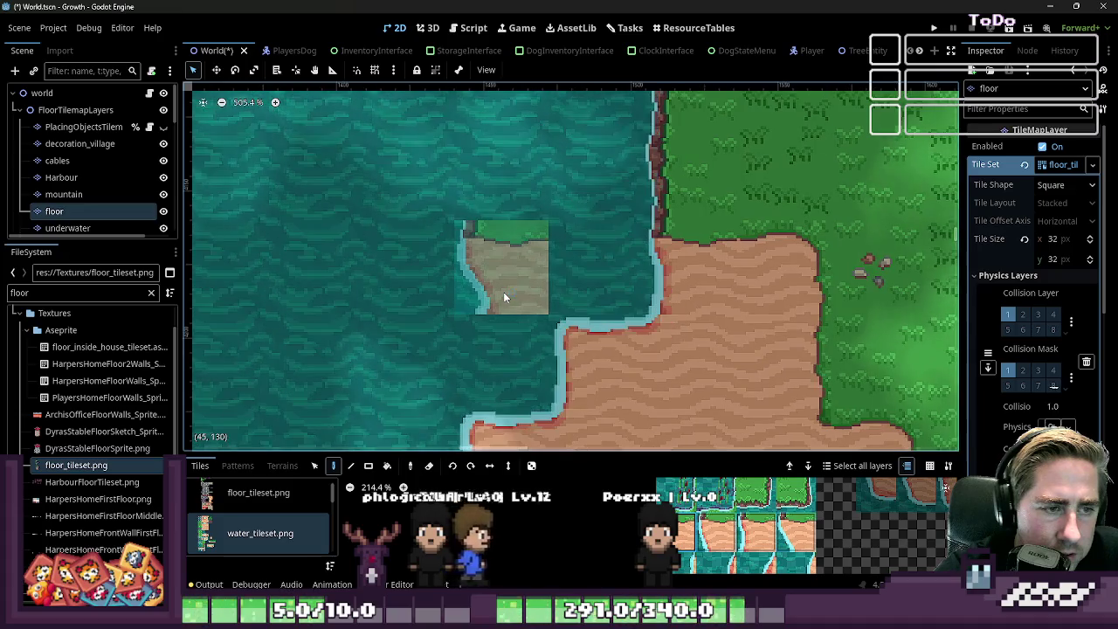
click(1049, 7)
scroll(669, 274, up, 3)
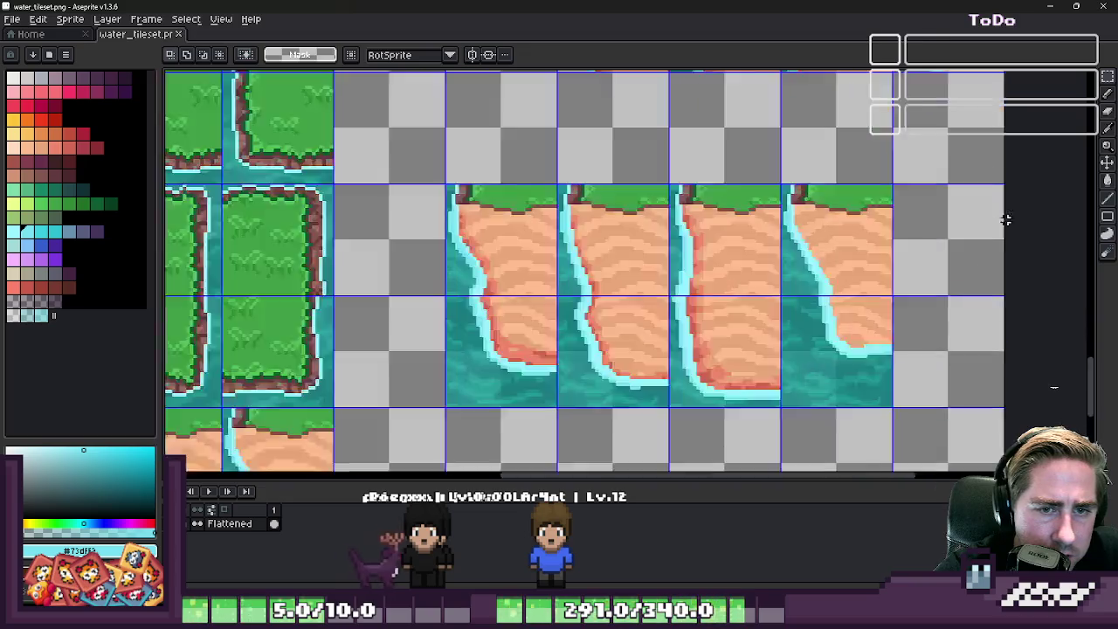
- Zoom around the water tileset, briefly checking the map in Godot before returning to Aseprite
scroll(768, 358, up, 2)
scroll(766, 365, up, 1)
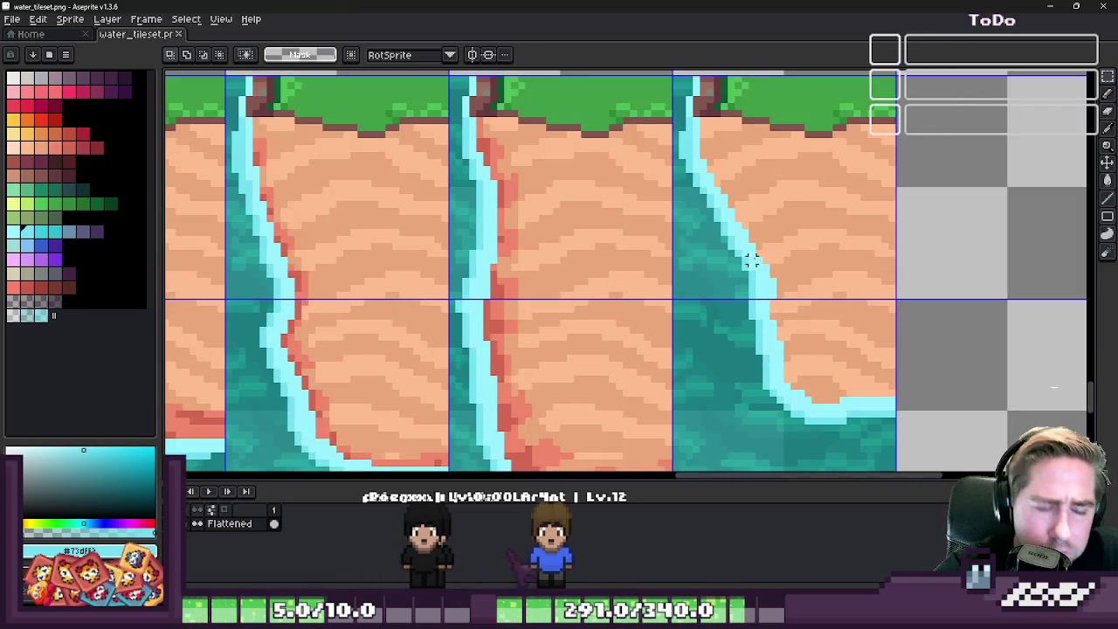
scroll(751, 260, down, 1)
scroll(751, 260, down, 1)
scroll(761, 373, down, 2)
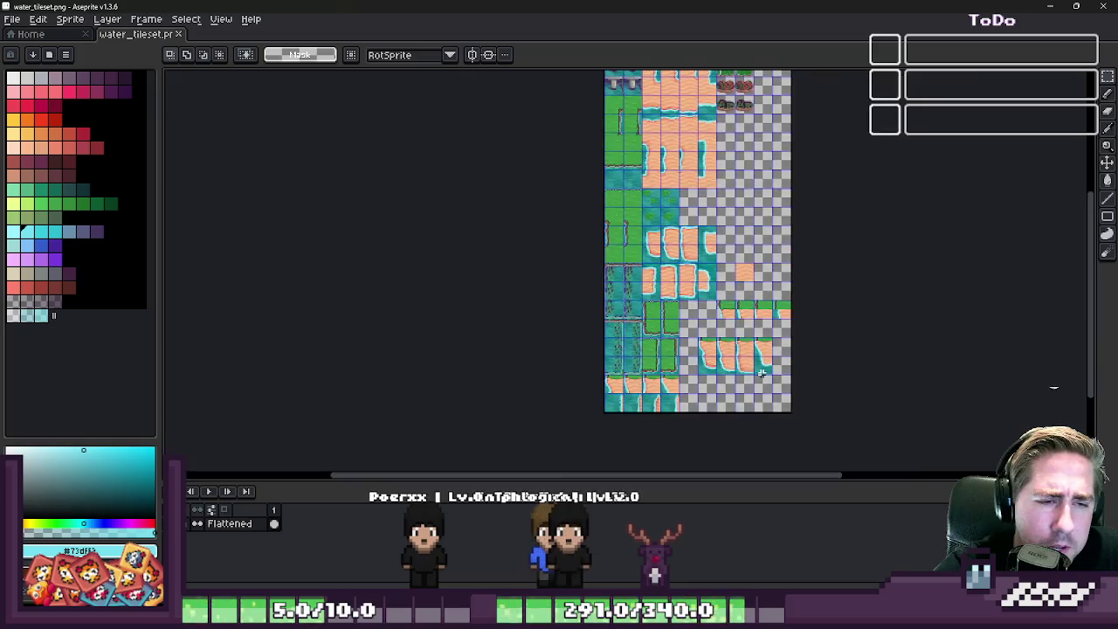
scroll(760, 368, up, 1)
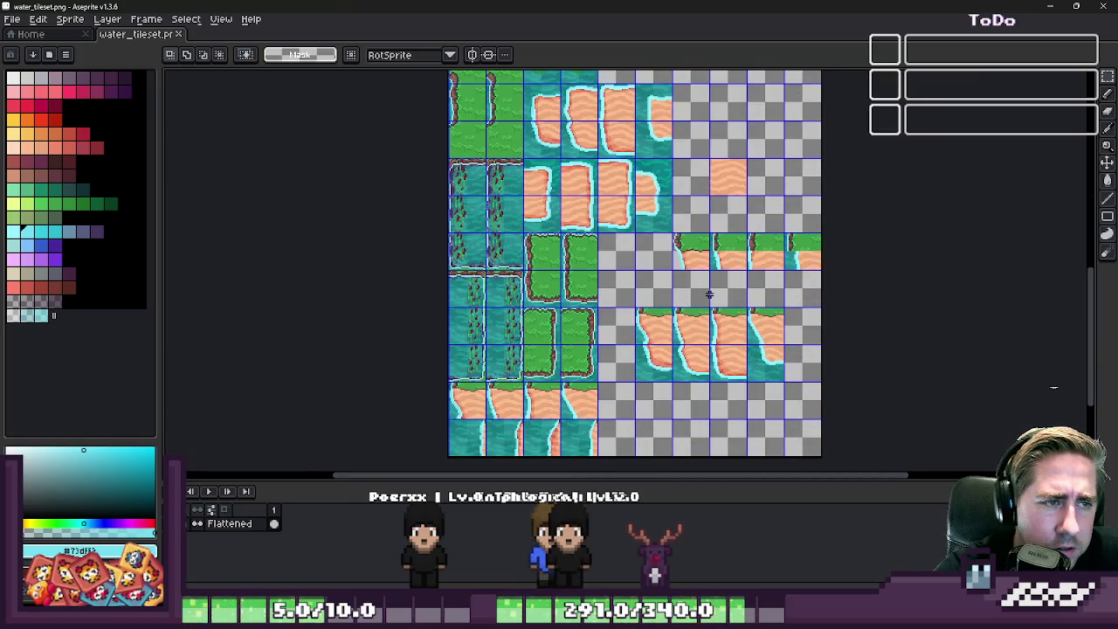
scroll(708, 295, up, 1)
scroll(747, 334, up, 1)
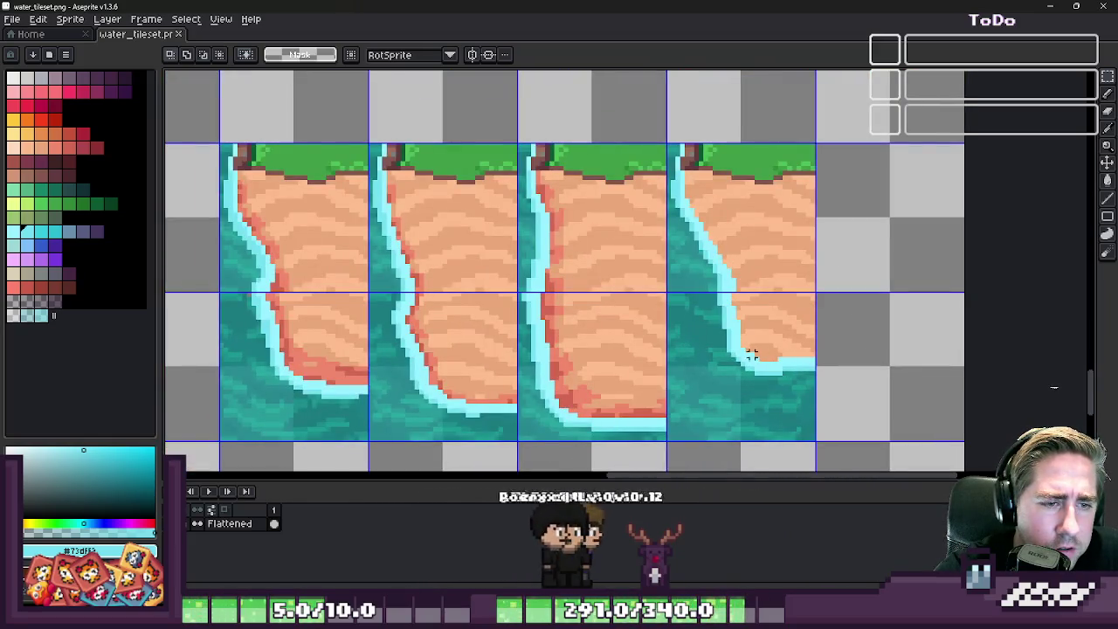
key(alt+Tab)
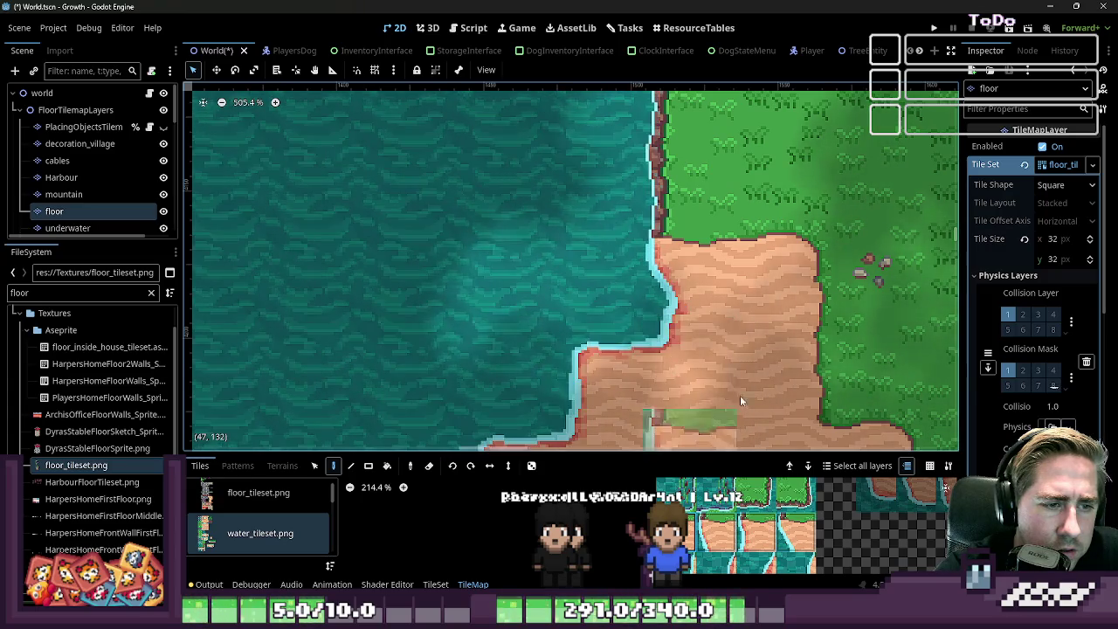
click(1054, 6)
- Transform a sand-edged tile in the tileset's lower rows and confirm it
scroll(552, 354, down, 3)
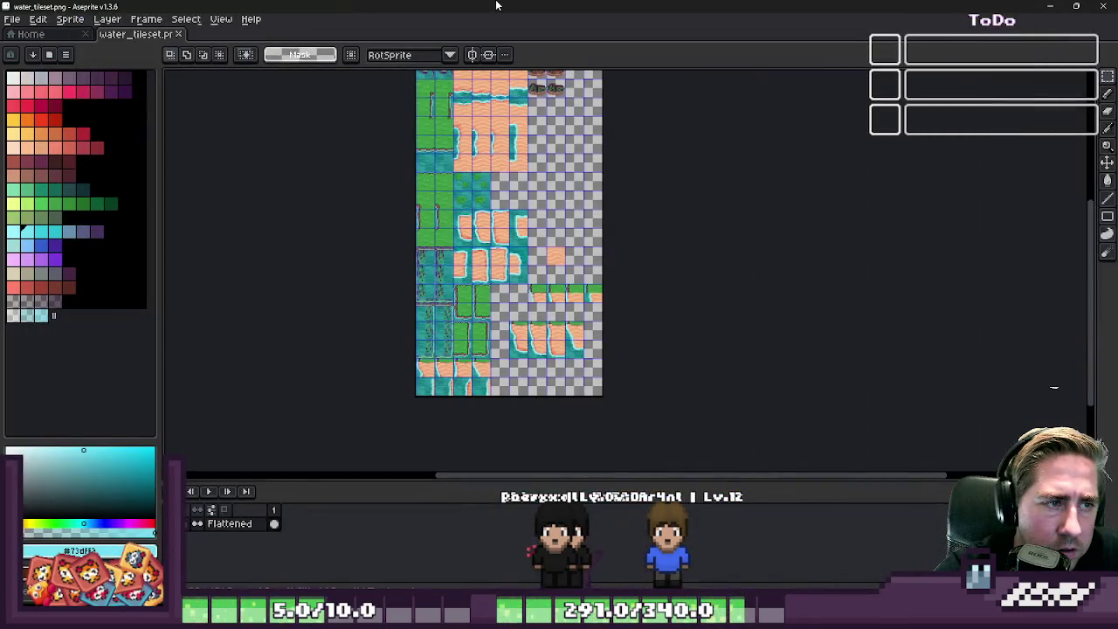
scroll(463, 131, up, 2)
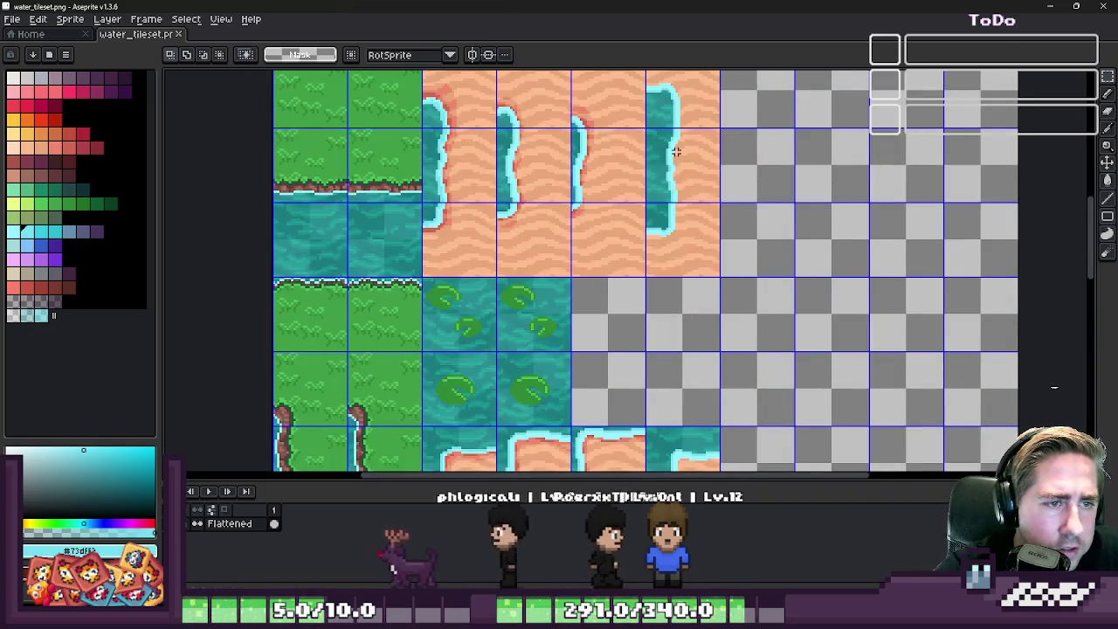
scroll(691, 232, down, 1)
scroll(728, 362, down, 2)
scroll(736, 414, down, 1)
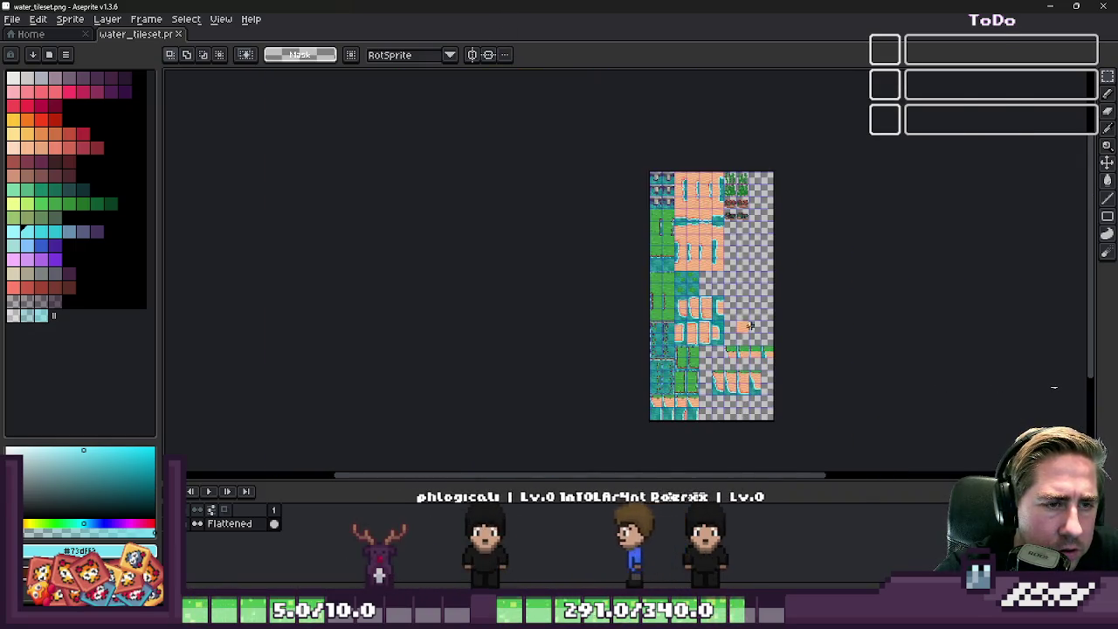
scroll(725, 301, up, 3)
scroll(673, 279, down, 3)
scroll(672, 367, up, 2)
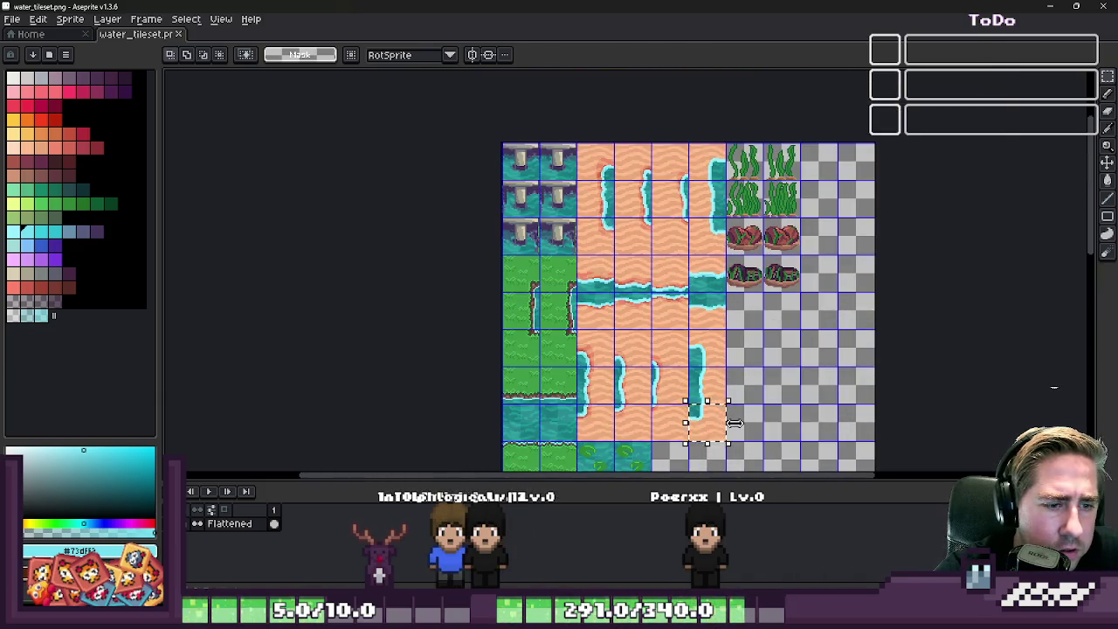
click(734, 423)
click(708, 414)
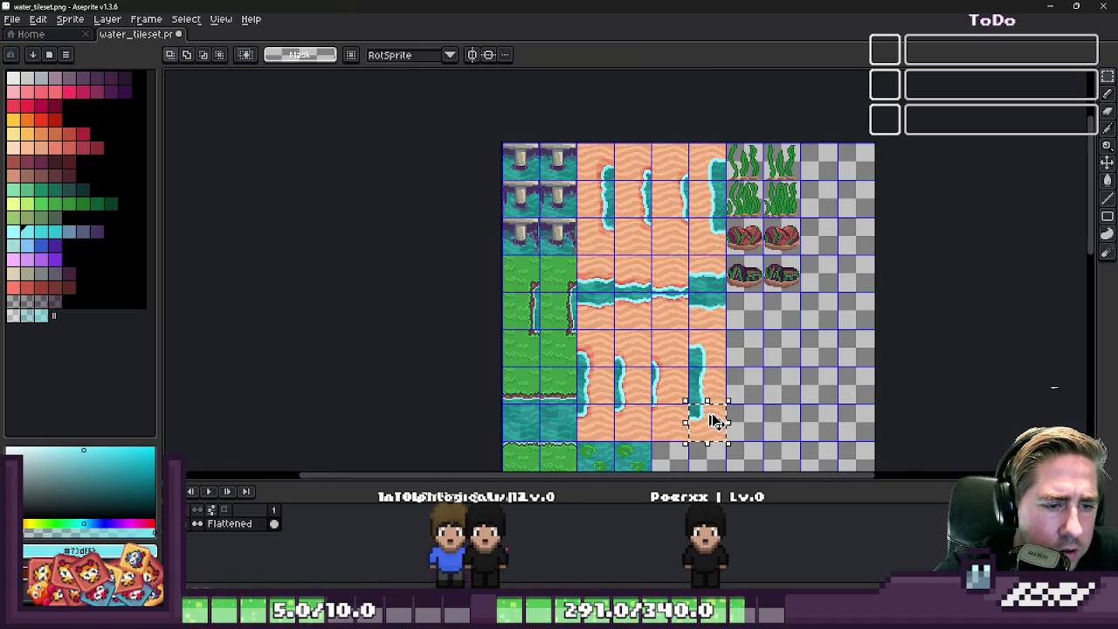
- Cut out the lower cliff tile piece, a 32x32 sand block with a water corner
scroll(752, 300, down, 1)
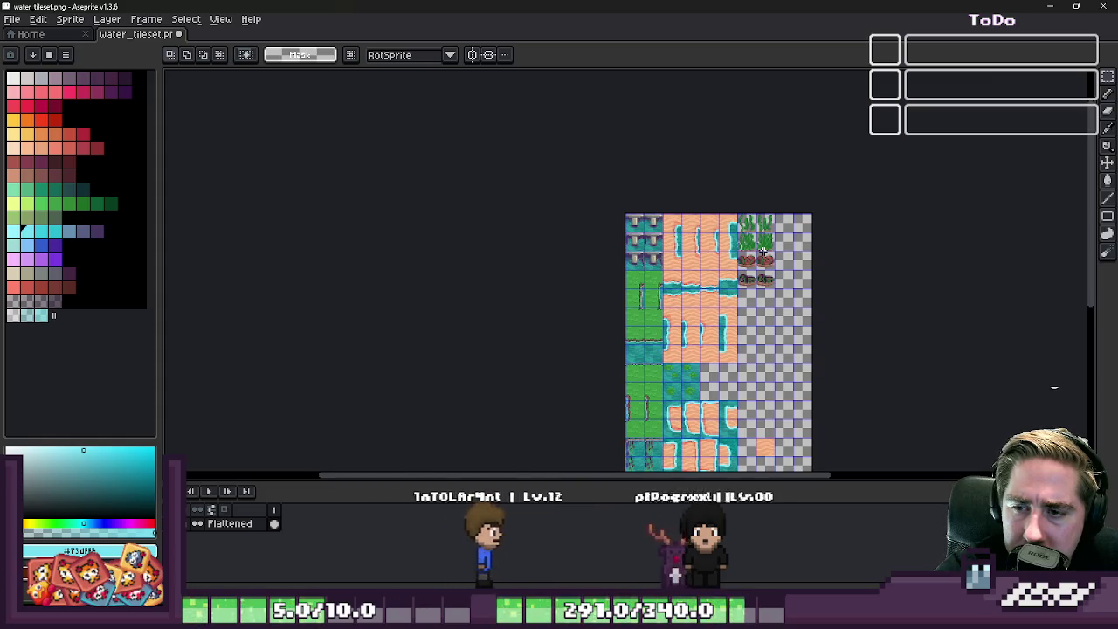
scroll(775, 380, down, 1)
scroll(776, 380, up, 1)
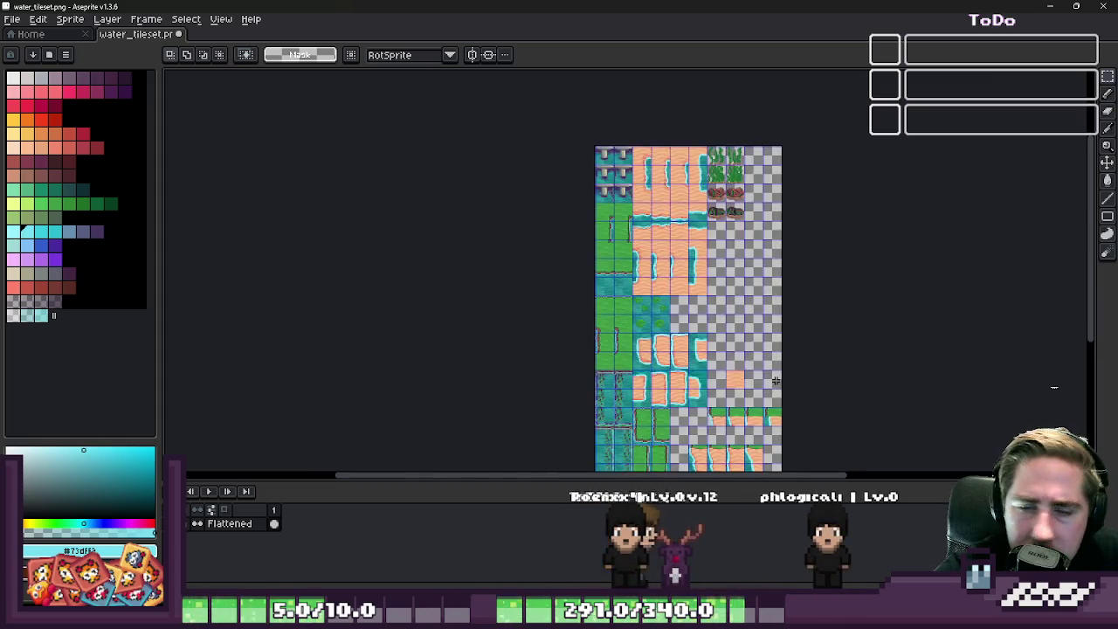
scroll(776, 380, down, 1)
scroll(716, 288, up, 2)
scroll(668, 205, up, 1)
scroll(669, 205, down, 1)
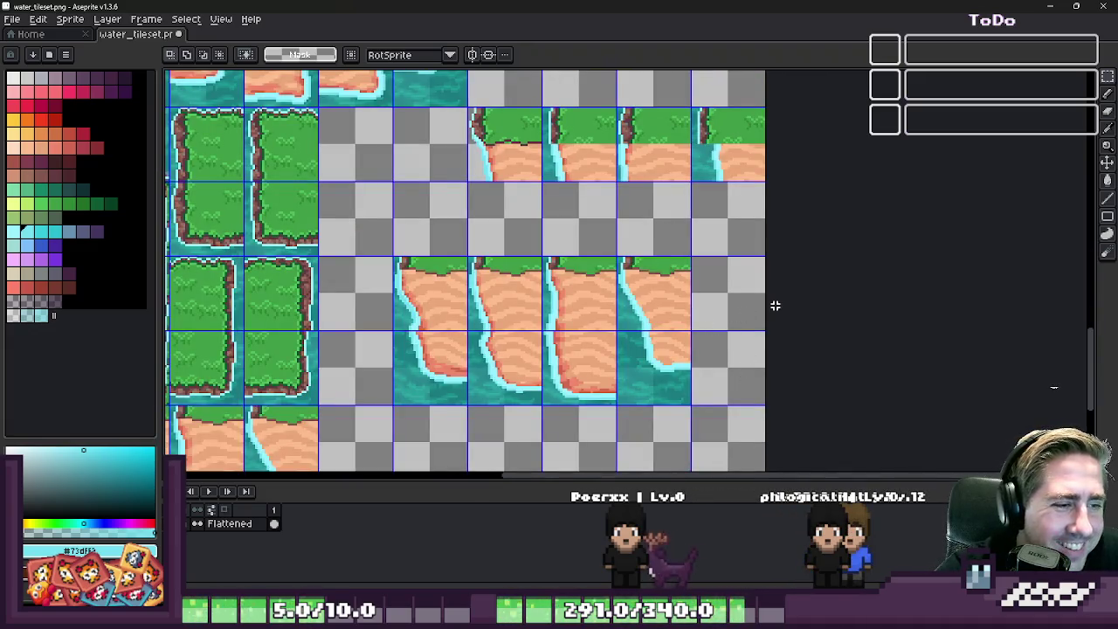
scroll(775, 305, down, 1)
scroll(679, 342, up, 2)
scroll(743, 308, up, 1)
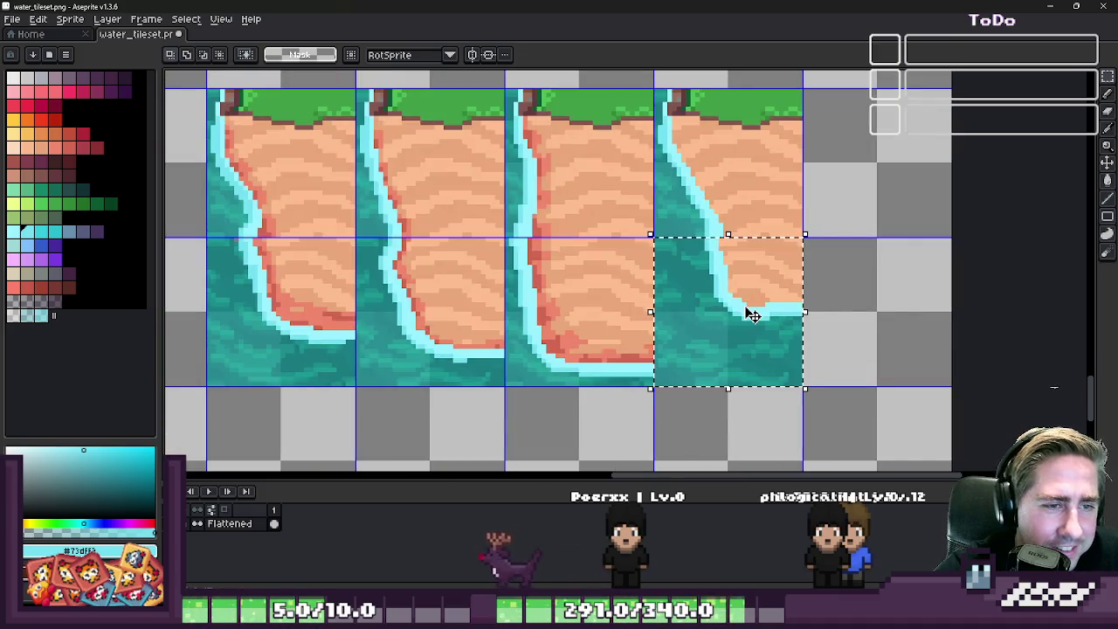
key(ctrl+x)
- Paste the cut piece over the fourth cliff tile and drop it aligned to the grid
scroll(836, 299, up, 1)
key(ctrl+v)
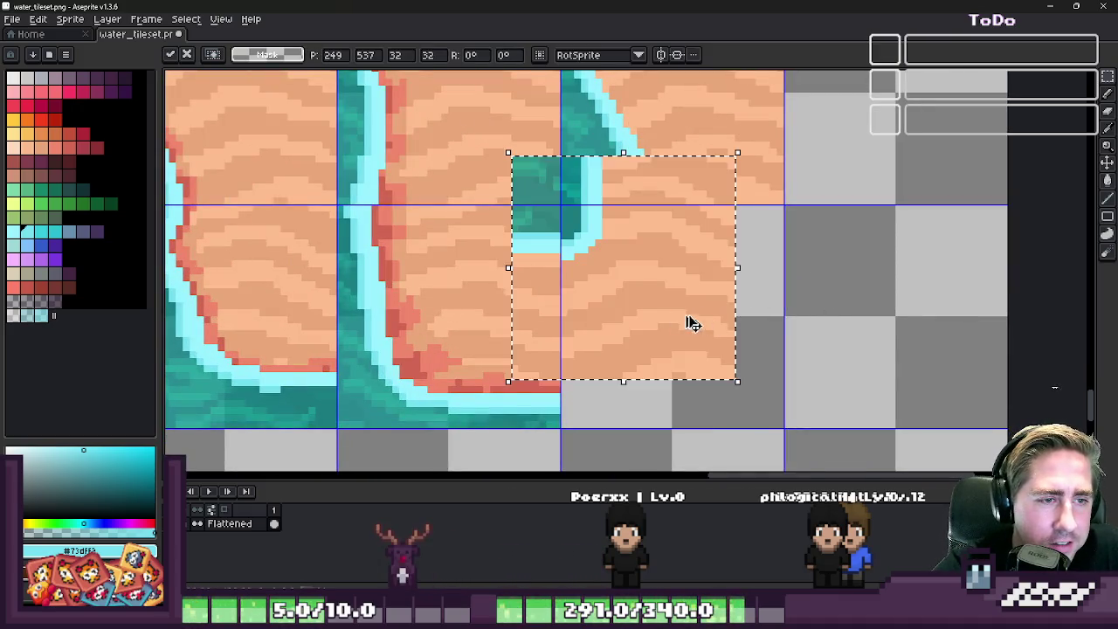
mouse_move(691, 319)
mouse_down()
mouse_move(658, 332)
mouse_move(669, 332)
mouse_up()
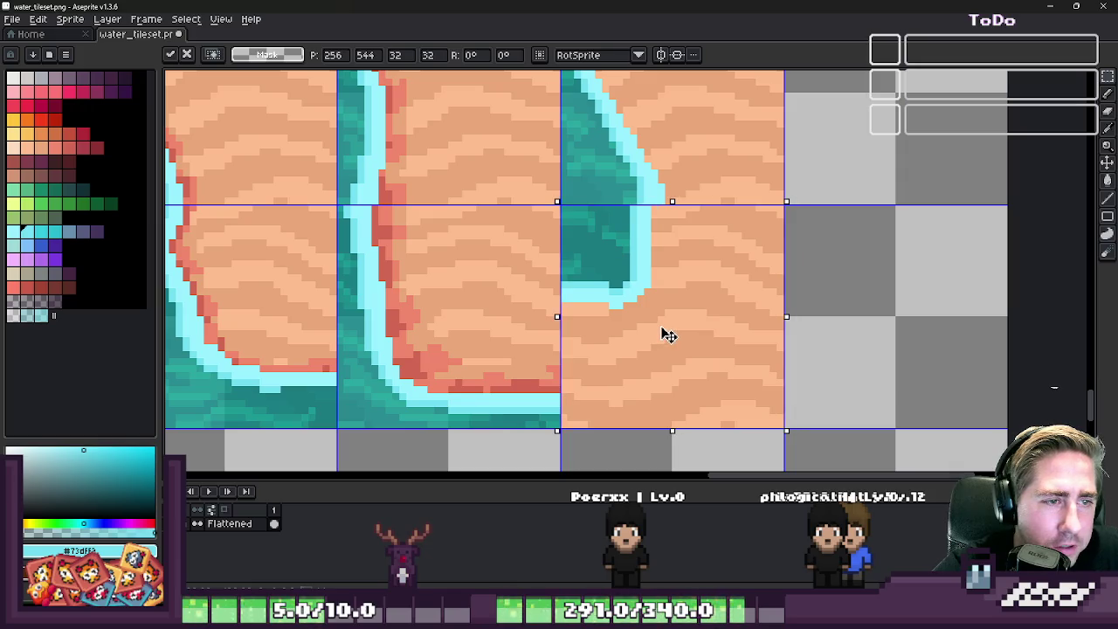
key(ctrl+d)
- Sample the sand colour with the pencil and inspect the seam using a rectangular selection
scroll(669, 333, down, 1)
scroll(668, 333, up, 1)
scroll(651, 262, up, 2)
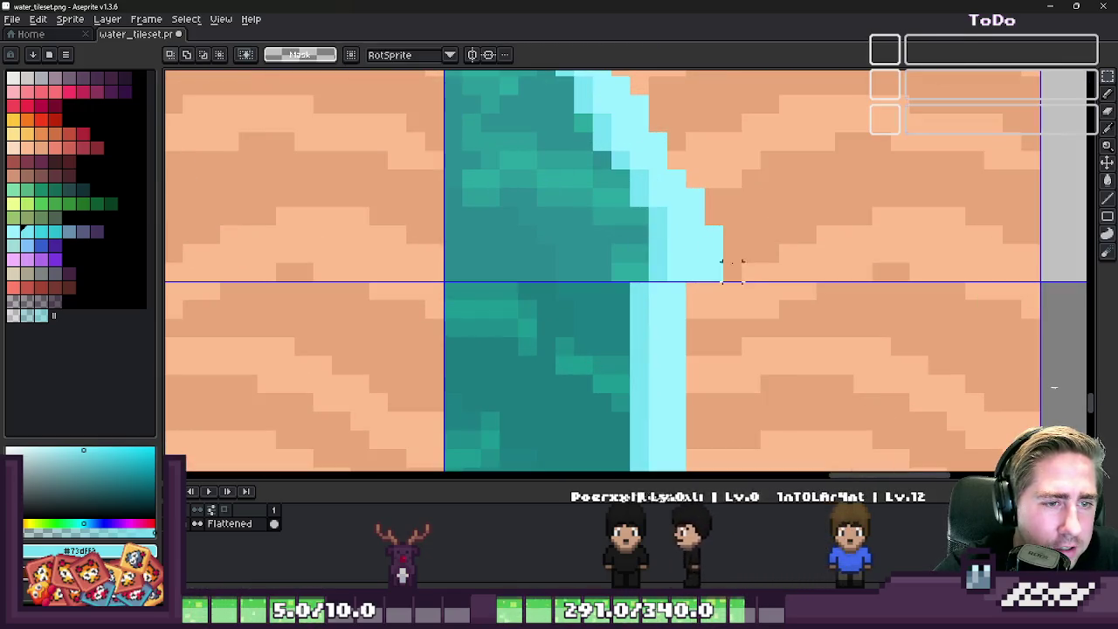
key(b)
alt+click(738, 249)
scroll(716, 236, down, 2)
scroll(698, 222, down, 1)
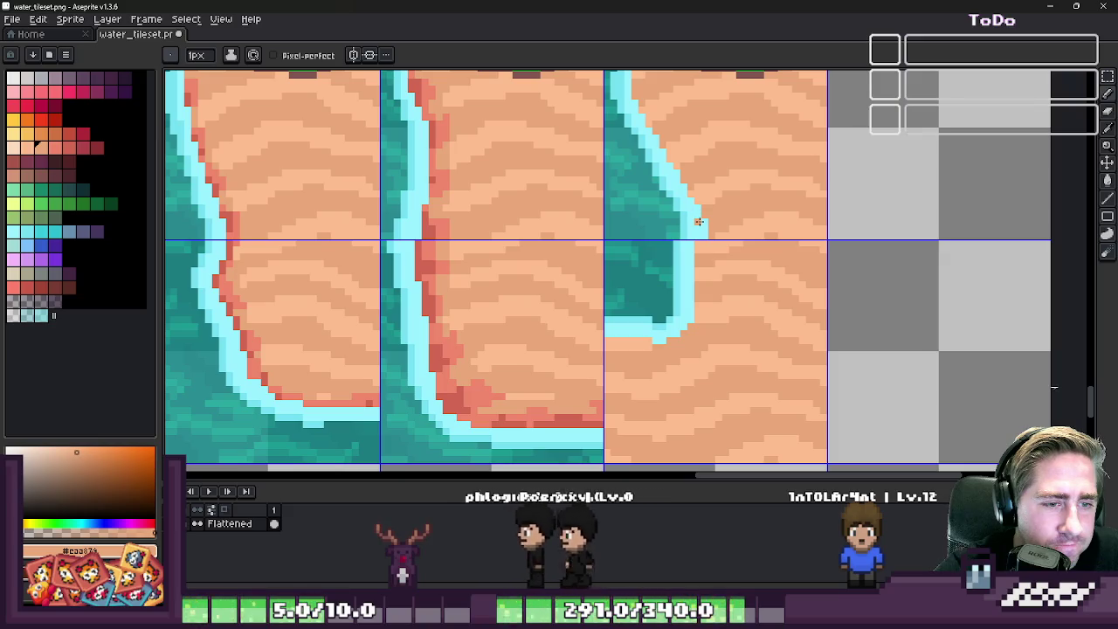
scroll(699, 221, down, 1)
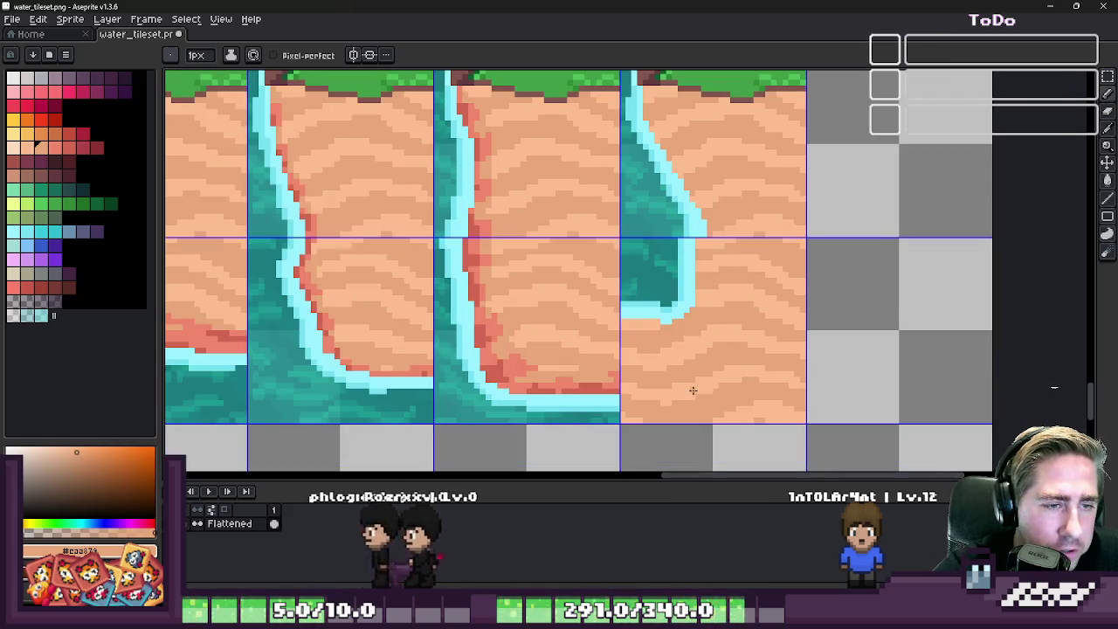
scroll(699, 224, up, 1)
key(m)
scroll(699, 223, up, 1)
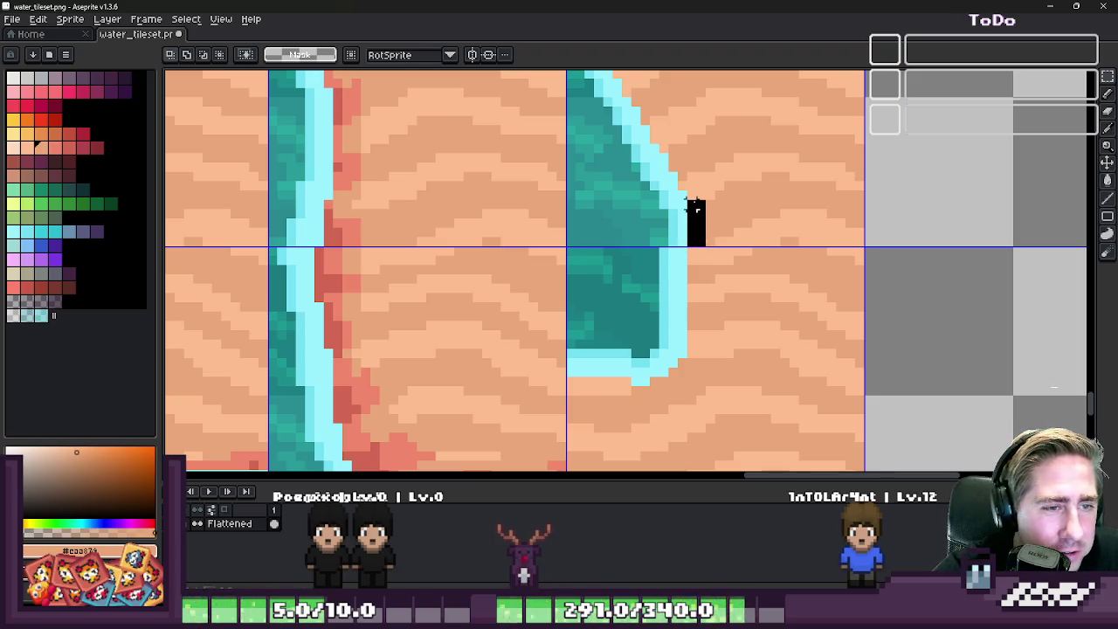
scroll(694, 214, down, 1)
scroll(693, 225, up, 2)
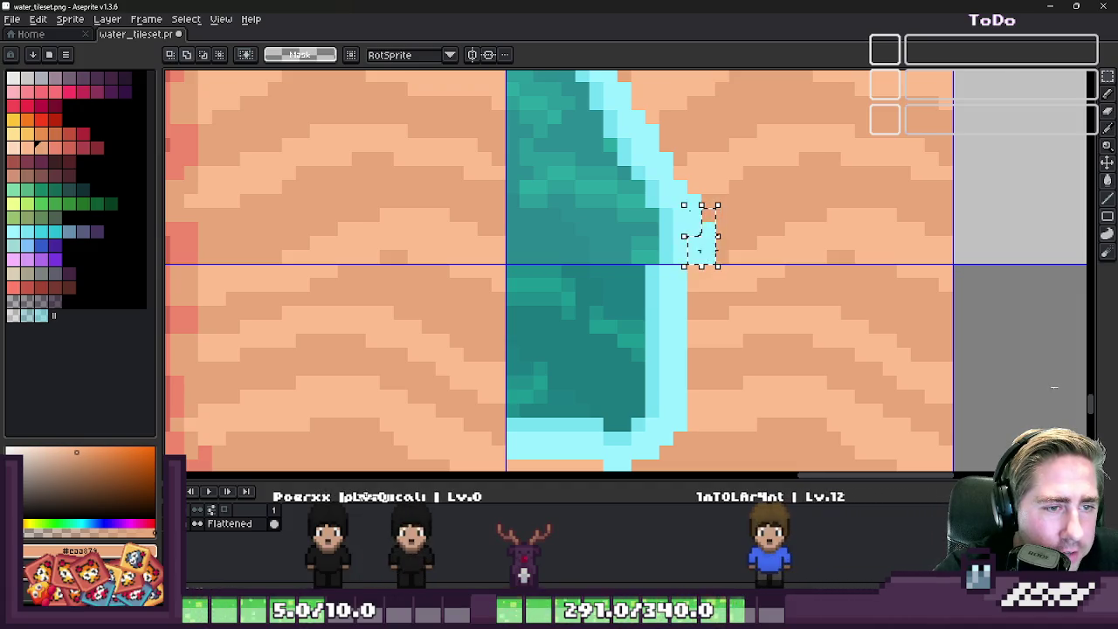
scroll(686, 210, down, 2)
scroll(699, 183, up, 4)
- Retouch the water-edge seam with light cyan pixels sampled from the water edge
key(b)
scroll(696, 210, down, 2)
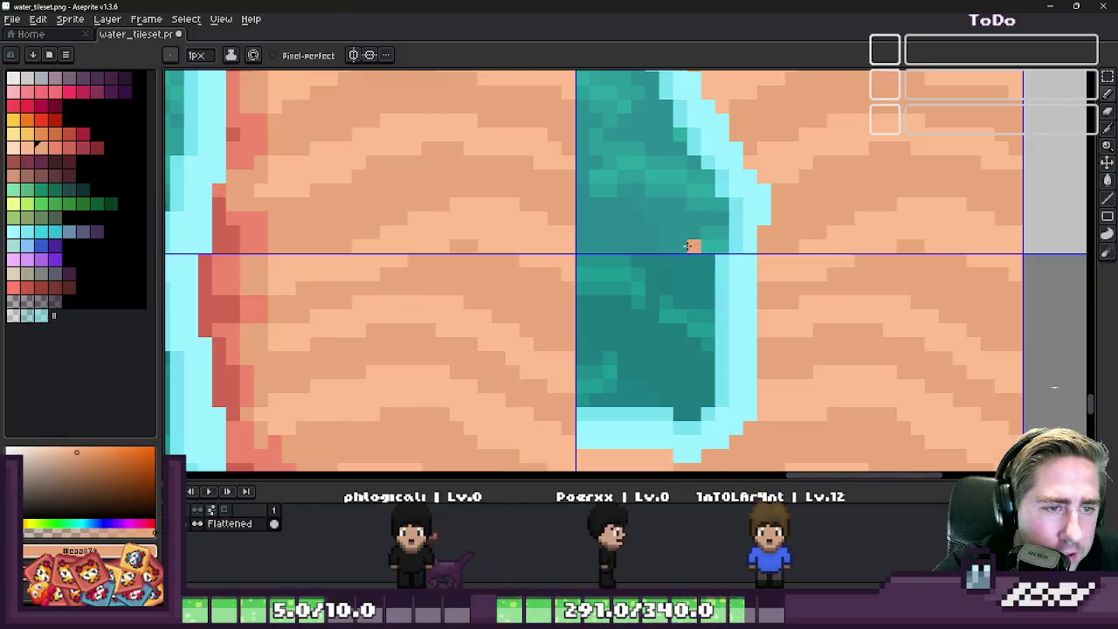
scroll(716, 238, up, 2)
alt+click(703, 259)
click(708, 230)
alt+click(756, 244)
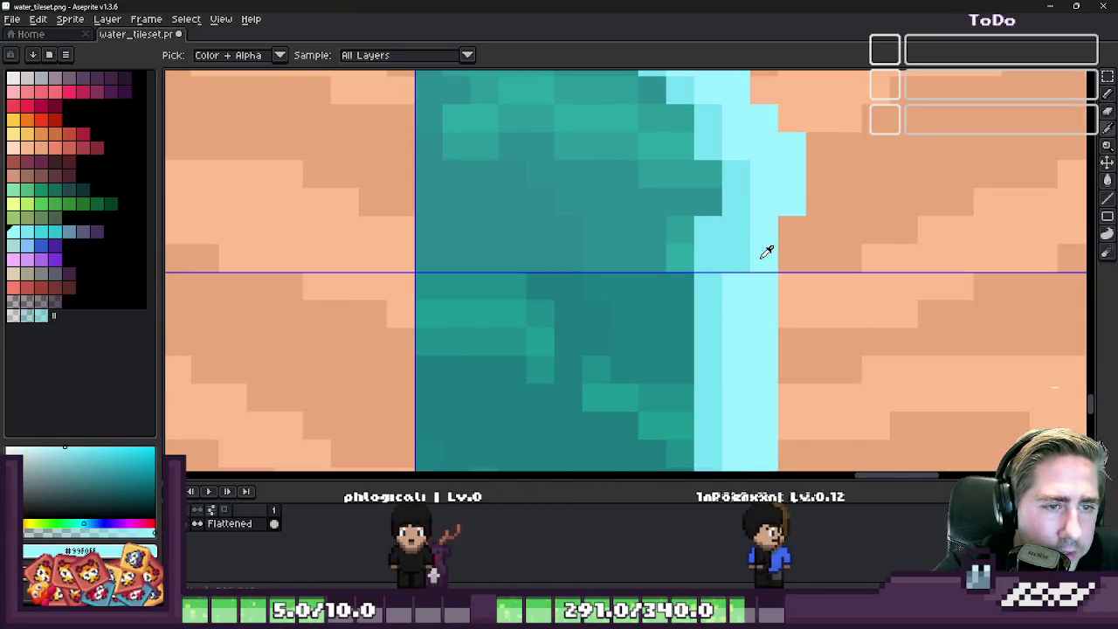
- Select a tile among the grass and water tiles and nudge it into alignment
scroll(709, 223, down, 2)
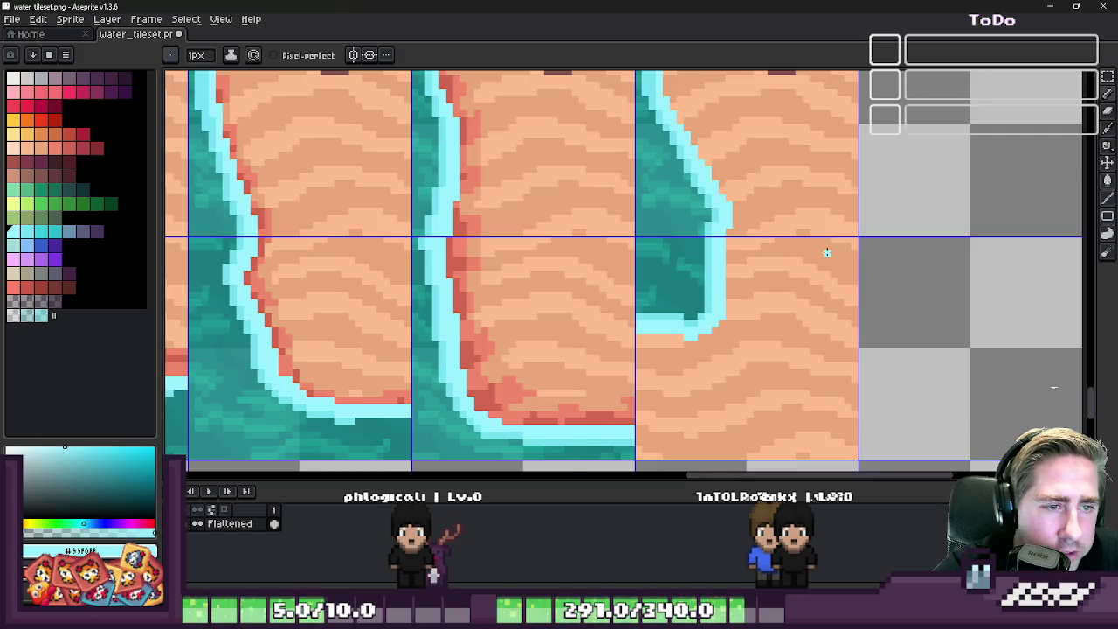
scroll(829, 250, down, 1)
scroll(801, 186, down, 1)
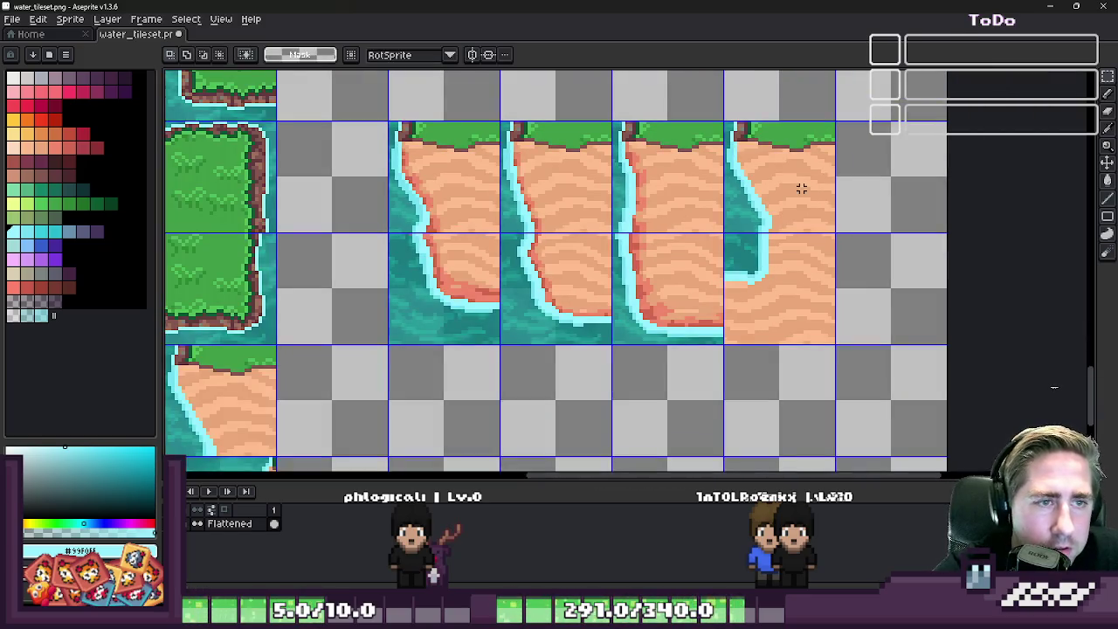
scroll(810, 197, down, 3)
scroll(589, 315, up, 3)
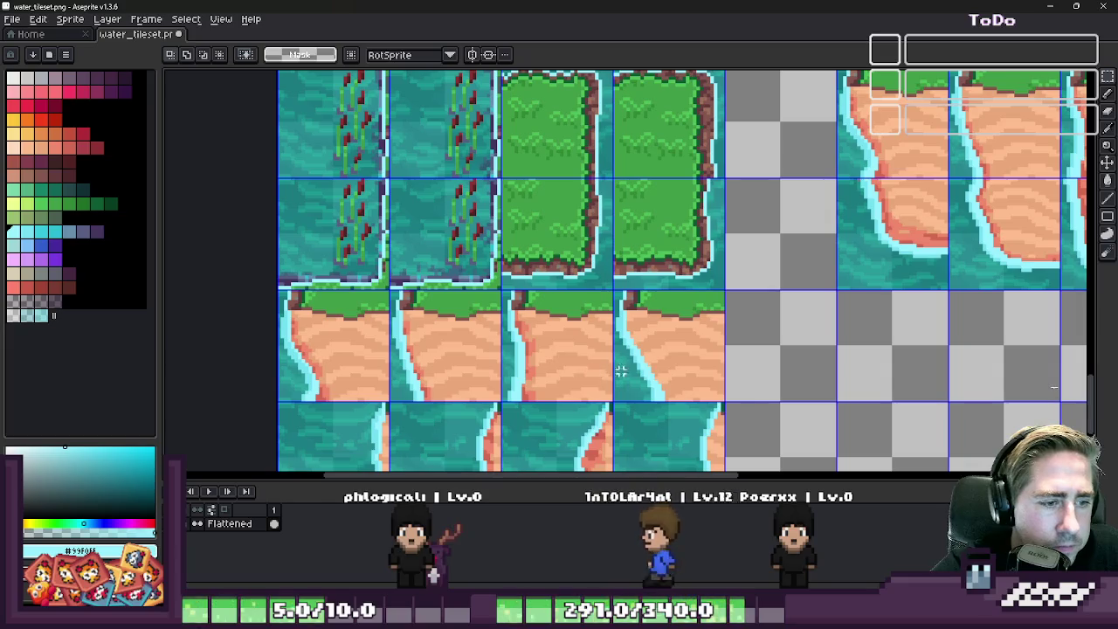
drag(620, 370, 654, 379)
scroll(641, 394, up, 2)
scroll(609, 292, up, 1)
drag(608, 292, 675, 271)
key(Return)
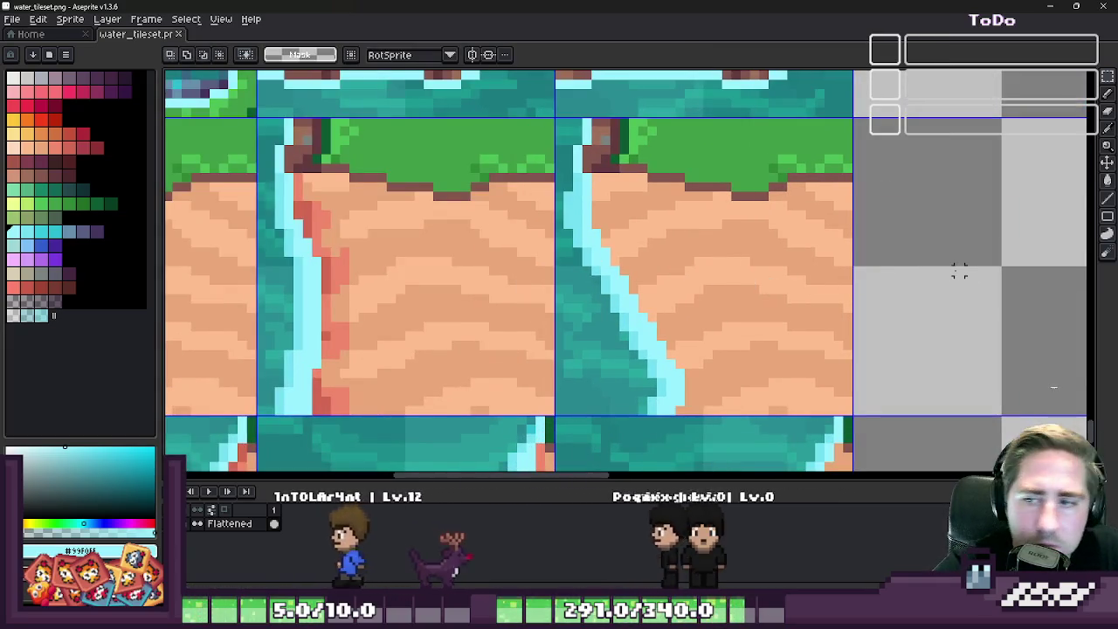
- Bring up floor_tileset.png, collapse and re-expand the timeline, then return to Godot's World map
click(1054, 7)
scroll(711, 229, down, 3)
scroll(632, 259, up, 2)
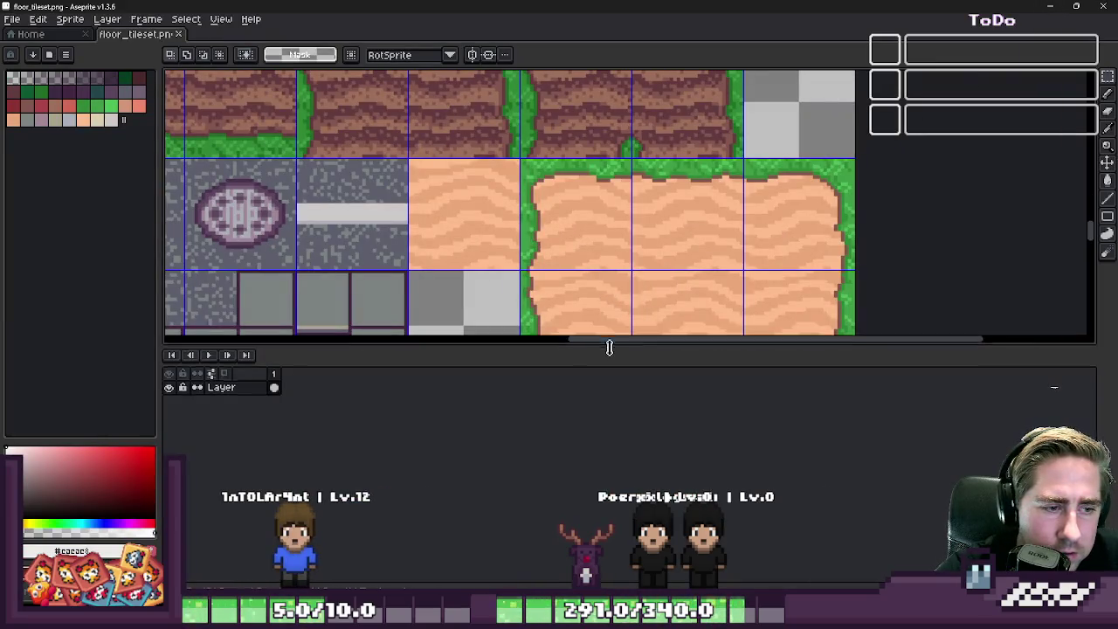
drag(610, 348, 611, 564)
scroll(688, 428, down, 3)
scroll(688, 429, up, 2)
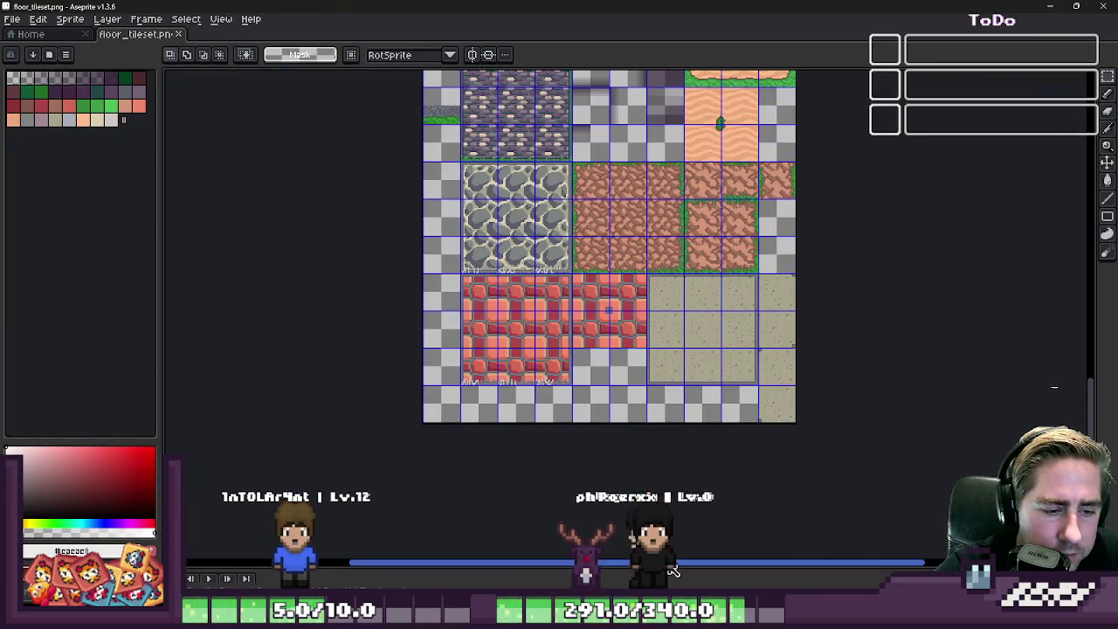
drag(585, 566, 710, 477)
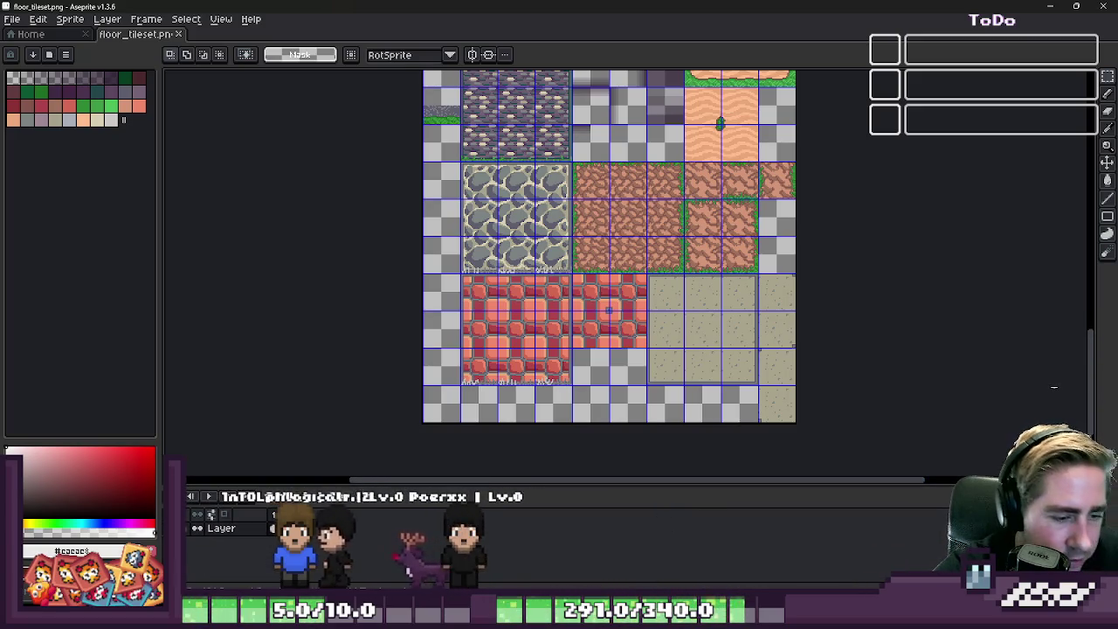
mouse_move(673, 569)
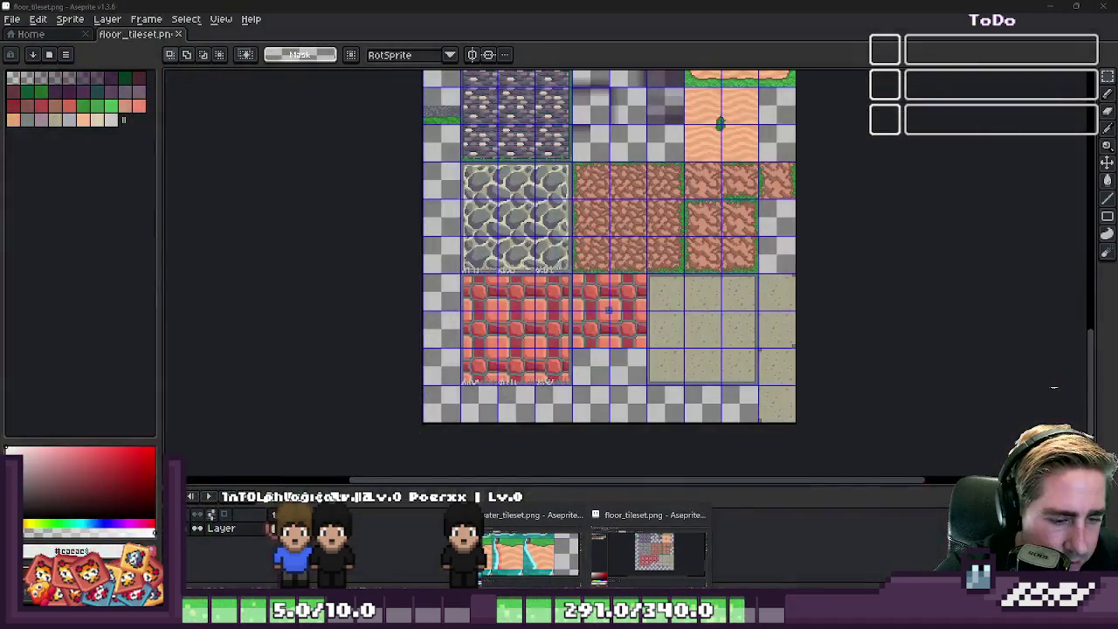
click(672, 559)
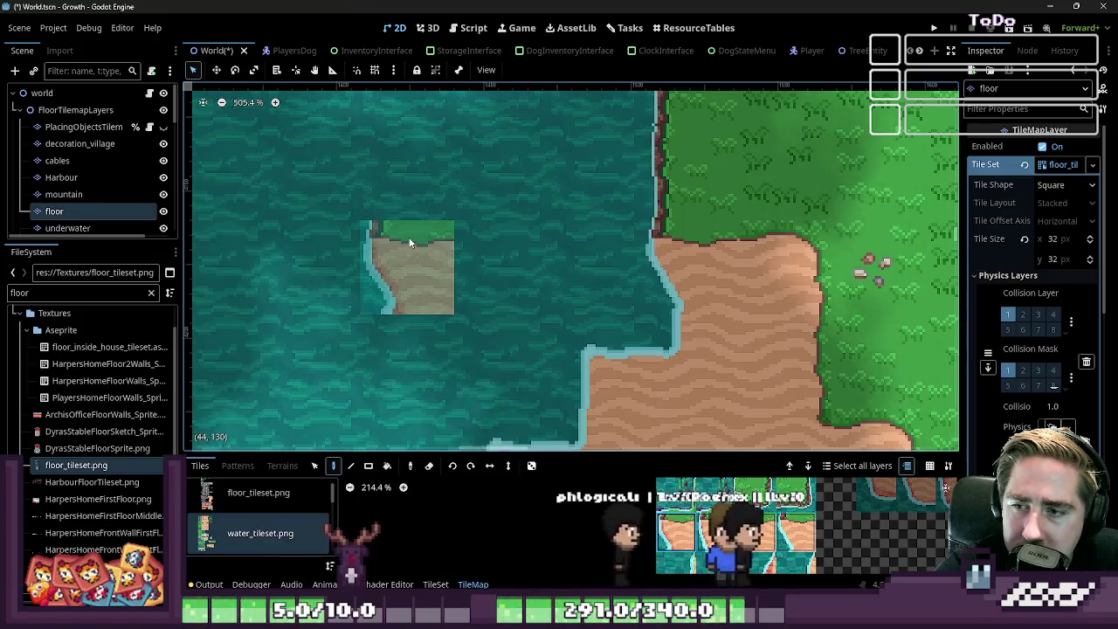
scroll(405, 242, down, 2)
scroll(404, 242, down, 1)
scroll(404, 242, down, 1)
scroll(405, 242, down, 2)
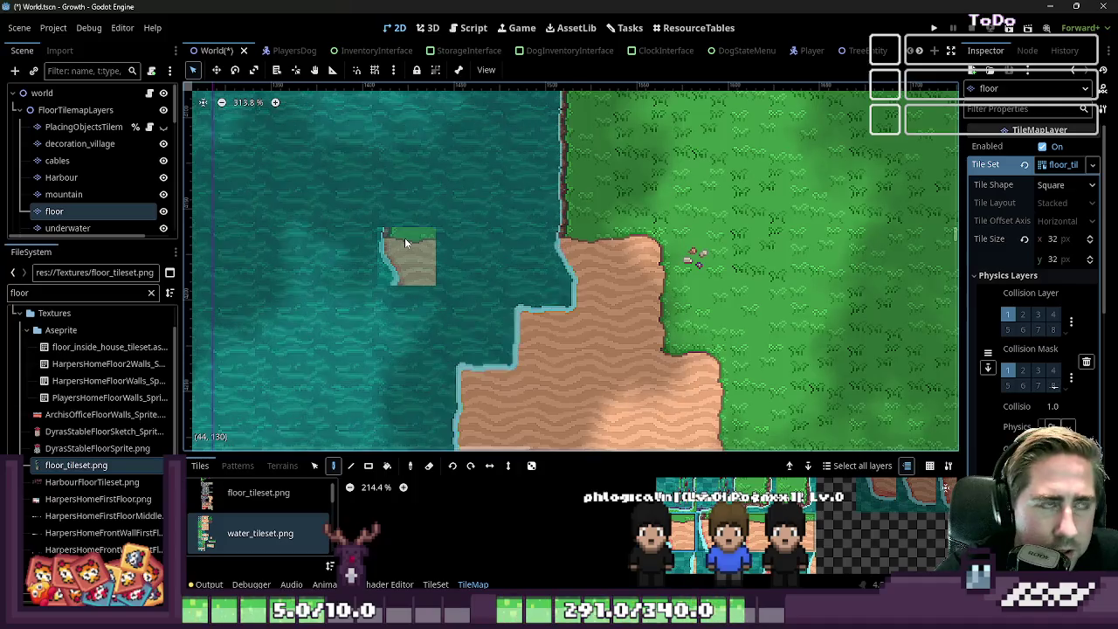
scroll(404, 242, down, 1)
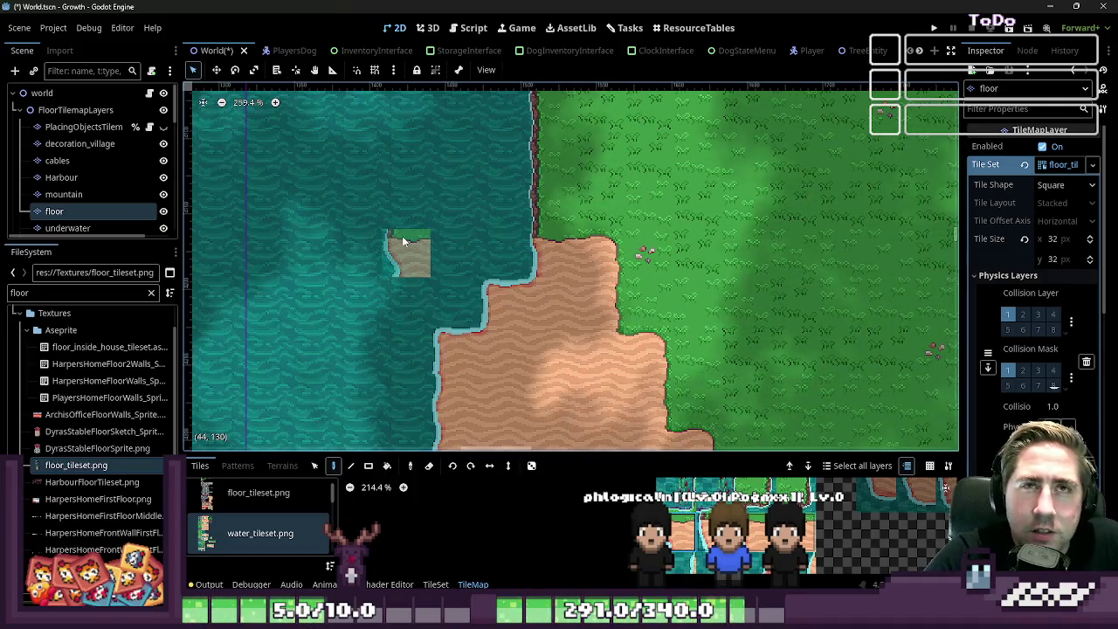
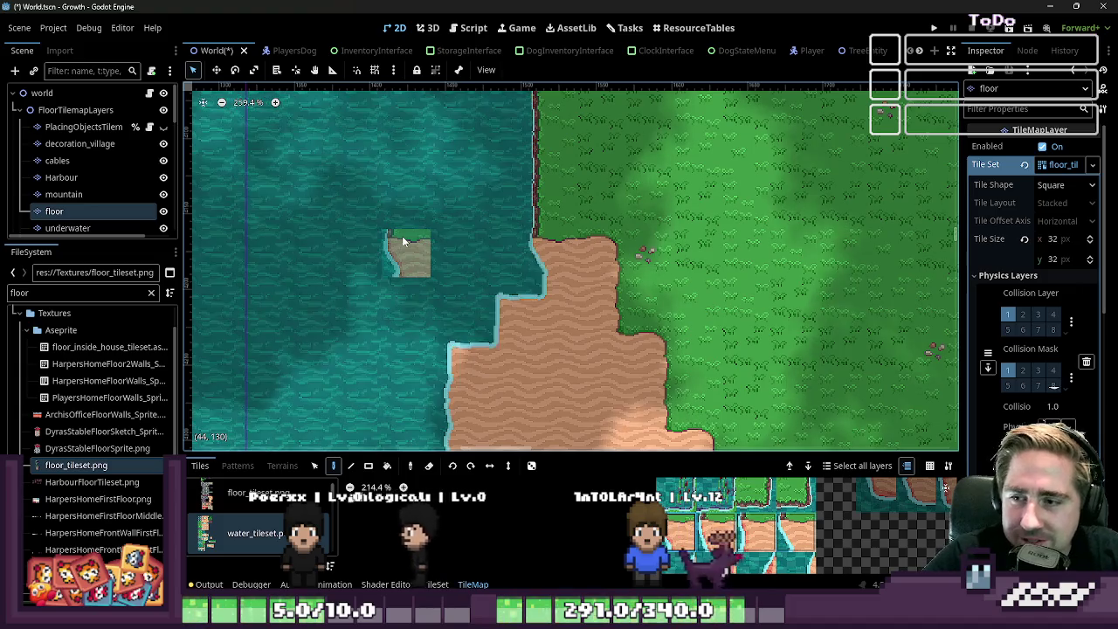
- Duplicate the grass-topped cliff tile row and place the copy to the right of the originals
scroll(598, 236, down, 3)
scroll(607, 194, down, 5)
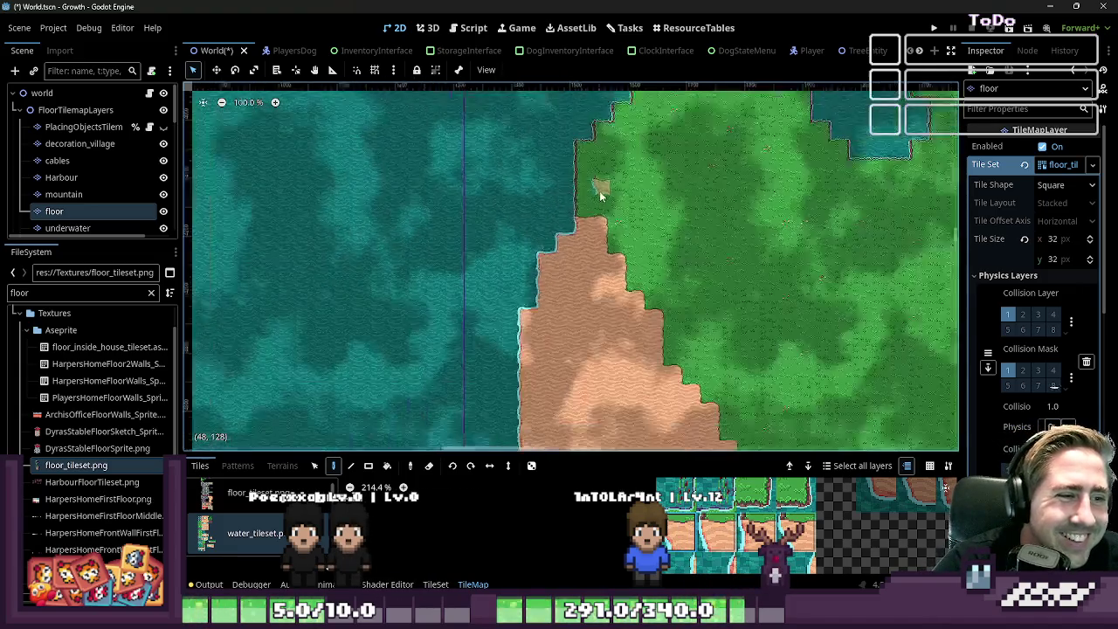
scroll(601, 161, down, 4)
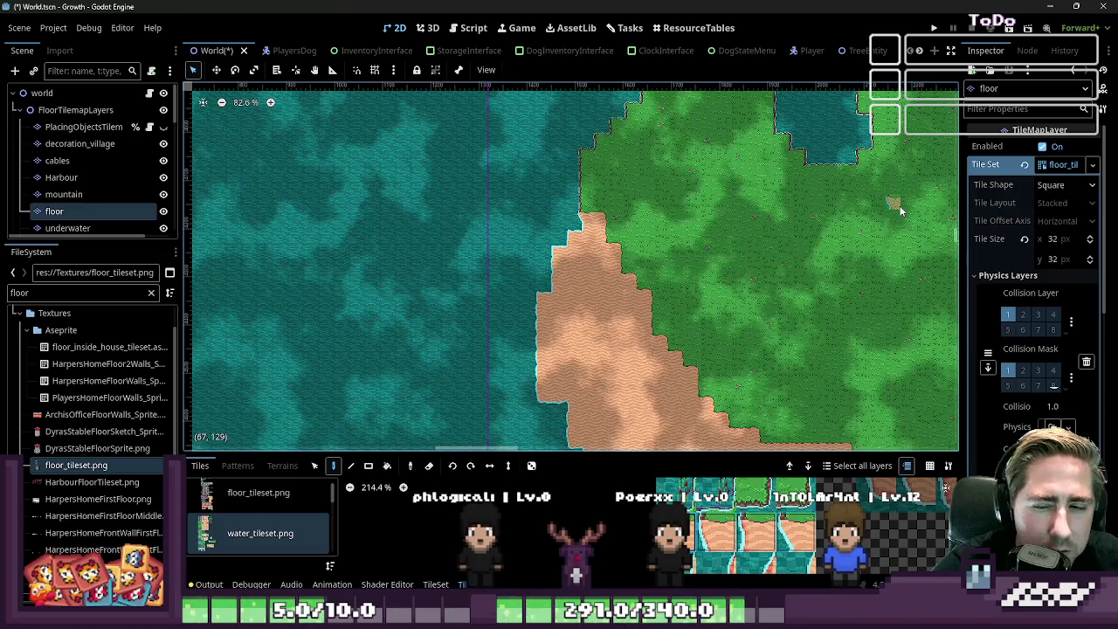
key(alt+Tab)
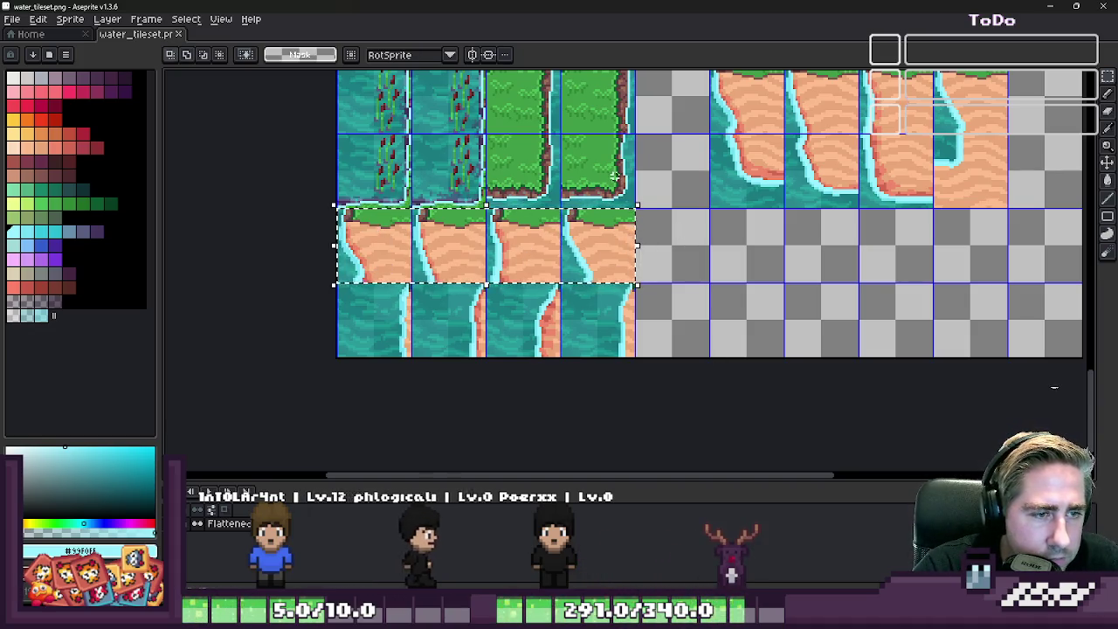
drag(496, 267, 826, 291)
key(Return)
scroll(911, 238, up, 2)
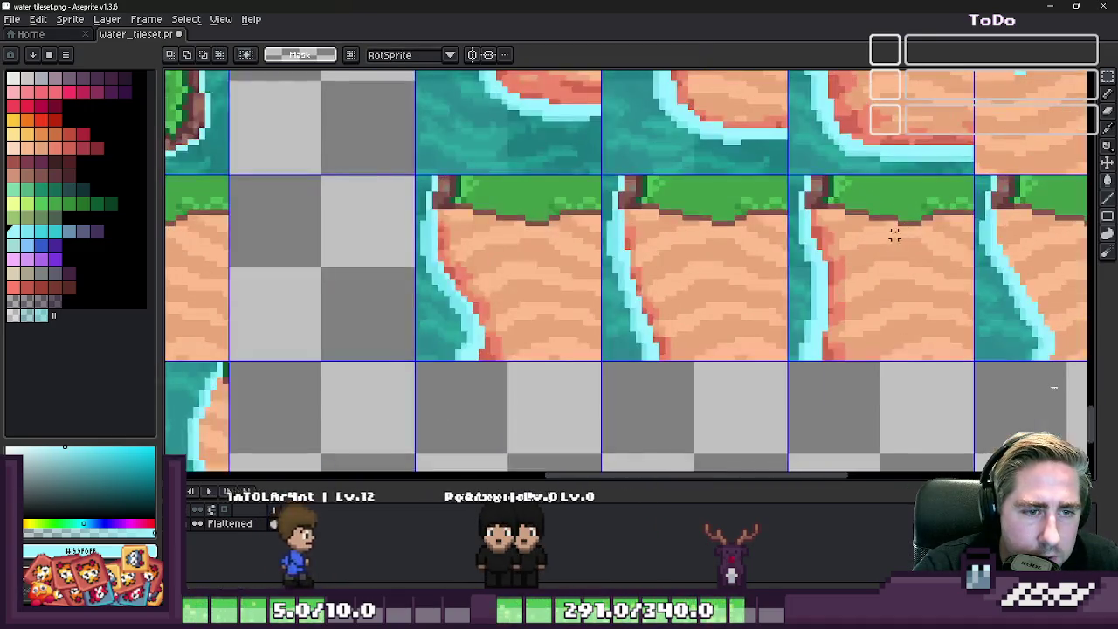
scroll(570, 268, down, 1)
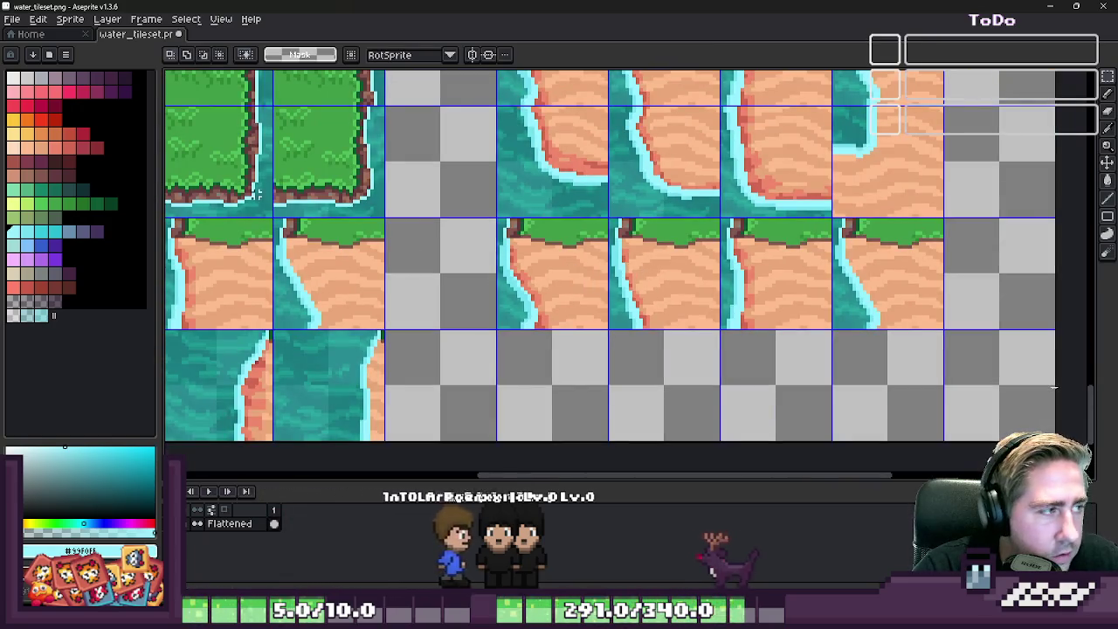
scroll(494, 235, up, 1)
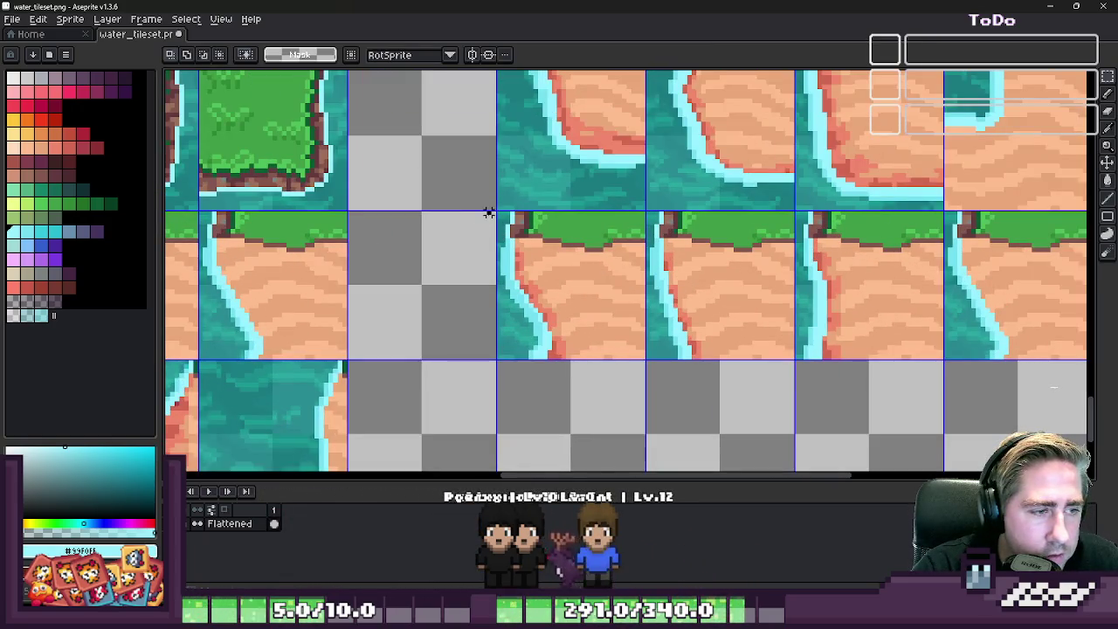
- Select the copied cliff tile row and switch to the Magic Wand, then the Pencil
drag(489, 213, 935, 392)
scroll(924, 392, down, 1)
scroll(738, 342, up, 2)
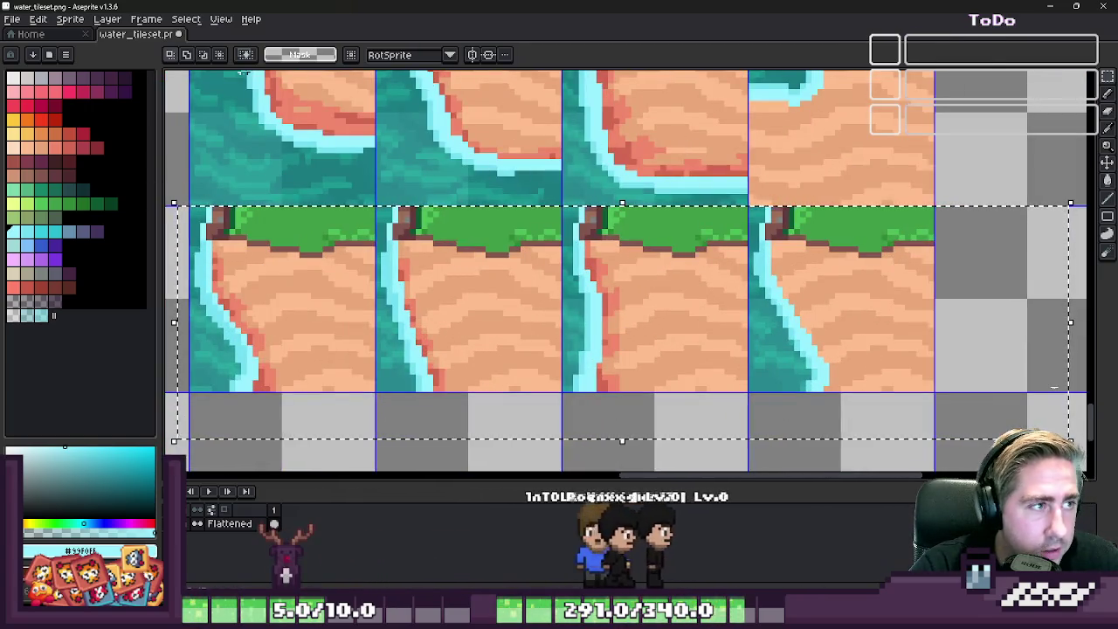
scroll(472, 271, down, 2)
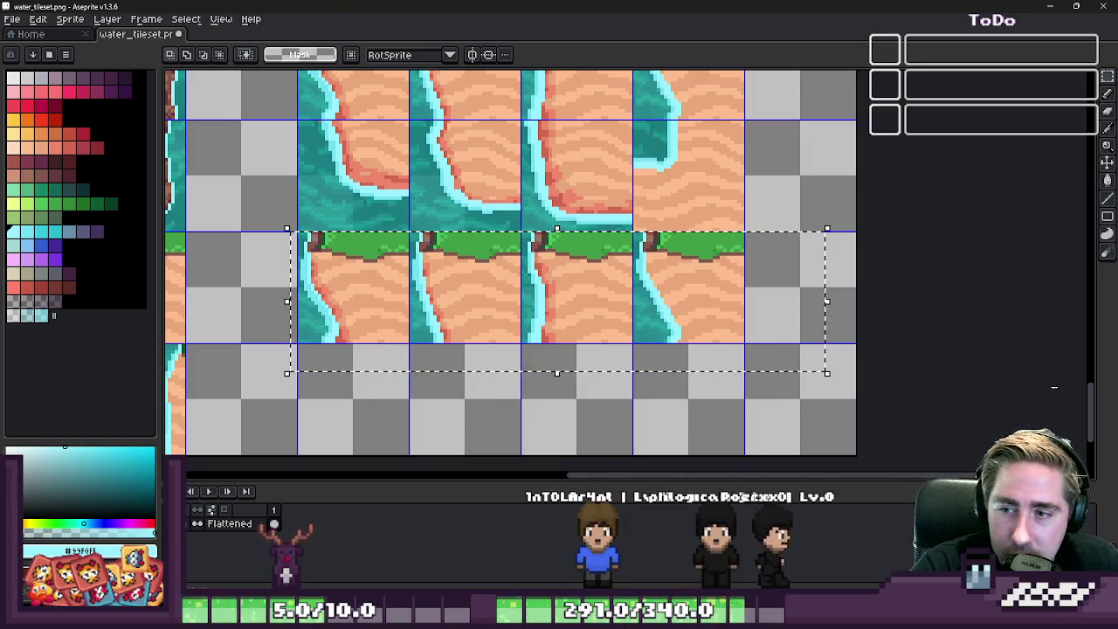
scroll(878, 312, down, 1)
key(w)
scroll(428, 325, up, 2)
scroll(428, 325, up, 1)
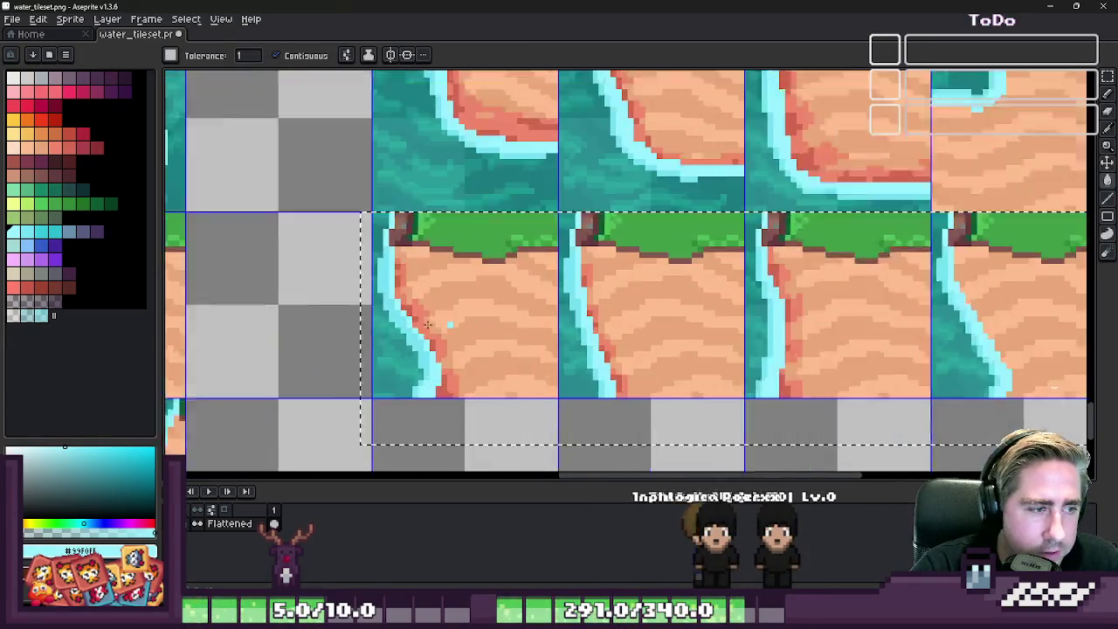
scroll(419, 315, up, 1)
key(b)
scroll(350, 202, up, 3)
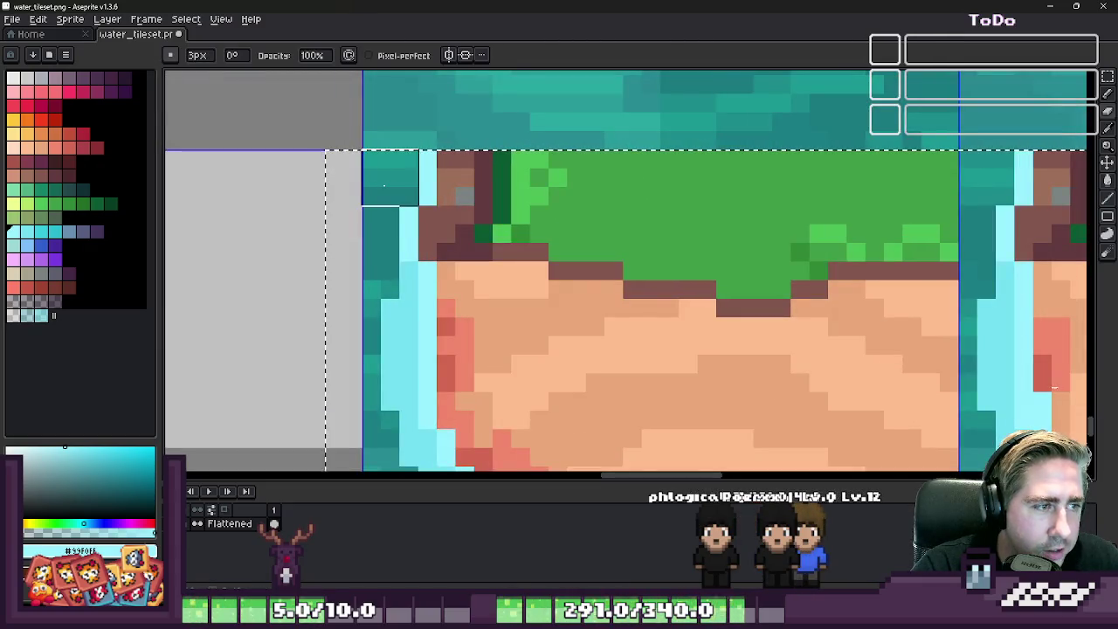
- Erase the teal water pixels along the left edge and foam line of the first copied tile
drag(347, 217, 369, 252)
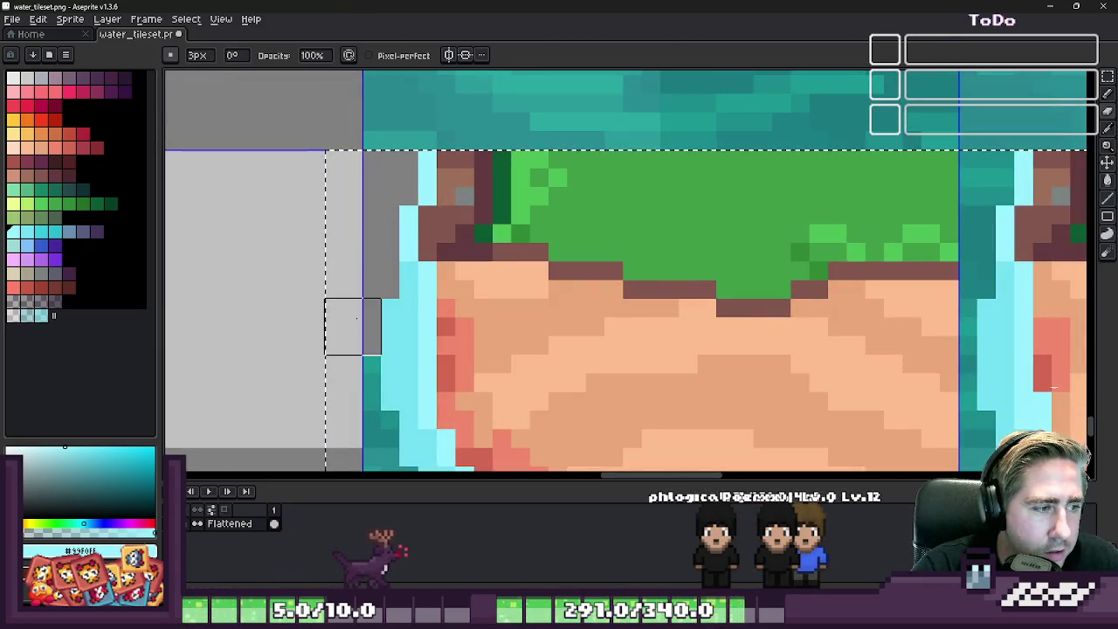
scroll(334, 337, down, 2)
scroll(334, 337, left, 1)
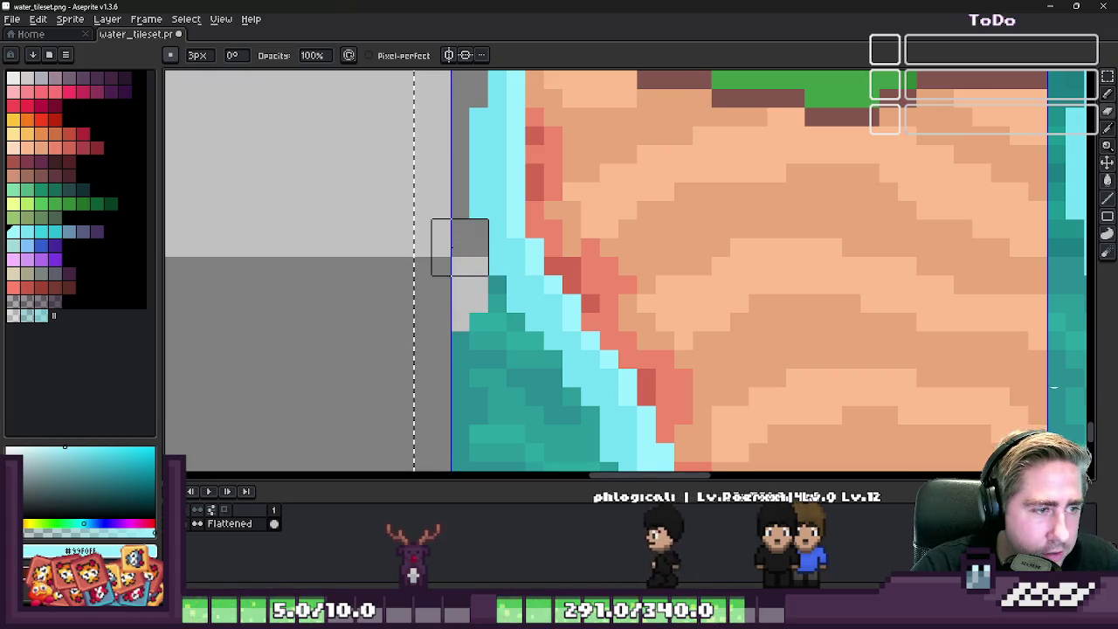
click(479, 301)
scroll(472, 262, down, 2)
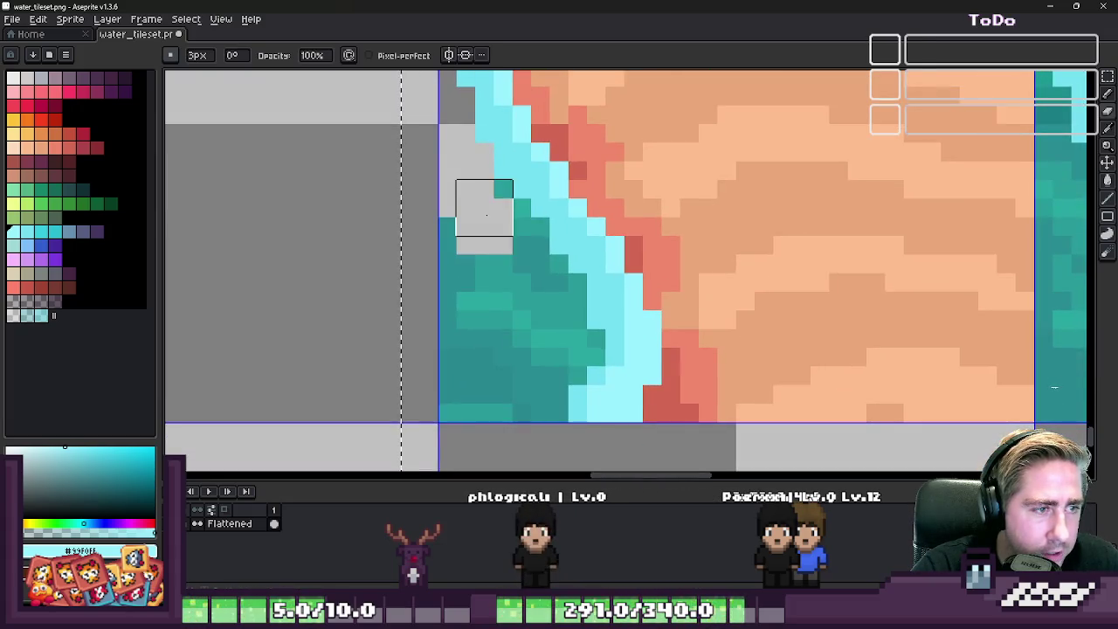
mouse_move(519, 264)
mouse_down()
mouse_move(519, 241)
mouse_move(519, 279)
mouse_move(559, 301)
mouse_move(568, 347)
mouse_move(548, 365)
mouse_move(501, 375)
mouse_move(463, 245)
mouse_move(464, 394)
mouse_up()
key(minus)
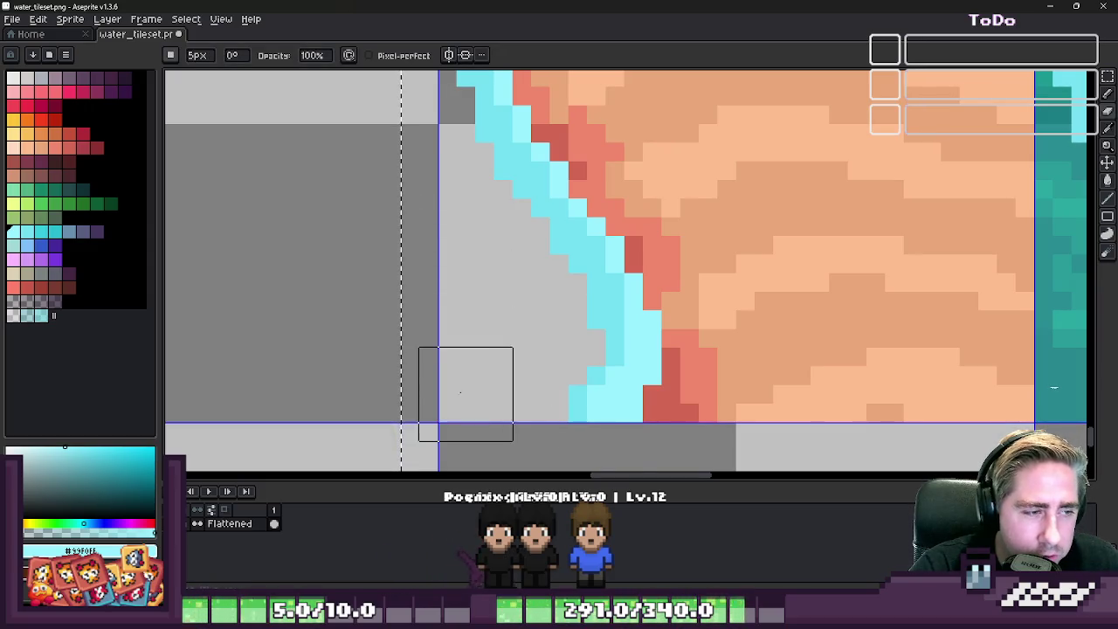
scroll(444, 322, down, 3)
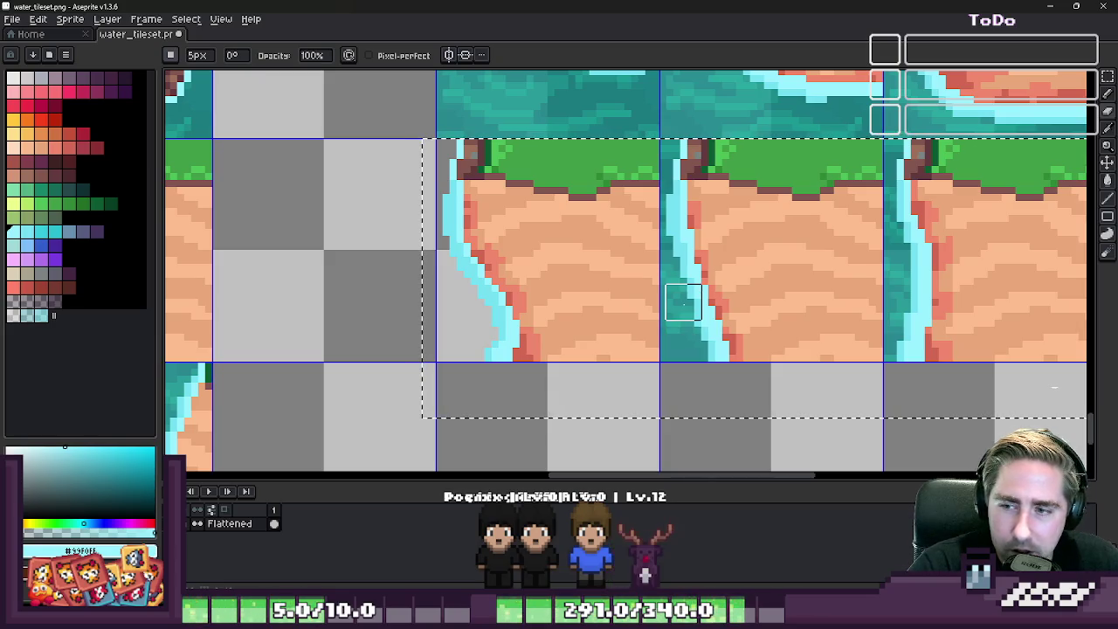
scroll(704, 251, up, 1)
- Marquee-select and clear a narrow strip of water along the tile seam, undoing a stray move
key(v)
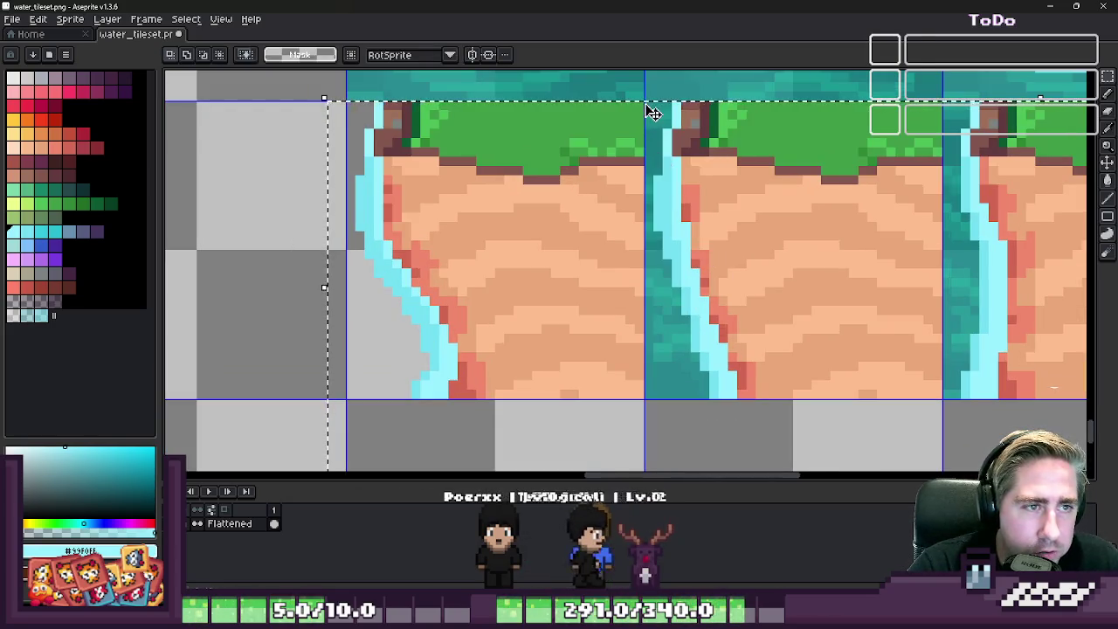
key(ctrl+d)
drag(638, 299, 653, 401)
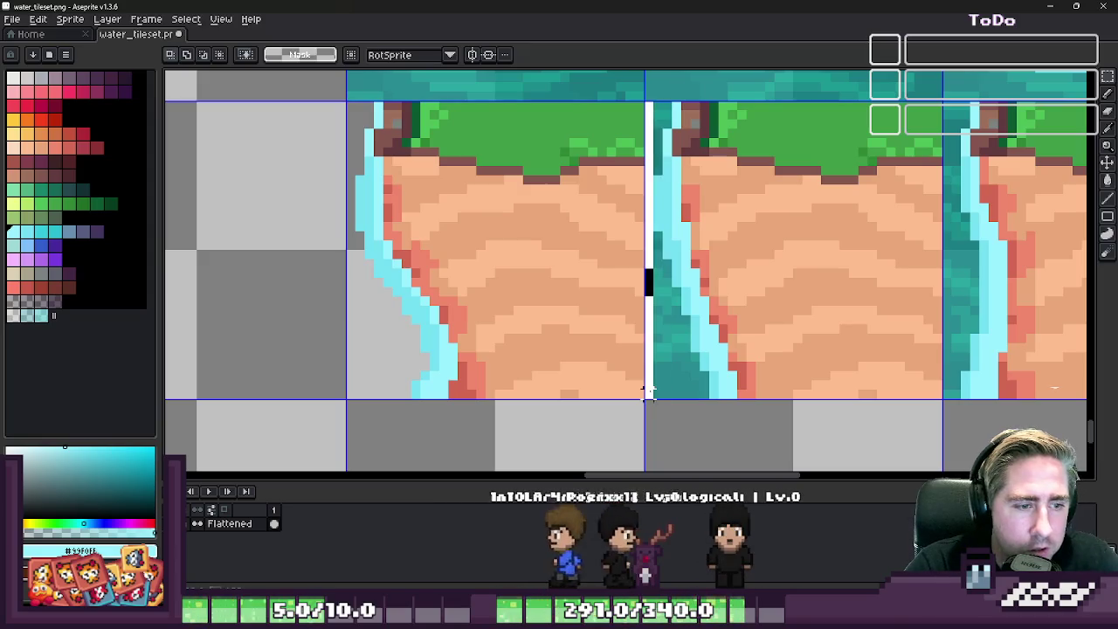
scroll(677, 330, up, 2)
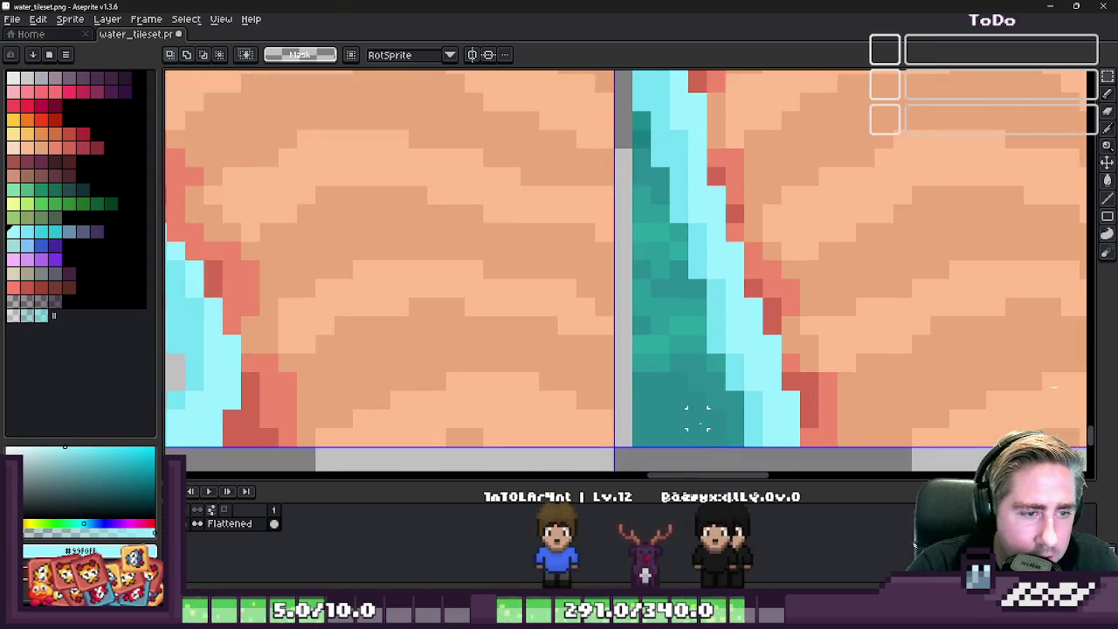
key(Delete)
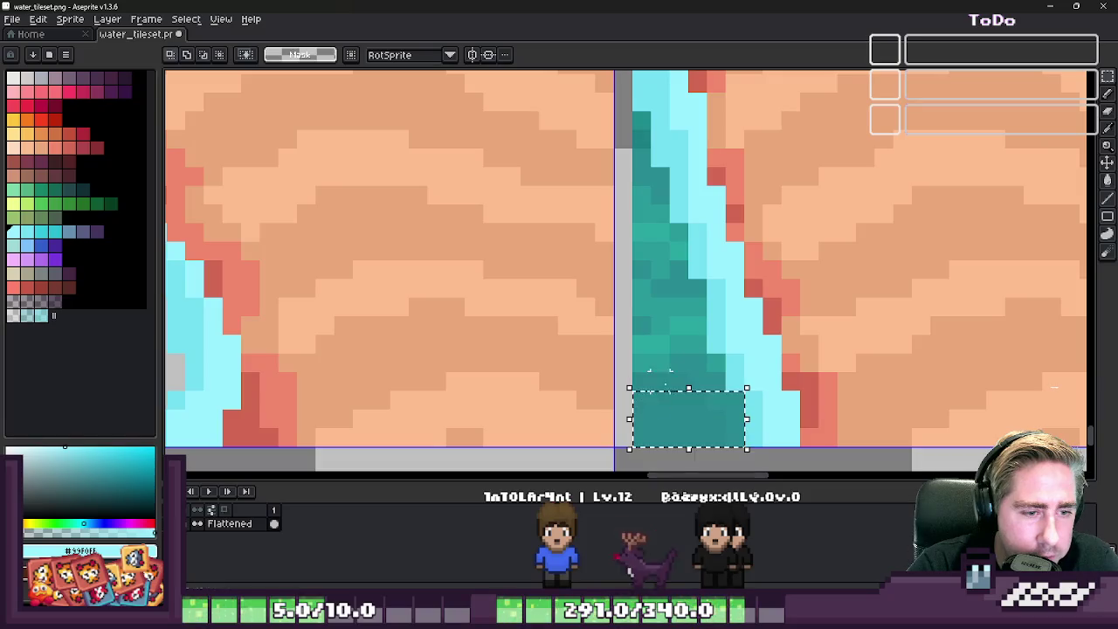
key(ctrl+d)
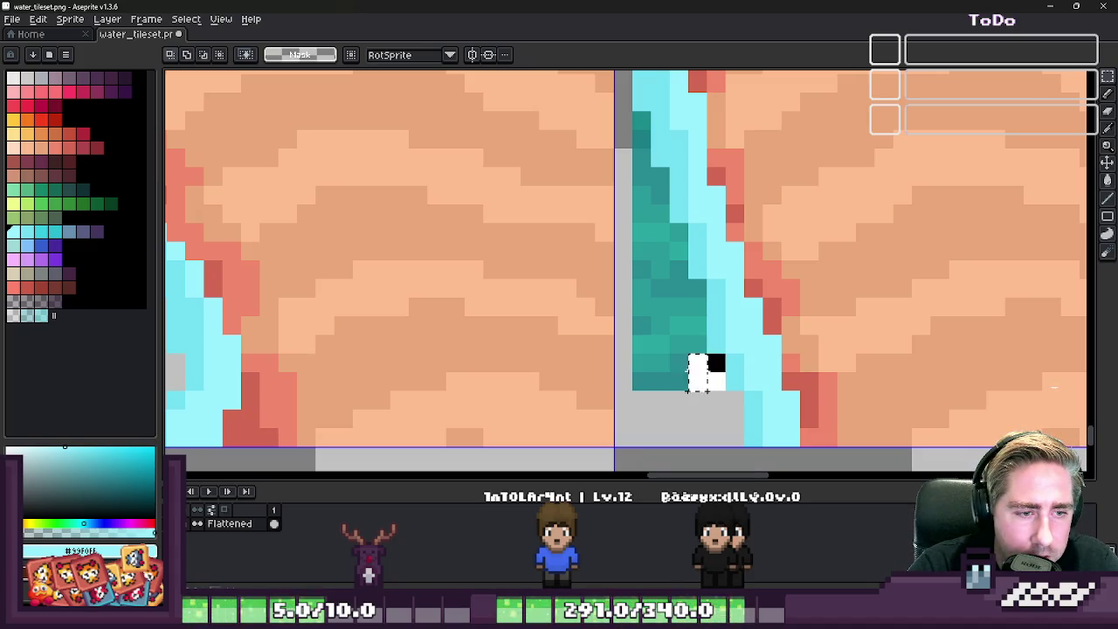
key(ctrl+z)
- Delete the teal water column and strip beside the second tile's foam edge
drag(636, 274, 711, 374)
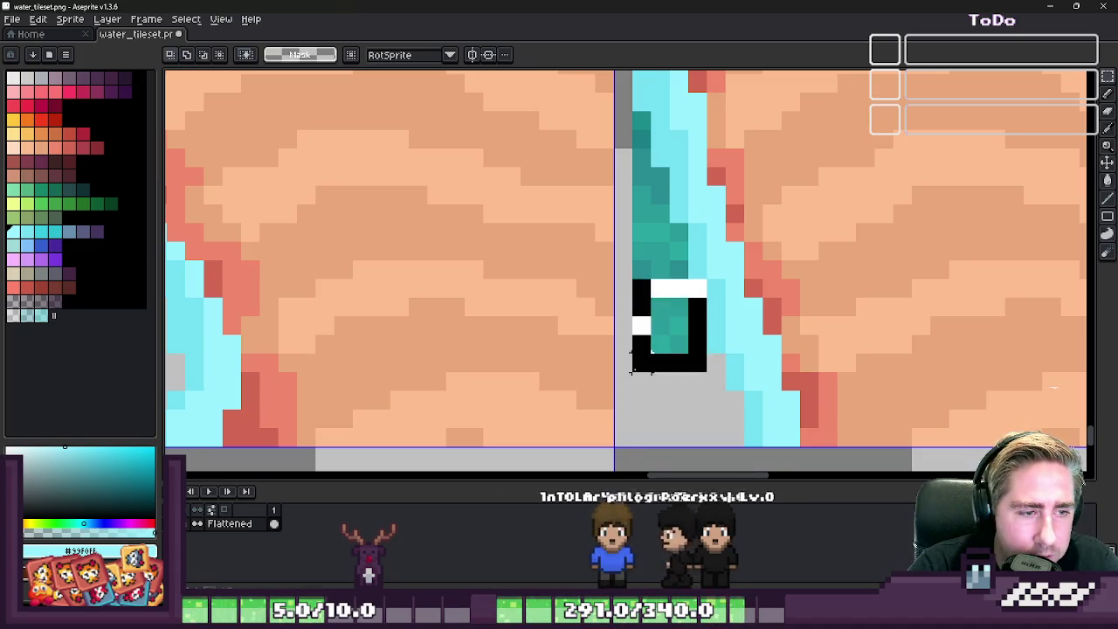
key(Delete)
scroll(644, 312, down, 2)
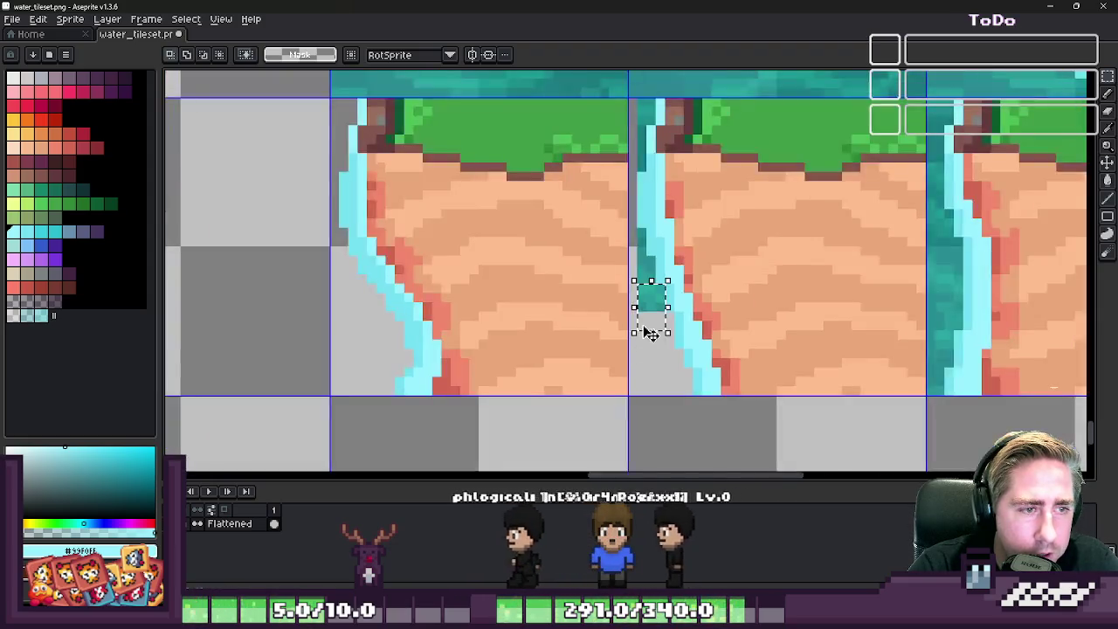
scroll(649, 318, up, 2)
key(Delete)
drag(646, 275, 705, 449)
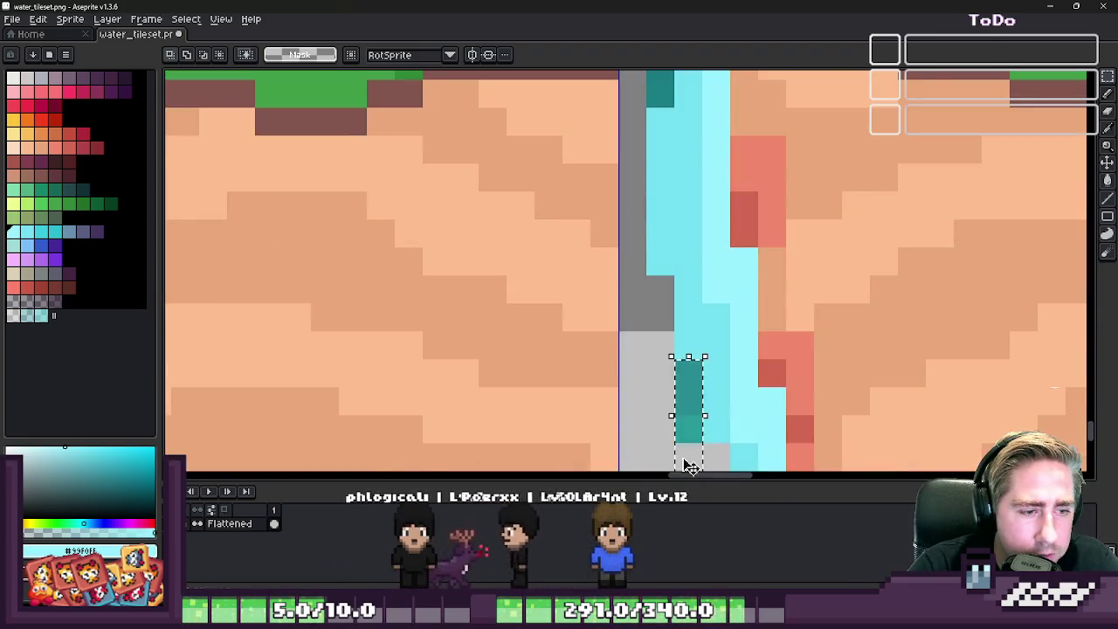
scroll(684, 454, down, 3)
scroll(666, 316, up, 2)
drag(648, 354, 673, 135)
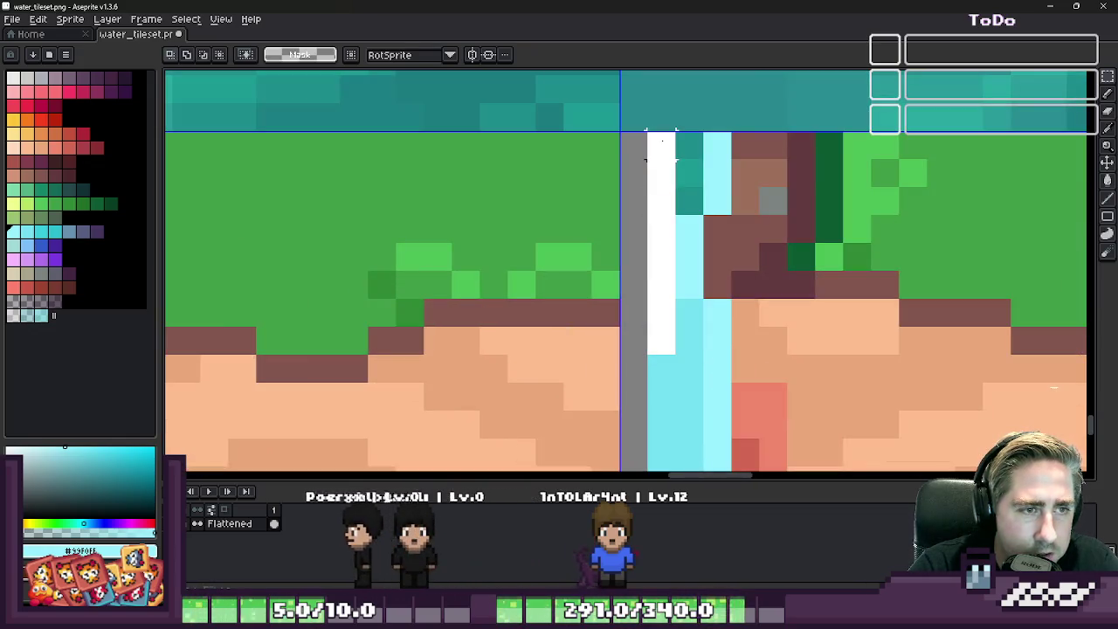
key(Delete)
key(Delete)
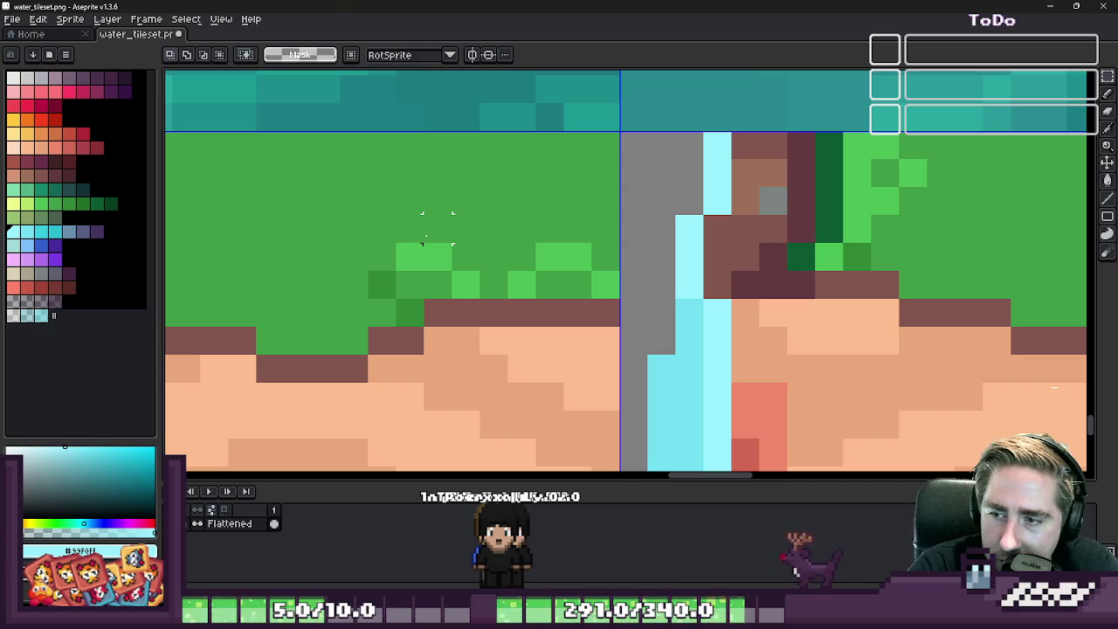
scroll(324, 249, down, 1)
scroll(541, 236, down, 1)
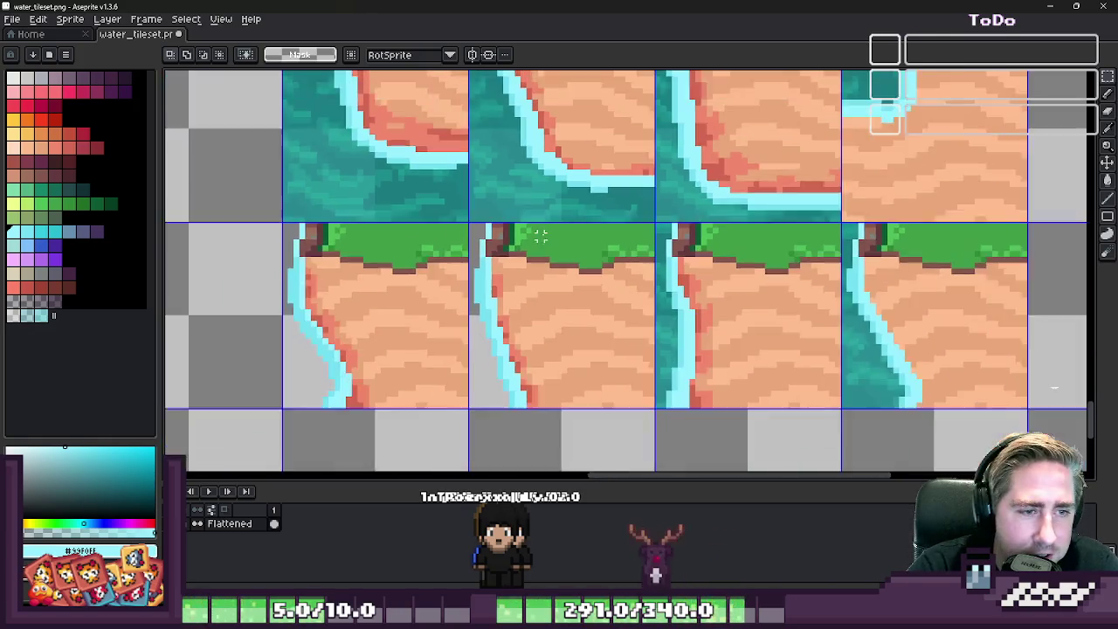
- Marquee-select vertical strips of teal water in the waterfall cliff tile
scroll(540, 236, up, 1)
scroll(686, 190, up, 1)
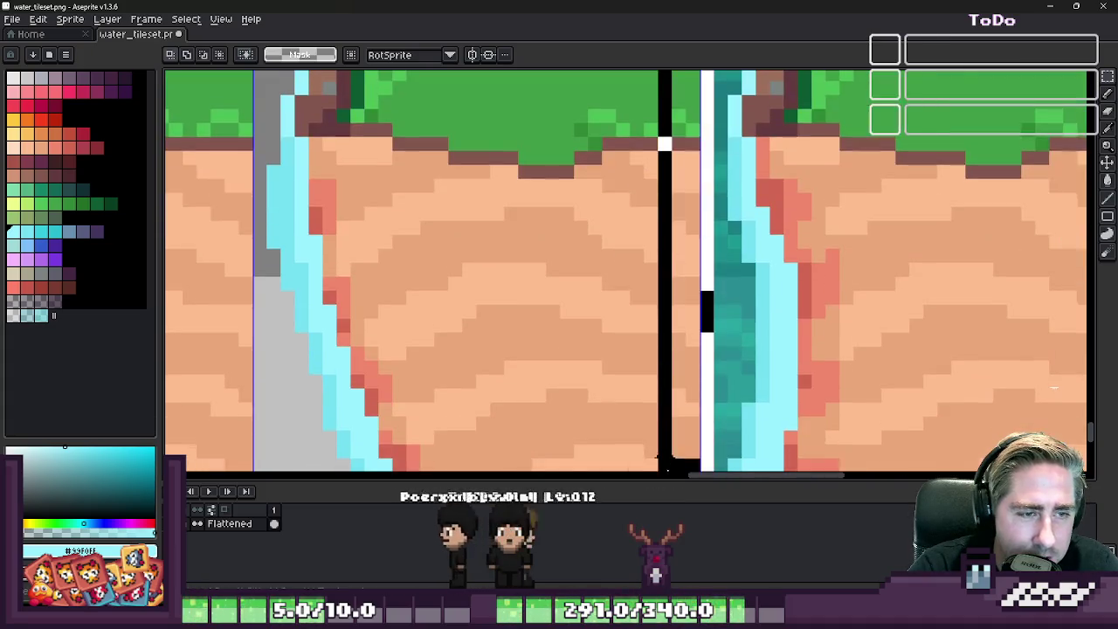
drag(707, 189, 723, 418)
scroll(723, 418, up, 3)
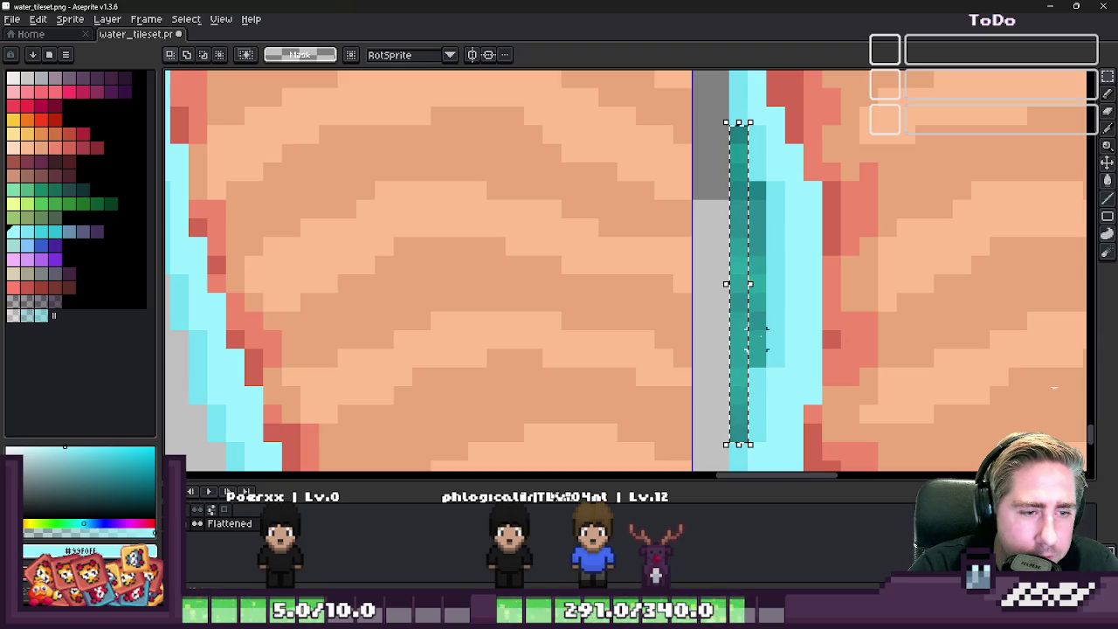
drag(738, 426, 738, 196)
scroll(738, 197, down, 3)
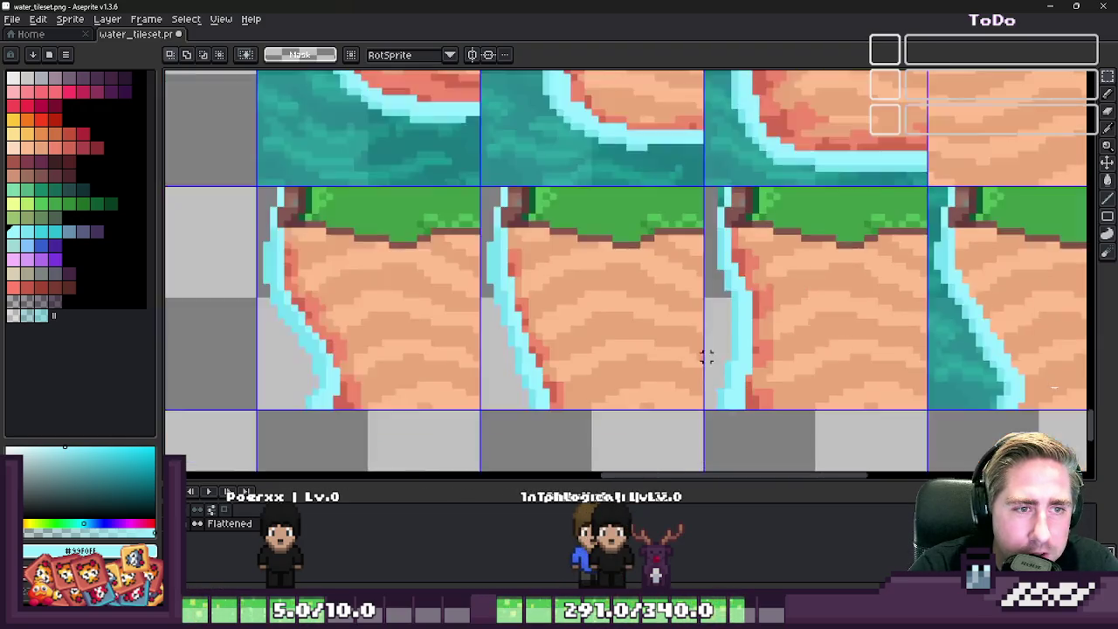
scroll(706, 357, up, 2)
scroll(711, 186, up, 2)
scroll(608, 226, down, 2)
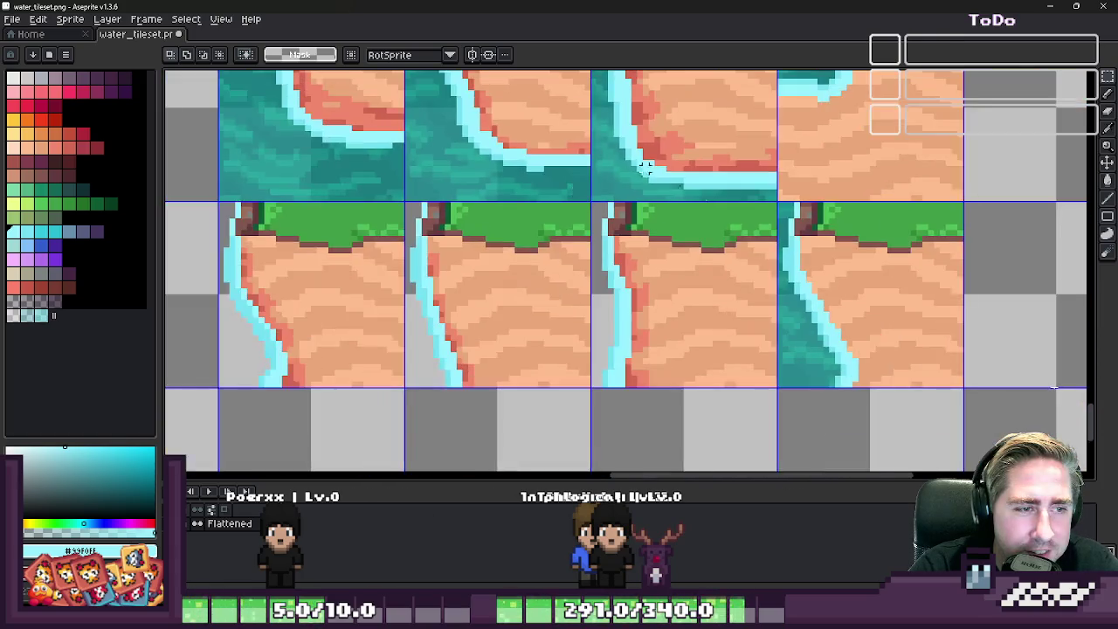
scroll(781, 185, up, 1)
drag(780, 173, 771, 449)
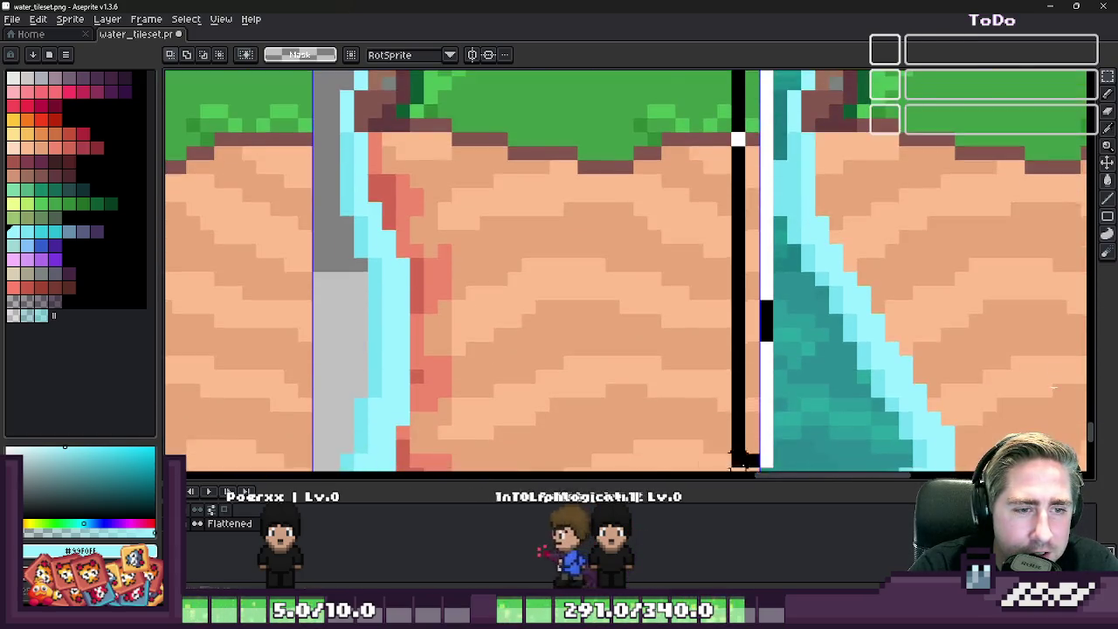
scroll(769, 437, down, 2)
scroll(664, 367, up, 2)
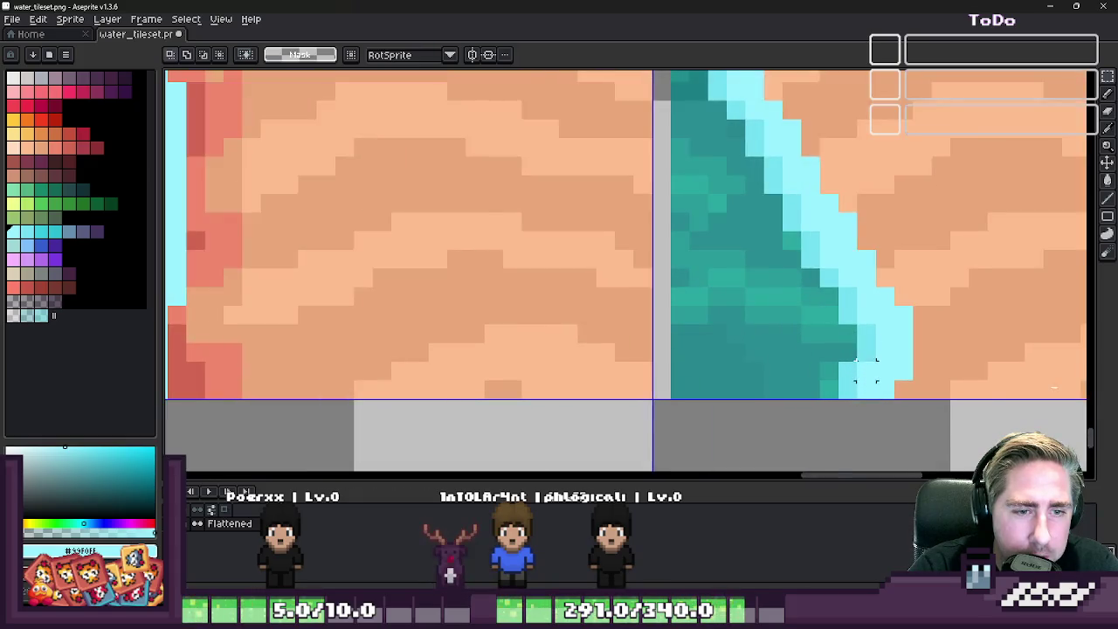
scroll(611, 332, up, 2)
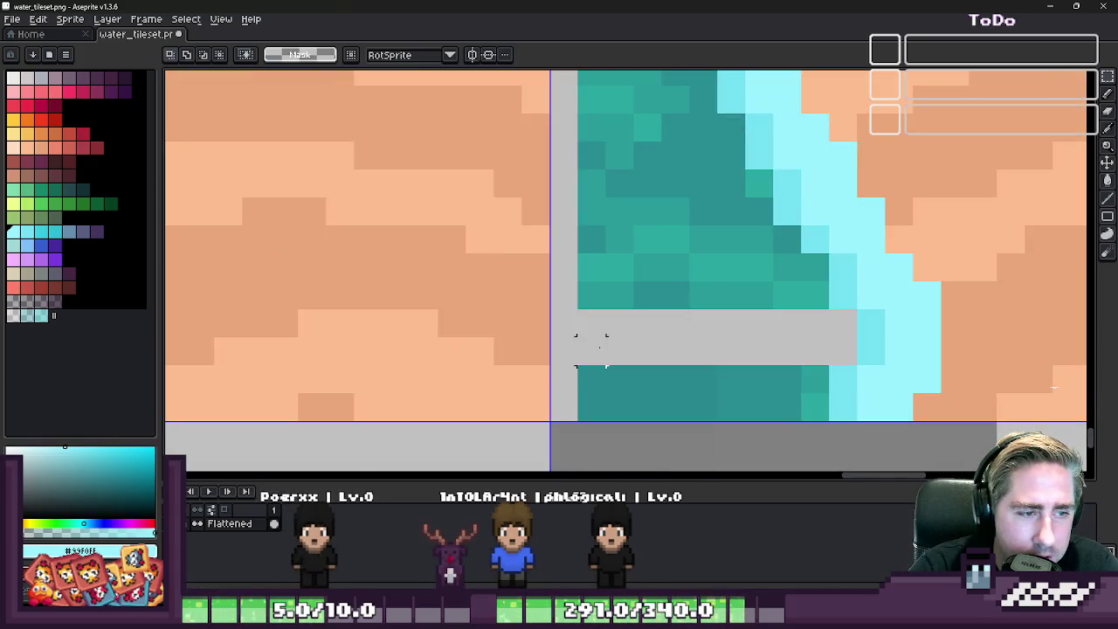
- Undo an accidental move of the water pixels and delete the lower teal block
mouse_move(605, 323)
mouse_down()
mouse_move(786, 266)
mouse_move(579, 342)
mouse_up()
key(ctrl+z)
scroll(758, 459, down, 1)
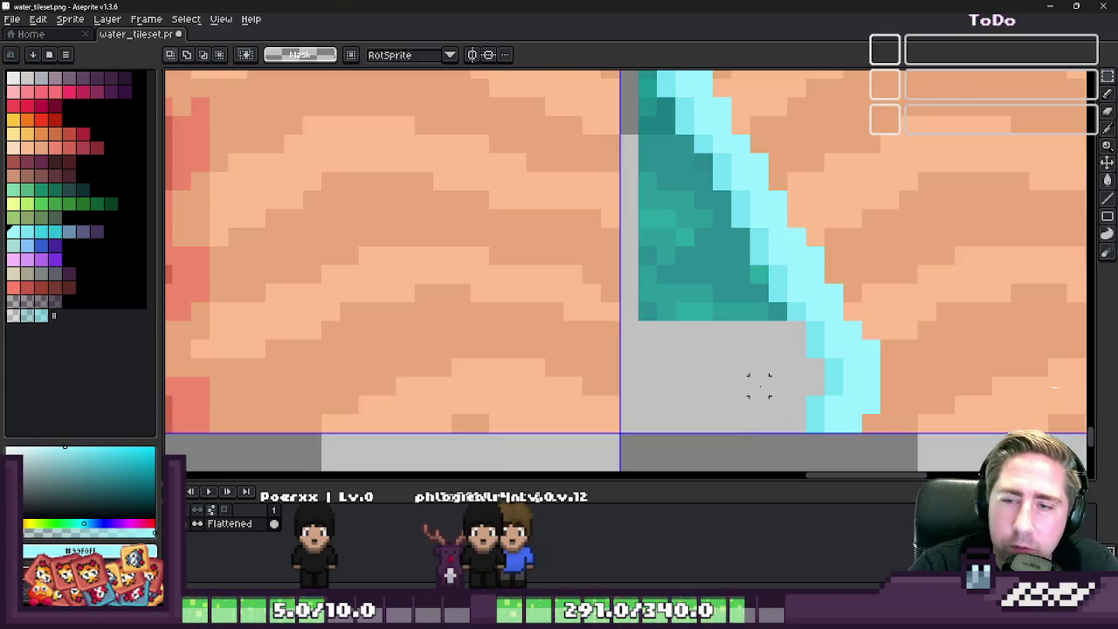
scroll(726, 321, up, 1)
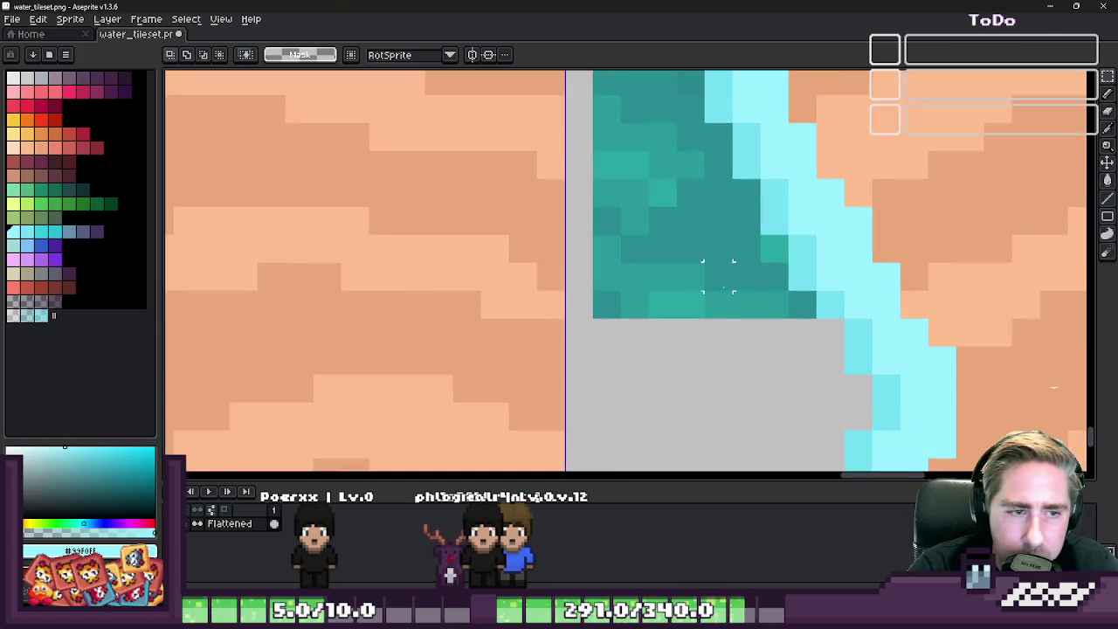
drag(791, 234, 590, 348)
key(Delete)
- Erase the remaining lower teal water and the teal strip above it
drag(801, 302, 679, 367)
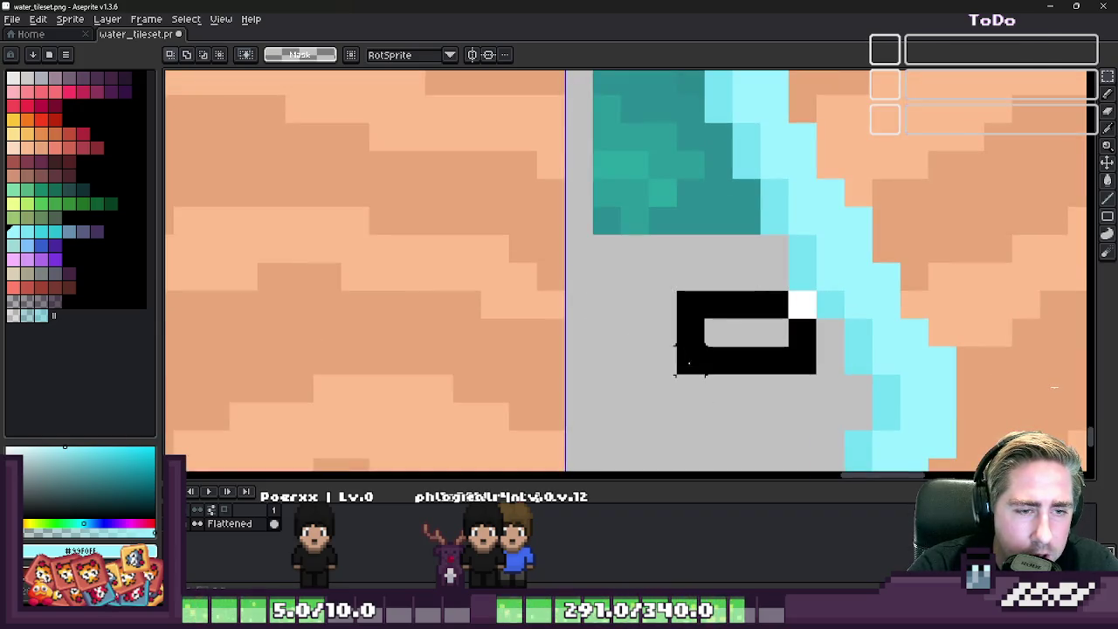
scroll(747, 413, down, 1)
scroll(686, 282, up, 1)
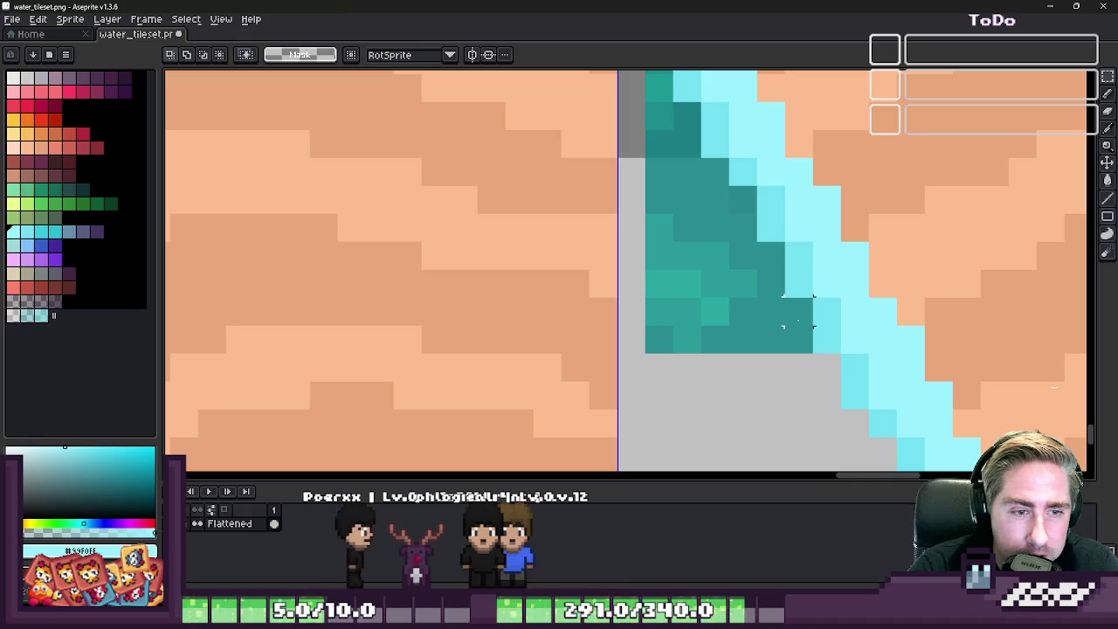
drag(812, 297, 644, 401)
key(Delete)
drag(784, 241, 645, 297)
key(Delete)
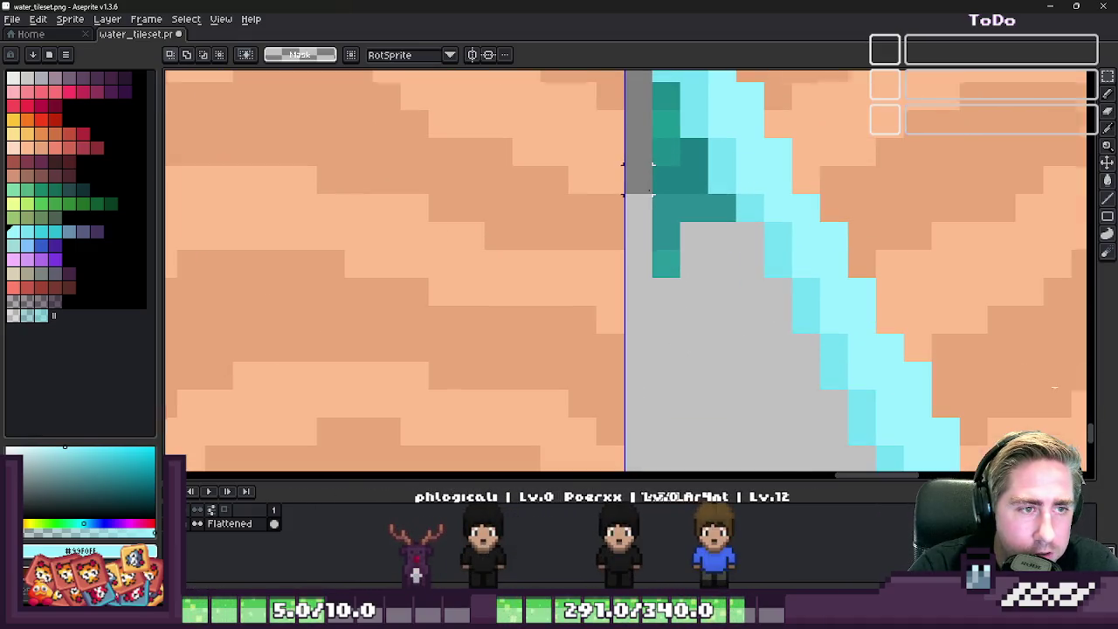
- Clear the last leftover teal pixels and column, leaving water only near the top
drag(629, 170, 693, 264)
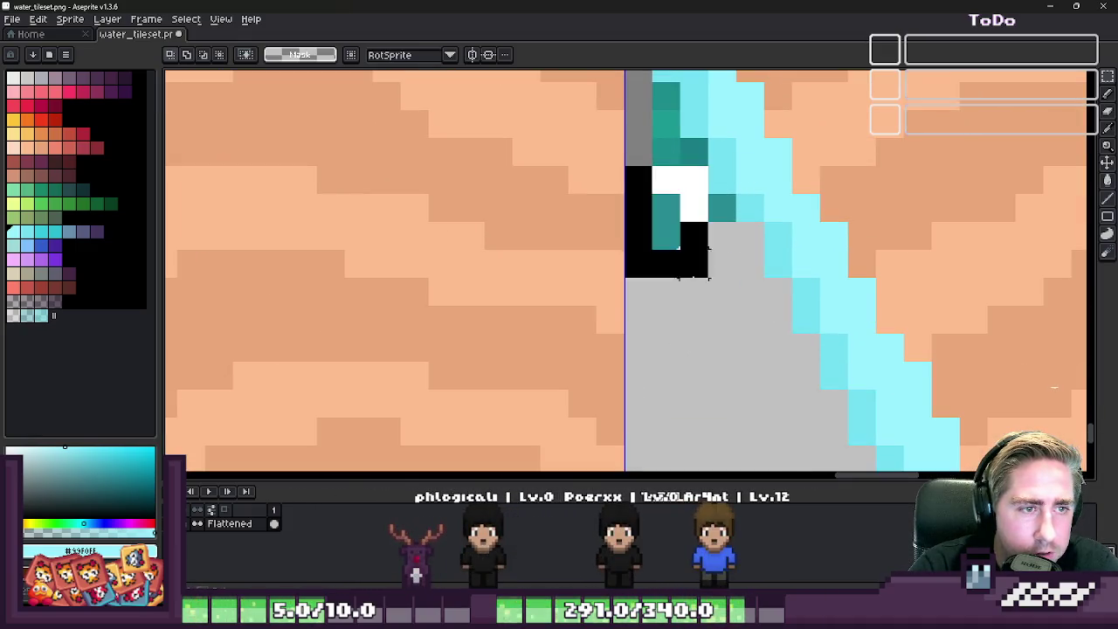
key(Delete)
scroll(693, 291, up, 2)
drag(662, 210, 698, 321)
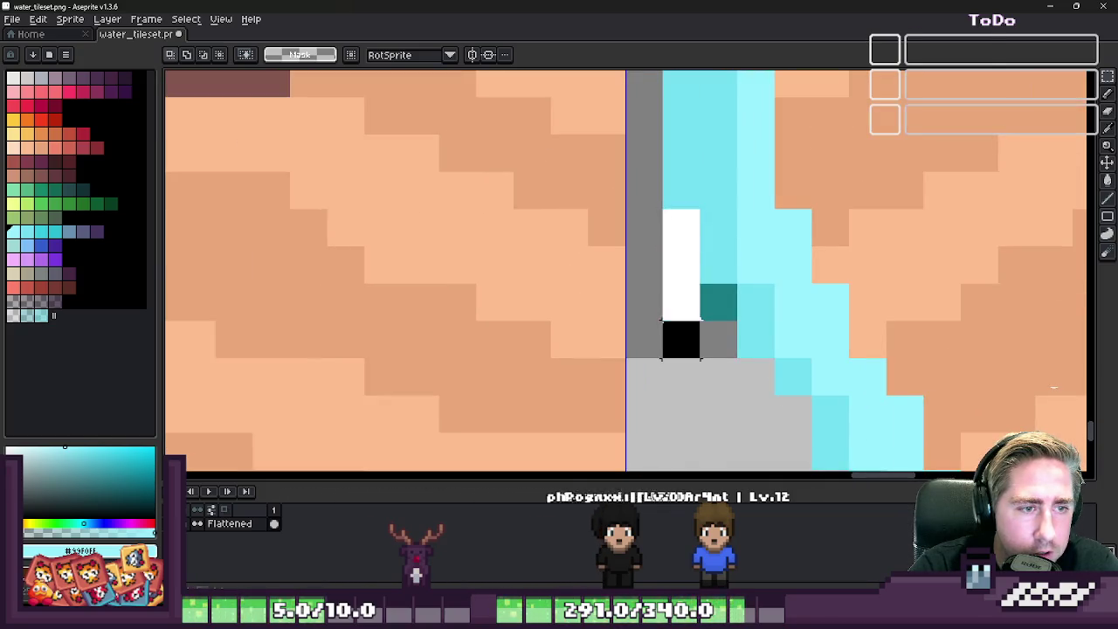
key(Delete)
scroll(699, 349, up, 2)
scroll(707, 297, up, 2)
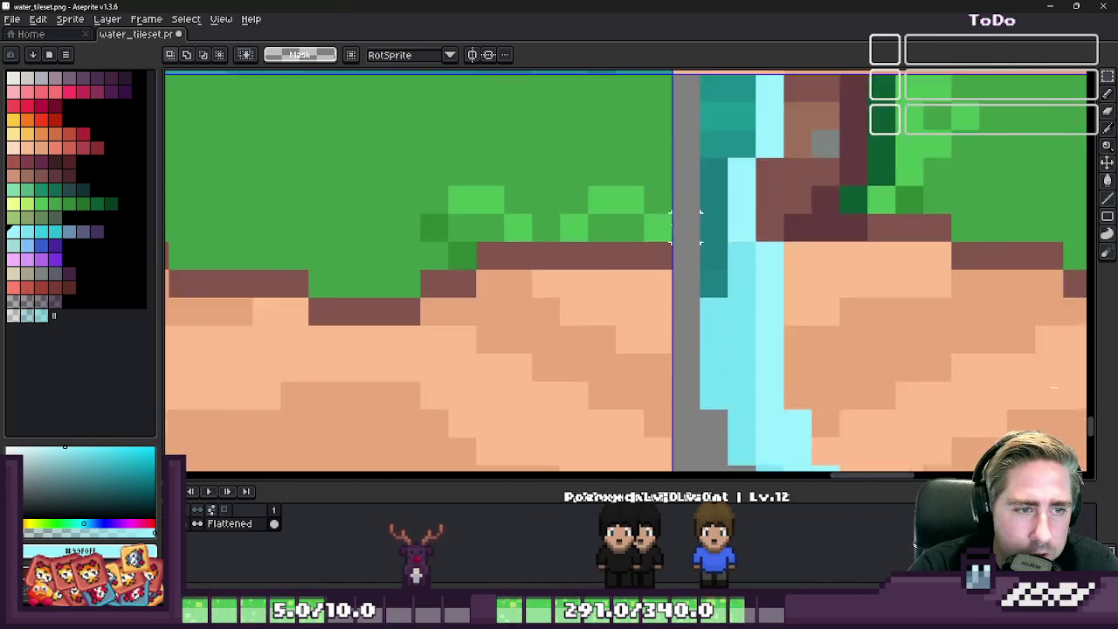
scroll(716, 245, up, 2)
scroll(725, 192, up, 1)
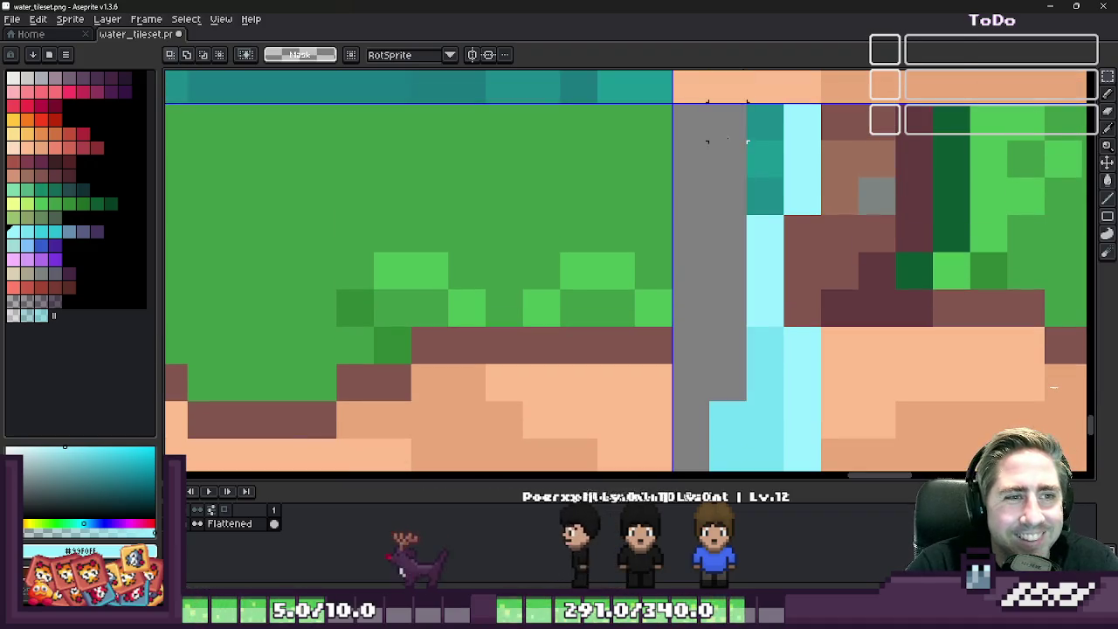
- Zoom out and select the grass-topped cliff tile to work on
scroll(769, 201, down, 3)
scroll(789, 217, down, 2)
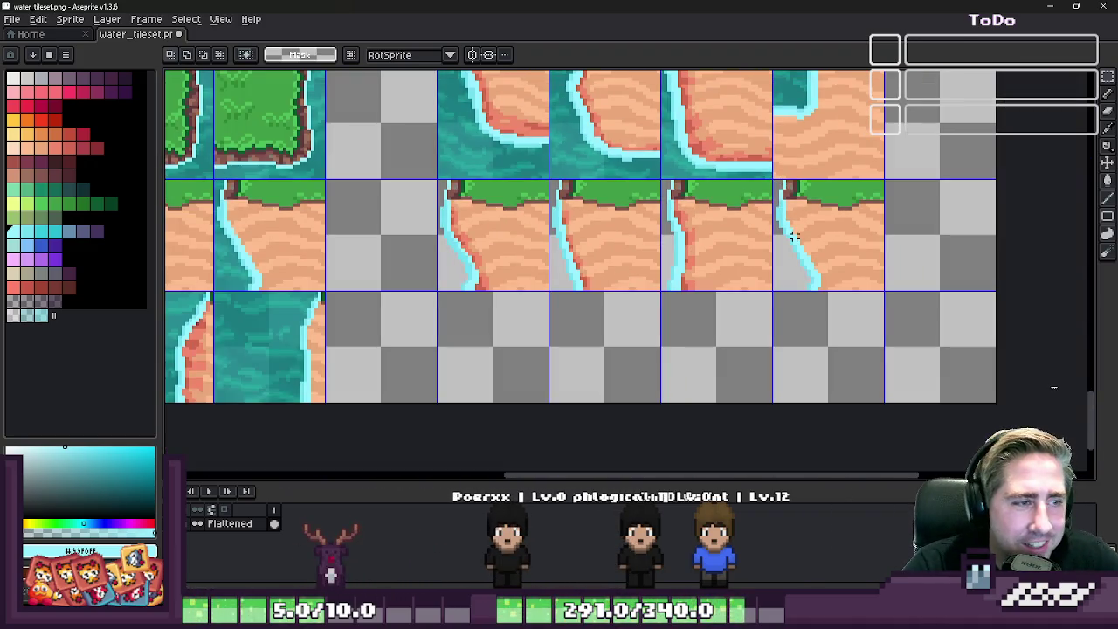
scroll(379, 174, up, 2)
scroll(524, 193, up, 3)
scroll(647, 204, down, 5)
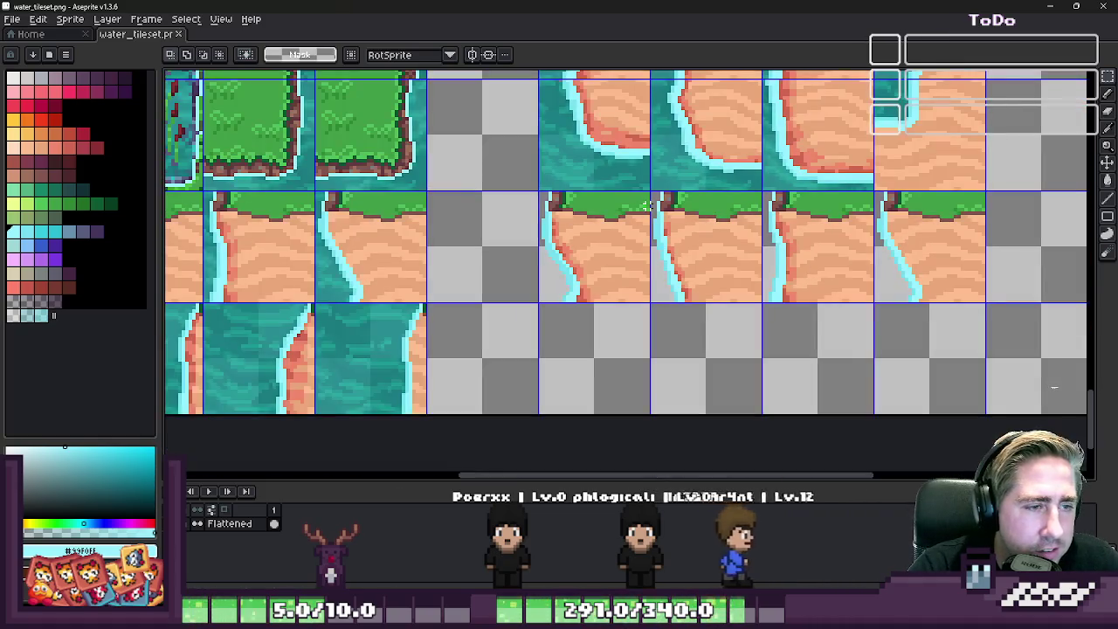
drag(578, 233, 588, 242)
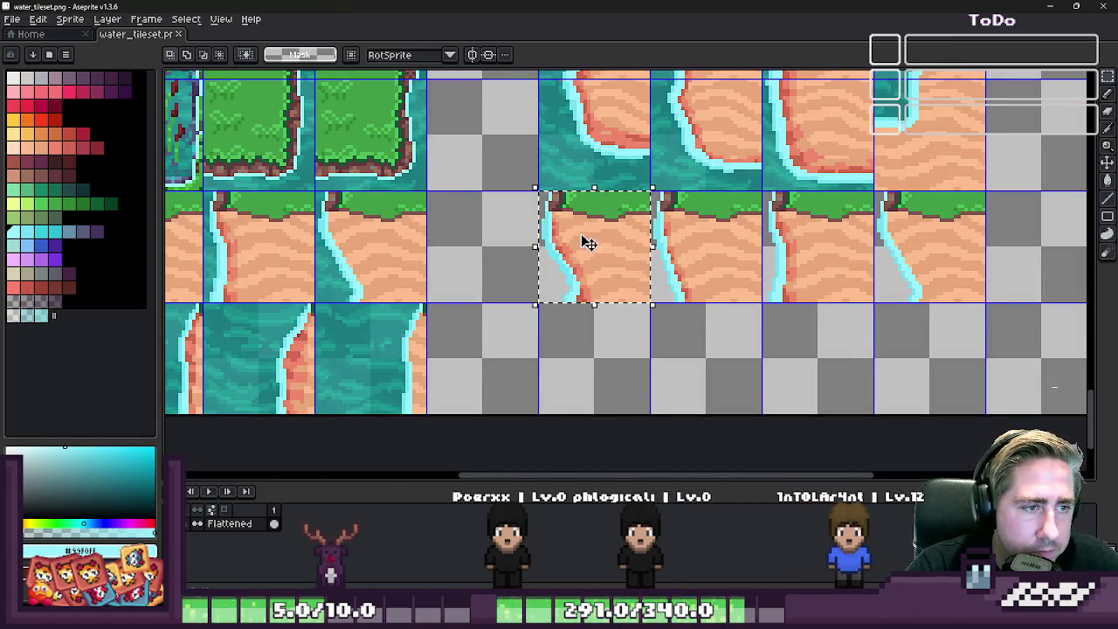
scroll(587, 243, up, 1)
scroll(588, 243, up, 1)
scroll(588, 242, up, 1)
- Erase a rectangular patch of sand below the grass and select the adjacent sand
drag(534, 192, 611, 291)
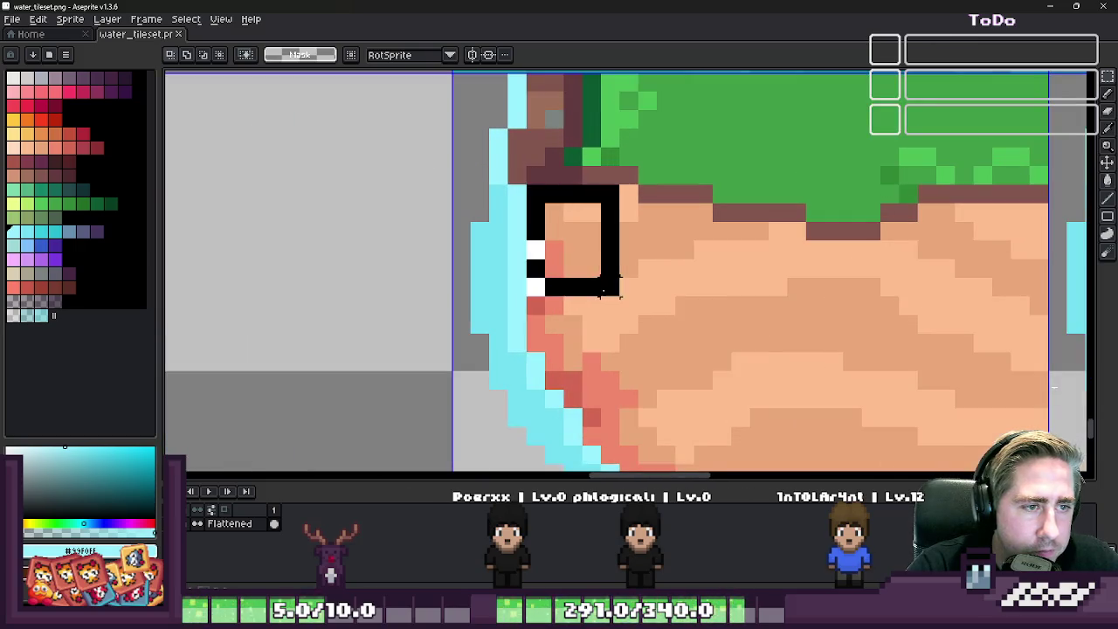
drag(627, 330, 627, 349)
key(Delete)
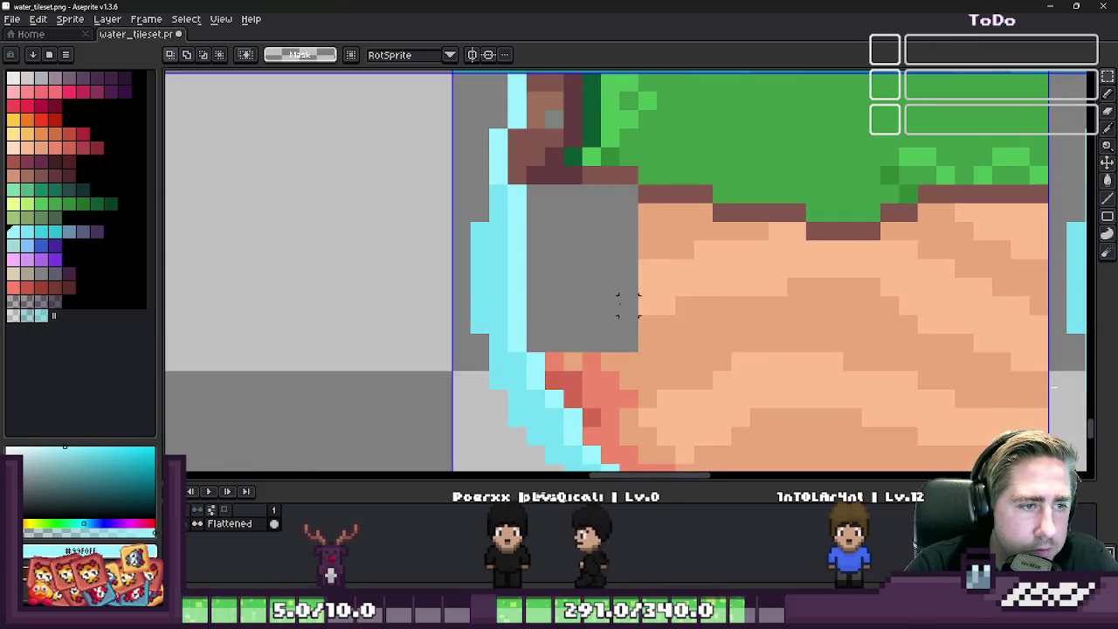
scroll(792, 263, up, 1)
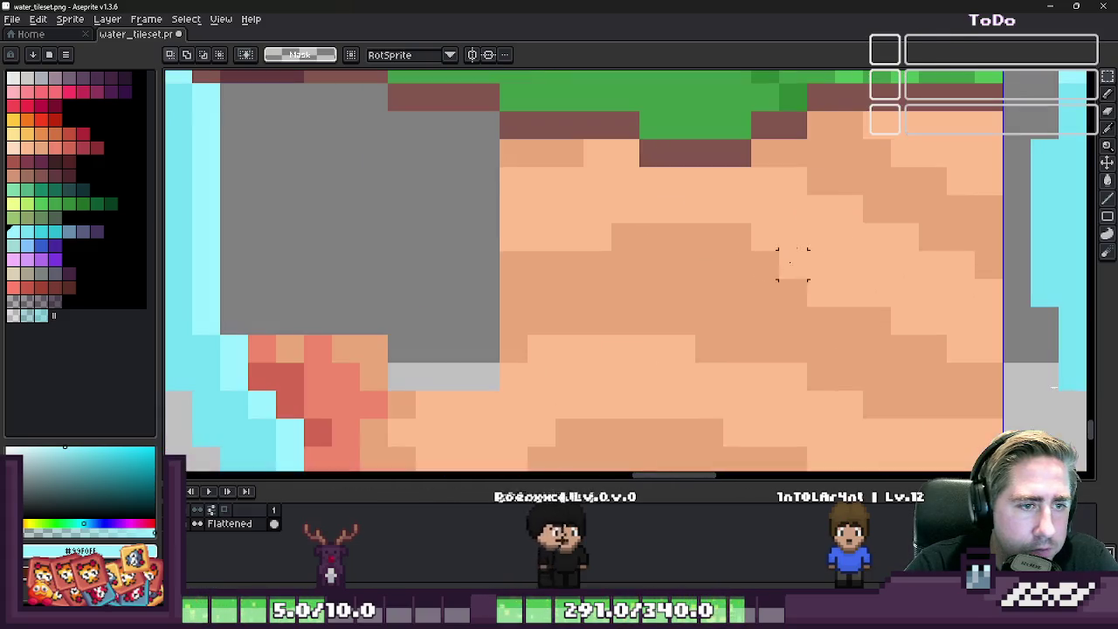
drag(821, 125, 987, 432)
scroll(707, 231, down, 2)
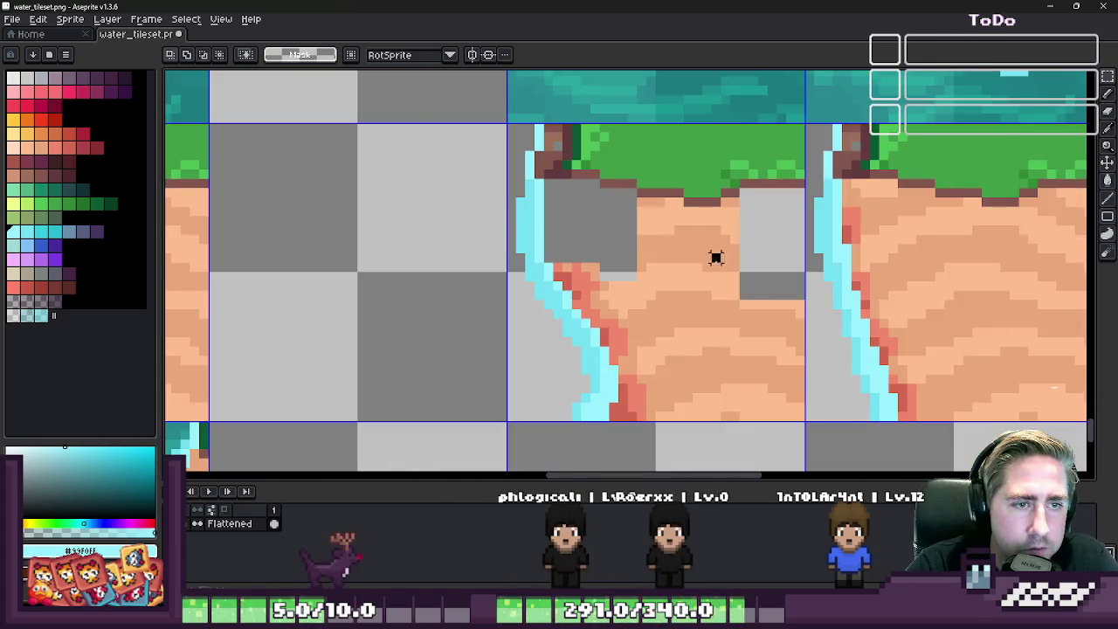
- Delete the sand to the right of the cliff edge
drag(716, 254, 806, 442)
scroll(634, 321, up, 3)
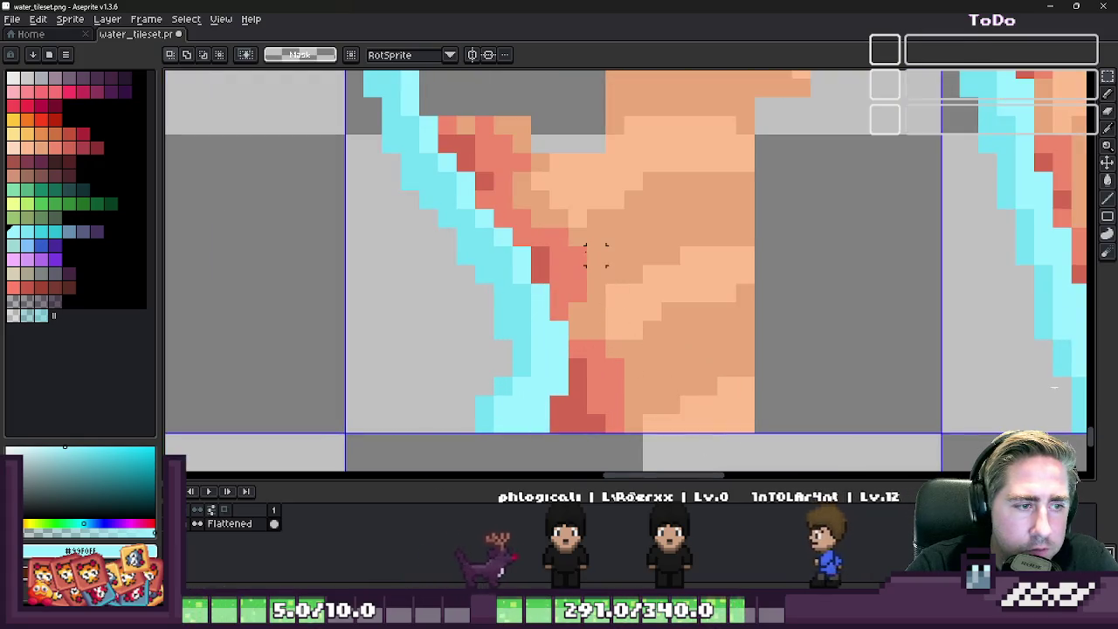
key(Delete)
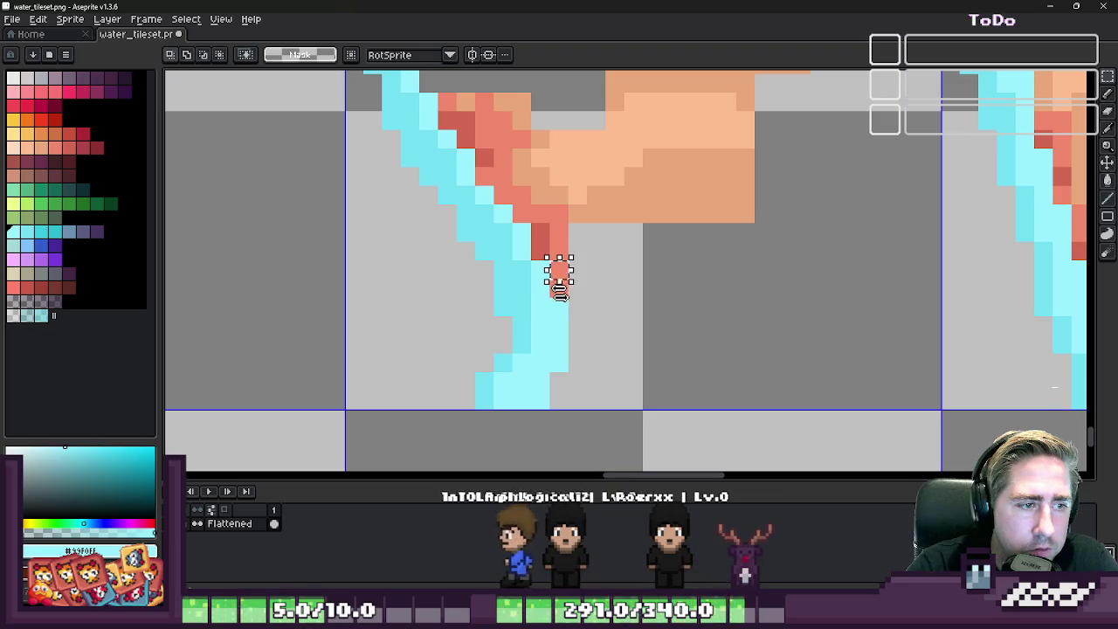
scroll(744, 200, down, 1)
scroll(701, 225, down, 1)
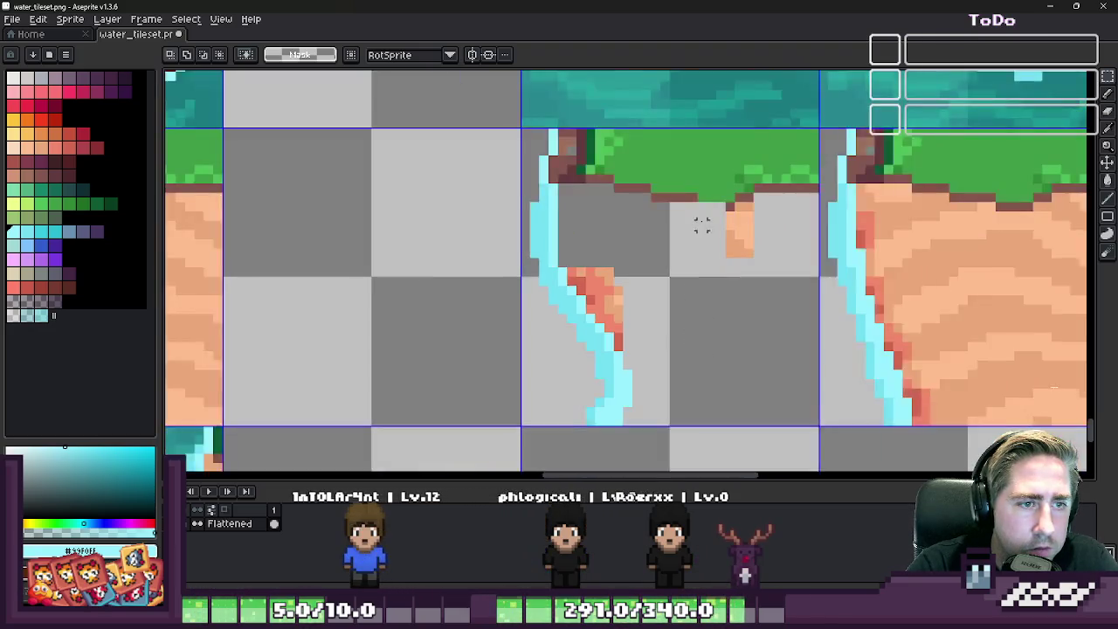
scroll(701, 224, up, 1)
- Paste and position a sand block, trim its left part, and erase the sand pillar below the grass
key(ctrl+v)
mouse_move(669, 230)
mouse_down()
mouse_move(685, 199)
mouse_move(585, 429)
mouse_up()
key(Delete)
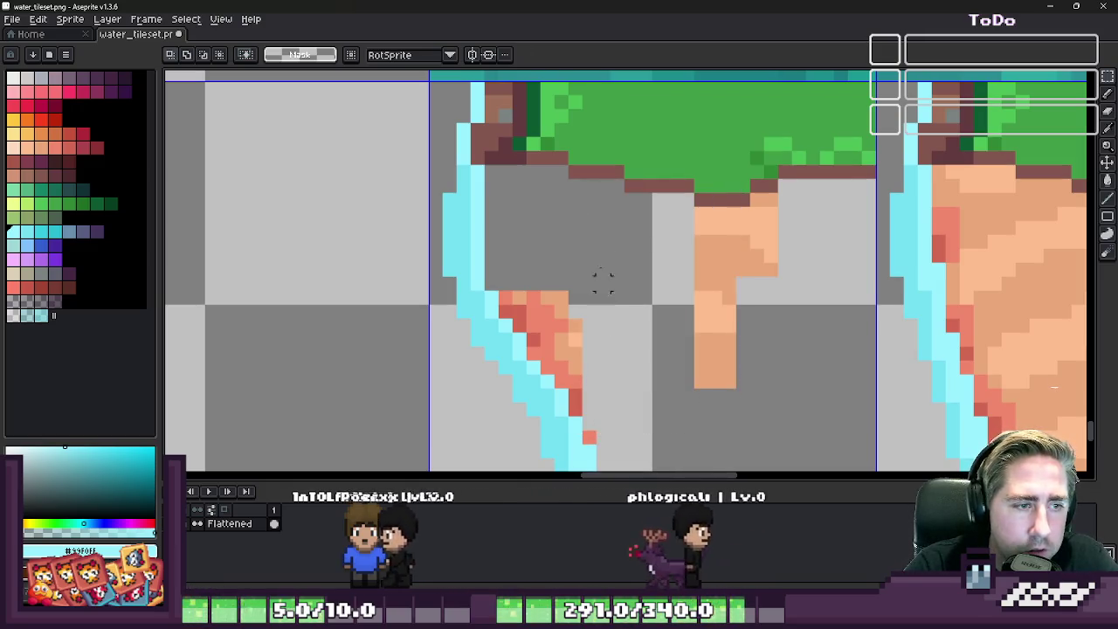
drag(692, 207, 811, 406)
key(Delete)
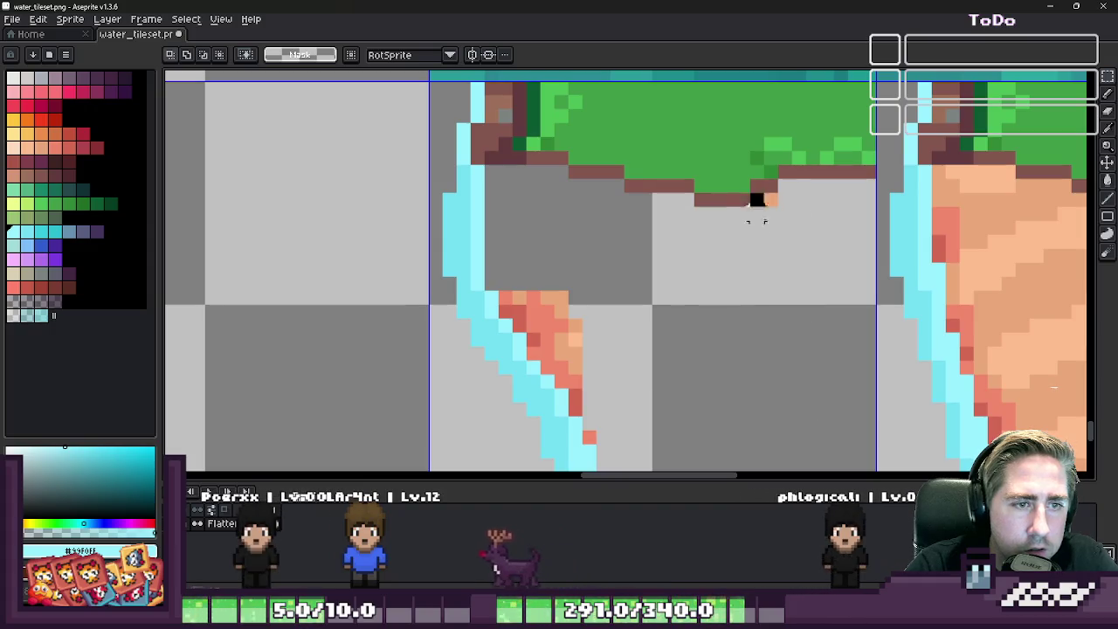
- Erase the remaining sand pixels beside the water, leaving only grass and foam
scroll(784, 274, left, 2)
scroll(644, 285, up, 1)
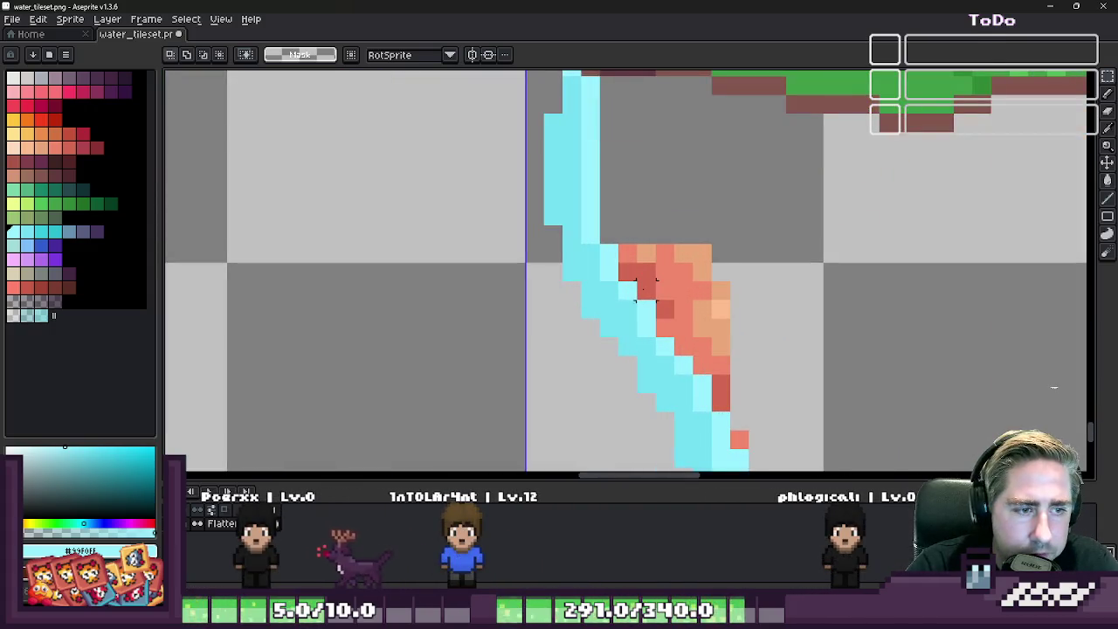
key(Delete)
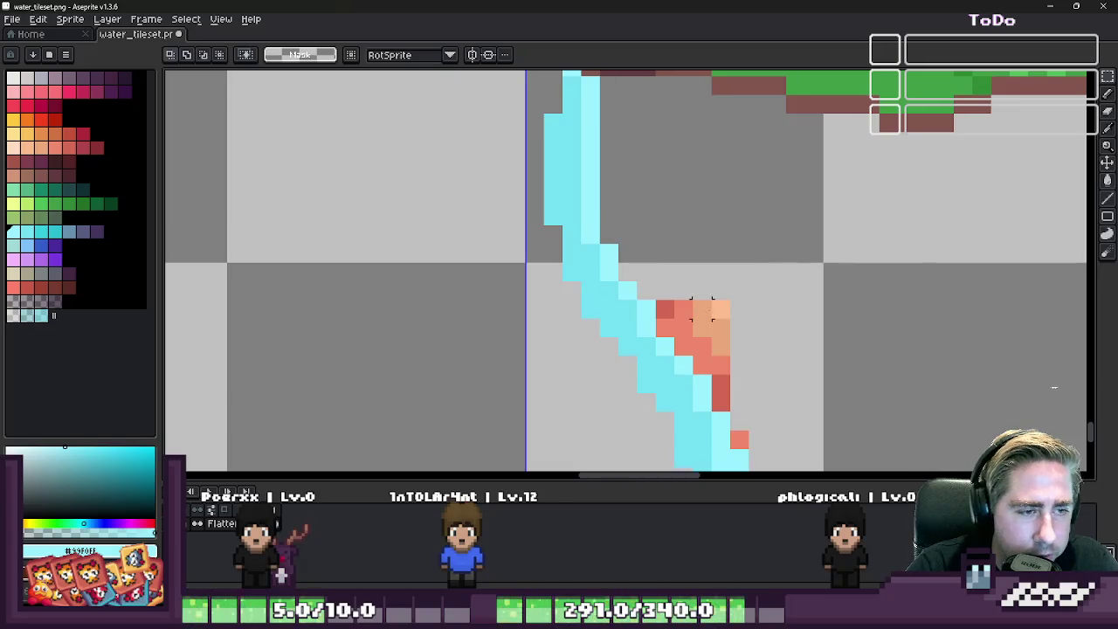
drag(655, 353, 742, 295)
key(Delete)
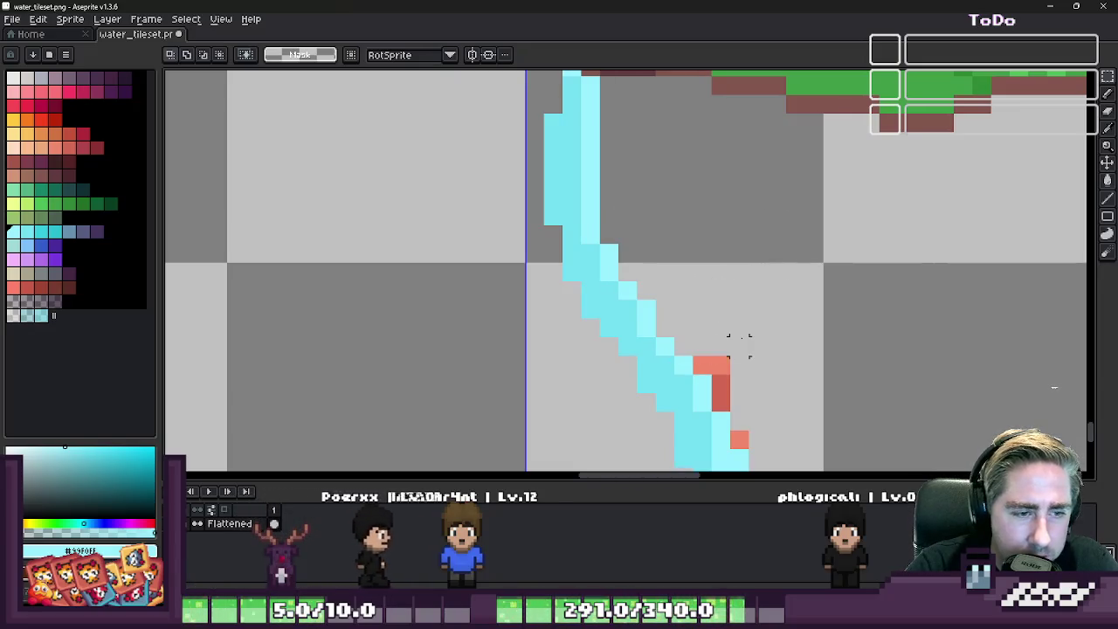
click(709, 365)
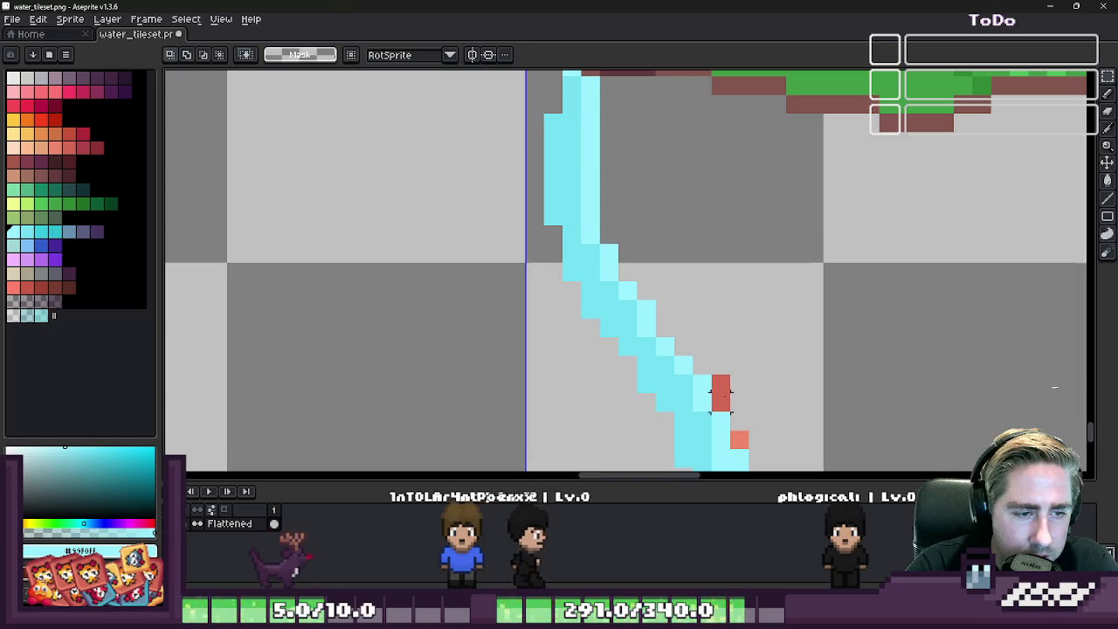
click(721, 393)
click(749, 430)
scroll(749, 429, down, 3)
scroll(869, 274, up, 2)
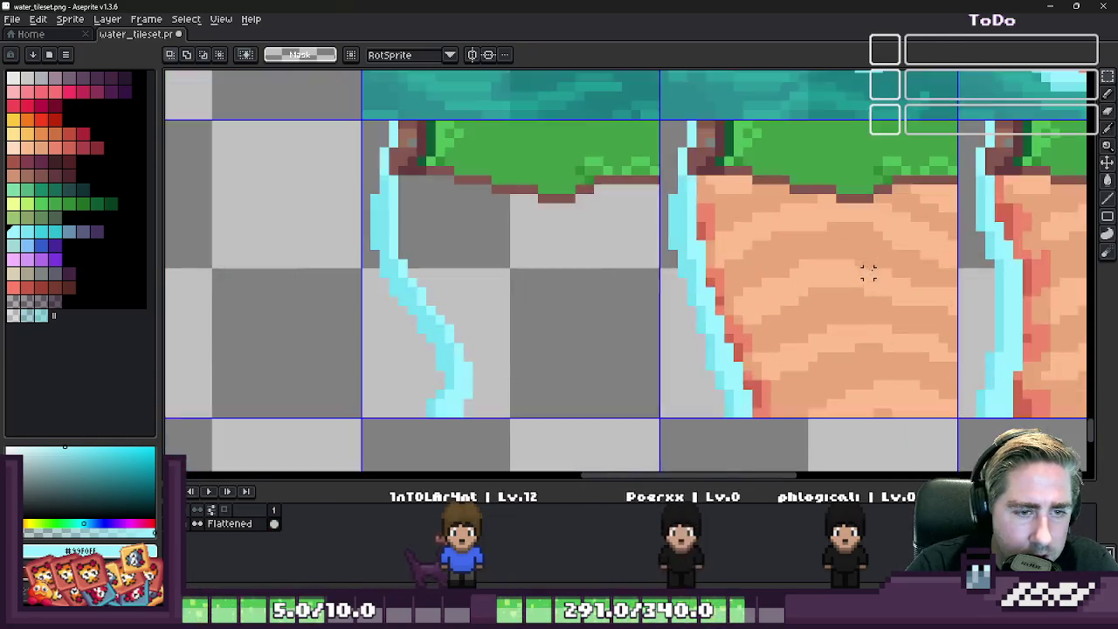
- Select and clear two adjacent sand patches under the grass in the next tile
scroll(721, 222, up, 1)
drag(681, 152, 749, 236)
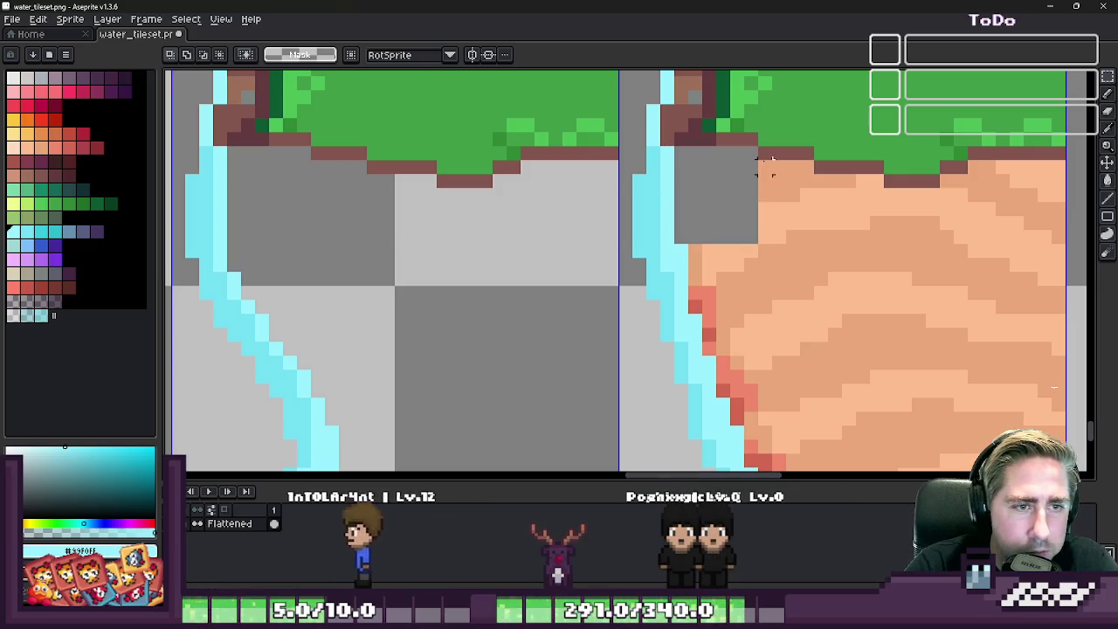
drag(759, 161, 805, 278)
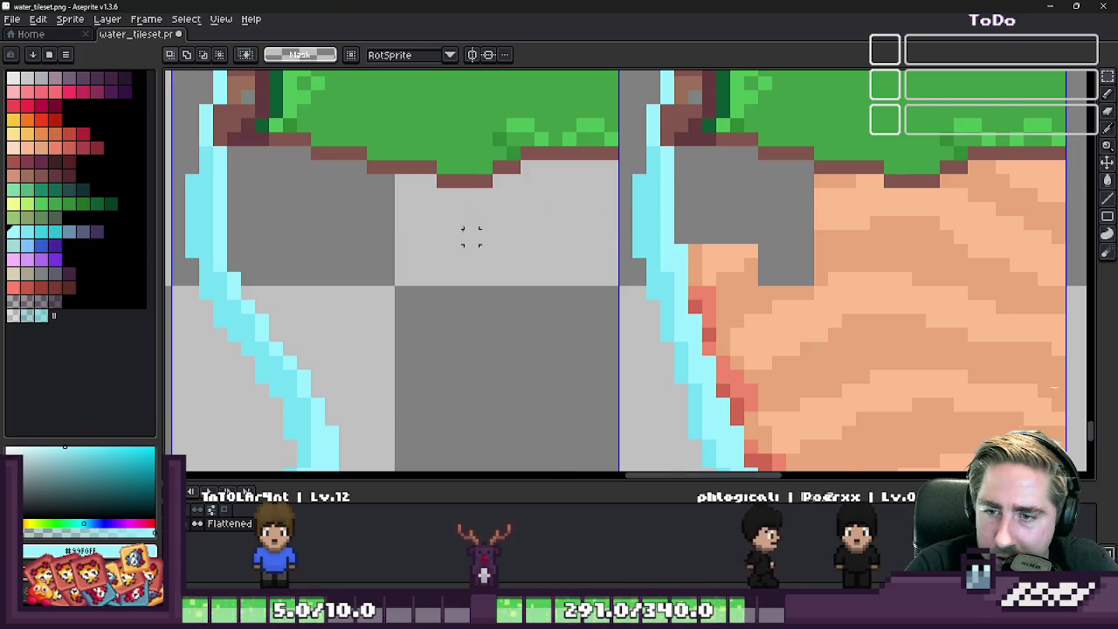
- Toggle between Eyedropper and Rectangular Marquee, stepping to the next palette colour
key(i)
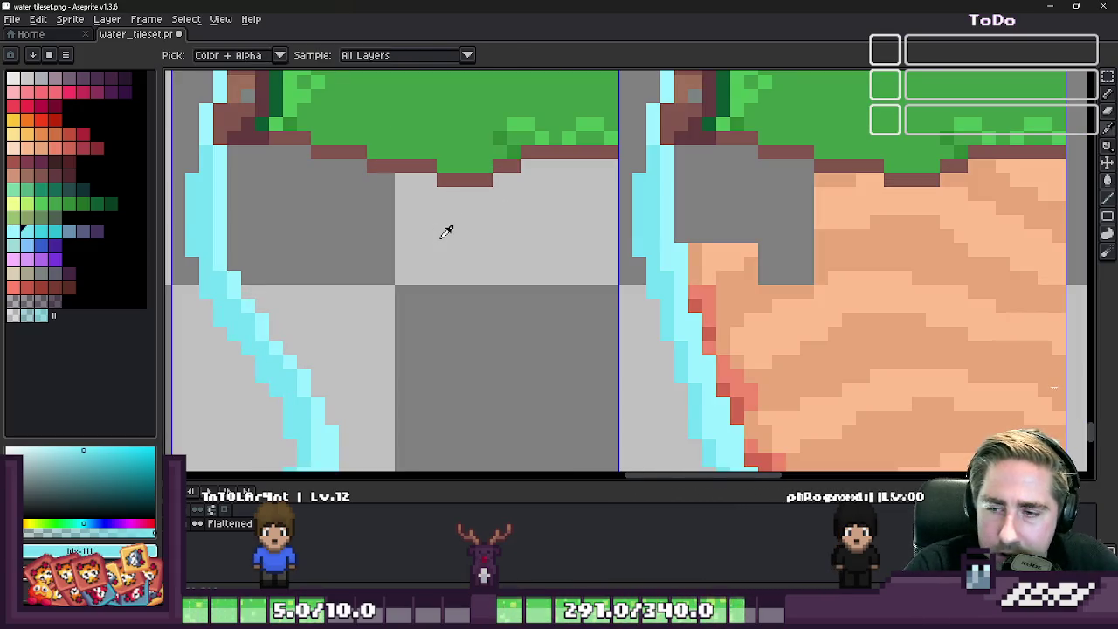
key(m)
scroll(513, 292, down, 1)
key(i)
key(])
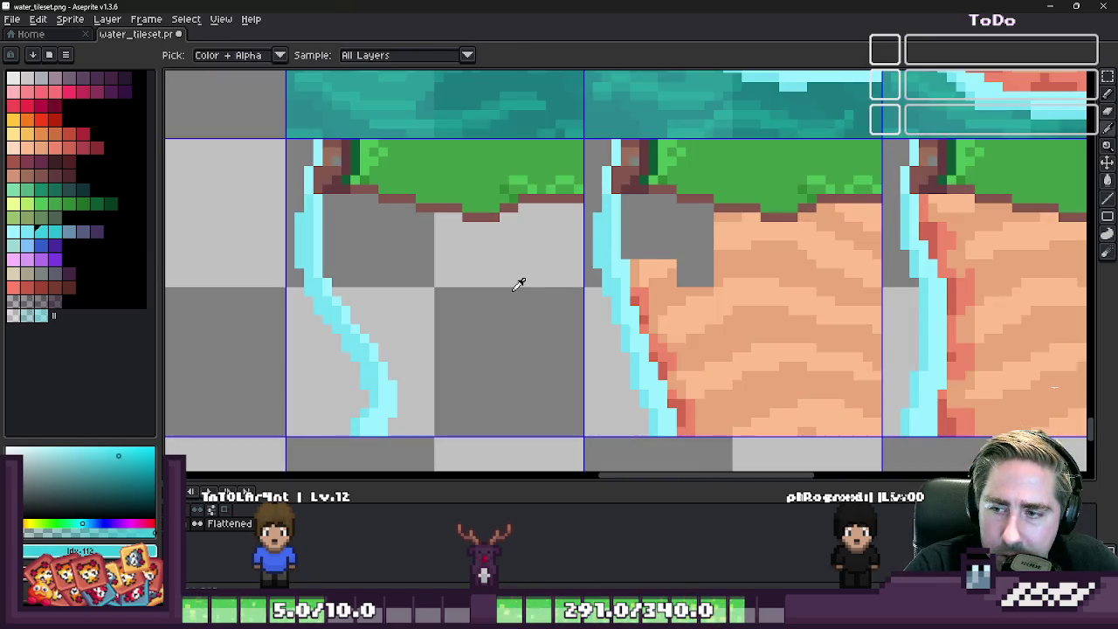
key(m)
scroll(512, 289, down, 1)
scroll(512, 289, up, 1)
scroll(512, 289, down, 1)
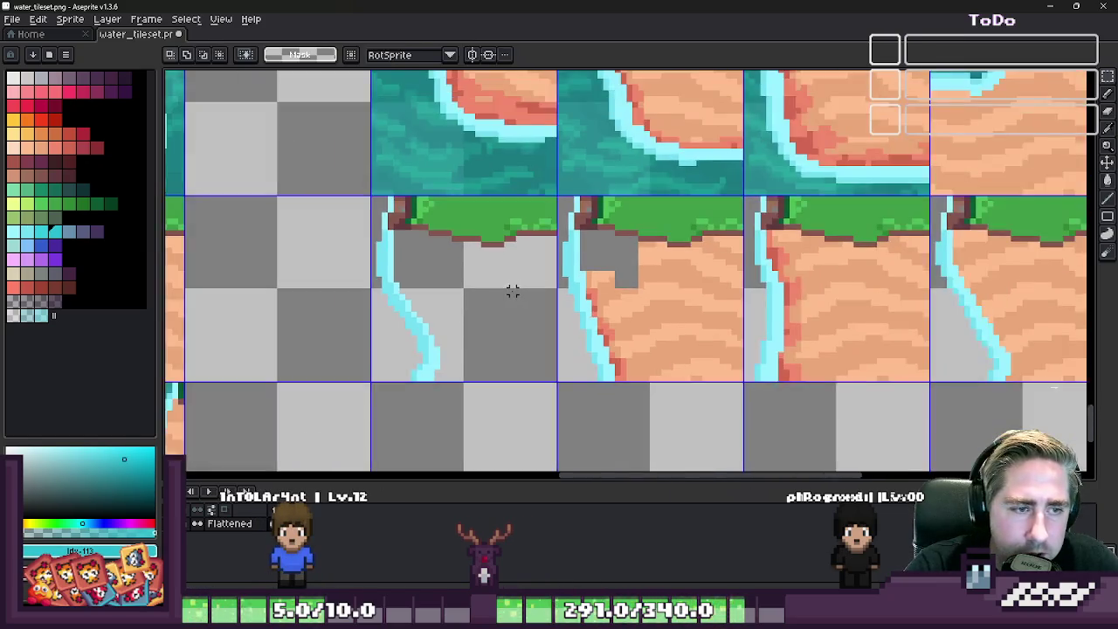
- Select and delete the tall strip and the large block of sand in the tile
scroll(707, 251, up, 1)
scroll(726, 230, down, 3)
drag(724, 80, 789, 395)
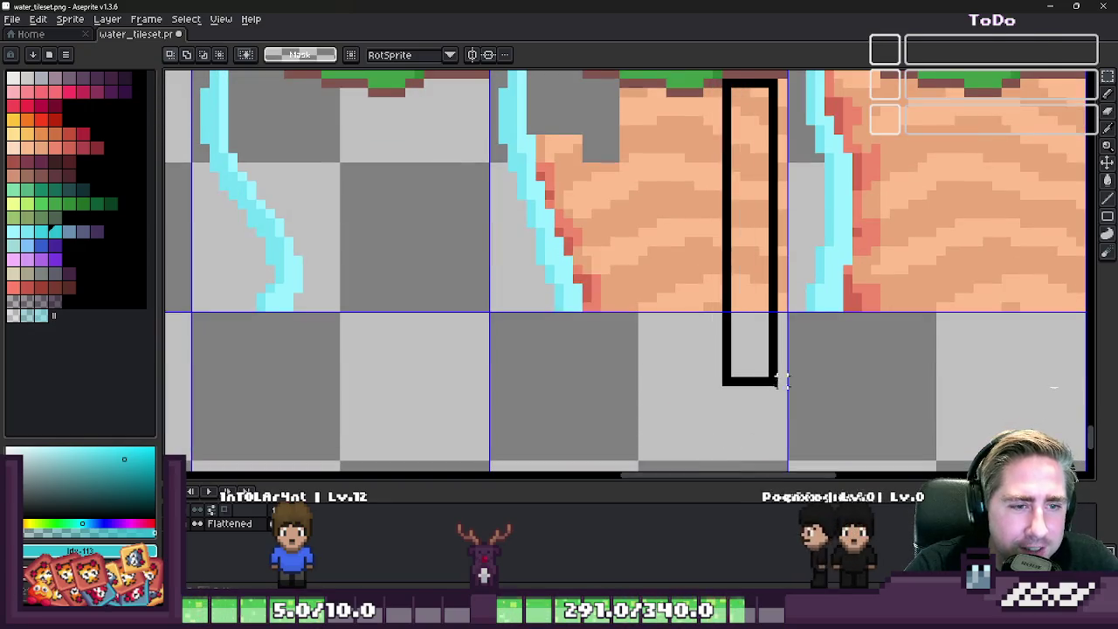
key(Delete)
scroll(646, 79, up, 1)
drag(608, 104, 791, 446)
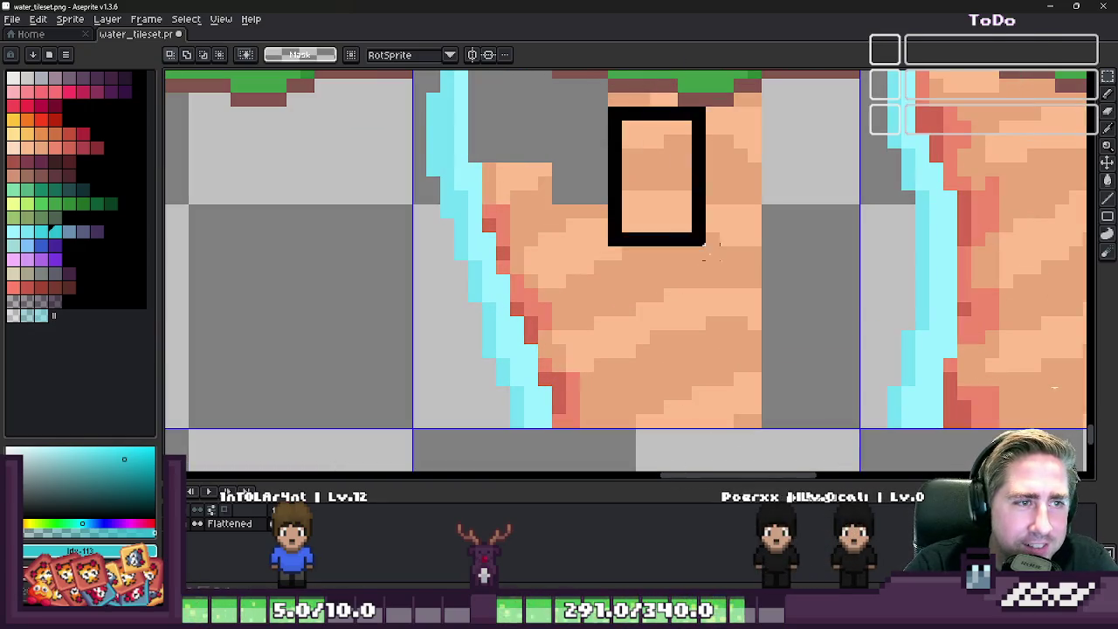
key(Delete)
- Delete the lower sand and most of the strip beside the water, then deselect
drag(559, 426, 634, 201)
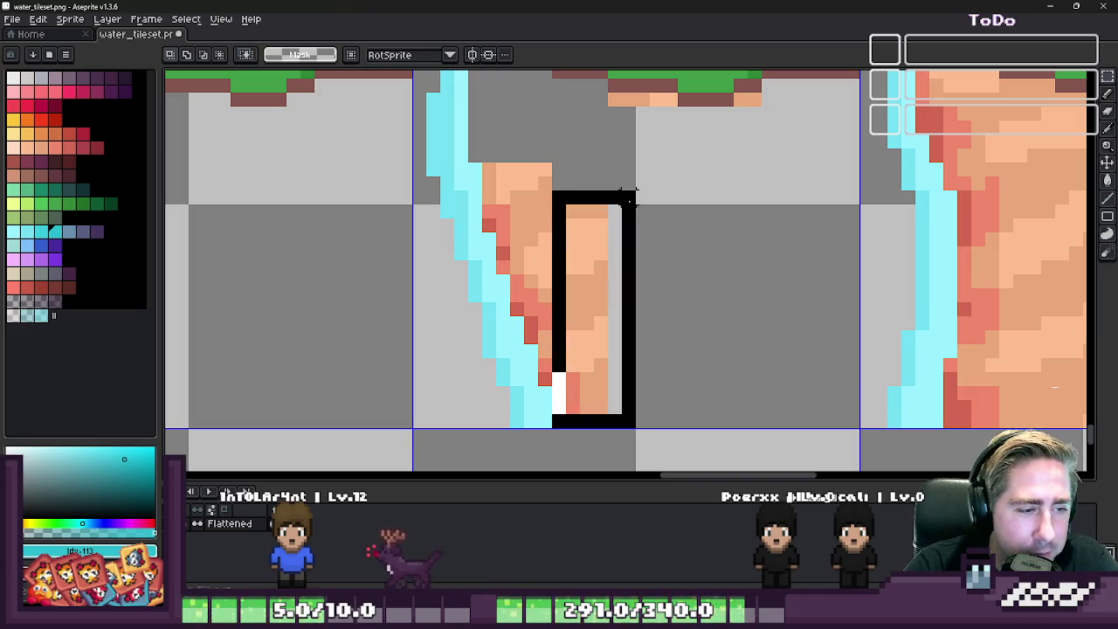
key(Delete)
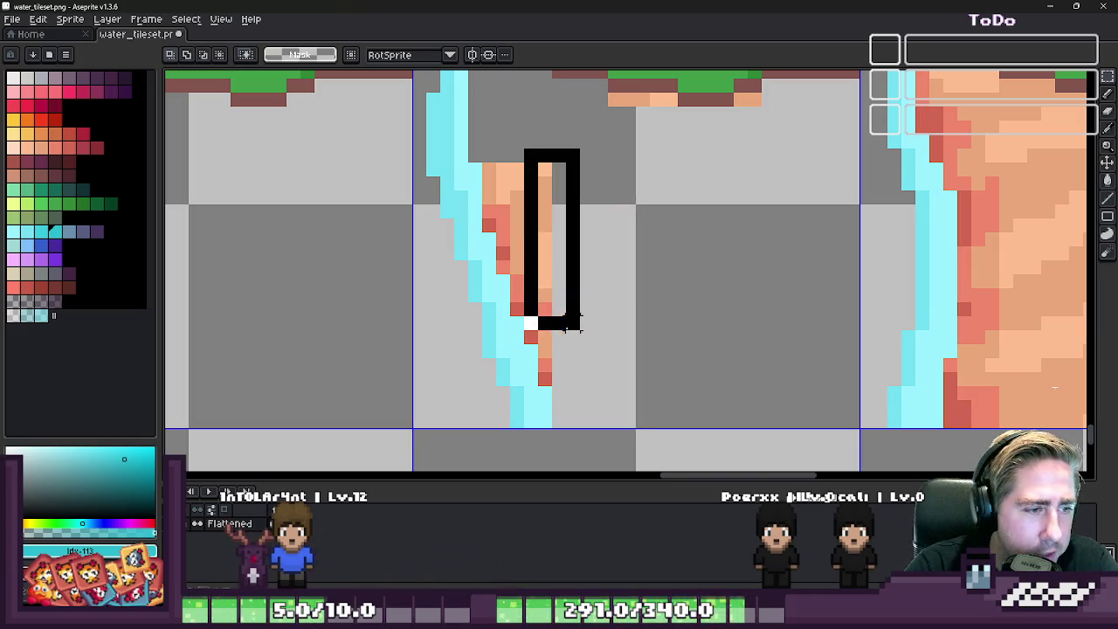
drag(563, 278, 559, 342)
key(Delete)
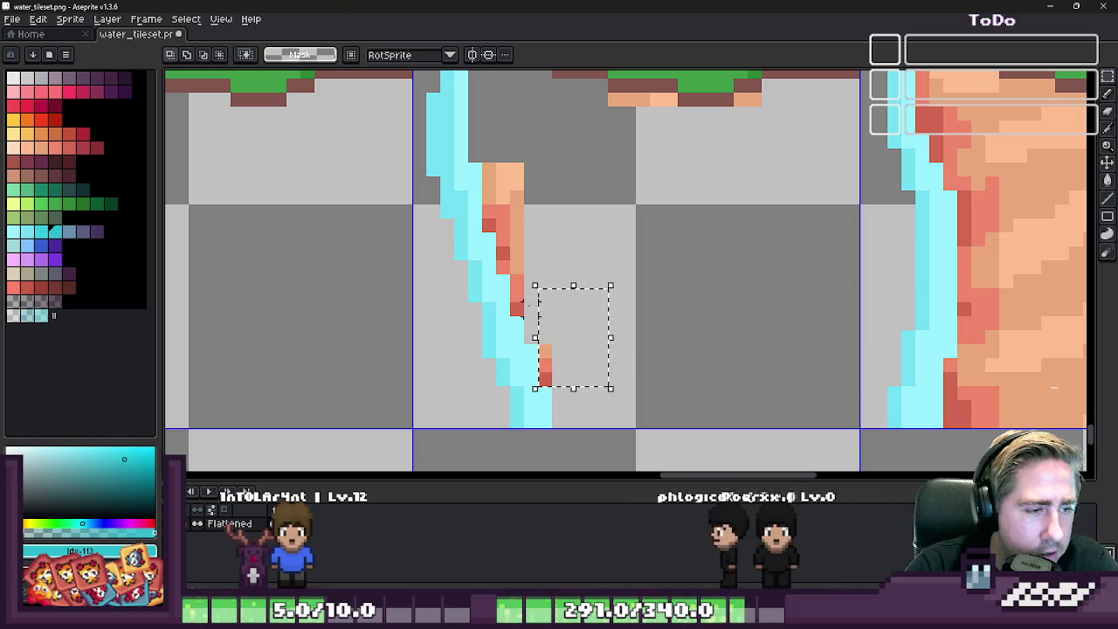
key(Delete)
key(ctrl+d)
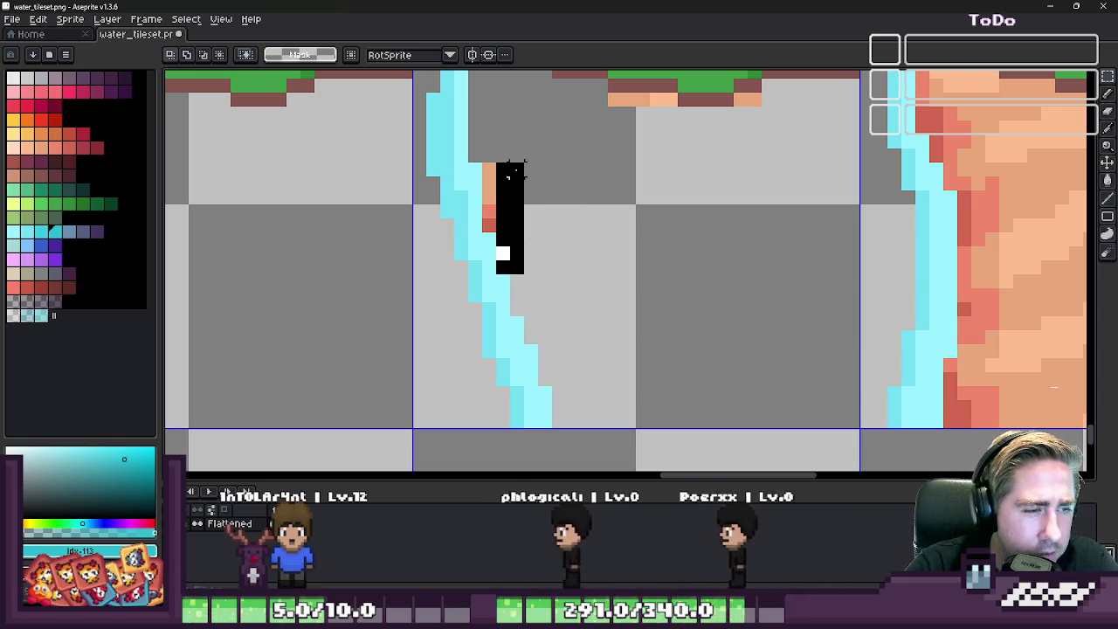
scroll(569, 294, down, 1)
scroll(618, 181, up, 1)
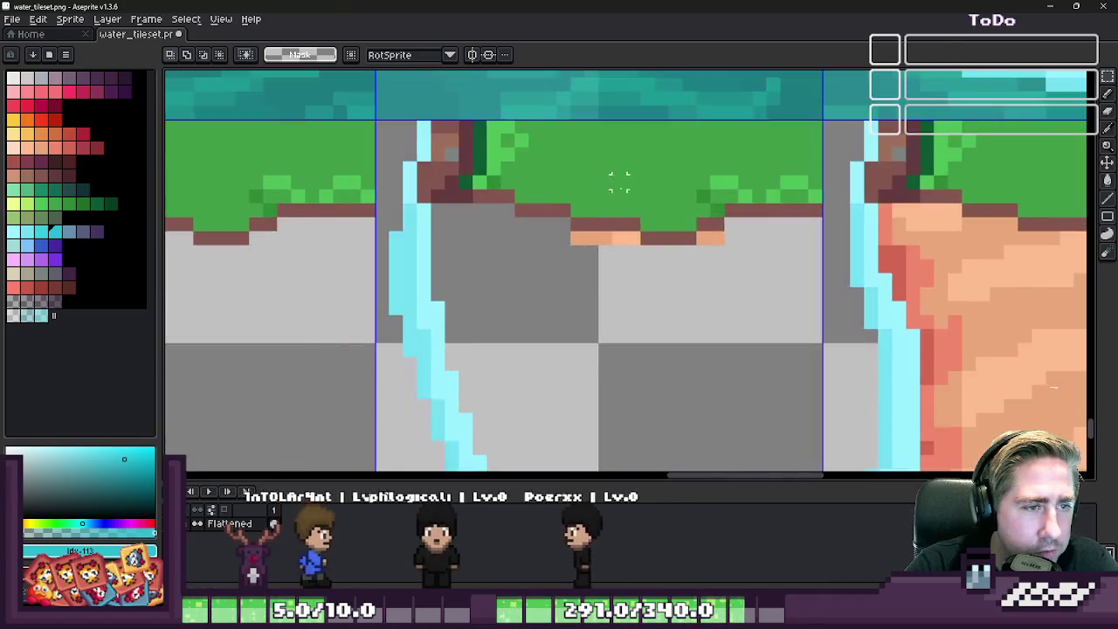
- Erase the sand and the orange and red edge pixels under the grass with the Eraser
scroll(618, 181, up, 1)
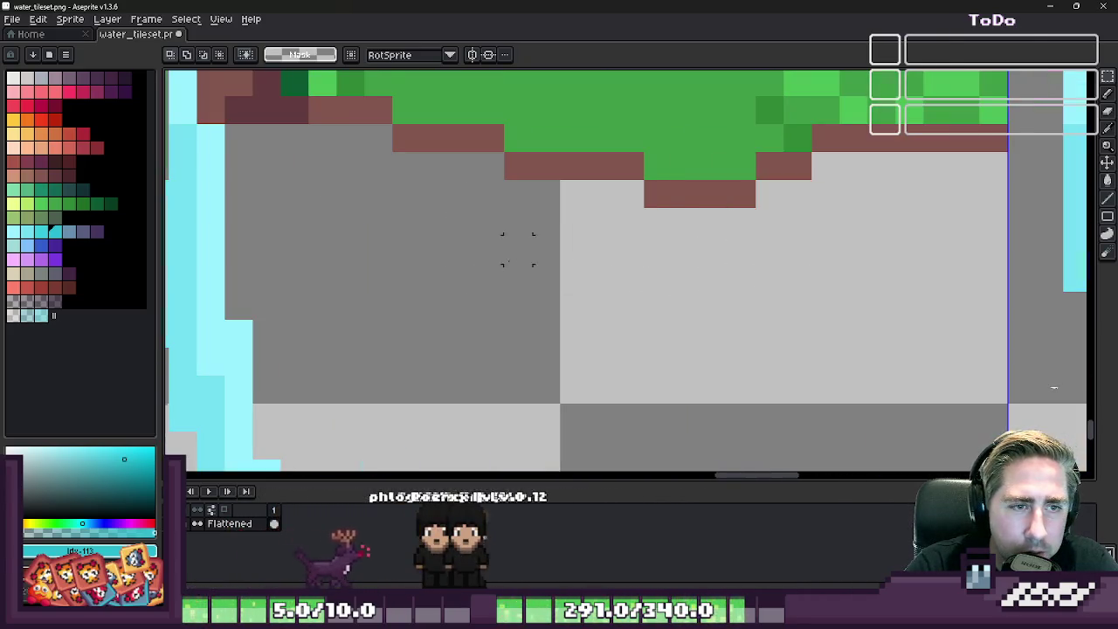
scroll(518, 249, down, 3)
scroll(673, 206, up, 2)
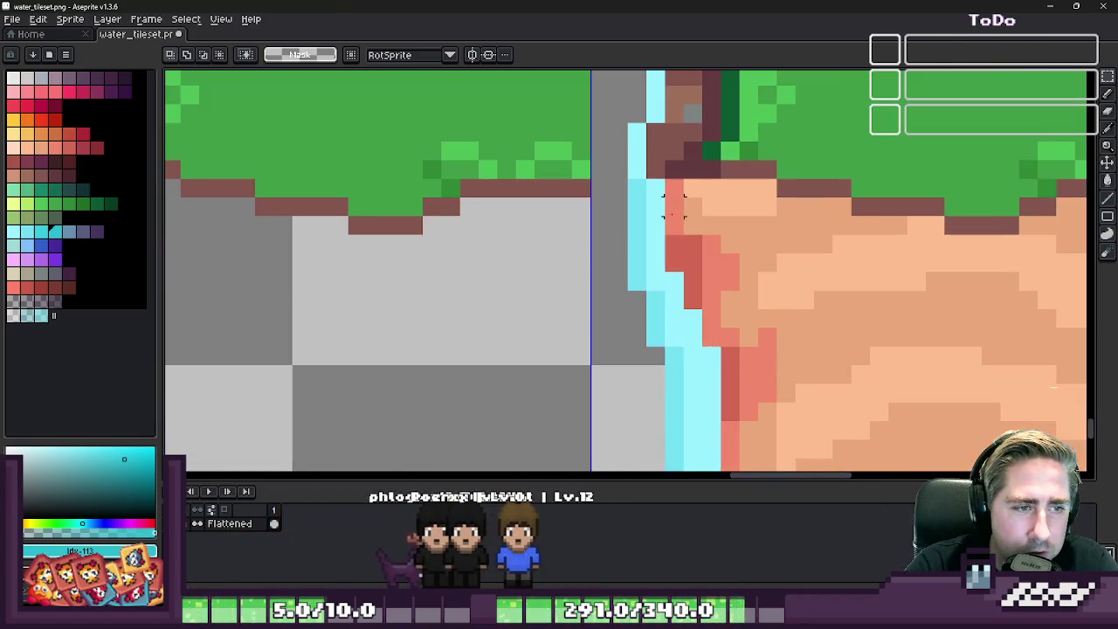
click(711, 228)
scroll(751, 236, down, 1)
scroll(774, 224, up, 1)
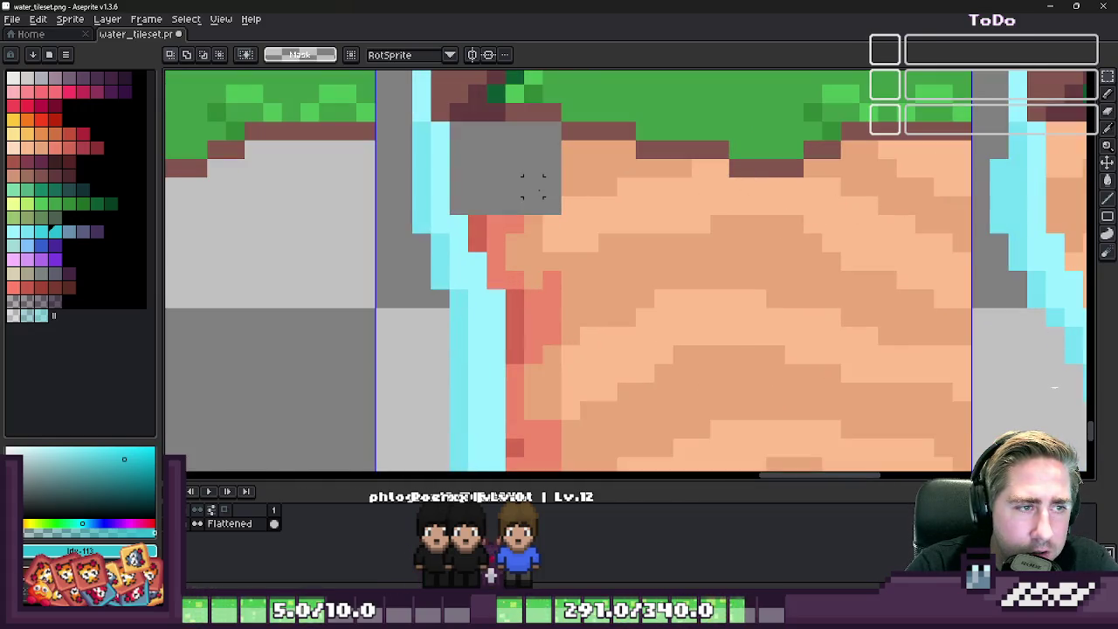
drag(533, 186, 968, 323)
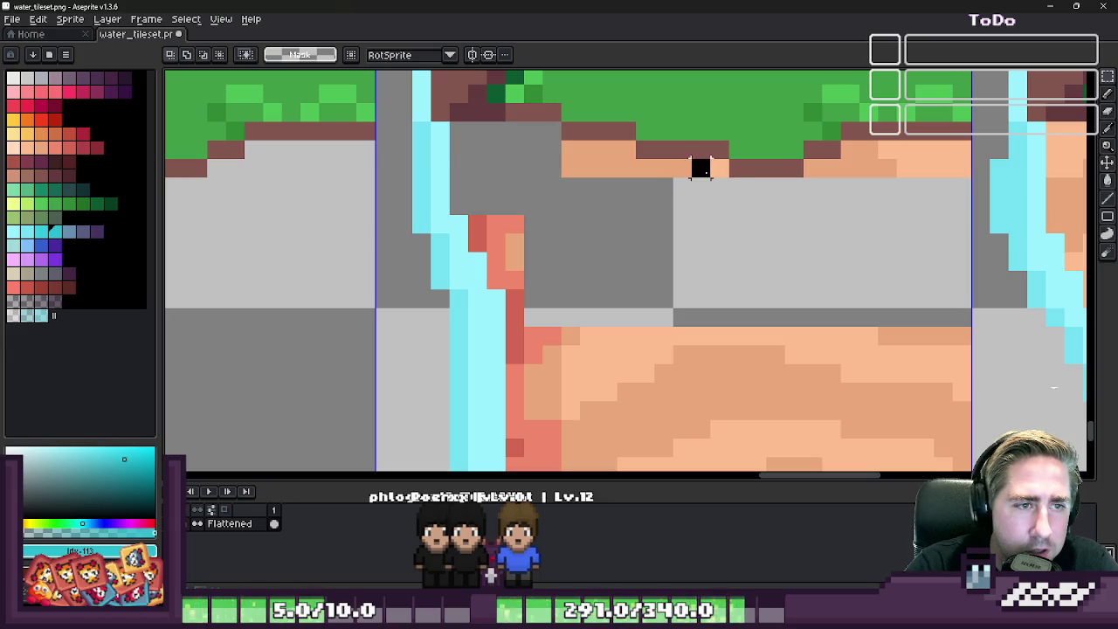
drag(709, 166, 493, 288)
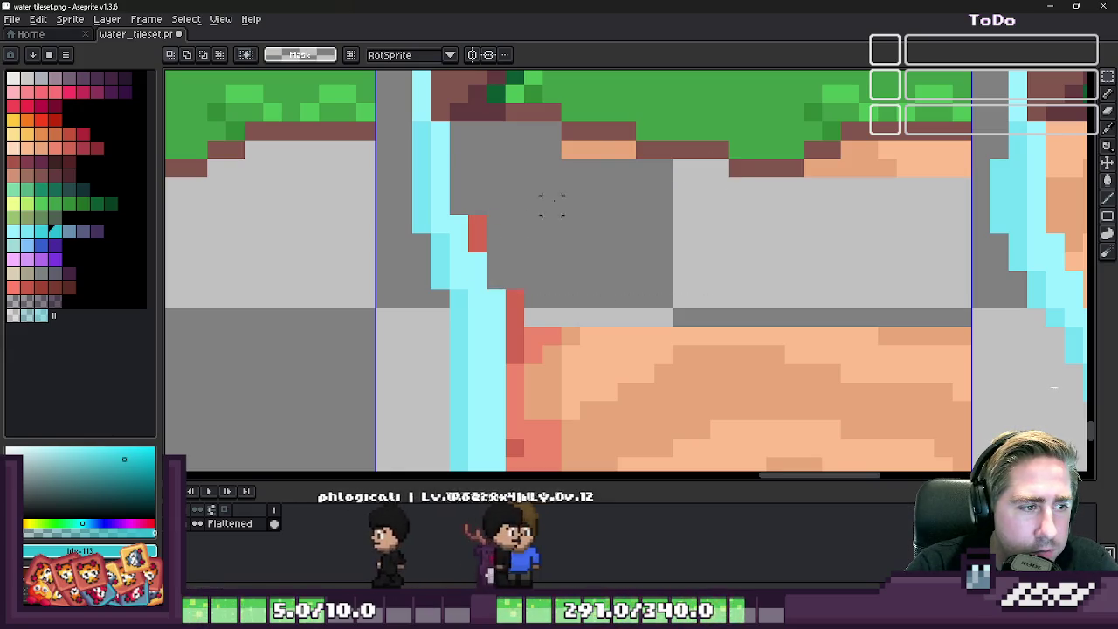
drag(626, 148, 472, 253)
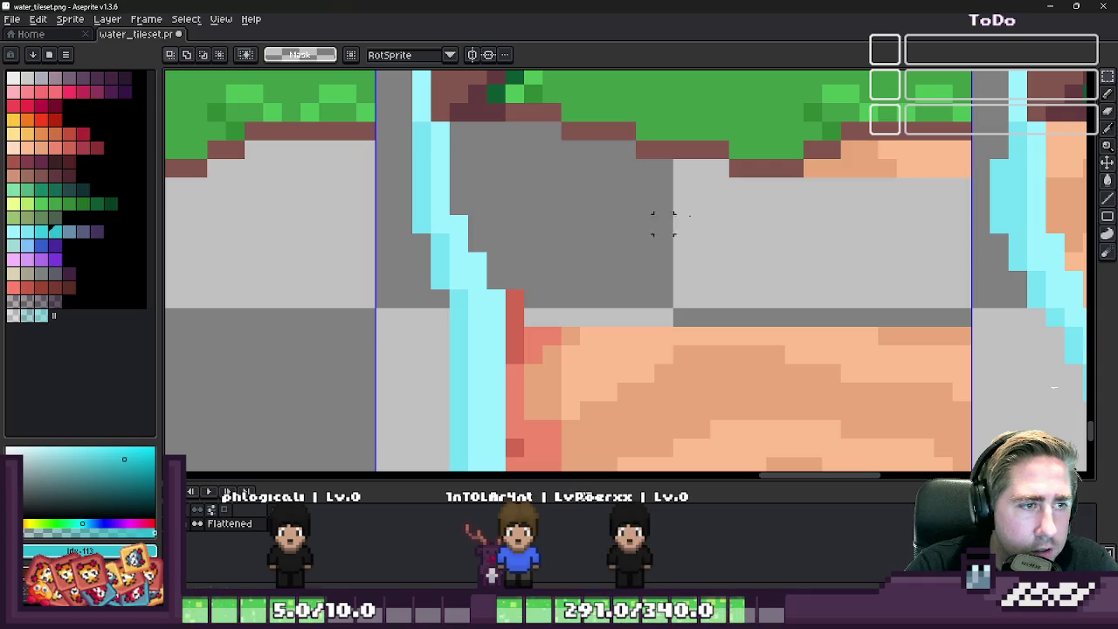
drag(825, 166, 969, 266)
drag(843, 144, 965, 223)
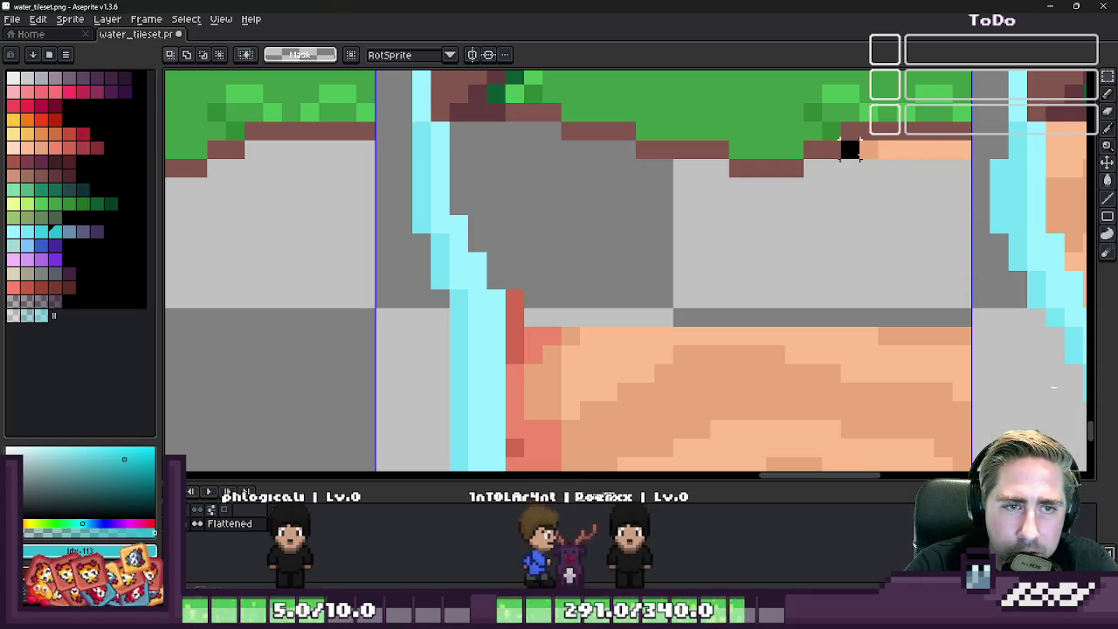
- Erase the sand area and the small red pixel column in the next tile
scroll(935, 253, left, 3)
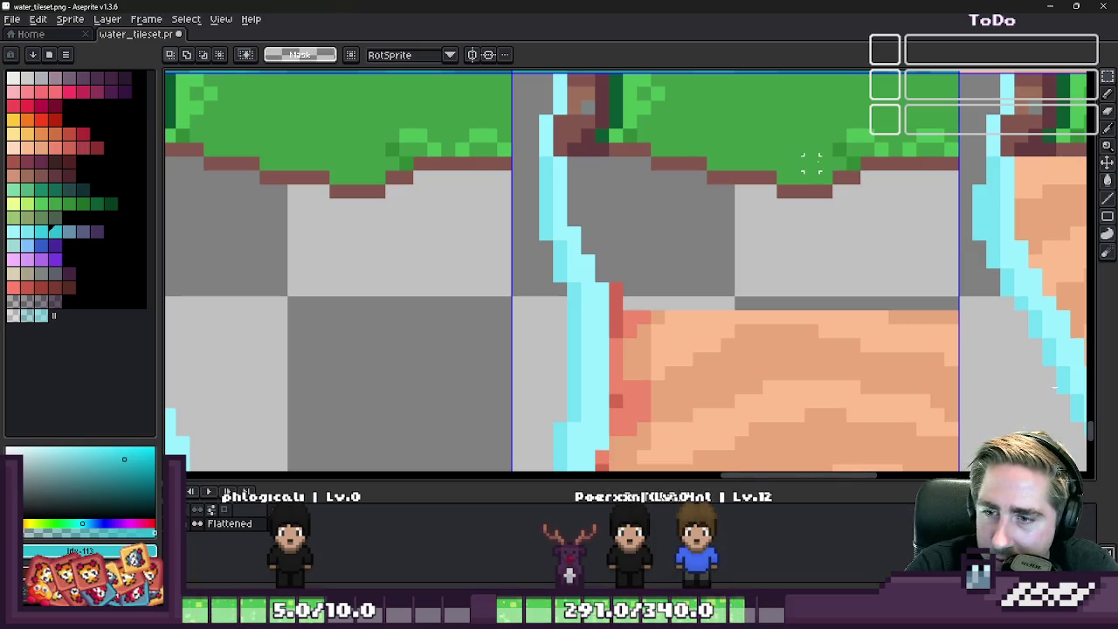
scroll(727, 132, down, 1)
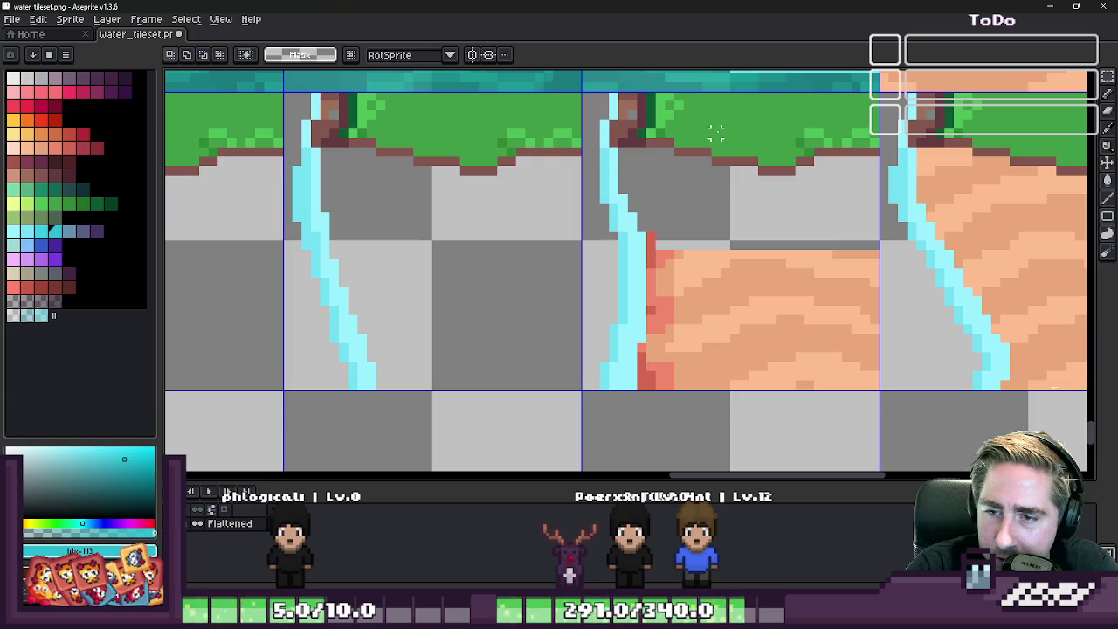
scroll(905, 346, up, 1)
drag(512, 150, 847, 428)
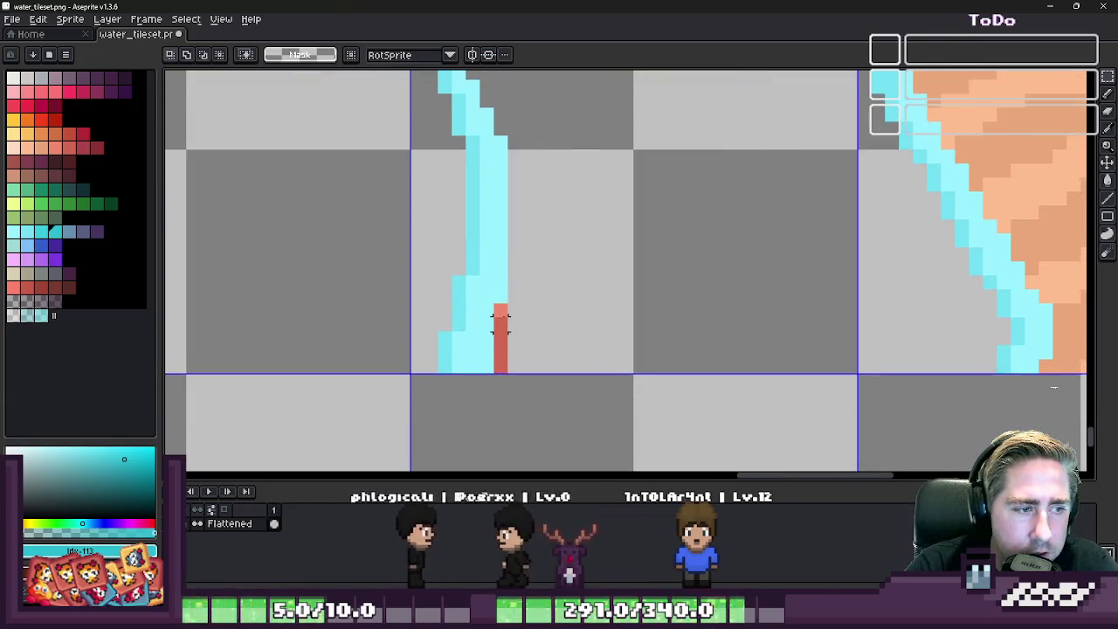
drag(502, 316, 500, 367)
- Erase square blocks of sand below the grass and the large sand area to the right
scroll(641, 362, down, 1)
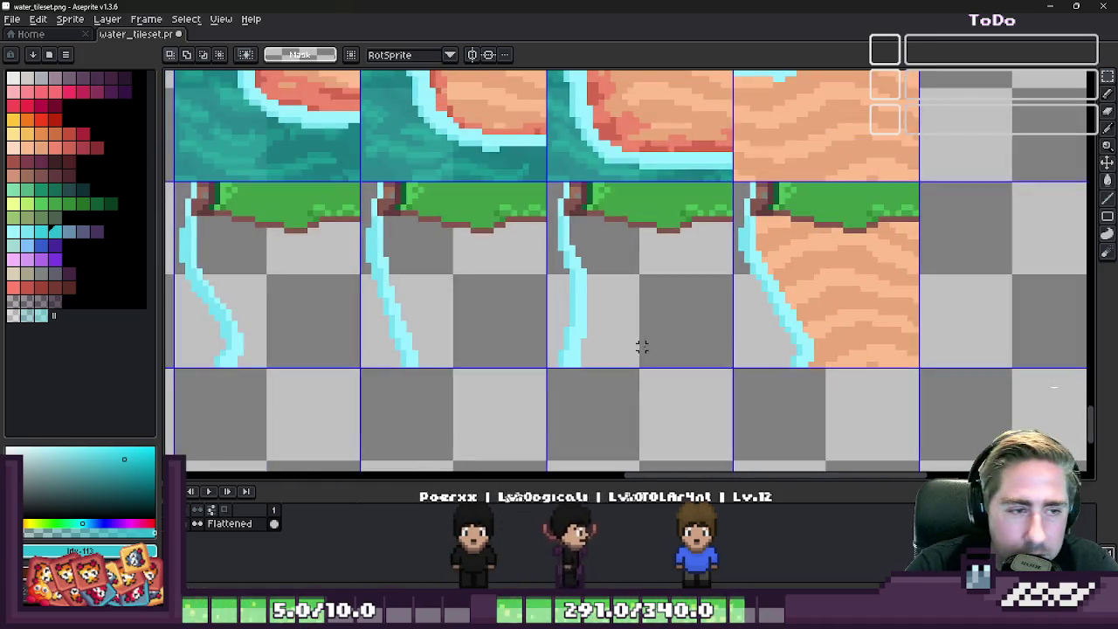
scroll(839, 324, up, 2)
scroll(899, 250, up, 2)
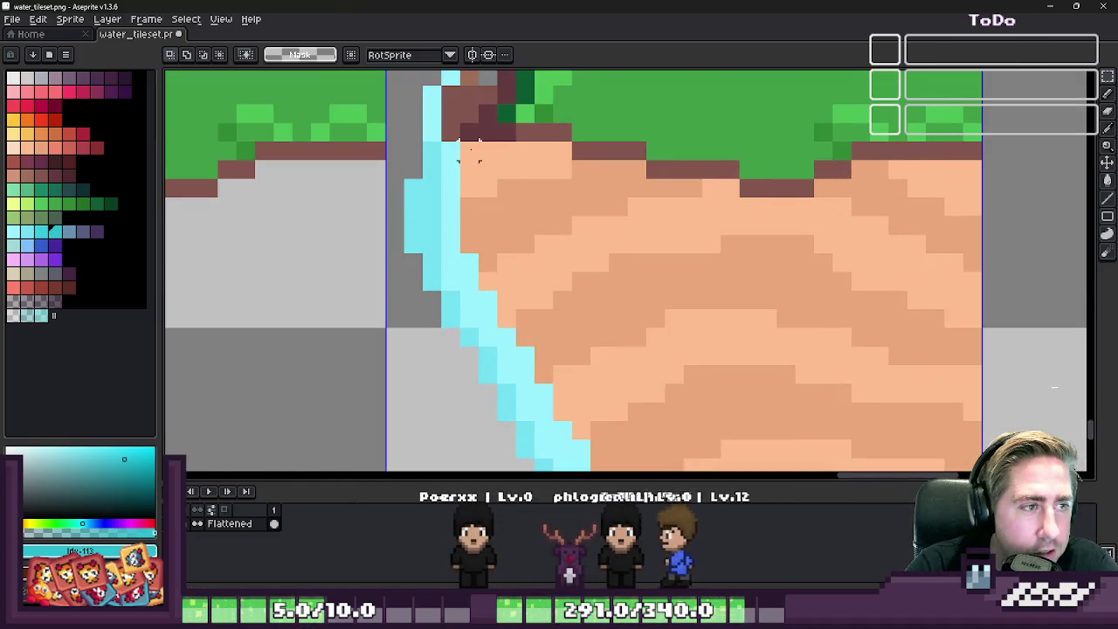
click(515, 196)
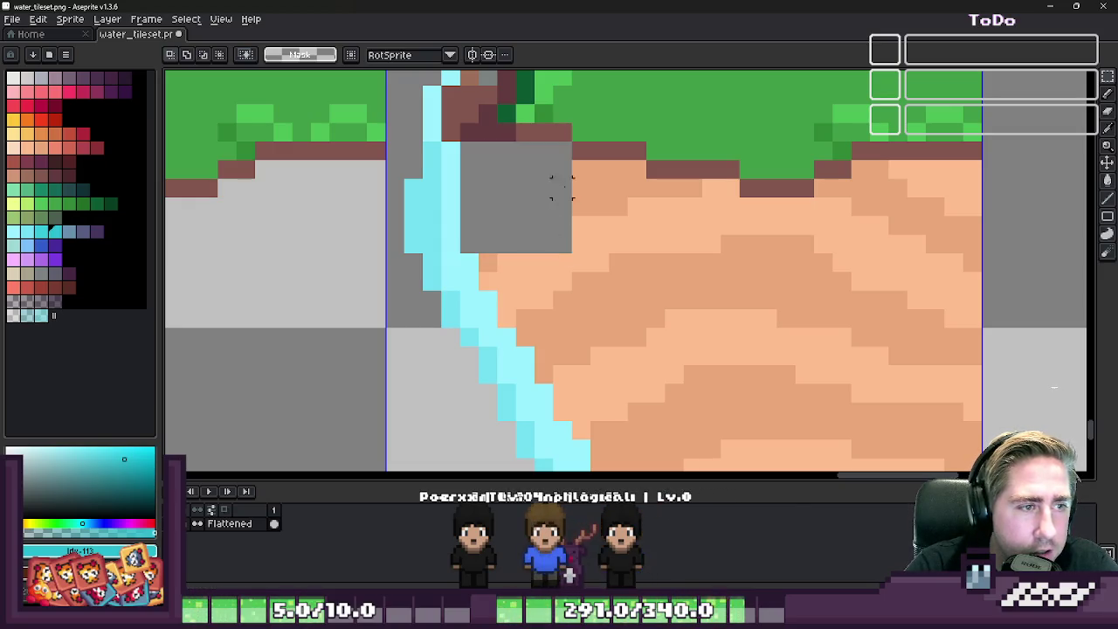
click(608, 231)
click(674, 243)
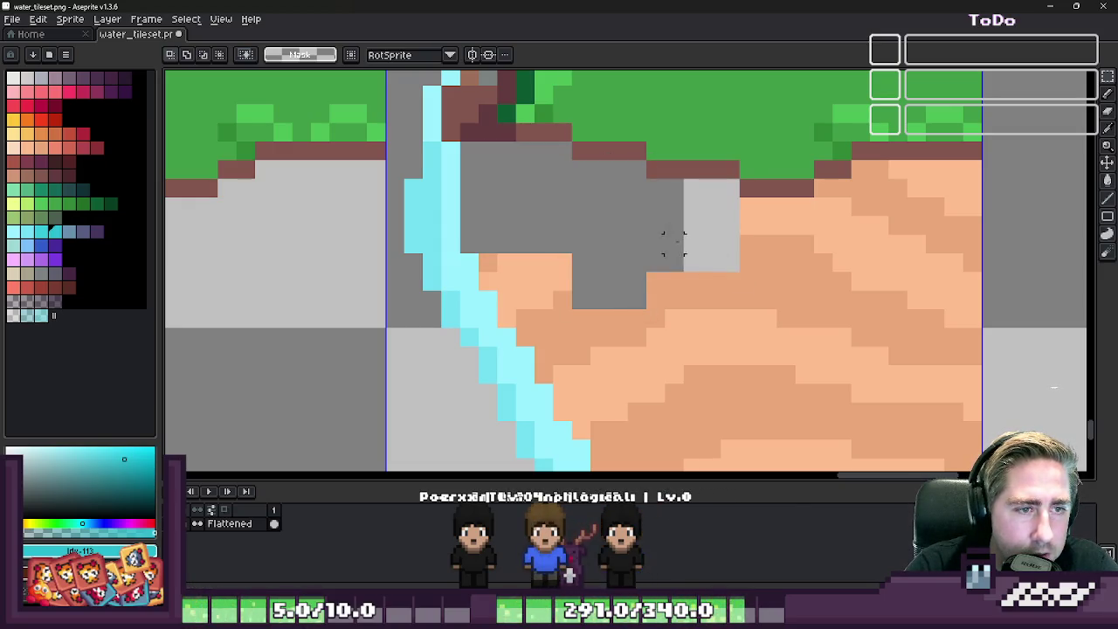
drag(748, 226, 893, 242)
- With the Rectangular Marquee, select the leftover sand strips under the grass
key(m)
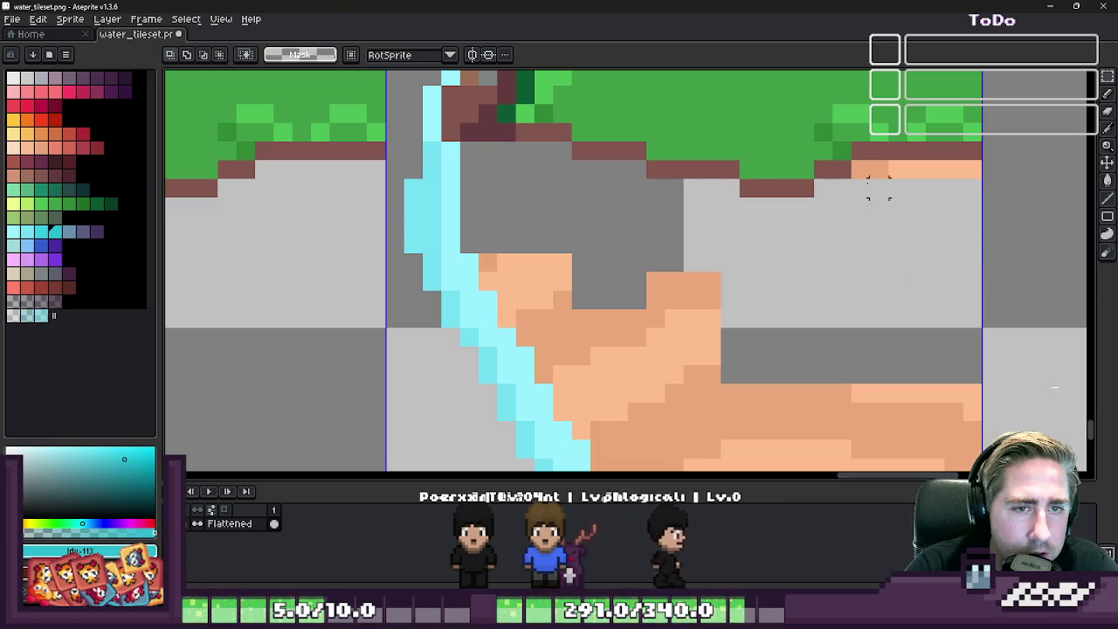
drag(848, 157, 1074, 238)
scroll(636, 219, left, 3)
scroll(637, 219, down, 3)
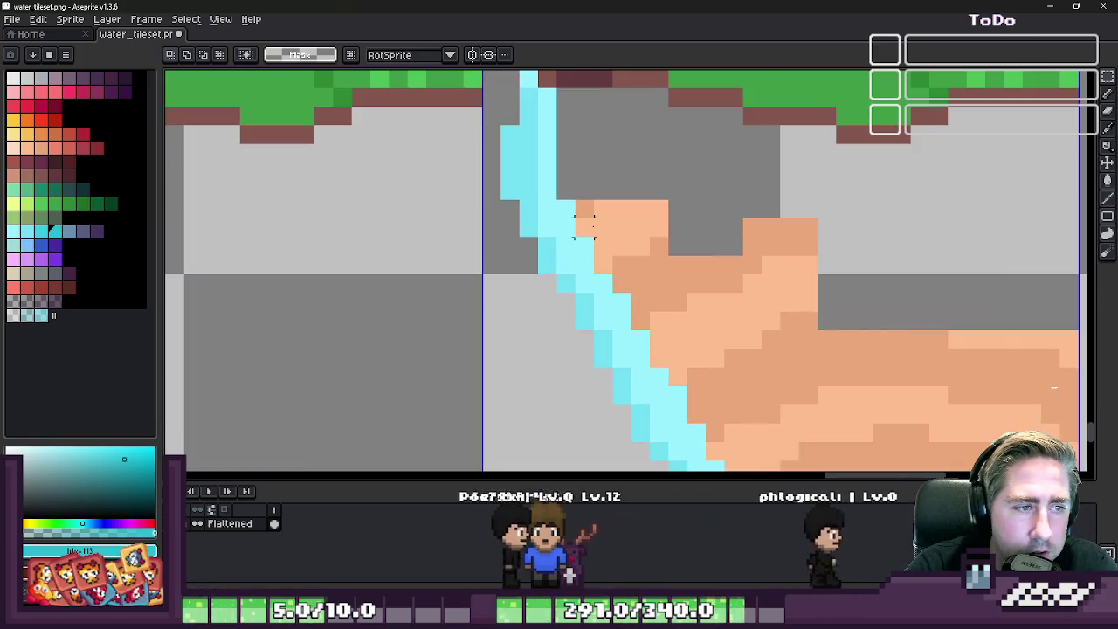
drag(575, 201, 854, 236)
drag(594, 237, 817, 274)
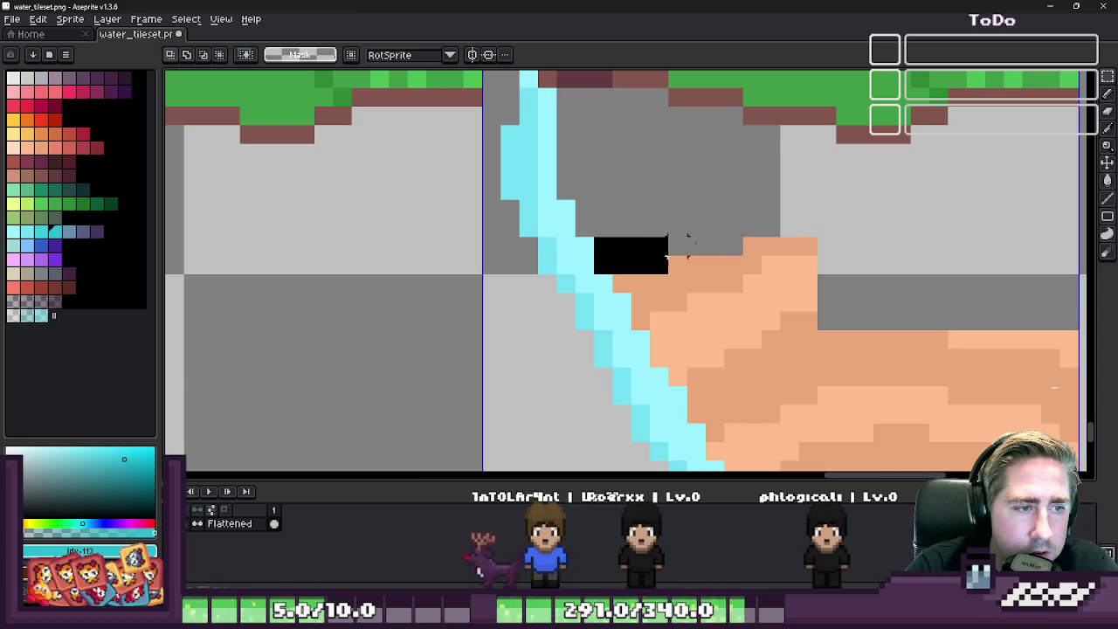
drag(612, 272, 933, 297)
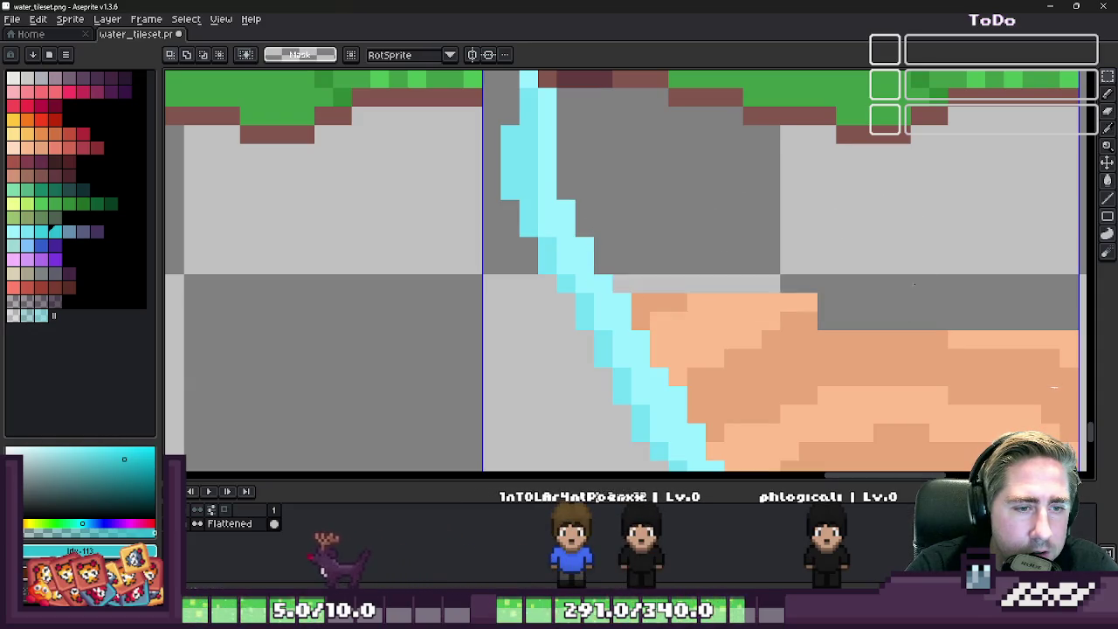
scroll(716, 297, down, 2)
scroll(716, 296, up, 2)
- Delete the remaining sand rows one selection at a time
drag(505, 241, 961, 174)
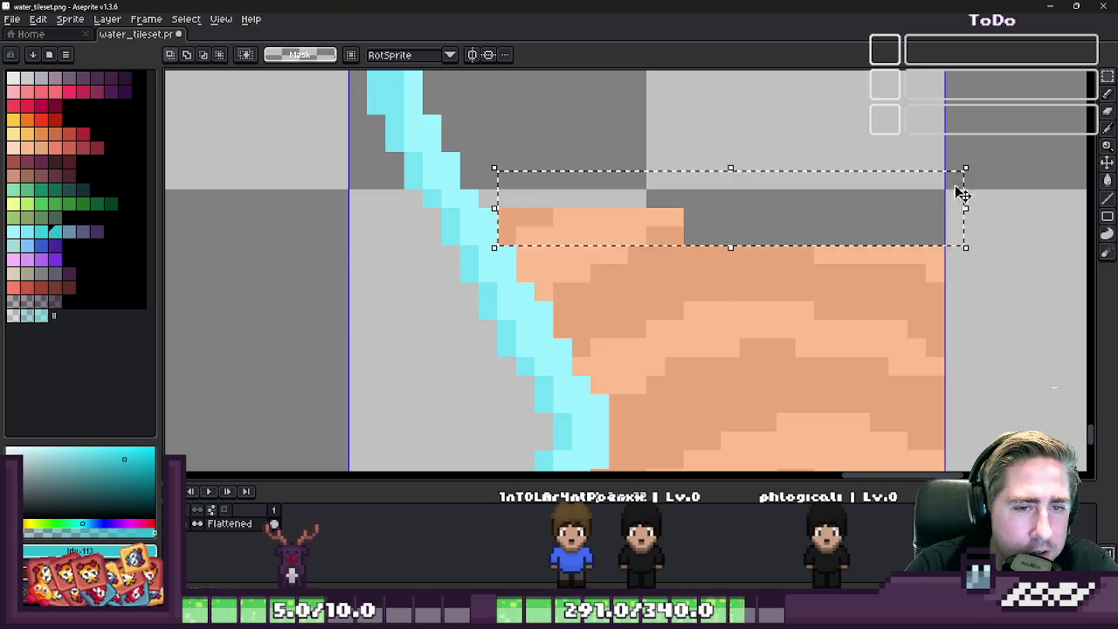
key(Delete)
drag(517, 283, 1011, 214)
scroll(599, 179, down, 2)
scroll(554, 257, up, 2)
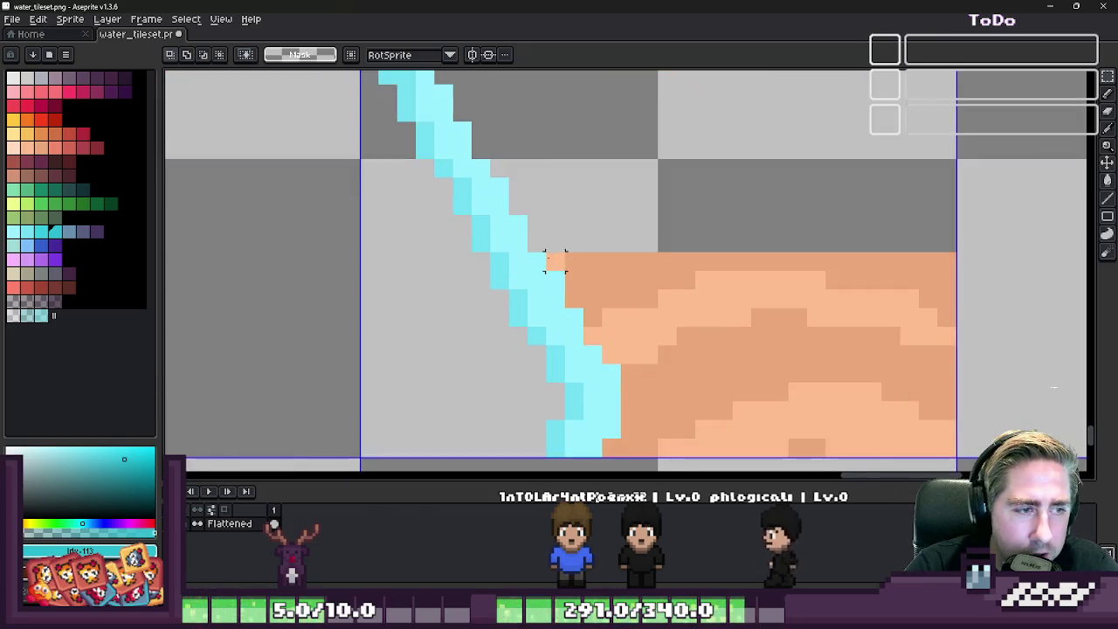
drag(549, 257, 990, 217)
key(Delete)
- Delete the fourth tile's sand block and the strip beside the water, then deselect
scroll(647, 239, down, 1)
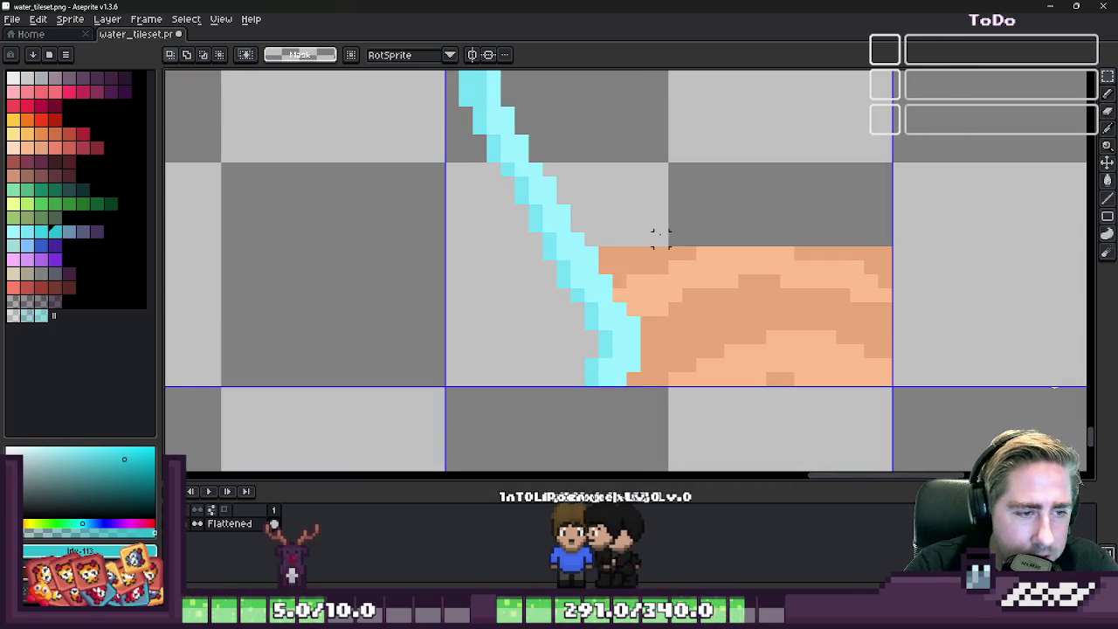
drag(647, 238, 978, 429)
key(Delete)
drag(624, 370, 685, 415)
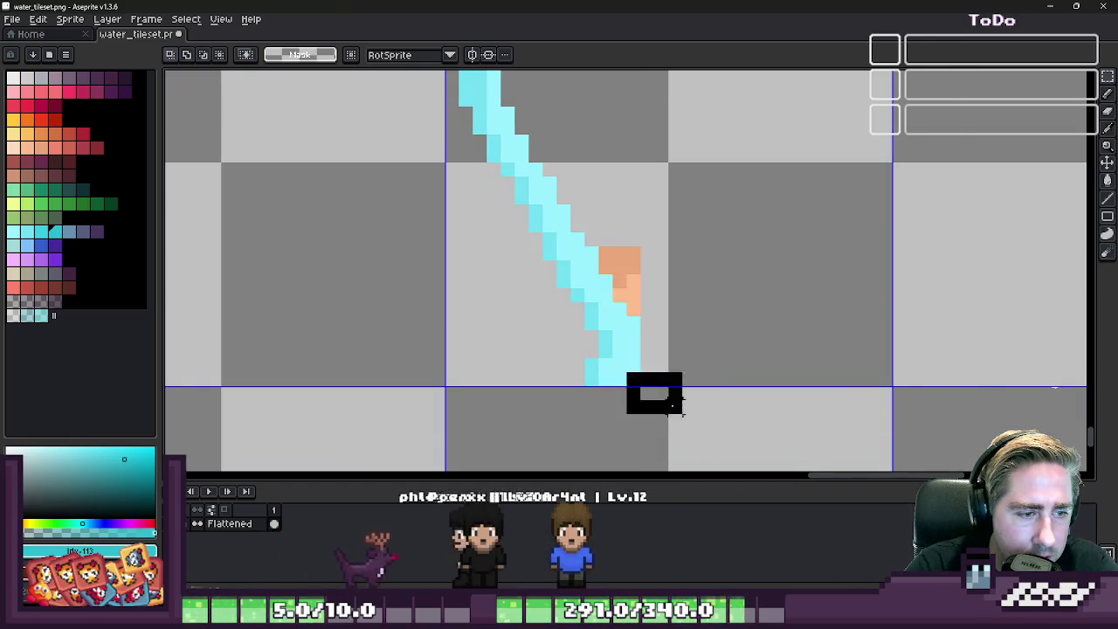
key(Delete)
drag(646, 307, 623, 234)
key(Delete)
drag(625, 302, 615, 274)
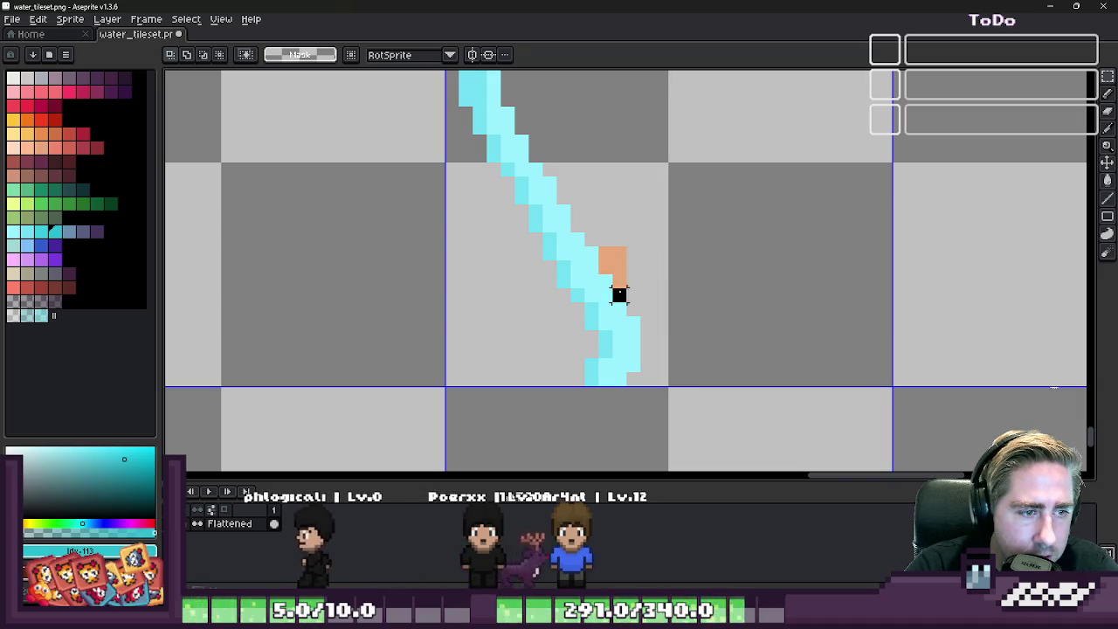
key(Delete)
key(ctrl+d)
scroll(830, 327, down, 1)
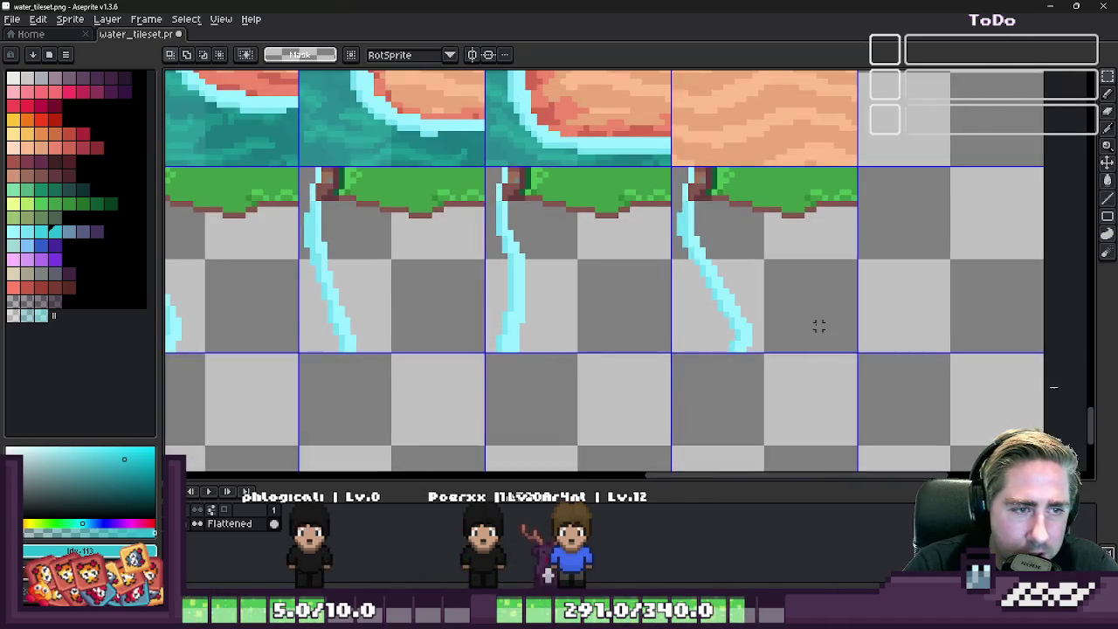
- Zoom into the last cliff tile and delete its grass strip
scroll(813, 326, down, 1)
scroll(810, 324, down, 1)
scroll(788, 294, up, 1)
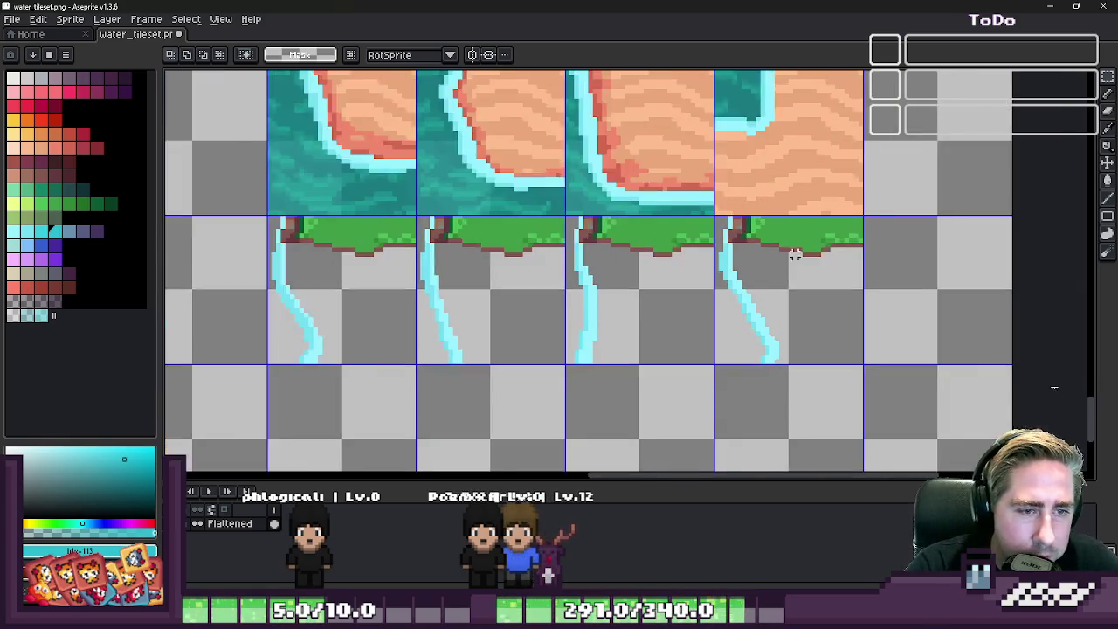
scroll(793, 250, up, 2)
scroll(851, 226, up, 1)
drag(921, 251, 602, 199)
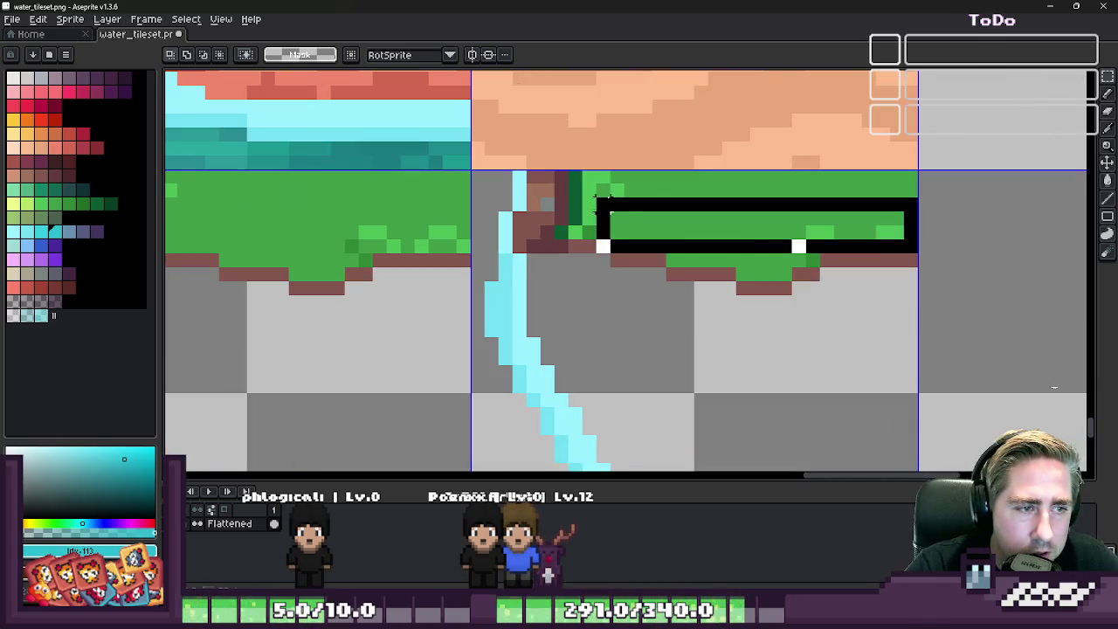
key(Delete)
- Delete the grass bump and the remaining grass along the cliff top
drag(817, 255, 669, 230)
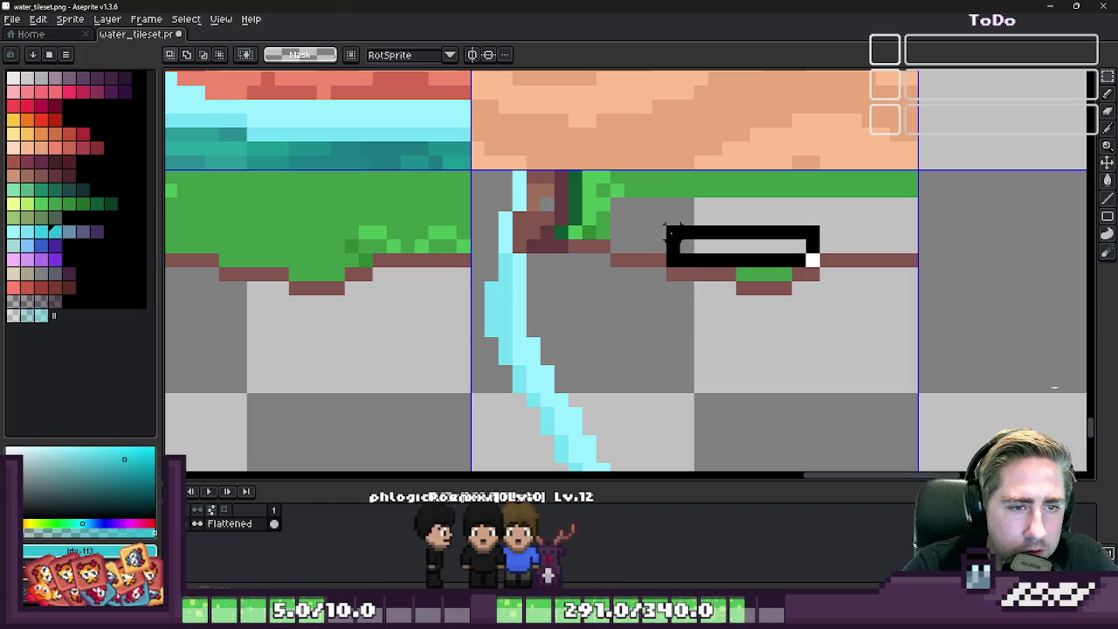
key(Delete)
drag(796, 284, 732, 251)
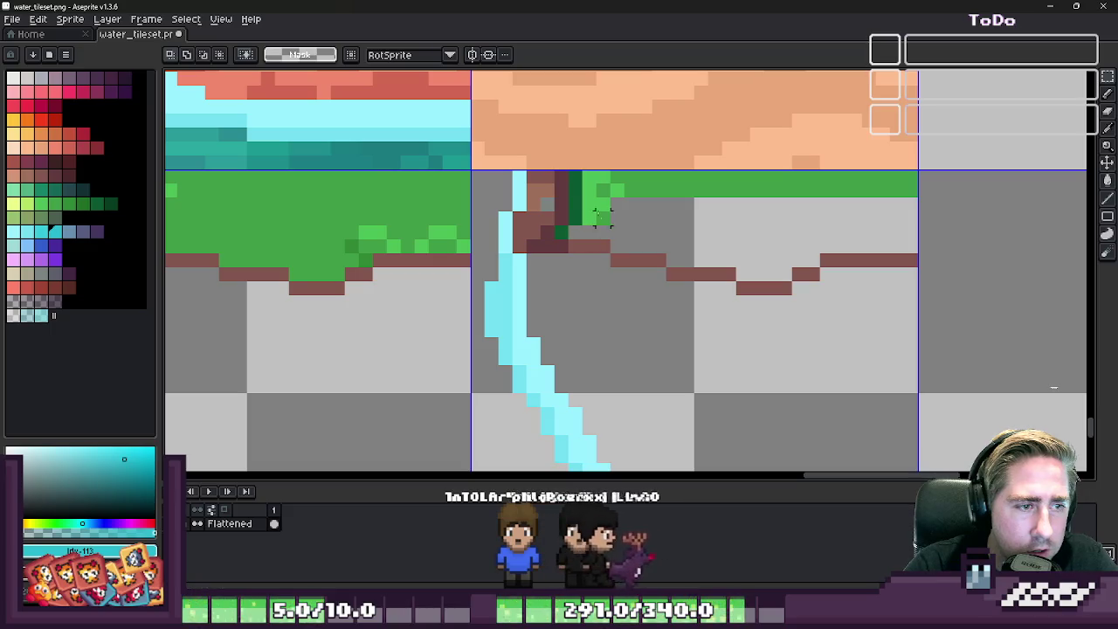
mouse_move(583, 227)
mouse_down()
mouse_move(795, 216)
mouse_move(908, 230)
mouse_up()
key(Delete)
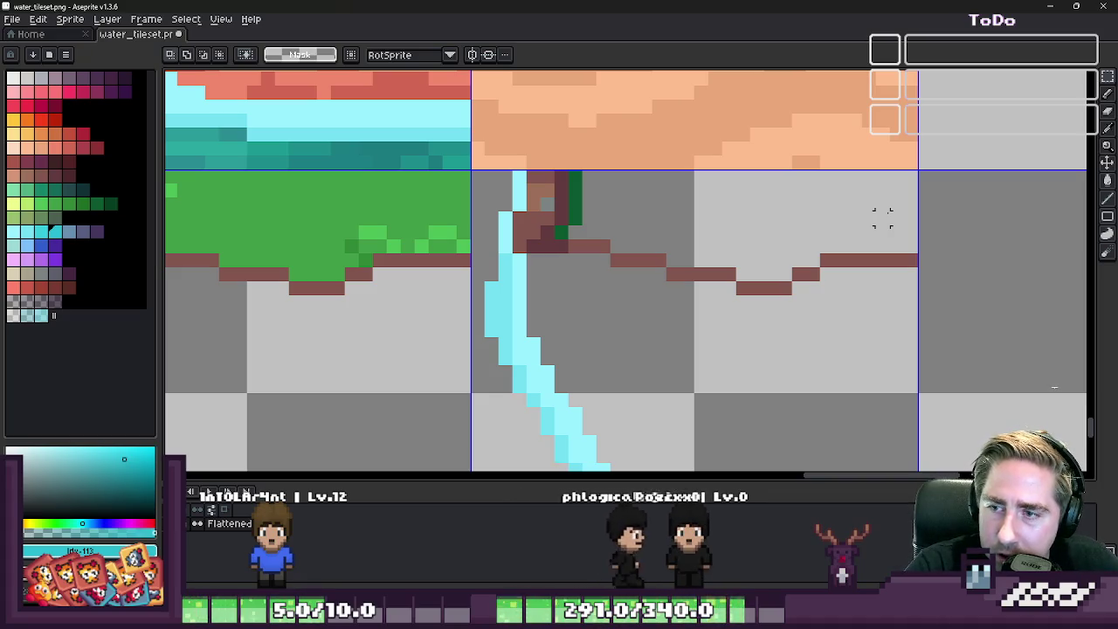
scroll(882, 218, down, 1)
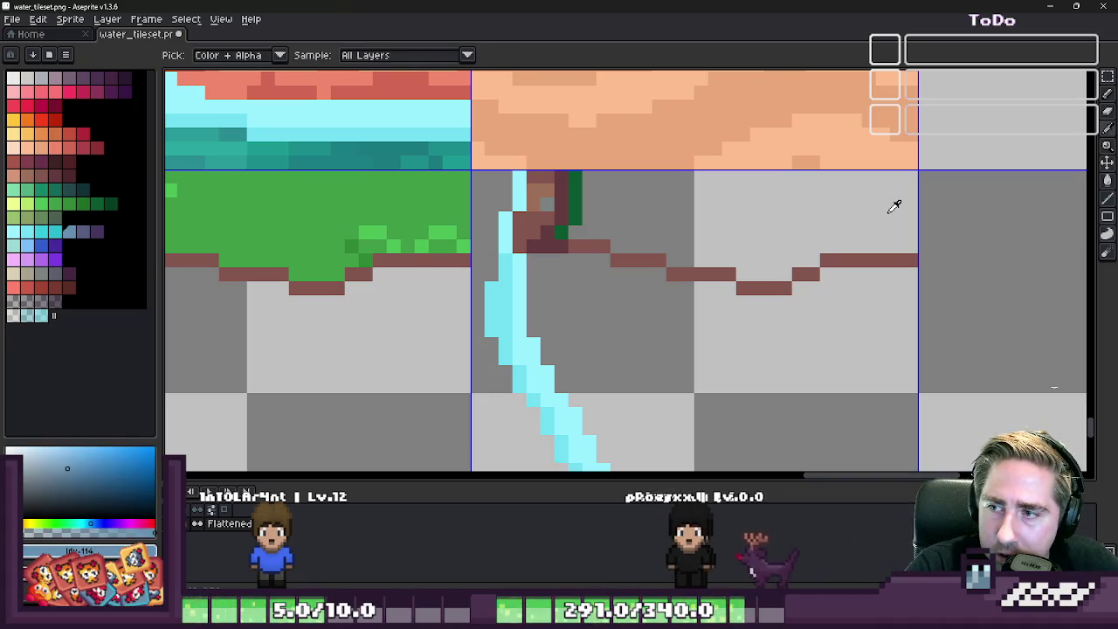
scroll(882, 219, down, 1)
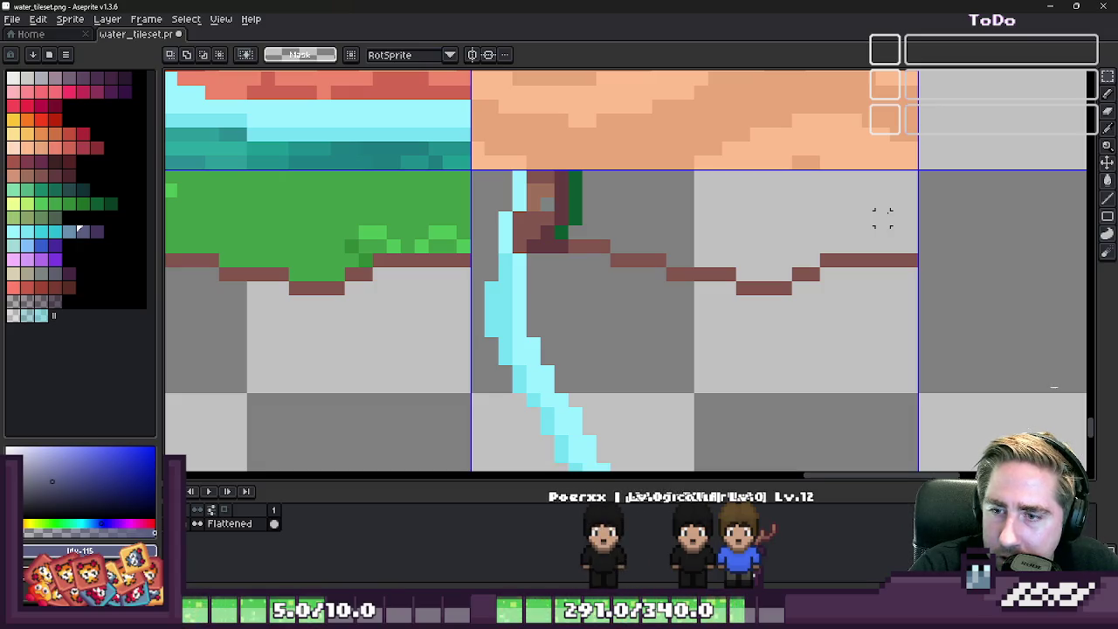
scroll(786, 223, down, 1)
scroll(751, 225, down, 1)
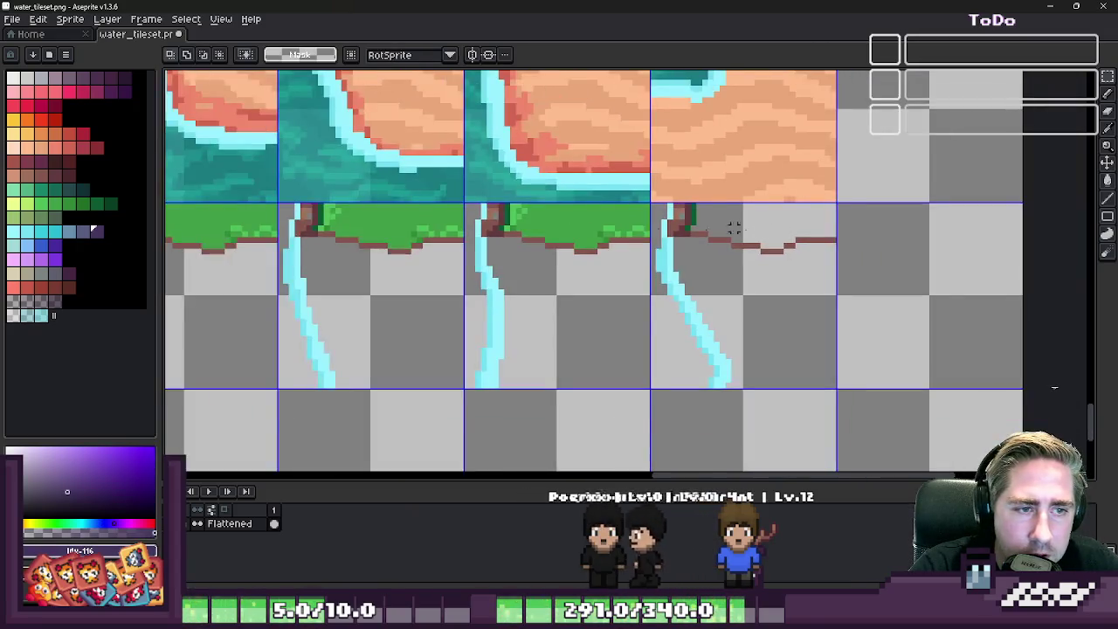
- Delete the grass block and lower bump from the next cliff tile, retrying with undo
scroll(574, 225, up, 3)
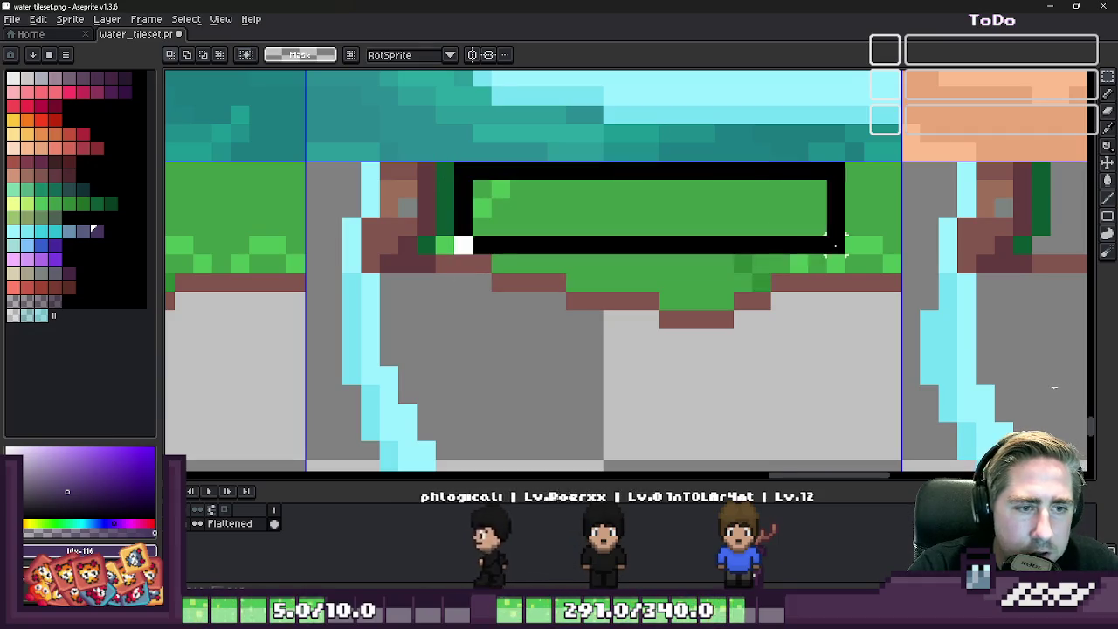
drag(460, 169, 899, 273)
key(Delete)
key(ctrl+z)
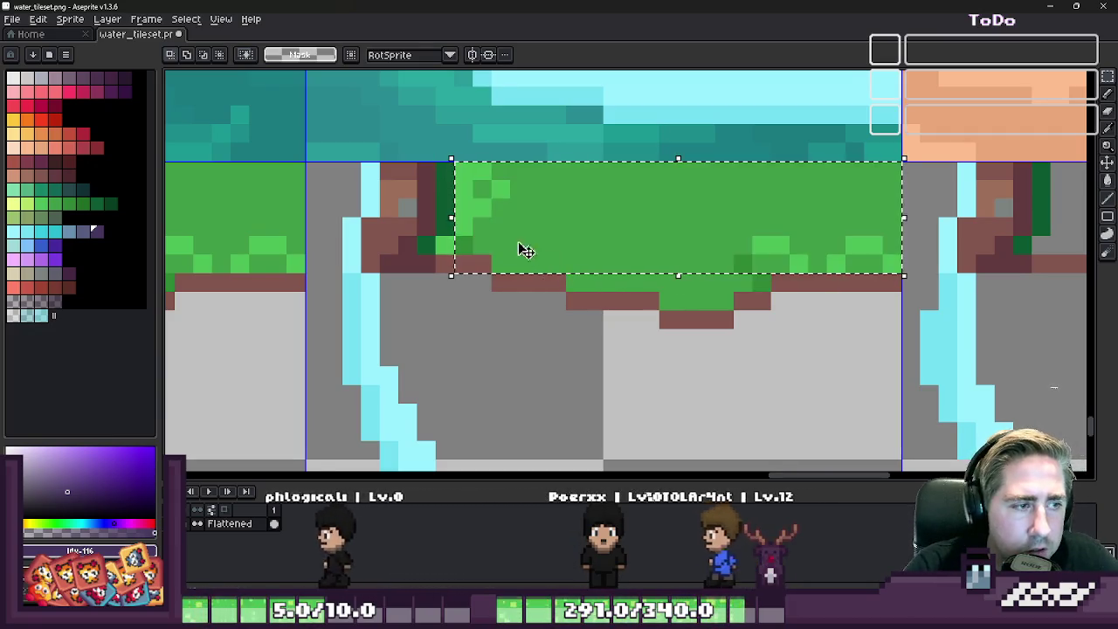
key(ctrl+z)
key(u)
mouse_move(463, 171)
mouse_down()
mouse_move(798, 245)
mouse_move(902, 251)
mouse_up()
key(ctrl+z)
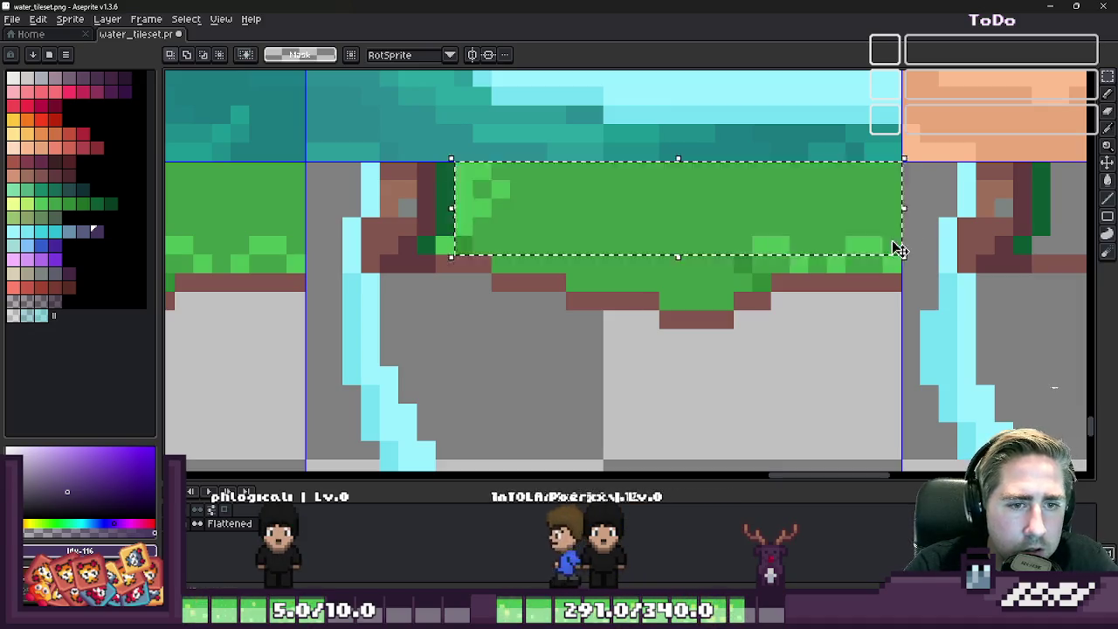
key(Delete)
drag(696, 253, 499, 220)
key(Delete)
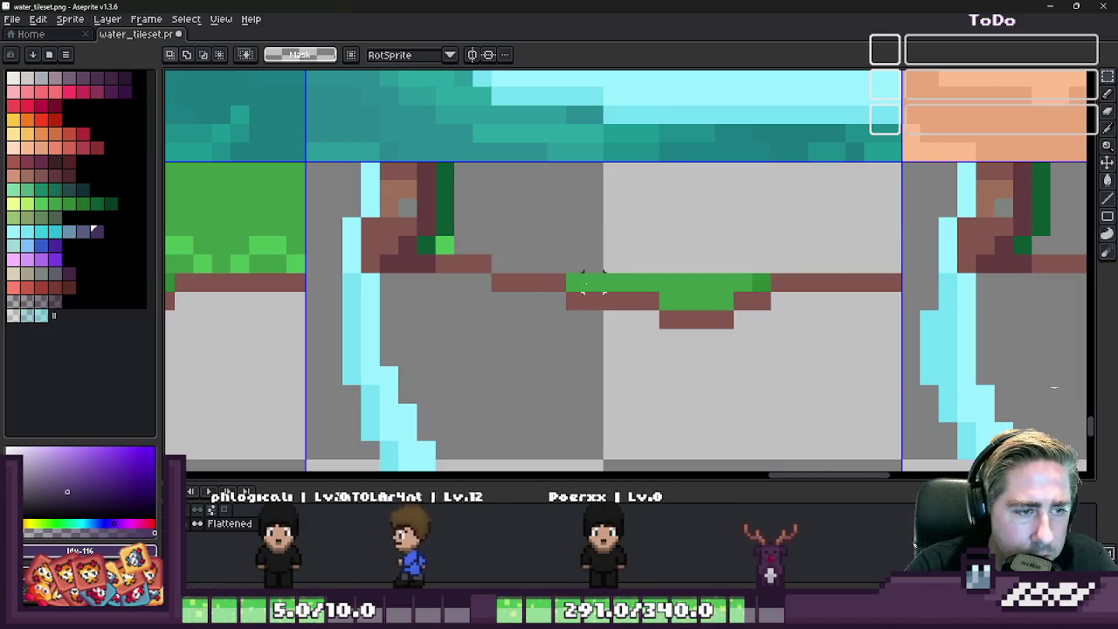
mouse_move(566, 255)
mouse_down()
mouse_move(725, 271)
mouse_move(664, 325)
mouse_up()
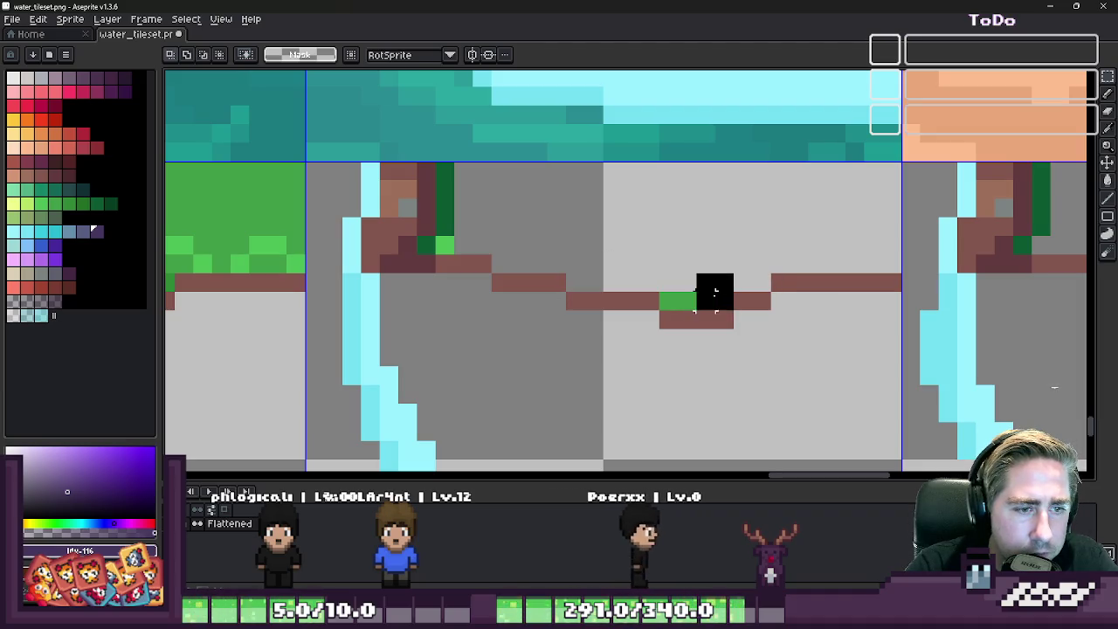
key(Delete)
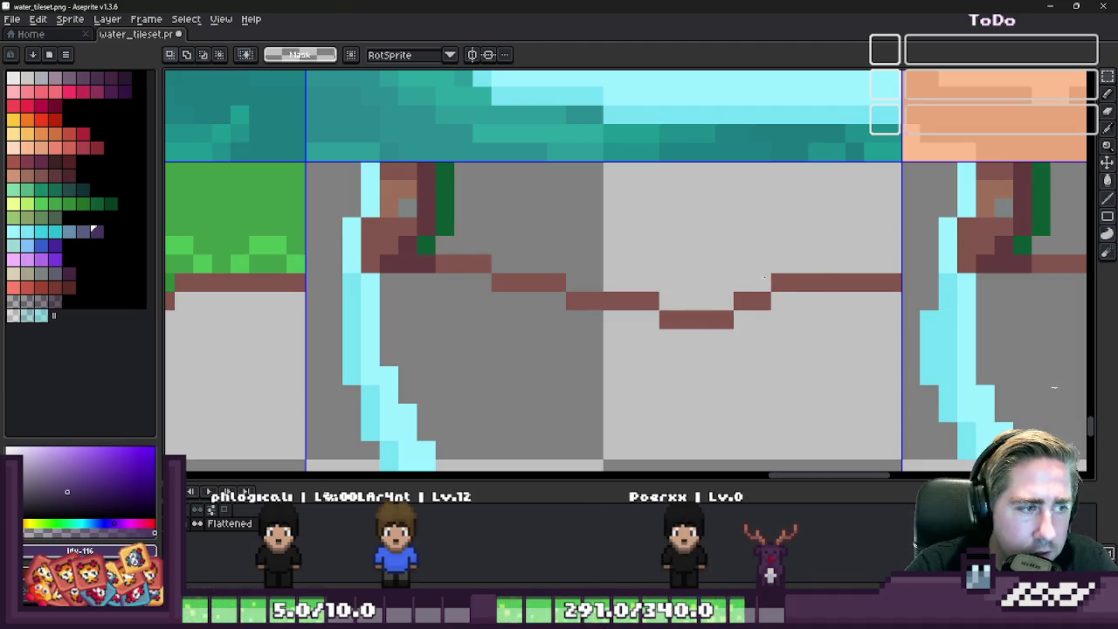
- Clear the grass from the following cliff tile, reselecting it more precisely after an undo
scroll(764, 278, down, 3)
scroll(584, 262, up, 3)
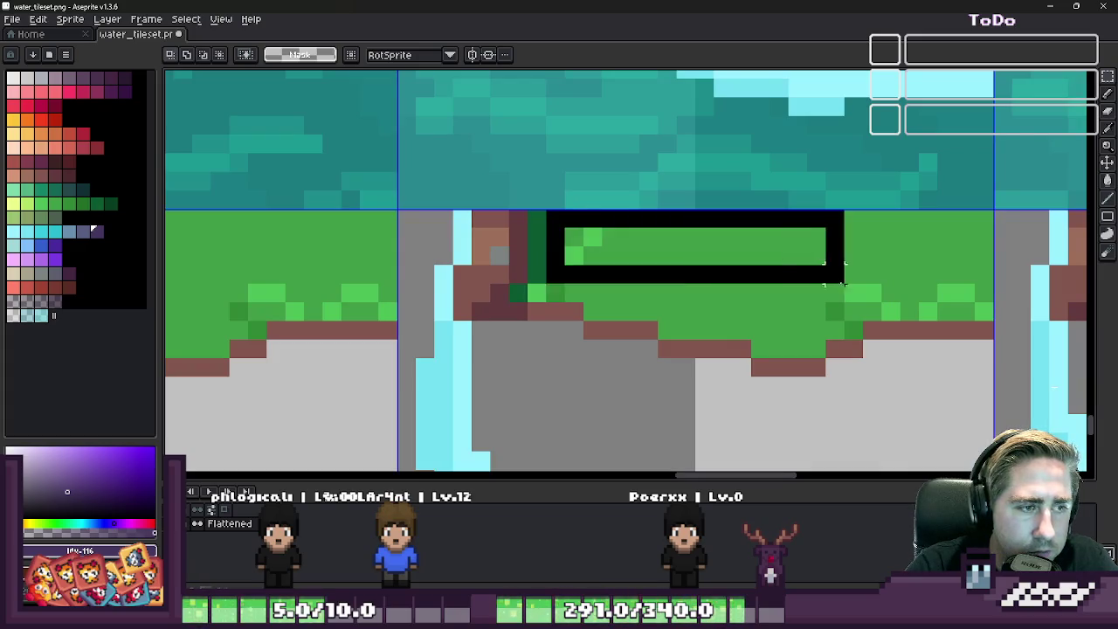
drag(566, 219, 978, 319)
key(Delete)
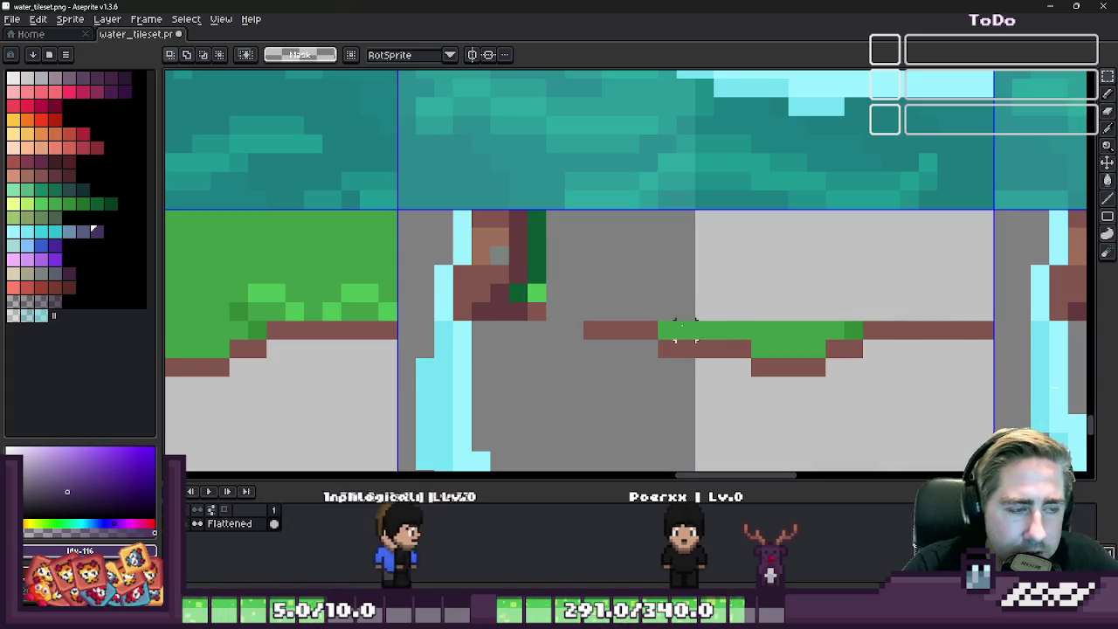
key(ctrl+z)
drag(555, 293, 987, 219)
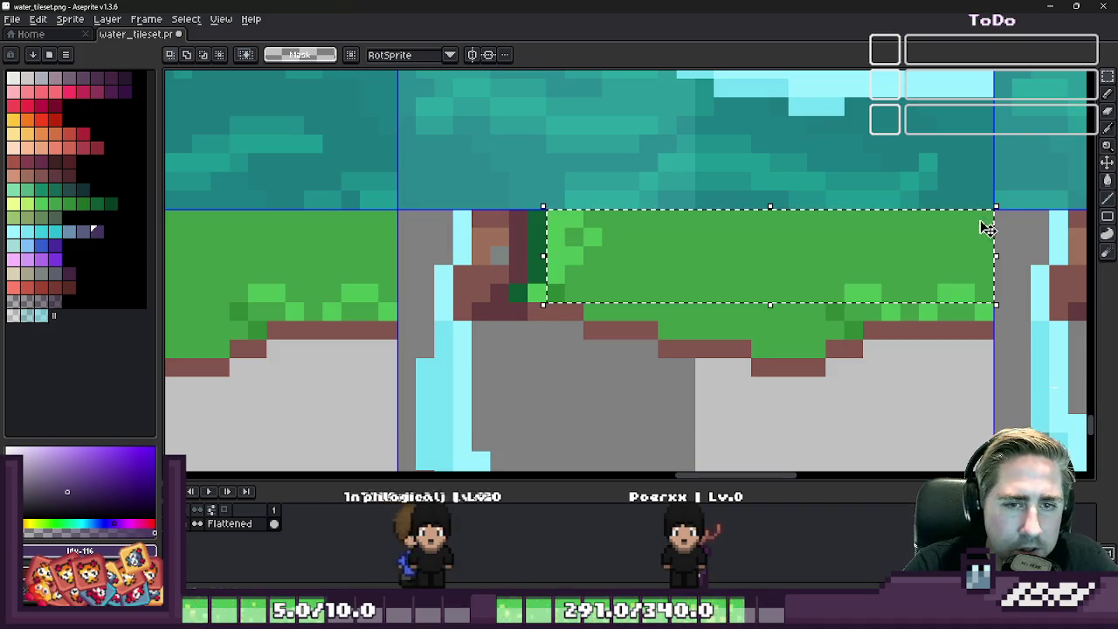
key(Delete)
mouse_move(978, 281)
mouse_down()
mouse_move(834, 311)
mouse_move(686, 293)
mouse_up()
key(Escape)
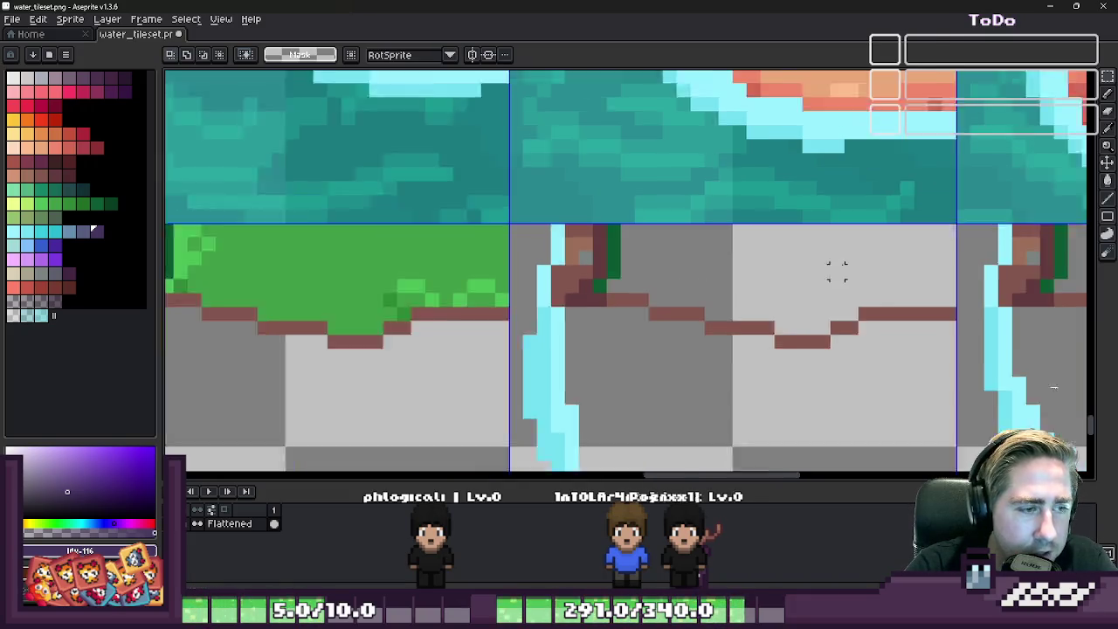
- Erase the green strip and stray green pixels along the remaining cliff edge
mouse_move(616, 297)
mouse_down()
mouse_move(437, 231)
mouse_move(882, 342)
mouse_move(489, 304)
mouse_up()
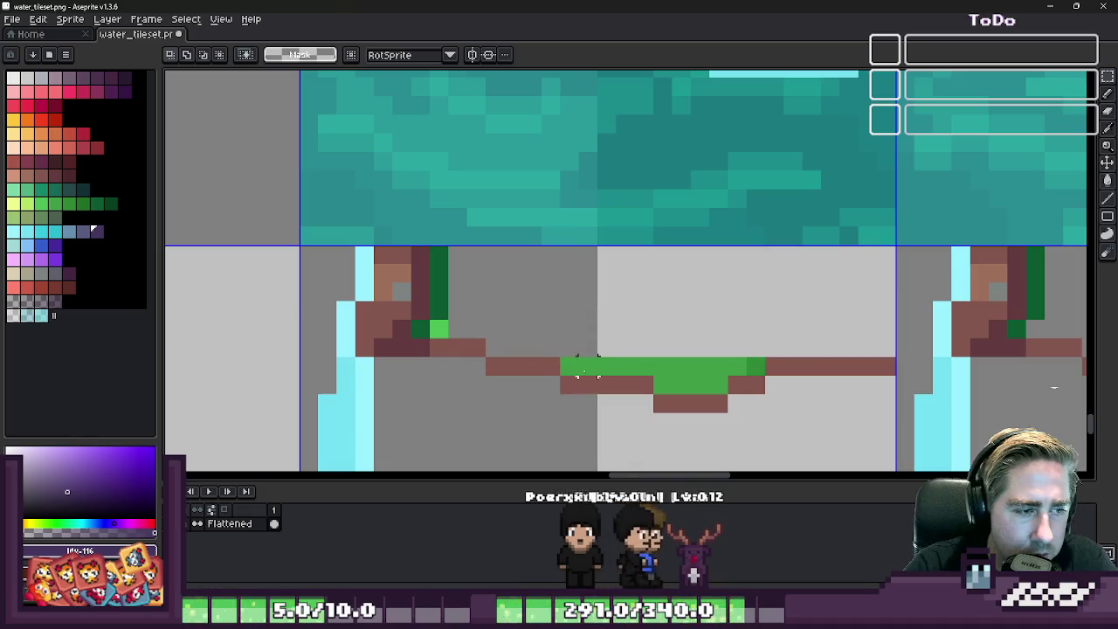
mouse_move(560, 375)
mouse_down()
mouse_move(653, 339)
mouse_move(761, 340)
mouse_up()
drag(726, 393, 655, 341)
drag(457, 328, 454, 328)
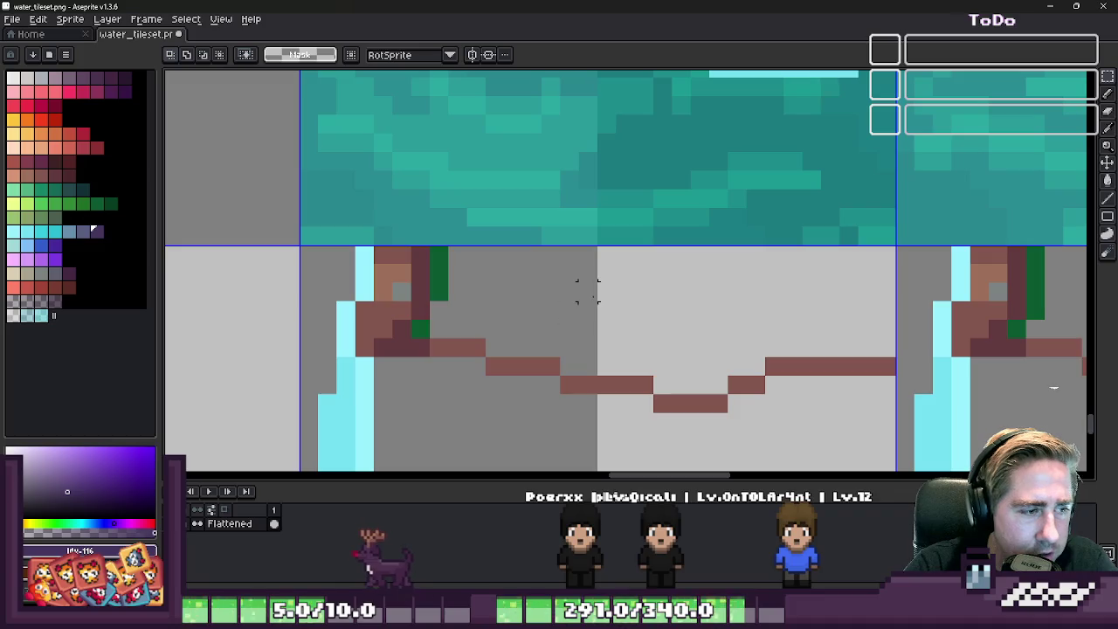
drag(508, 300, 428, 340)
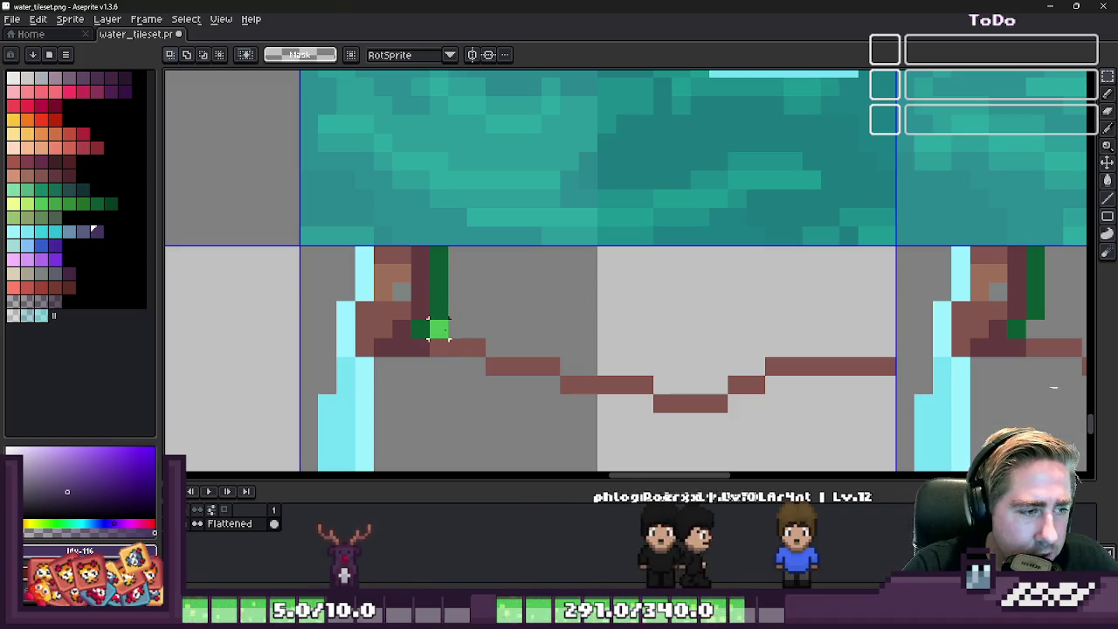
scroll(469, 319, down, 2)
scroll(521, 315, down, 2)
scroll(546, 252, down, 2)
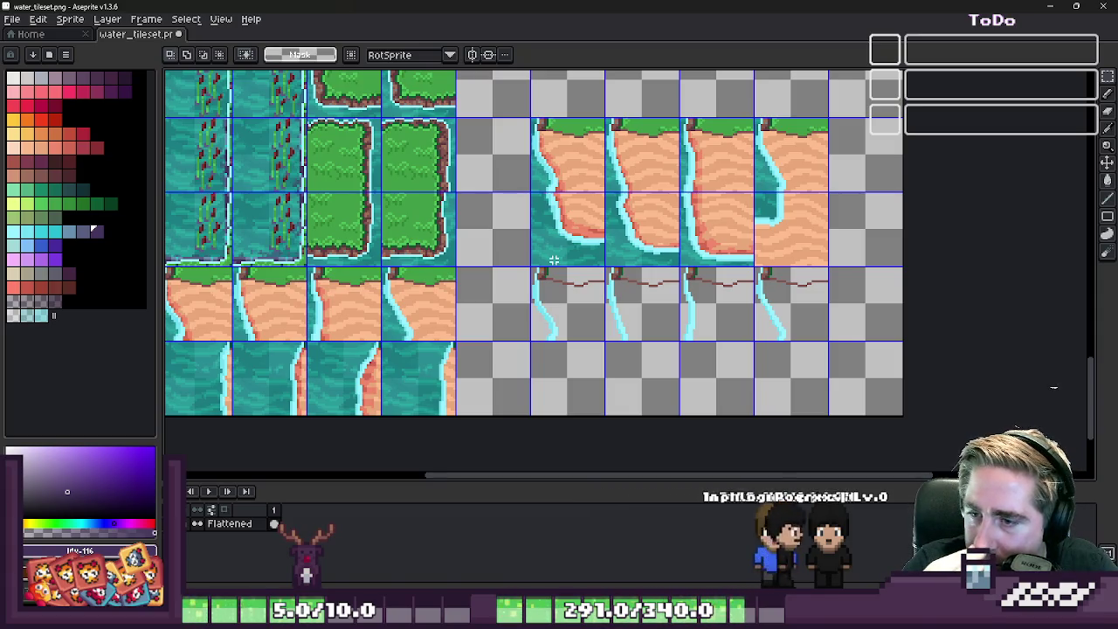
scroll(588, 311, up, 1)
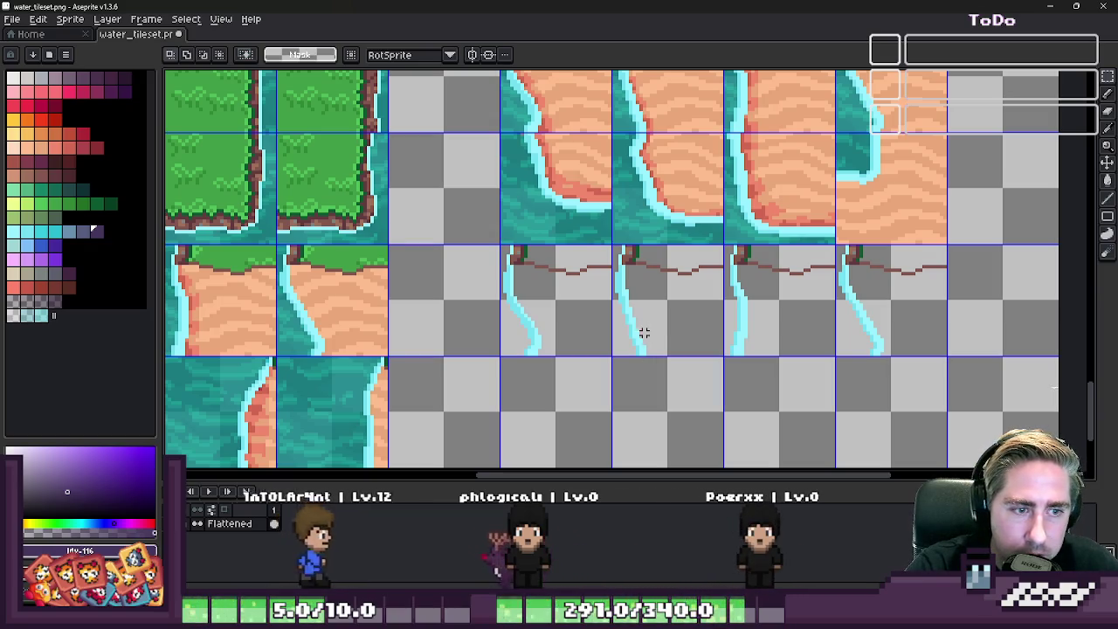
click(559, 298)
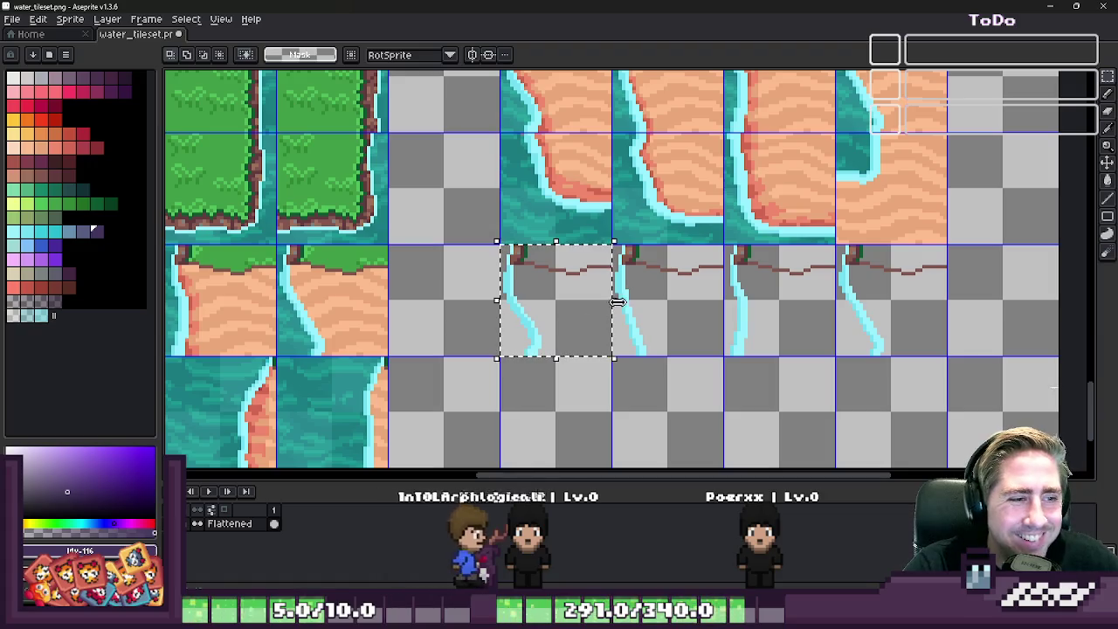
- Extend the selection over all four cliff tiles, flip them horizontally, and zoom out to review
drag(742, 306, 895, 317)
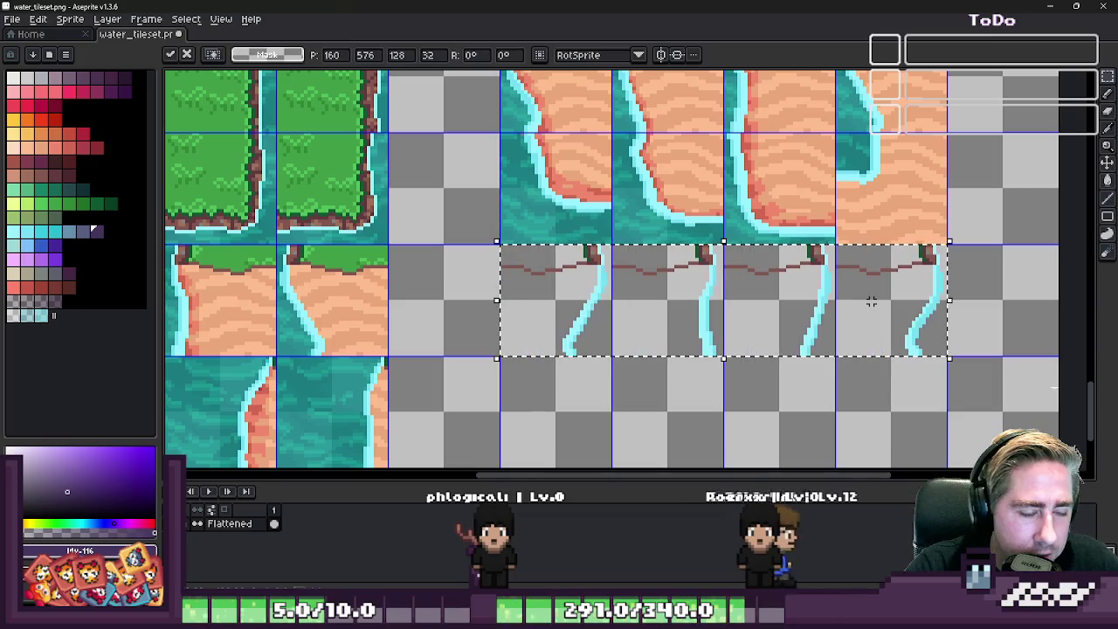
scroll(649, 261, down, 3)
scroll(571, 294, up, 2)
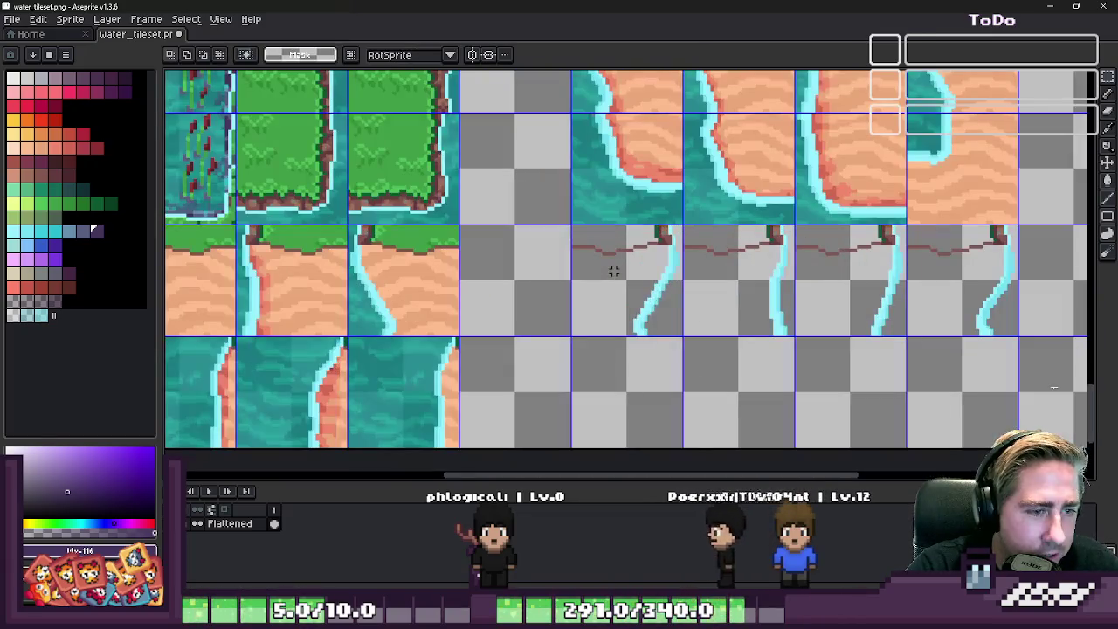
scroll(436, 362, down, 1)
scroll(456, 363, down, 1)
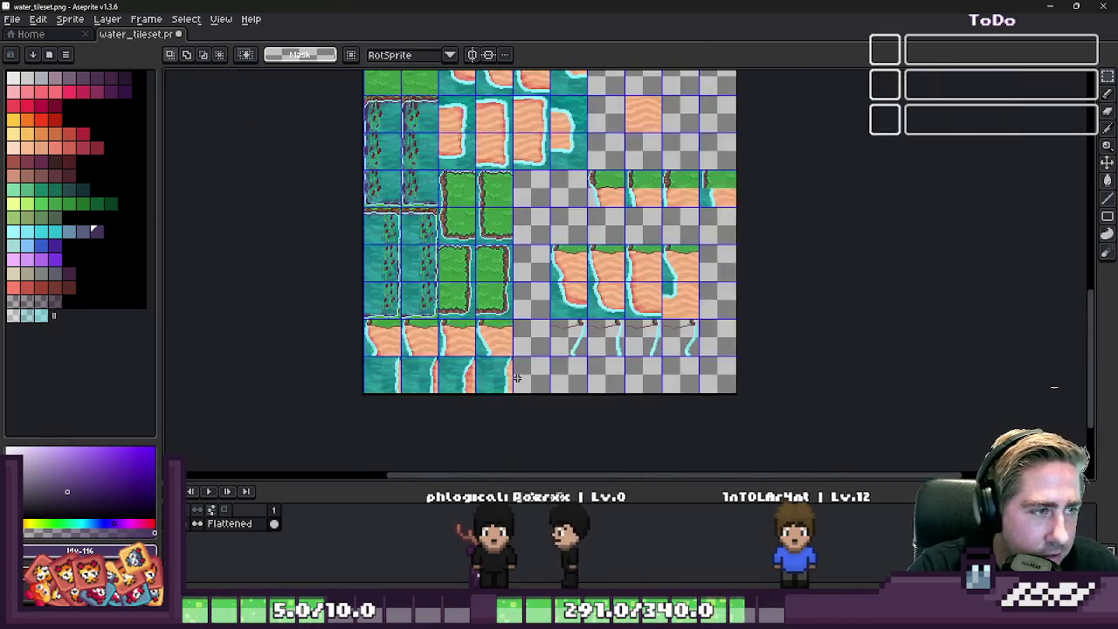
scroll(516, 263, down, 1)
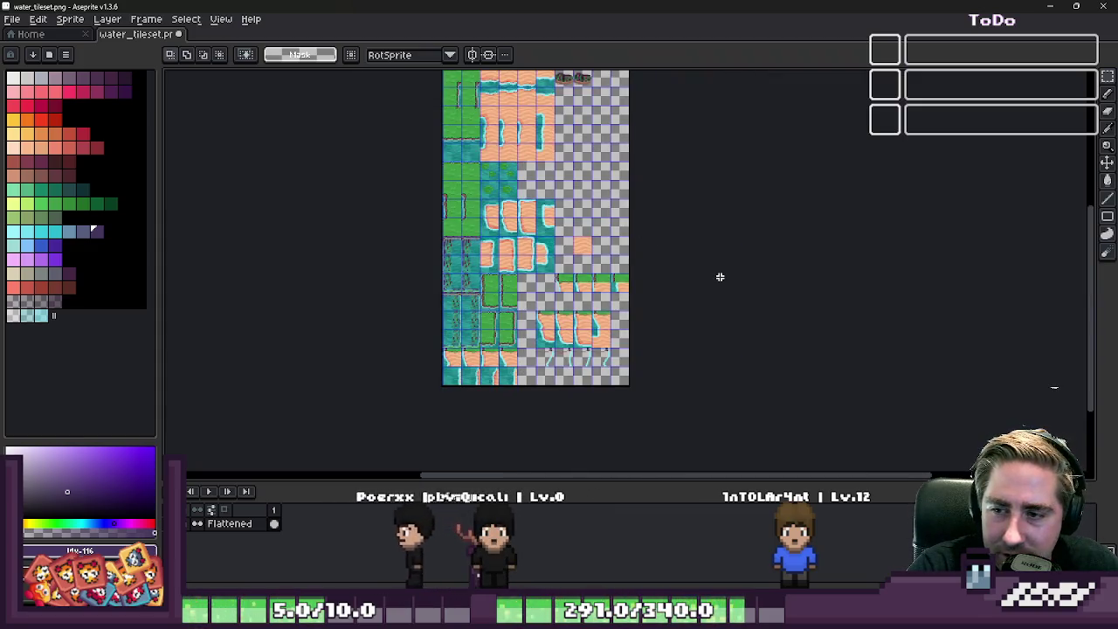
scroll(594, 244, down, 1)
scroll(506, 215, up, 3)
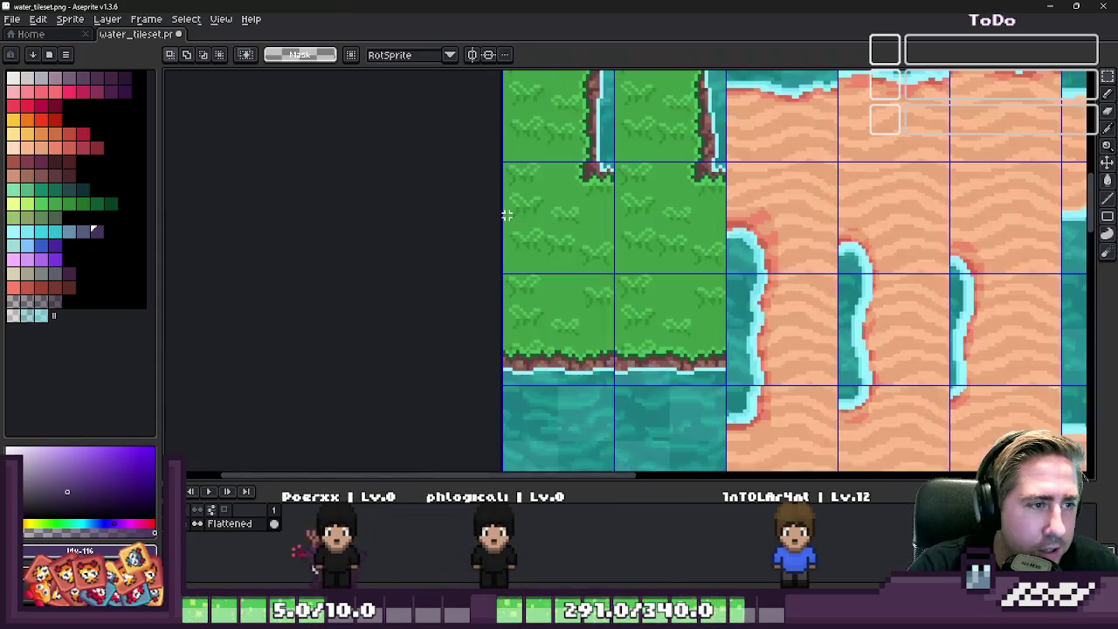
scroll(507, 215, down, 1)
scroll(524, 227, down, 1)
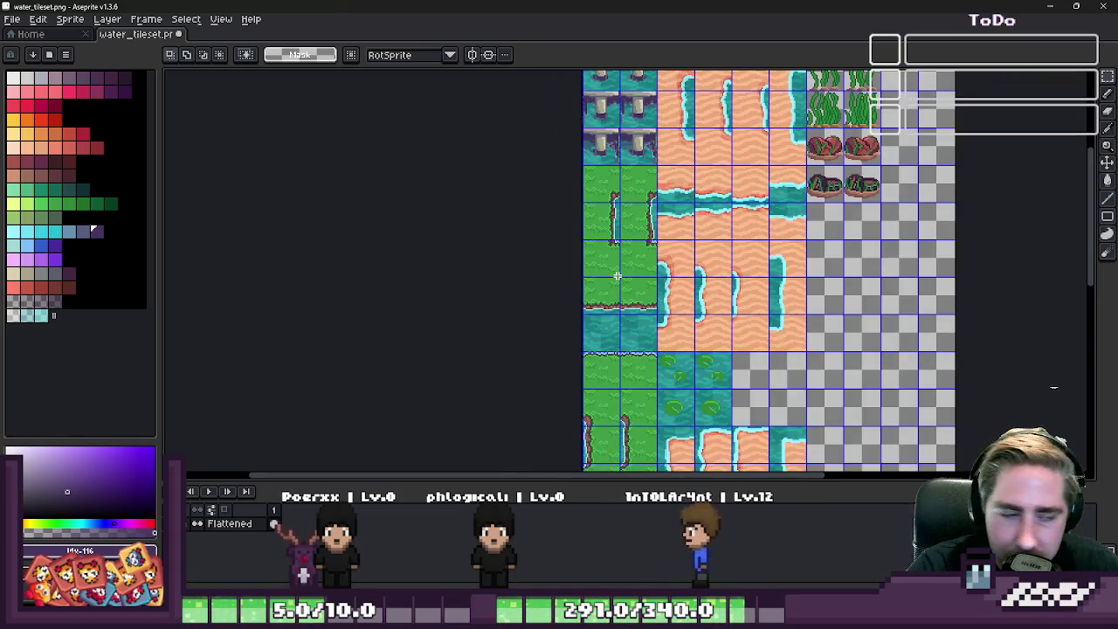
scroll(617, 276, up, 2)
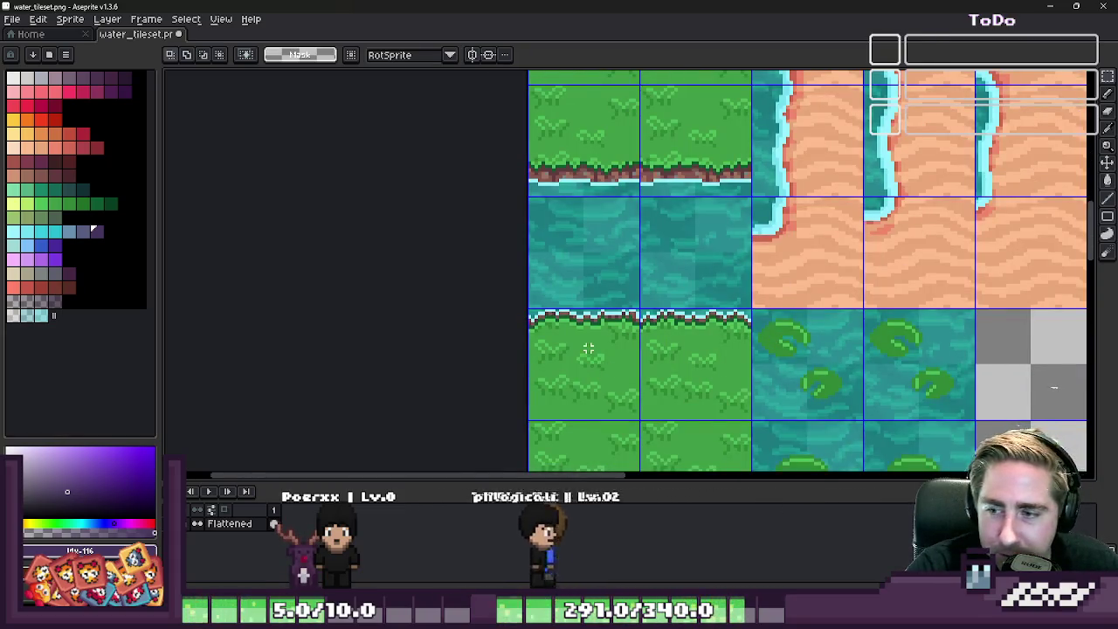
scroll(588, 349, down, 2)
scroll(628, 393, down, 1)
scroll(681, 438, down, 1)
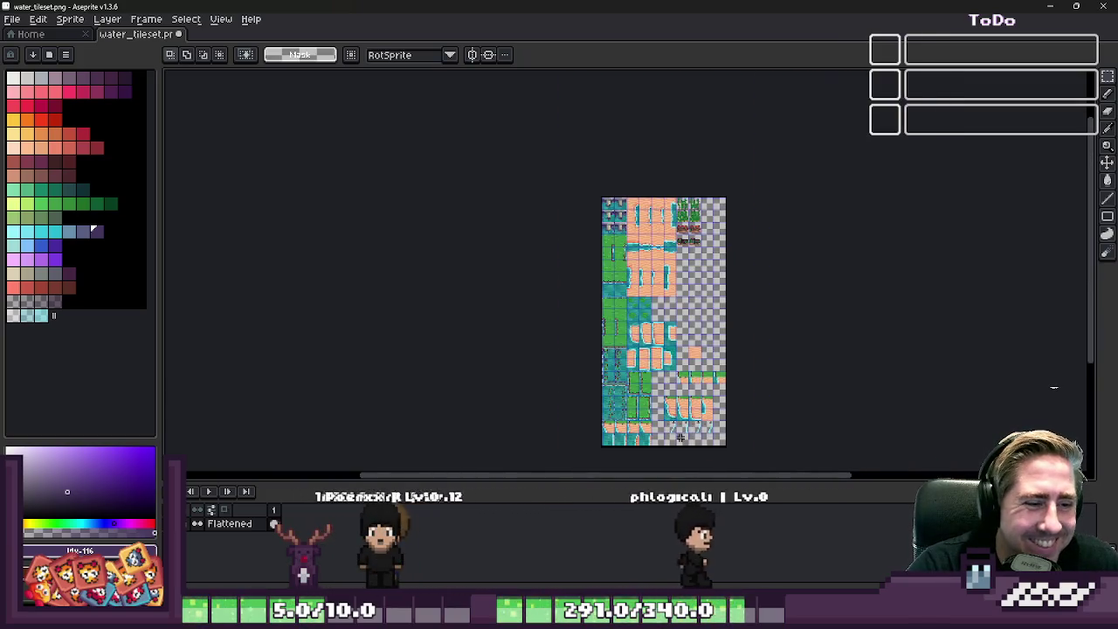
scroll(680, 437, up, 4)
scroll(612, 393, up, 1)
scroll(664, 349, down, 1)
scroll(742, 273, down, 1)
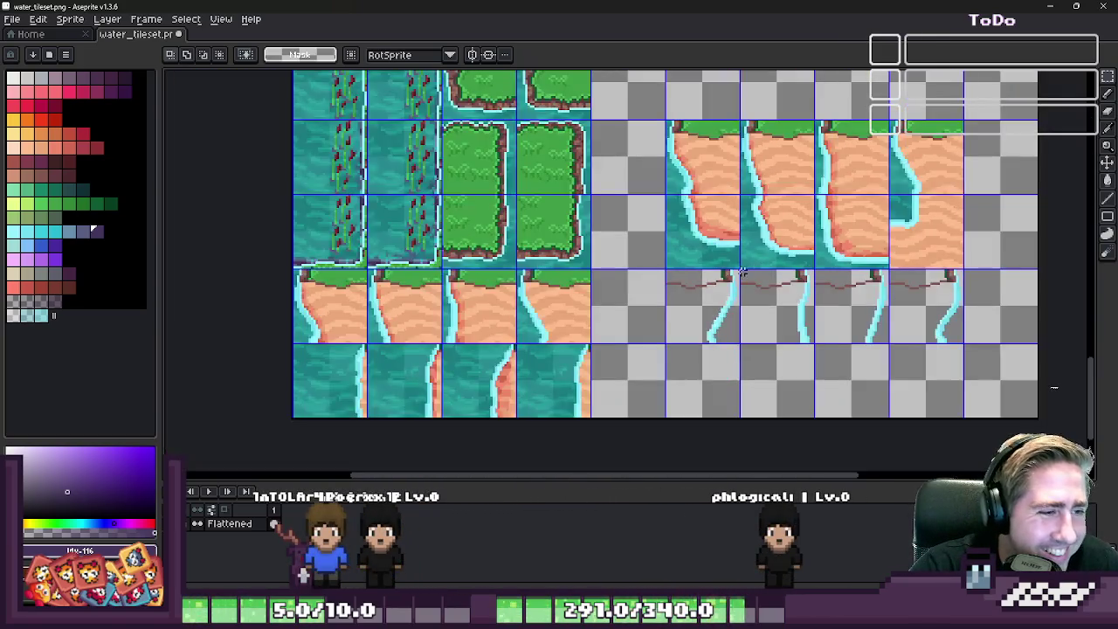
scroll(688, 390, down, 2)
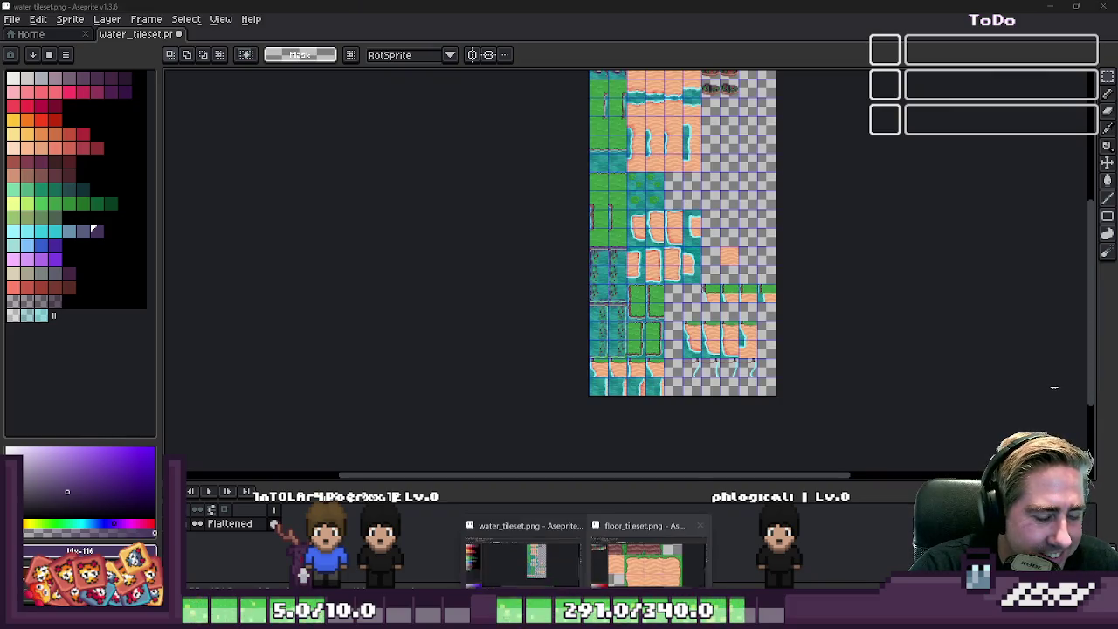
click(620, 559)
scroll(564, 226, down, 2)
scroll(563, 225, down, 1)
scroll(563, 225, up, 1)
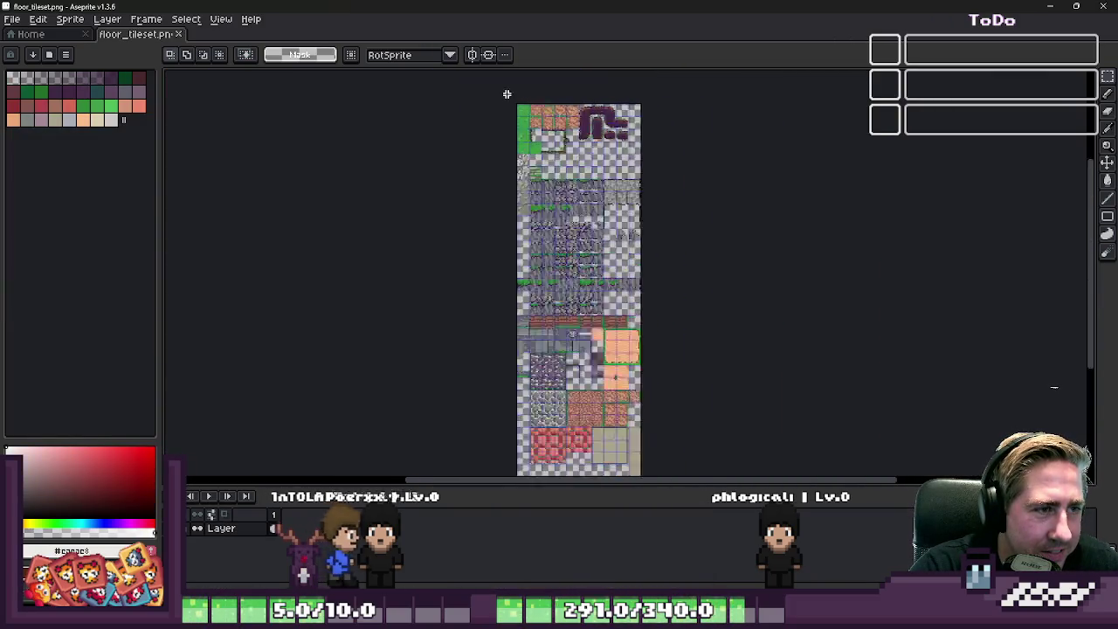
scroll(563, 225, up, 3)
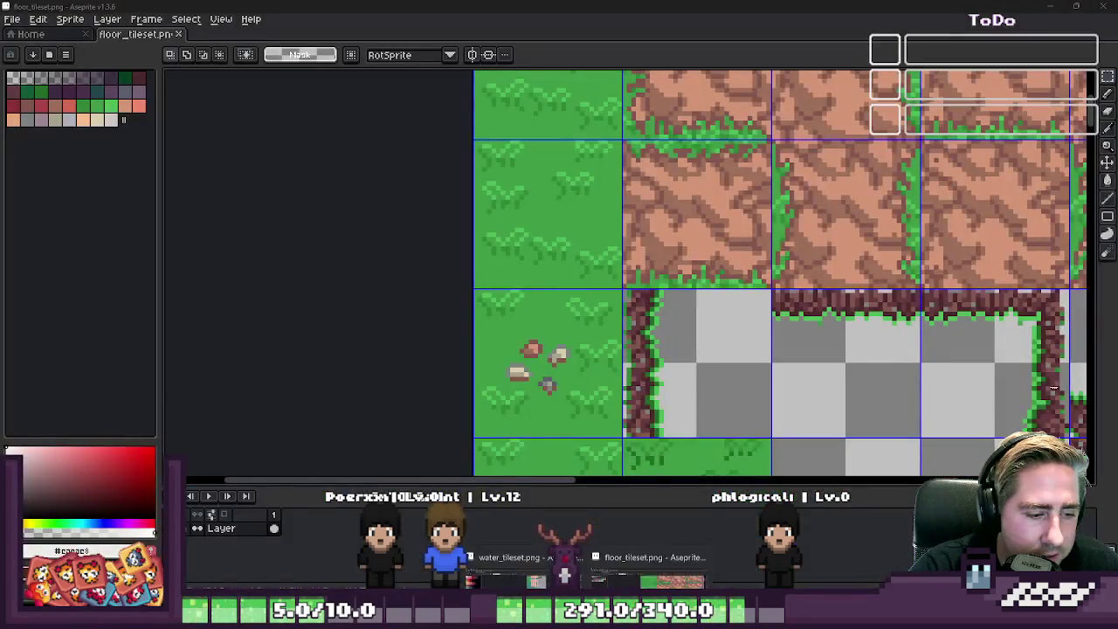
click(512, 569)
scroll(882, 329, up, 2)
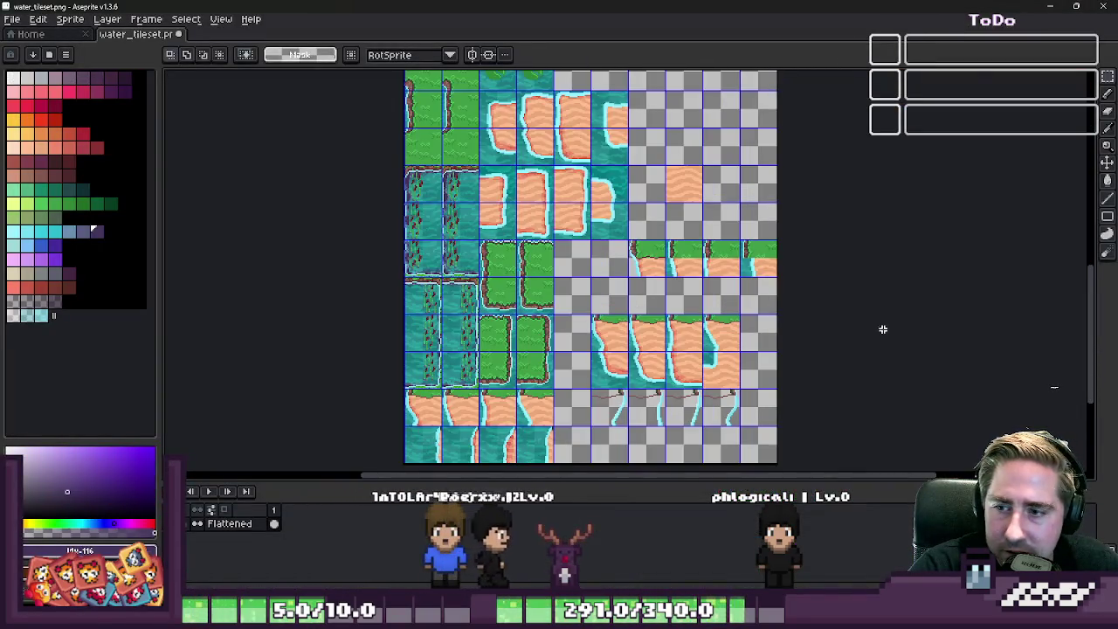
- Zoom into the lower row of waterfall outline tiles and drag Layer 1 in the layer stack
scroll(882, 329, down, 2)
scroll(775, 336, up, 2)
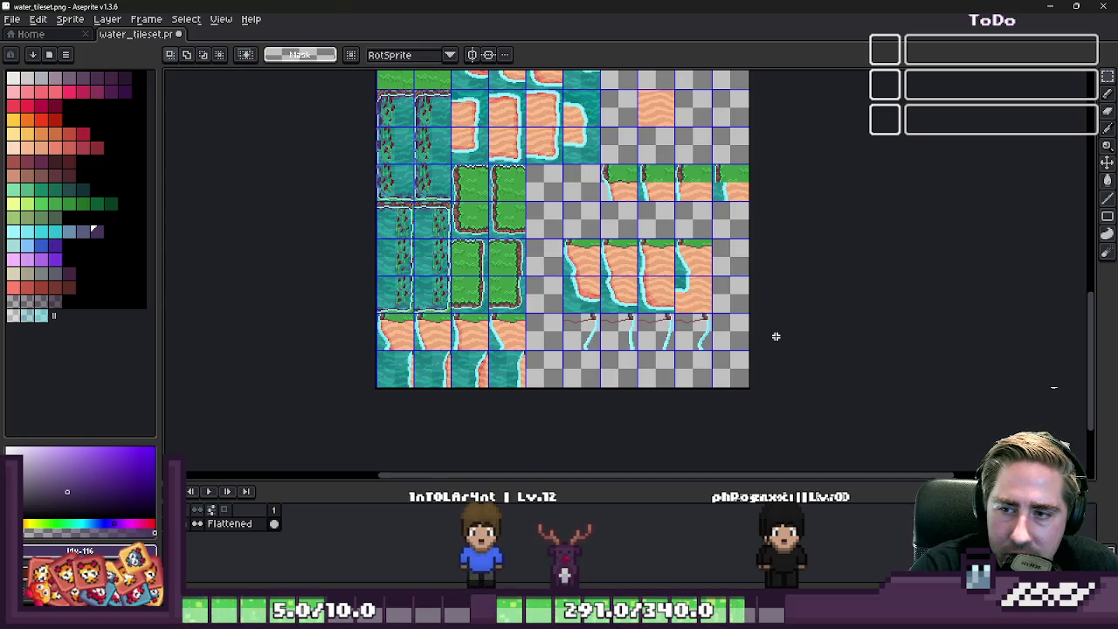
scroll(776, 336, up, 2)
scroll(682, 315, up, 1)
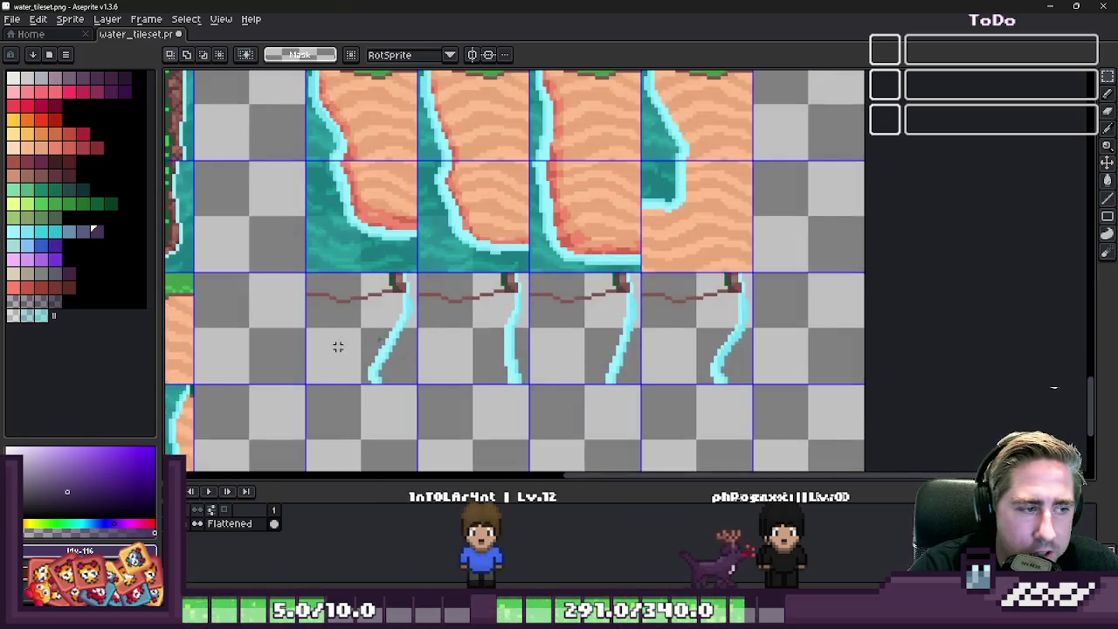
scroll(337, 344, down, 1)
scroll(440, 364, up, 1)
scroll(466, 420, up, 1)
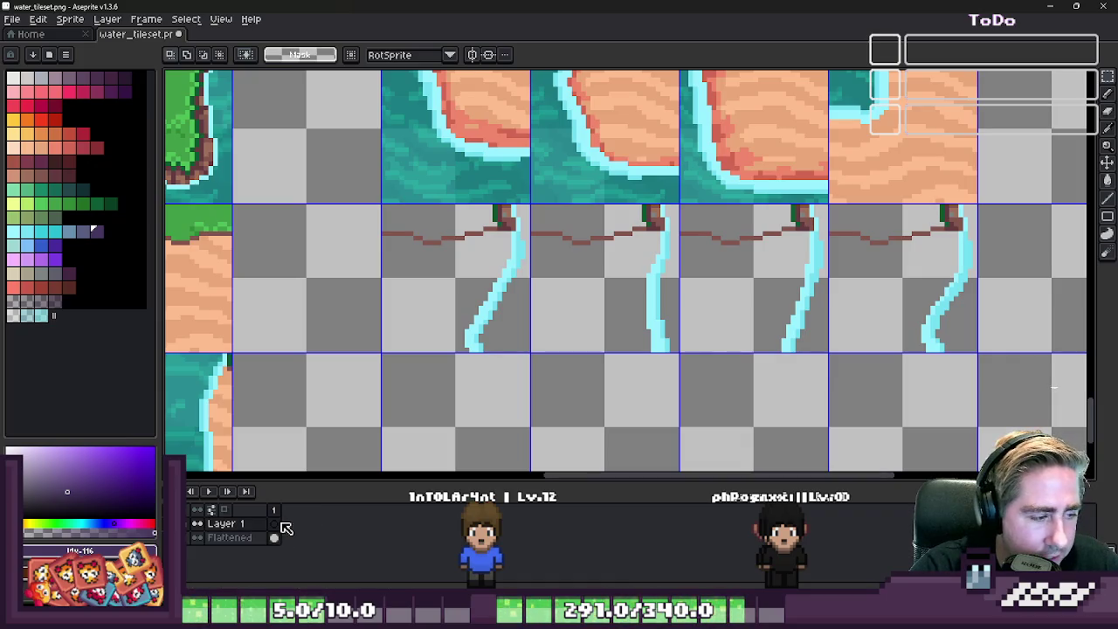
drag(264, 523, 250, 549)
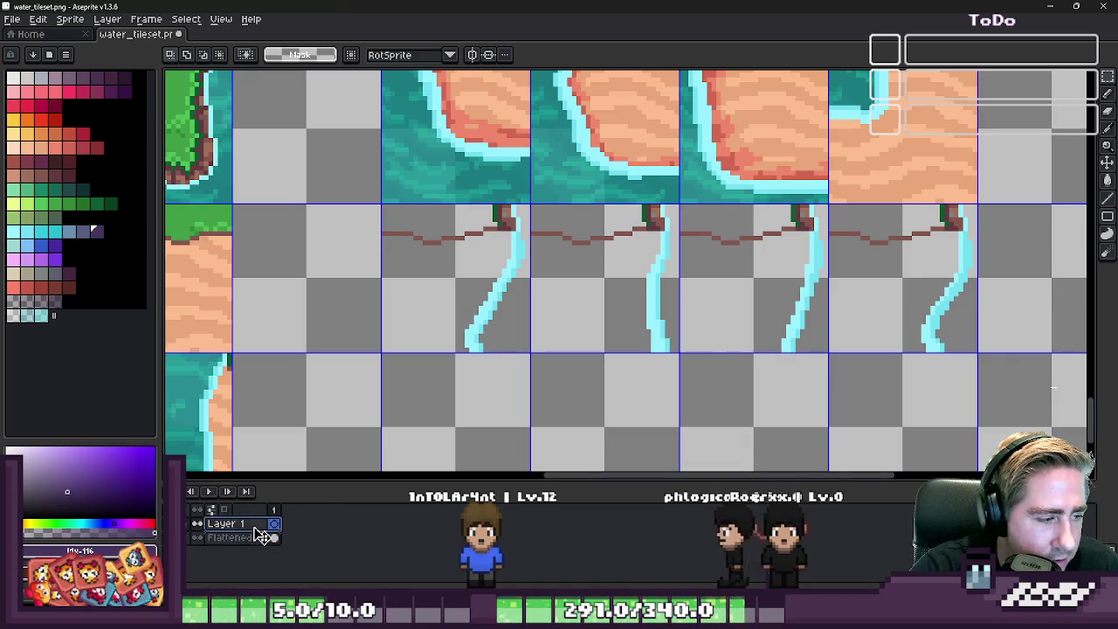
- Paste the grass tile three times, committing a copy into each successive waterfall cliff cell
scroll(634, 399, down, 1)
scroll(456, 379, up, 1)
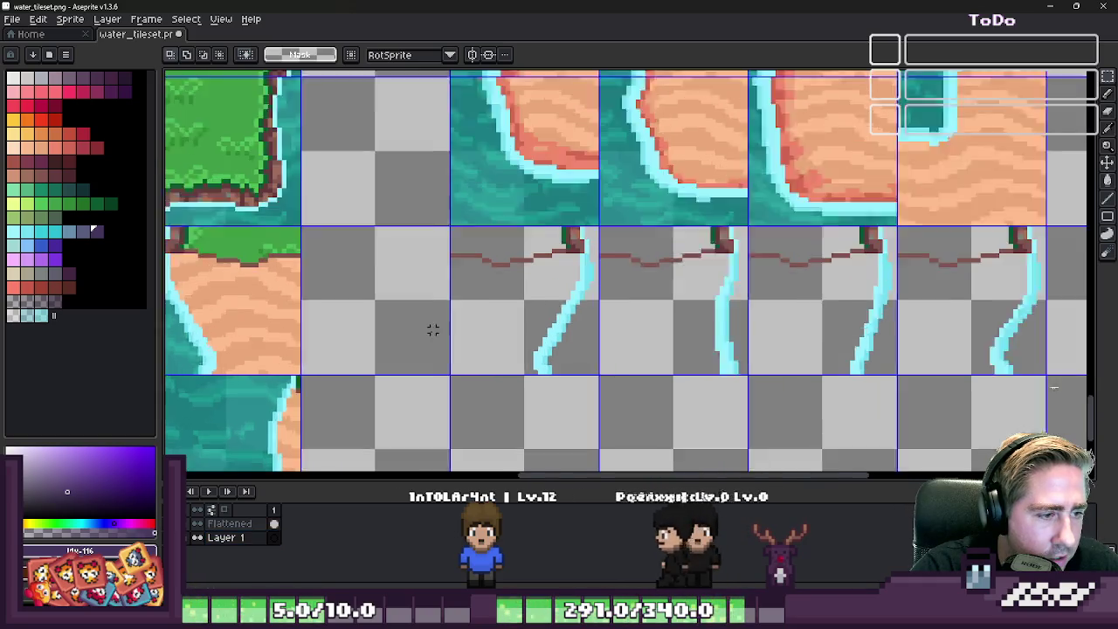
scroll(428, 327, up, 1)
key(ctrl+v)
mouse_move(574, 262)
mouse_down()
mouse_move(511, 292)
mouse_move(511, 282)
mouse_up()
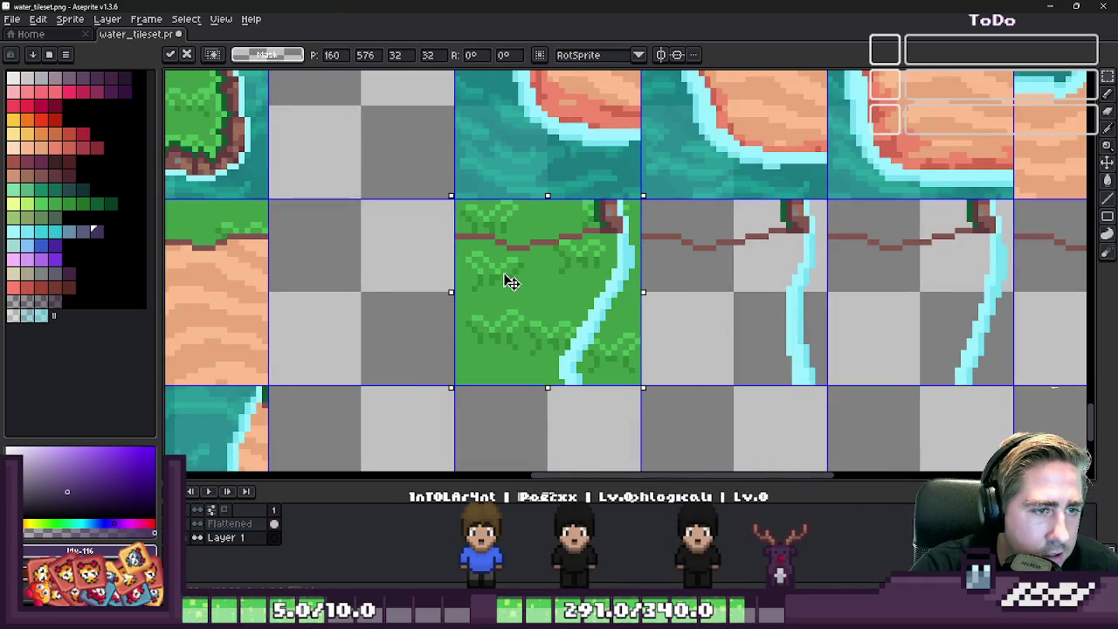
key(Return)
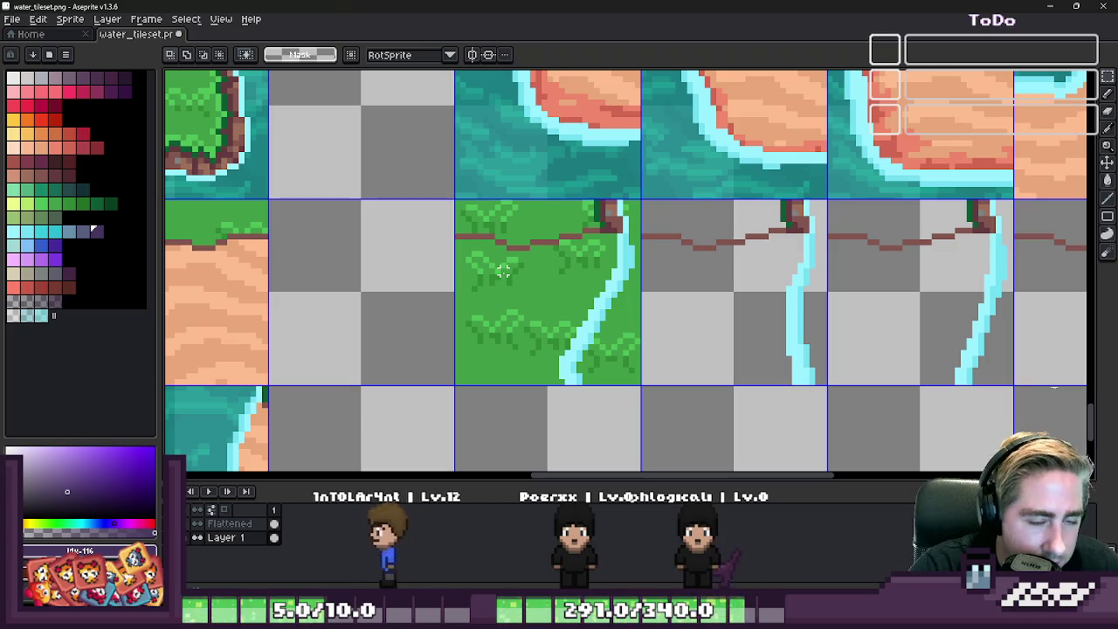
key(ctrl+v)
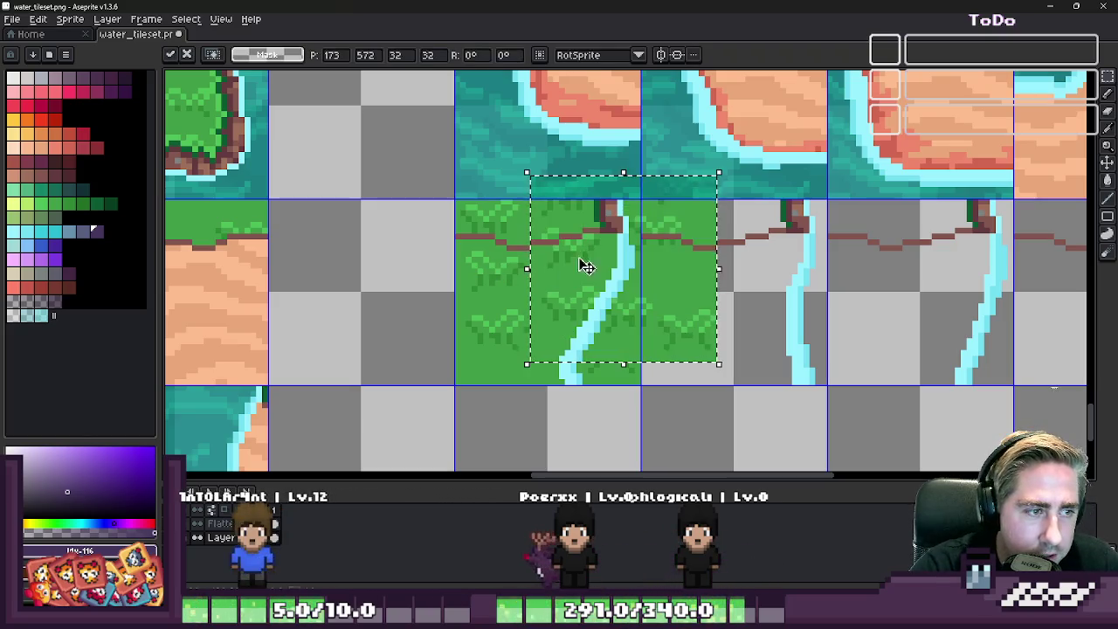
drag(579, 262, 699, 278)
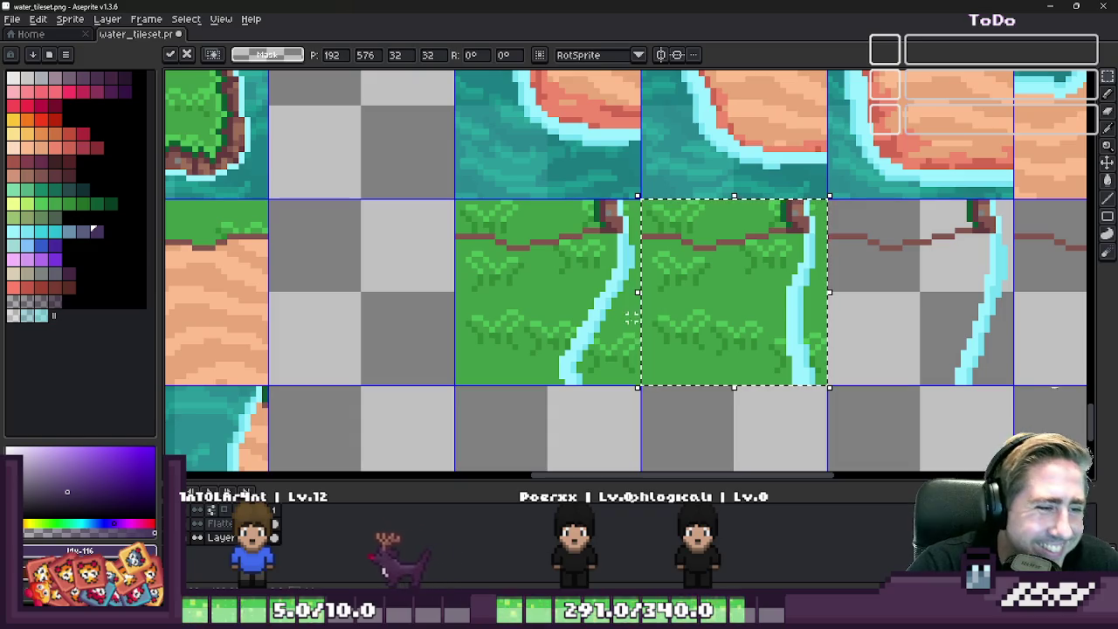
key(Return)
key(ctrl+v)
drag(492, 291, 876, 287)
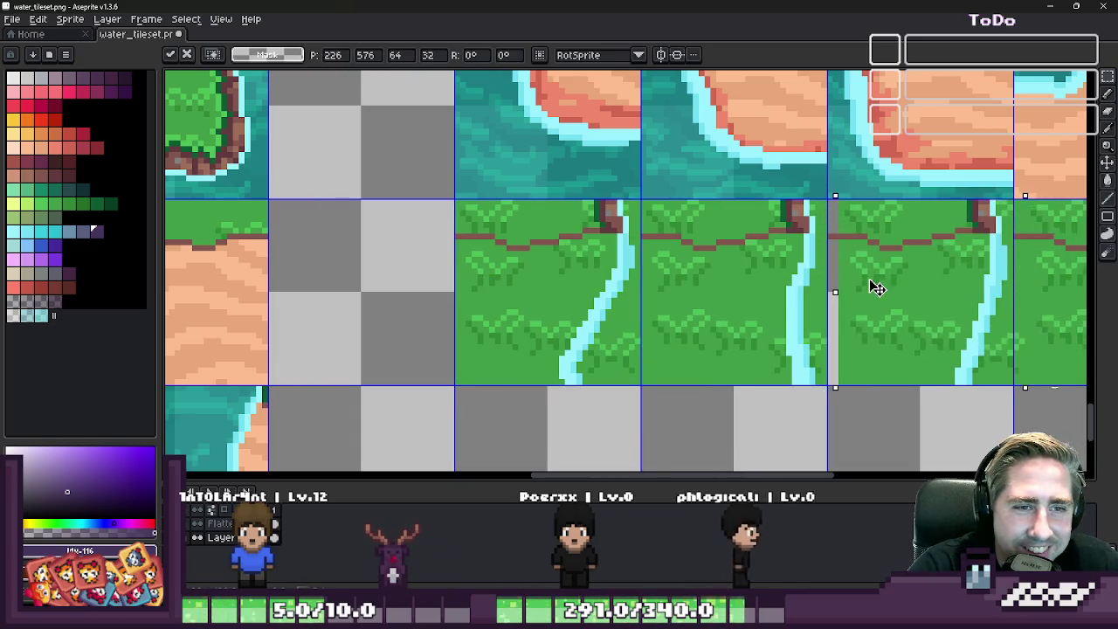
key(Return)
scroll(865, 282, down, 1)
scroll(724, 258, down, 1)
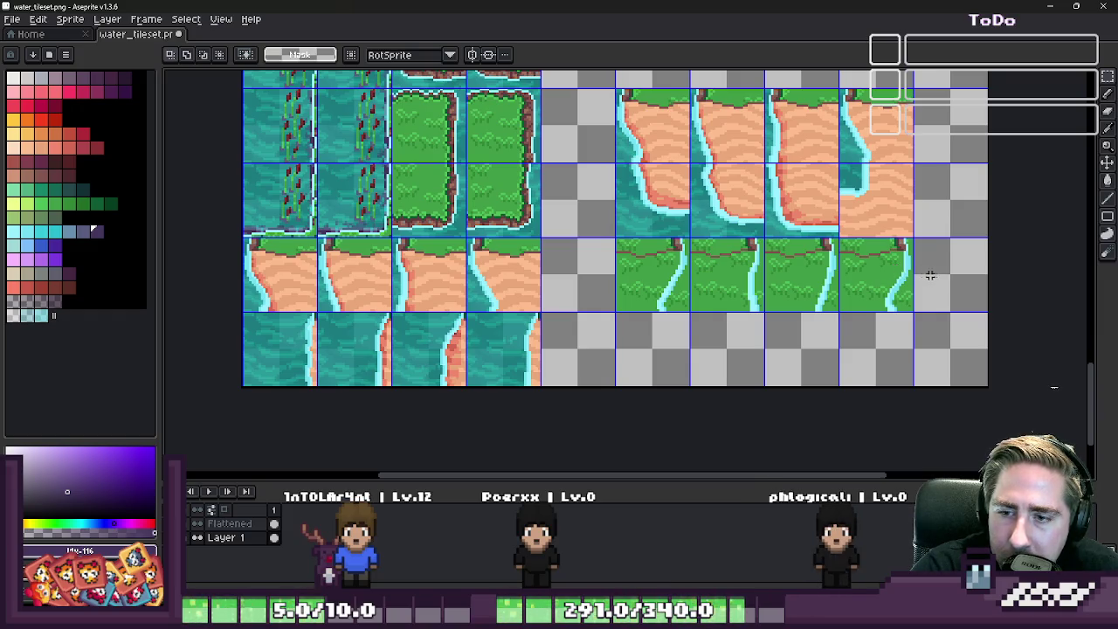
- With a 4px eraser, clear the grass right of the waterfall in the third tile
key(b)
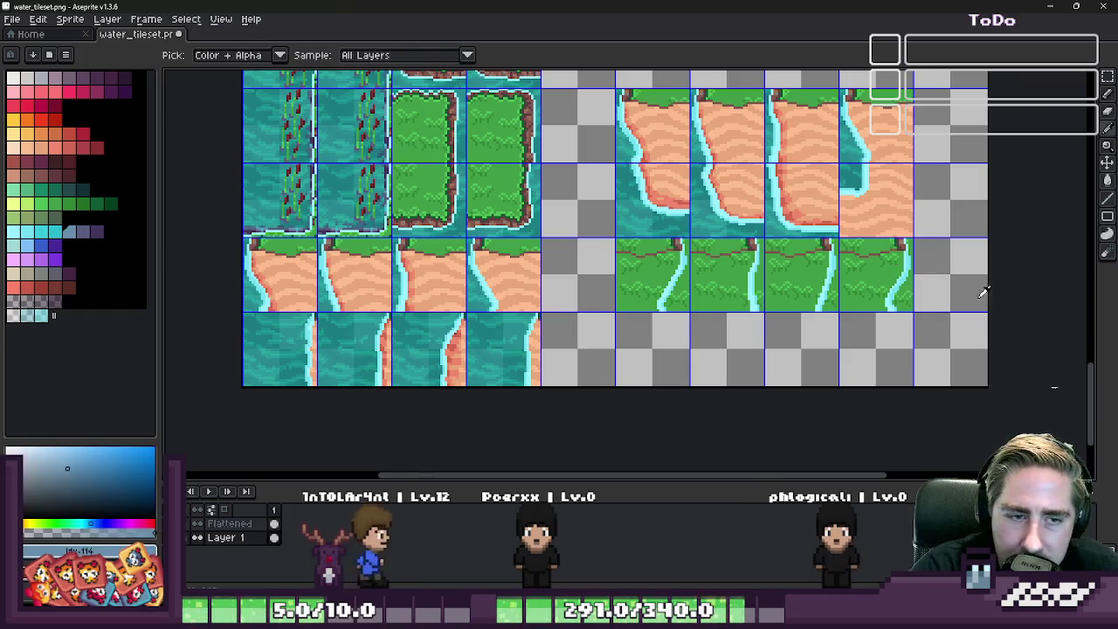
scroll(961, 284, up, 1)
scroll(908, 249, up, 1)
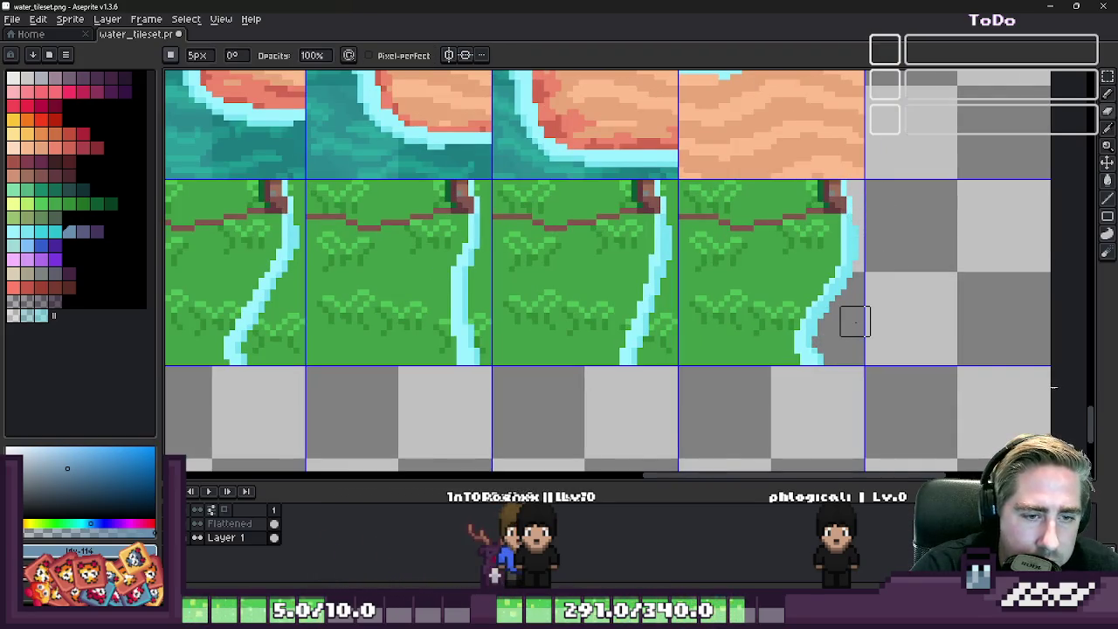
scroll(855, 321, down, 1)
scroll(893, 339, down, 1)
scroll(808, 322, up, 2)
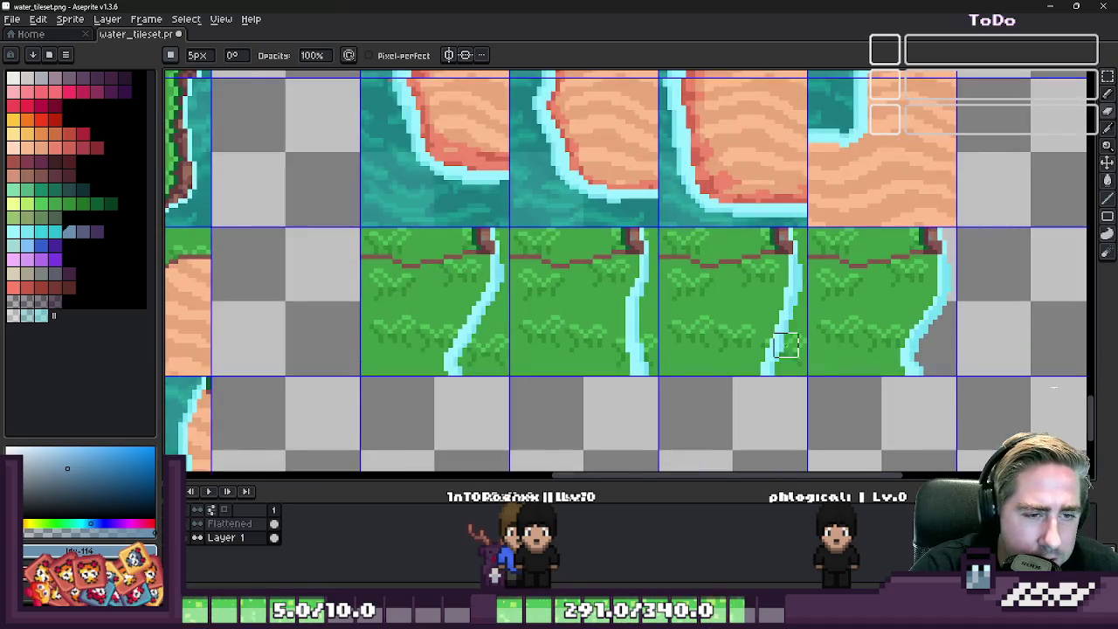
key(minus)
drag(776, 367, 793, 370)
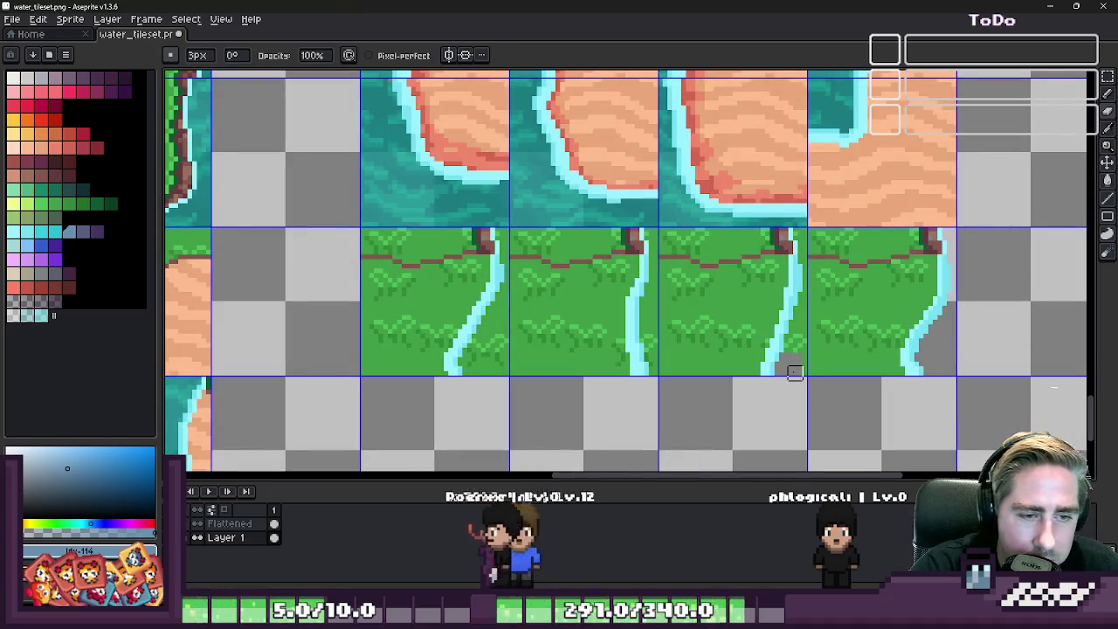
drag(793, 238, 802, 297)
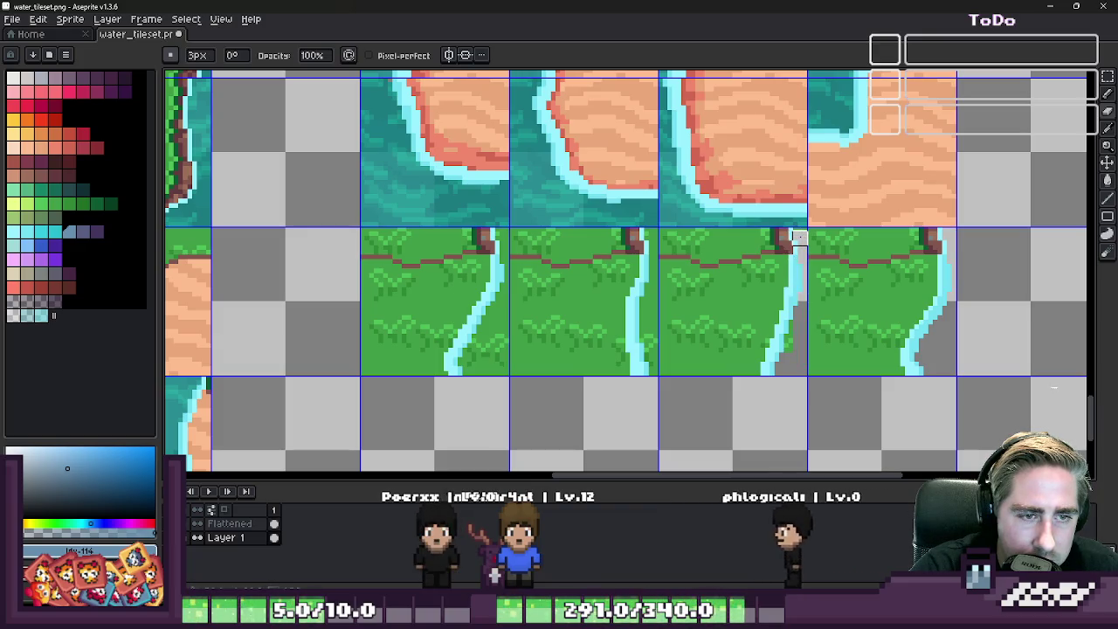
- Erase the grass right of the waterfall edges in the second and first tiles, plus a leftward path
scroll(629, 352, up, 1)
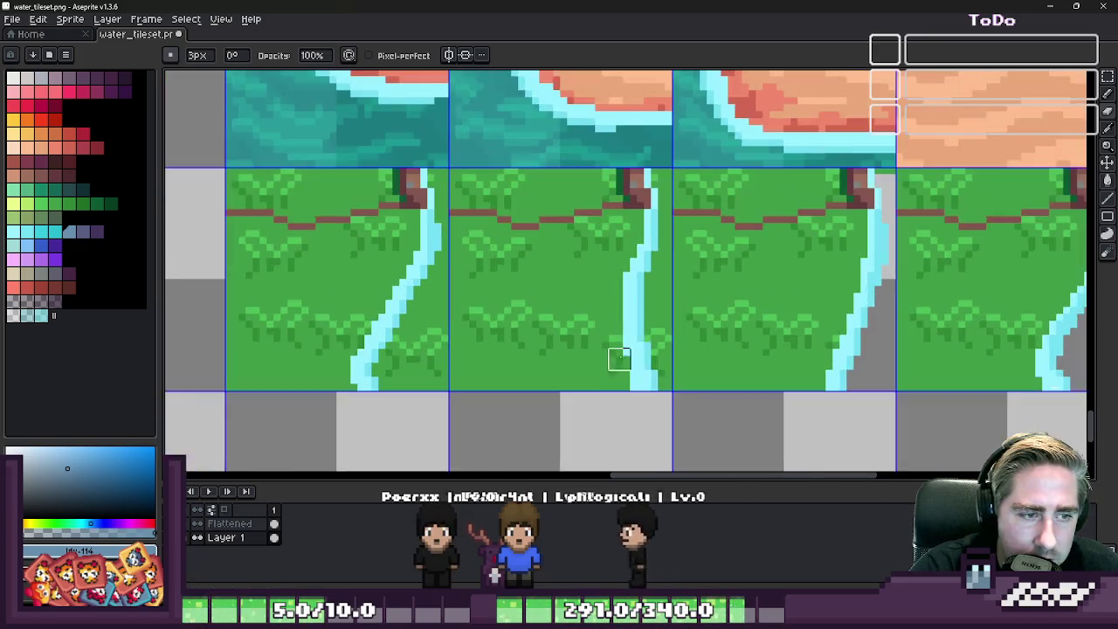
mouse_move(661, 391)
mouse_down()
mouse_move(646, 279)
mouse_move(661, 174)
mouse_up()
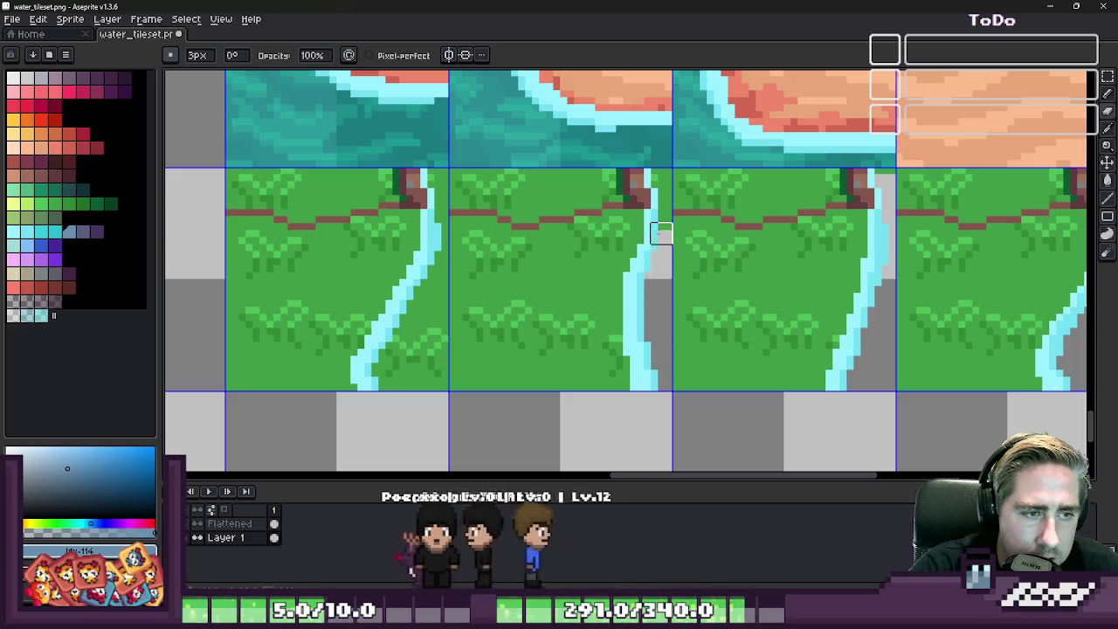
scroll(601, 251, down, 1)
scroll(602, 251, up, 2)
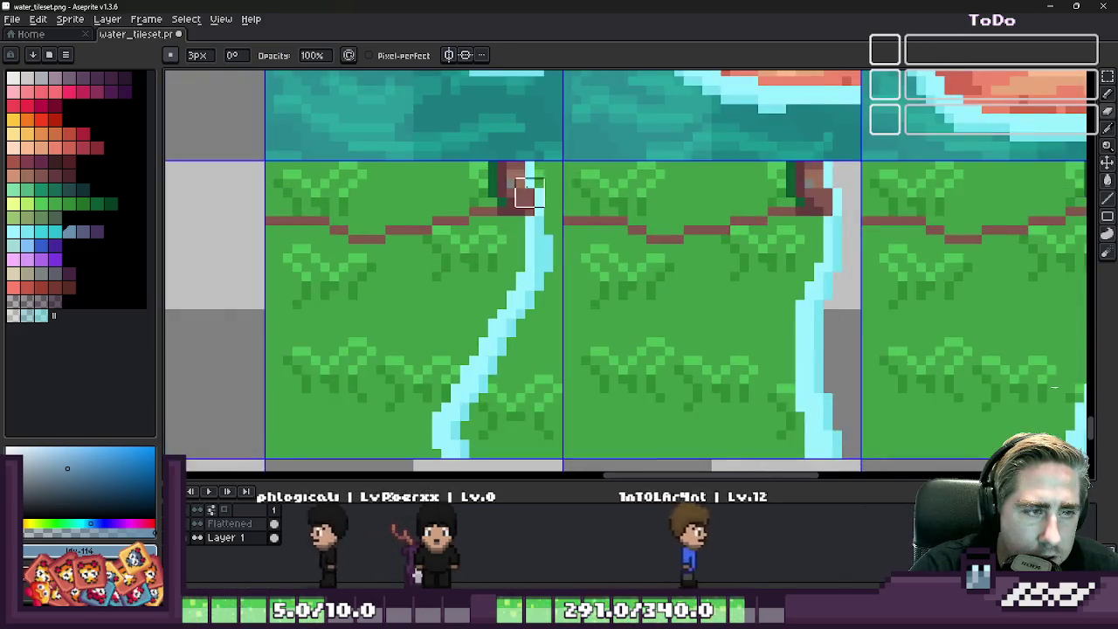
drag(552, 171, 539, 434)
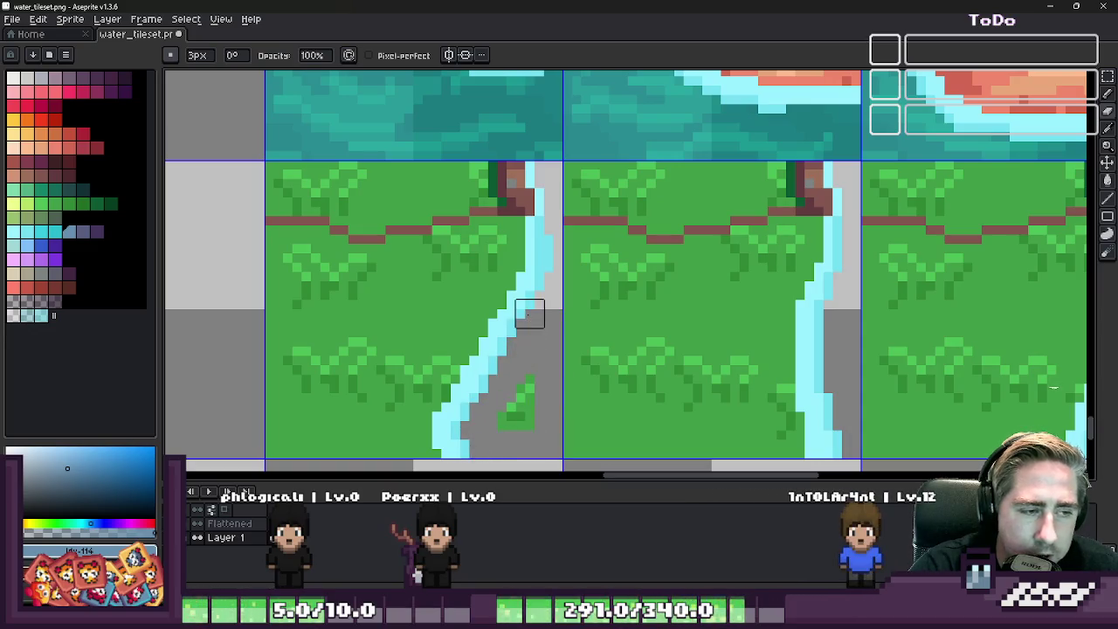
scroll(529, 323, down, 1)
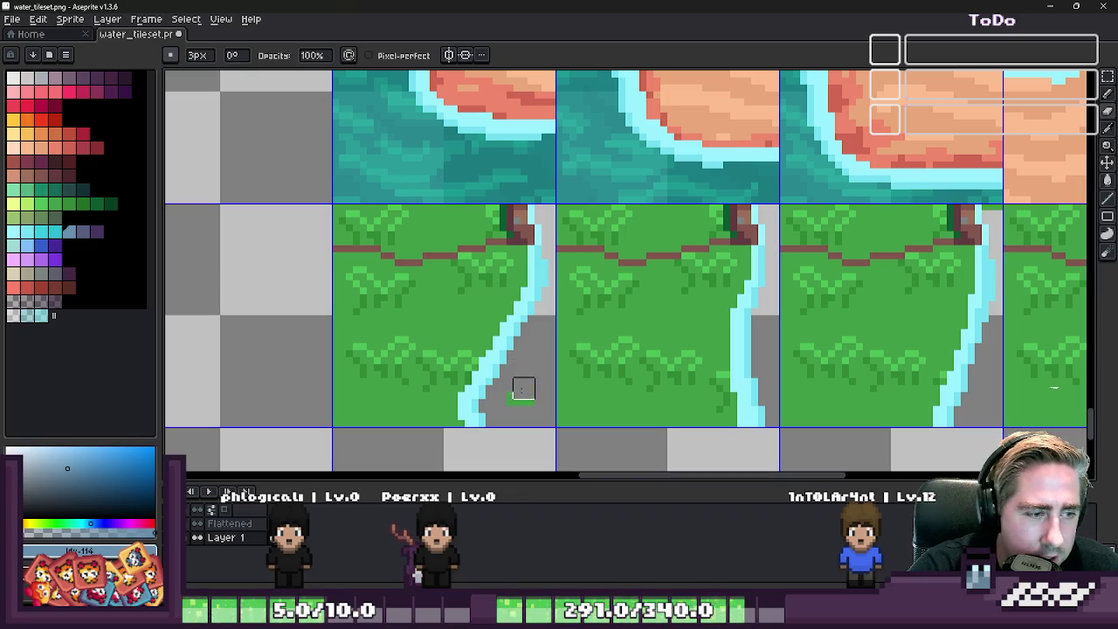
scroll(775, 338, down, 1)
scroll(780, 335, down, 1)
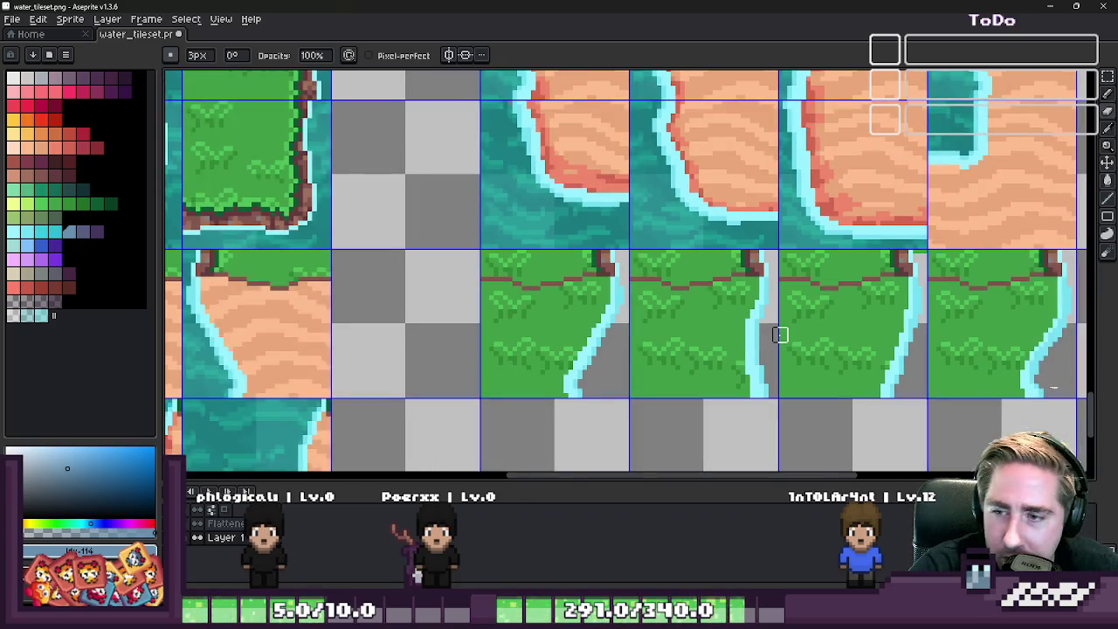
scroll(760, 323, up, 1)
scroll(747, 288, up, 1)
drag(758, 244, 661, 247)
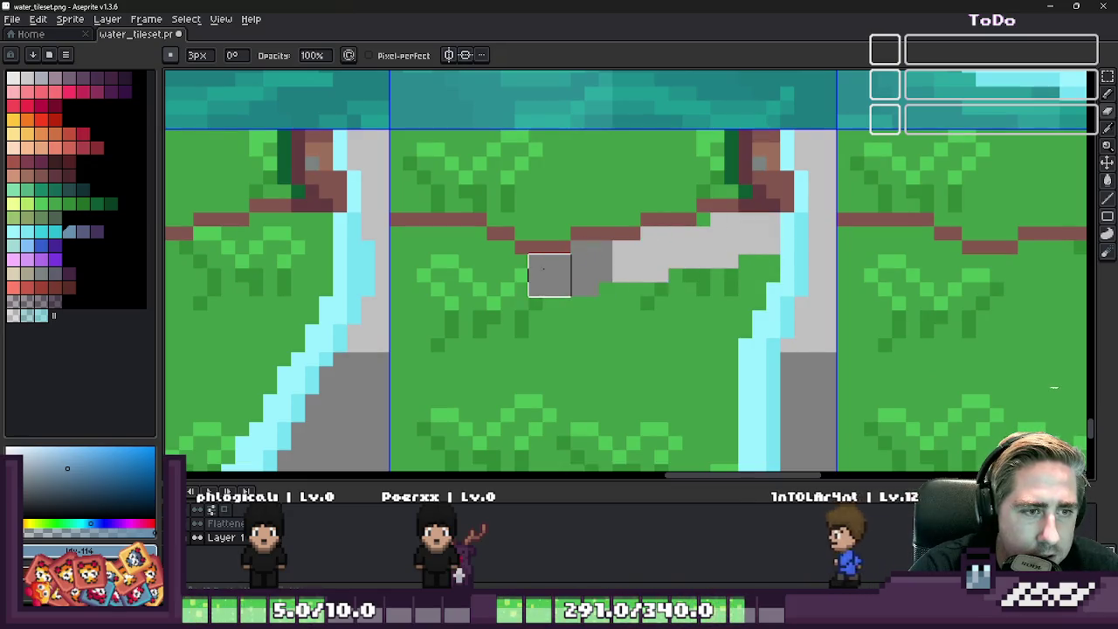
- Erase grass along the river's left edge and the middle tile's bottom and left part
drag(549, 275, 410, 247)
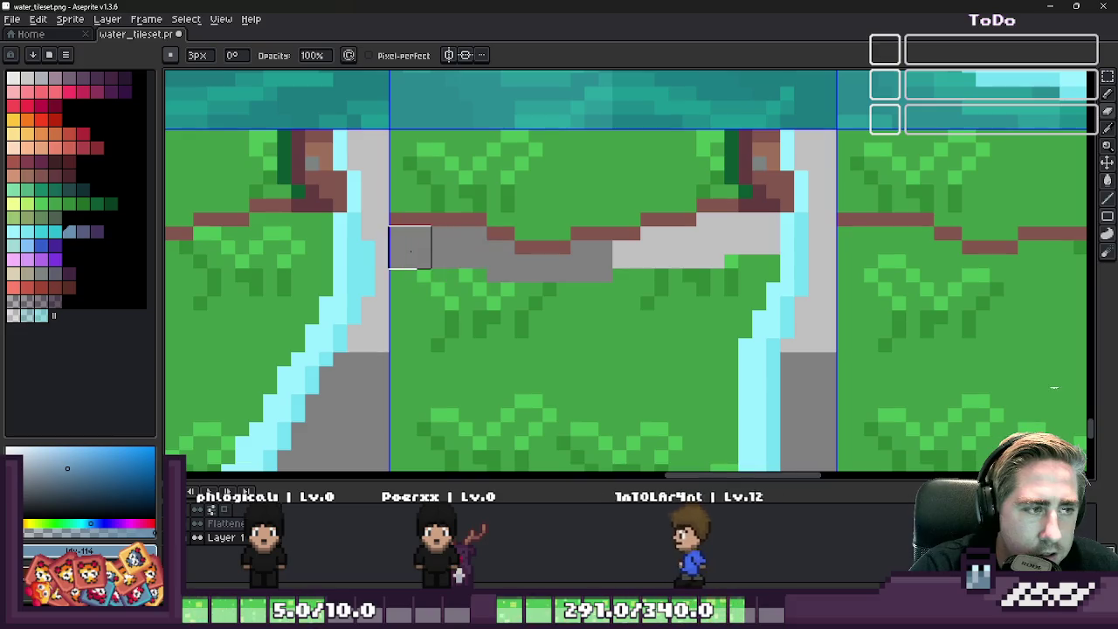
scroll(409, 248, down, 1)
scroll(484, 225, up, 1)
mouse_move(617, 252)
mouse_down()
mouse_move(592, 354)
mouse_move(601, 454)
mouse_up()
scroll(559, 367, down, 1)
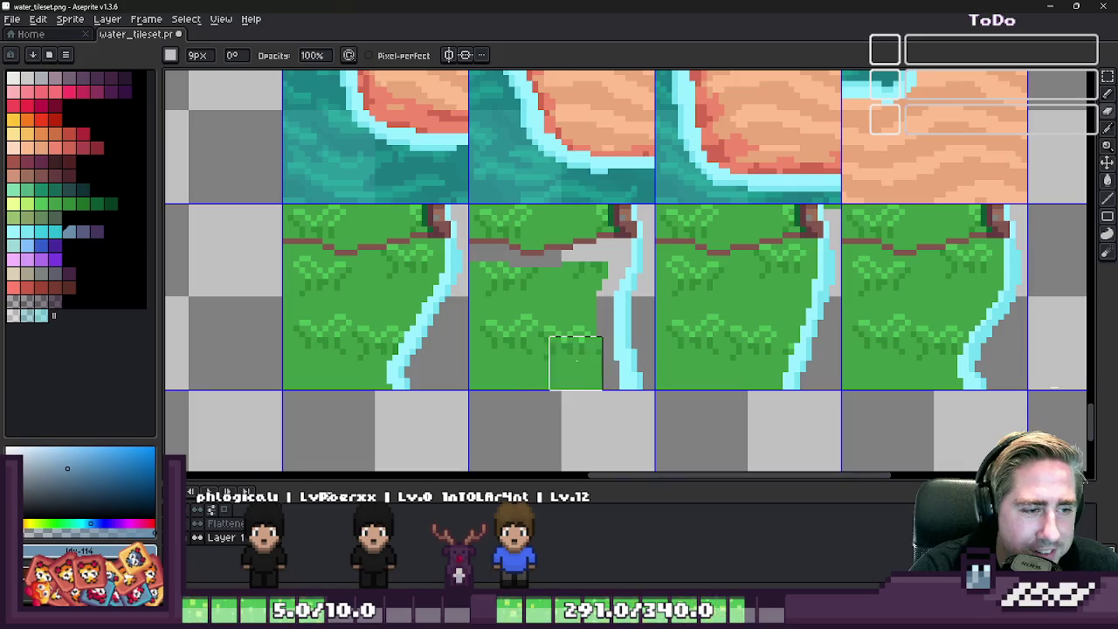
drag(576, 361, 494, 364)
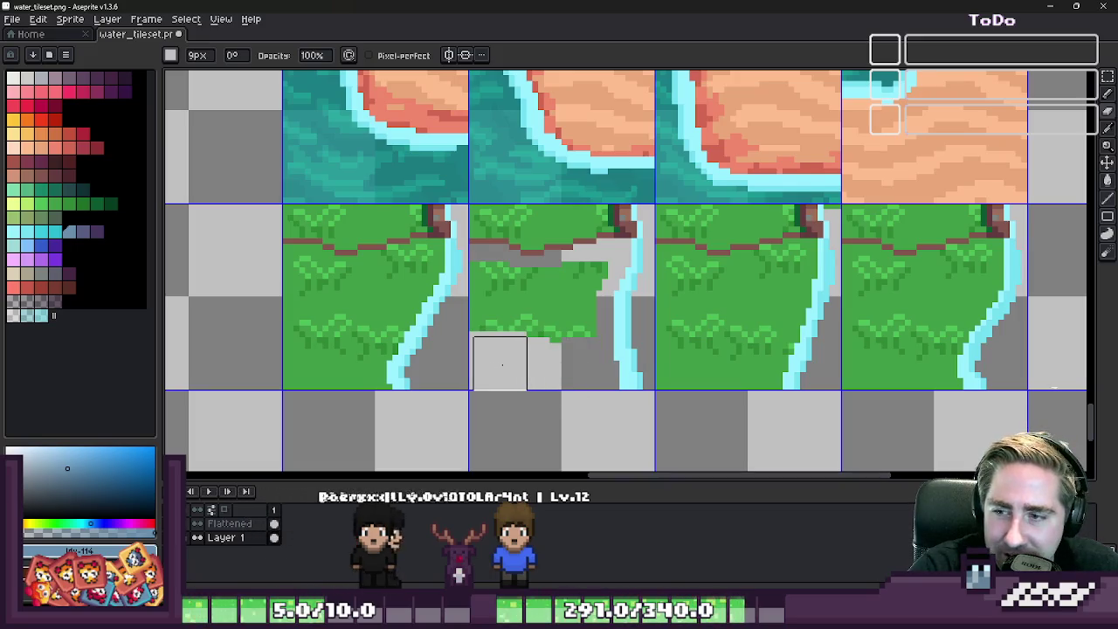
scroll(500, 364, up, 1)
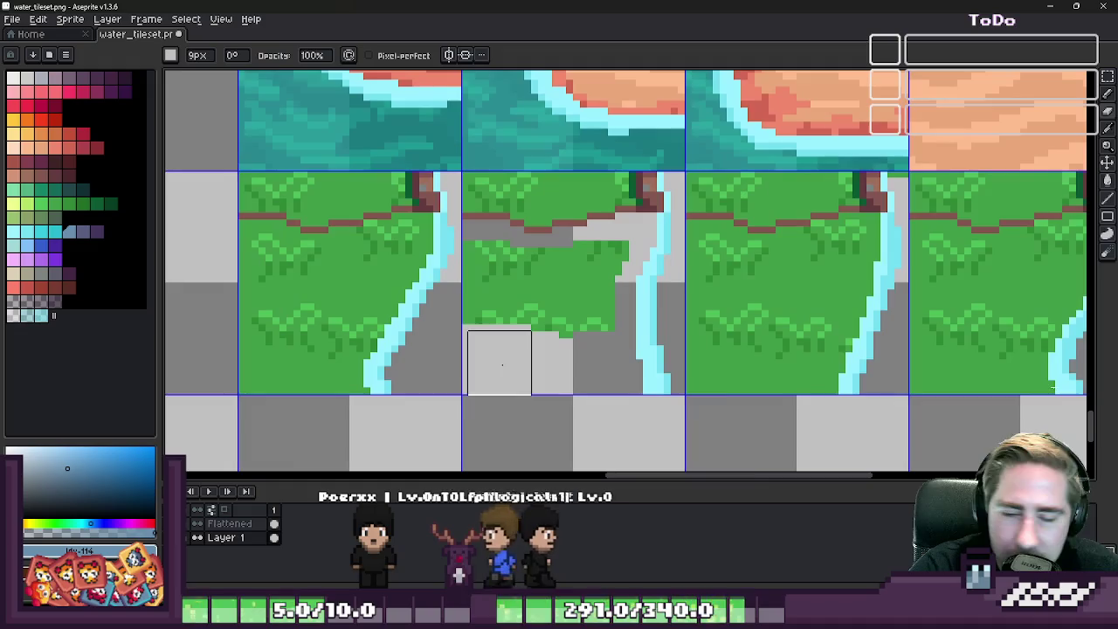
mouse_move(500, 367)
mouse_down()
mouse_move(522, 299)
mouse_move(602, 252)
mouse_move(569, 319)
mouse_up()
scroll(629, 297, down, 1)
scroll(716, 297, up, 1)
scroll(744, 266, up, 1)
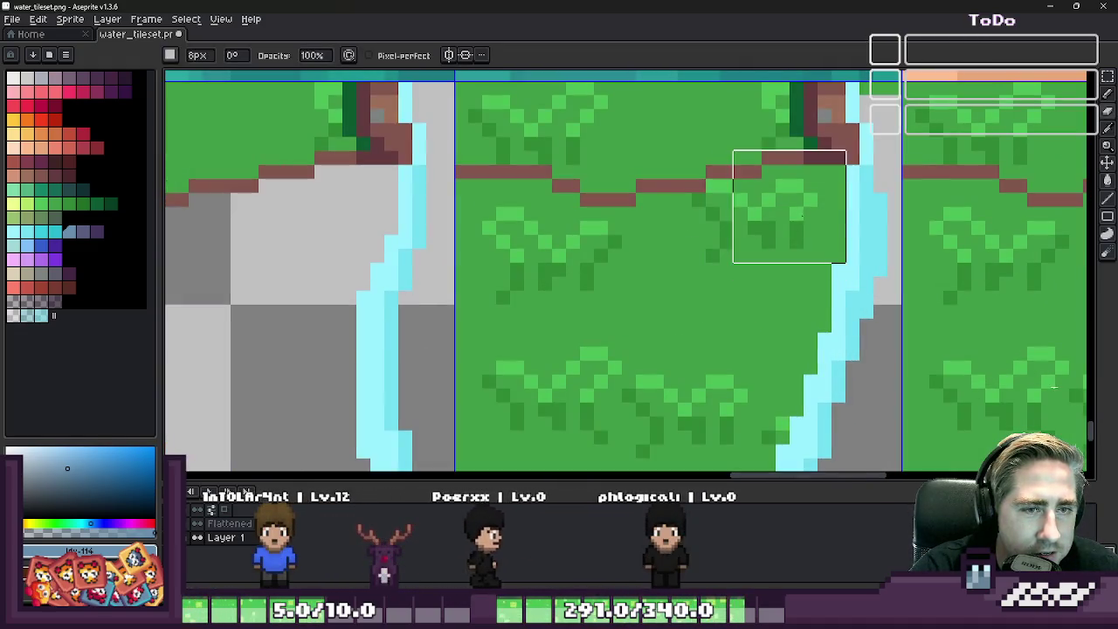
- With a 7px eraser, clear the grass in the right waterfall tile and the middle tile's green patch
key(minus)
key(minus)
drag(791, 210, 741, 325)
scroll(741, 325, down, 1)
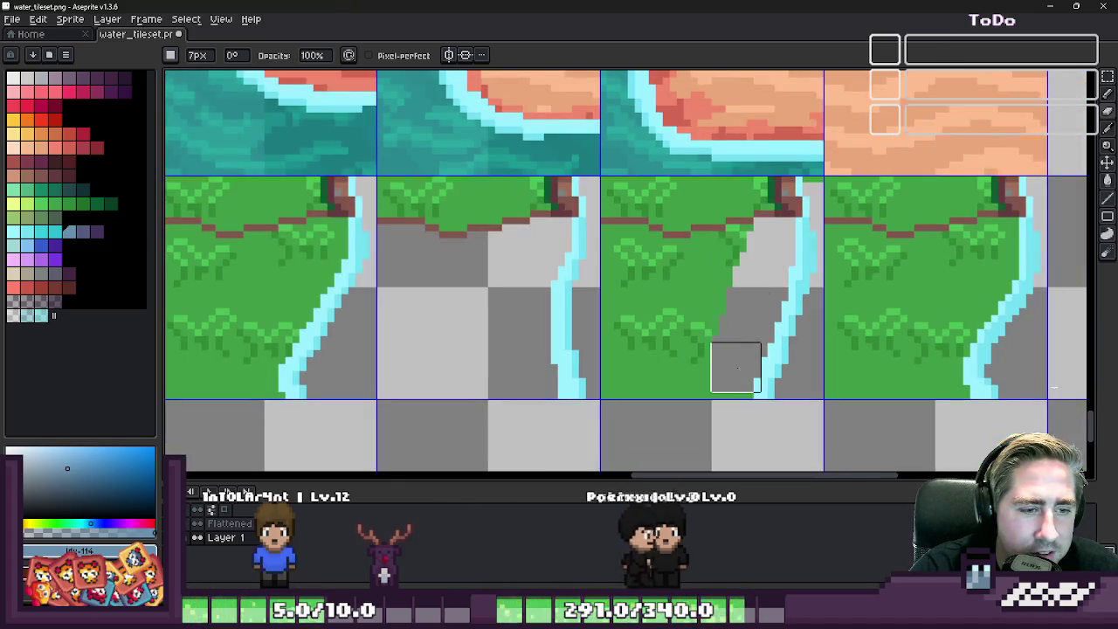
scroll(699, 377, up, 1)
scroll(699, 377, up, 1)
mouse_move(699, 378)
mouse_down()
mouse_move(533, 372)
mouse_move(551, 239)
mouse_up()
scroll(551, 349, down, 1)
scroll(577, 268, up, 1)
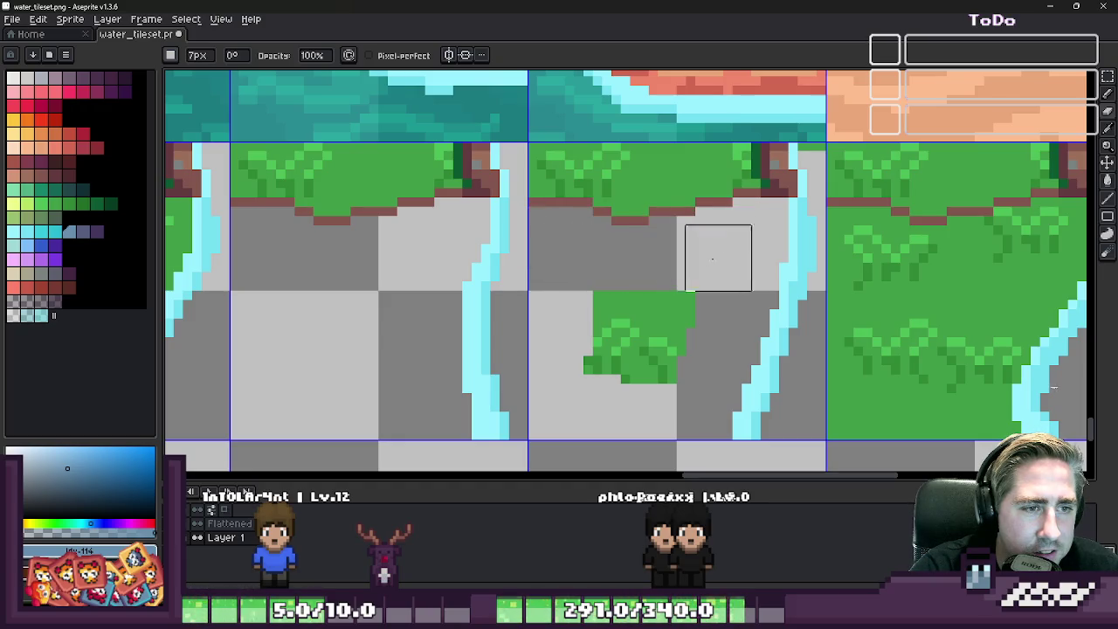
mouse_move(718, 257)
mouse_down()
mouse_move(594, 305)
mouse_move(646, 375)
mouse_up()
scroll(576, 295, down, 1)
scroll(886, 241, up, 1)
scroll(941, 223, up, 1)
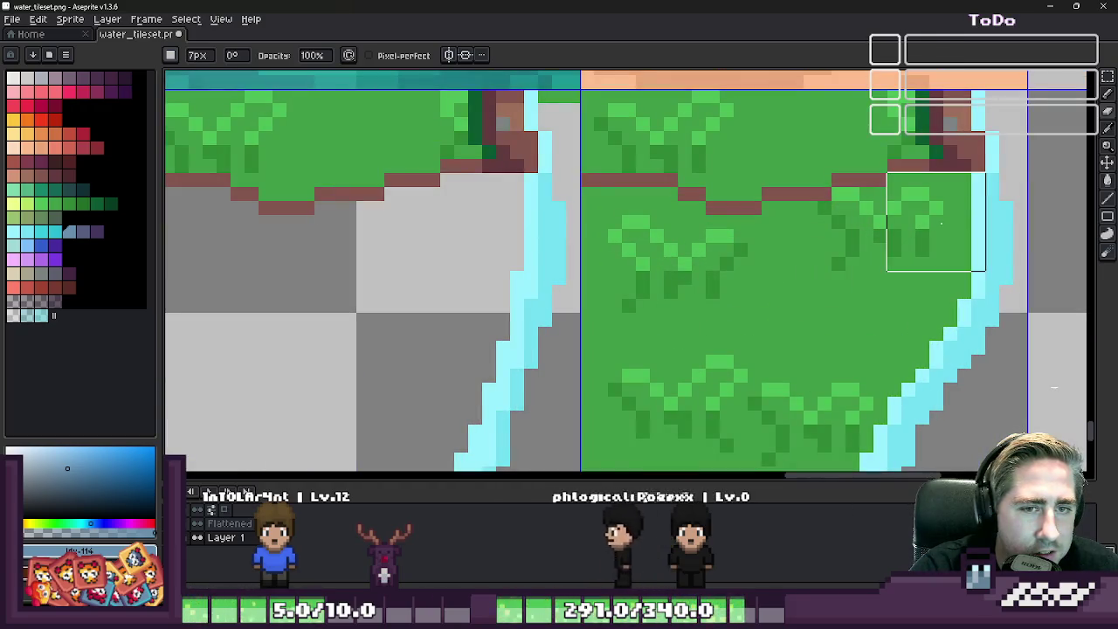
- Erase the remaining grass patches below the grass top, working leftward to the lower left
mouse_move(936, 222)
mouse_down()
mouse_move(905, 305)
mouse_move(824, 332)
mouse_up()
scroll(821, 350, down, 2)
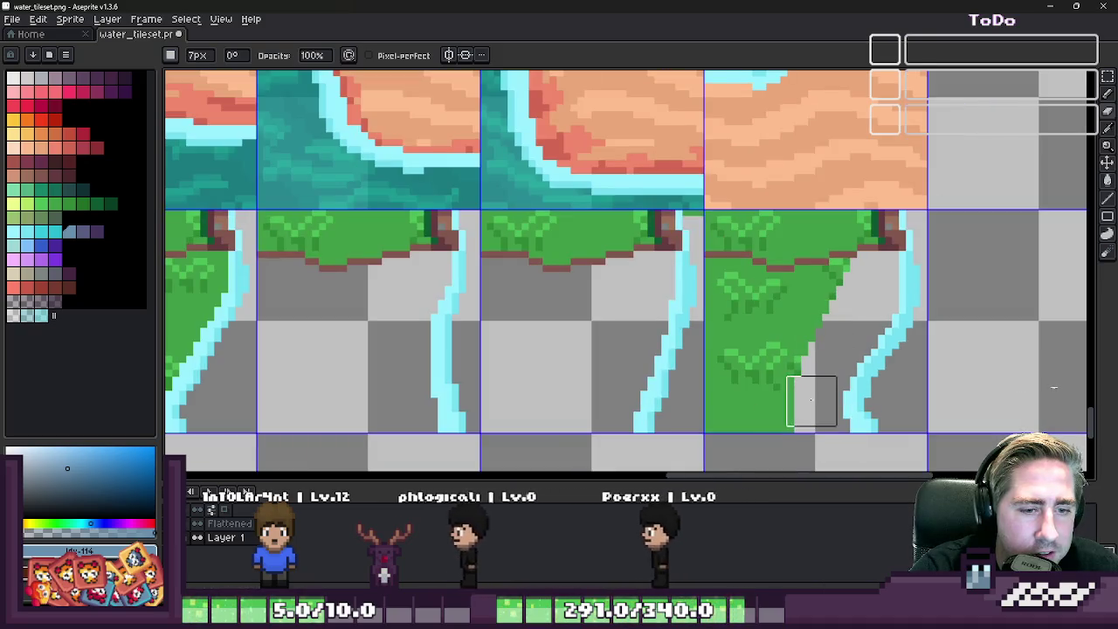
scroll(743, 309, up, 2)
mouse_move(736, 280)
mouse_down()
mouse_move(708, 291)
mouse_move(804, 305)
mouse_move(934, 292)
mouse_move(843, 262)
mouse_up()
scroll(843, 262, down, 2)
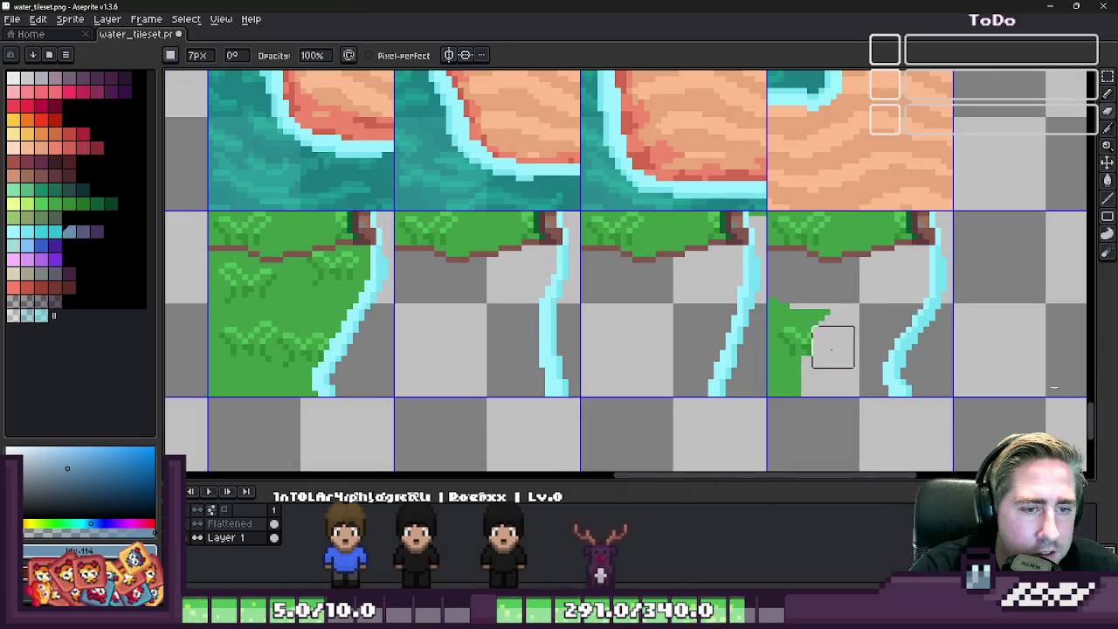
scroll(792, 387, down, 1)
scroll(794, 262, down, 1)
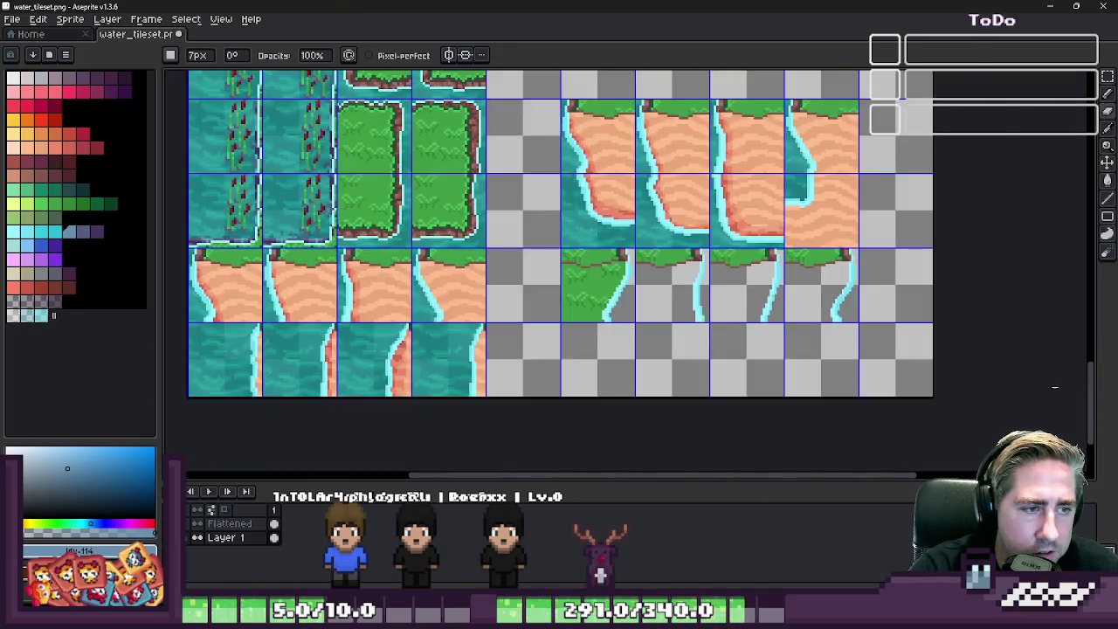
scroll(615, 337, up, 4)
mouse_move(707, 171)
mouse_down()
mouse_move(585, 219)
mouse_move(448, 238)
mouse_move(419, 211)
mouse_move(376, 196)
mouse_move(479, 356)
mouse_move(643, 288)
mouse_move(324, 349)
mouse_up()
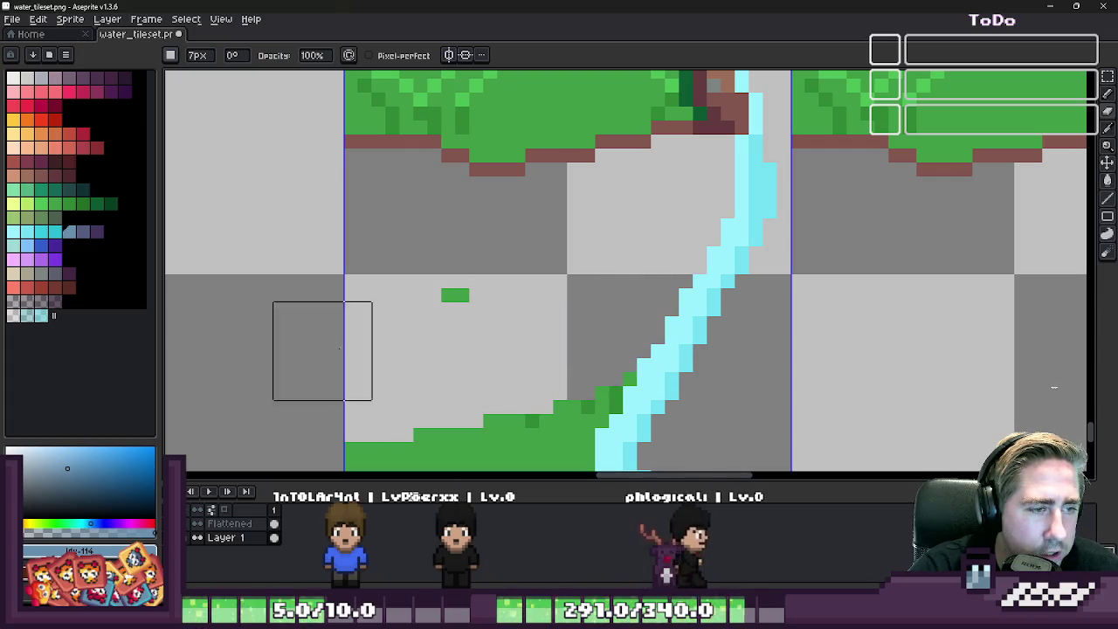
scroll(723, 312, down, 2)
scroll(673, 324, up, 2)
mouse_move(675, 323)
mouse_down()
mouse_move(659, 423)
mouse_move(534, 394)
mouse_up()
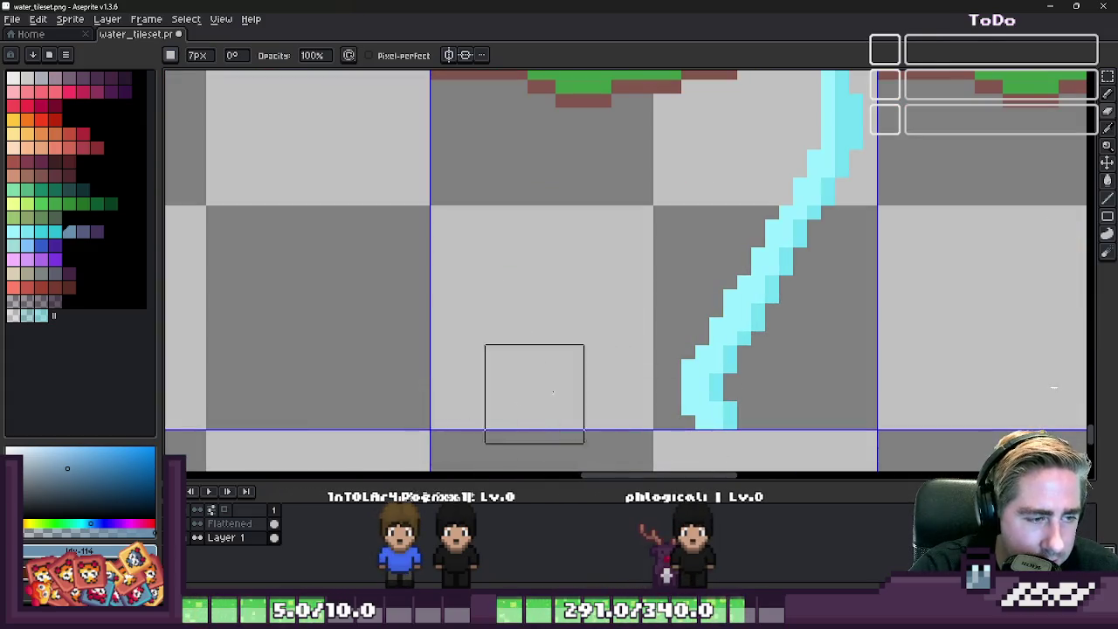
- Copy the two plain water tiles with a rectangular marquee selection, then deselect
scroll(669, 369, down, 1)
scroll(674, 373, down, 1)
key(m)
scroll(620, 284, down, 1)
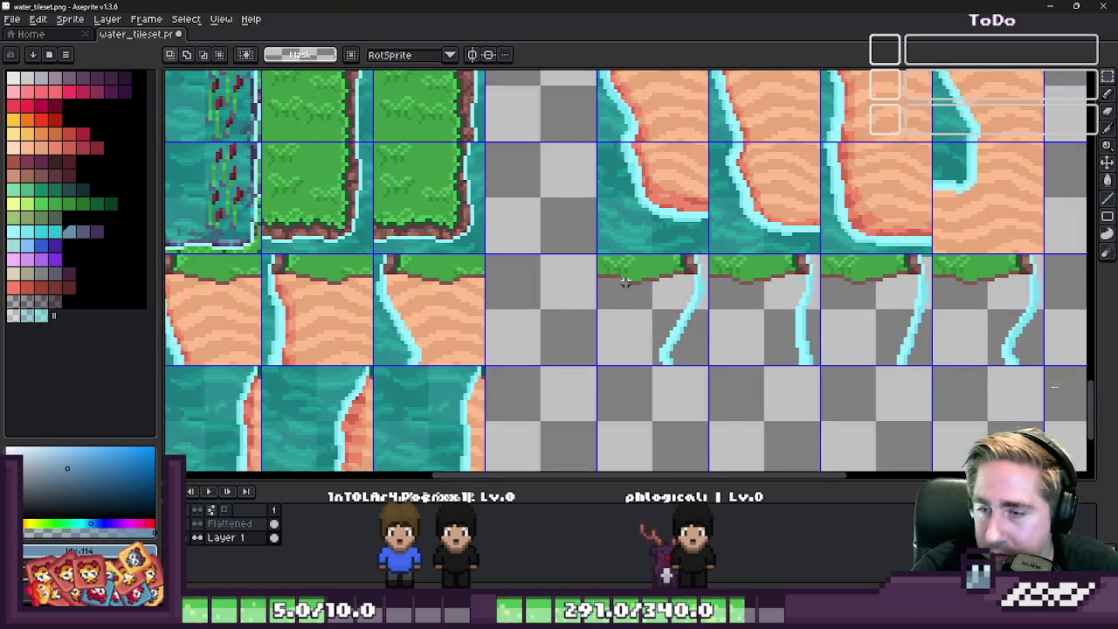
scroll(748, 250, down, 1)
scroll(742, 254, down, 1)
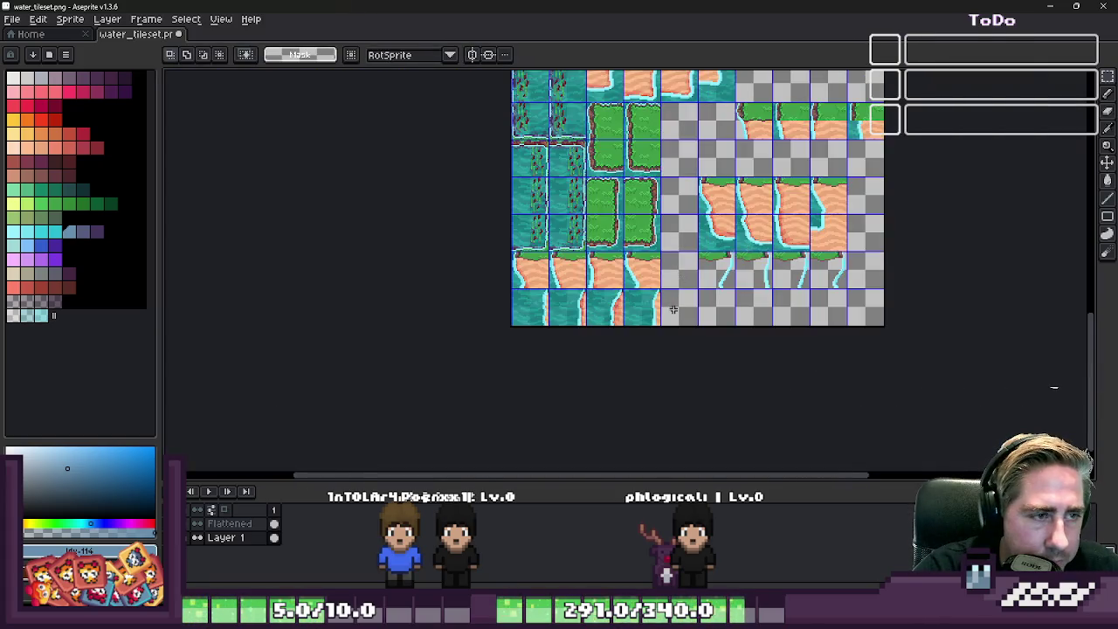
scroll(673, 310, down, 1)
scroll(633, 99, up, 1)
scroll(604, 109, up, 2)
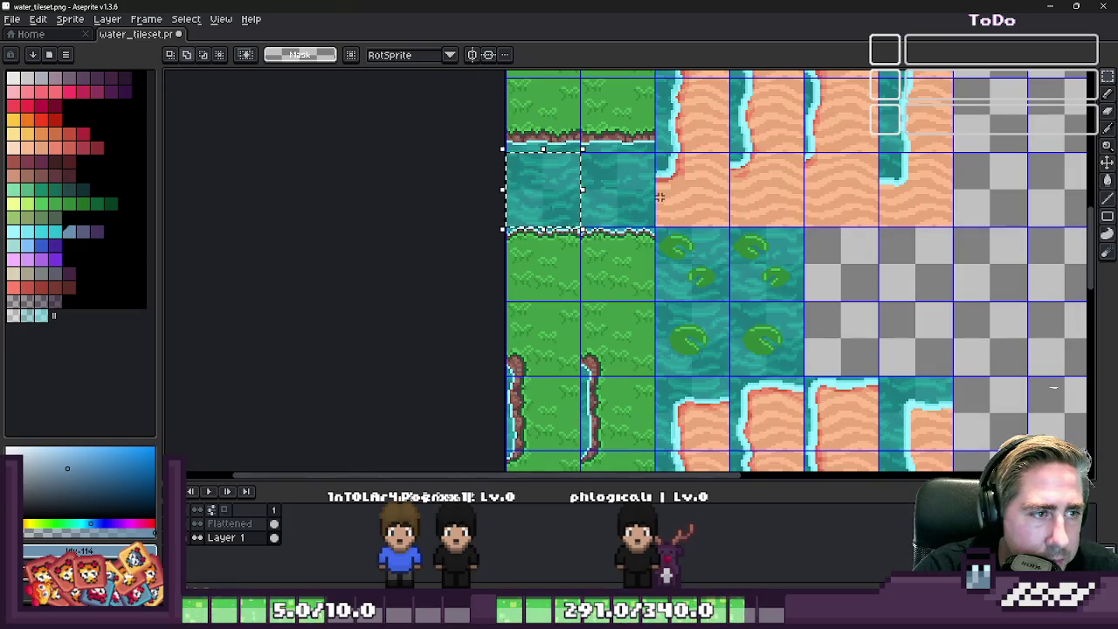
scroll(622, 102, down, 2)
scroll(682, 174, up, 2)
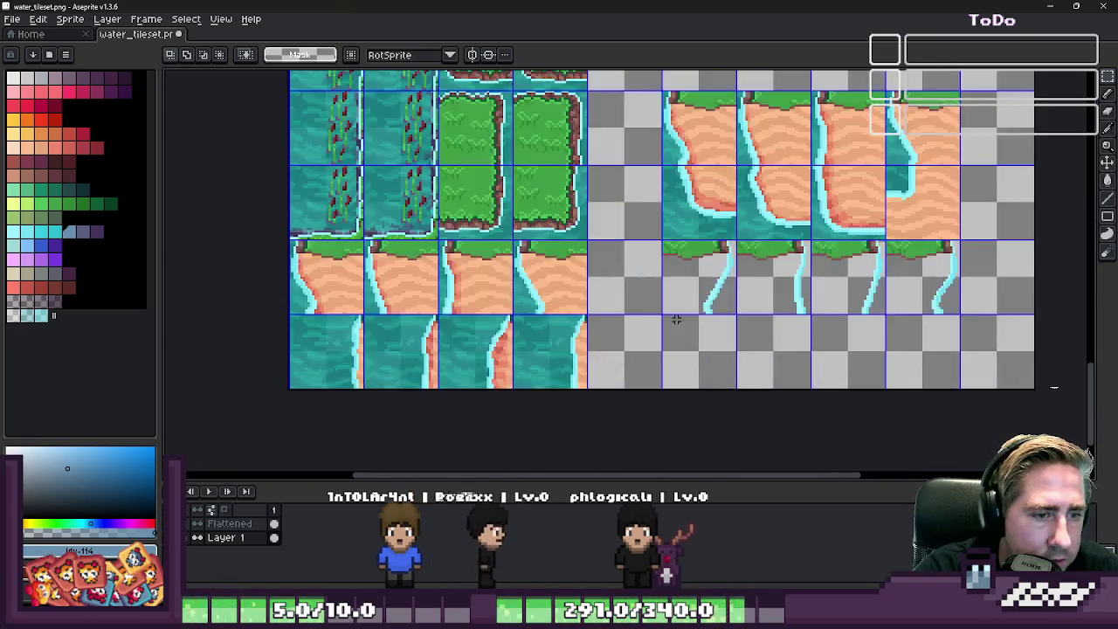
scroll(736, 219, up, 2)
scroll(636, 268, up, 1)
key(ctrl+v)
key(Return)
scroll(547, 387, down, 1)
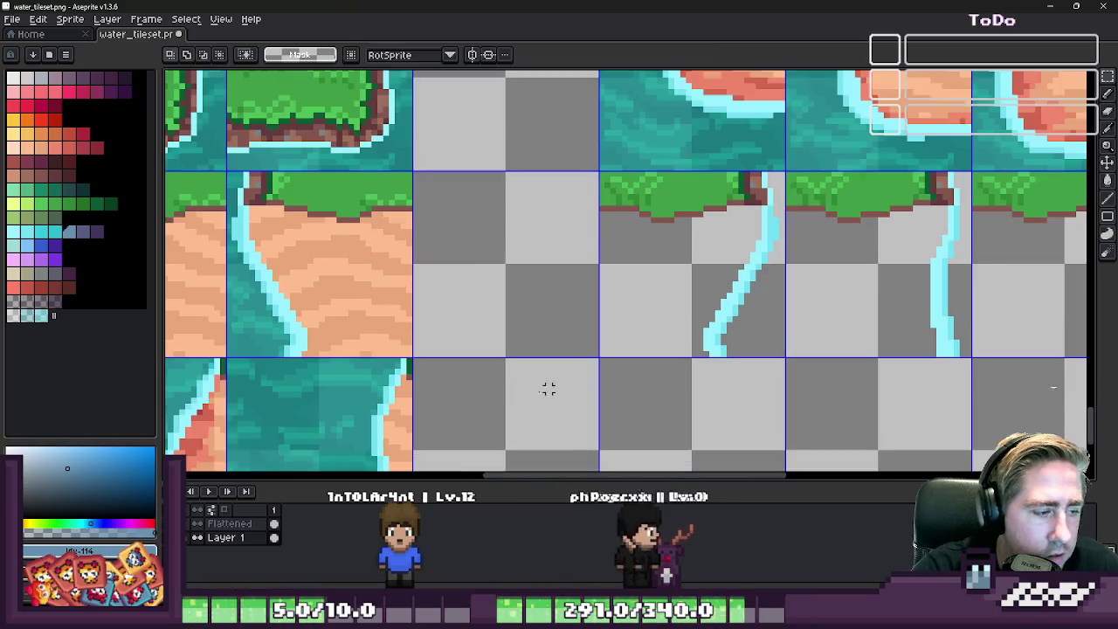
scroll(698, 347, down, 3)
scroll(574, 173, up, 4)
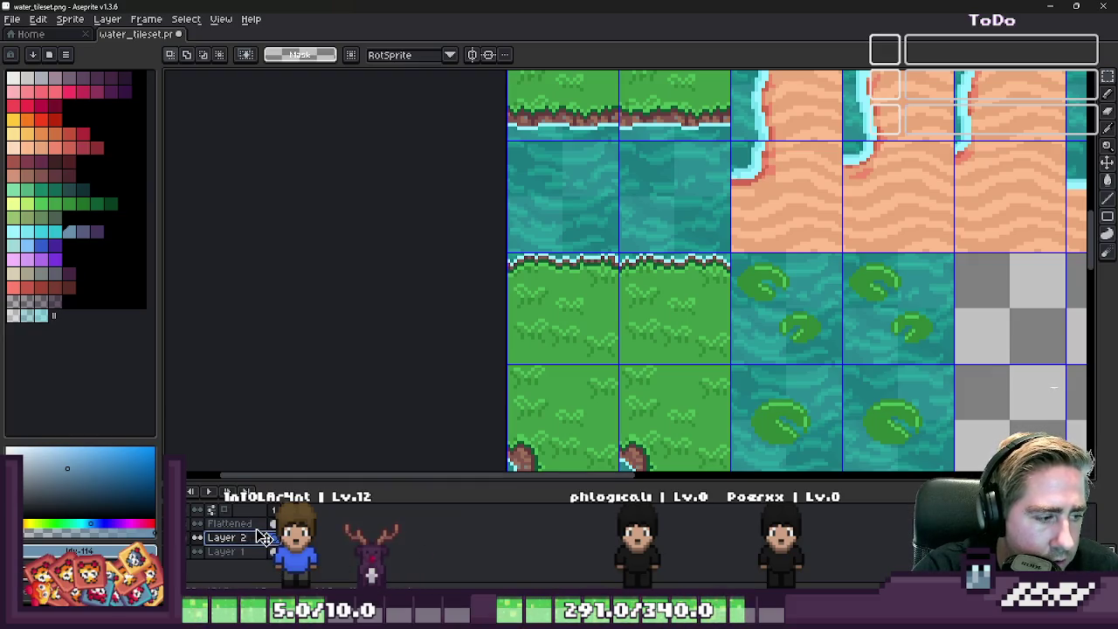
scroll(532, 305, down, 1)
scroll(710, 243, down, 3)
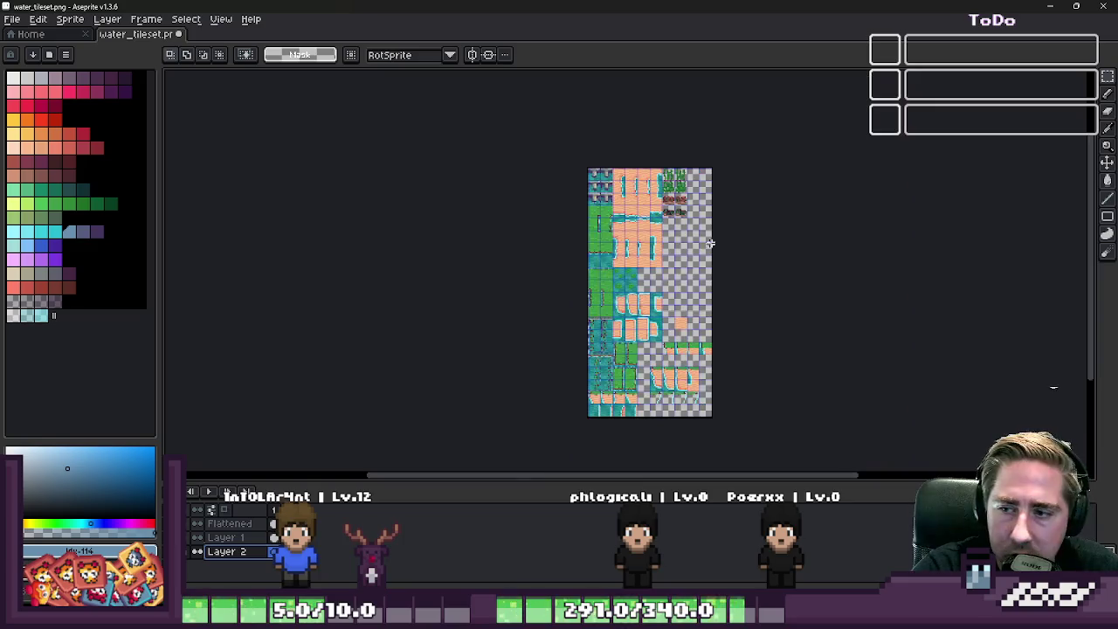
scroll(768, 332, up, 1)
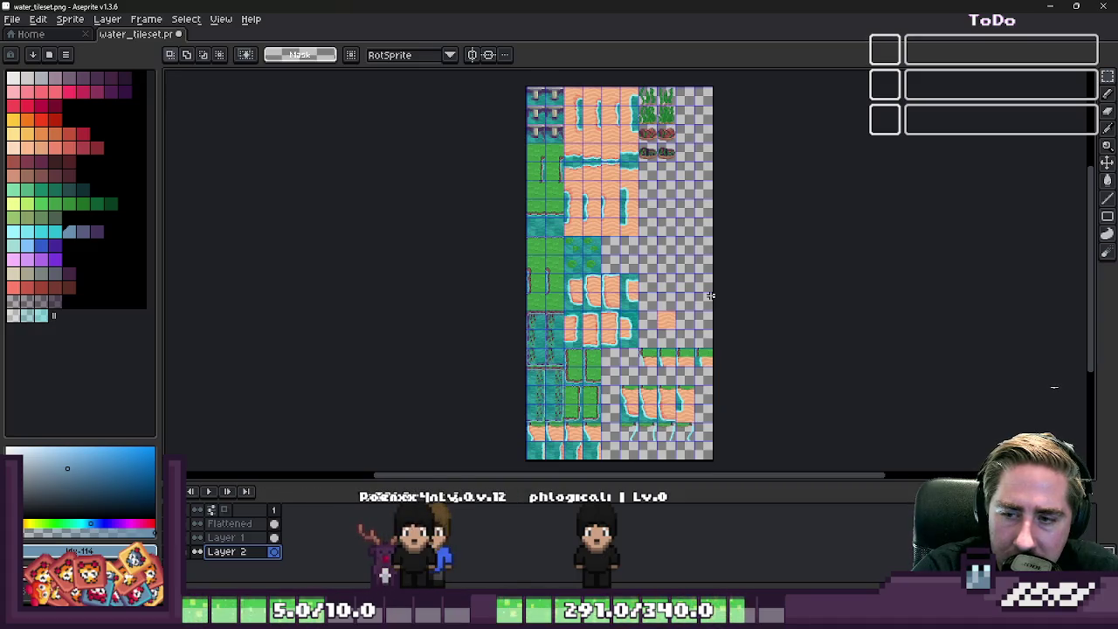
scroll(544, 429, up, 3)
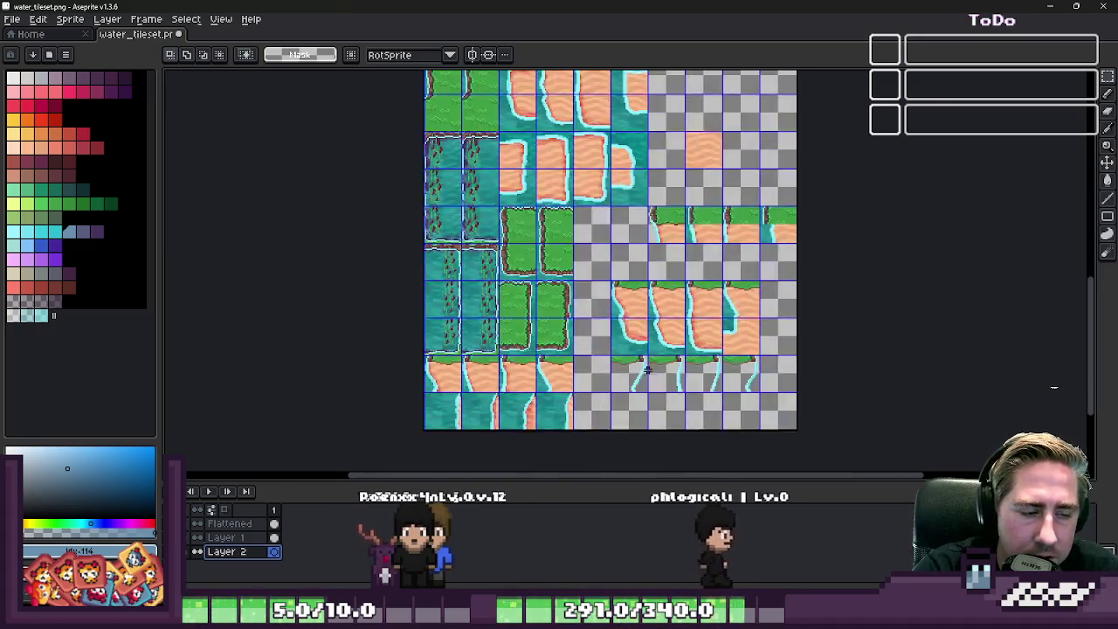
scroll(614, 407, up, 3)
scroll(605, 393, up, 1)
scroll(578, 351, up, 1)
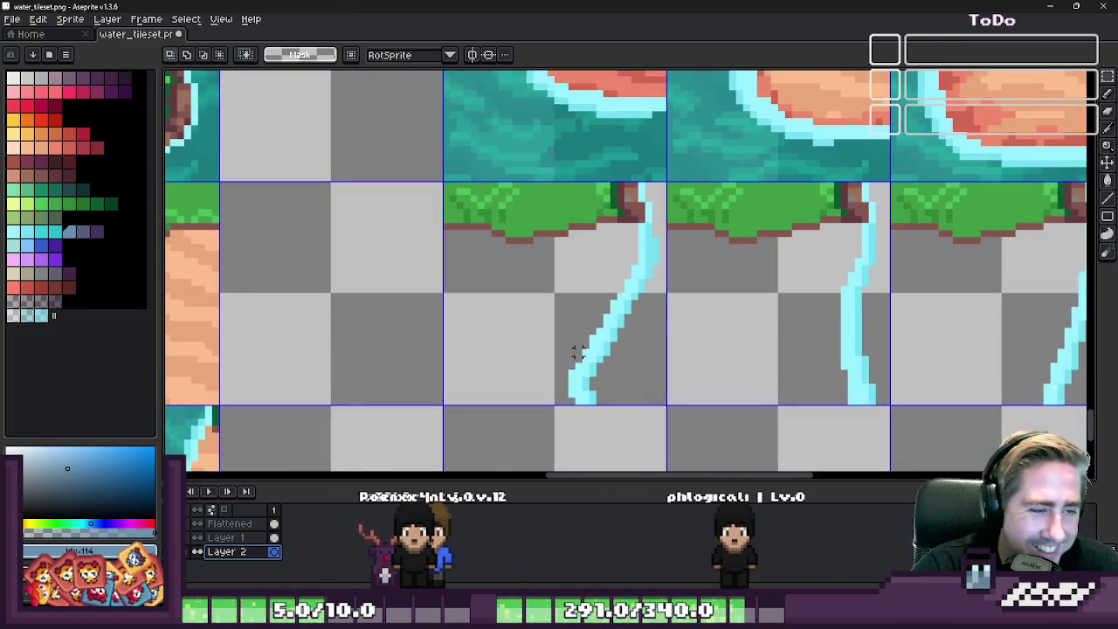
- Paste the water tiles onto Layer 2 and commit them beneath the waterfall tiles
key(ctrl+v)
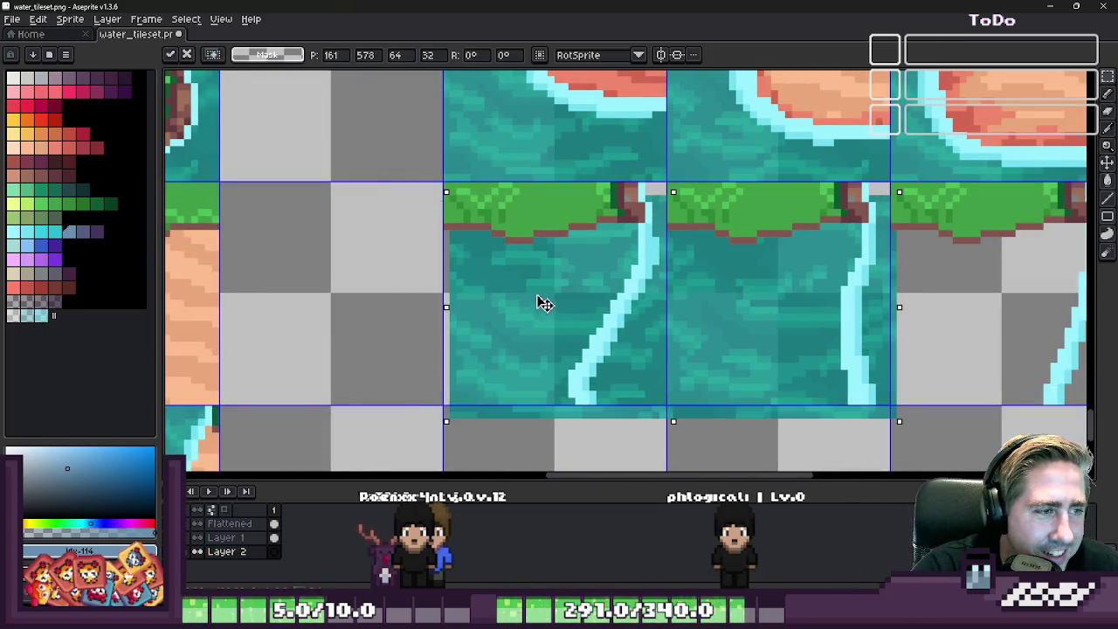
drag(541, 304, 569, 262)
scroll(530, 291, down, 2)
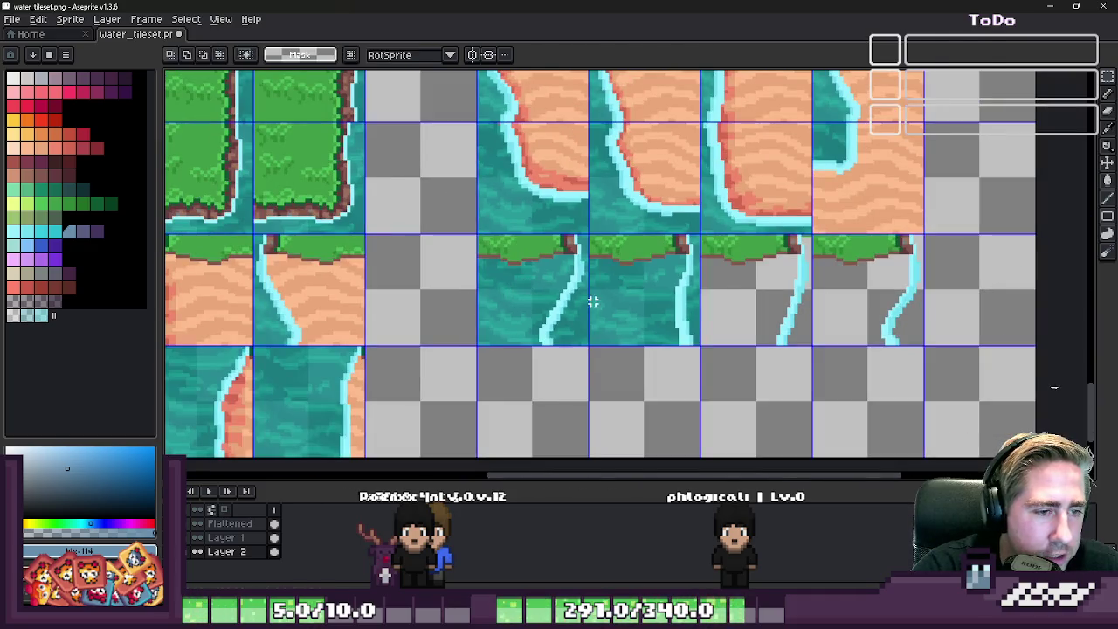
scroll(568, 262, up, 2)
key(Return)
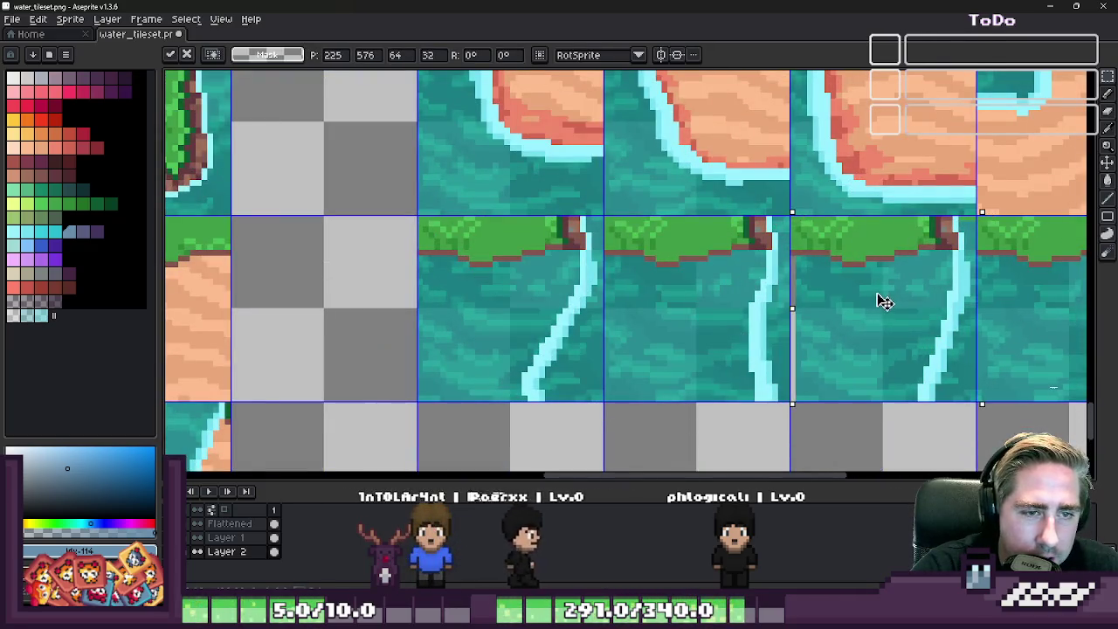
scroll(712, 246, down, 3)
scroll(712, 245, up, 1)
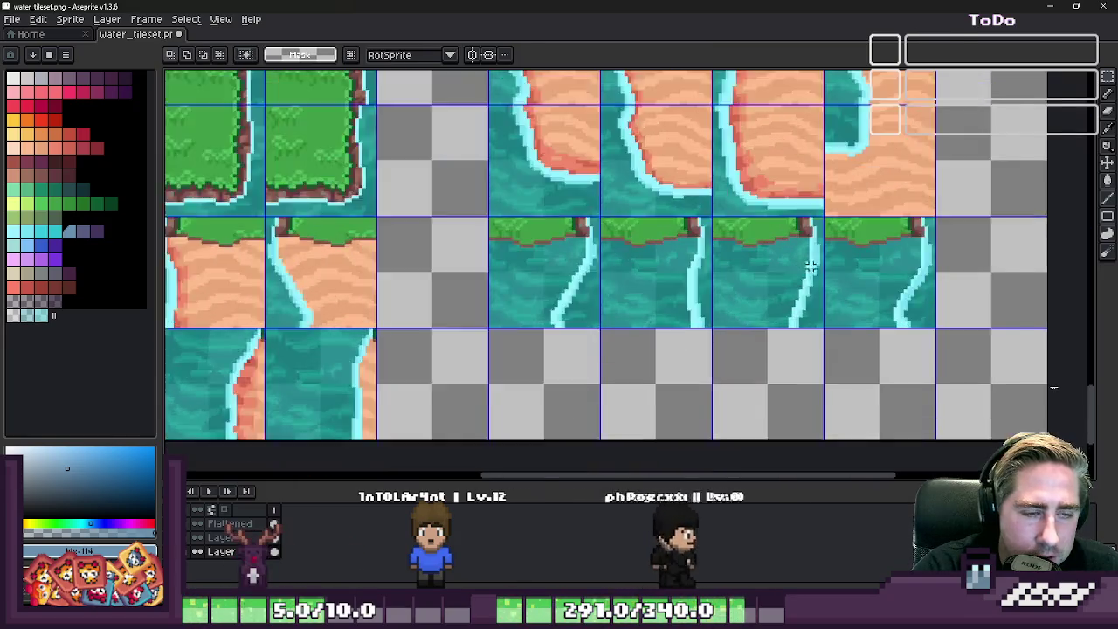
scroll(712, 245, up, 1)
- With the 7px eraser, remove water from the third and fourth waterfall tiles
key(b)
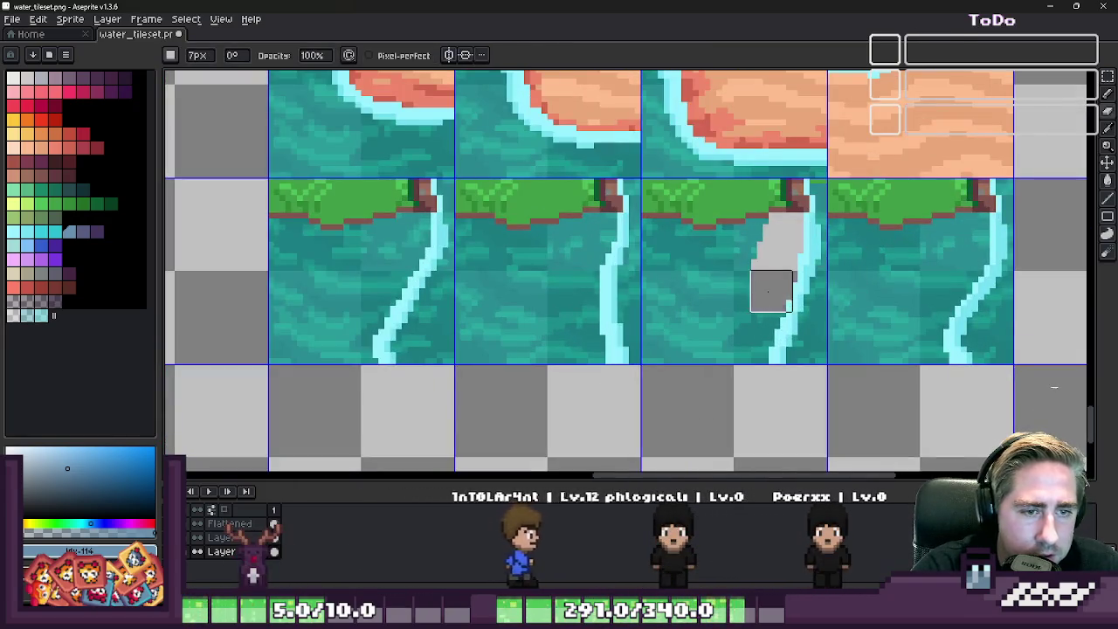
drag(766, 288, 736, 221)
drag(667, 227, 672, 343)
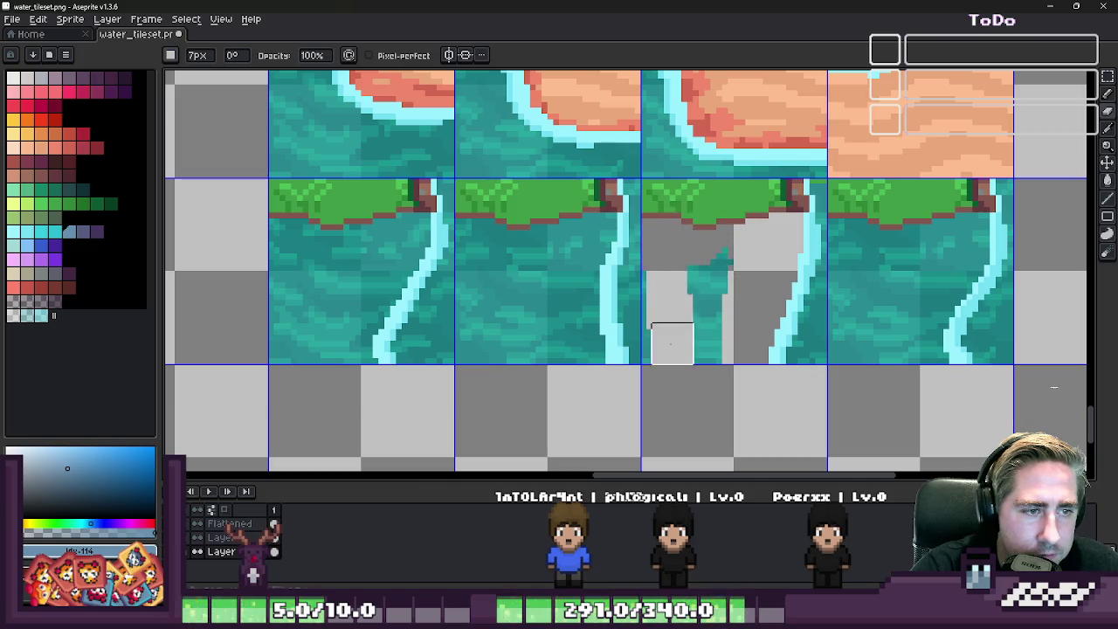
key(ctrl+z)
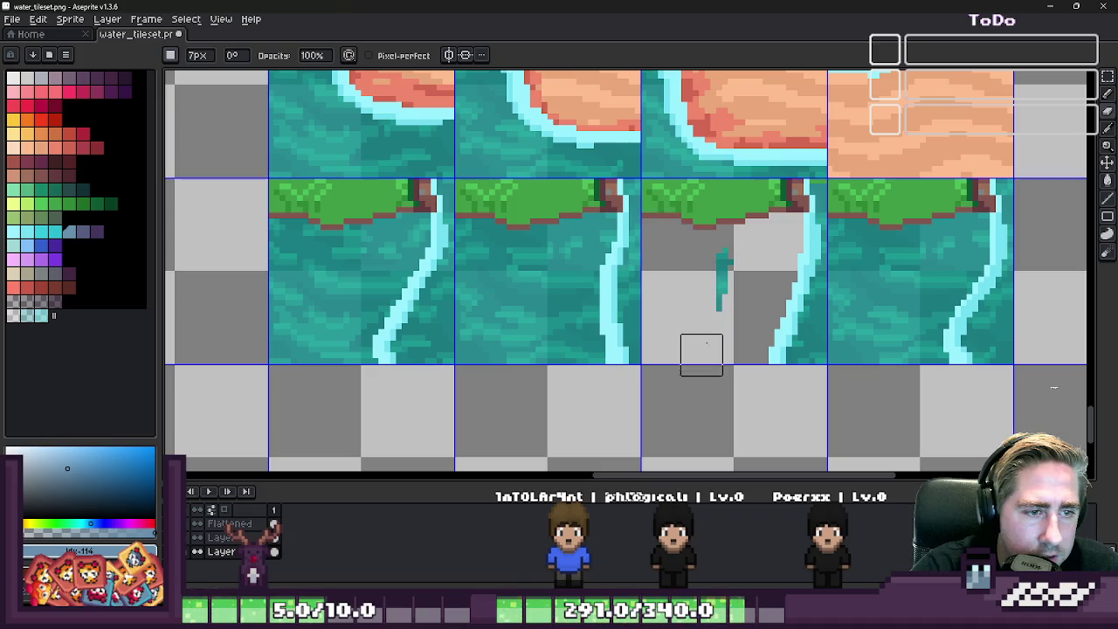
scroll(725, 273, up, 1)
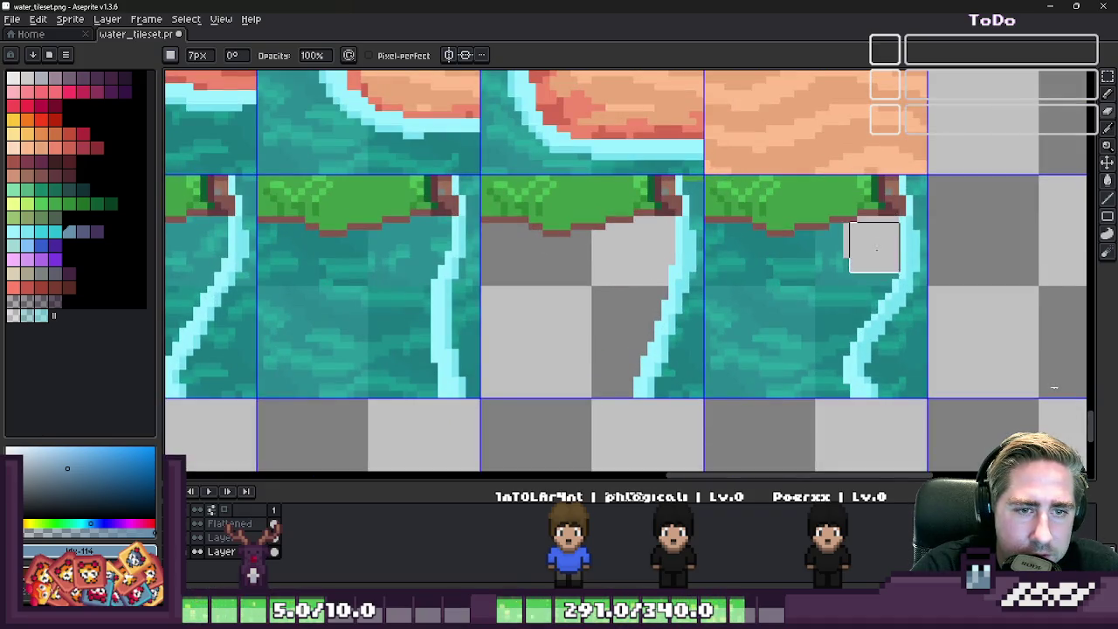
mouse_move(825, 386)
mouse_down()
mouse_move(823, 230)
mouse_move(760, 312)
mouse_move(742, 233)
mouse_move(728, 234)
mouse_move(741, 337)
mouse_move(727, 375)
mouse_move(768, 349)
mouse_up()
scroll(859, 289, down, 2)
scroll(706, 286, down, 1)
scroll(656, 225, up, 3)
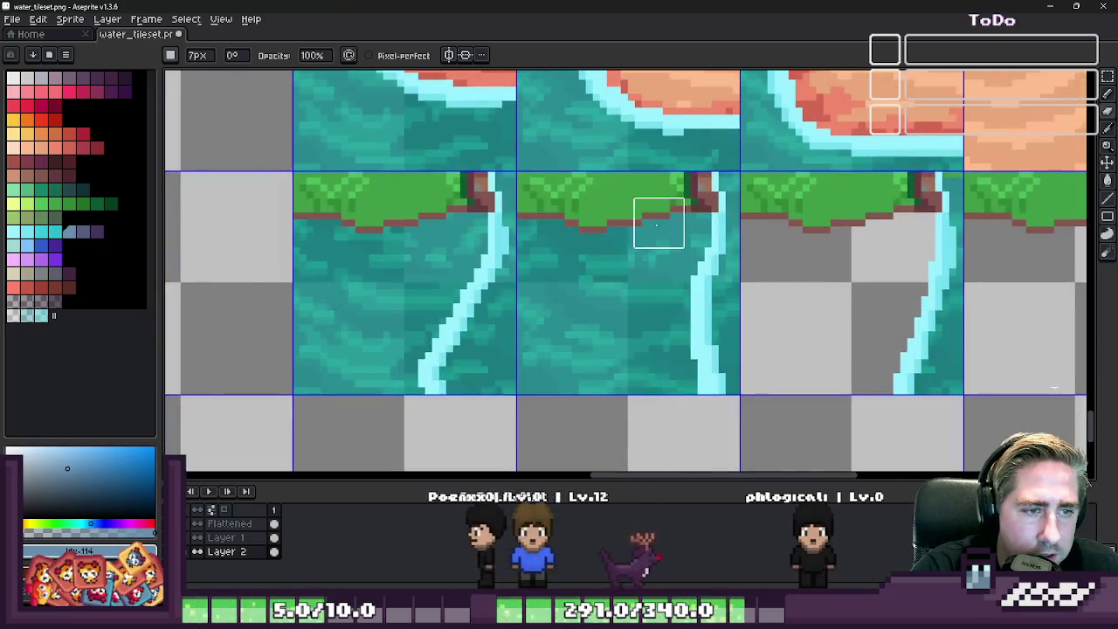
- Erase the leftover water strips and blobs under the grass edge in the third tile
mouse_move(655, 224)
mouse_down()
mouse_move(676, 256)
mouse_move(672, 390)
mouse_up()
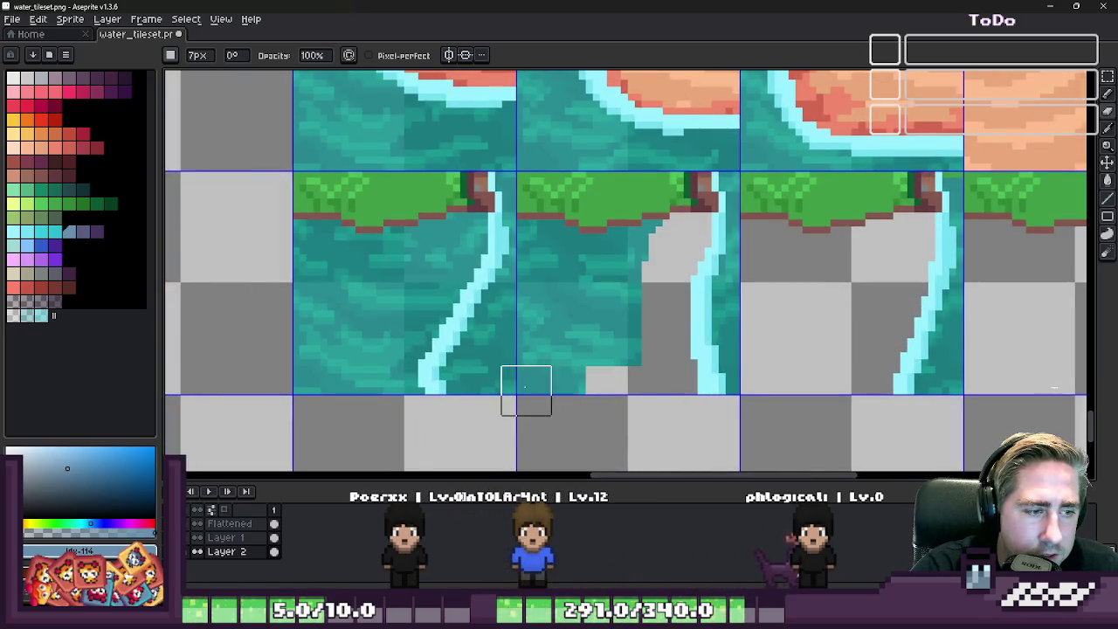
drag(540, 390, 547, 202)
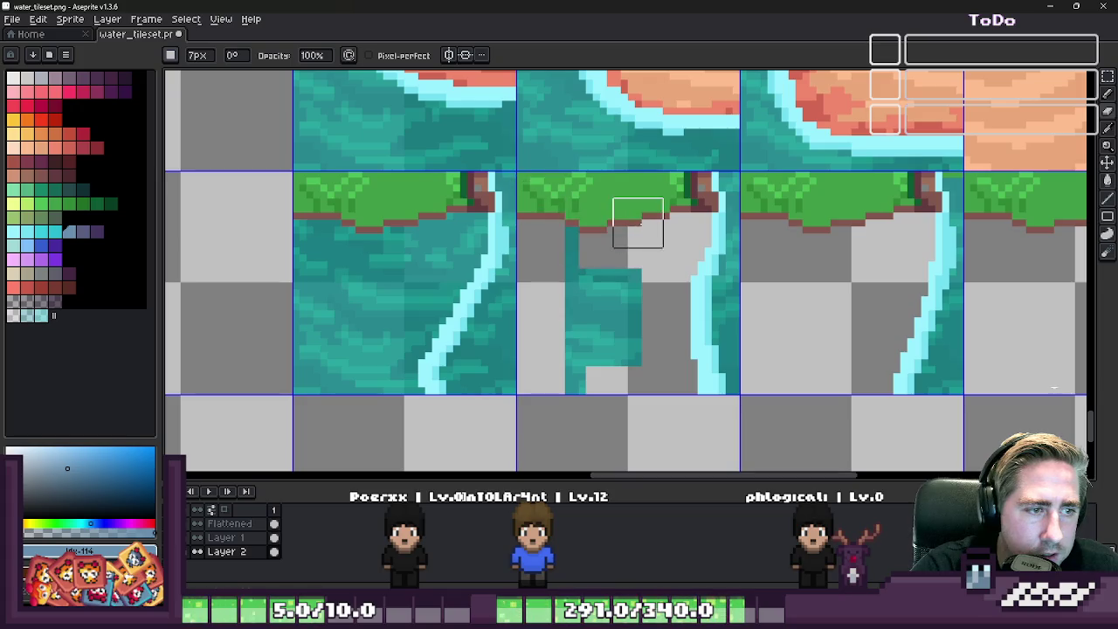
drag(568, 265, 631, 285)
scroll(673, 328, down, 2)
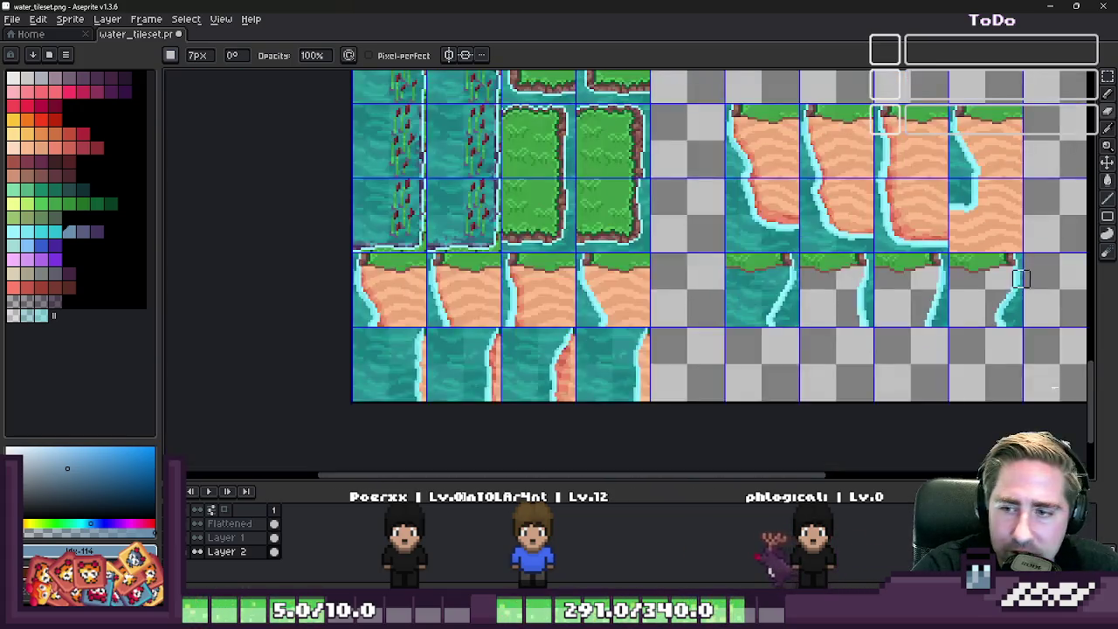
scroll(716, 289, up, 1)
scroll(821, 240, up, 1)
drag(838, 241, 767, 352)
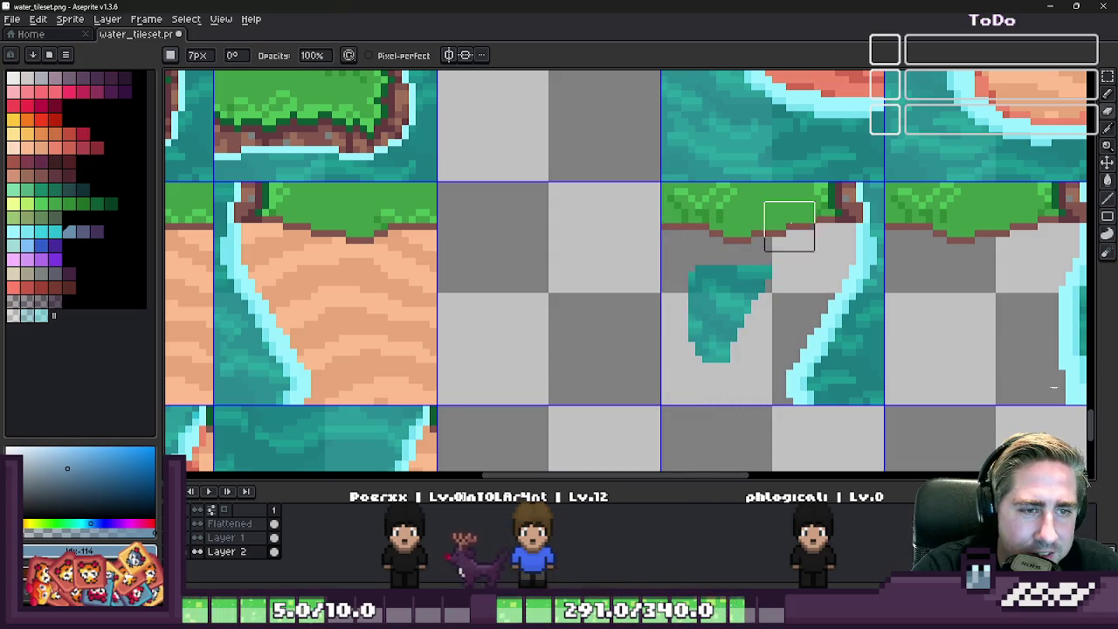
mouse_move(788, 226)
mouse_down()
mouse_move(684, 344)
mouse_move(719, 352)
mouse_up()
scroll(712, 349, down, 3)
scroll(690, 348, up, 2)
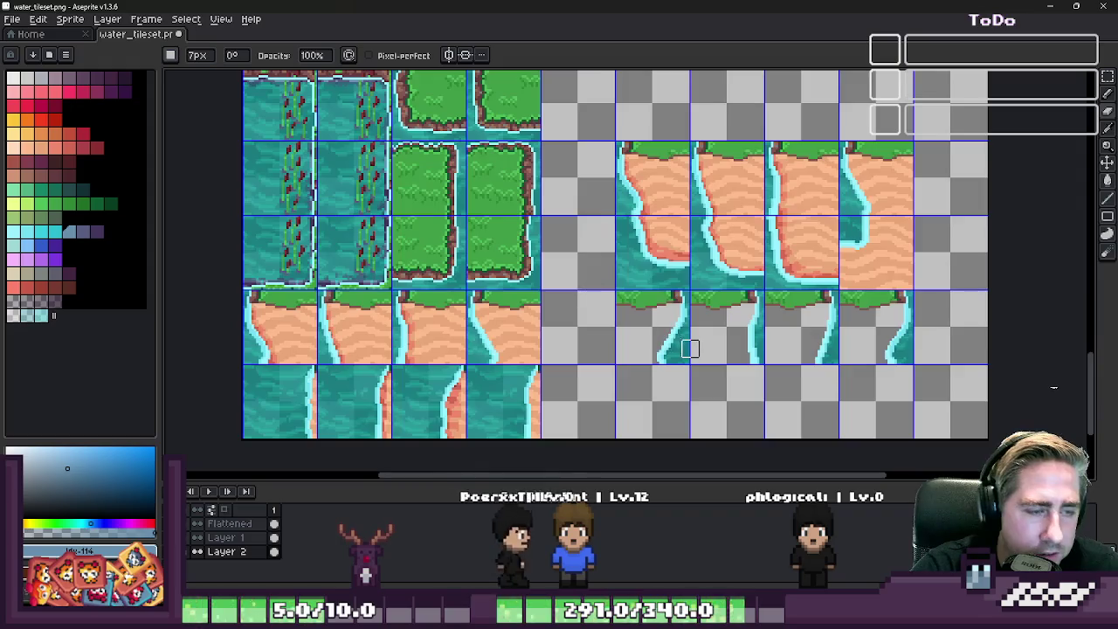
scroll(690, 349, down, 2)
key(m)
scroll(768, 350, down, 1)
scroll(729, 245, up, 1)
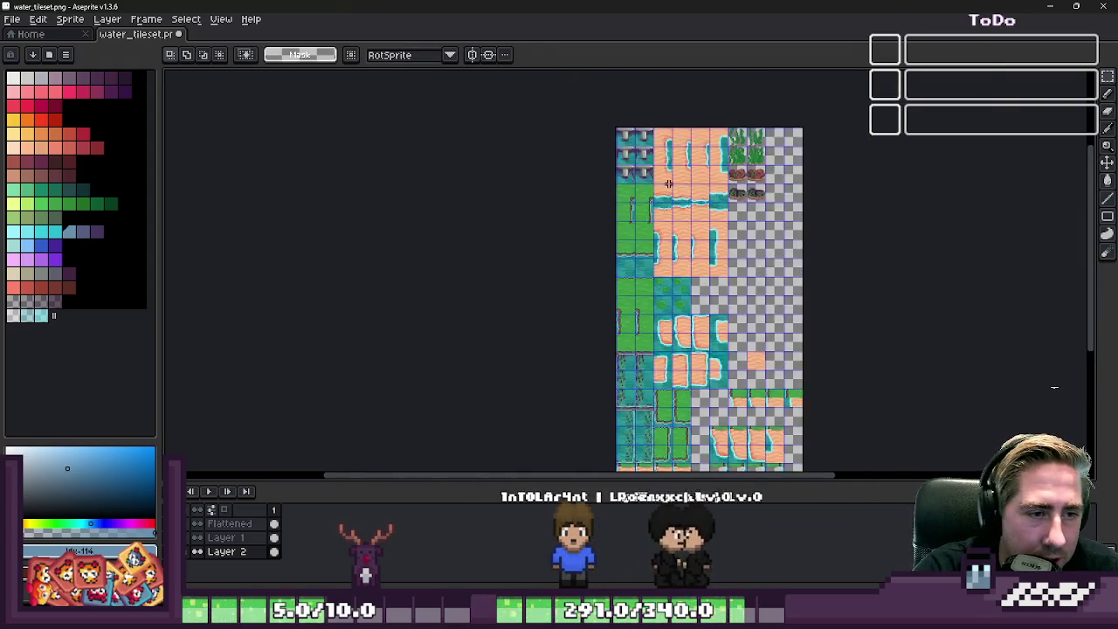
- On the Flattened layer, select and copy the plain sand tile
scroll(668, 188, up, 1)
scroll(666, 242, up, 2)
scroll(724, 138, down, 3)
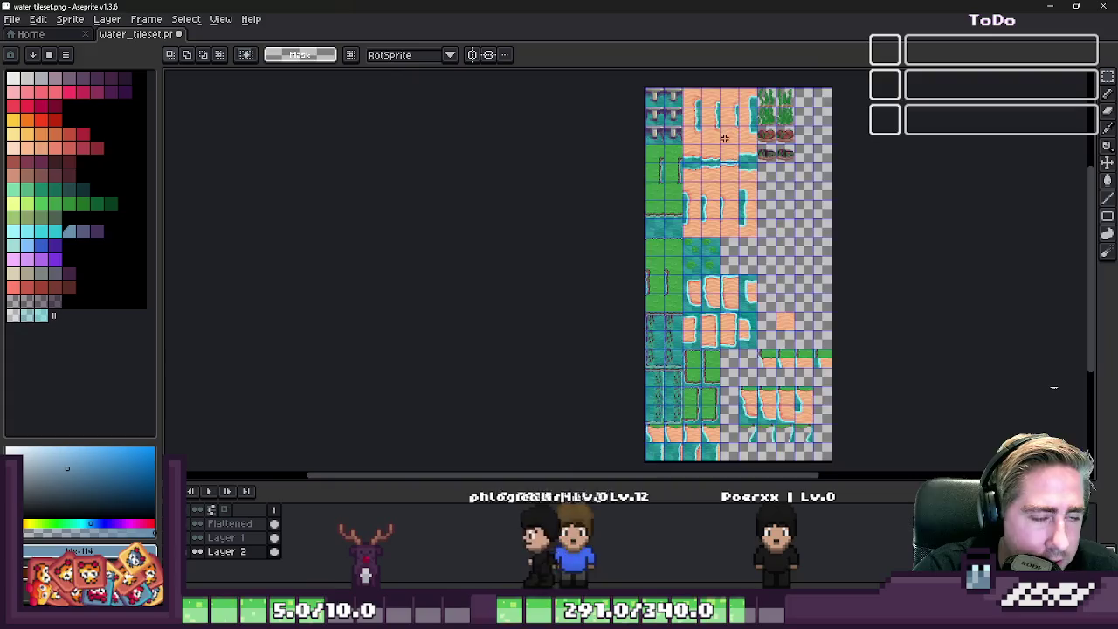
click(234, 536)
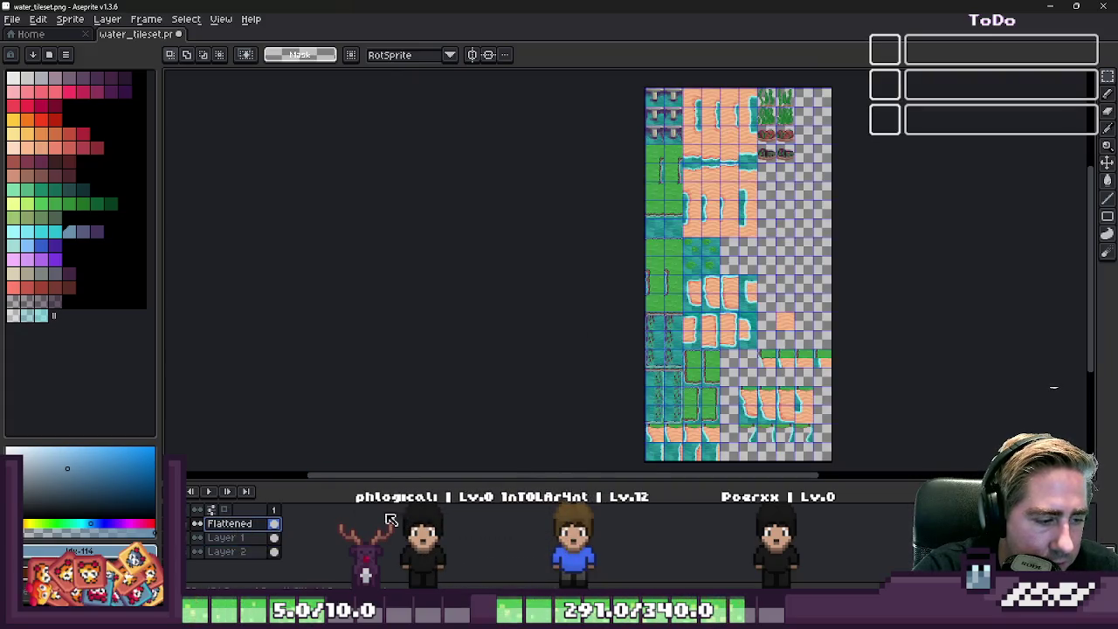
scroll(793, 361, up, 3)
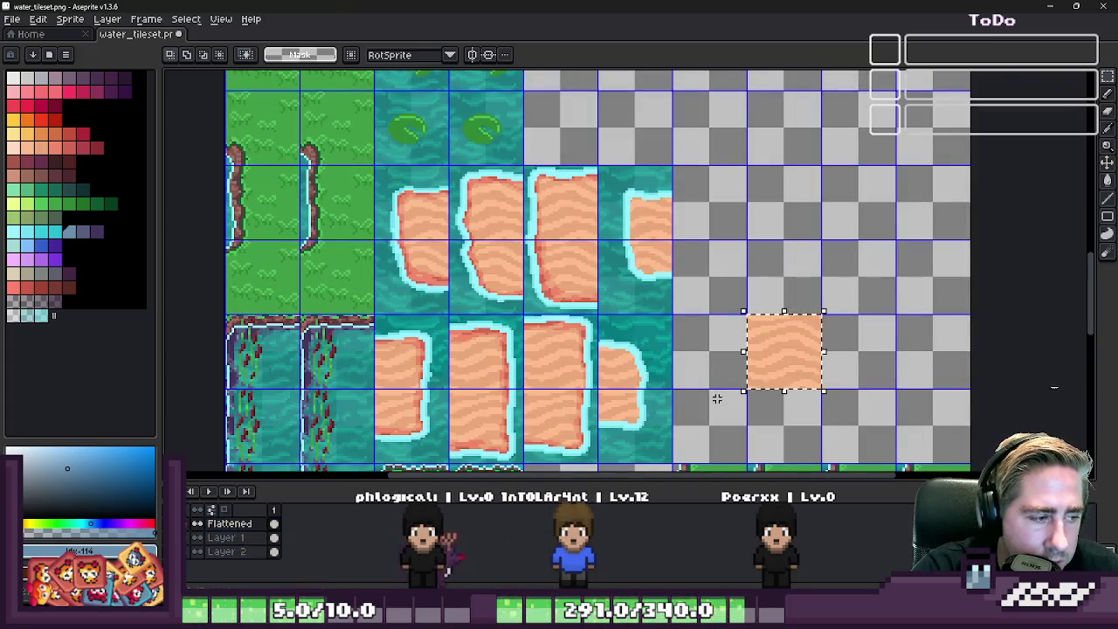
mouse_move(733, 327)
mouse_down()
mouse_move(781, 344)
mouse_move(776, 253)
mouse_up()
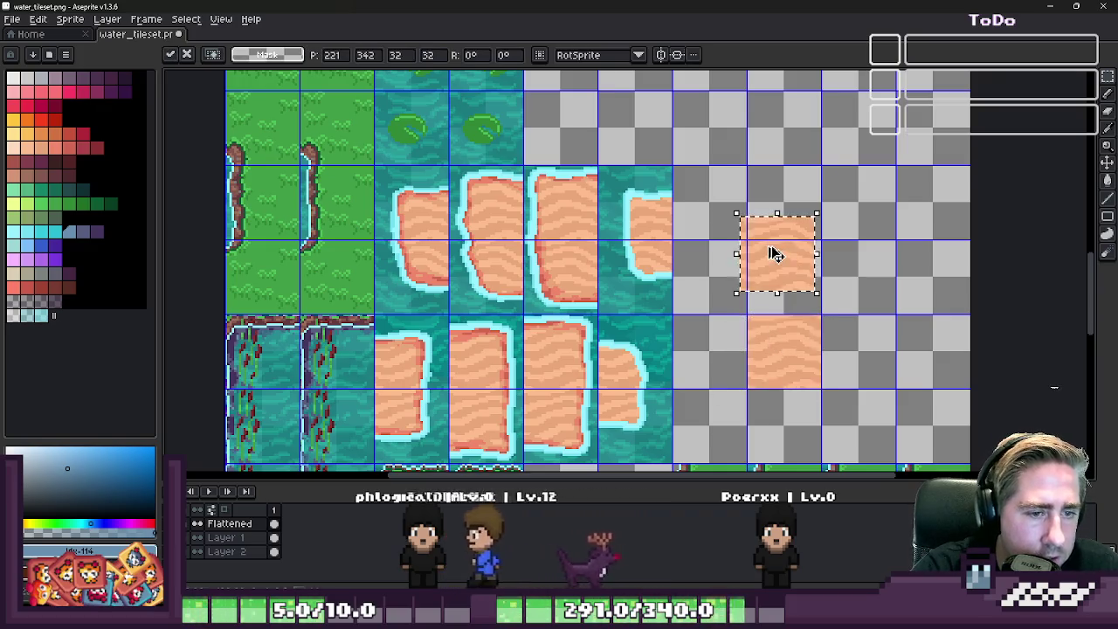
key(ctrl+z)
- Paste the sand onto the target layer behind the first waterfall tile
scroll(595, 314, down, 5)
scroll(546, 370, up, 3)
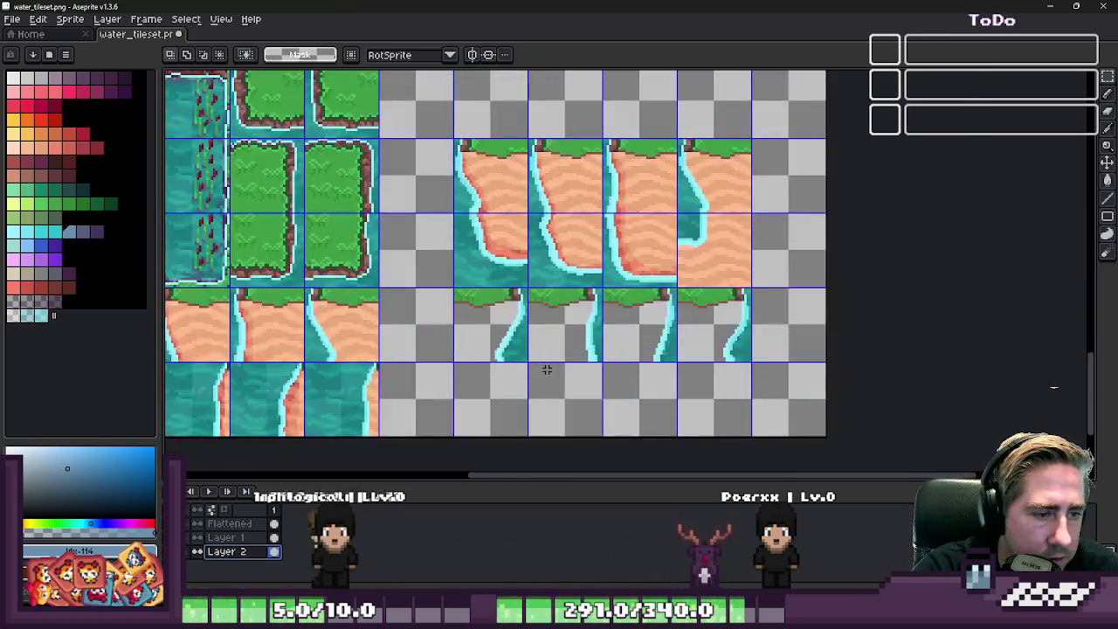
scroll(547, 371, up, 2)
click(222, 537)
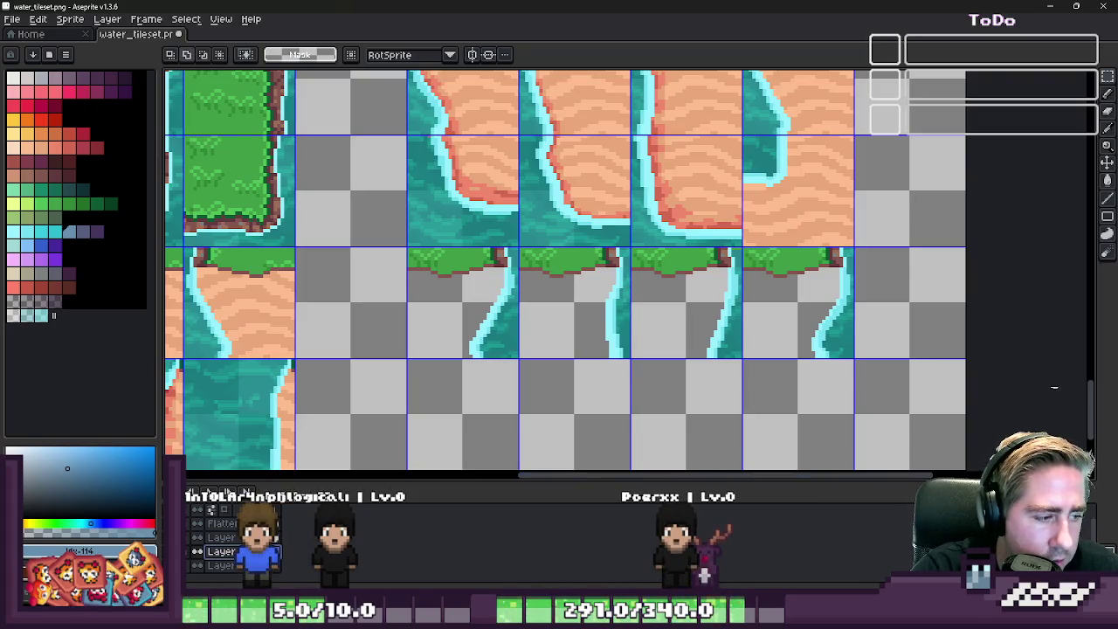
scroll(567, 310, up, 2)
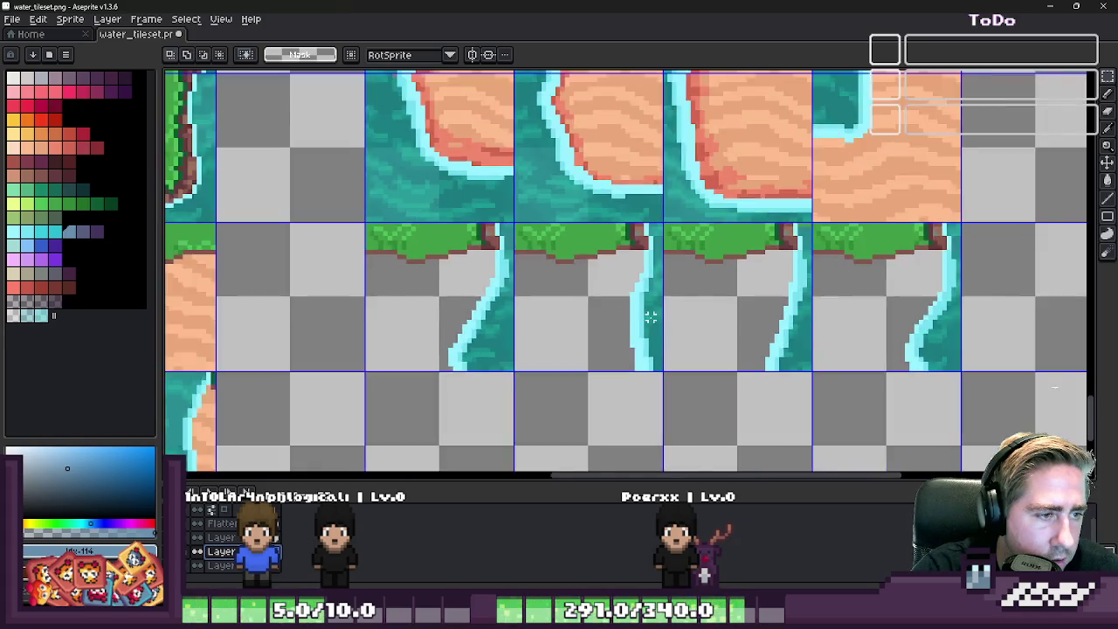
key(ctrl+v)
mouse_move(847, 269)
mouse_down()
mouse_move(354, 294)
mouse_move(434, 288)
mouse_up()
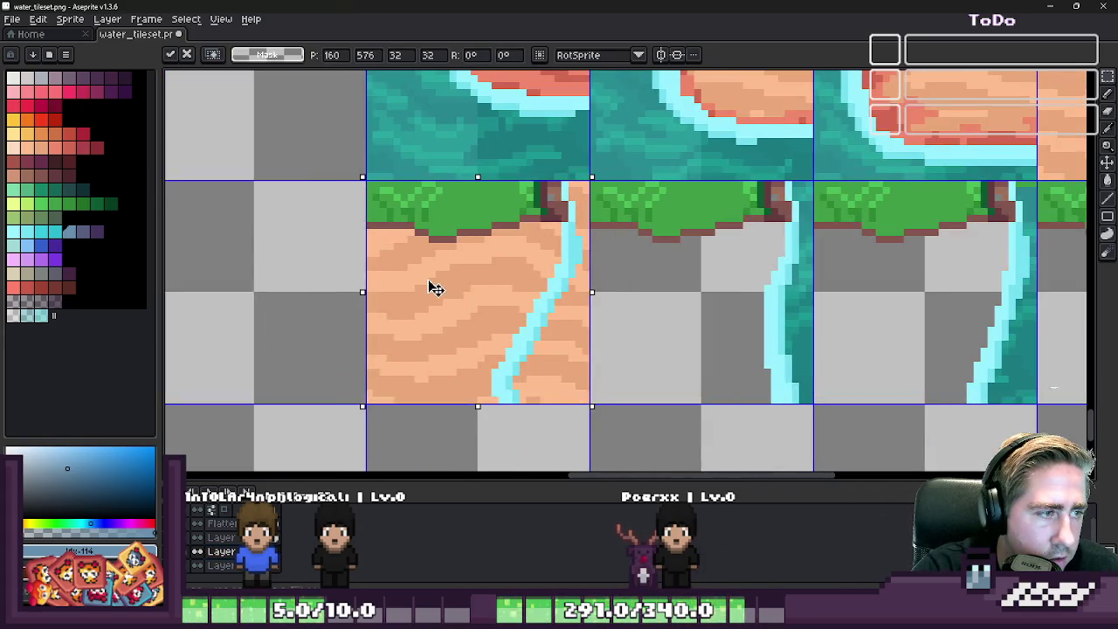
- Place further sand copies behind the second and fourth waterfall tiles and commit the paste
scroll(434, 289, down, 2)
scroll(636, 262, up, 2)
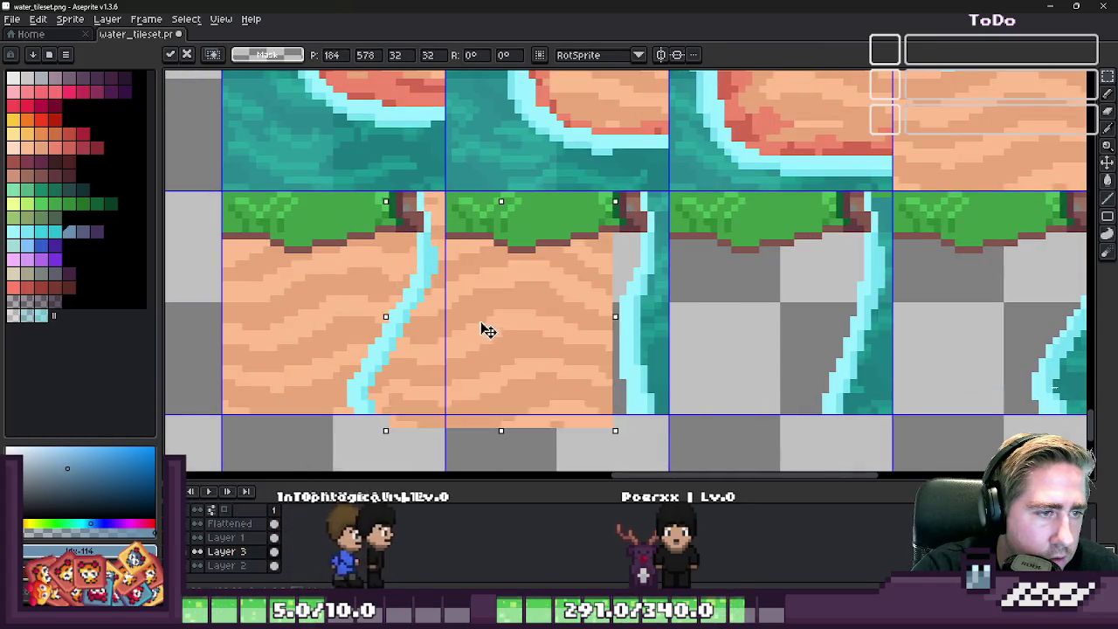
mouse_move(636, 262)
mouse_down()
mouse_move(542, 321)
mouse_move(794, 307)
mouse_up()
scroll(641, 309, down, 2)
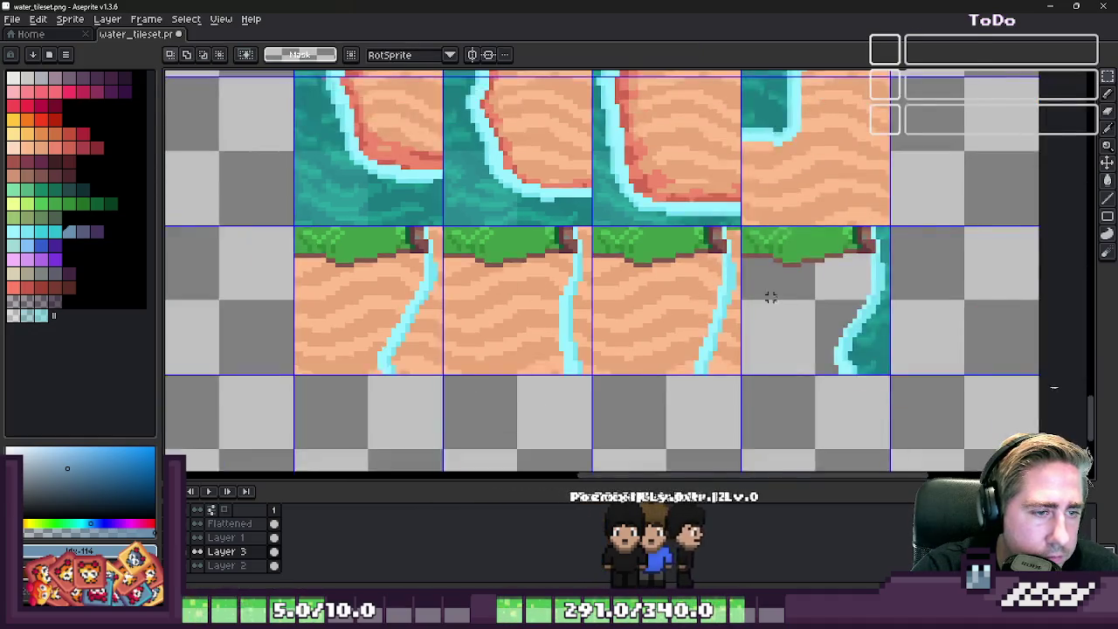
scroll(651, 313, up, 2)
drag(650, 313, 798, 318)
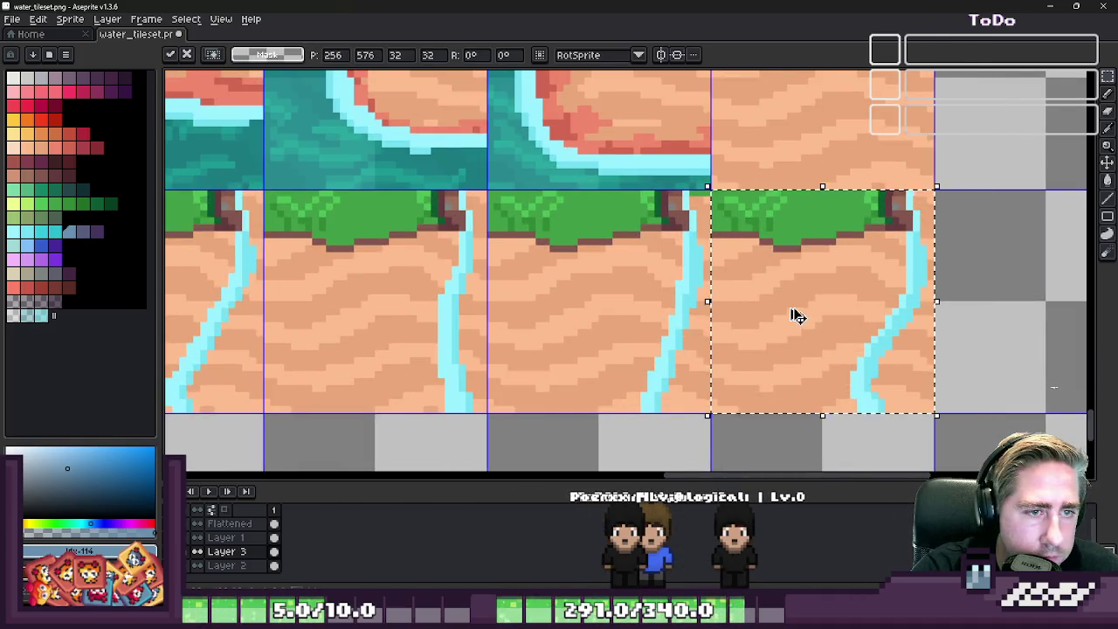
key(Return)
scroll(987, 232, up, 1)
key(b)
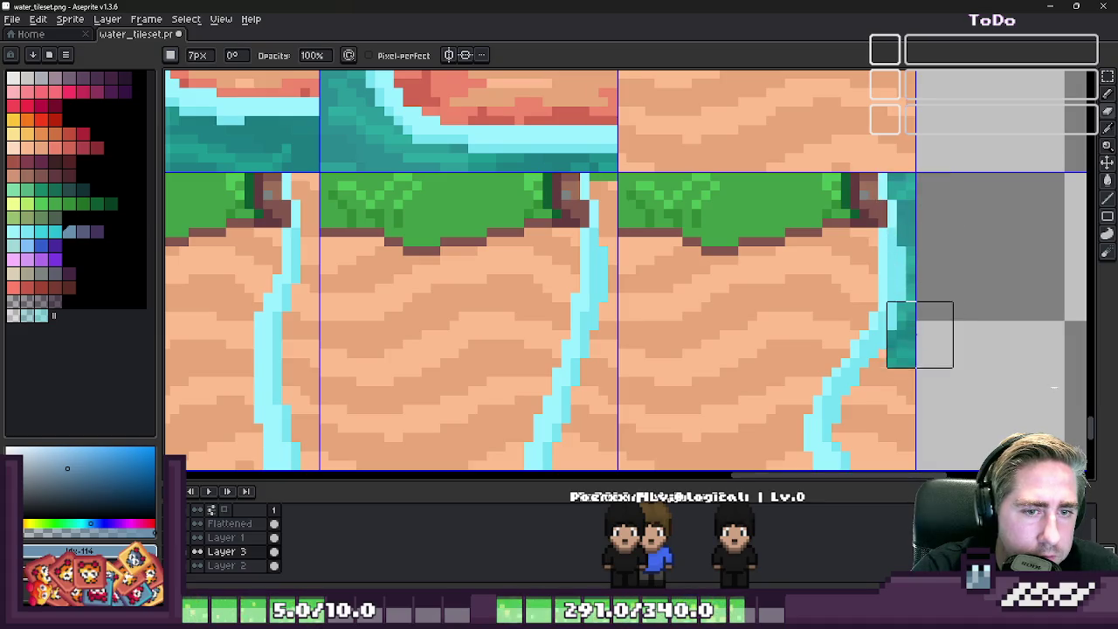
- Shrink the pencil to 3 px and make Layer 2, the water layer, active
scroll(864, 245, down, 2)
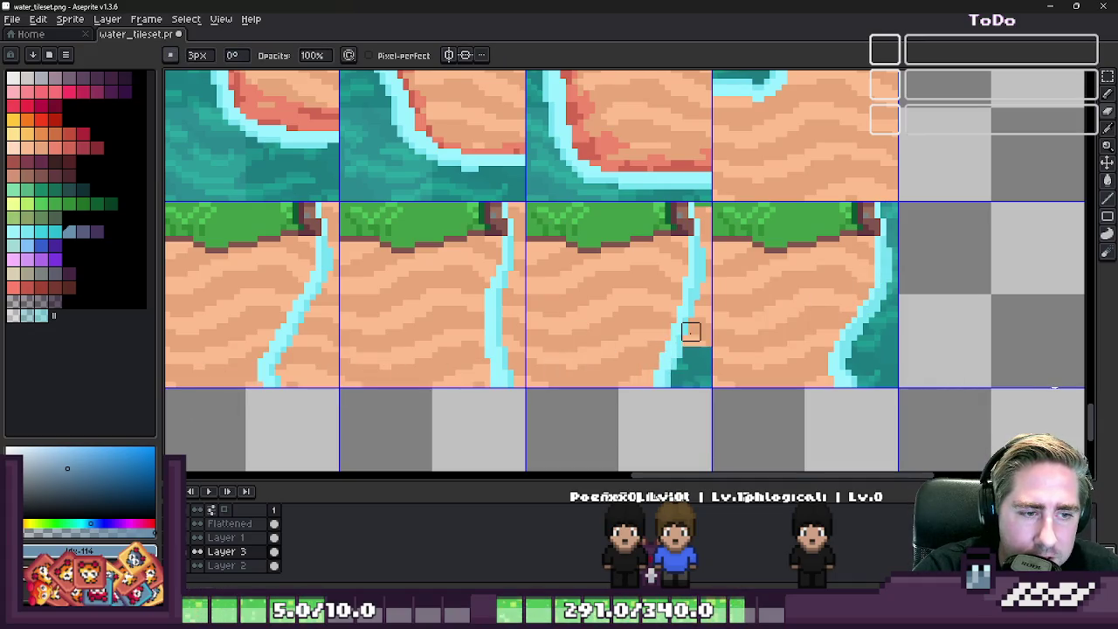
scroll(697, 345, up, 1)
key(minus)
key(minus)
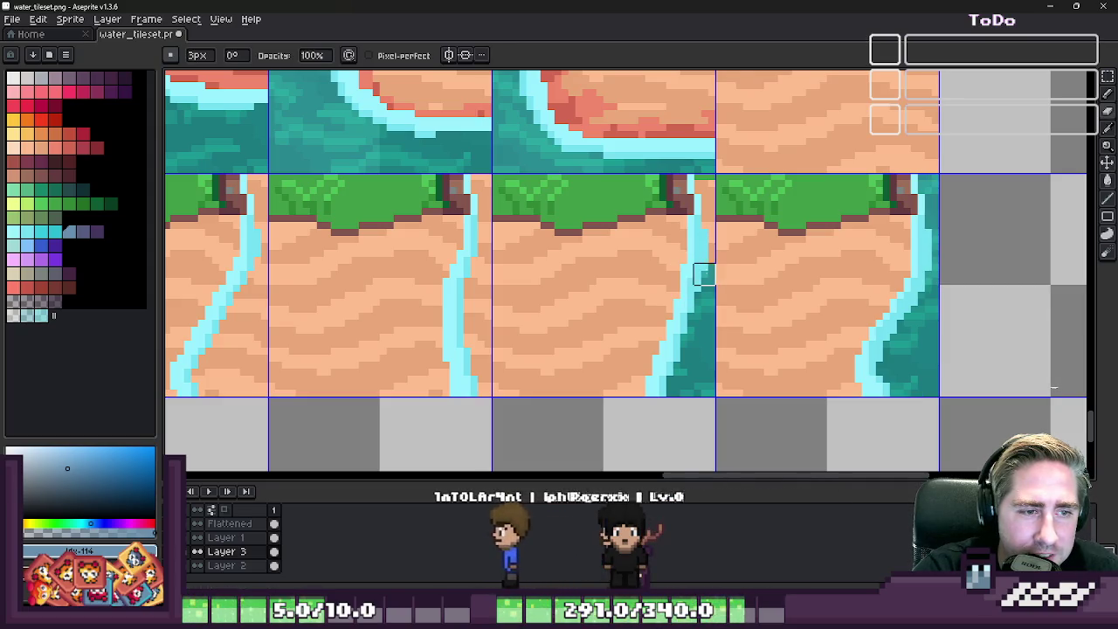
scroll(705, 227, down, 2)
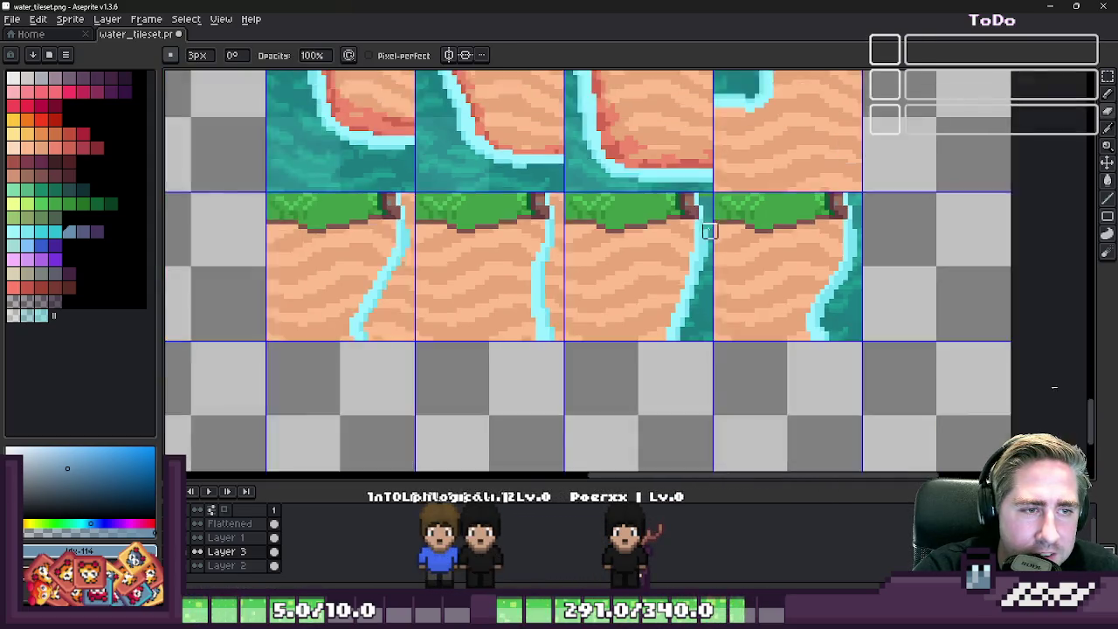
scroll(709, 205, up, 2)
scroll(760, 179, up, 2)
scroll(777, 183, down, 2)
scroll(739, 193, up, 2)
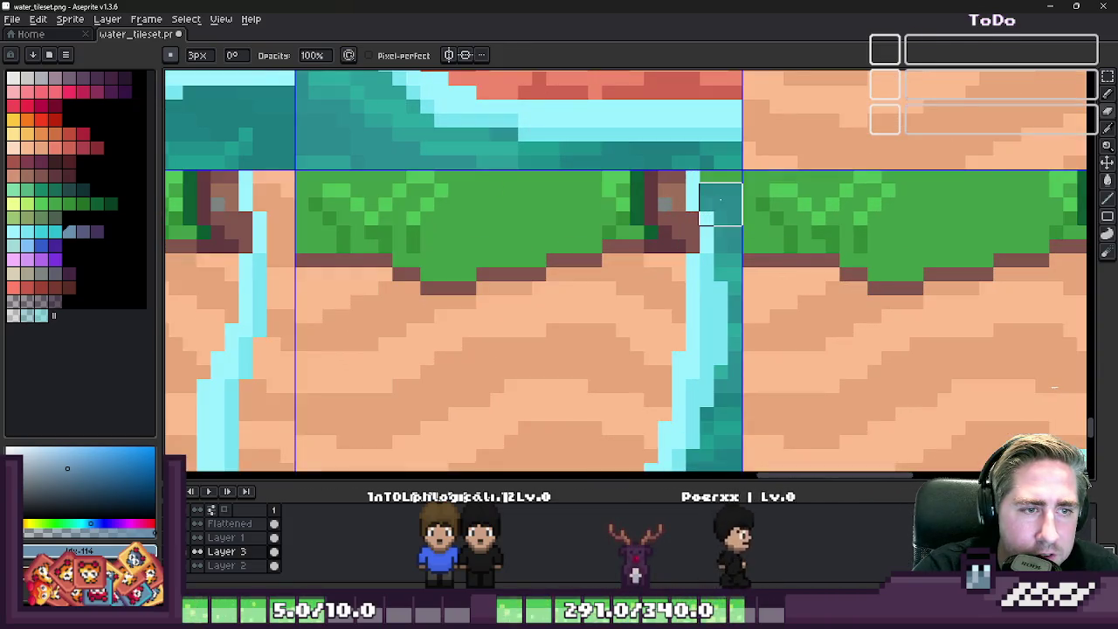
scroll(718, 195, down, 2)
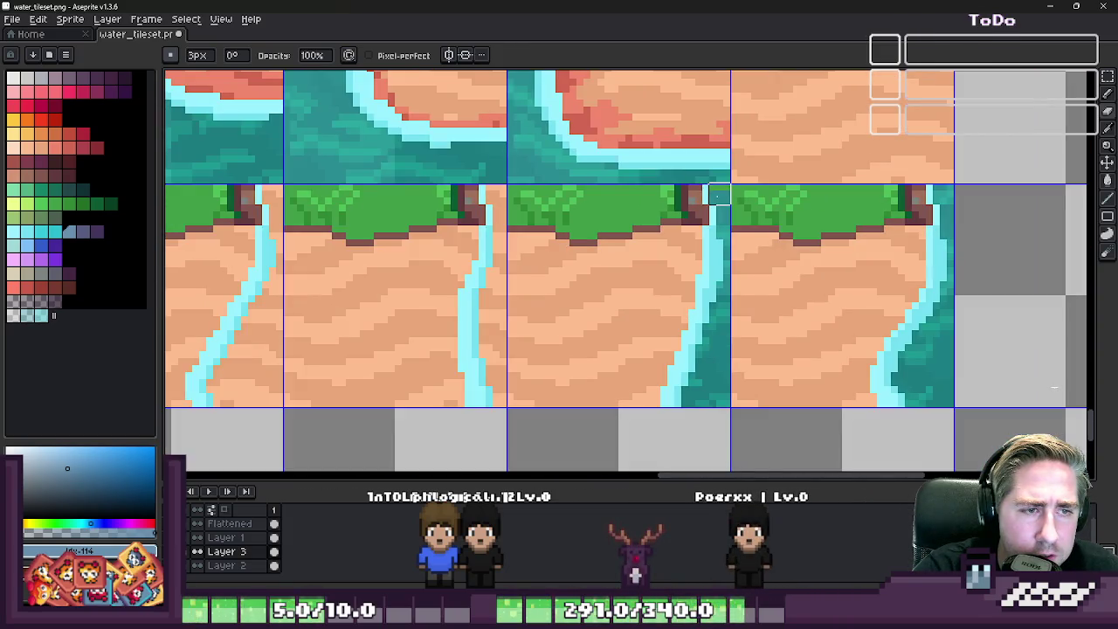
scroll(717, 195, up, 2)
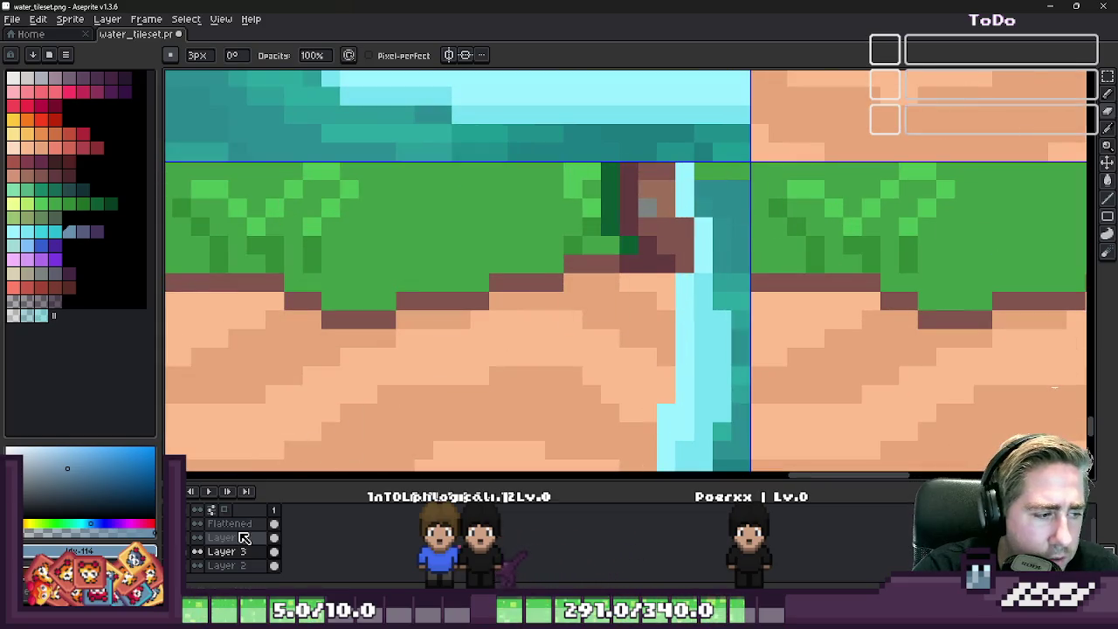
scroll(724, 194, down, 3)
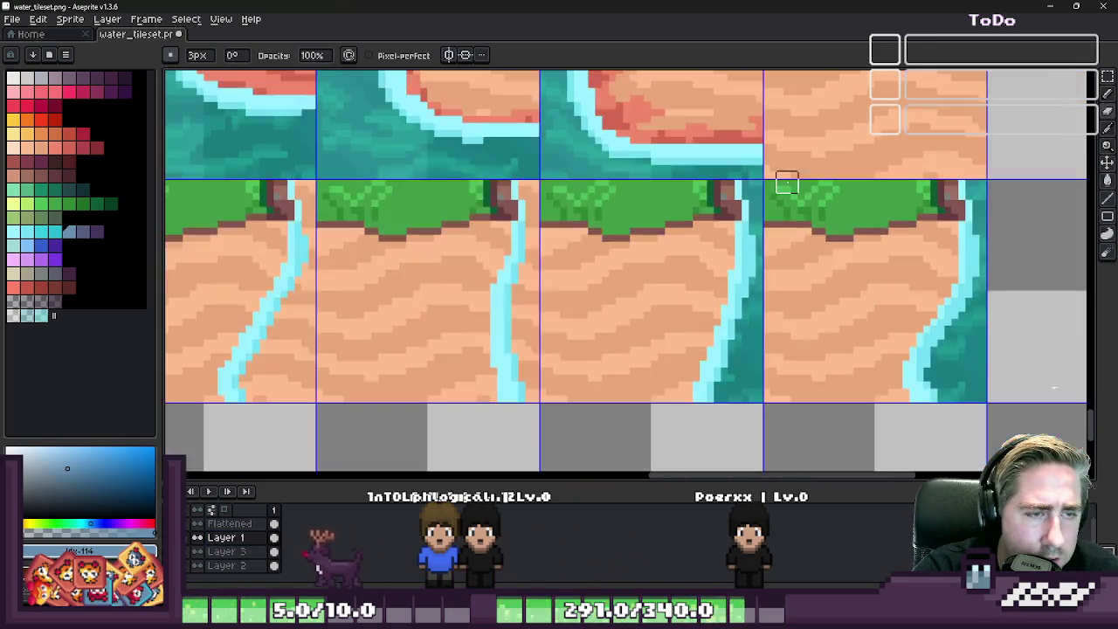
scroll(786, 181, down, 1)
click(225, 551)
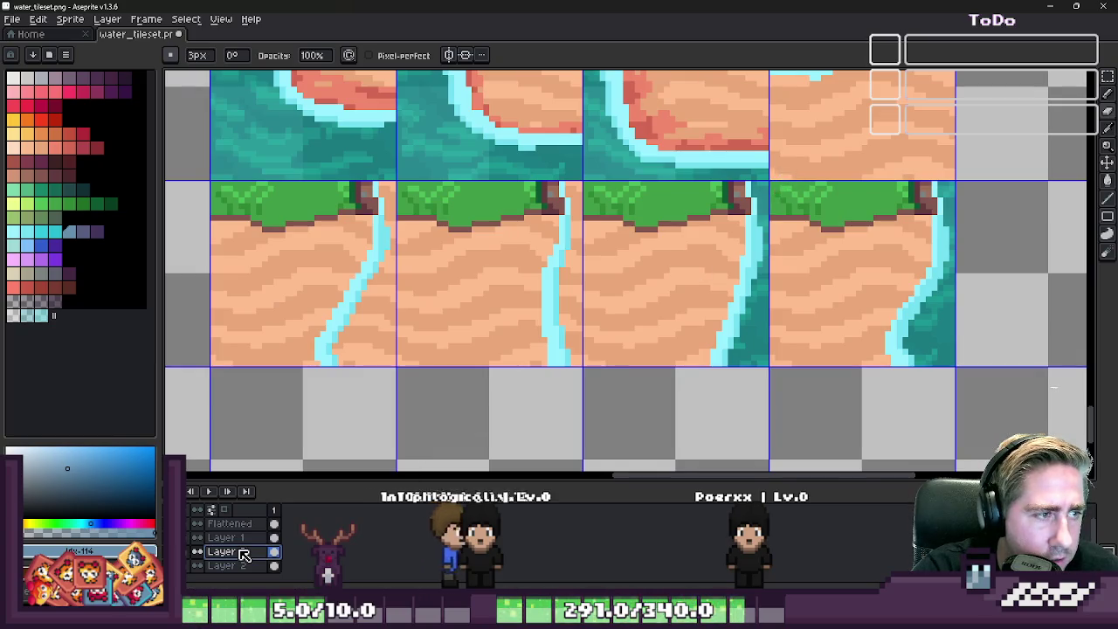
click(229, 565)
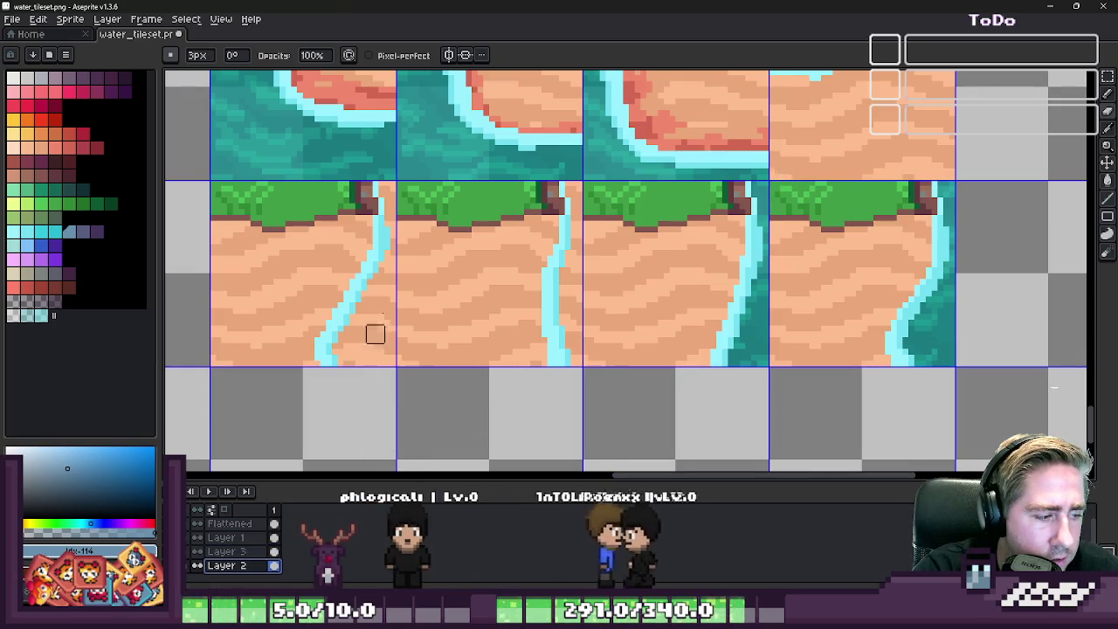
- Paint teal water down beside the river strips, covering each neighbouring waterfall tile
scroll(357, 194, up, 1)
key(v)
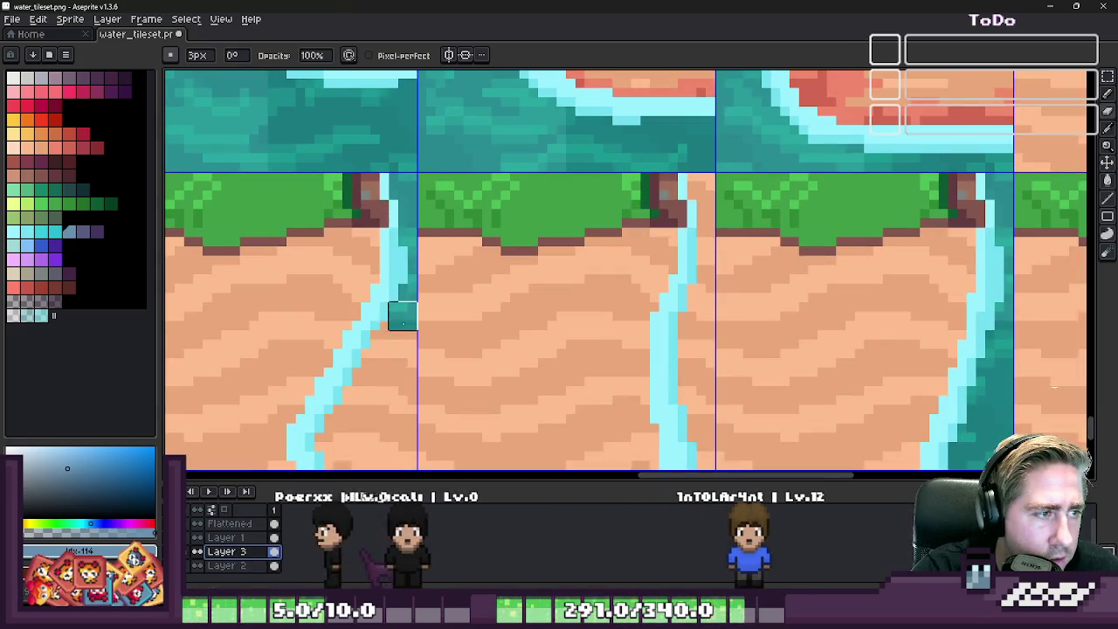
drag(394, 179, 407, 376)
mouse_move(407, 376)
mouse_down()
mouse_move(547, 210)
mouse_move(549, 181)
mouse_move(521, 227)
mouse_up()
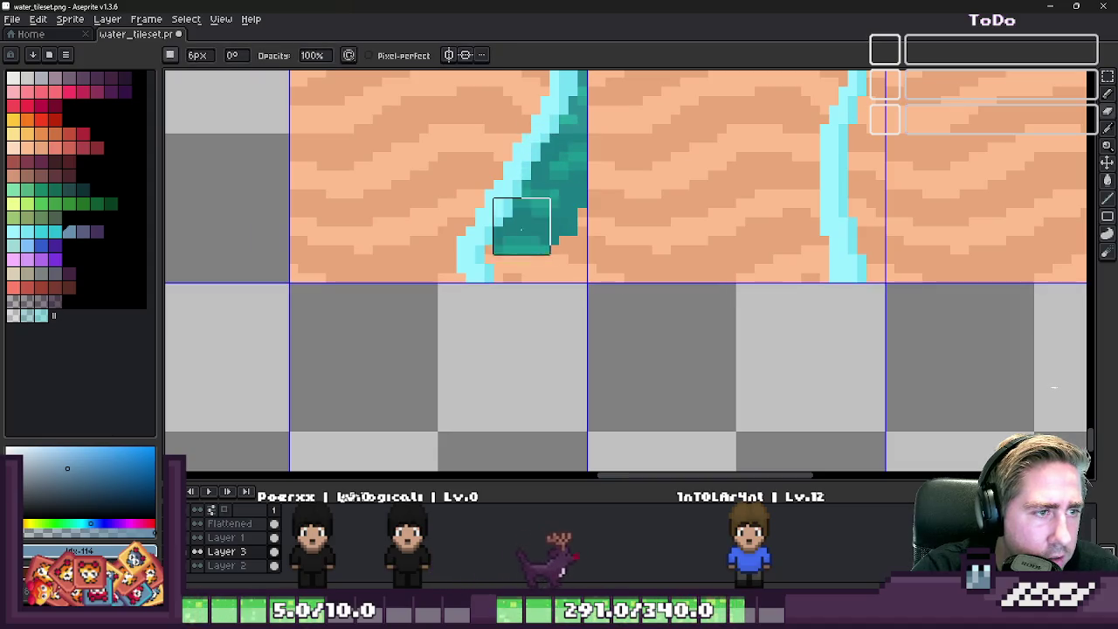
drag(559, 290, 617, 374)
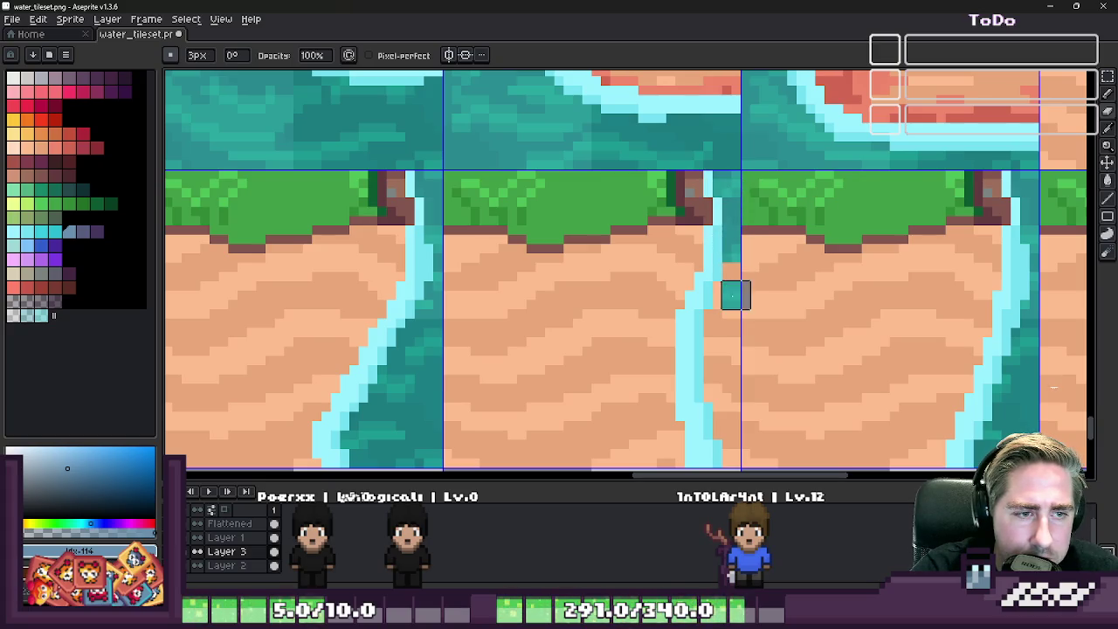
drag(690, 330, 670, 147)
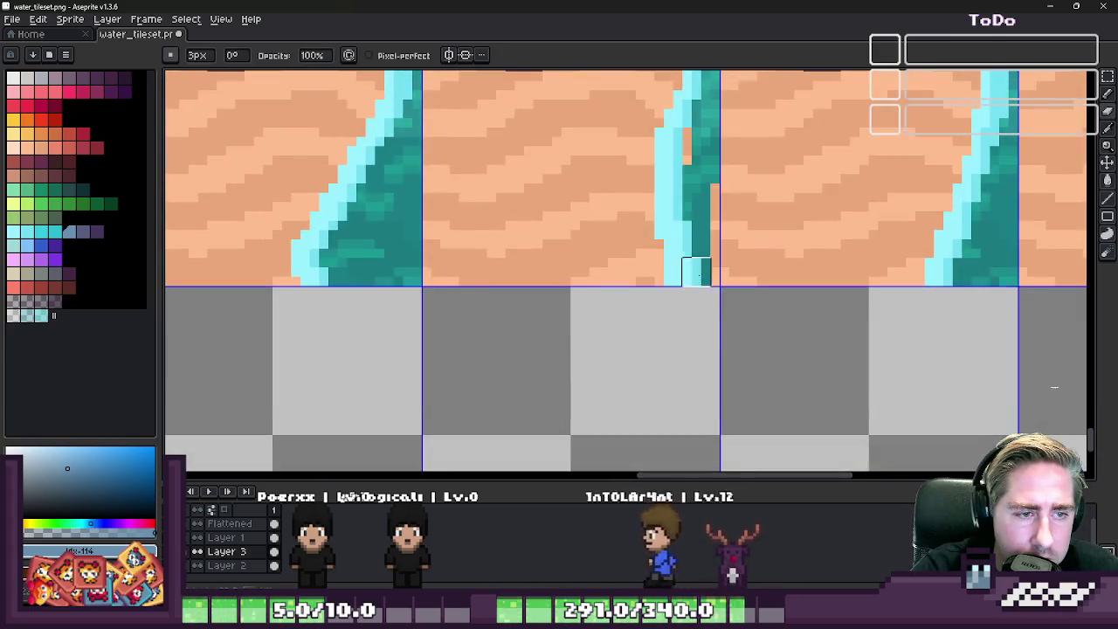
mouse_move(696, 235)
mouse_down()
mouse_move(576, 342)
mouse_move(348, 311)
mouse_move(425, 295)
mouse_up()
scroll(824, 305, down, 1)
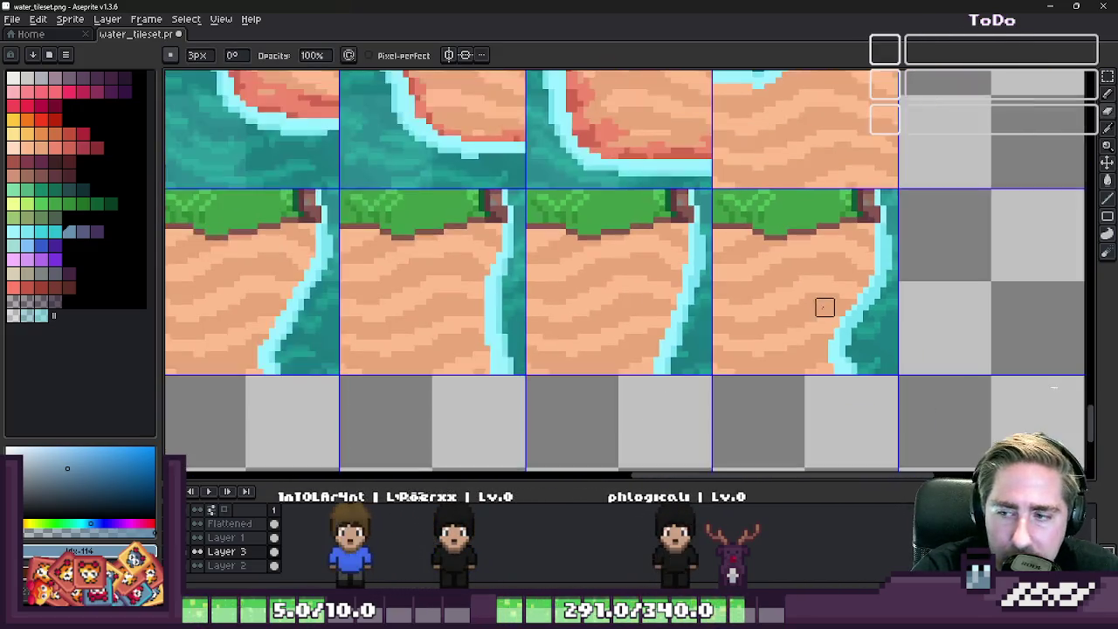
scroll(824, 306, down, 1)
- Flatten all layers into one
scroll(822, 305, down, 1)
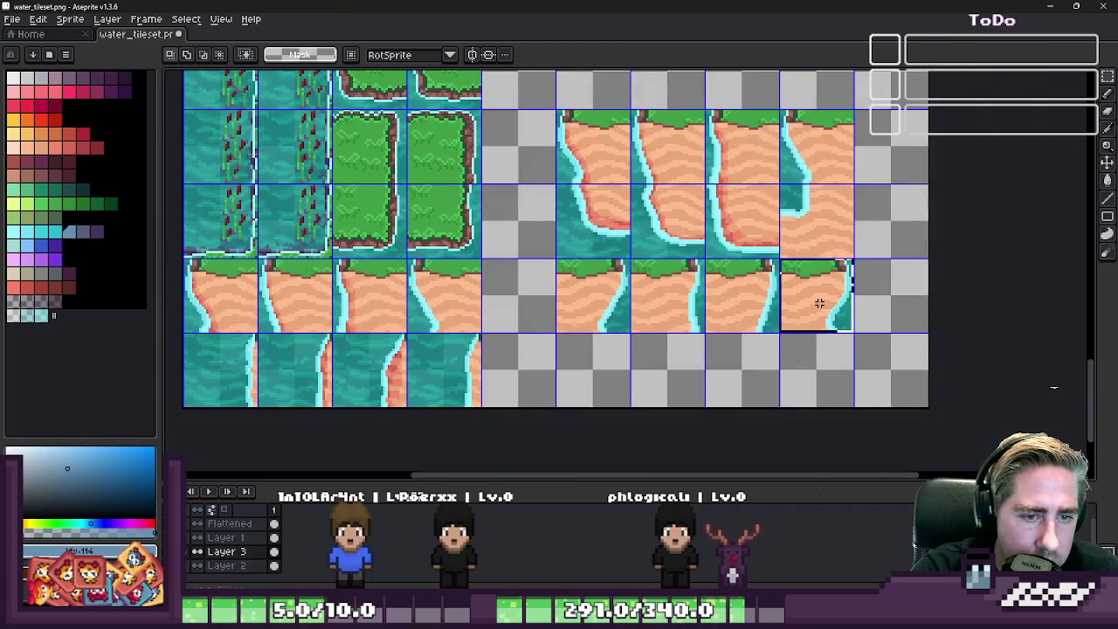
right_click(243, 566)
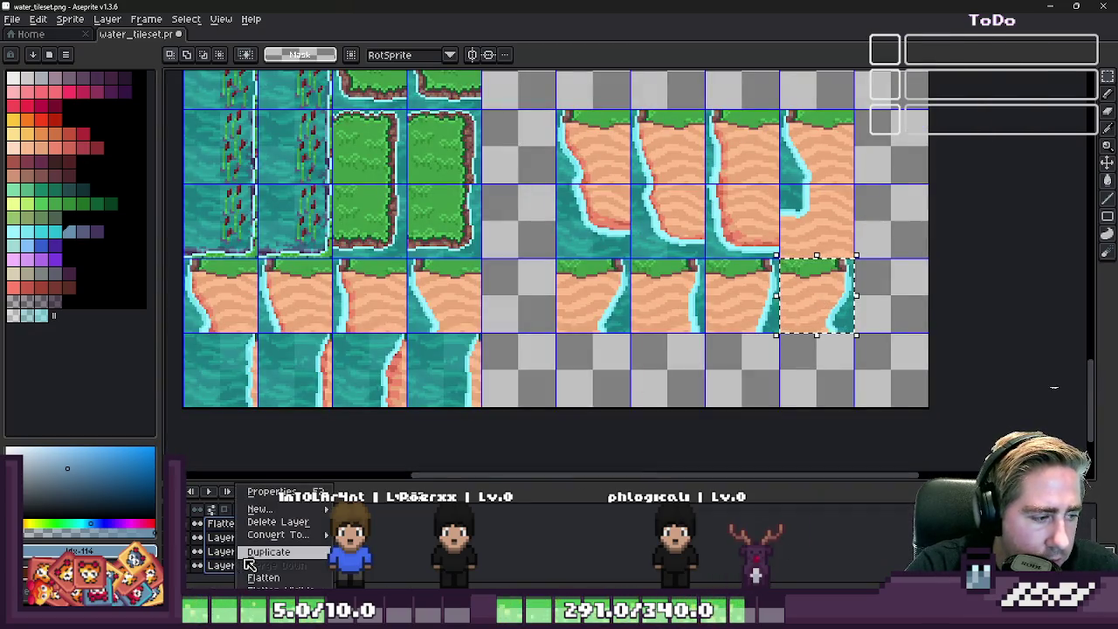
click(262, 501)
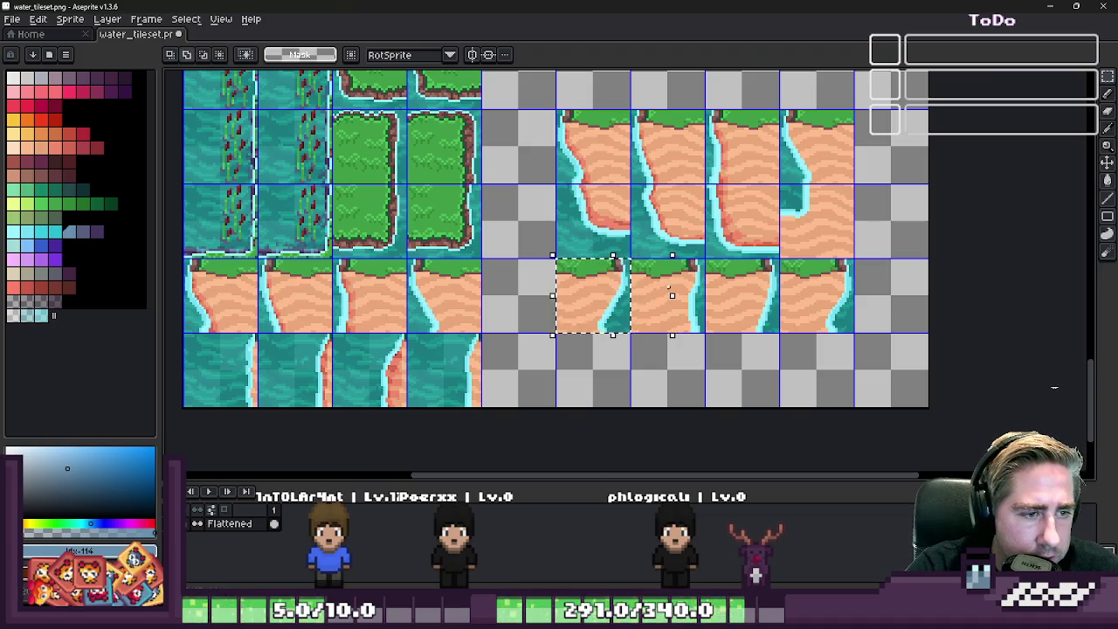
scroll(786, 337, up, 2)
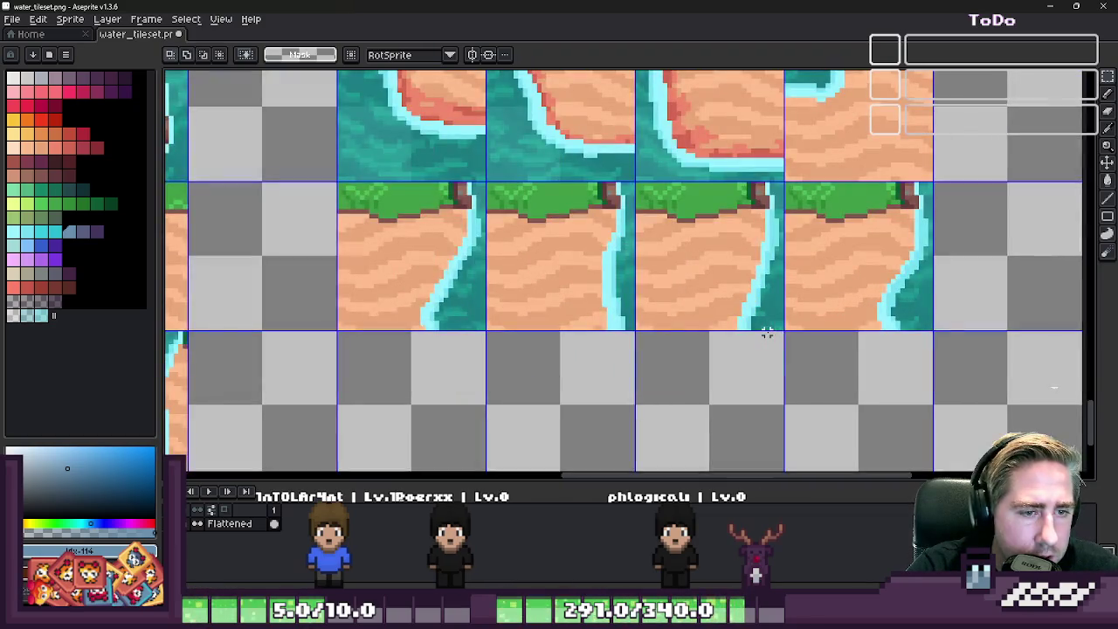
scroll(766, 333, down, 2)
scroll(614, 208, down, 3)
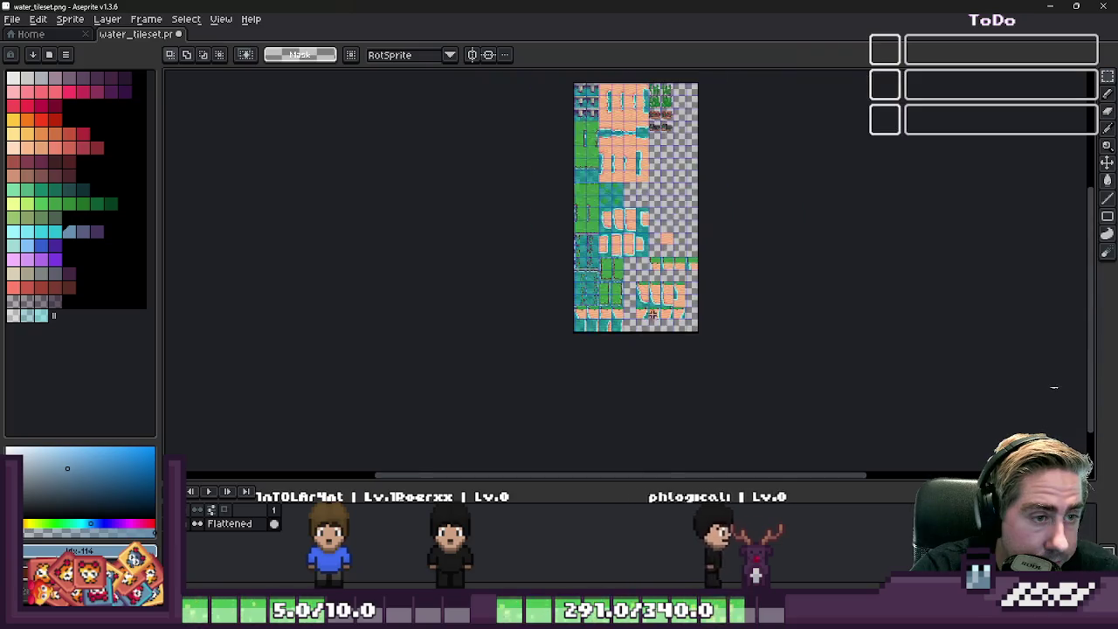
scroll(627, 225, up, 2)
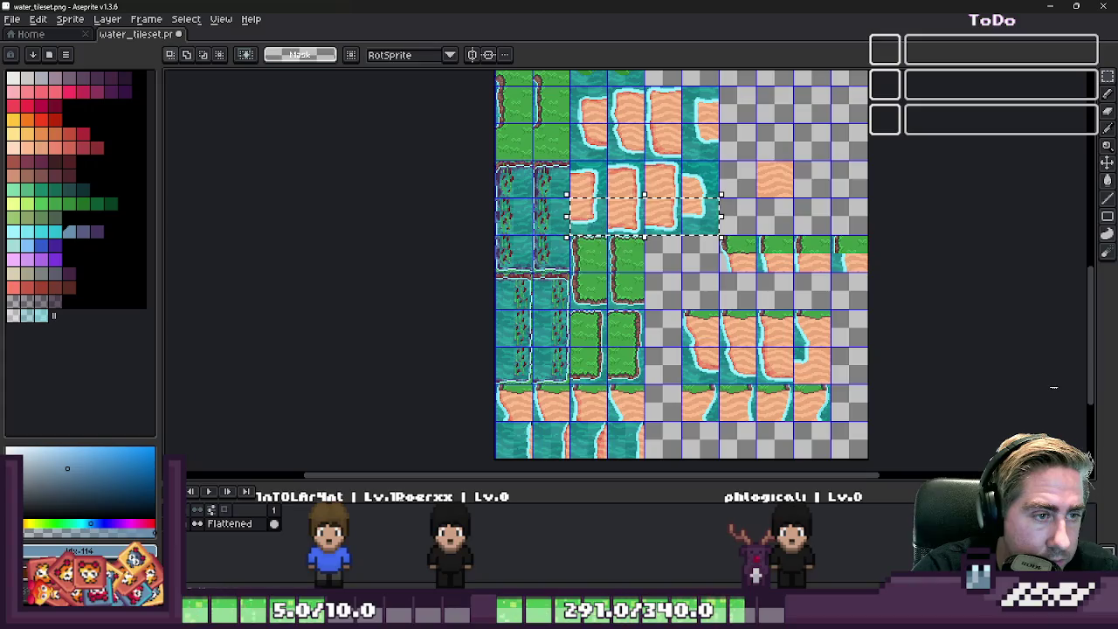
- Move the sand cliff tiles beneath the grass-topped tiles, align them to the grid, and sample light cyan
scroll(614, 197, up, 3)
mouse_move(200, 195)
mouse_down()
mouse_move(616, 319)
mouse_move(653, 279)
mouse_up()
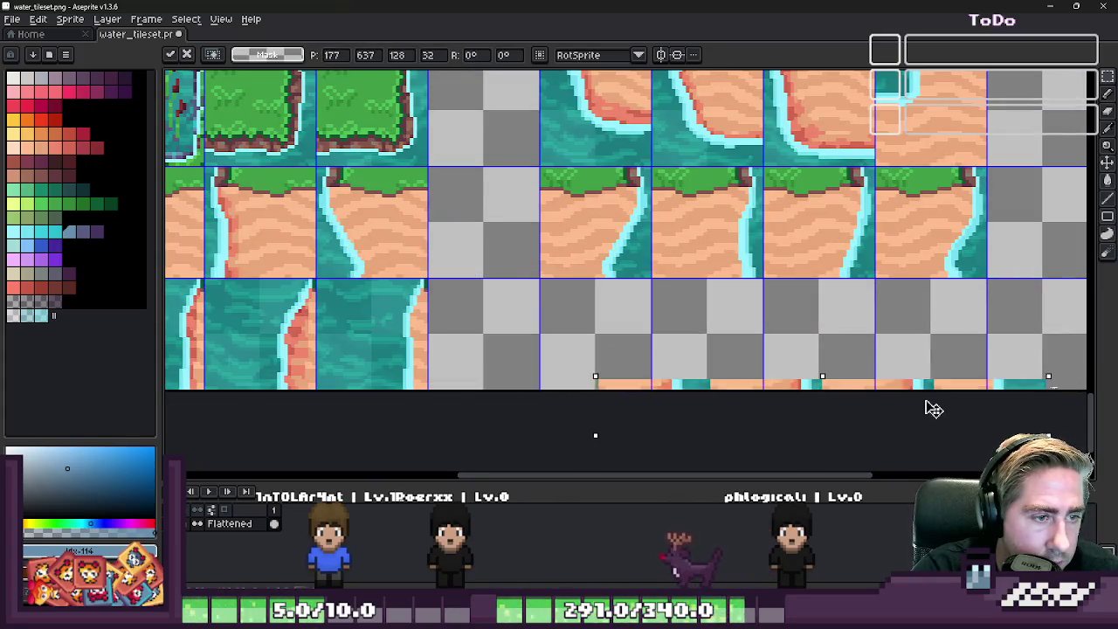
scroll(653, 280, up, 2)
drag(603, 337, 591, 324)
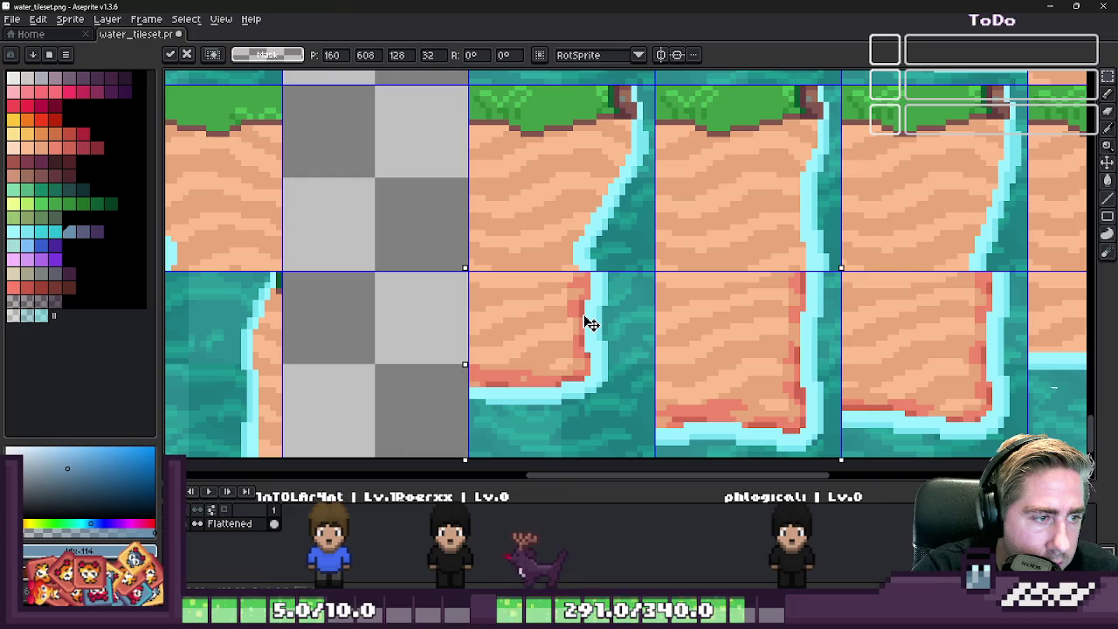
key(ctrl+d)
scroll(591, 323, down, 2)
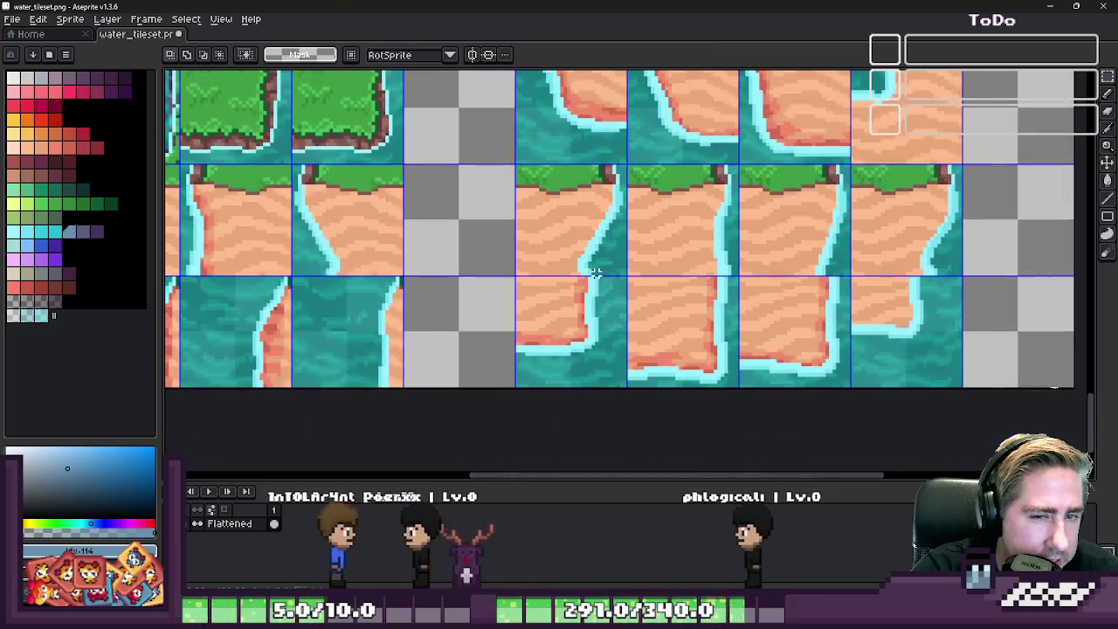
scroll(595, 272, down, 1)
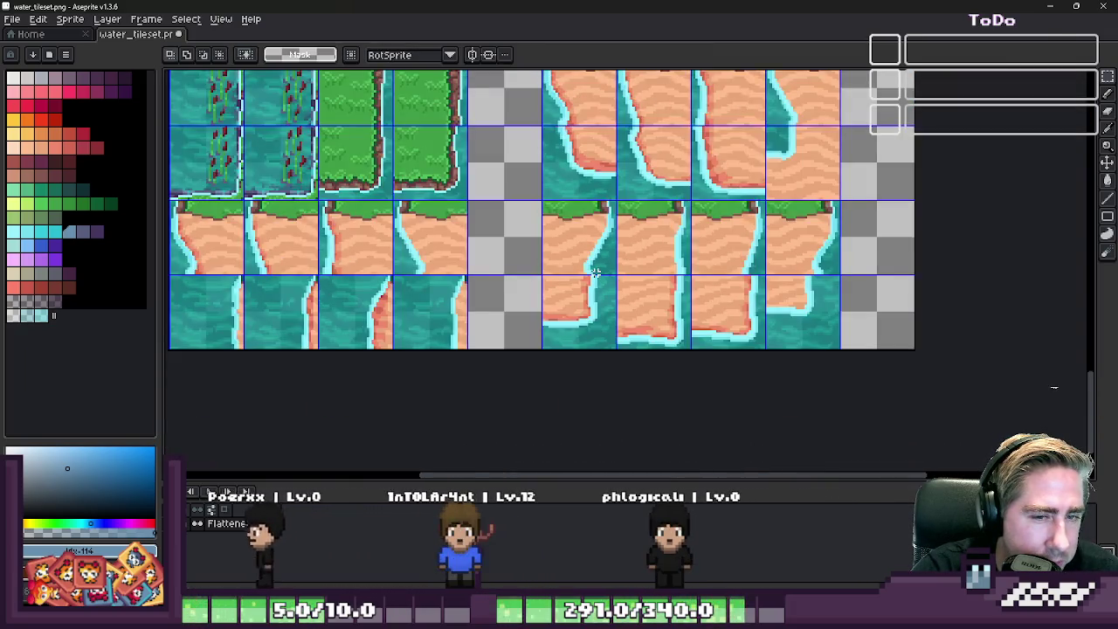
scroll(760, 247, up, 2)
scroll(760, 247, up, 1)
scroll(760, 248, up, 1)
key(b)
alt+click(760, 247)
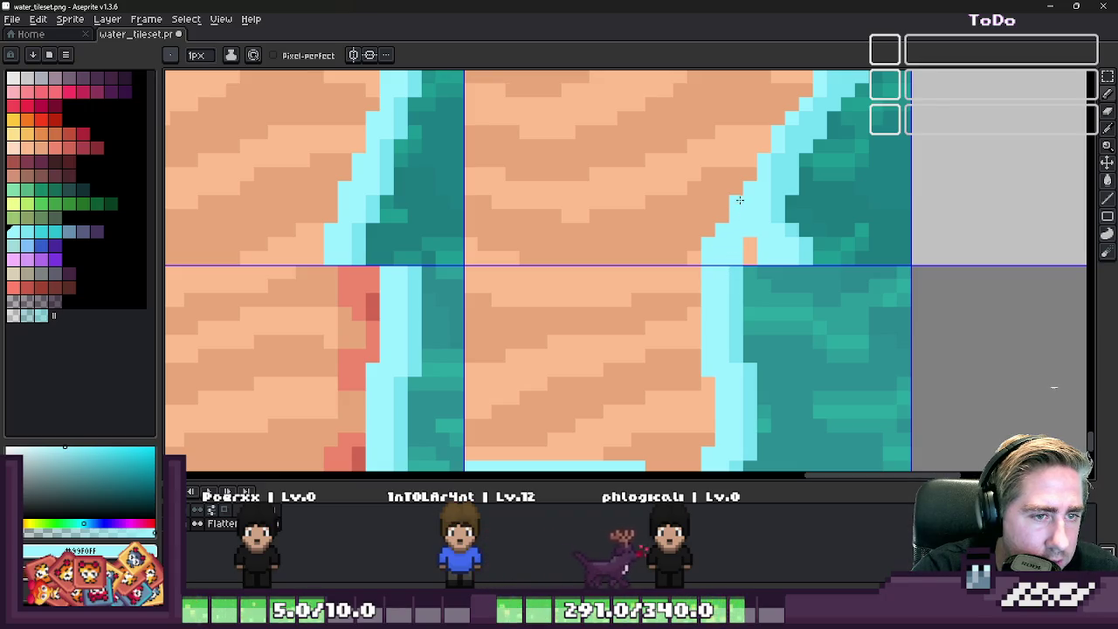
- Attempt erasing water blocks at the tile edge, undoing both tries
scroll(739, 200, down, 2)
scroll(733, 218, up, 2)
scroll(729, 238, up, 2)
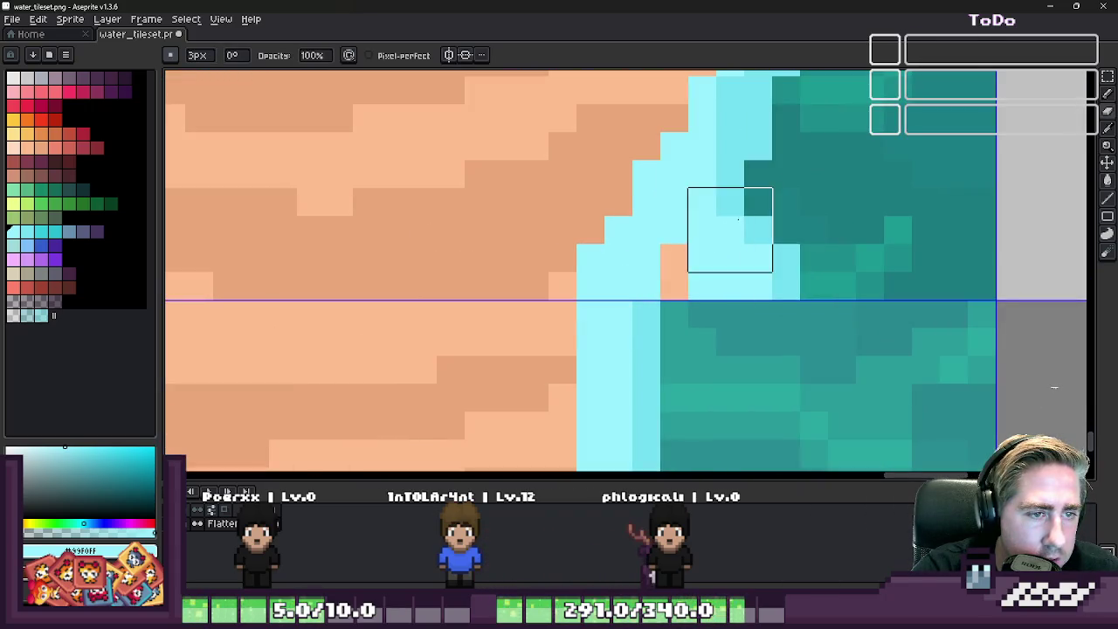
drag(738, 218, 749, 226)
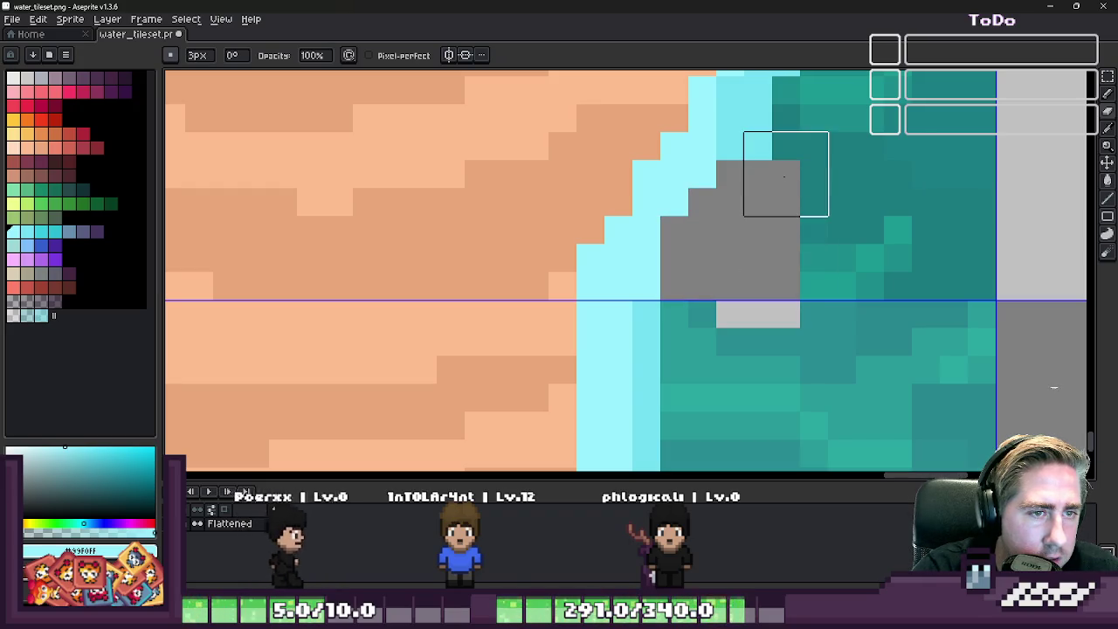
key(ctrl+z)
key(e)
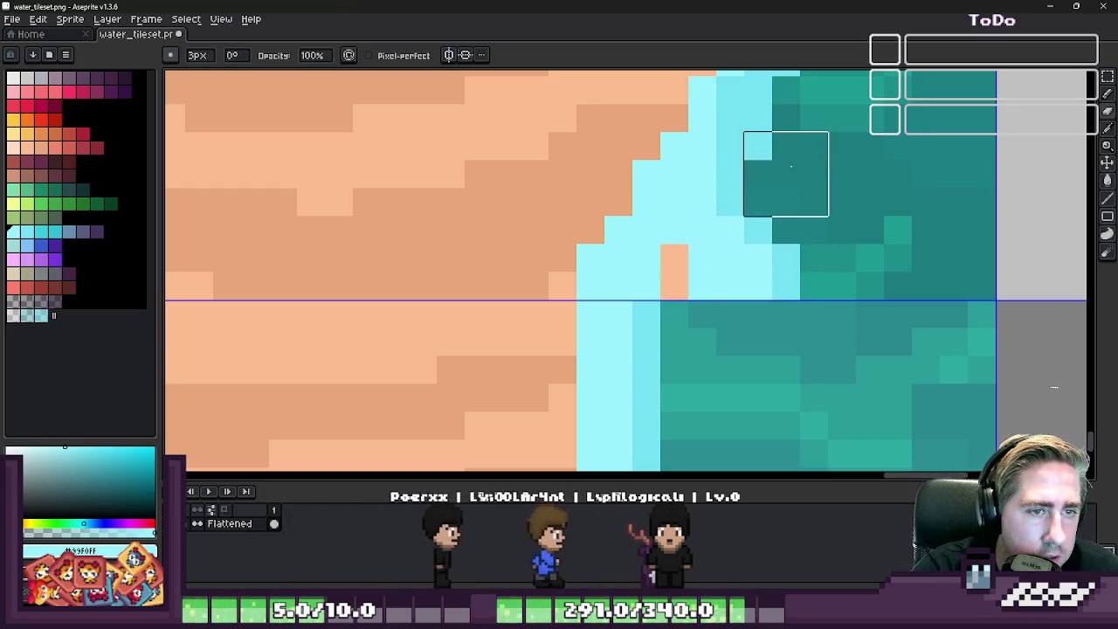
mouse_move(786, 144)
mouse_down()
mouse_move(786, 200)
mouse_move(759, 255)
mouse_up()
key(ctrl+z)
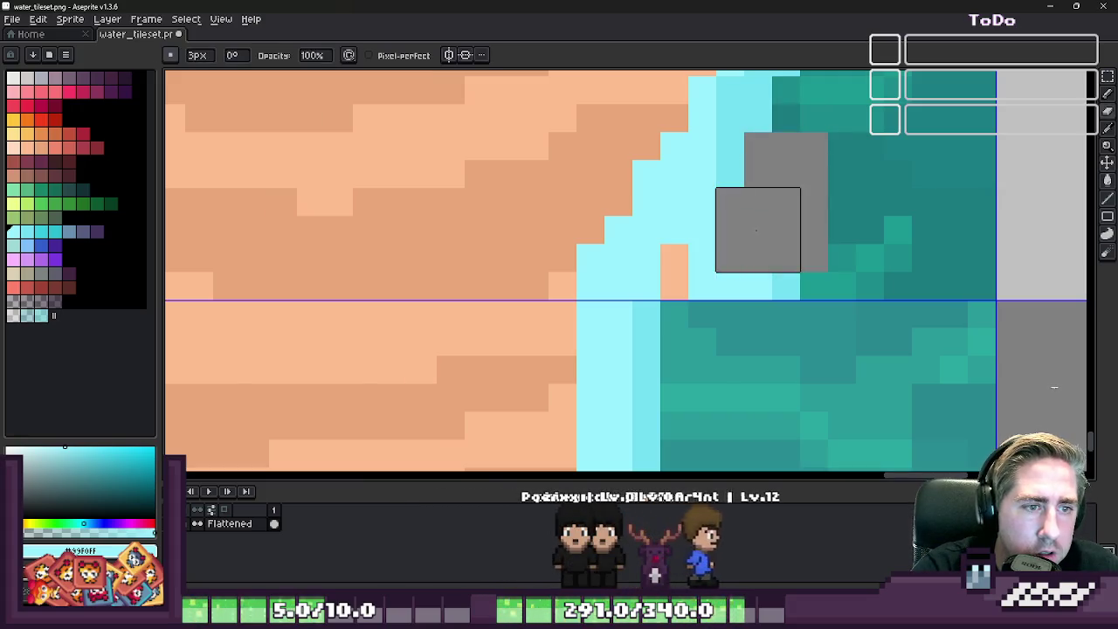
- Sample light cyan #73dff2, then erase two rows of teal water out to the tile's right edge
scroll(731, 262, down, 5)
scroll(732, 263, up, 2)
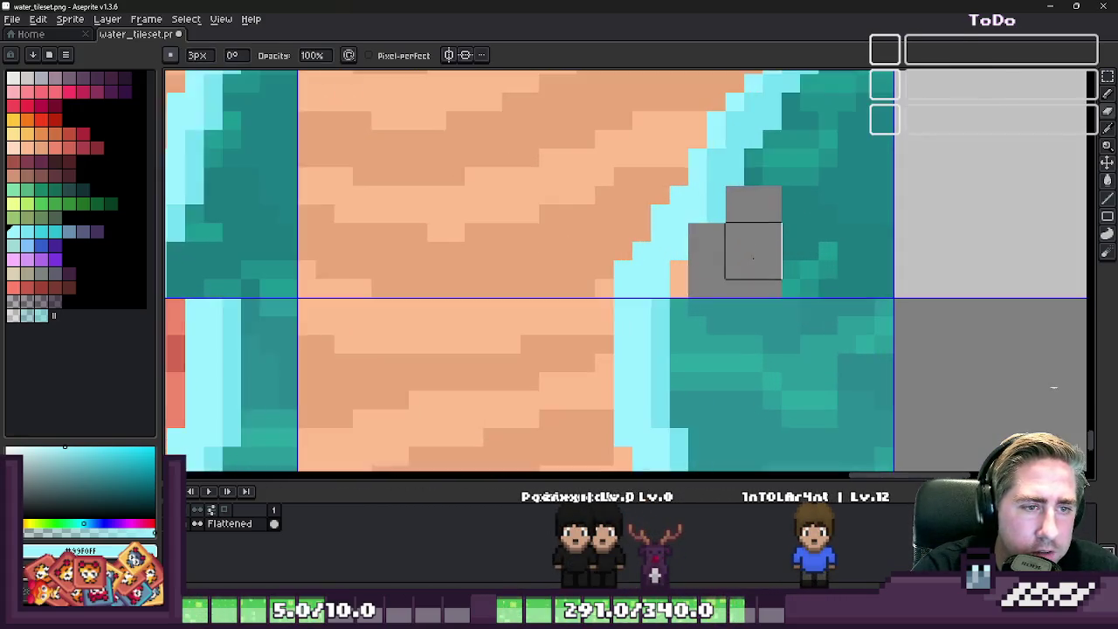
key(b)
alt+click(713, 214)
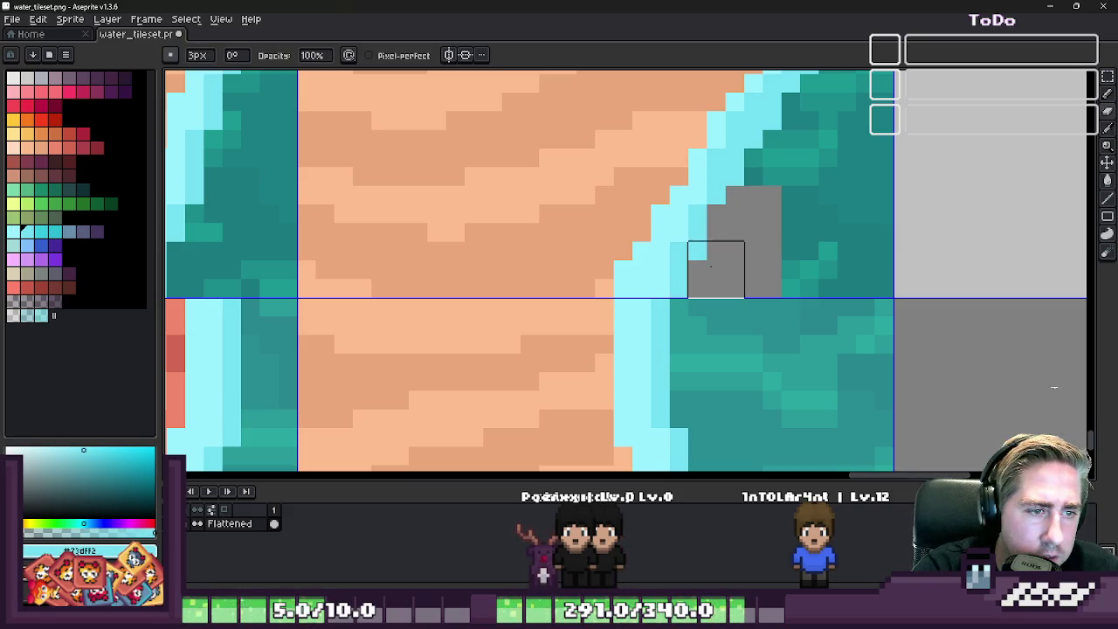
scroll(711, 265, down, 1)
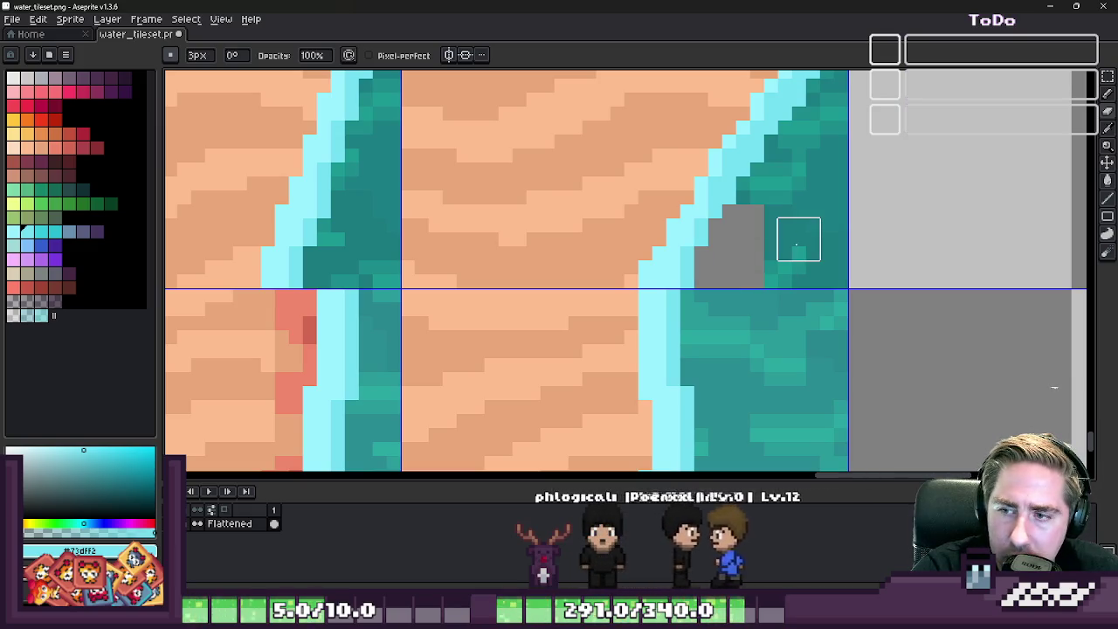
scroll(827, 238, up, 2)
drag(711, 208, 841, 202)
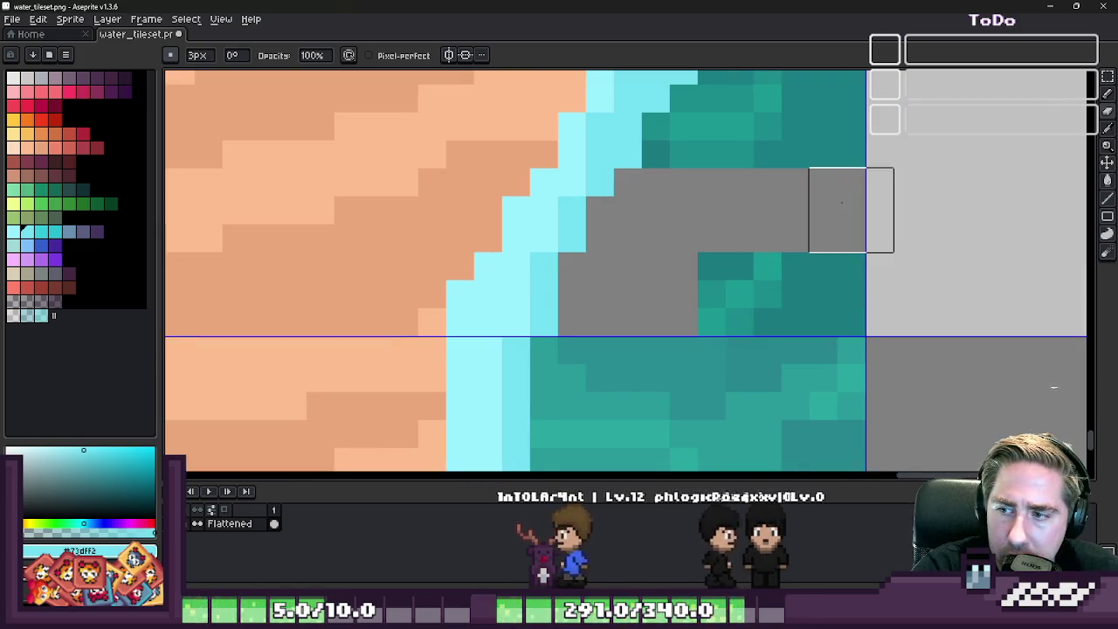
drag(711, 280, 842, 284)
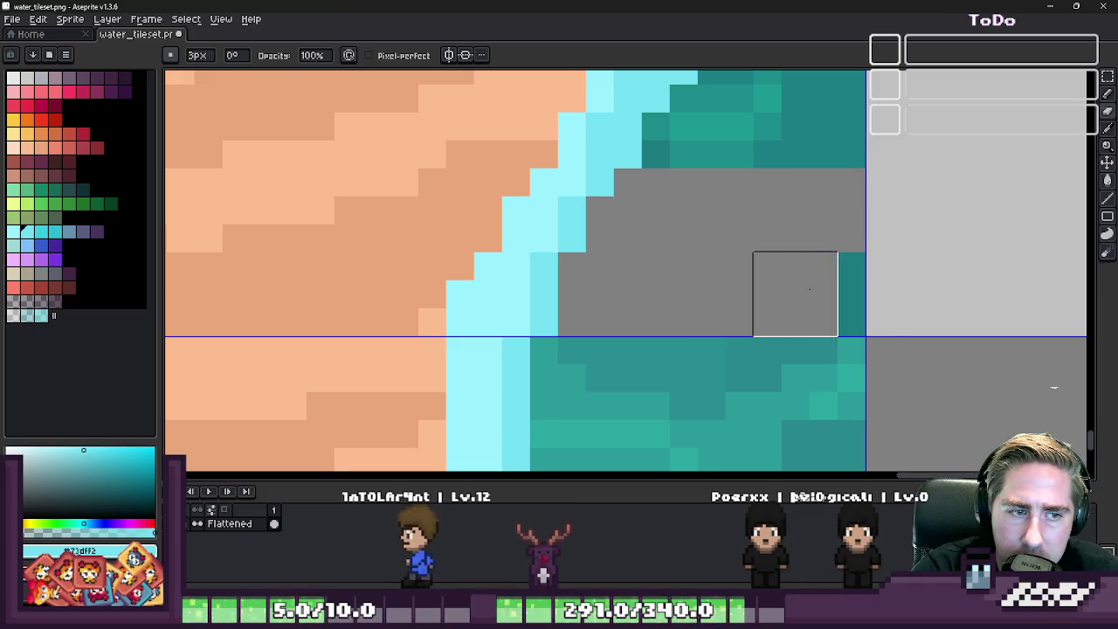
scroll(842, 284, down, 1)
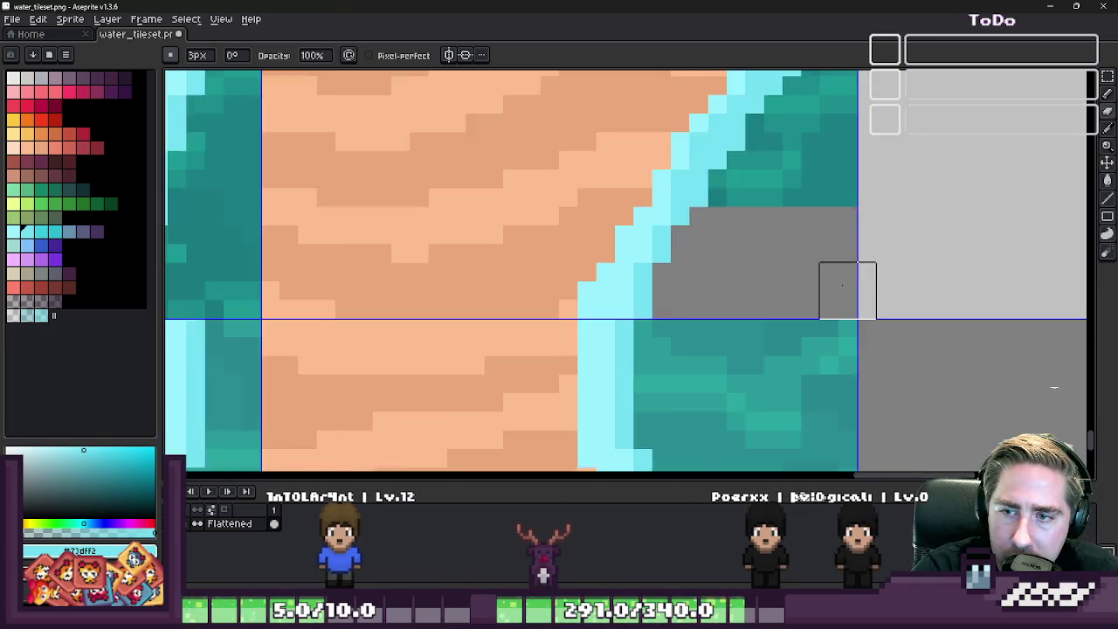
scroll(843, 289, down, 1)
scroll(821, 253, down, 1)
scroll(806, 224, down, 1)
scroll(751, 266, up, 1)
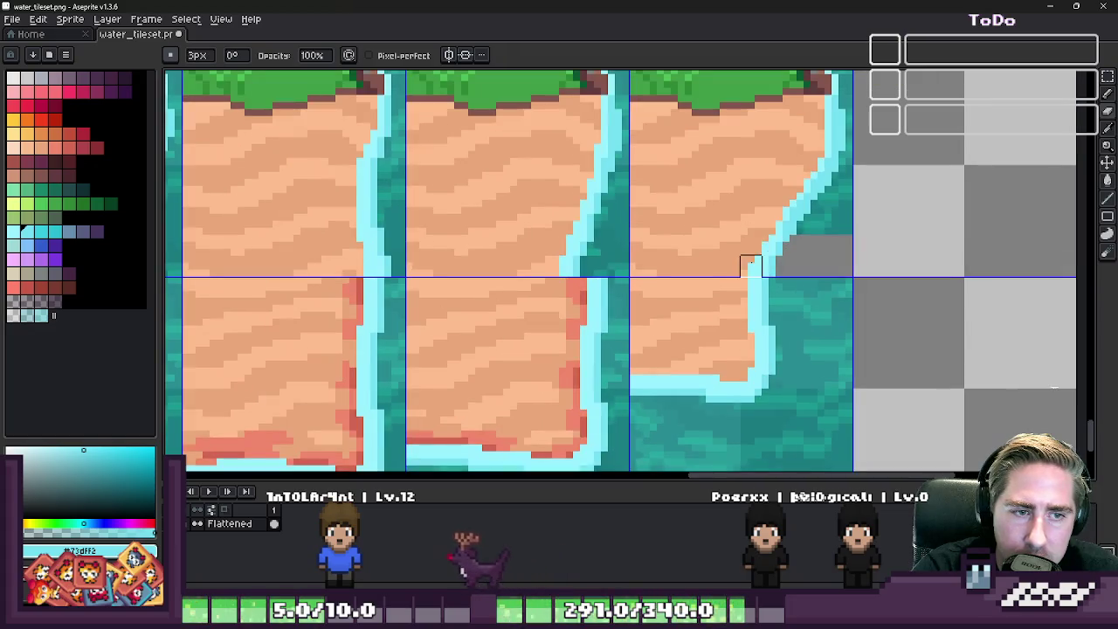
scroll(839, 240, down, 1)
scroll(599, 270, up, 2)
key(b)
scroll(657, 262, up, 2)
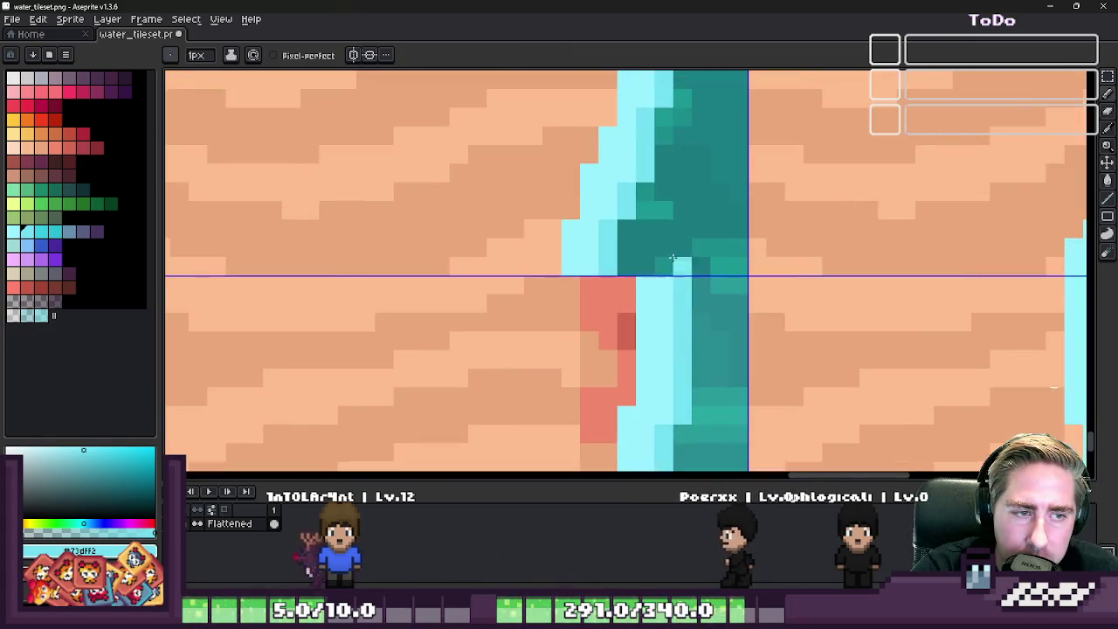
- Widen the foam edge with 1 px light cyan strokes, recolouring stray teal pixels along it
drag(682, 262, 664, 188)
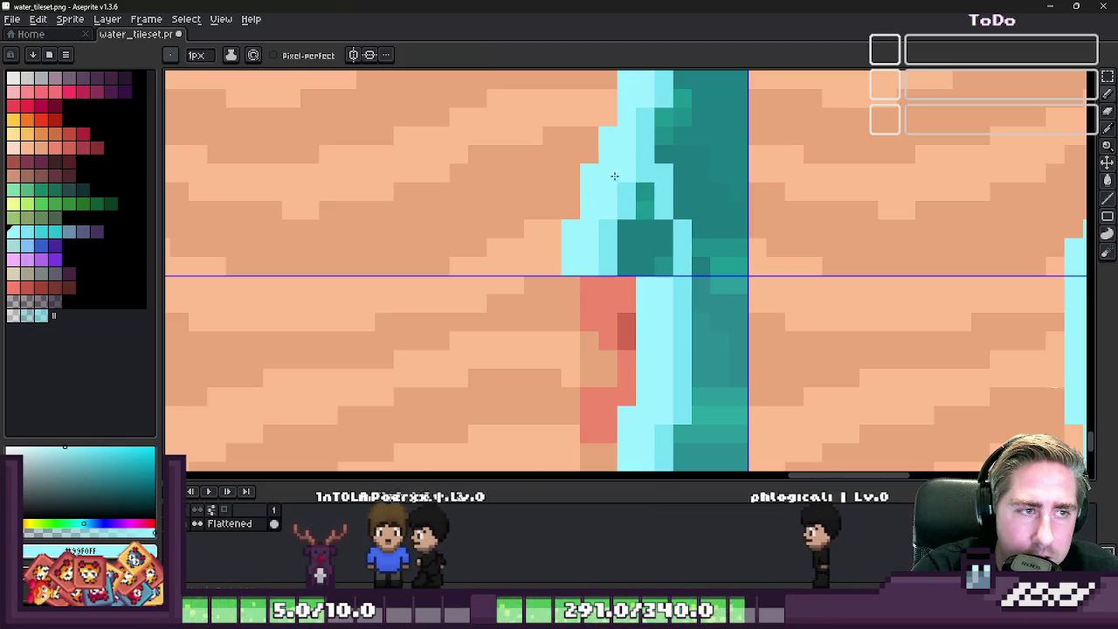
click(647, 184)
click(644, 209)
drag(627, 225, 650, 231)
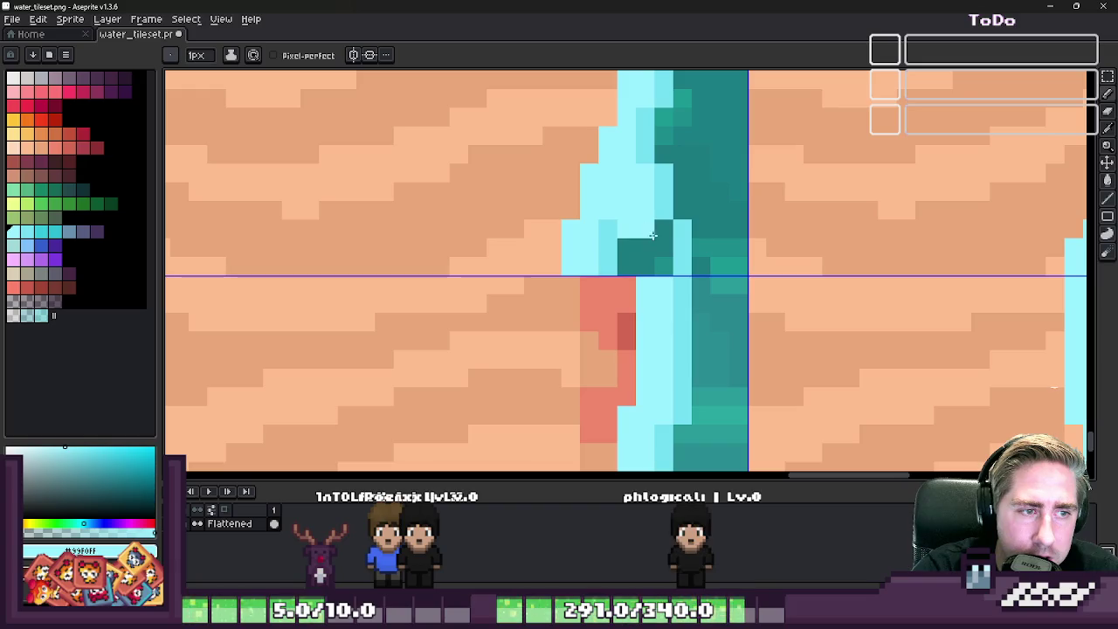
scroll(644, 229, down, 2)
scroll(617, 211, up, 2)
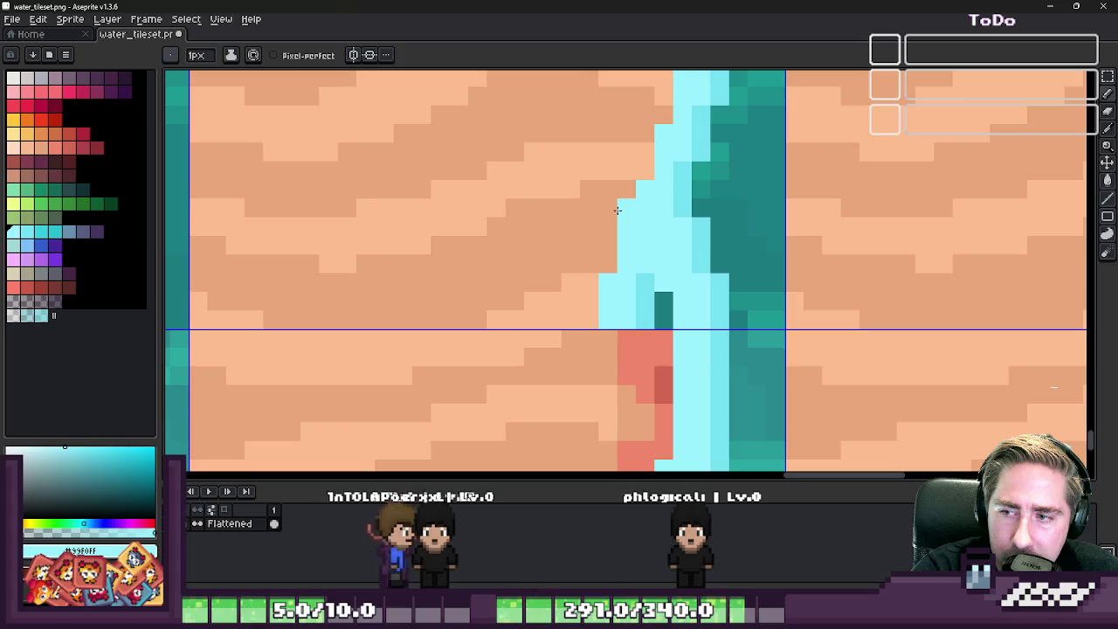
key(b)
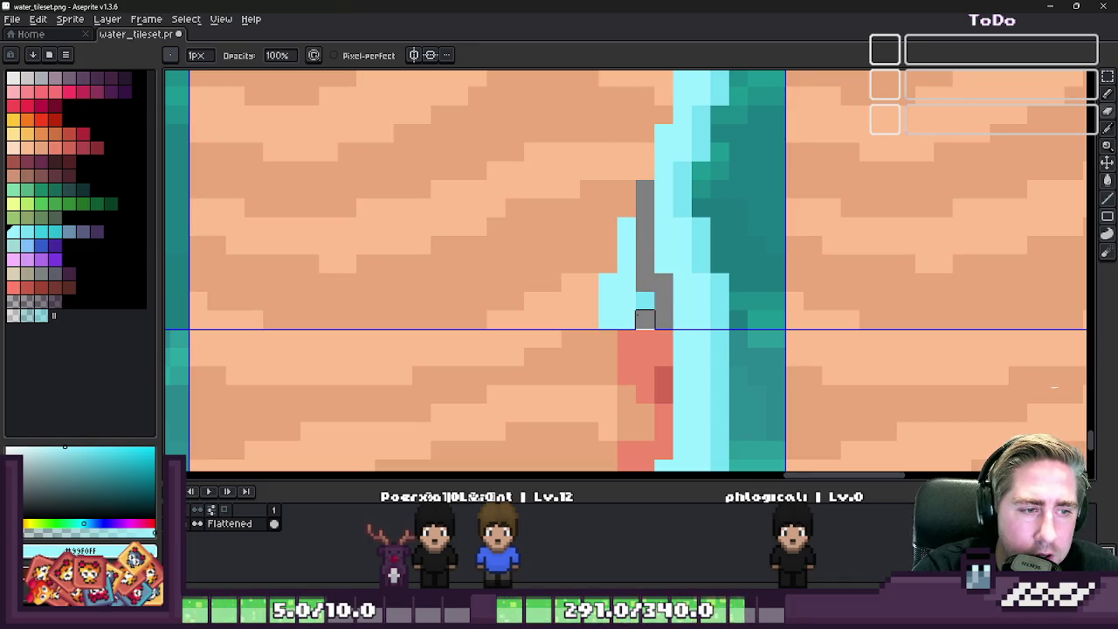
scroll(626, 226, down, 2)
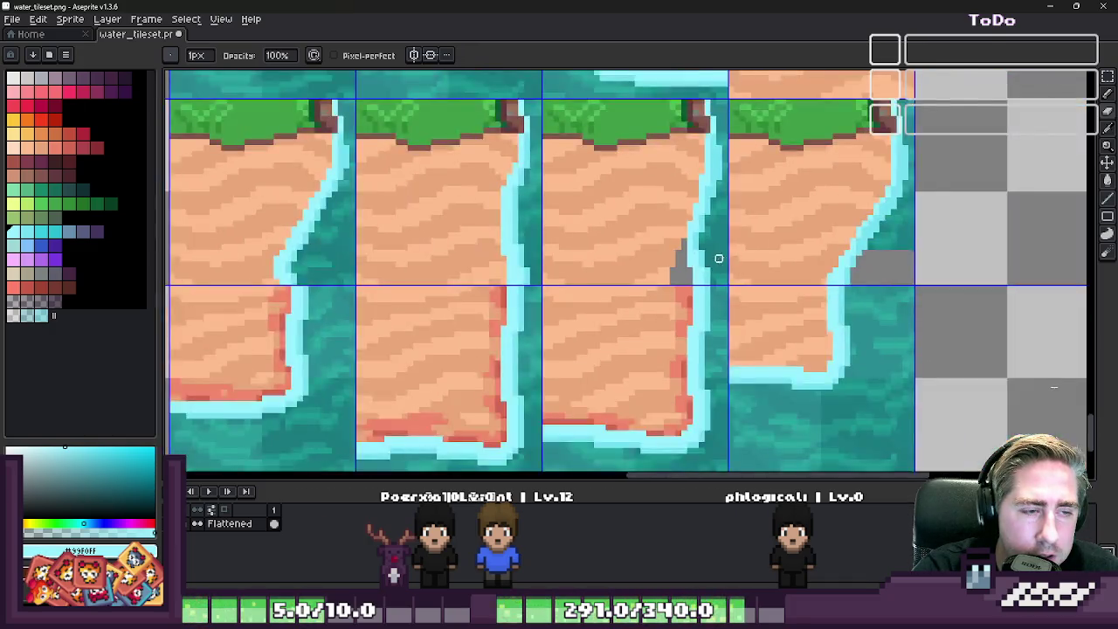
scroll(681, 253, down, 2)
scroll(718, 273, up, 2)
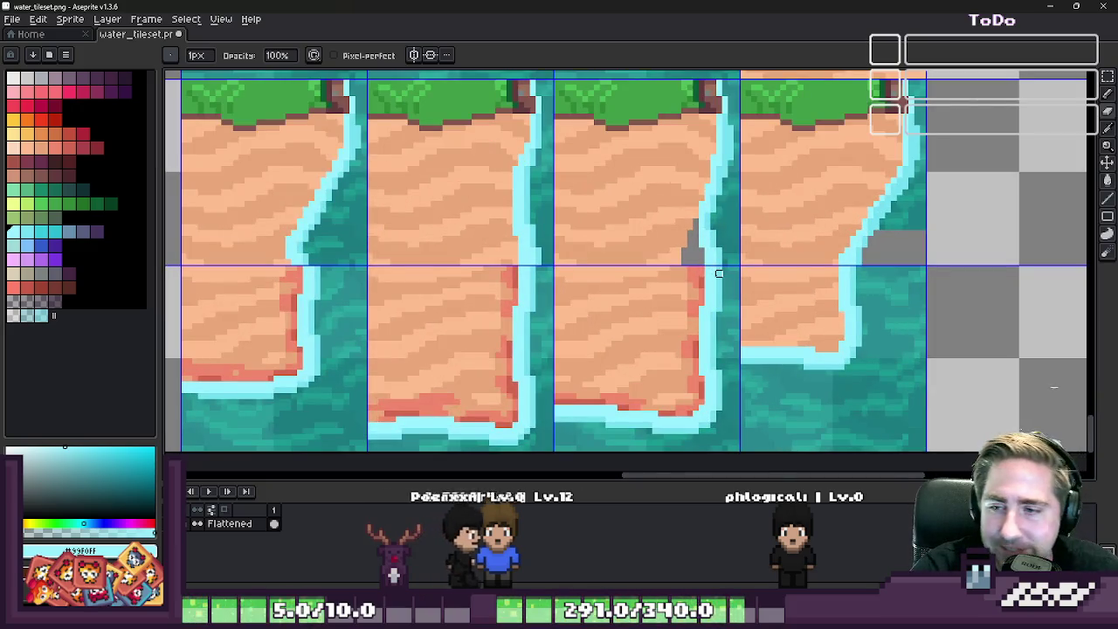
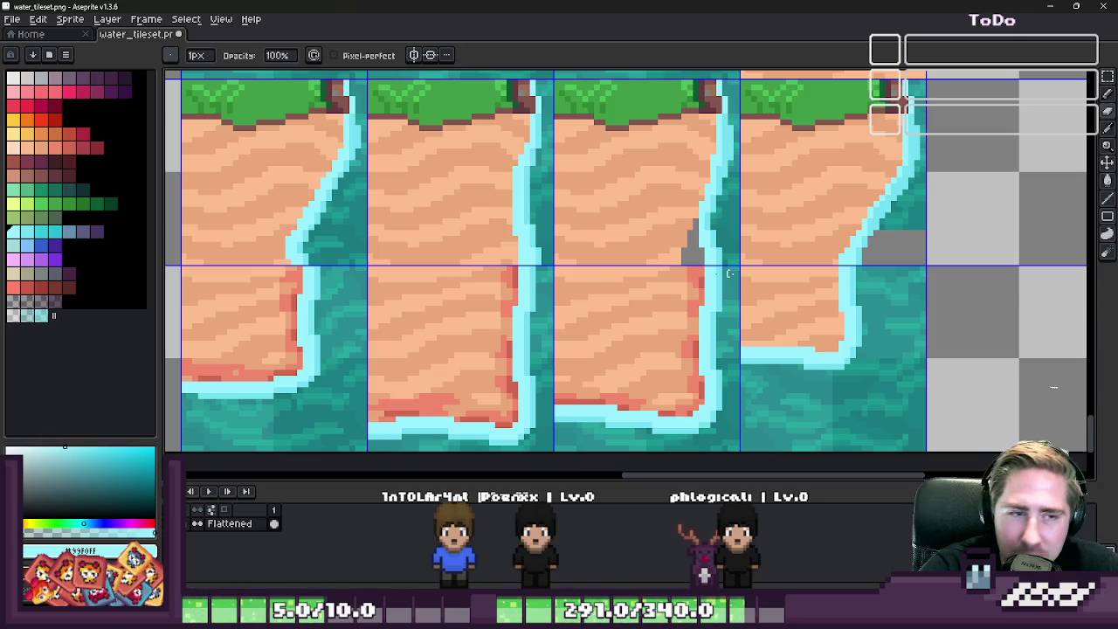
- Clear a rectangle of sand pixels beside the gap using the Rectangular Marquee
scroll(673, 220, up, 1)
scroll(706, 220, up, 1)
scroll(704, 262, down, 2)
key(m)
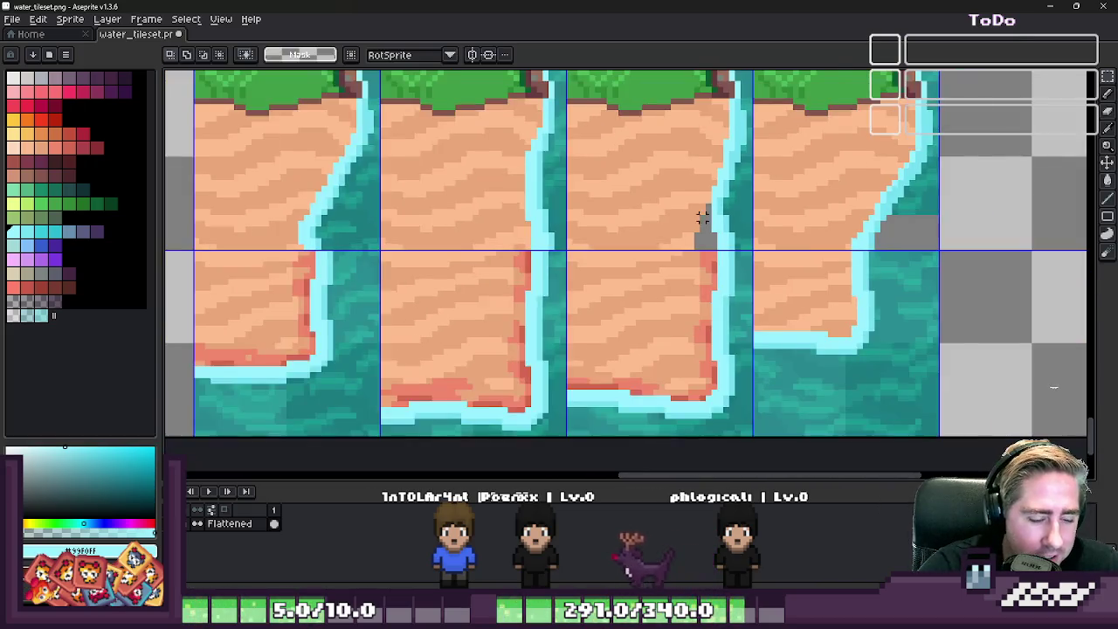
scroll(711, 273, down, 1)
scroll(711, 273, down, 3)
scroll(725, 245, up, 3)
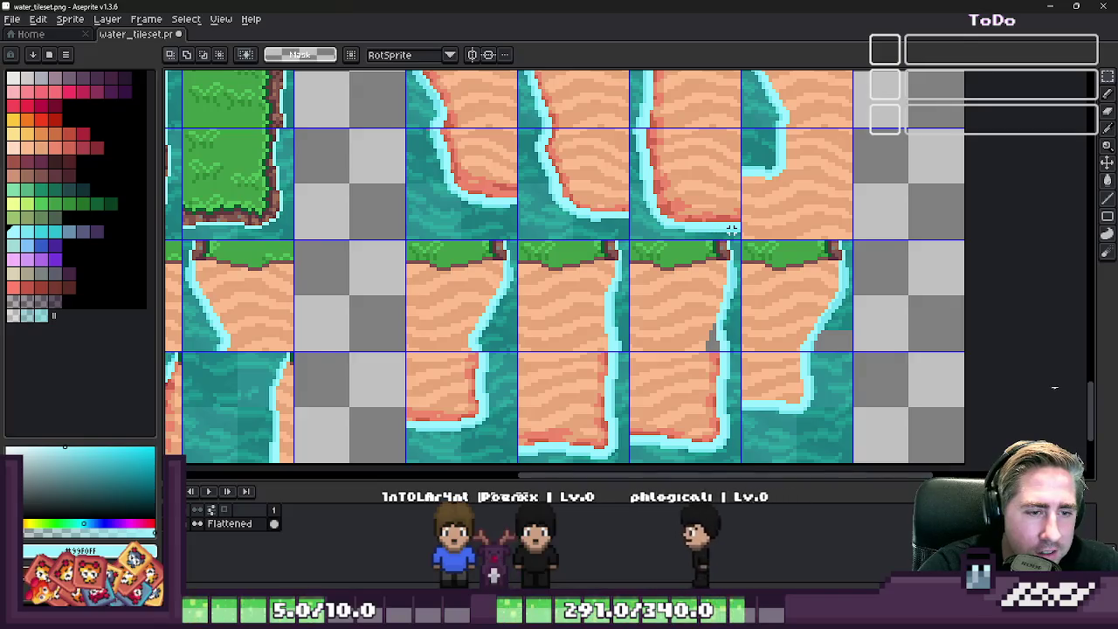
scroll(734, 262, down, 1)
scroll(737, 322, down, 2)
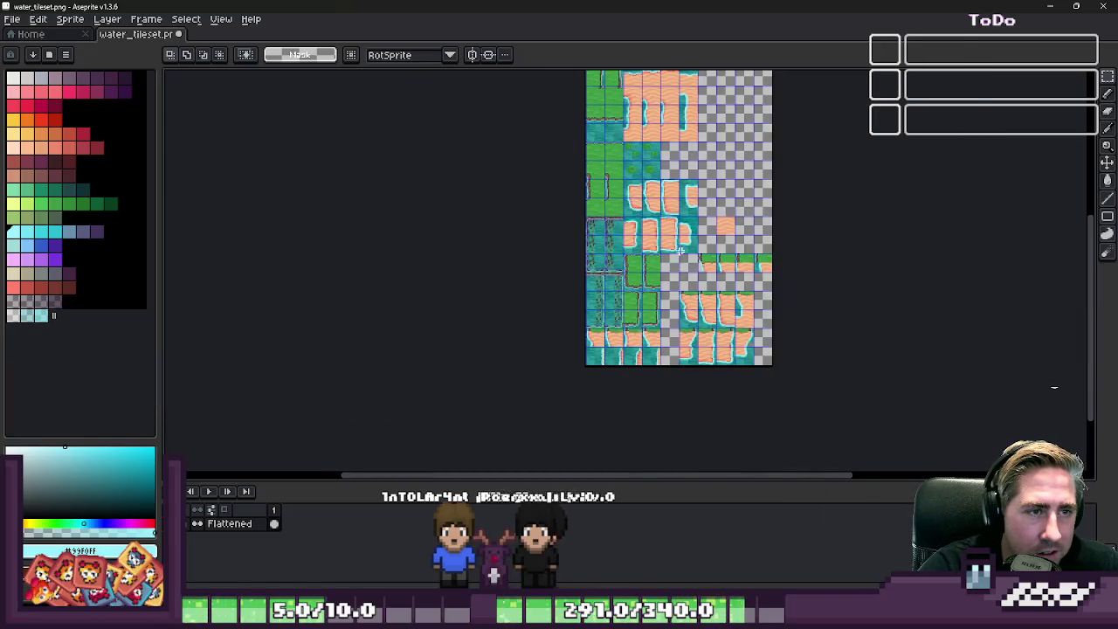
scroll(699, 262, up, 3)
scroll(829, 384, up, 1)
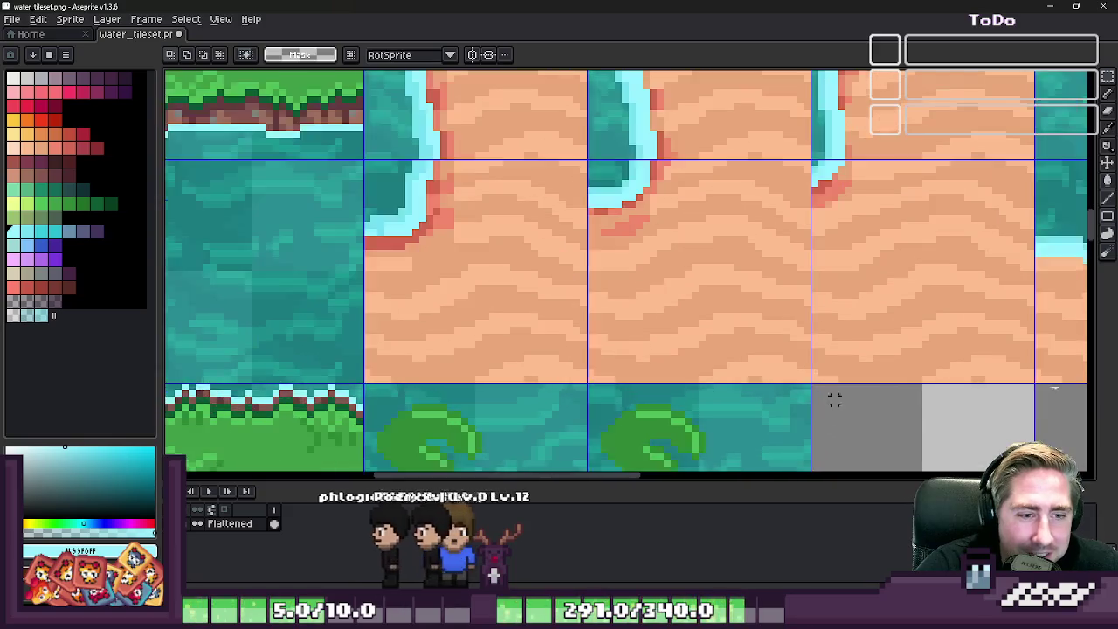
scroll(778, 282, up, 1)
scroll(778, 282, down, 3)
scroll(786, 306, down, 1)
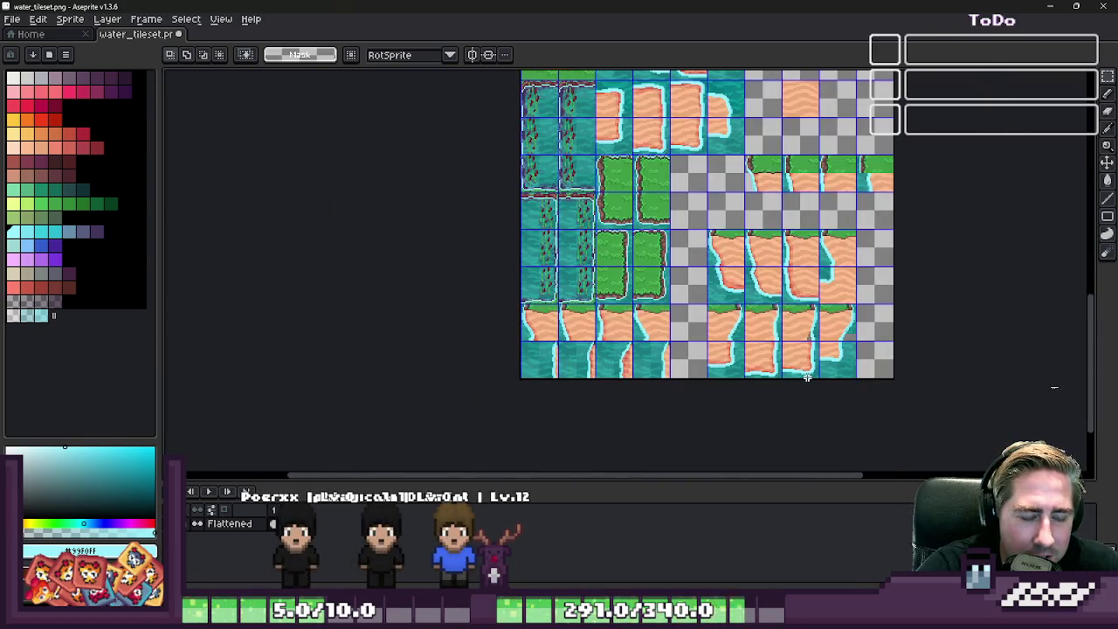
scroll(813, 338, up, 2)
scroll(812, 338, up, 3)
scroll(812, 338, up, 3)
drag(437, 251, 803, 365)
key(Delete)
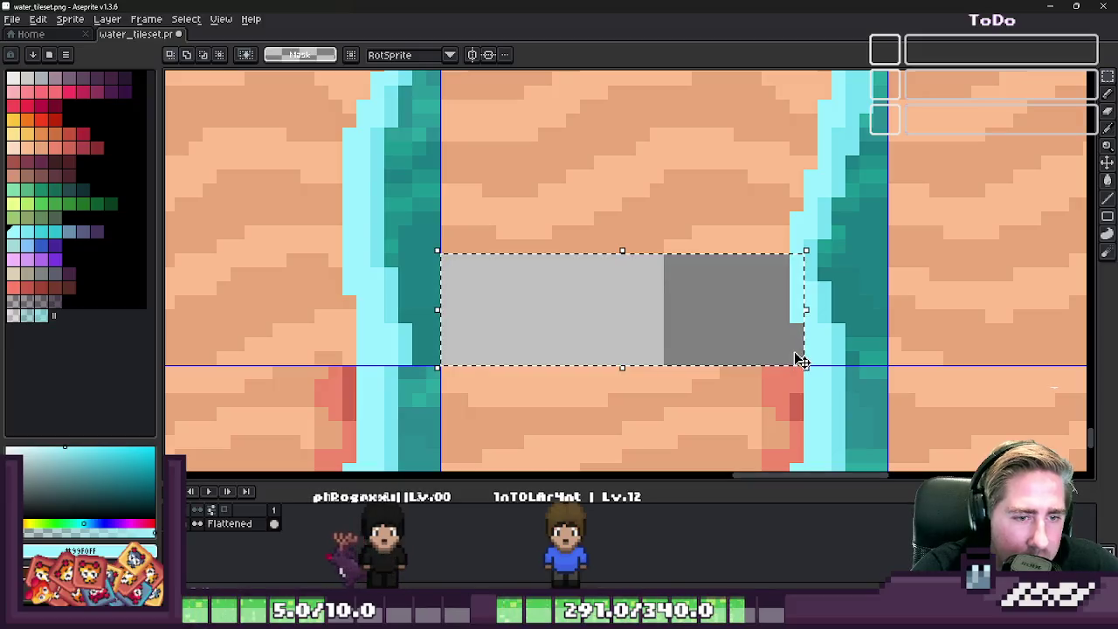
- Select a strip of sand and move it right and down, then drop it
scroll(801, 361, down, 2)
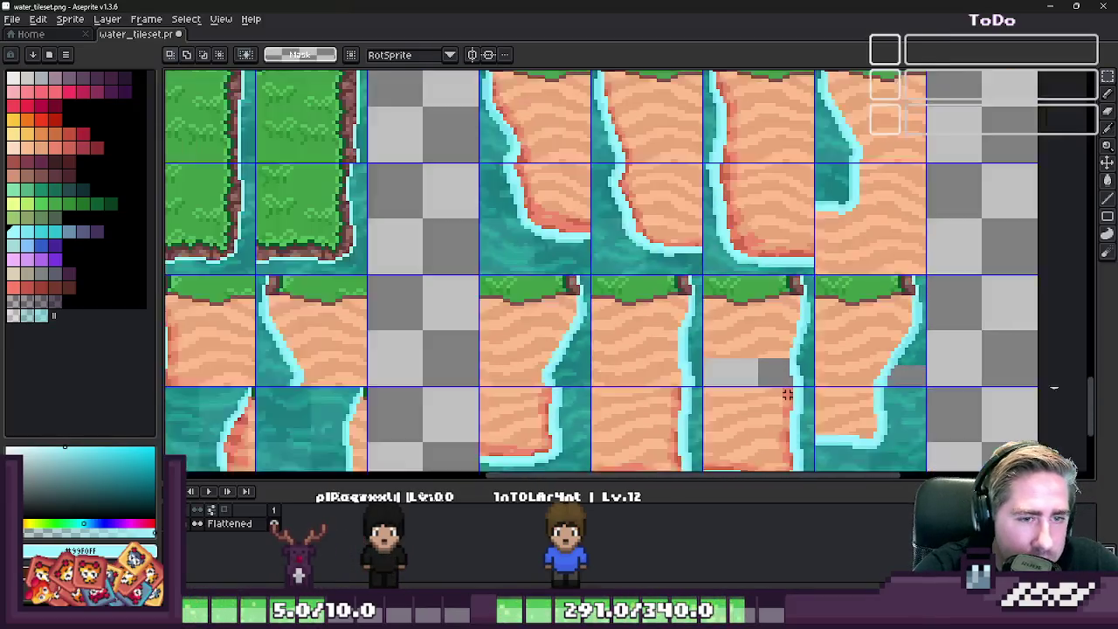
scroll(802, 361, down, 2)
scroll(601, 215, up, 2)
scroll(601, 216, up, 2)
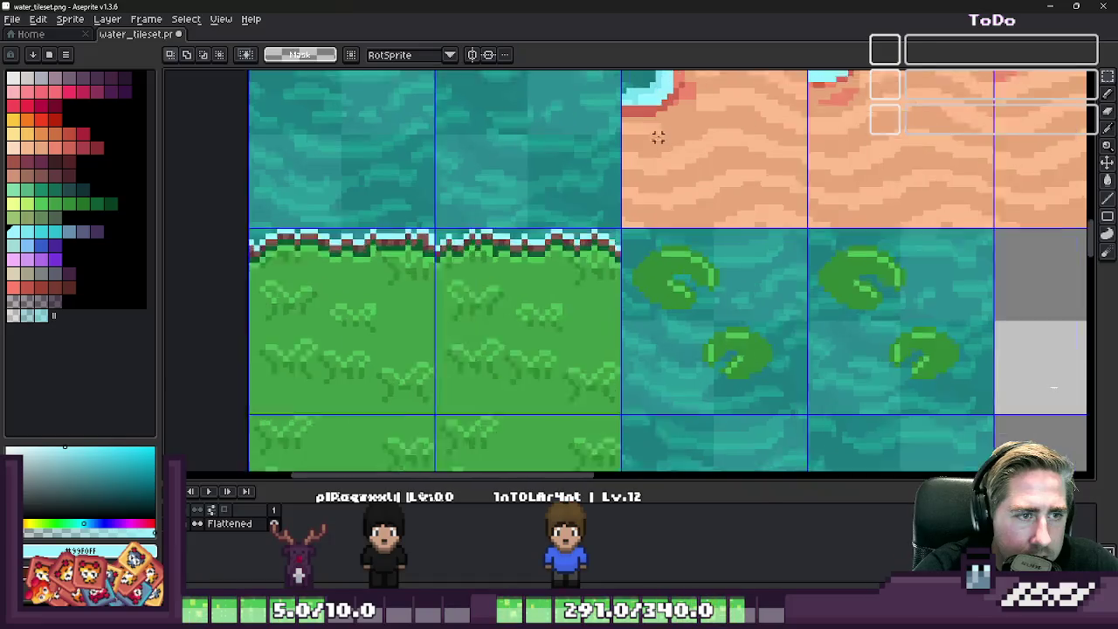
scroll(594, 253, up, 1)
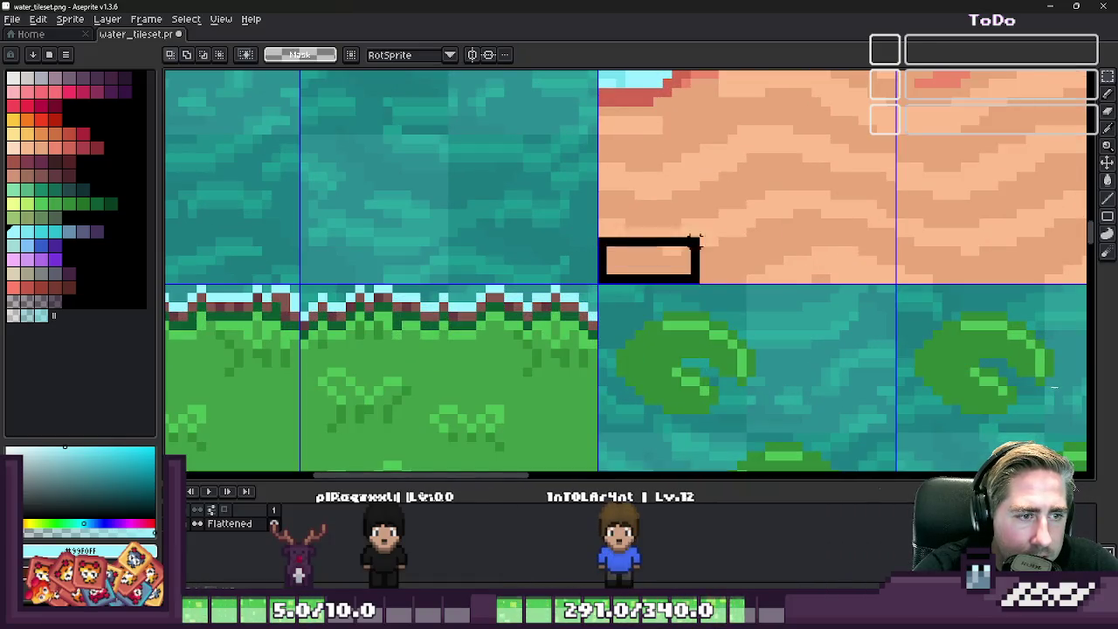
drag(694, 240, 796, 203)
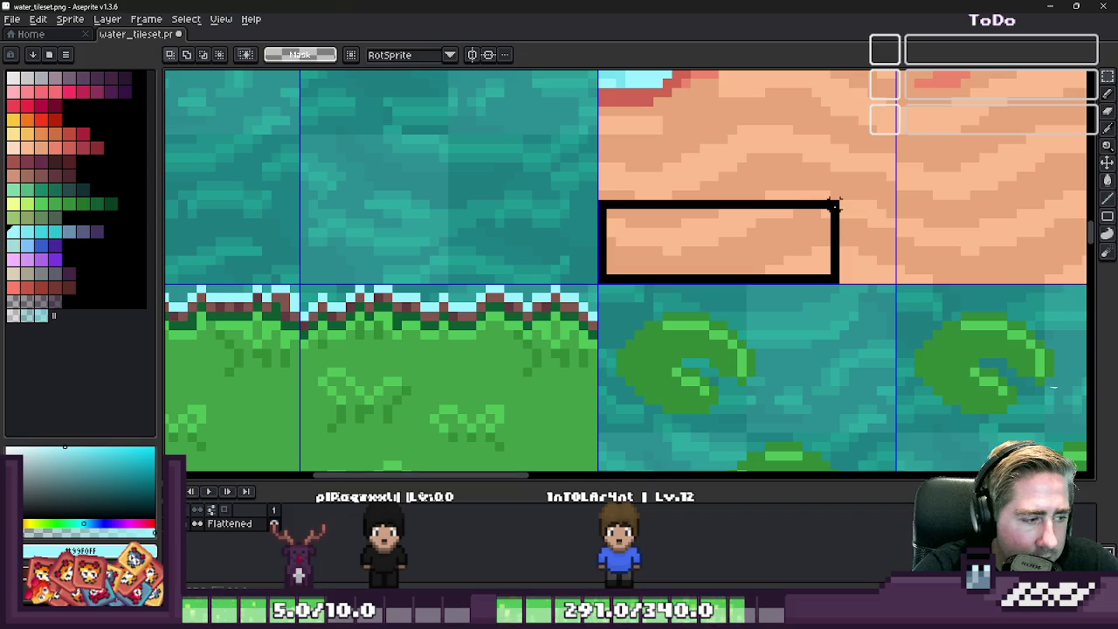
drag(834, 205, 842, 207)
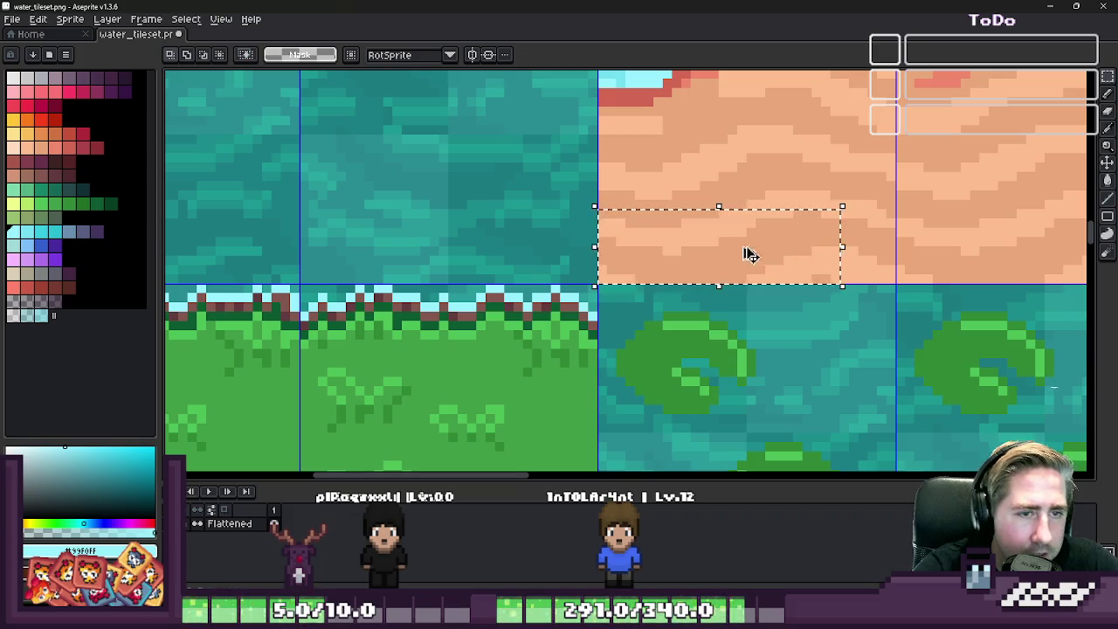
scroll(749, 254, down, 2)
scroll(685, 131, down, 2)
scroll(761, 192, down, 1)
scroll(818, 419, up, 4)
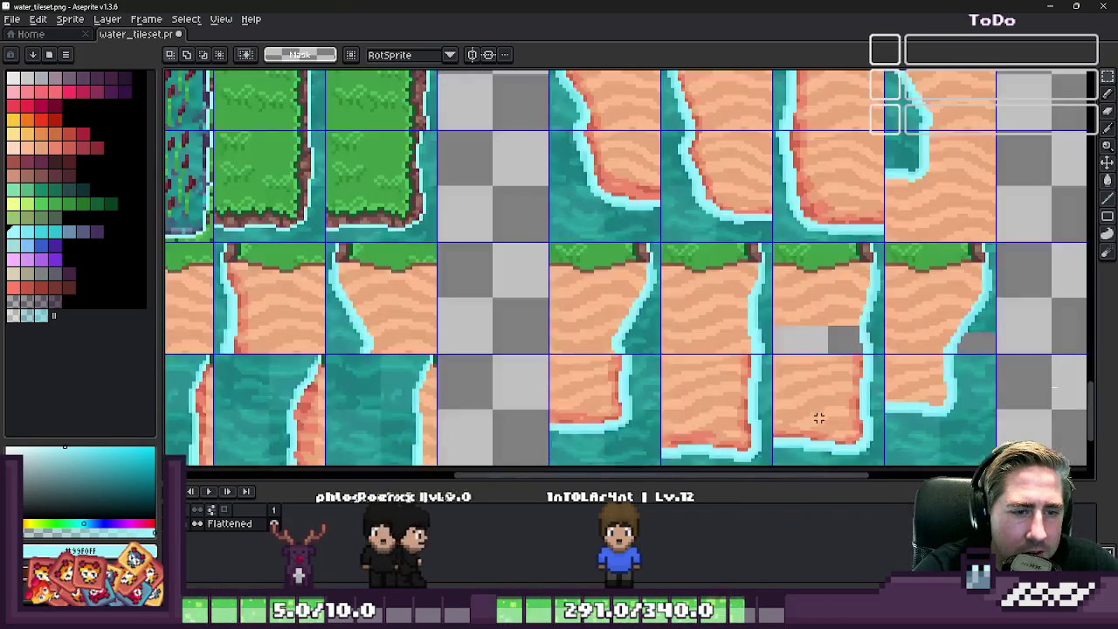
scroll(819, 418, up, 3)
scroll(841, 283, up, 2)
mouse_move(816, 288)
mouse_down()
mouse_move(567, 250)
mouse_move(688, 298)
mouse_up()
key(Return)
- Move the sand patch down into the gap and place it
scroll(694, 279, down, 2)
scroll(689, 271, down, 4)
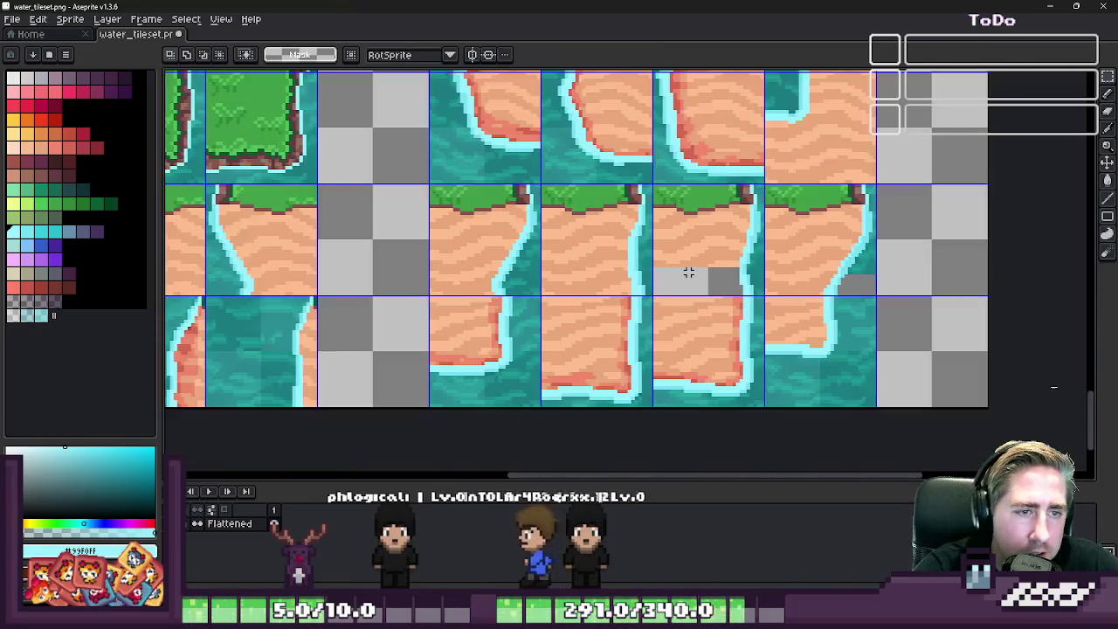
scroll(835, 272, up, 2)
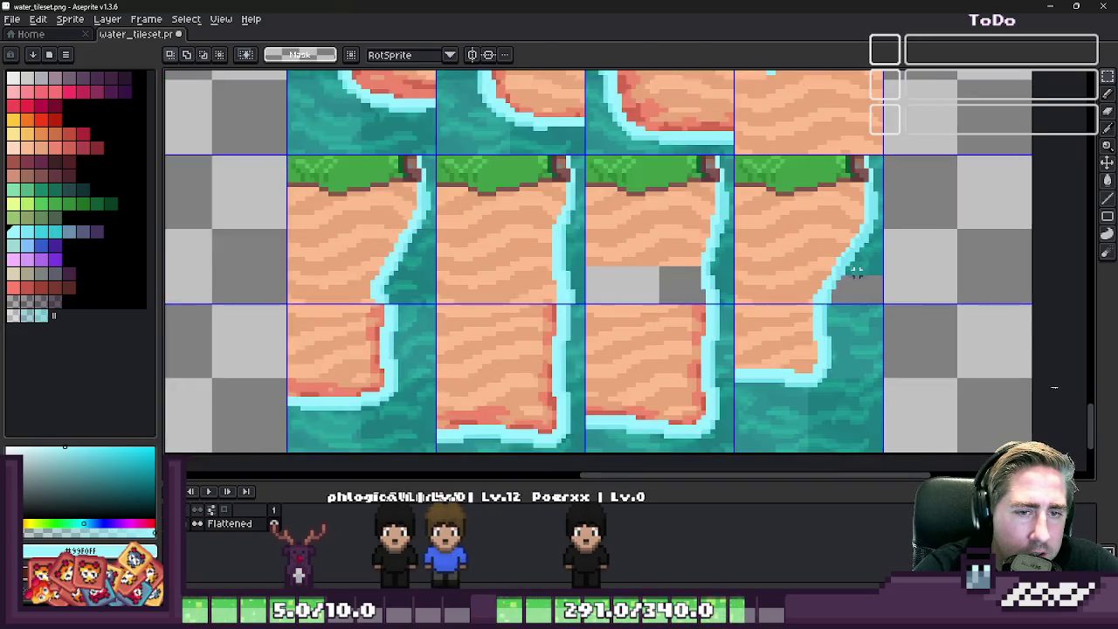
scroll(839, 262, up, 2)
mouse_move(519, 233)
mouse_down()
mouse_move(669, 299)
mouse_move(1049, 306)
mouse_up()
scroll(663, 295, down, 1)
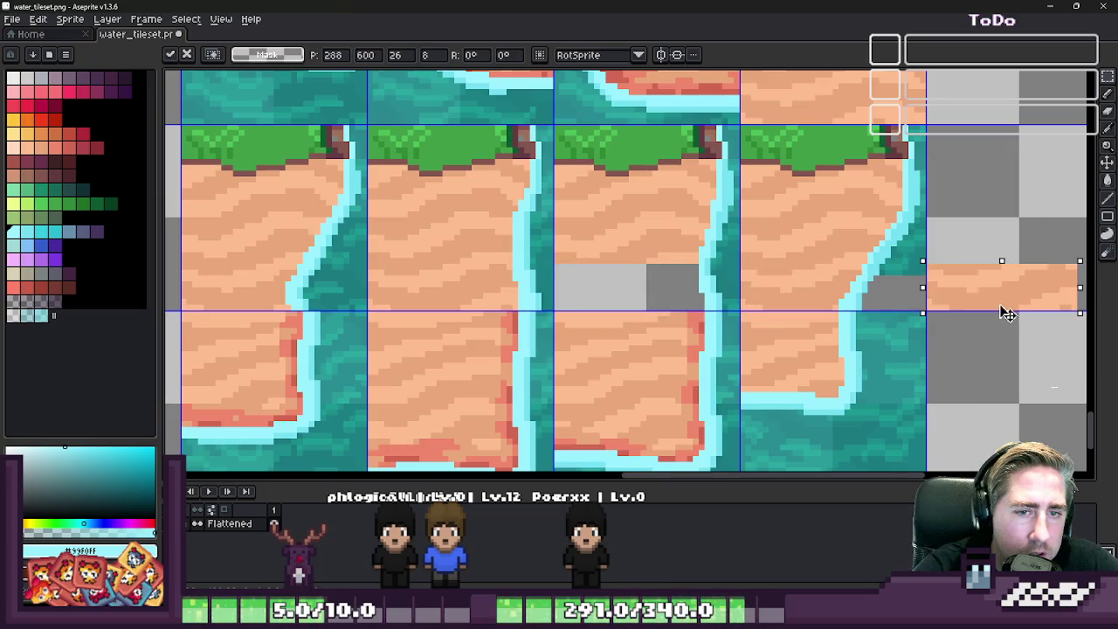
key(Return)
- Paste the tile and shift it left into its grid slot
scroll(701, 292, up, 1)
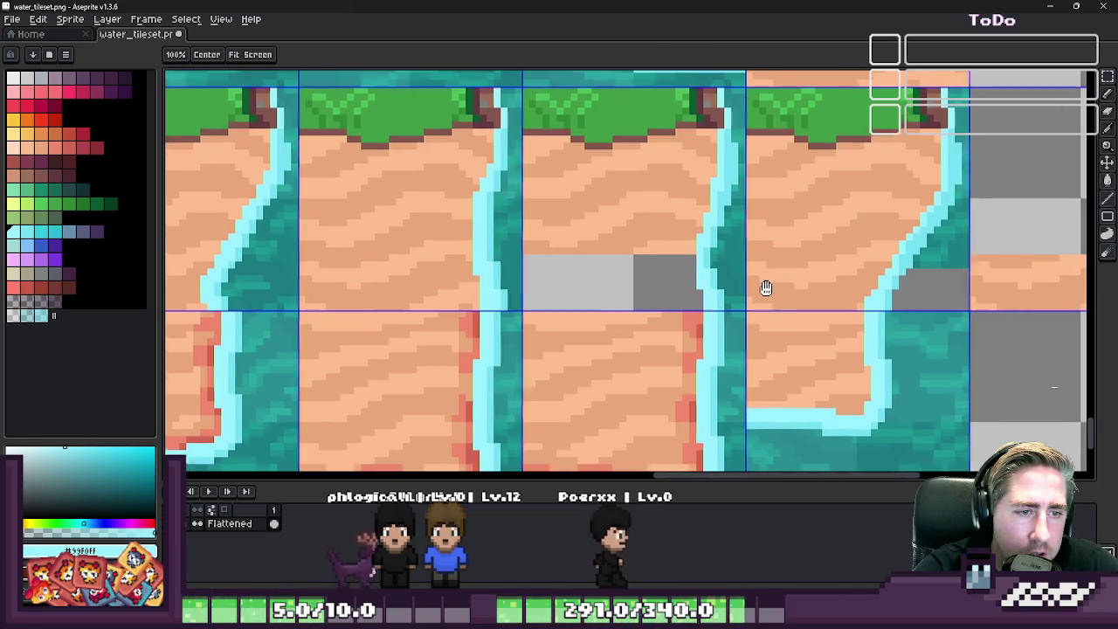
scroll(990, 227, up, 2)
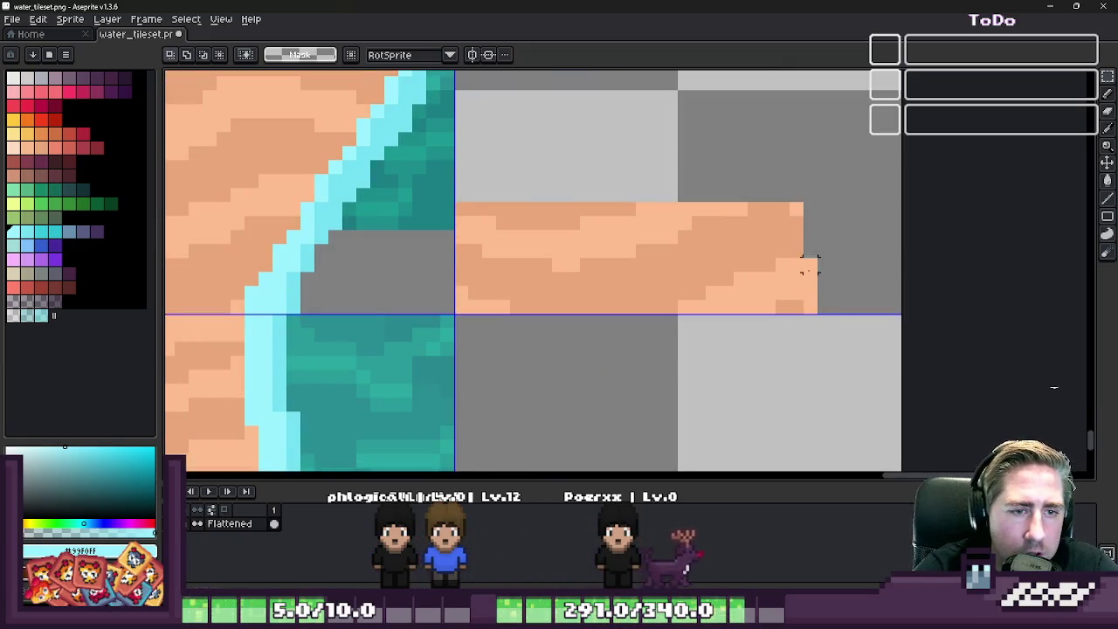
scroll(808, 266, down, 1)
key(b)
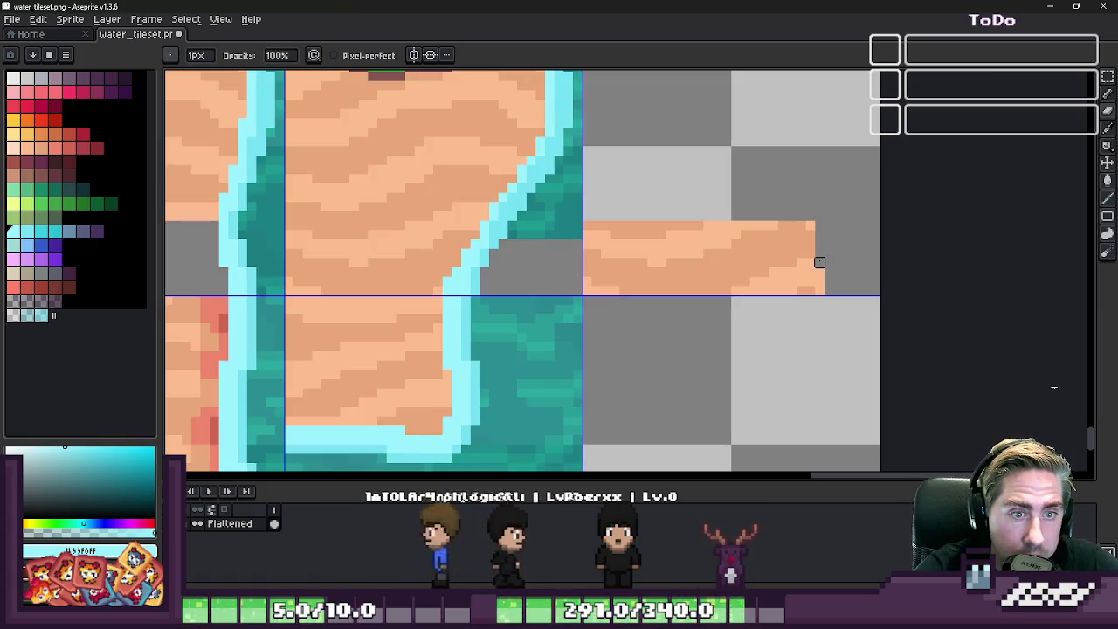
key(ctrl+v)
scroll(819, 262, down, 1)
mouse_move(819, 262)
mouse_down()
mouse_move(423, 276)
mouse_move(362, 289)
mouse_up()
scroll(931, 268, down, 1)
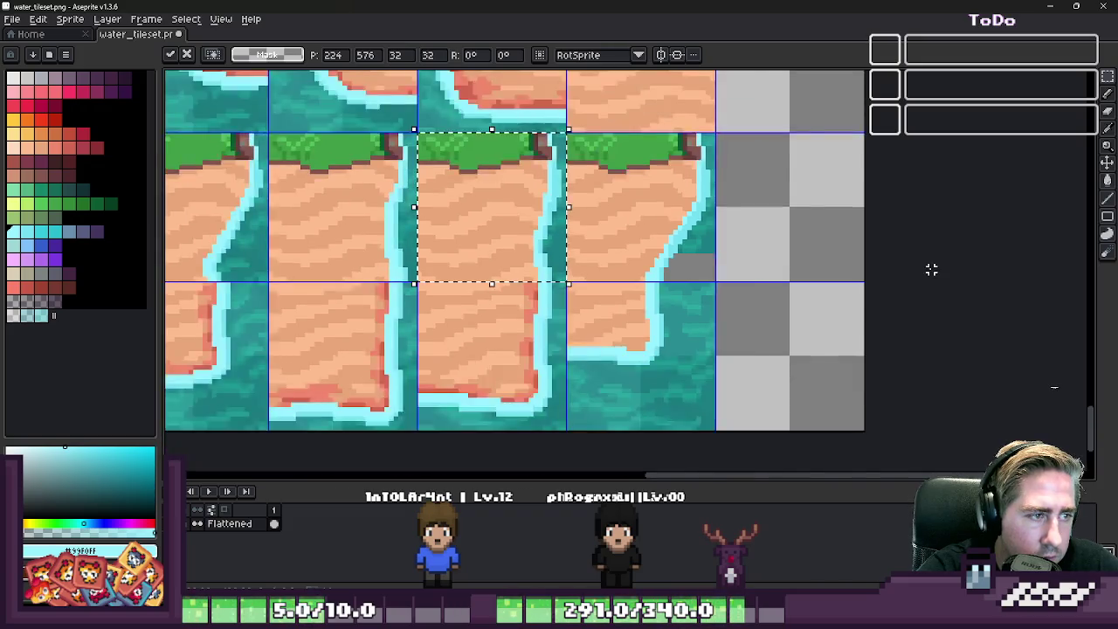
scroll(900, 262, down, 1)
key(Return)
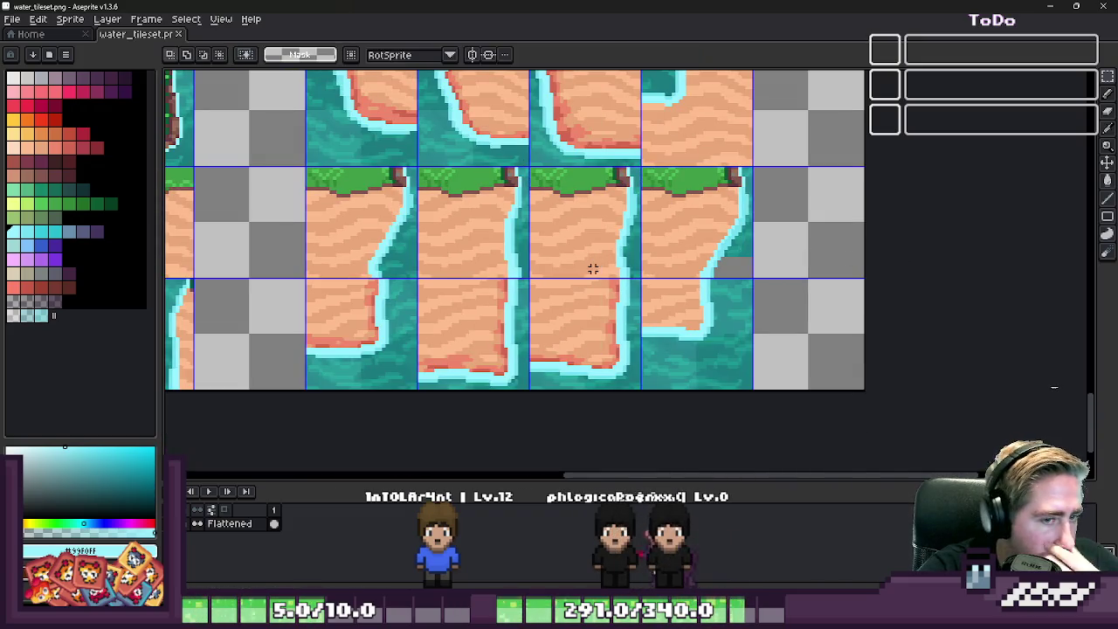
scroll(463, 278, up, 2)
scroll(442, 253, up, 1)
- Pick the foam cyan from the coastline and paint one foam pixel at the inner corner
key(i)
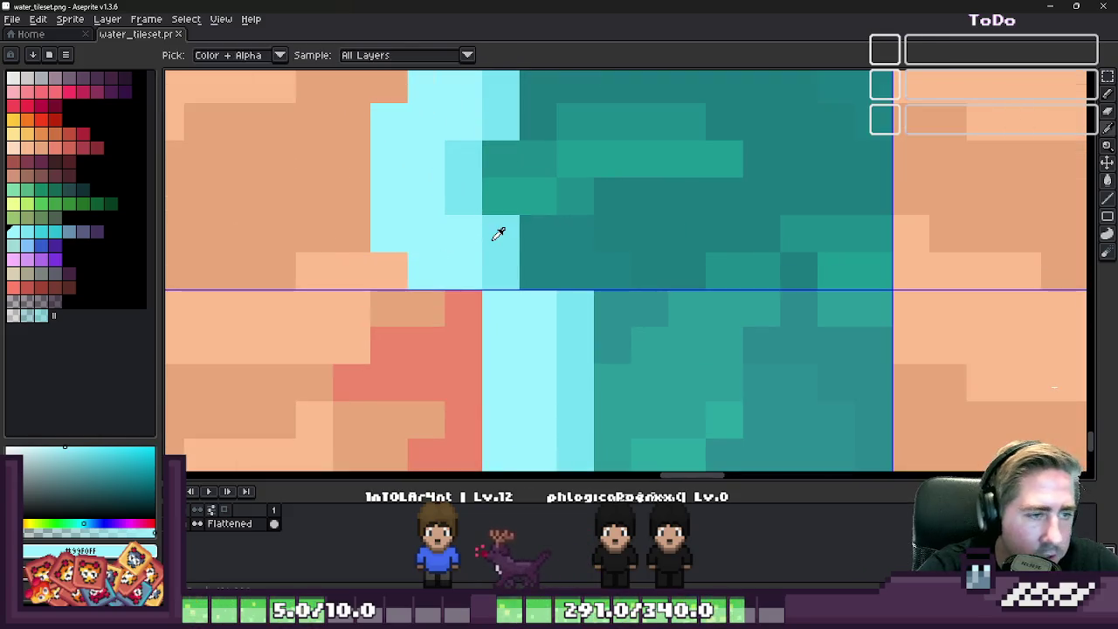
click(499, 229)
key(b)
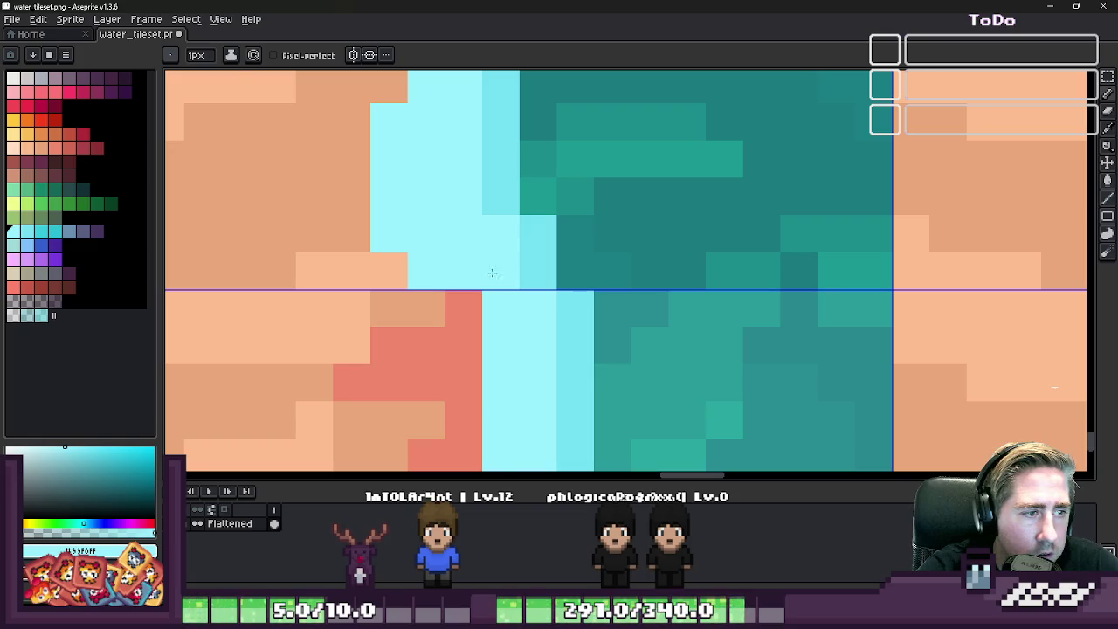
scroll(492, 272, down, 2)
scroll(512, 289, up, 2)
key(i)
click(542, 282)
key(b)
scroll(574, 277, down, 1)
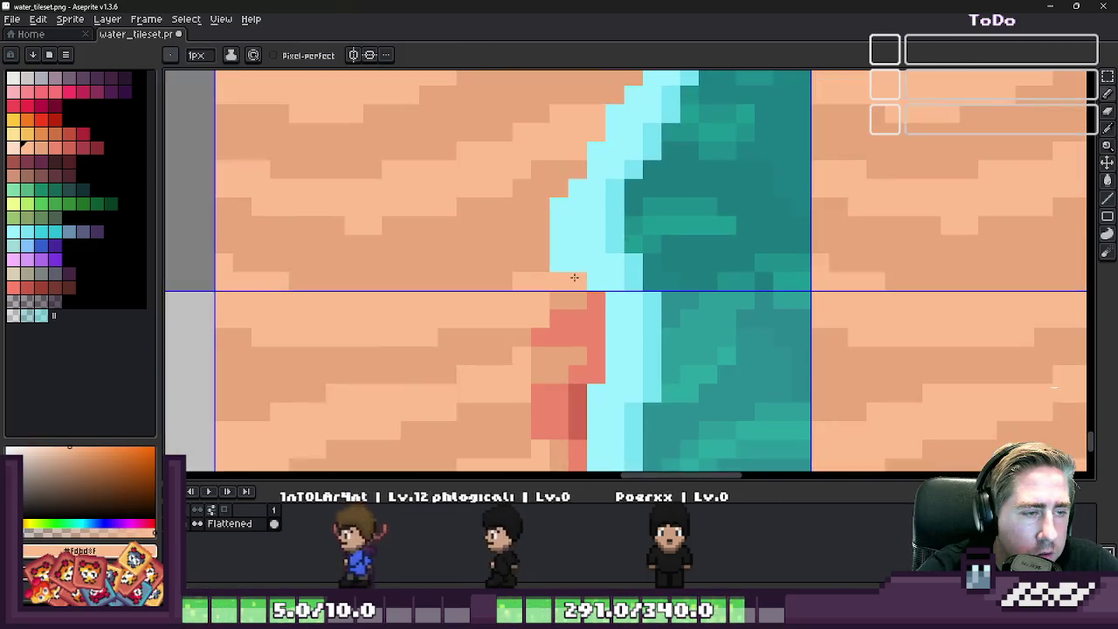
key(i)
click(553, 244)
key(b)
click(541, 265)
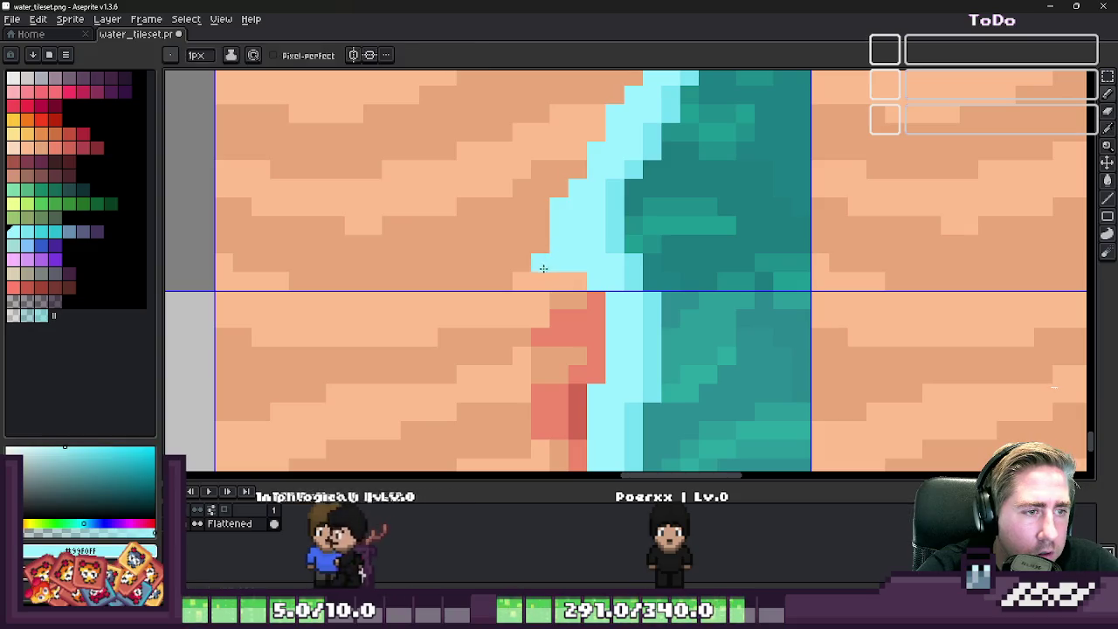
- Sample the sand orange and paint over the stray foam pixels
key(i)
click(547, 247)
key(b)
drag(552, 264, 551, 244)
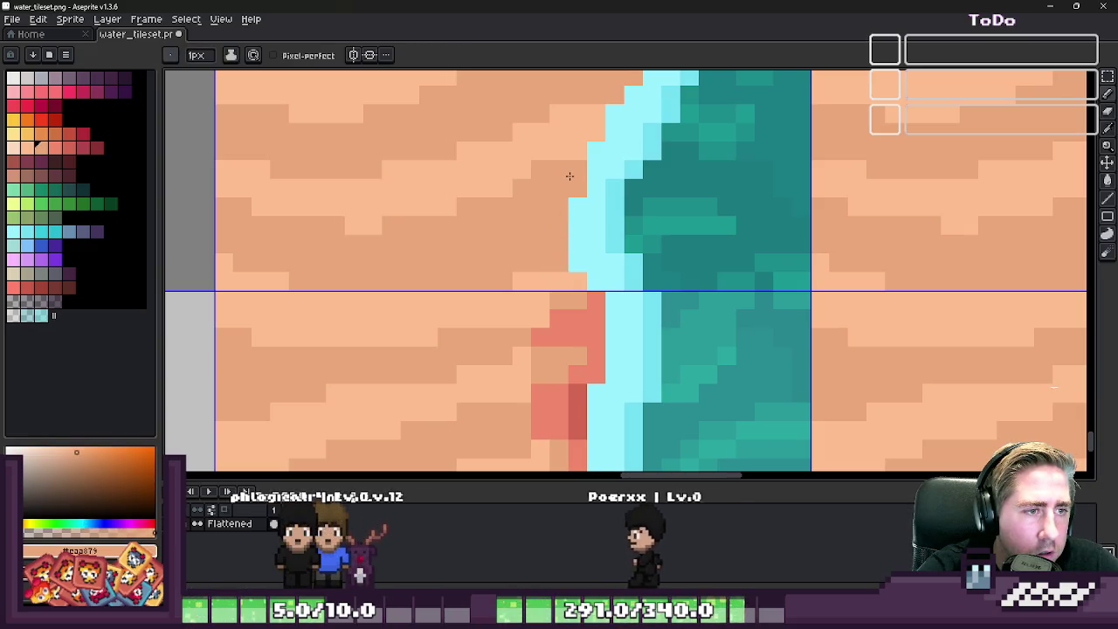
scroll(576, 210, down, 2)
scroll(590, 227, down, 1)
scroll(601, 244, down, 1)
scroll(600, 244, up, 2)
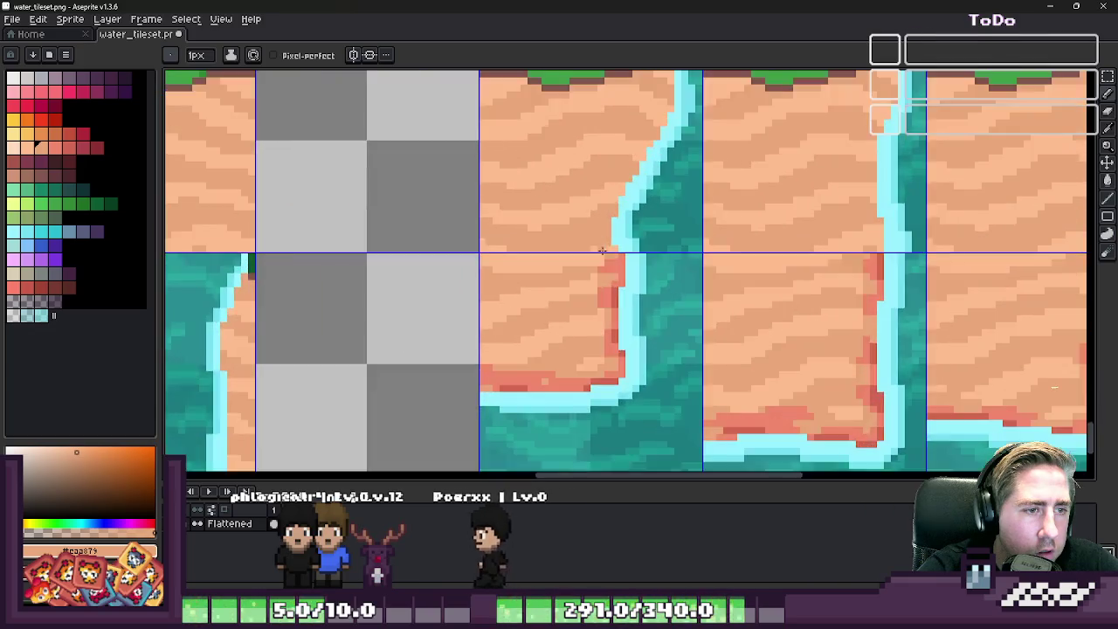
scroll(593, 227, down, 1)
- Select the whole inner-corner shoreline tile and check the ink mode list
key(m)
drag(579, 174, 590, 214)
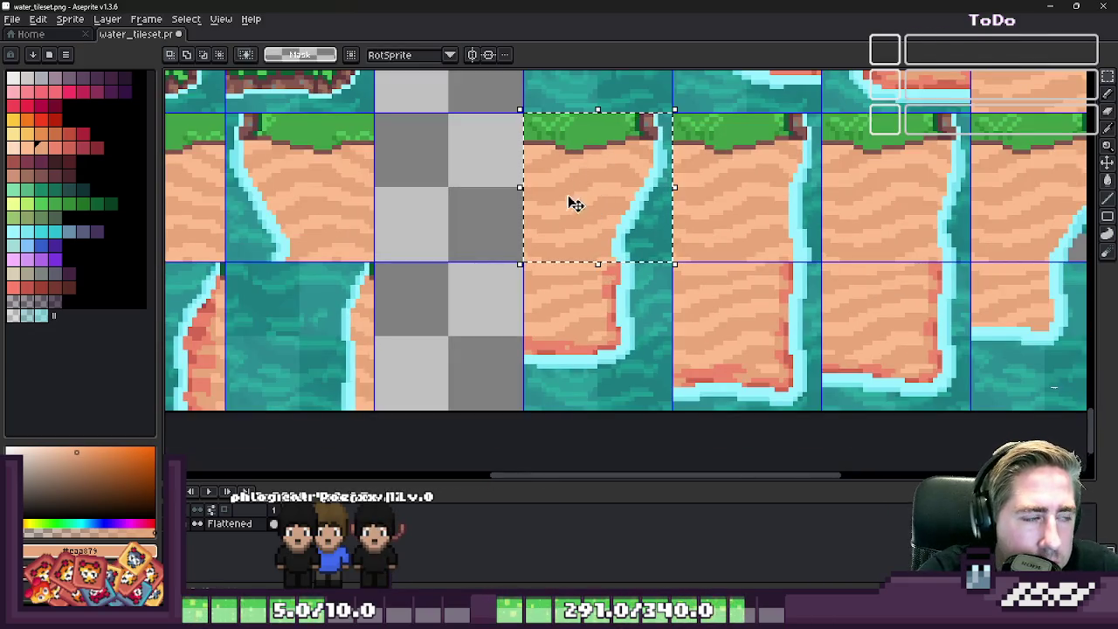
key(i)
key(b)
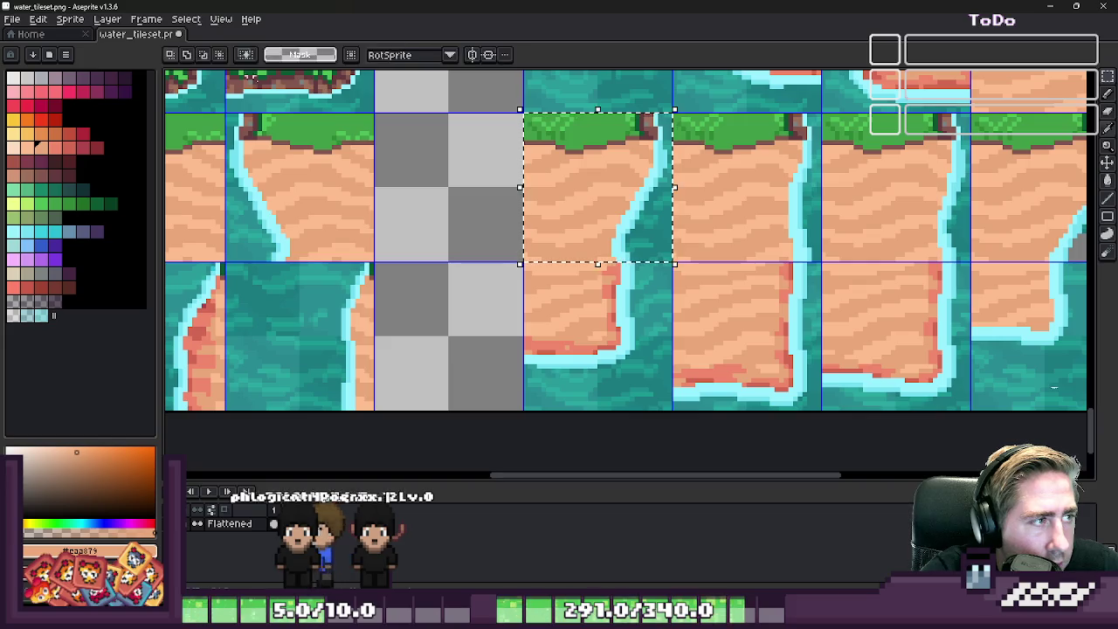
click(249, 57)
click(271, 84)
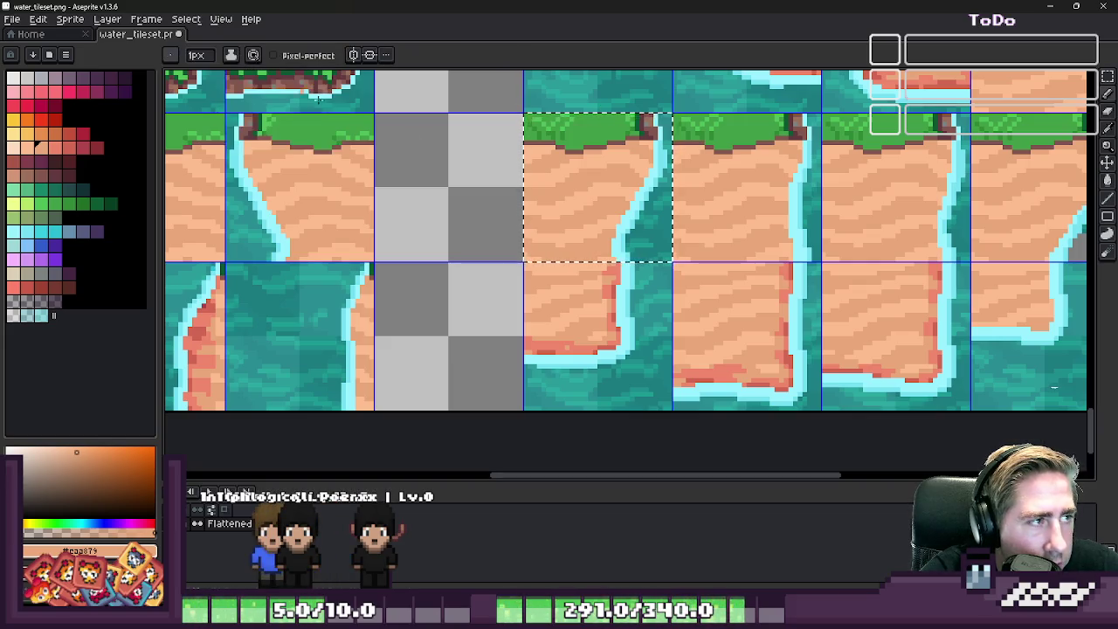
scroll(628, 183, up, 1)
scroll(627, 215, up, 1)
scroll(602, 278, up, 1)
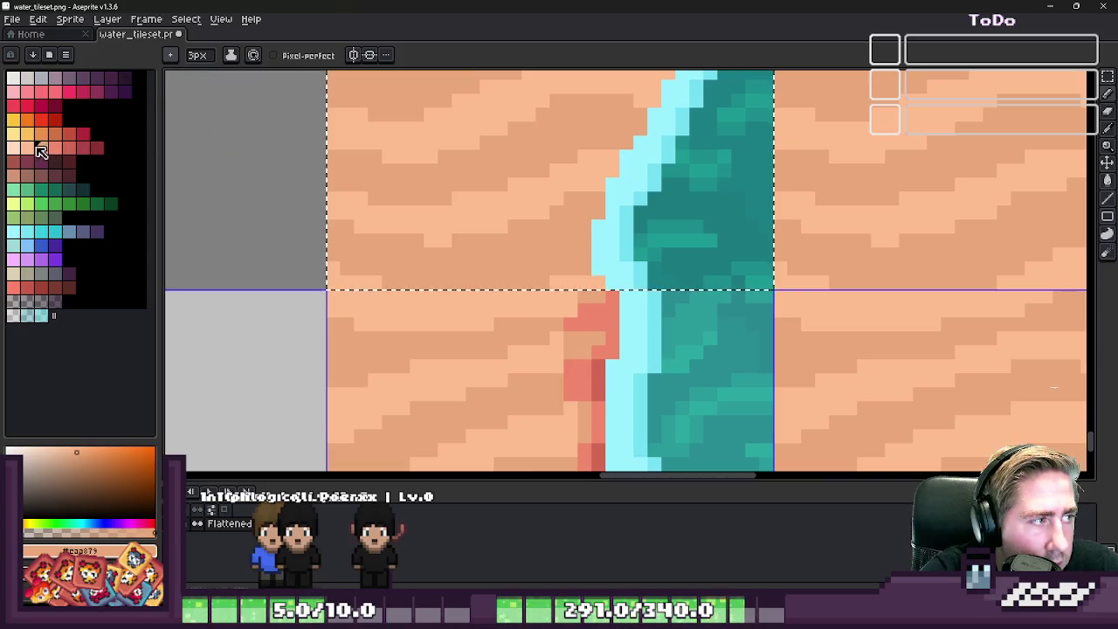
- Set Shading ink with the peach-to-red palette ramp, reversed in direction
drag(40, 150, 70, 149)
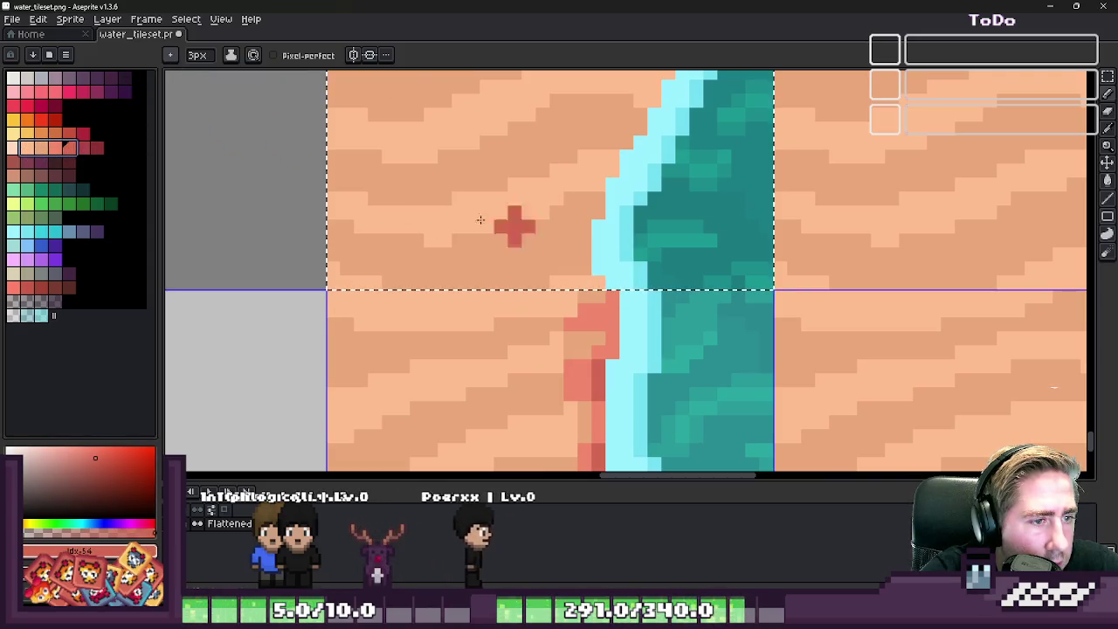
click(231, 55)
click(249, 124)
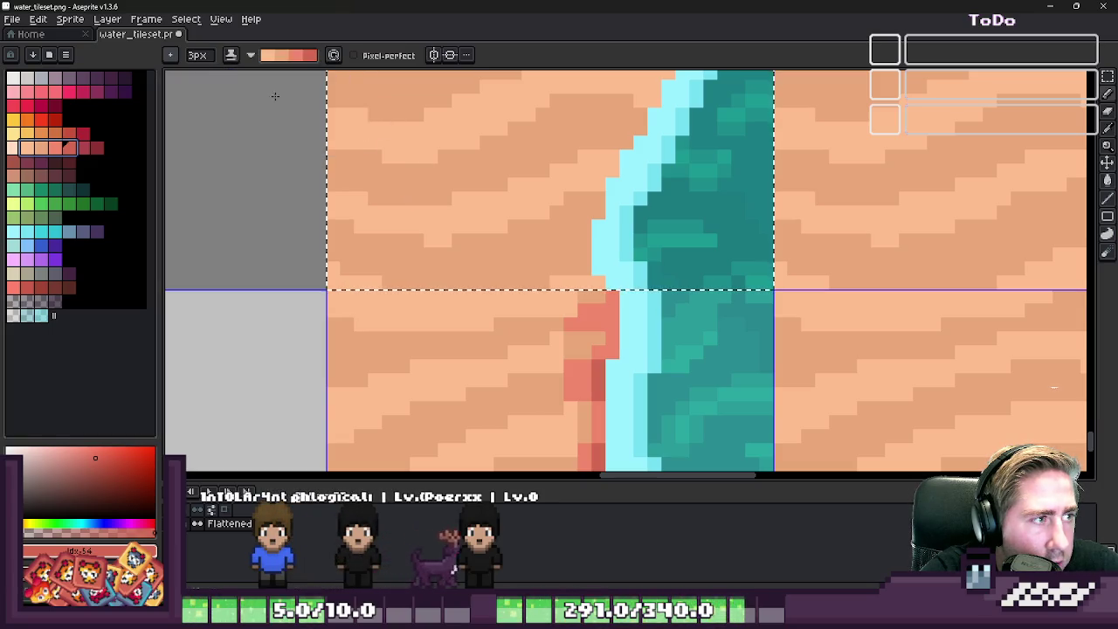
click(251, 55)
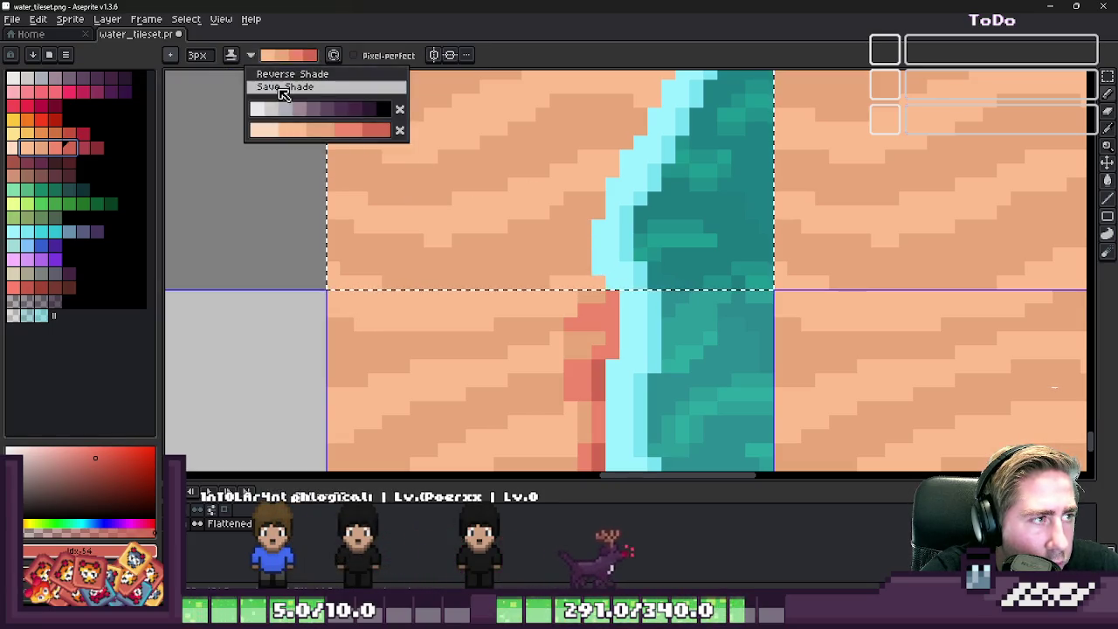
click(609, 263)
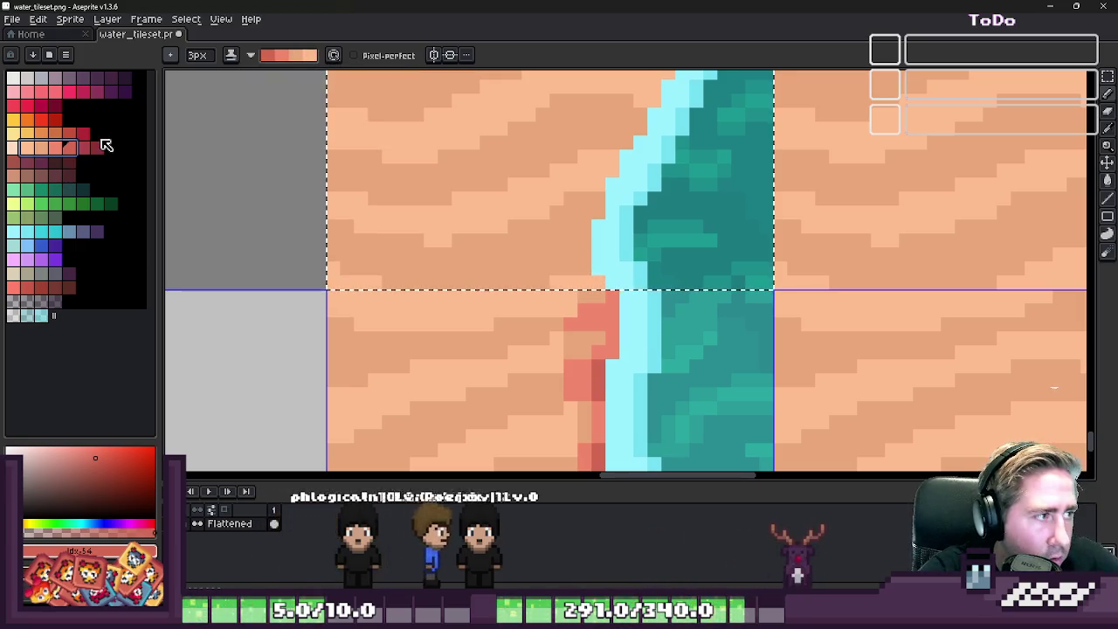
mouse_move(97, 147)
mouse_down()
mouse_move(25, 152)
mouse_move(78, 146)
mouse_up()
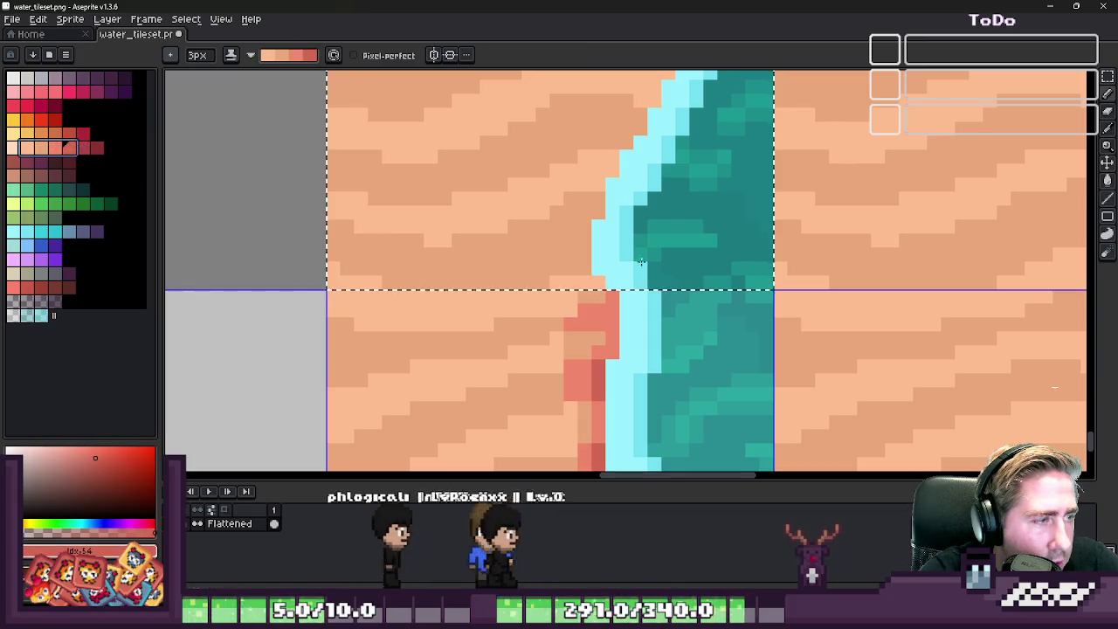
click(250, 54)
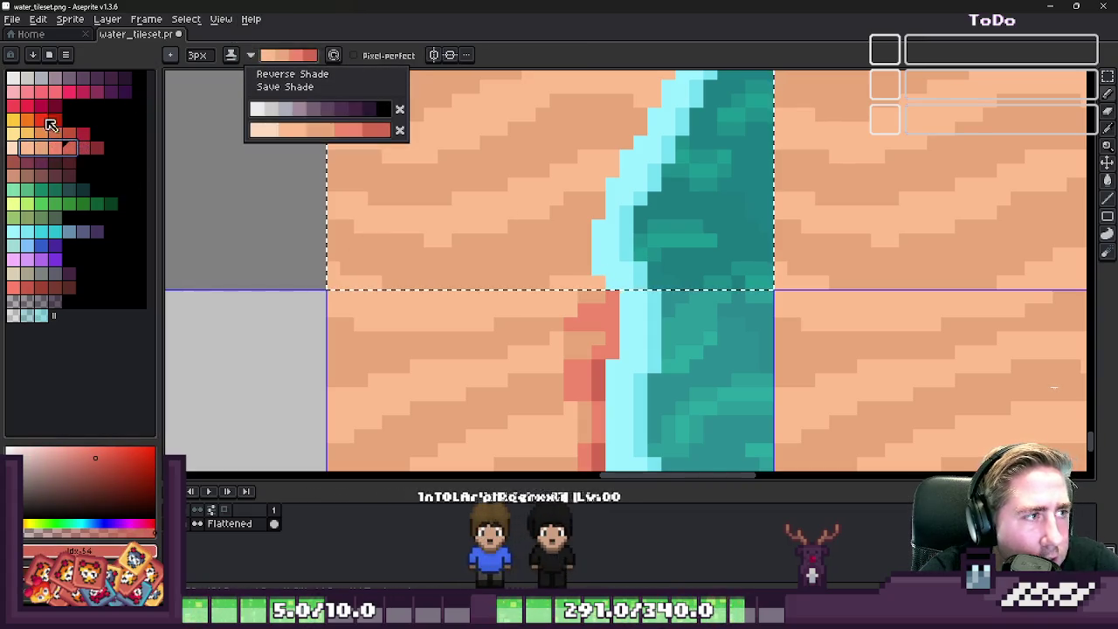
drag(25, 152, 90, 155)
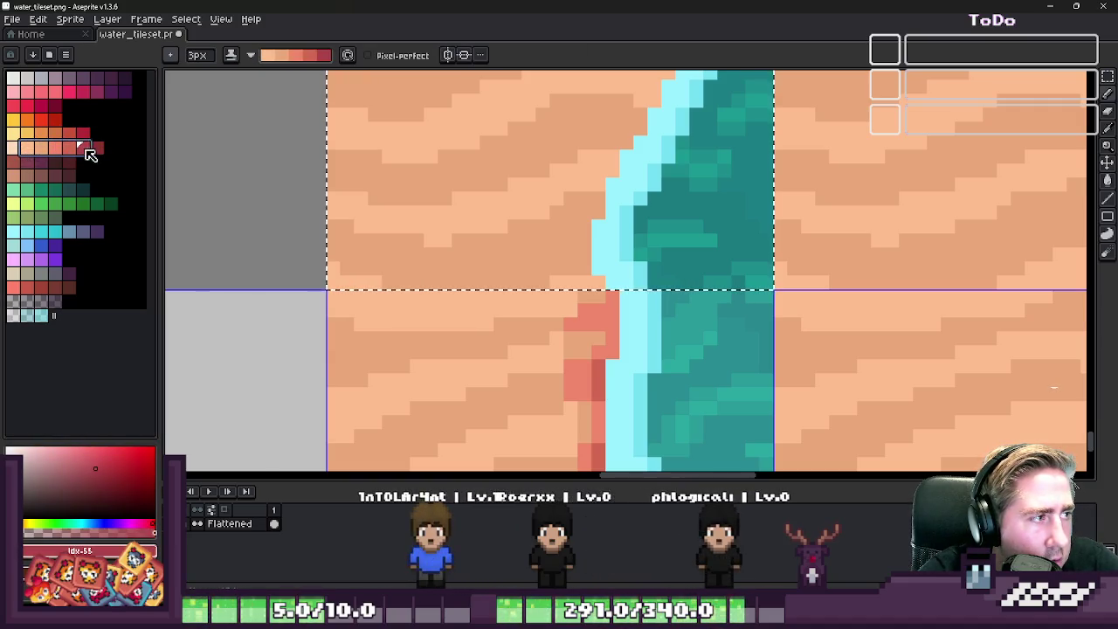
click(250, 54)
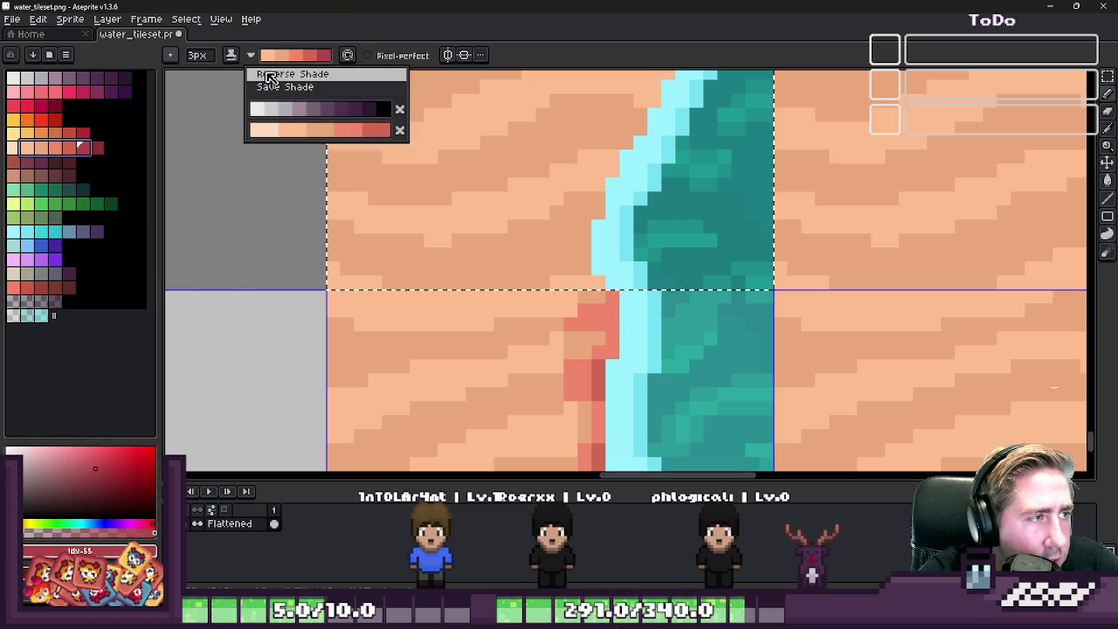
click(278, 73)
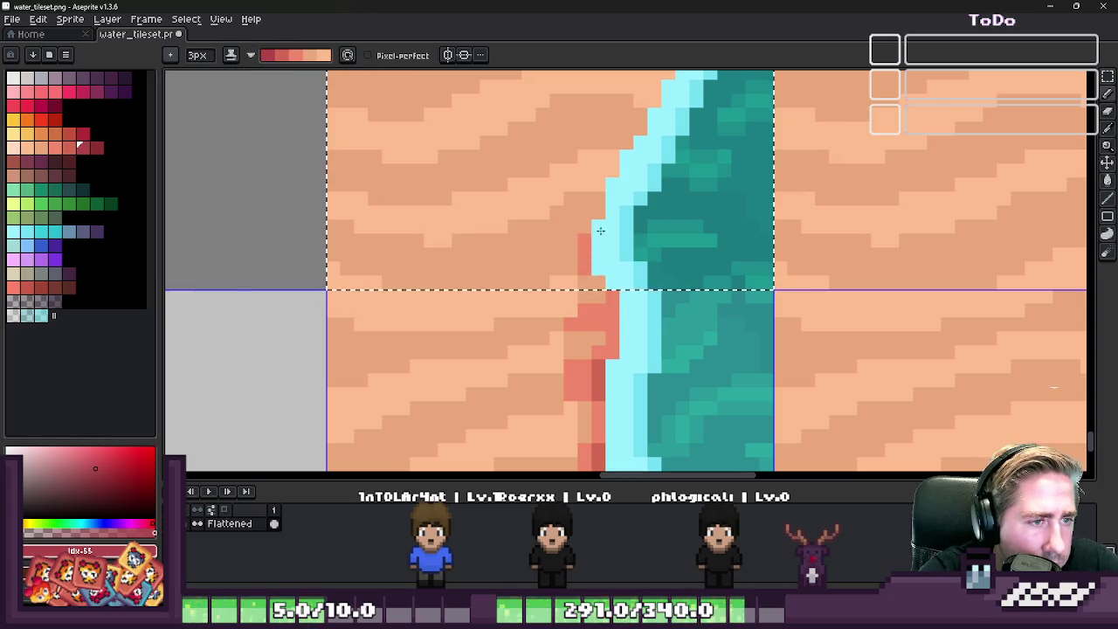
- Deselect and shade the sand pixels along the shoreline tile's water edge darker
drag(661, 97, 632, 282)
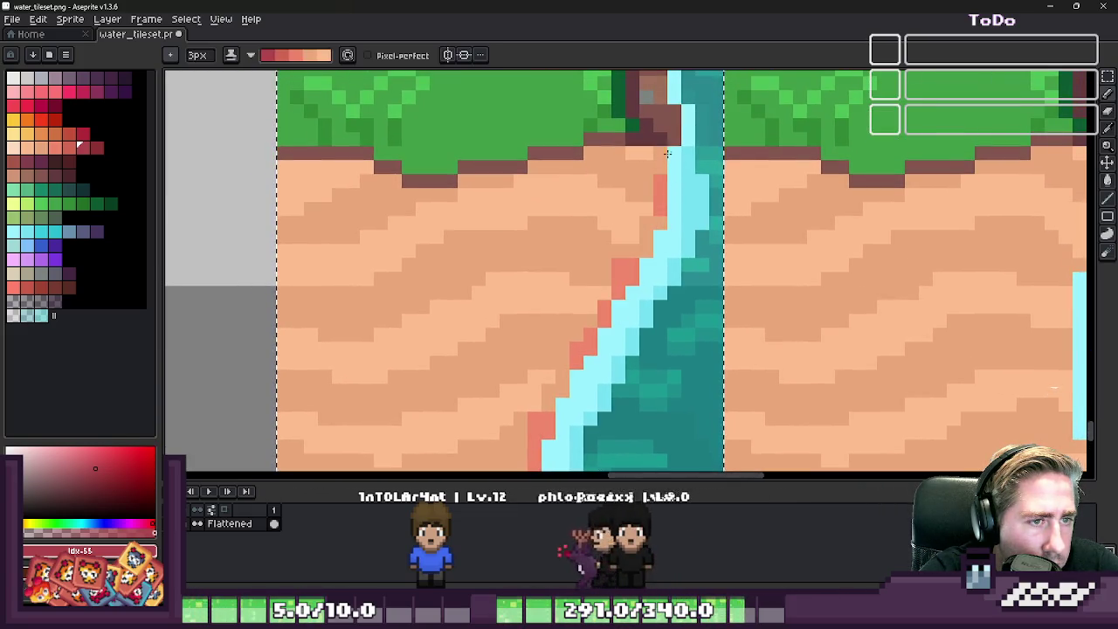
scroll(631, 283, down, 1)
scroll(616, 219, down, 1)
scroll(615, 219, down, 1)
scroll(541, 253, up, 2)
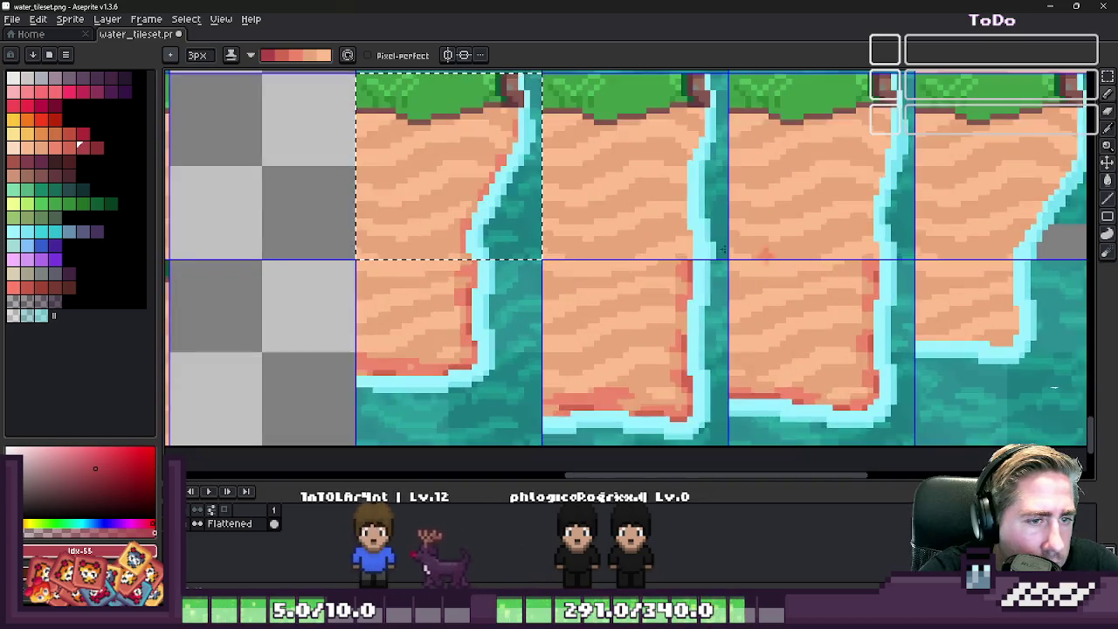
scroll(524, 266, up, 1)
scroll(520, 273, up, 1)
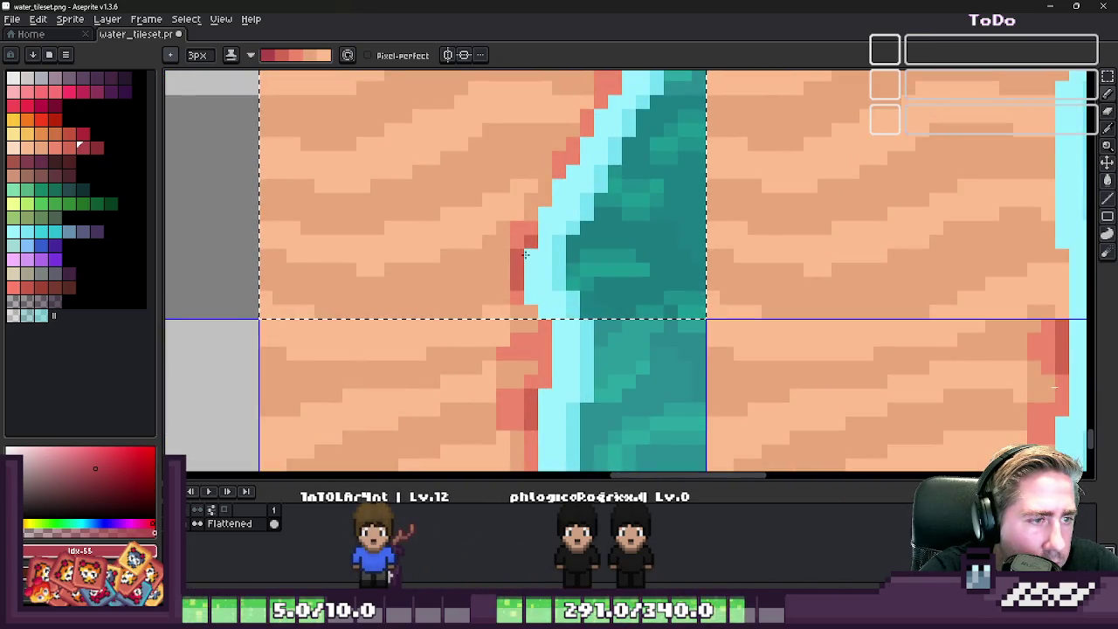
scroll(586, 144, down, 1)
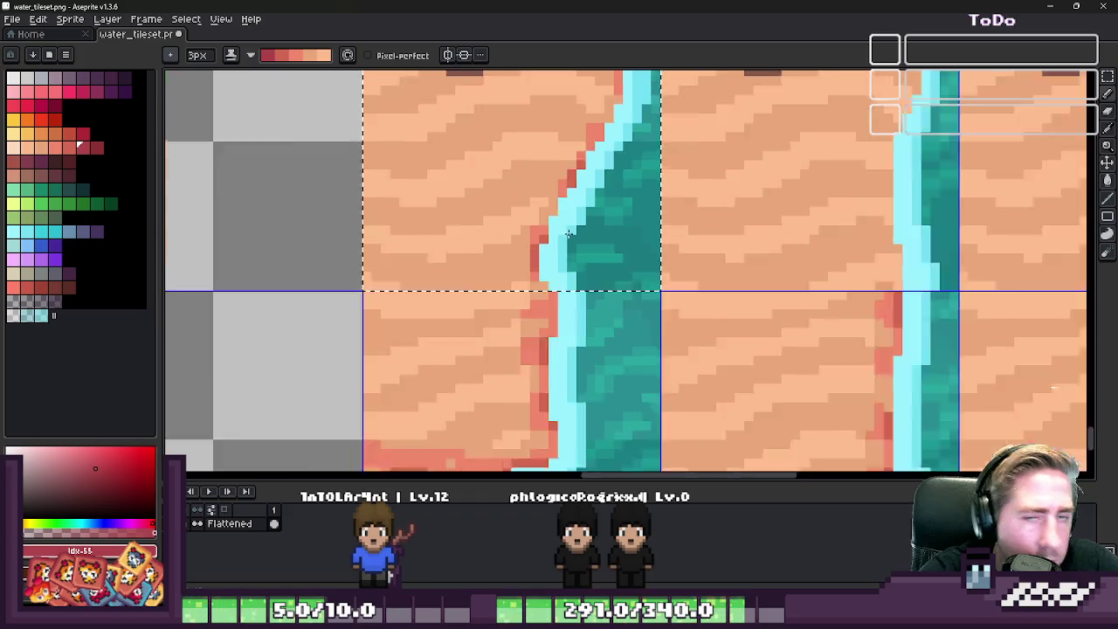
scroll(586, 144, down, 2)
scroll(654, 221, down, 2)
scroll(654, 221, up, 2)
key(ctrl+d)
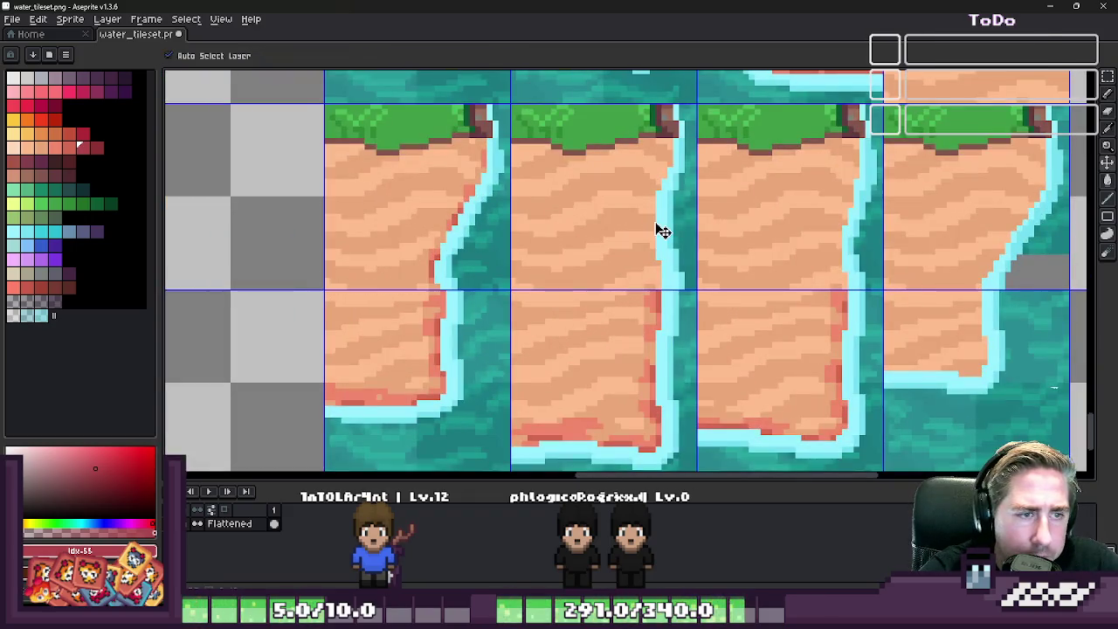
key(m)
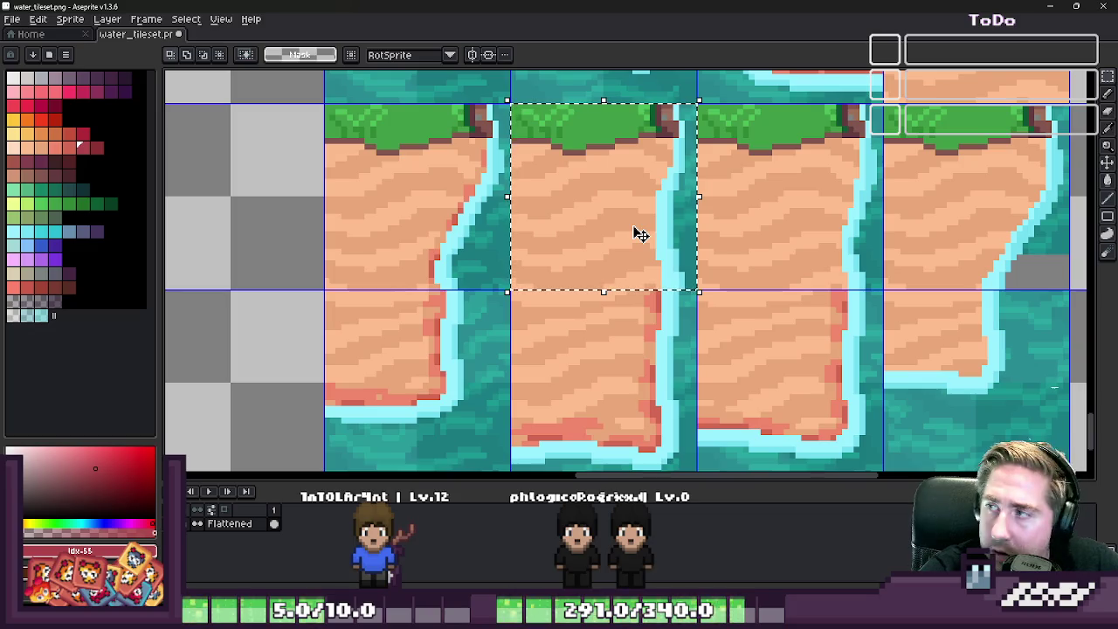
key(b)
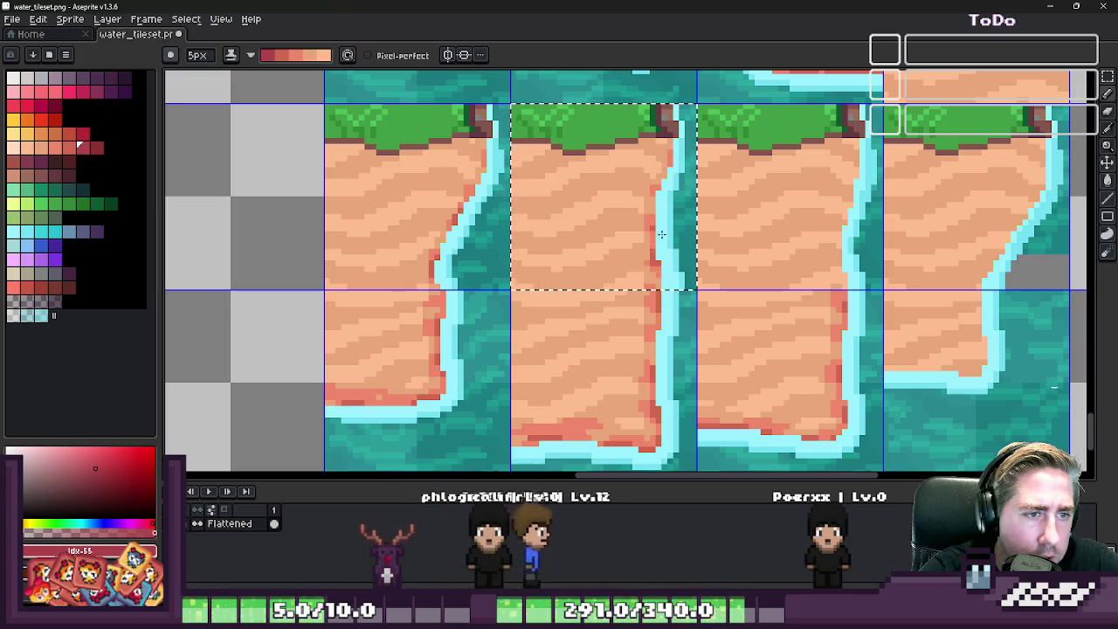
scroll(602, 201, down, 3)
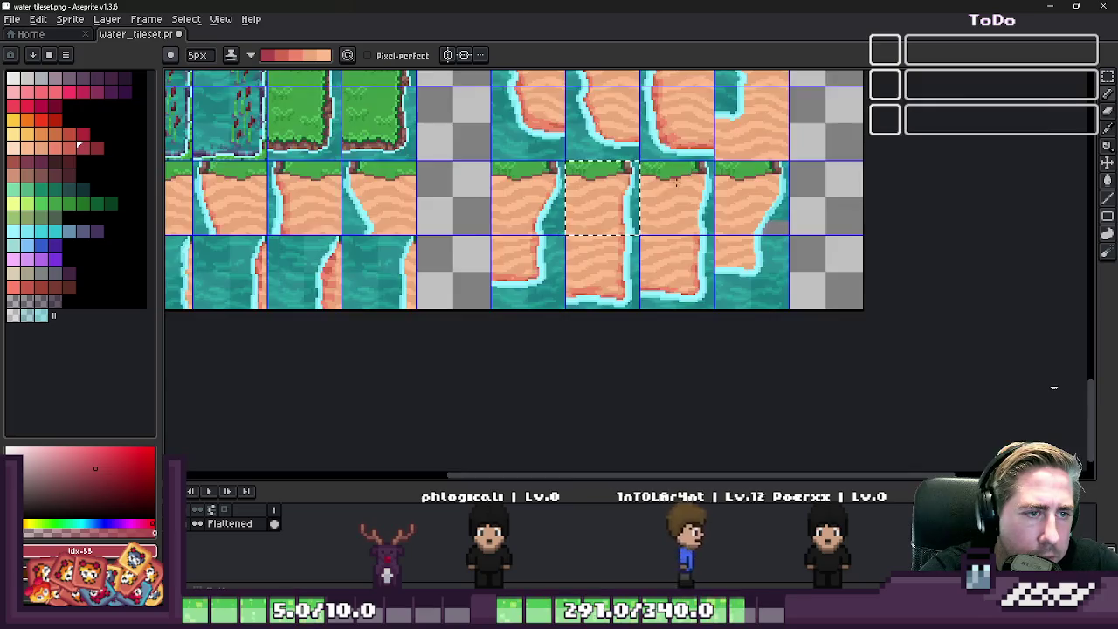
scroll(675, 182, up, 3)
scroll(701, 235, up, 1)
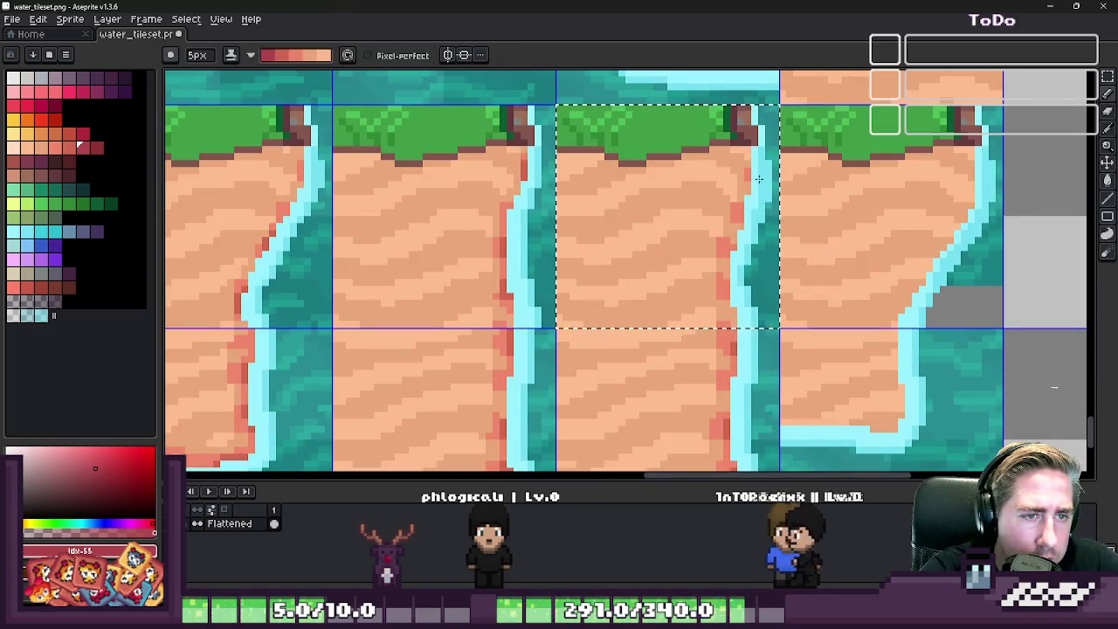
scroll(738, 238, down, 1)
scroll(723, 266, up, 2)
drag(722, 265, 733, 330)
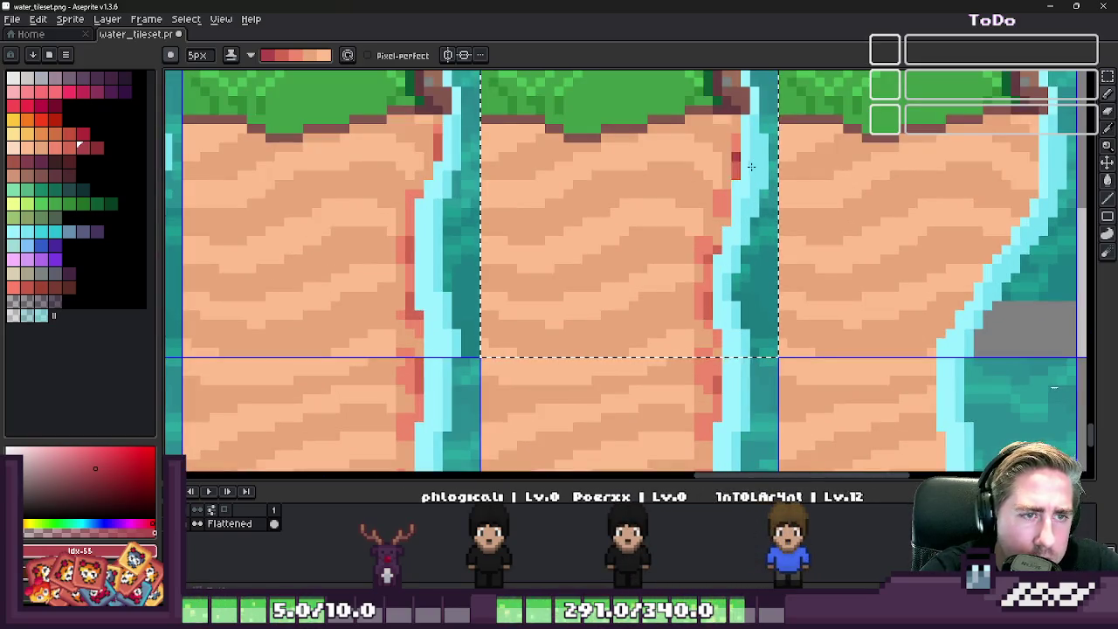
- Select the rightmost shoreline tile with the Rectangular Marquee
scroll(747, 214, down, 1)
key(m)
drag(878, 237, 886, 242)
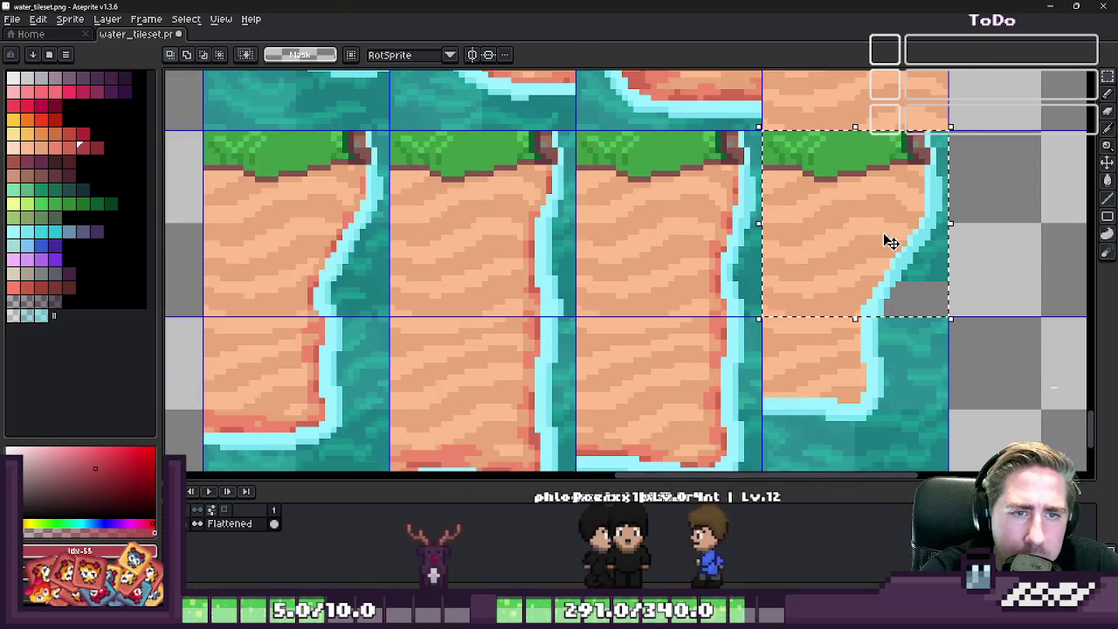
- Paste the copied row of shoreline tiles into the empty lower row
scroll(886, 242, up, 1)
key(b)
scroll(953, 235, up, 1)
scroll(811, 297, down, 2)
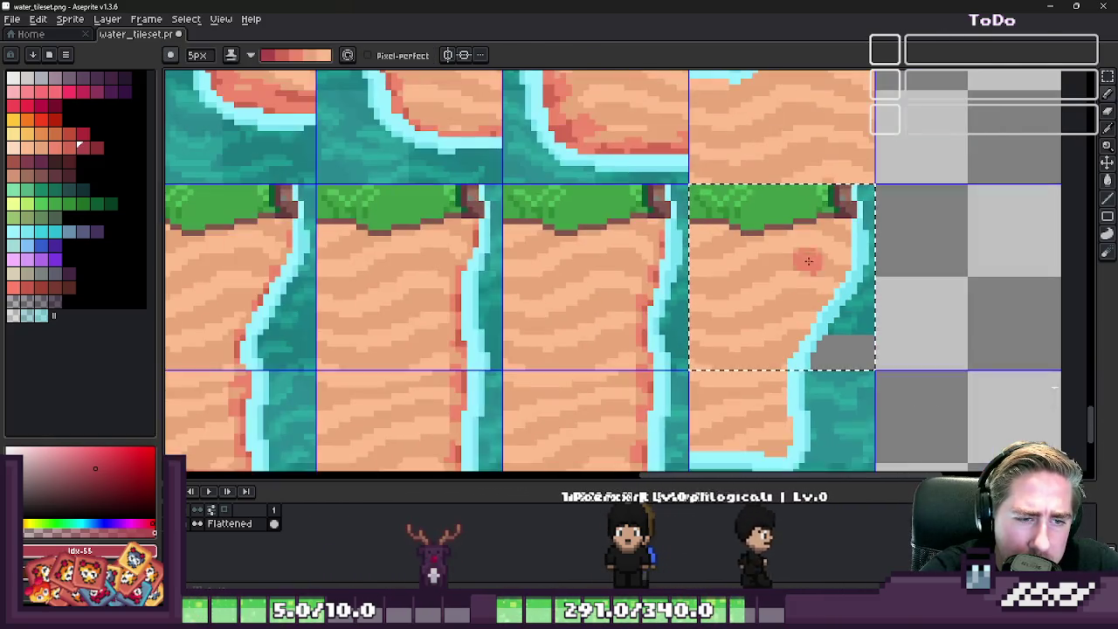
key(v)
key(m)
scroll(811, 297, down, 1)
key(ctrl+d)
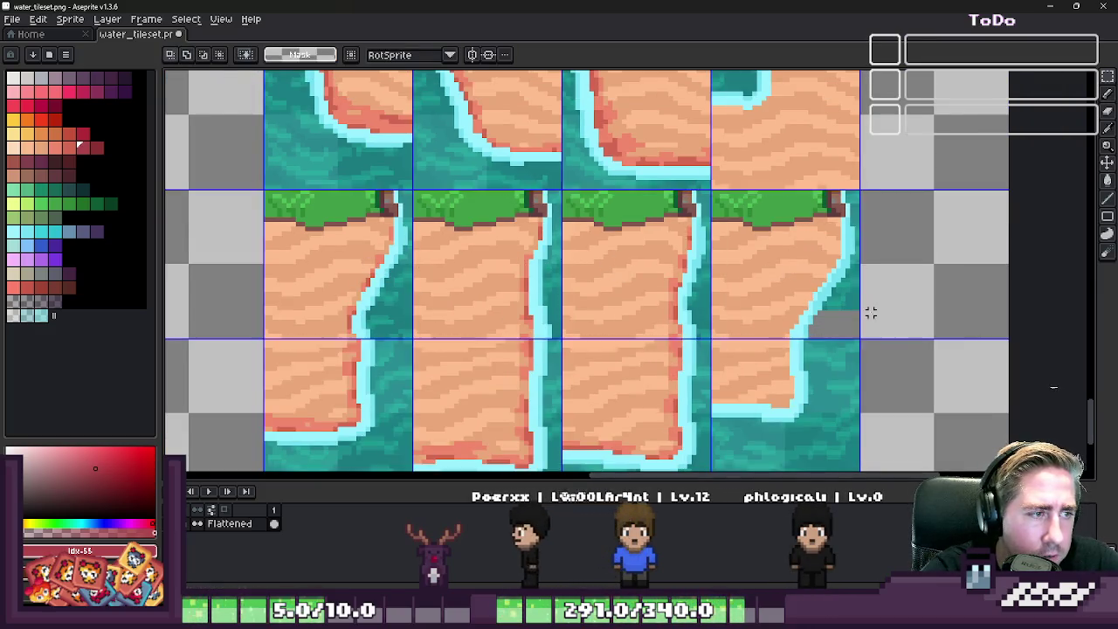
scroll(870, 312, down, 5)
scroll(622, 339, down, 1)
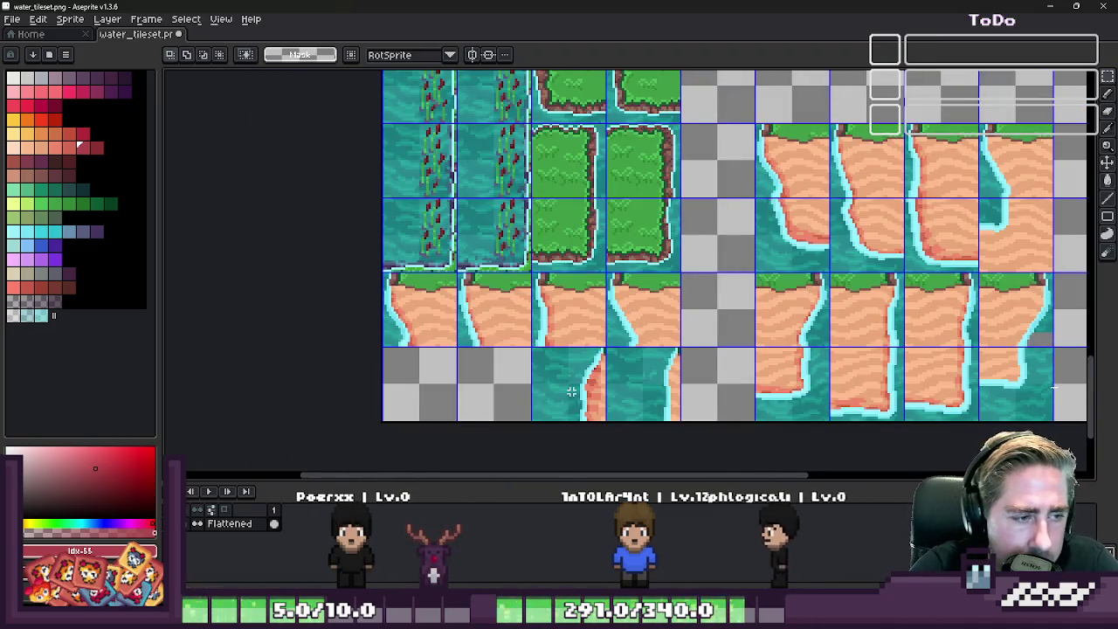
scroll(651, 397, up, 3)
scroll(591, 387, up, 1)
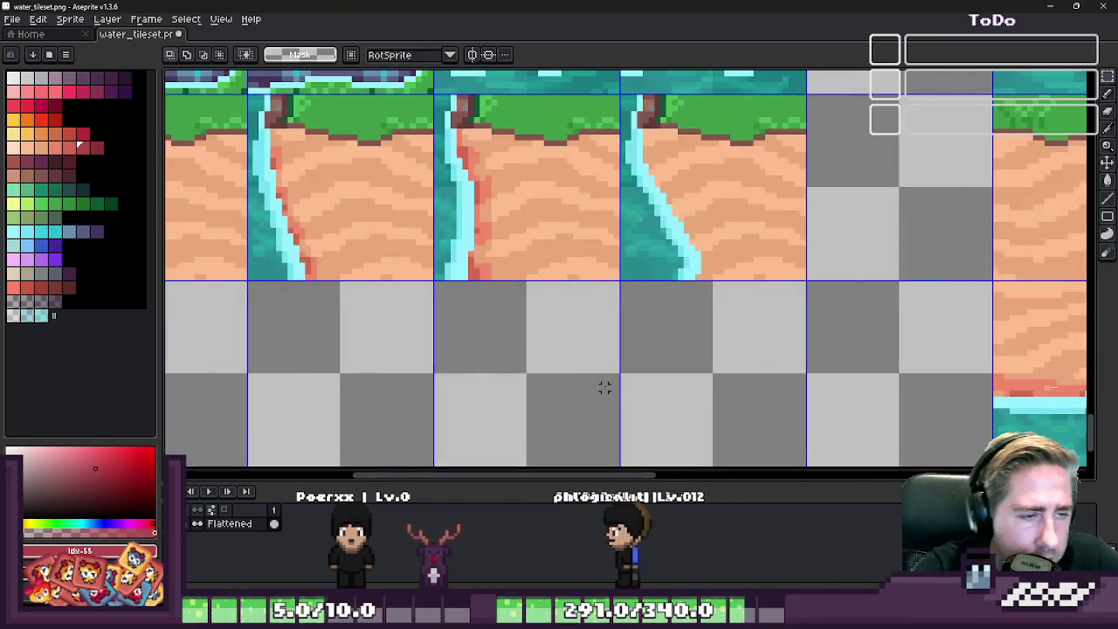
key(ctrl+v)
mouse_move(673, 344)
mouse_down()
mouse_move(805, 425)
mouse_move(742, 367)
mouse_up()
- Switch over to Godot to check the updated tileset
scroll(741, 367, down, 1)
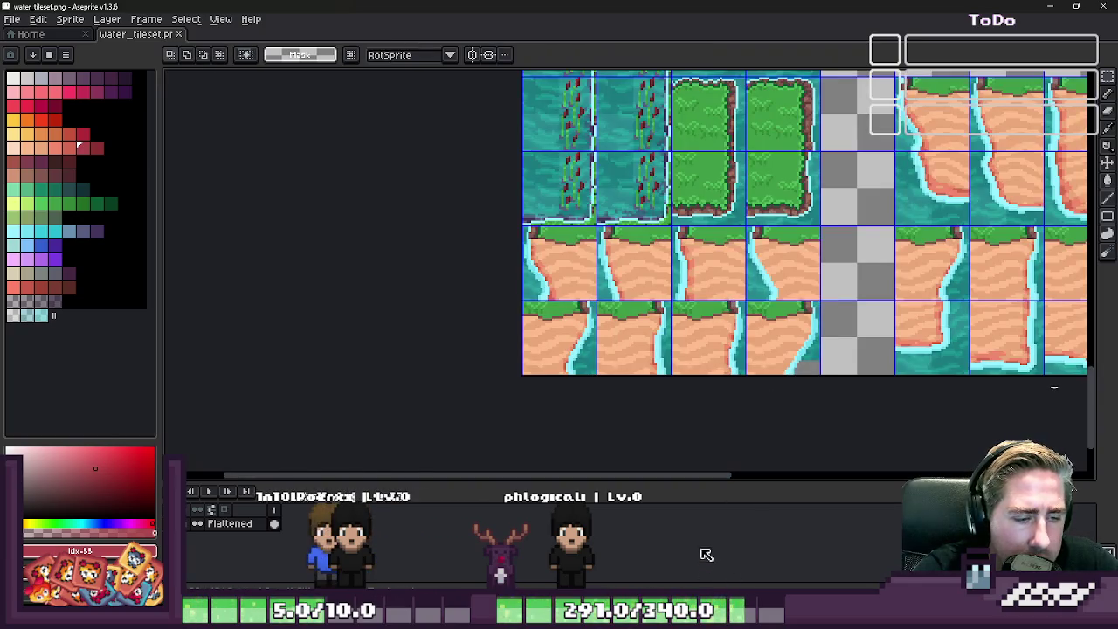
scroll(603, 385, up, 2)
scroll(579, 319, down, 1)
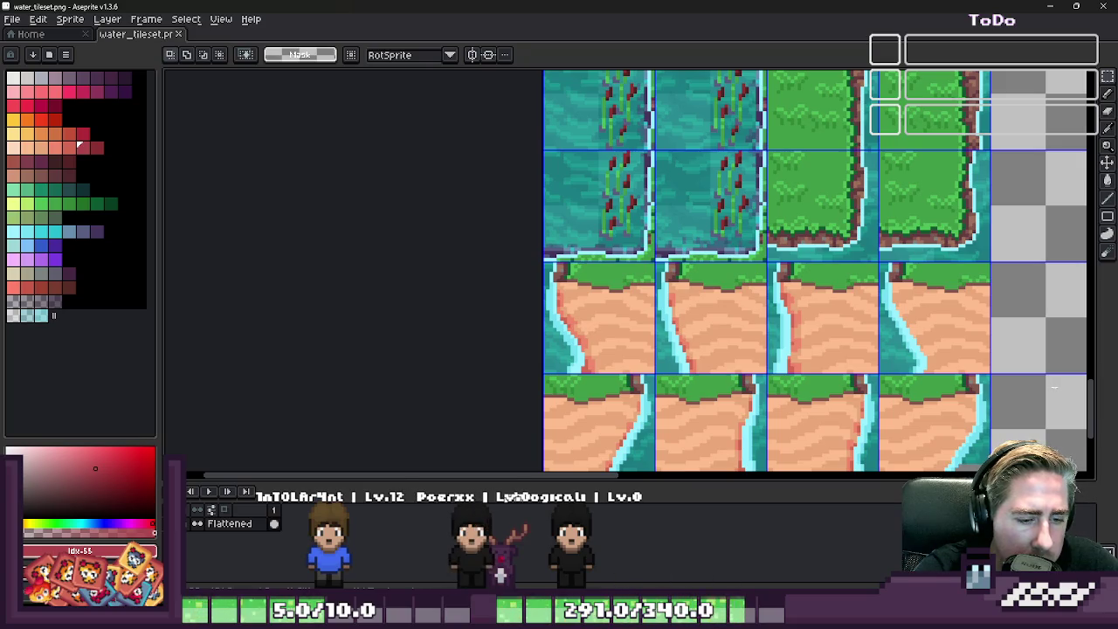
key(alt+Tab)
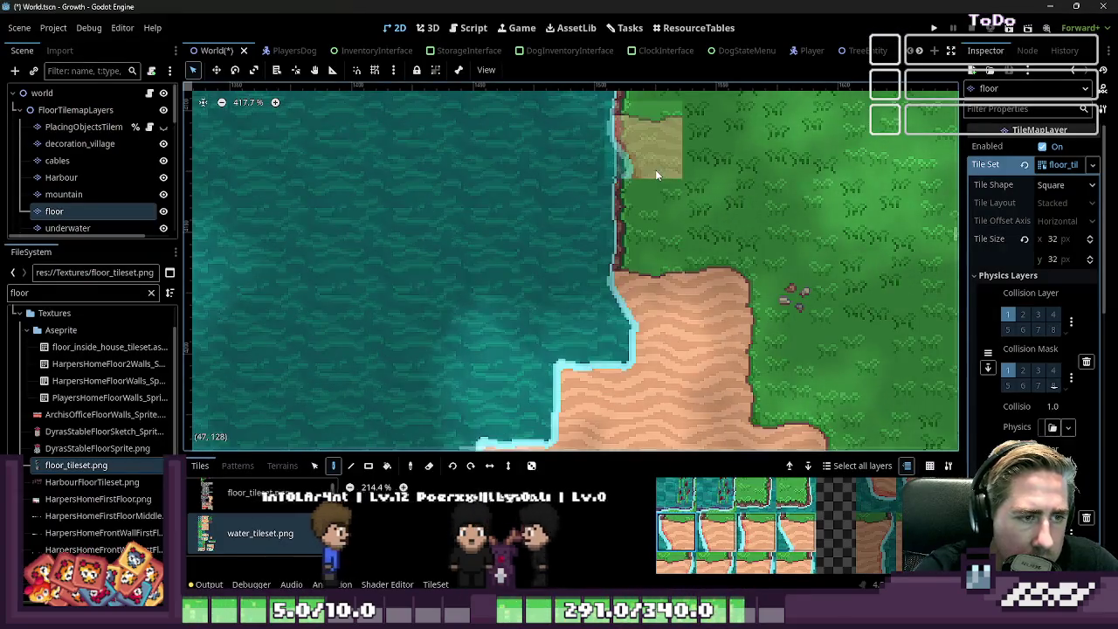
- Enlarge the bottom panel so the water_tileset.png tile palette has more room
scroll(655, 170, down, 3)
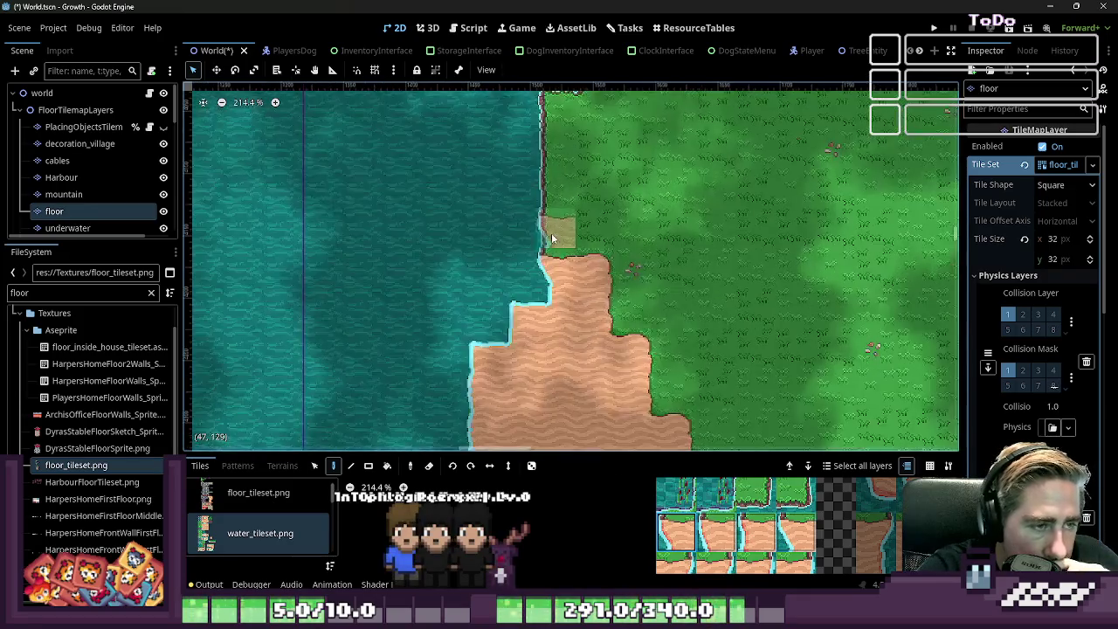
scroll(568, 232, left, 5)
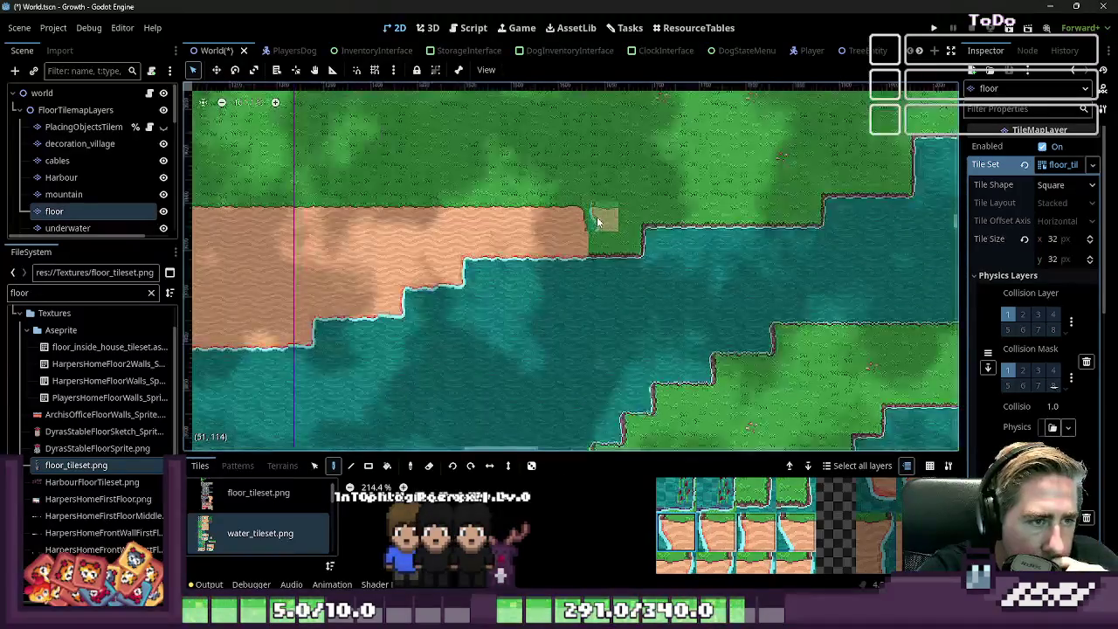
scroll(598, 222, up, 6)
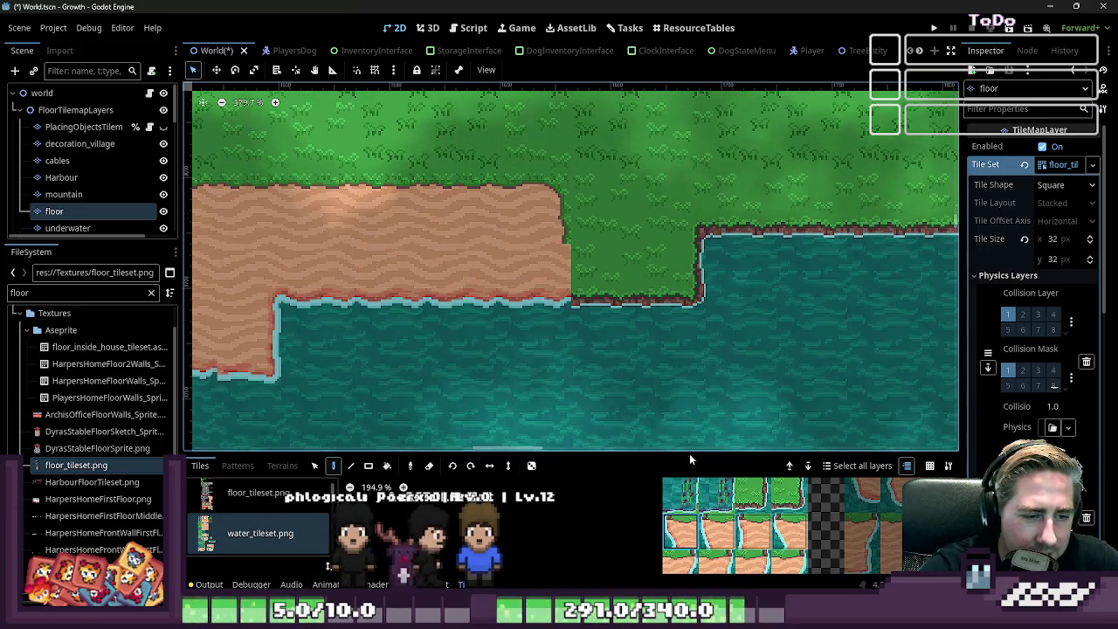
drag(689, 454, 677, 311)
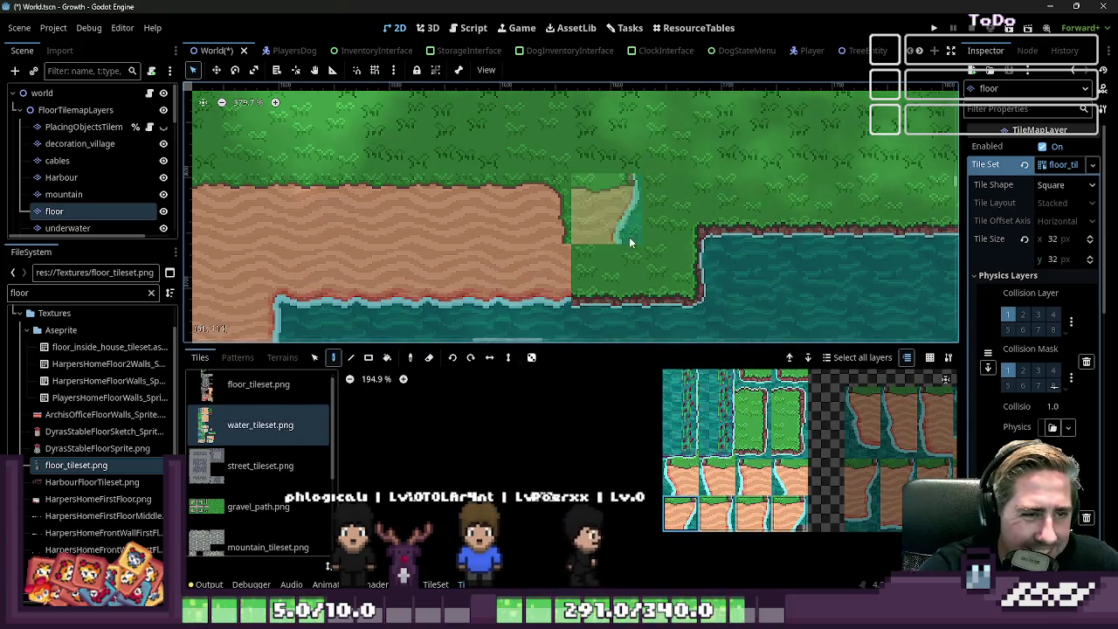
- Pick a sand shoreline tile from water_tileset.png and paint it over a shore water cell
scroll(659, 231, down, 2)
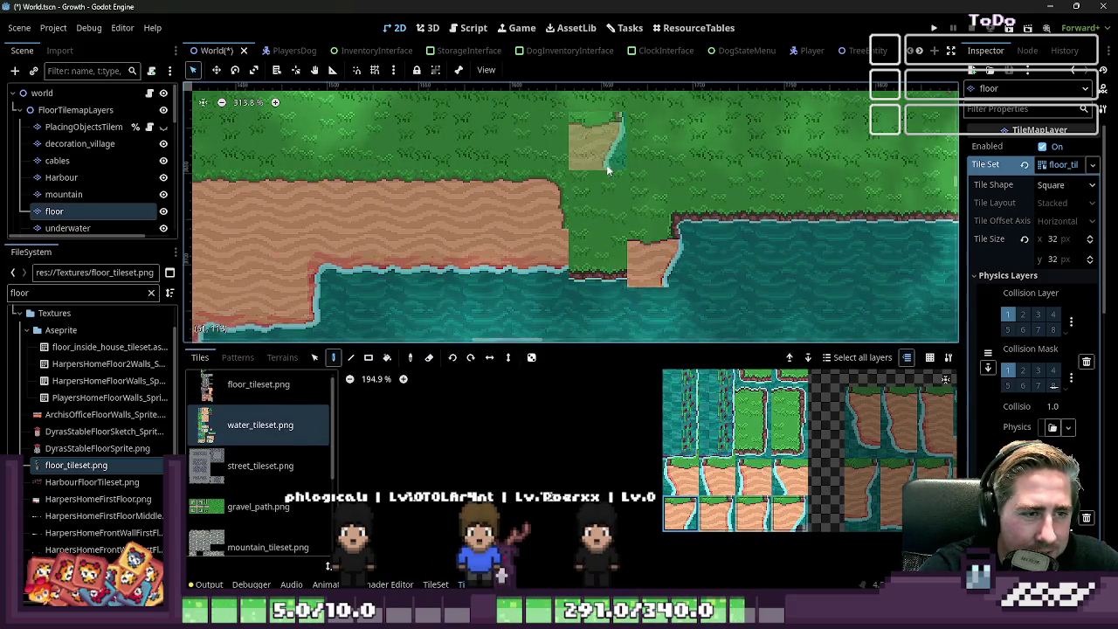
scroll(644, 207, down, 1)
scroll(769, 437, down, 2)
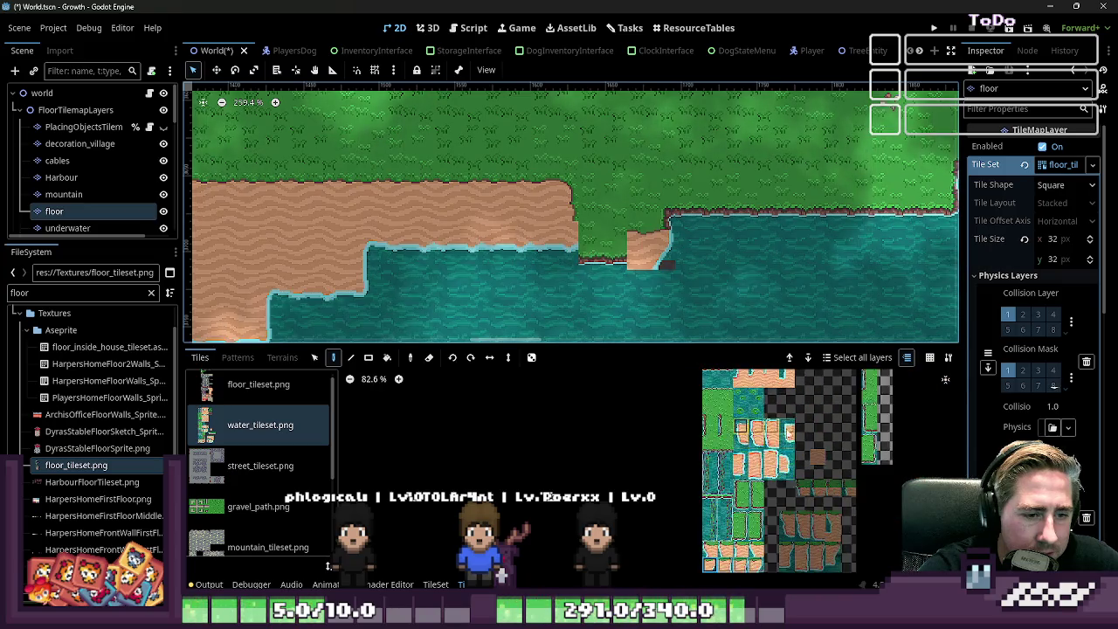
click(734, 502)
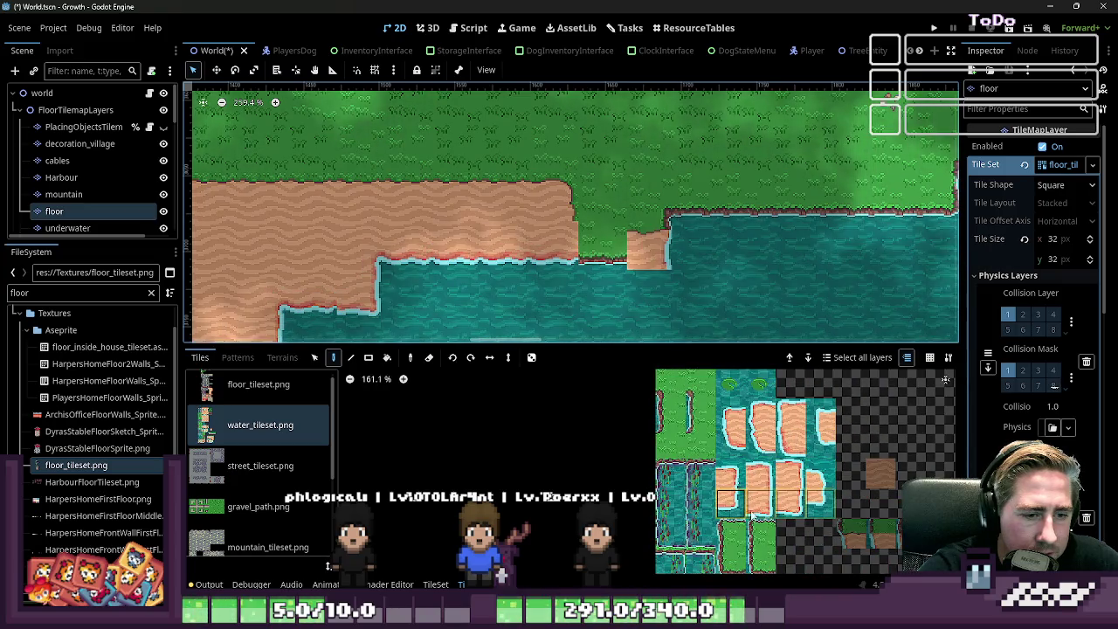
click(664, 303)
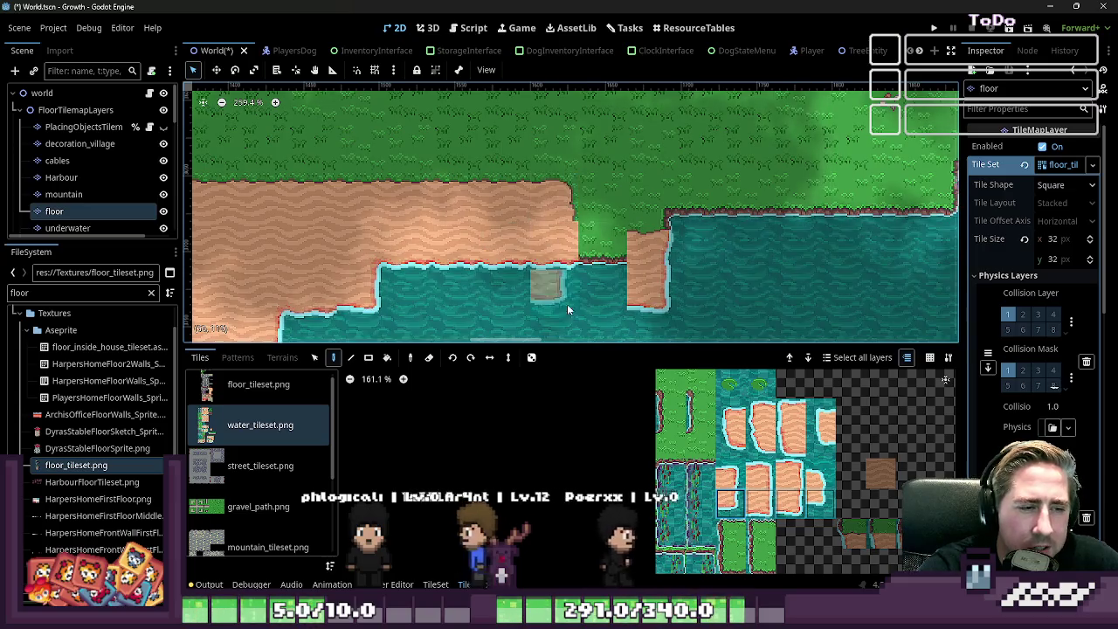
- Fill the rest of the water gap below the grass inlet with sand tiles
scroll(599, 294, up, 1)
scroll(743, 483, down, 1)
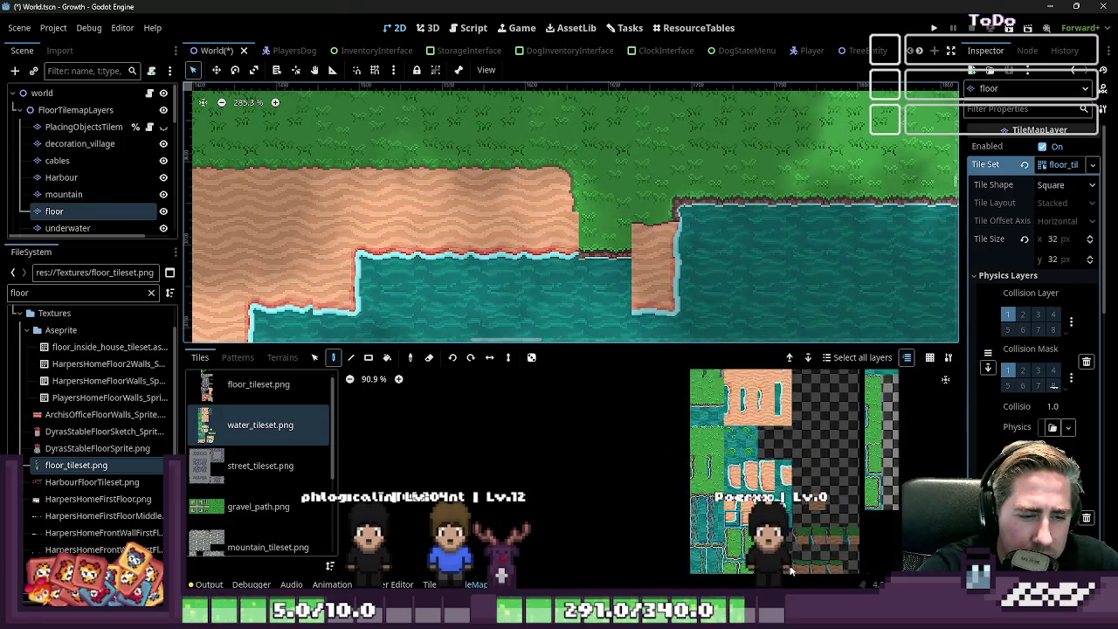
scroll(743, 476, down, 8)
scroll(753, 435, up, 8)
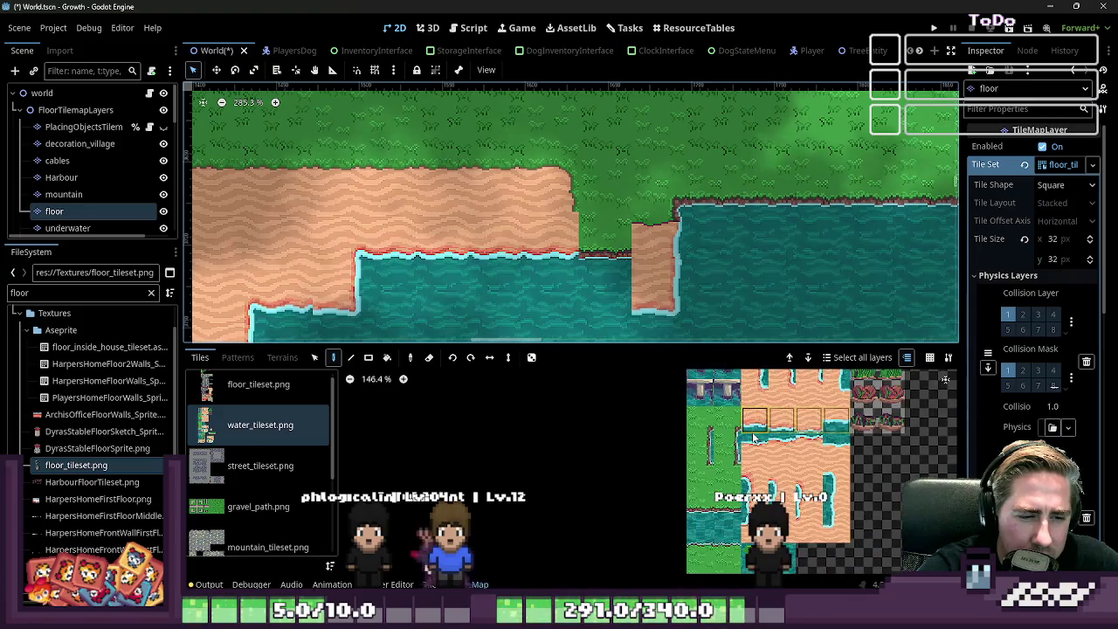
click(608, 298)
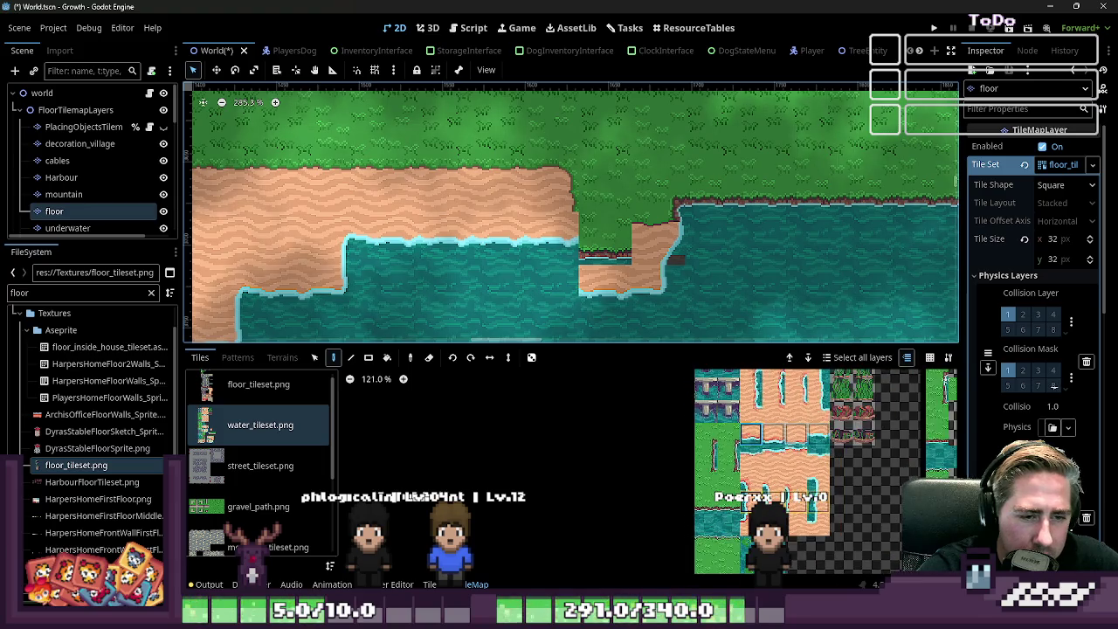
scroll(745, 412, up, 2)
scroll(747, 417, up, 2)
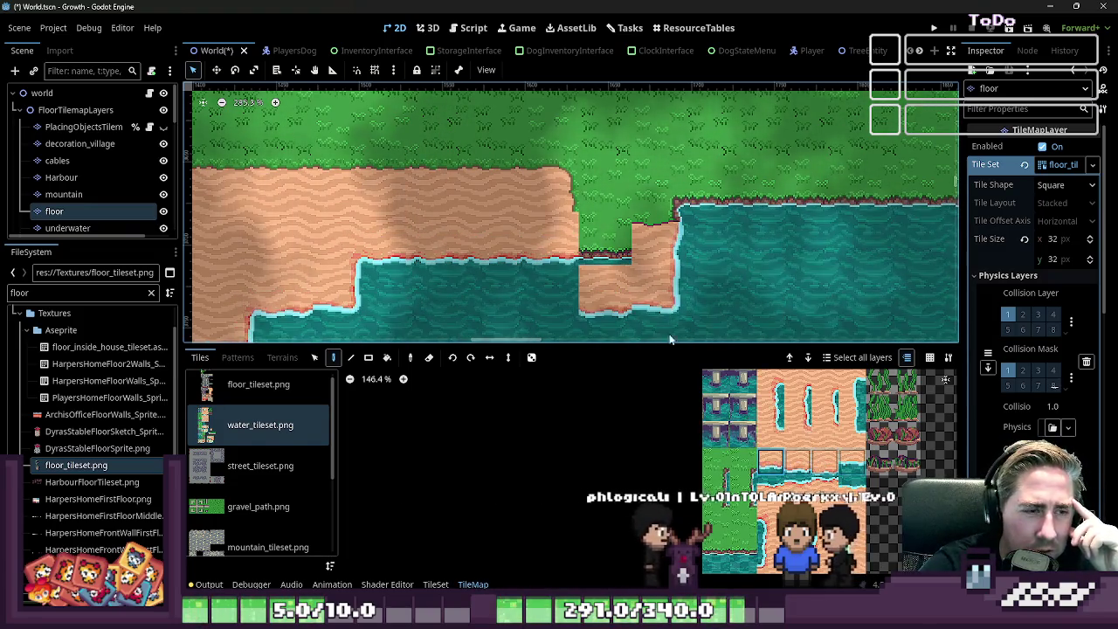
scroll(565, 248, up, 1)
scroll(564, 249, up, 1)
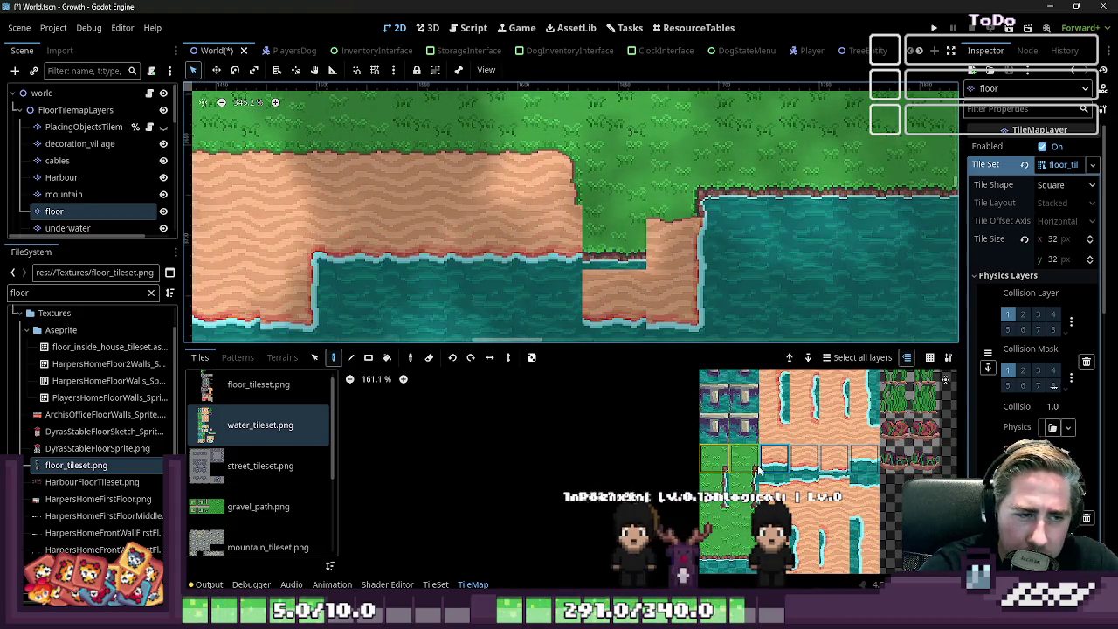
scroll(945, 379, down, 2)
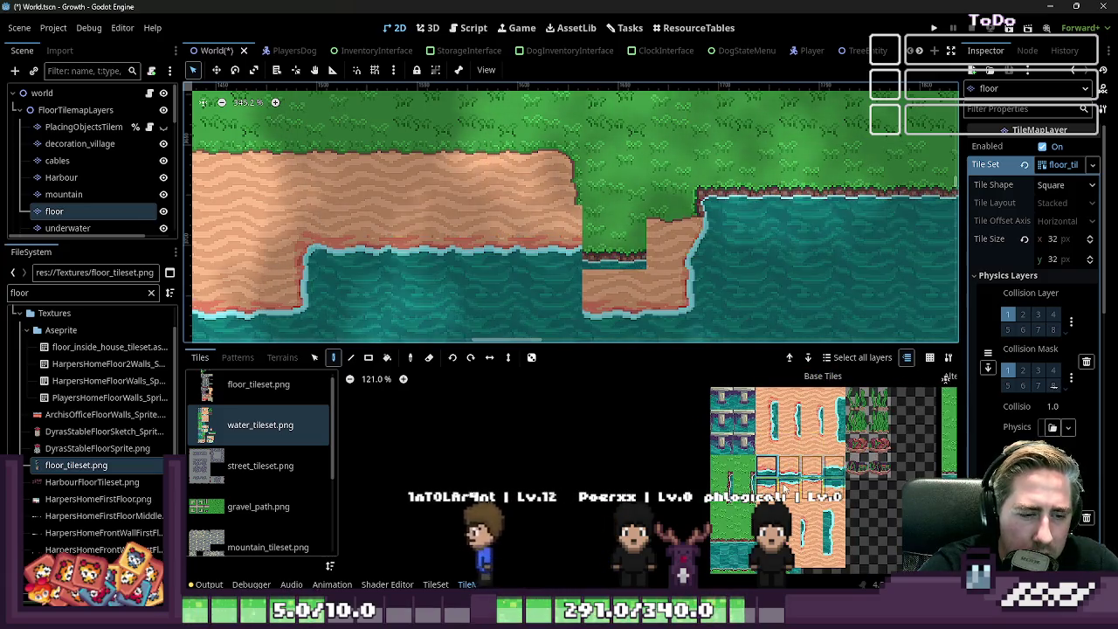
- Zoom out over the beach and undo the last tile painted on the sand spit
key(minus)
scroll(945, 379, down, 2)
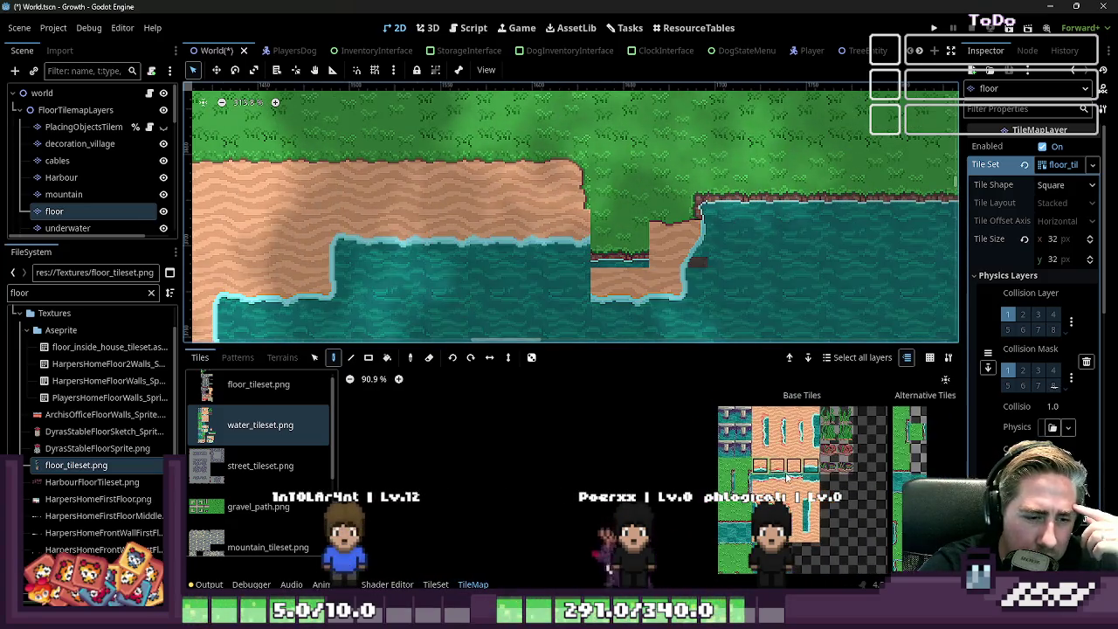
scroll(945, 379, up, 2)
scroll(945, 379, up, 1)
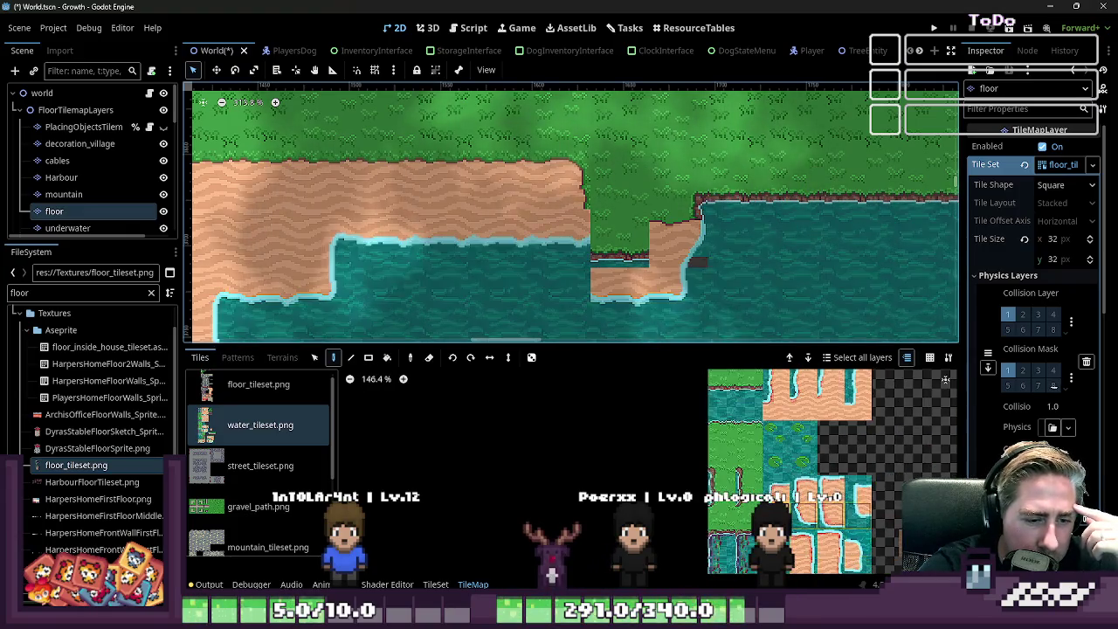
scroll(573, 314, up, 3)
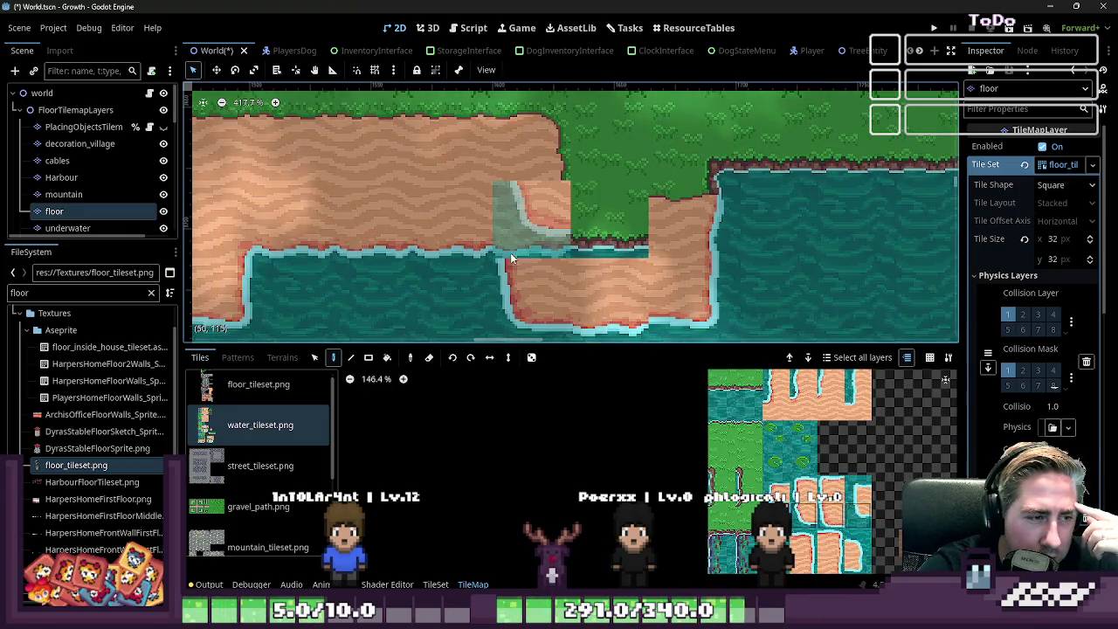
scroll(790, 504, down, 2)
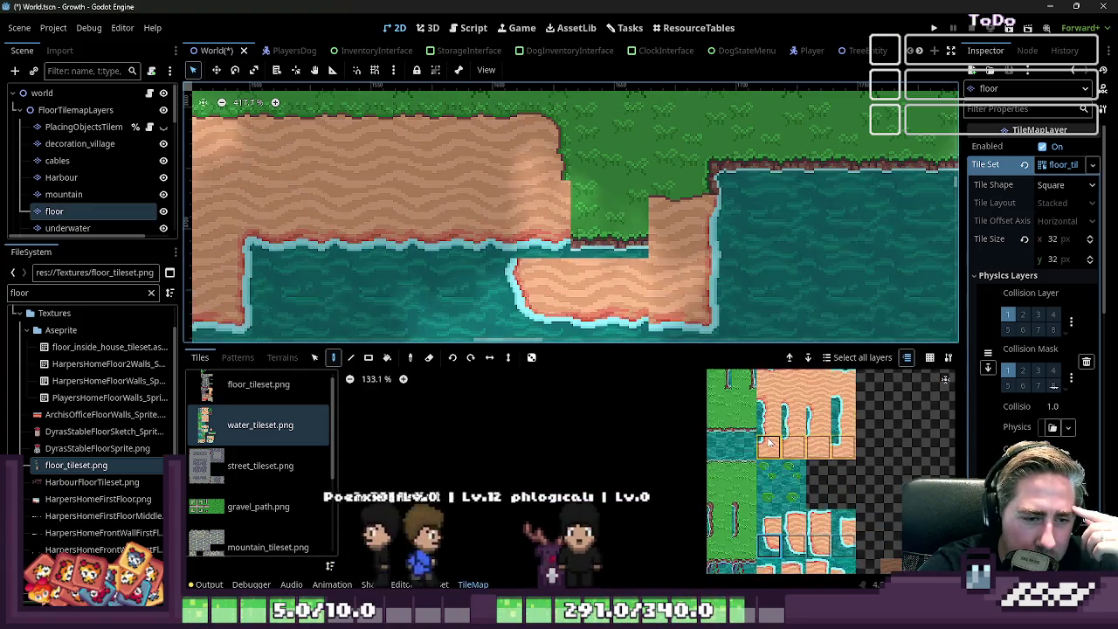
scroll(763, 498, down, 1)
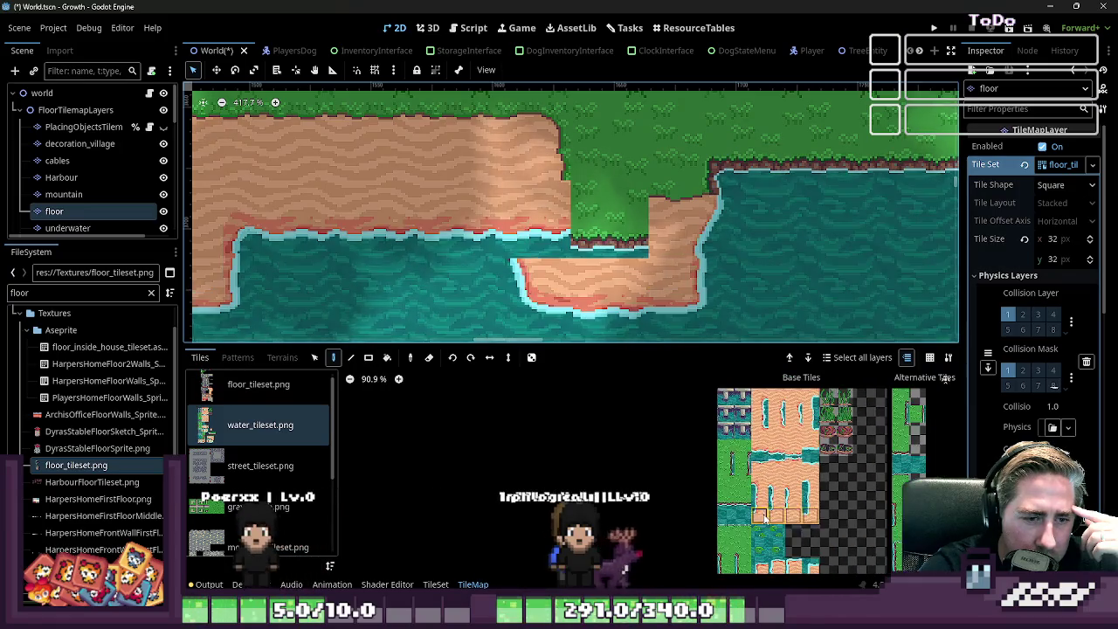
key(ctrl+z)
- Look over the beach, then make floor_tileset.png the active source in the TileMap Tiles list
scroll(468, 256, down, 3)
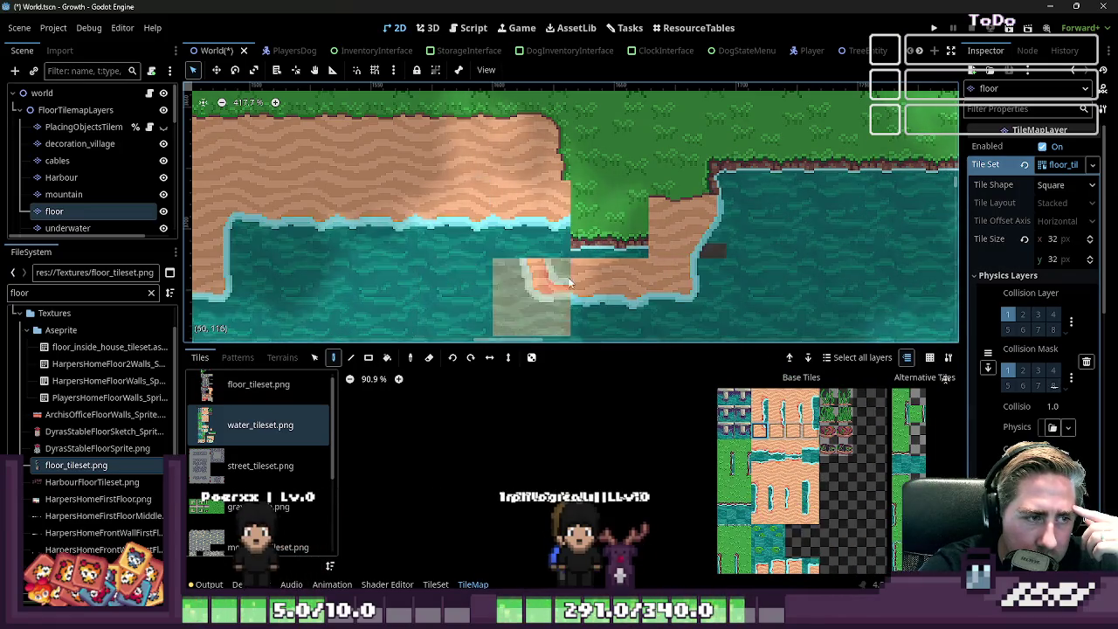
scroll(786, 524, down, 3)
scroll(789, 540, up, 1)
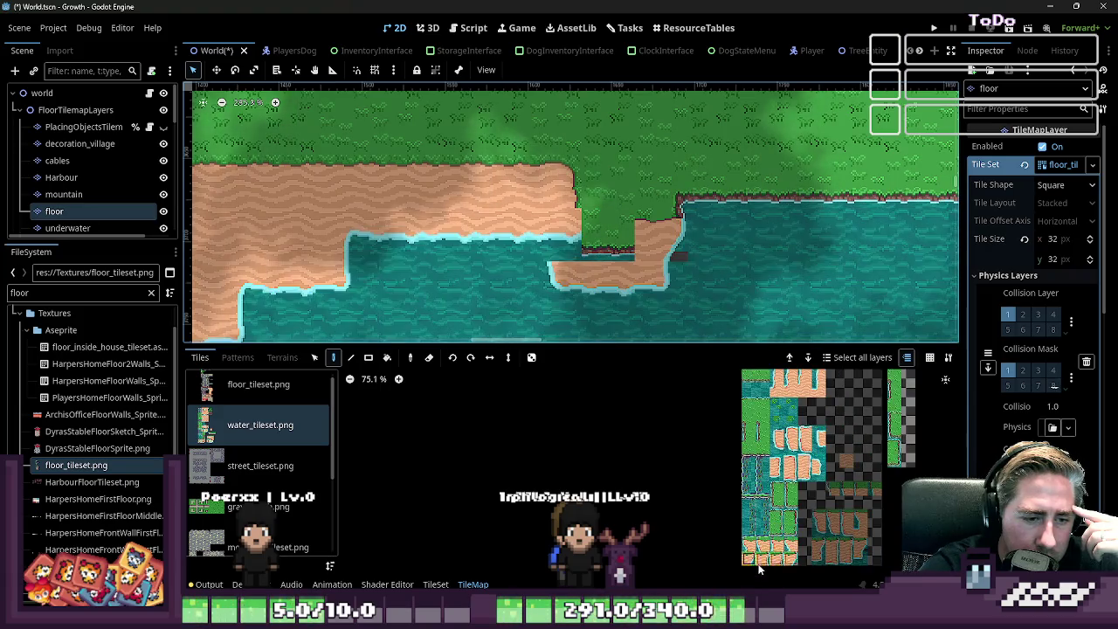
scroll(782, 543, up, 4)
scroll(772, 548, up, 4)
scroll(767, 552, up, 1)
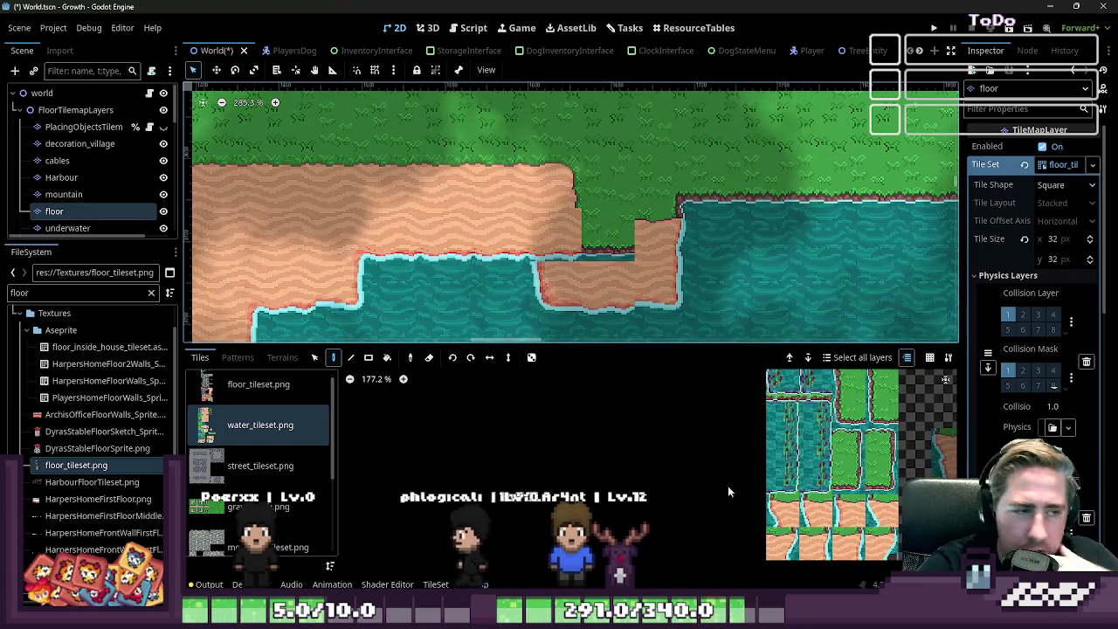
scroll(832, 543, down, 3)
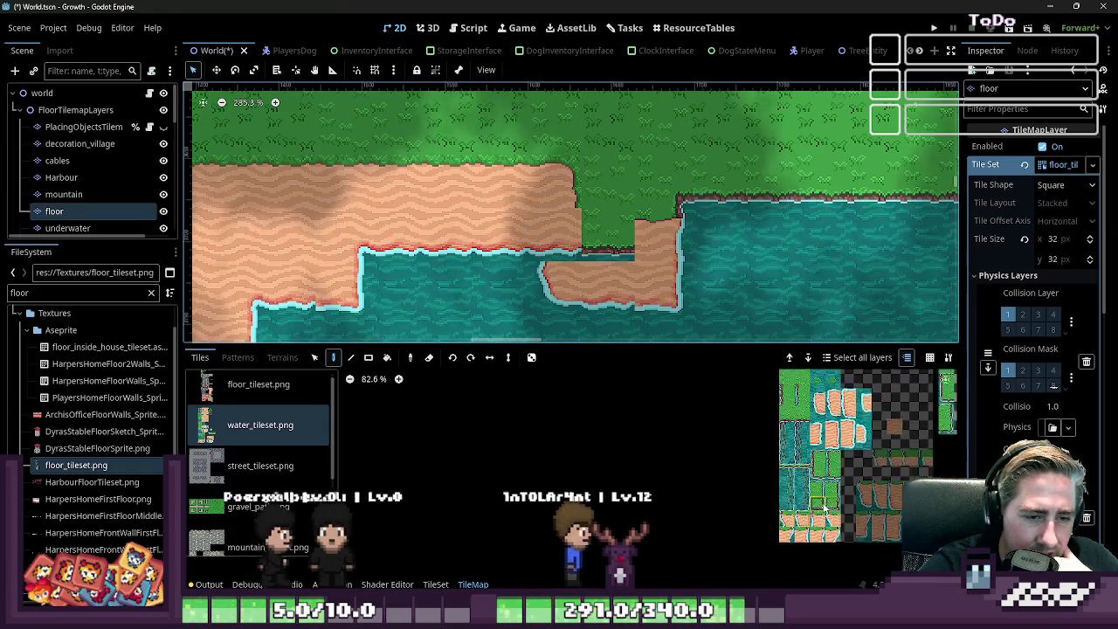
scroll(821, 540, down, 3)
scroll(817, 407, up, 1)
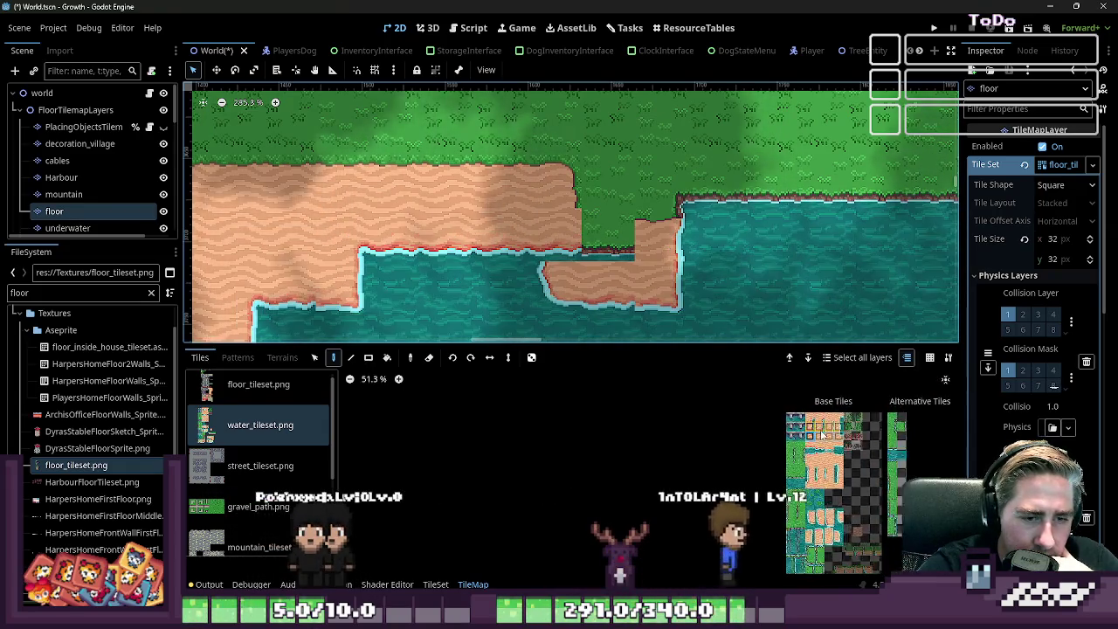
scroll(817, 407, down, 2)
scroll(945, 379, up, 2)
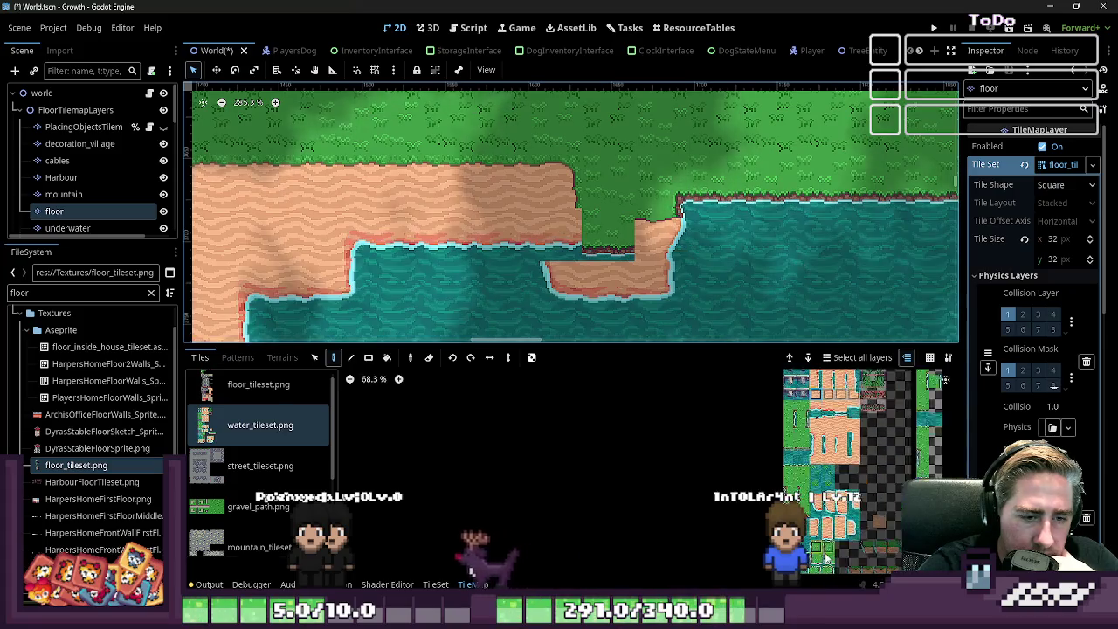
scroll(944, 379, down, 1)
scroll(945, 379, up, 2)
scroll(945, 379, down, 1)
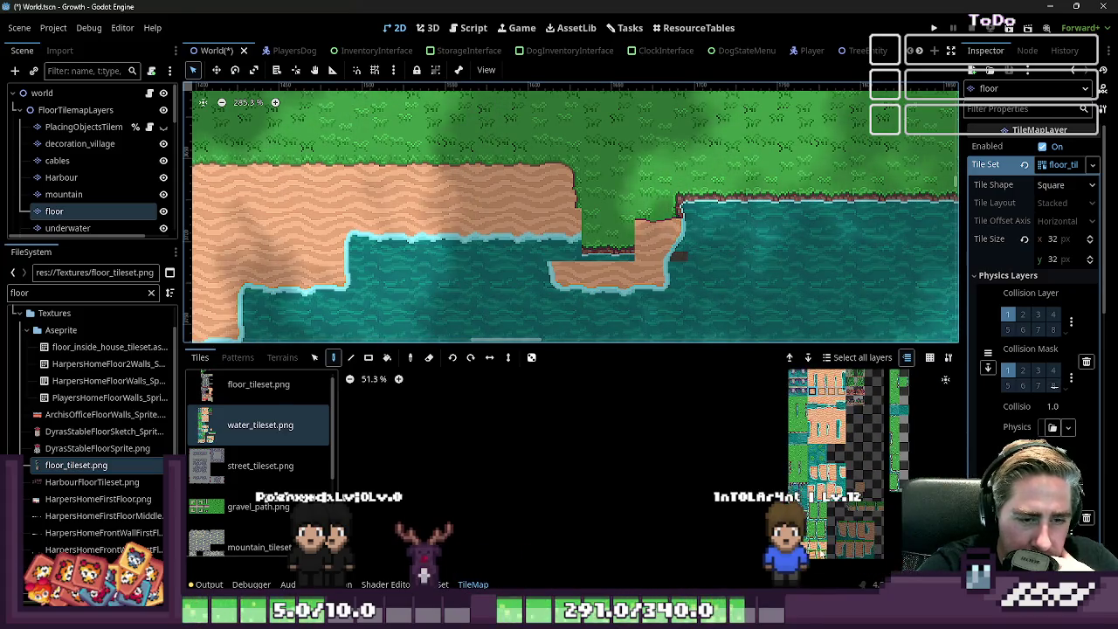
scroll(944, 379, down, 1)
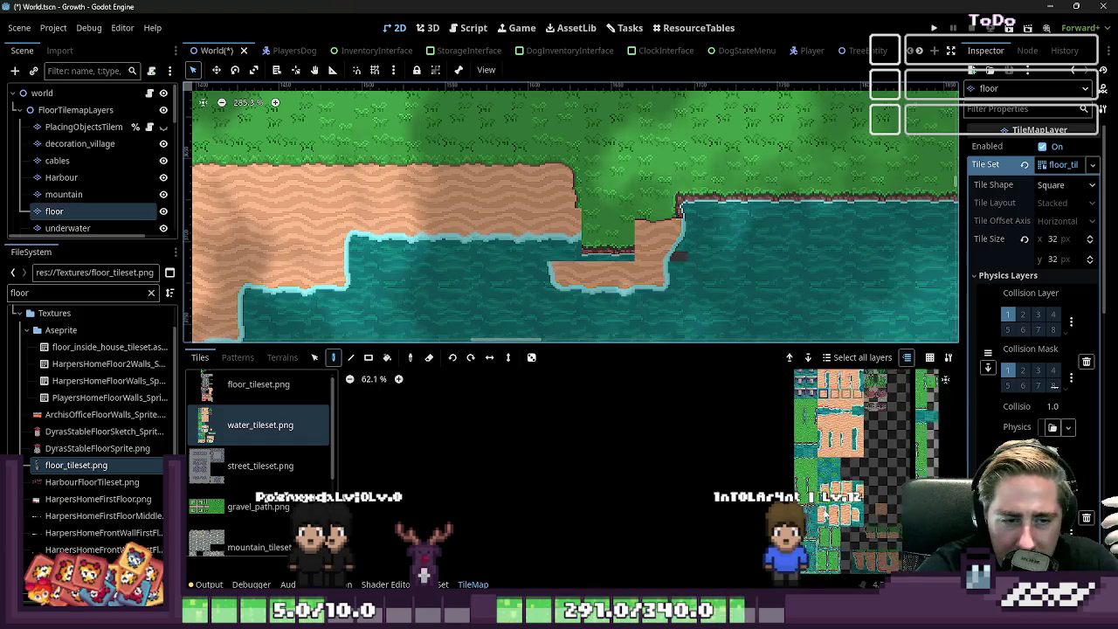
scroll(945, 380, down, 1)
scroll(945, 380, down, 1)
scroll(945, 380, down, 1)
scroll(834, 489, up, 3)
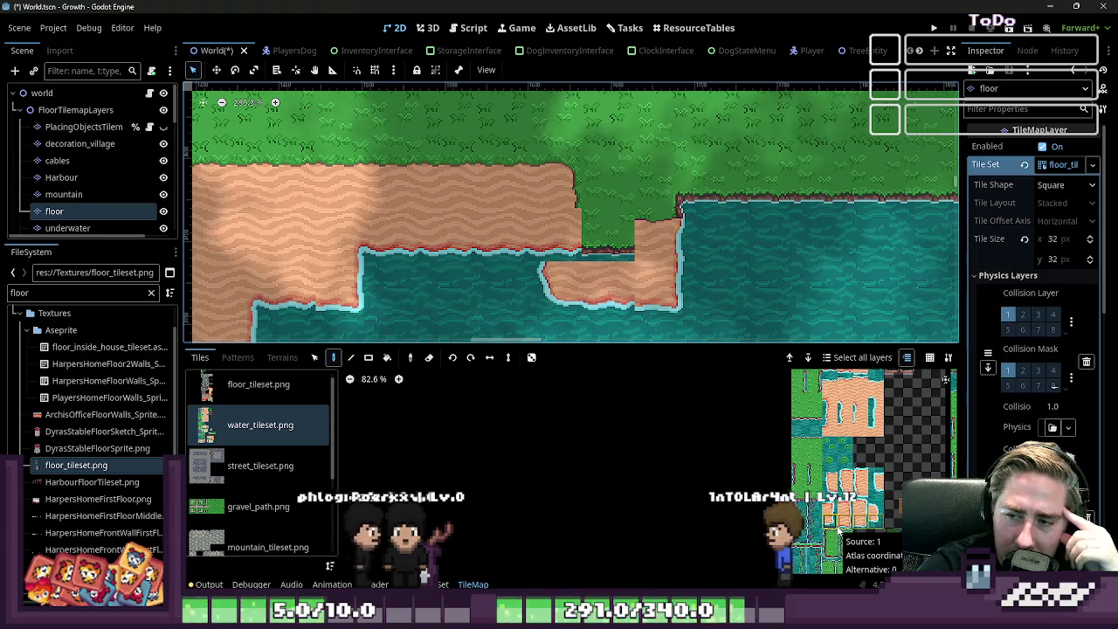
scroll(843, 489, down, 2)
scroll(847, 460, down, 1)
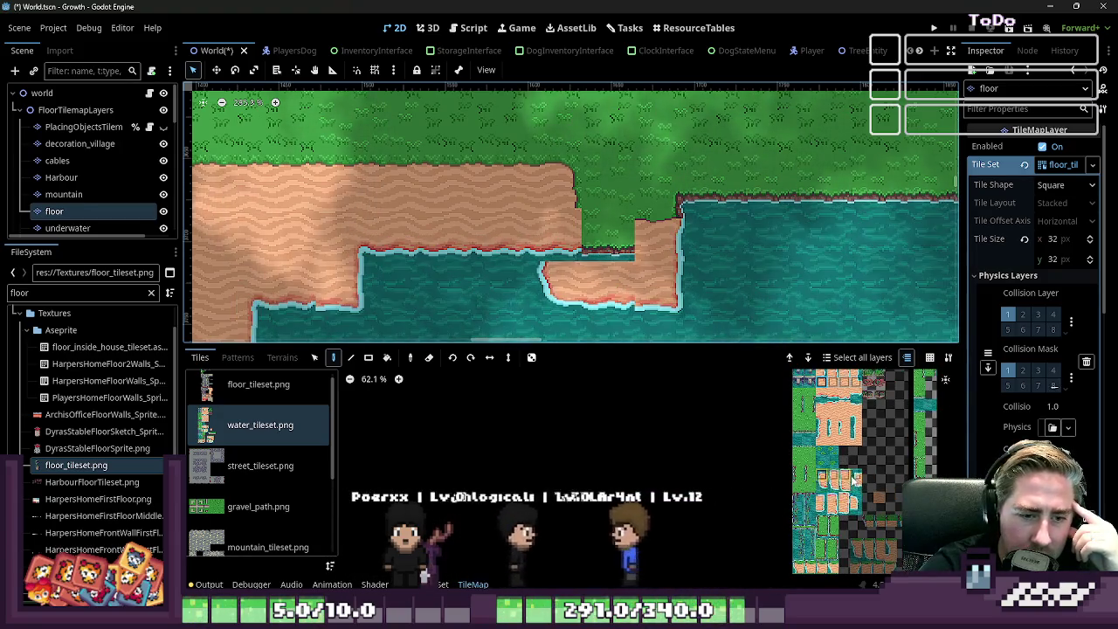
scroll(847, 460, up, 2)
scroll(847, 460, up, 1)
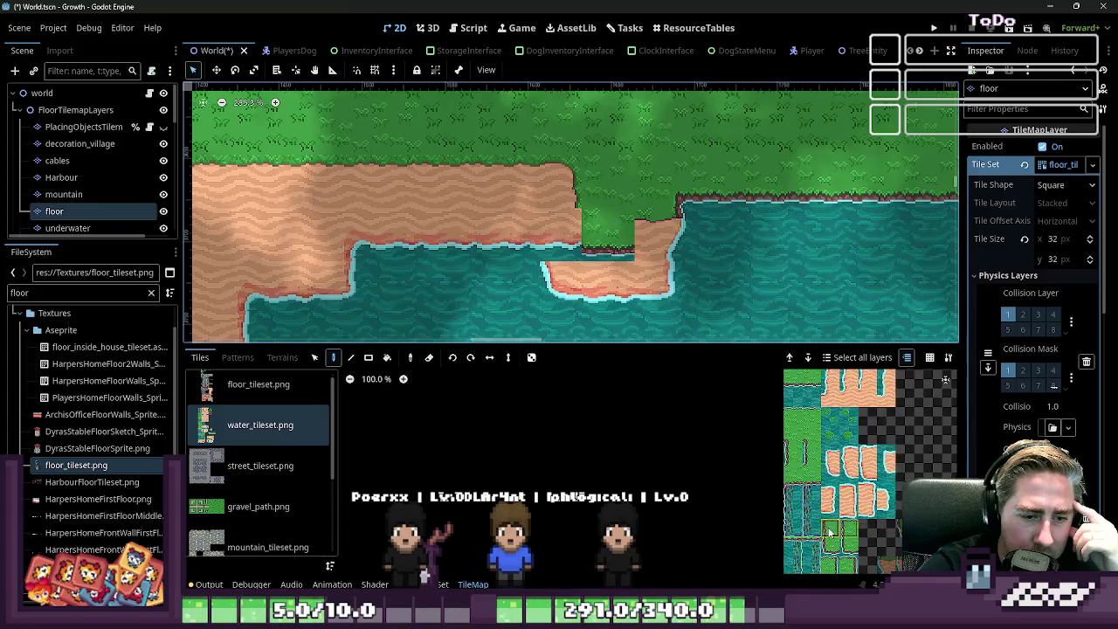
scroll(852, 461, down, 2)
scroll(853, 461, down, 1)
scroll(820, 555, up, 2)
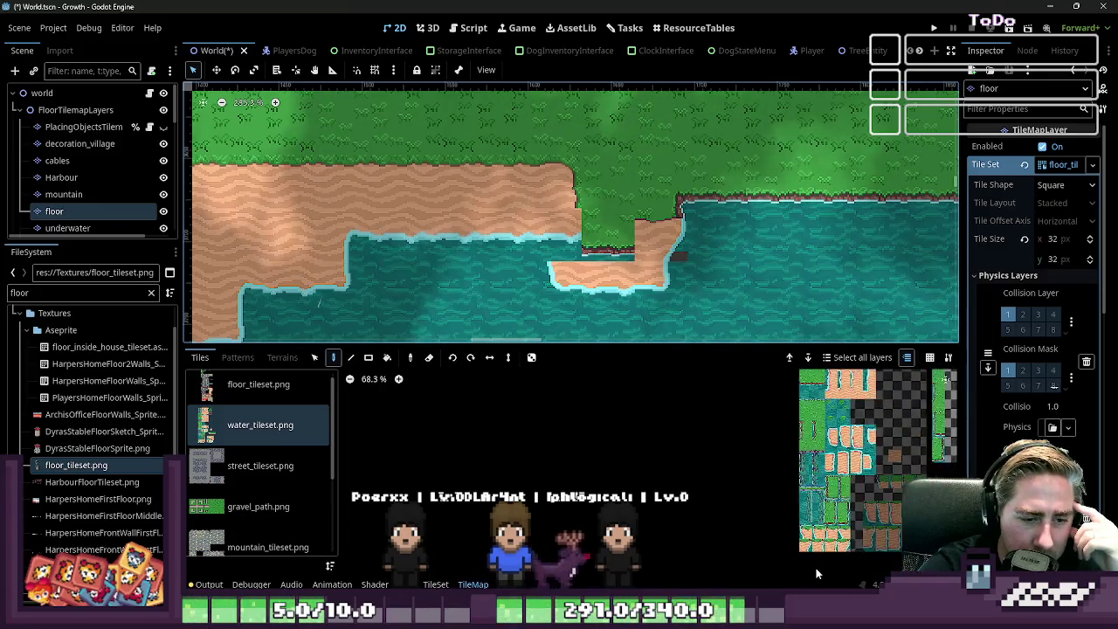
scroll(852, 441, up, 1)
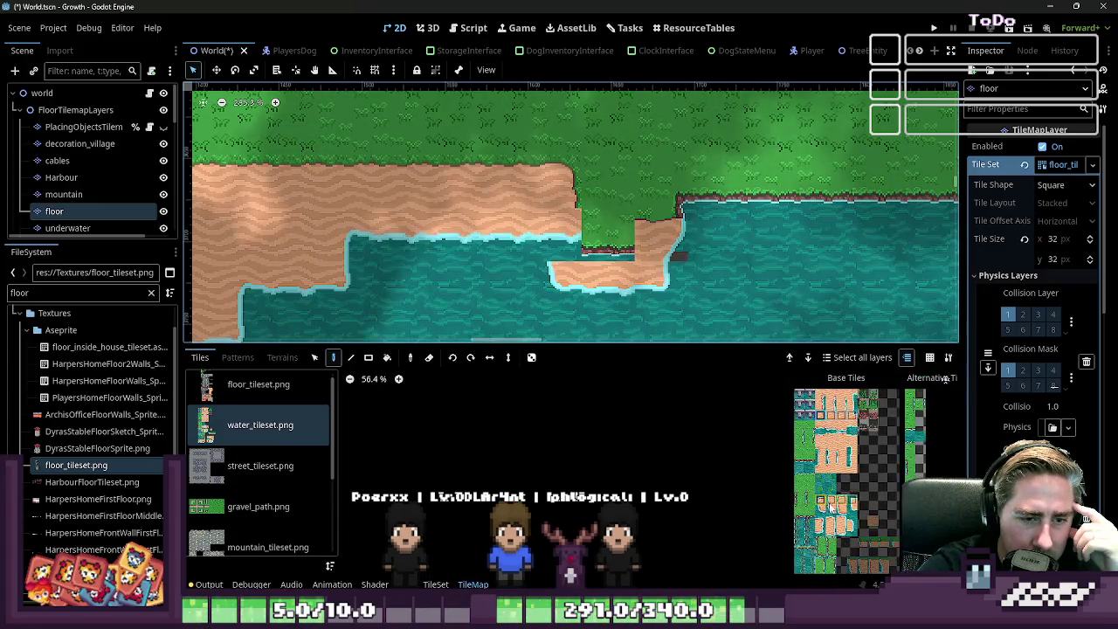
scroll(852, 441, up, 1)
scroll(852, 441, up, 1)
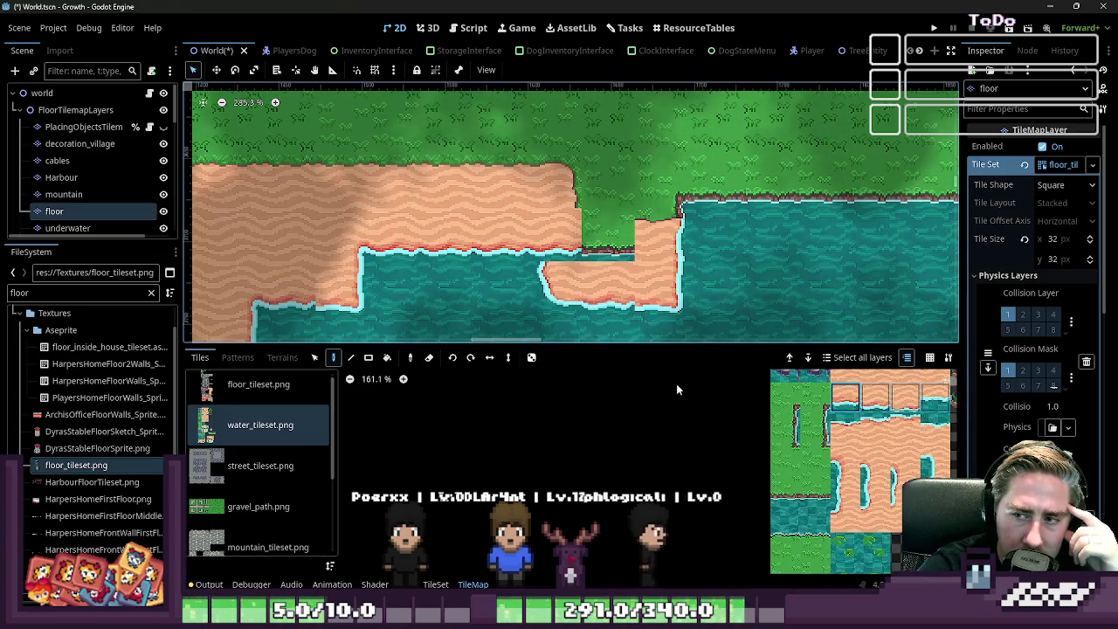
scroll(539, 258, up, 1)
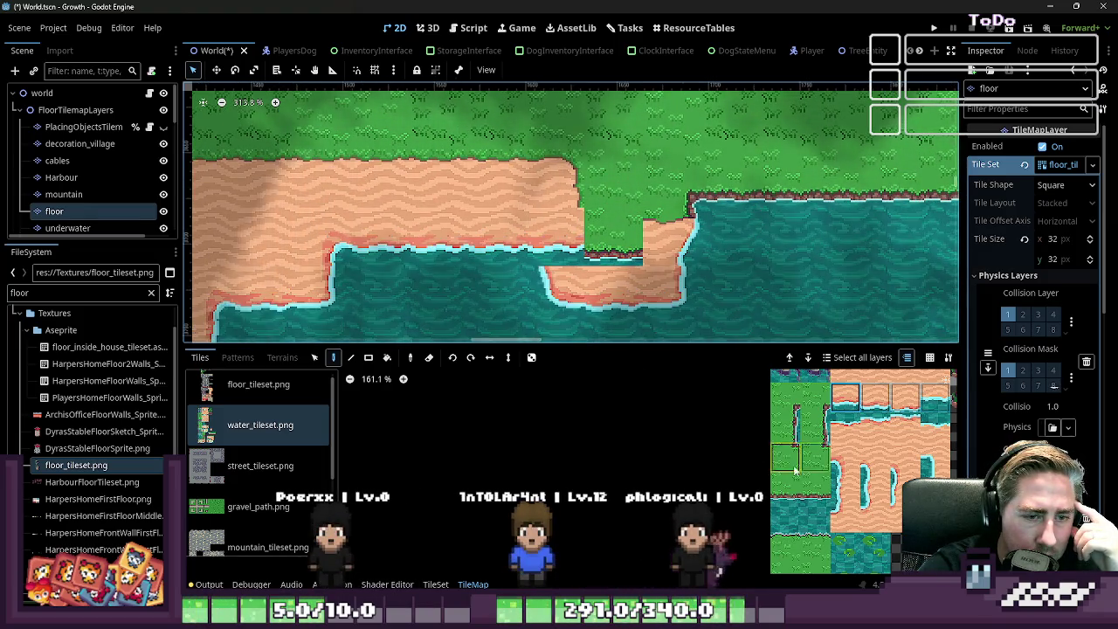
scroll(945, 379, down, 2)
scroll(945, 379, up, 1)
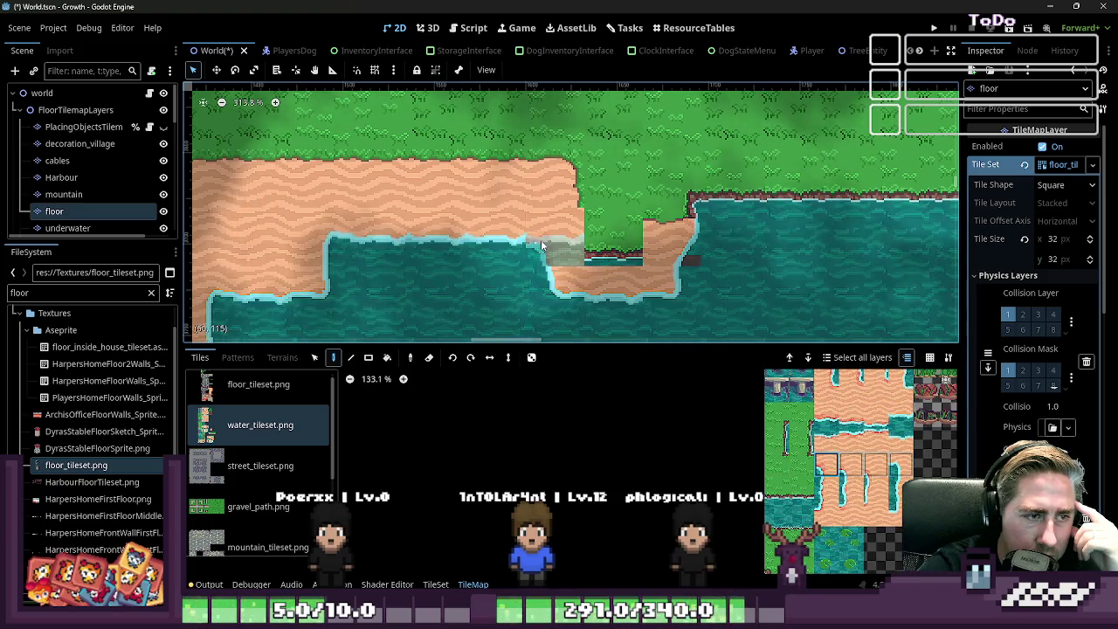
scroll(616, 240, up, 1)
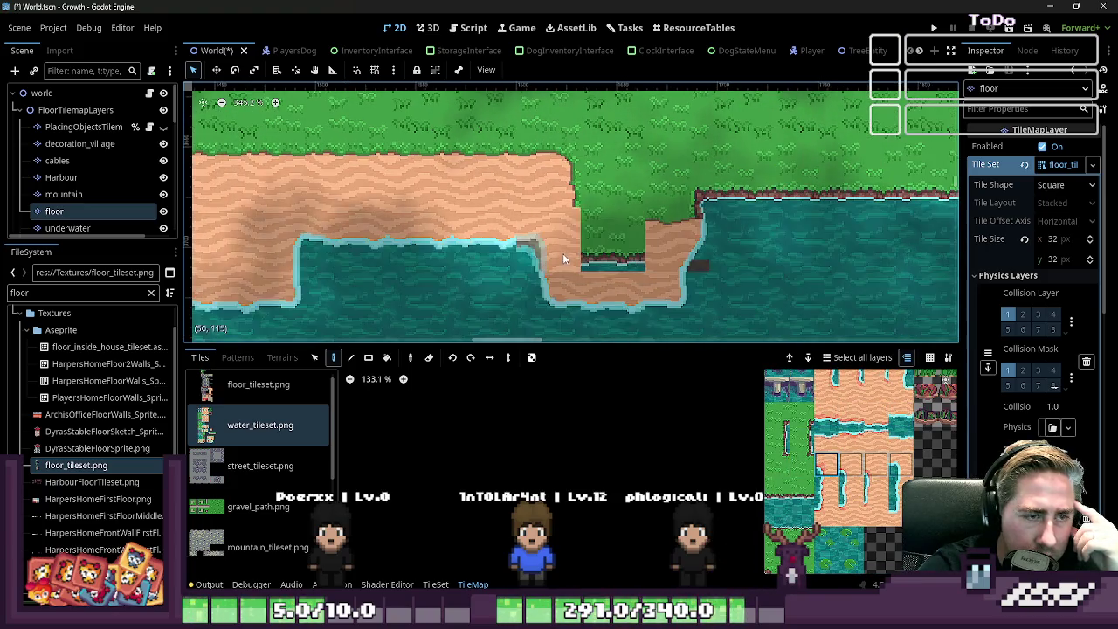
scroll(897, 459, down, 1)
scroll(874, 457, down, 1)
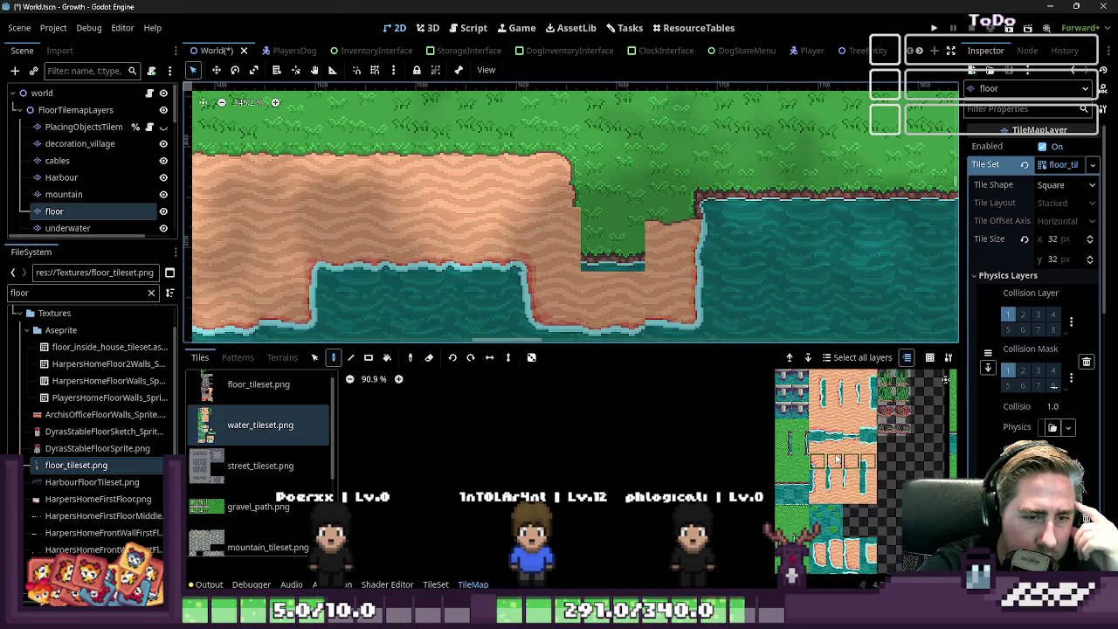
scroll(838, 455, down, 2)
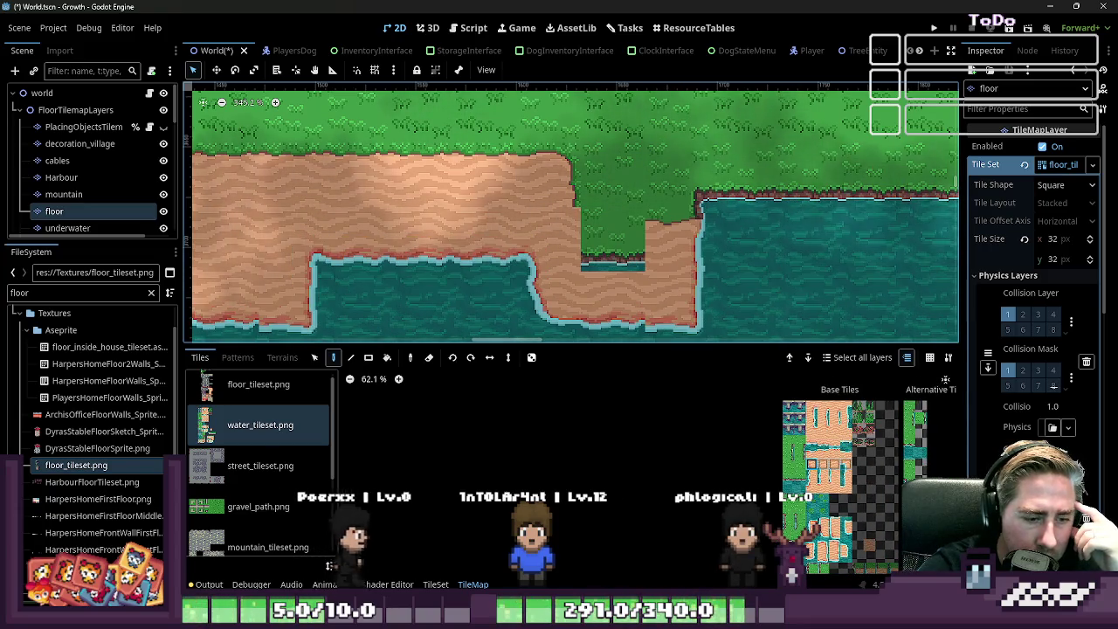
scroll(246, 421, up, 1)
click(253, 393)
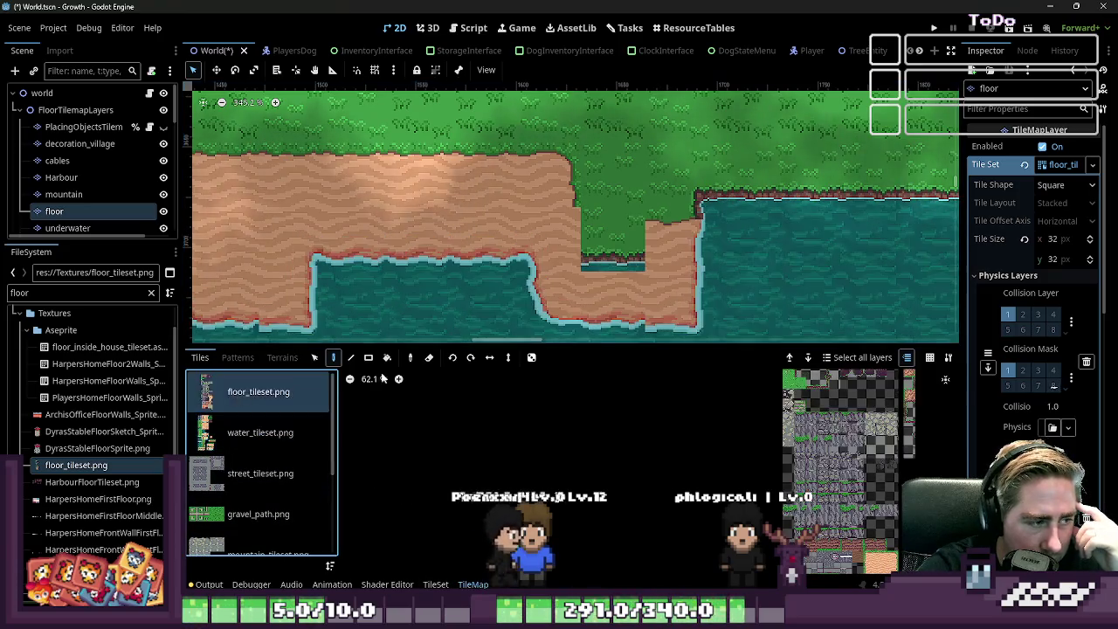
- Paint sand over the grass cell by the beach and place a grass-edged sand tile
click(865, 522)
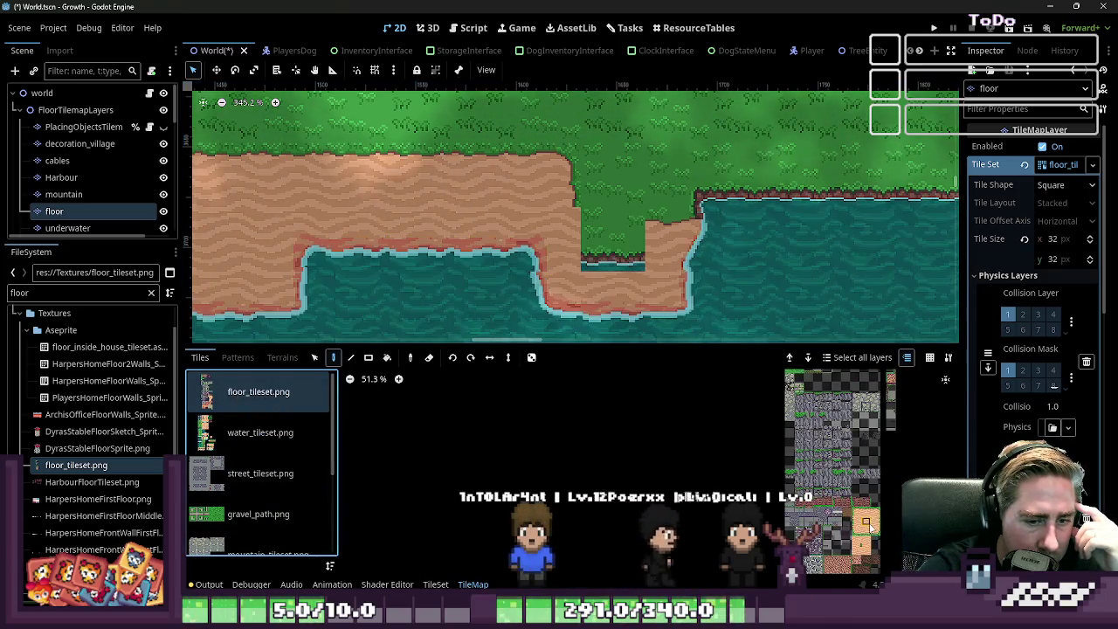
scroll(542, 196, up, 3)
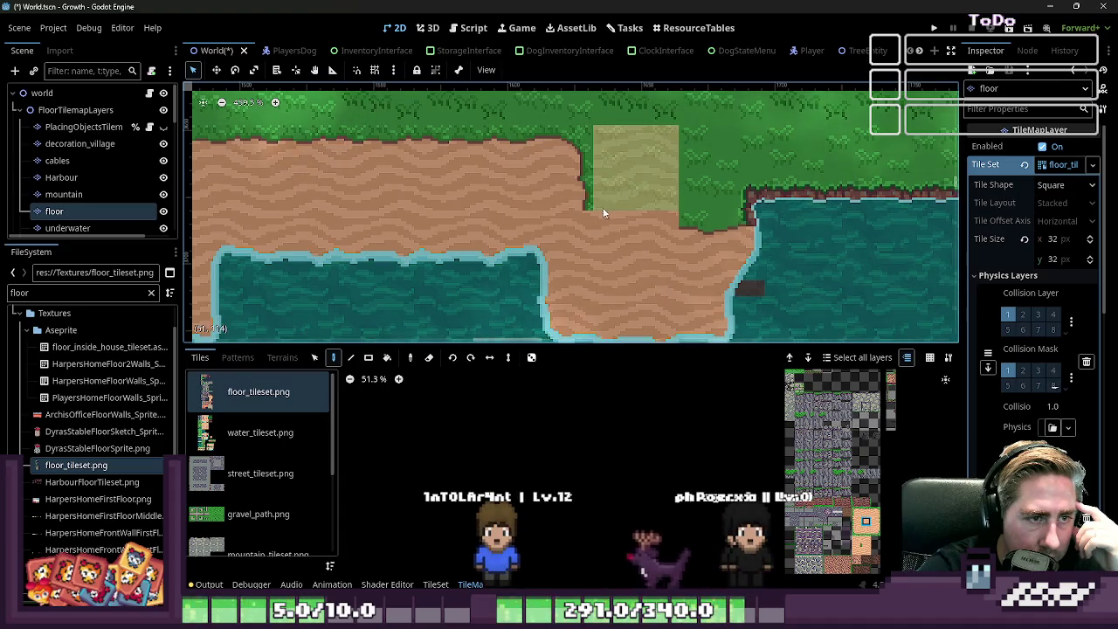
click(585, 210)
scroll(844, 417, up, 2)
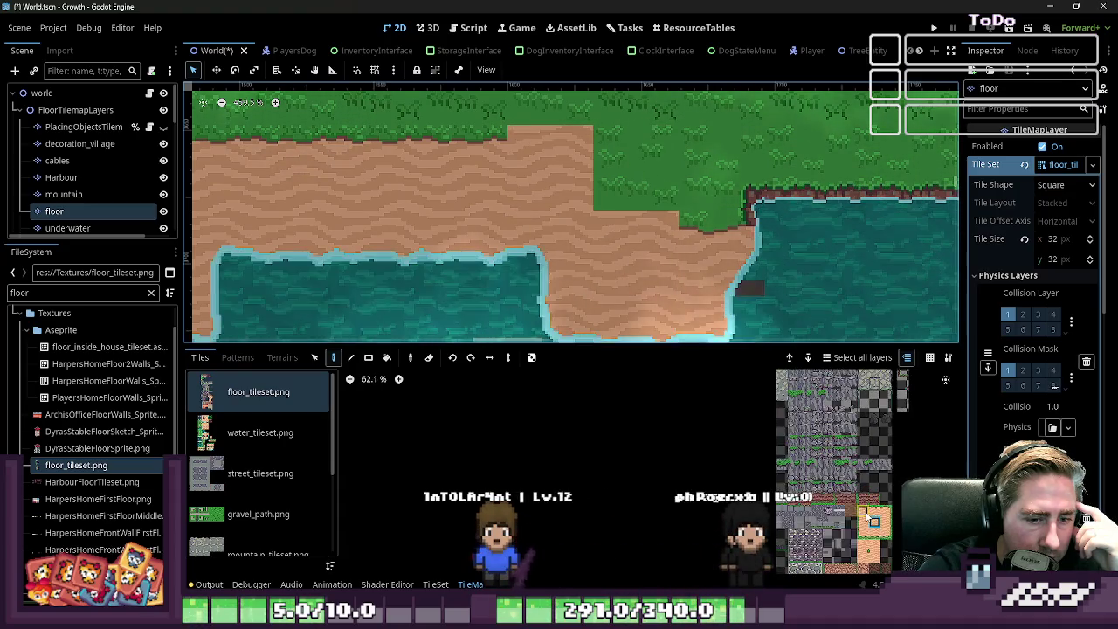
scroll(844, 417, up, 2)
scroll(844, 417, up, 1)
click(559, 156)
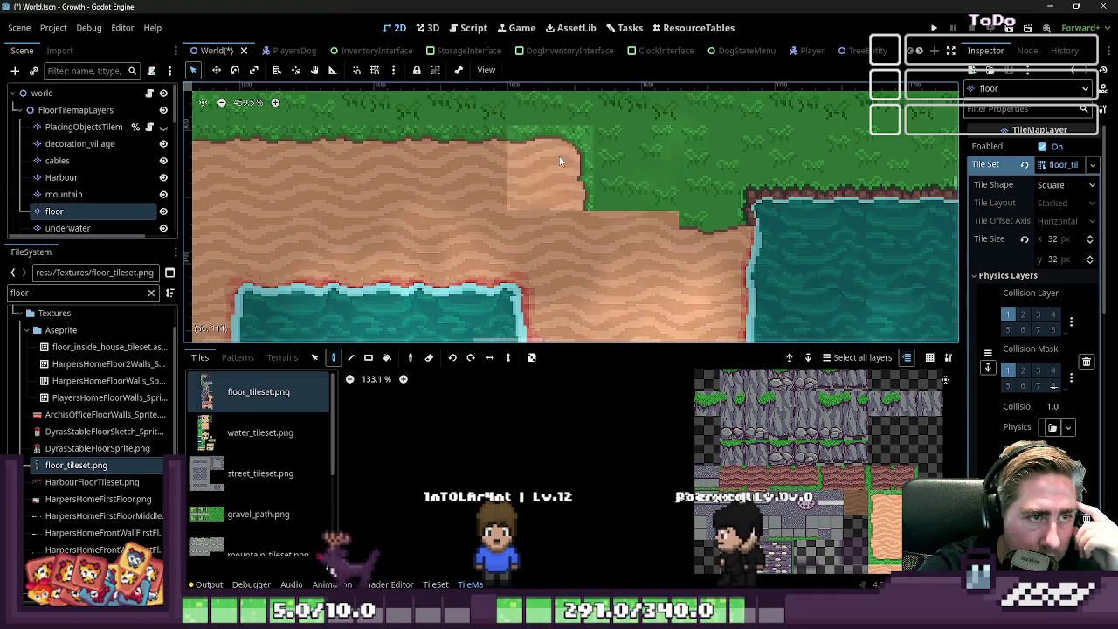
click(624, 241)
- Add plain sand right of the upper sand block and turn one sand cell into a grass edge
scroll(841, 420, down, 4)
scroll(841, 420, up, 2)
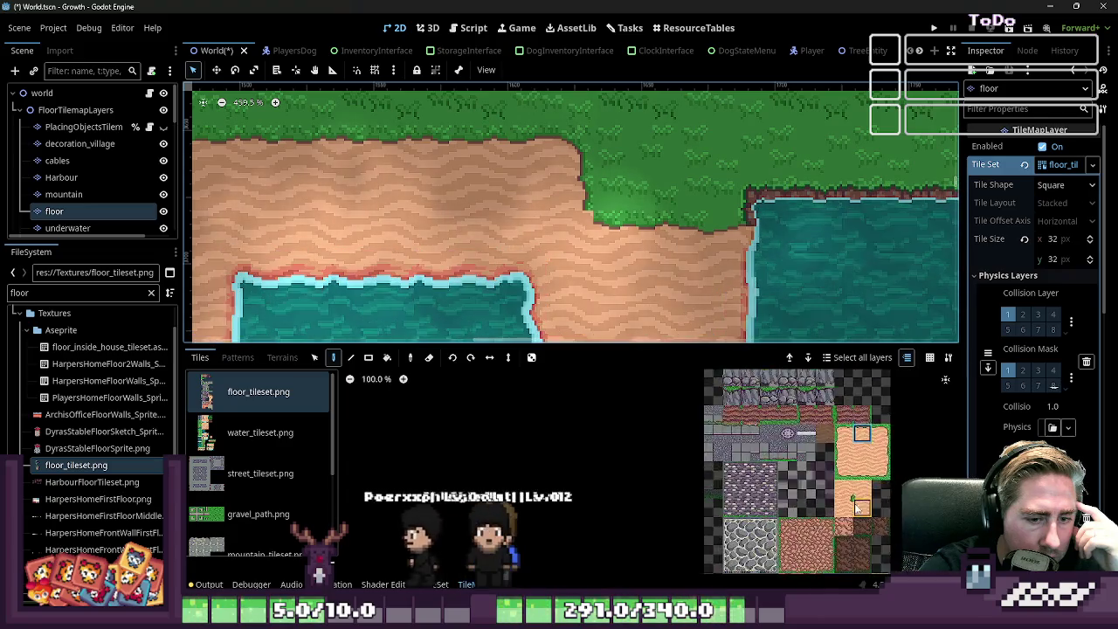
scroll(841, 420, up, 2)
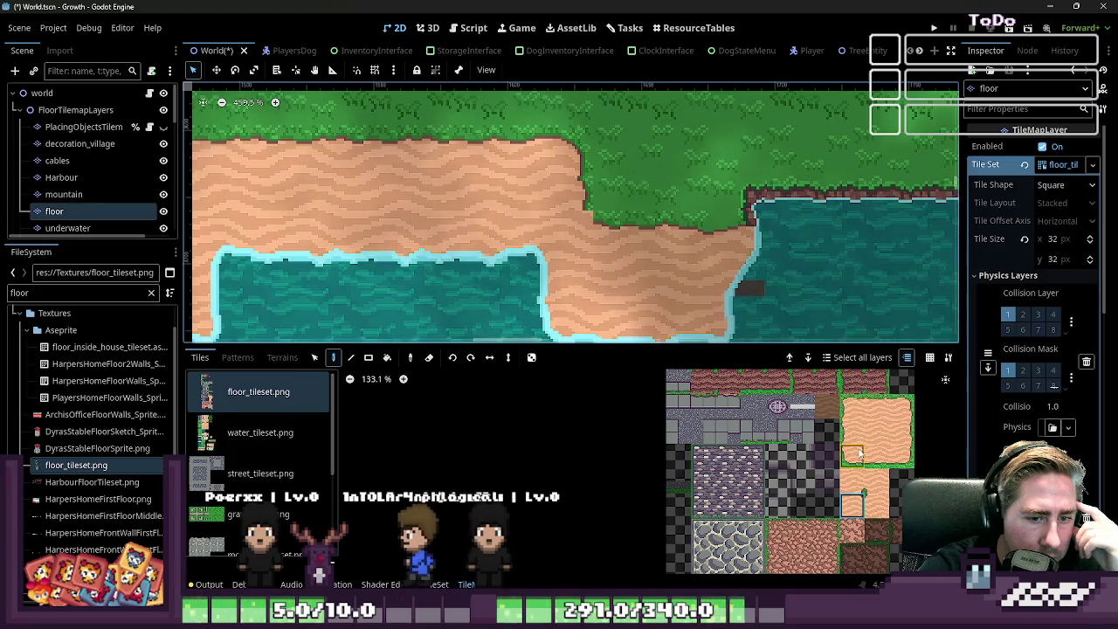
click(876, 430)
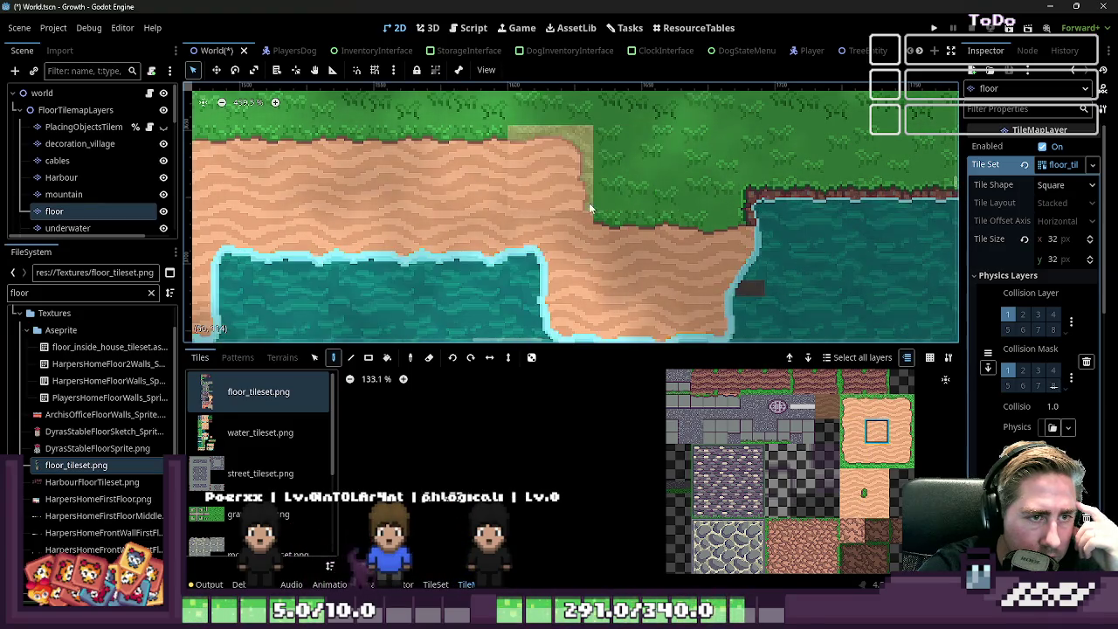
scroll(634, 277, down, 1)
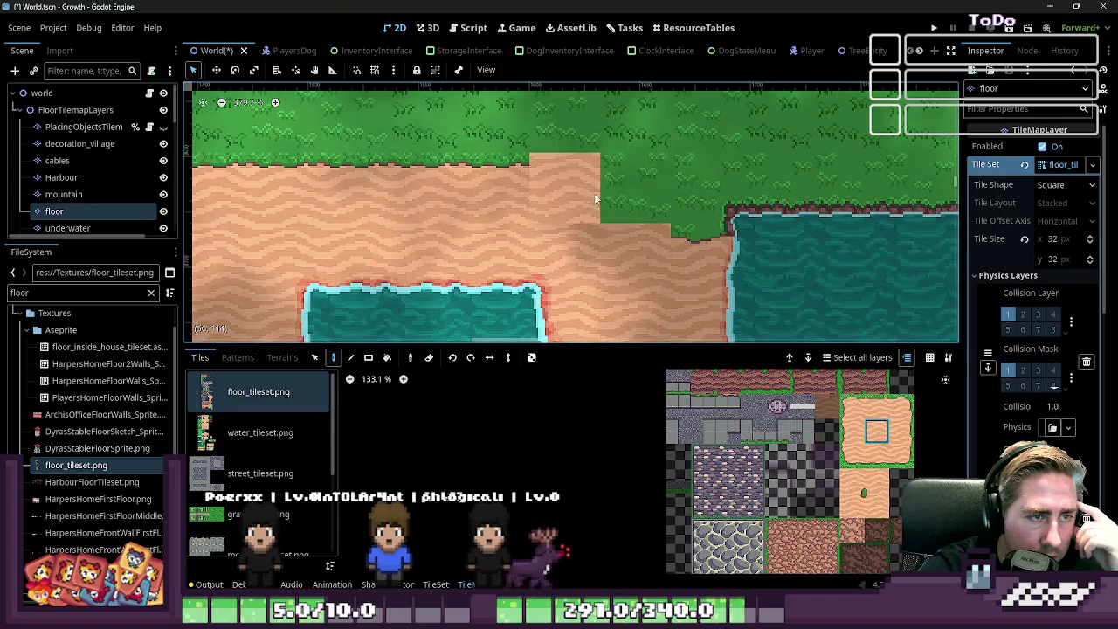
click(616, 205)
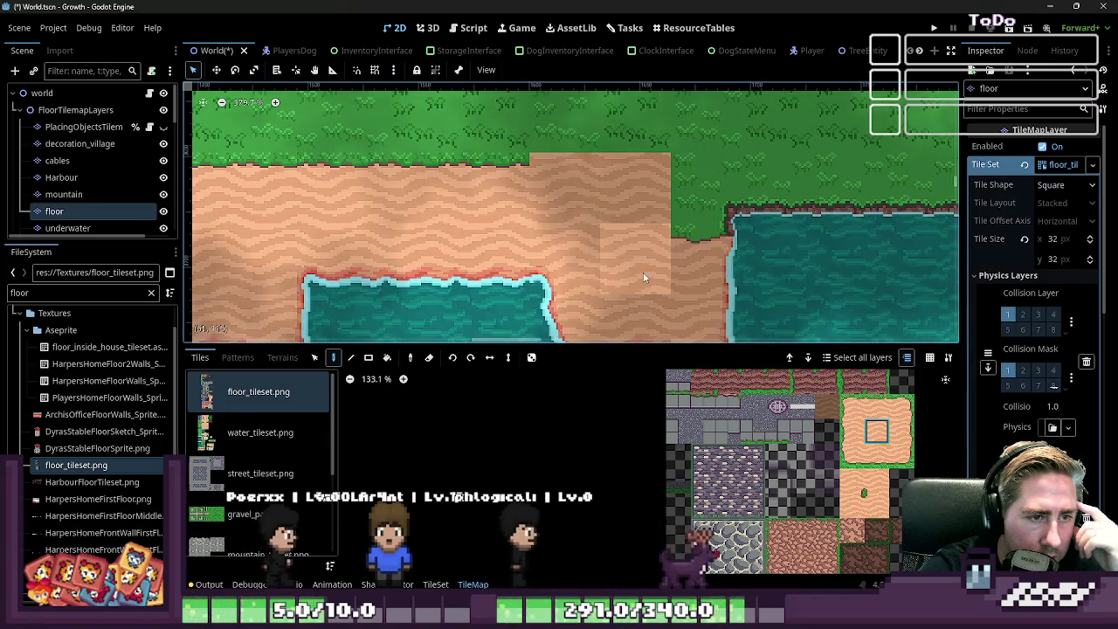
click(851, 505)
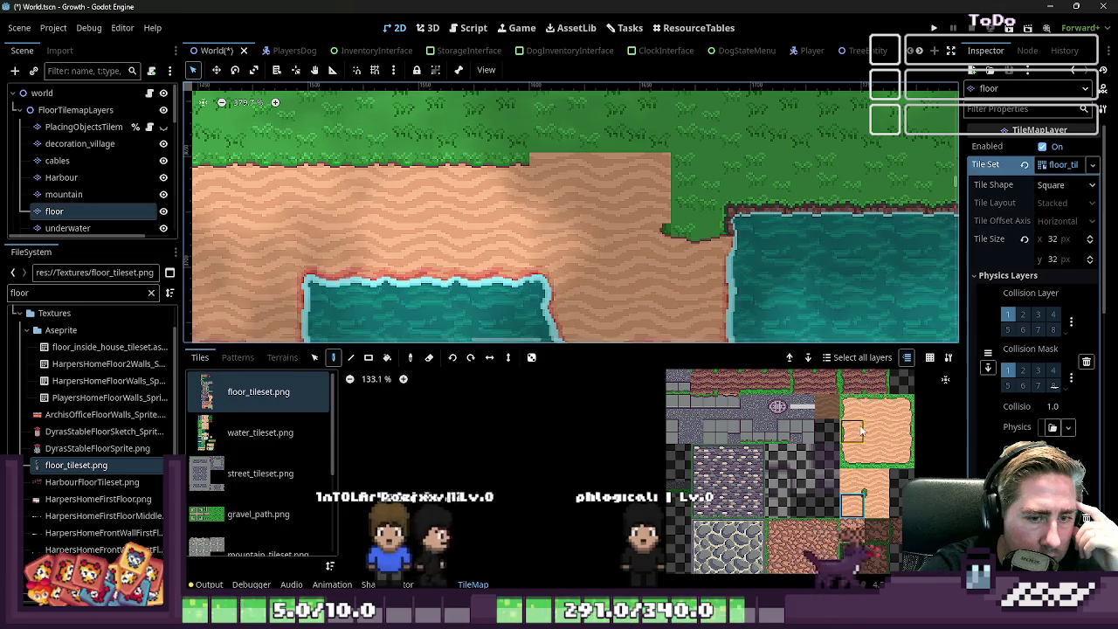
click(652, 187)
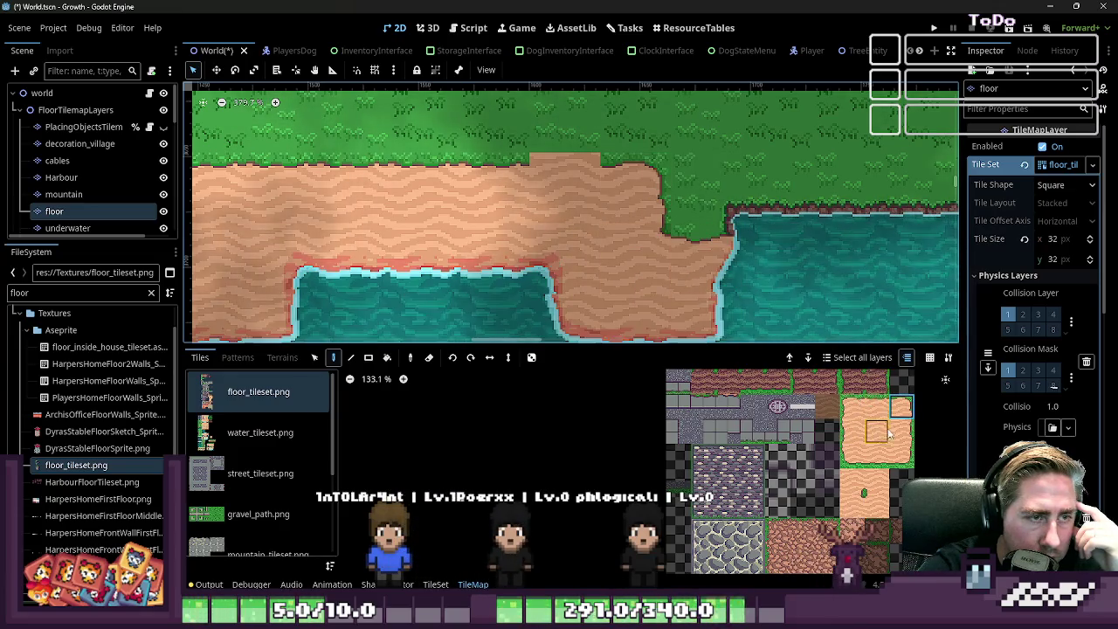
scroll(591, 225, down, 4)
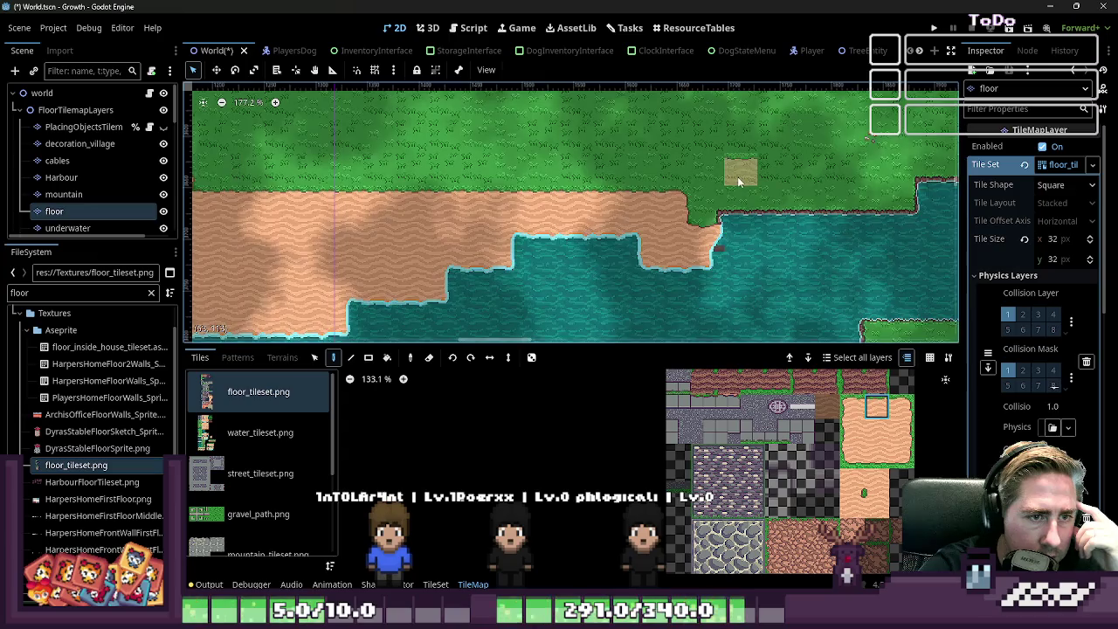
scroll(765, 272, up, 4)
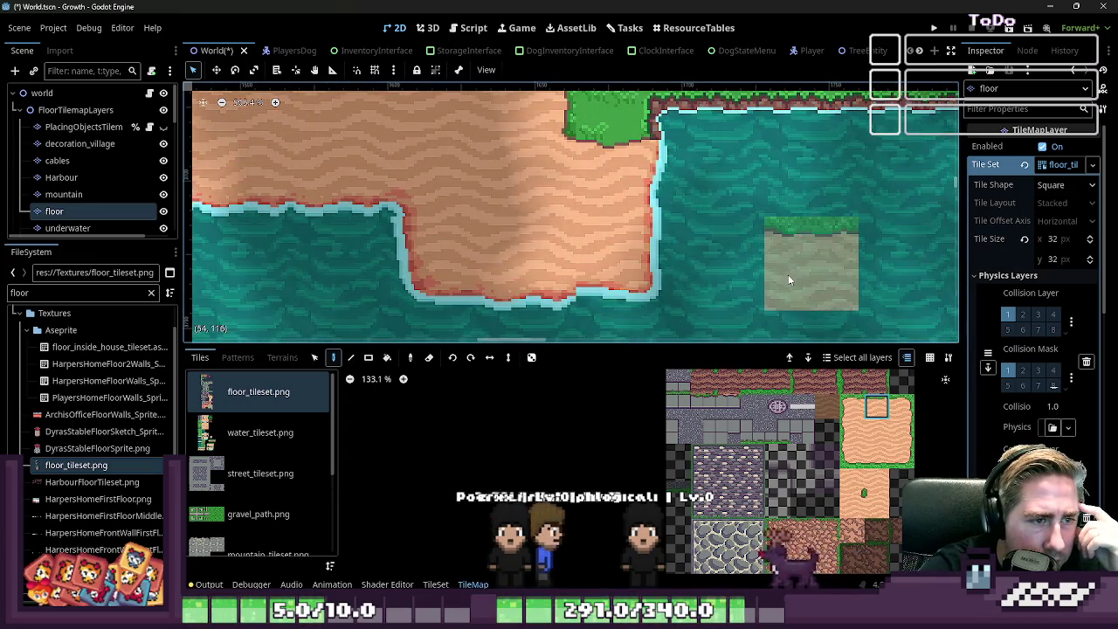
scroll(785, 312, down, 2)
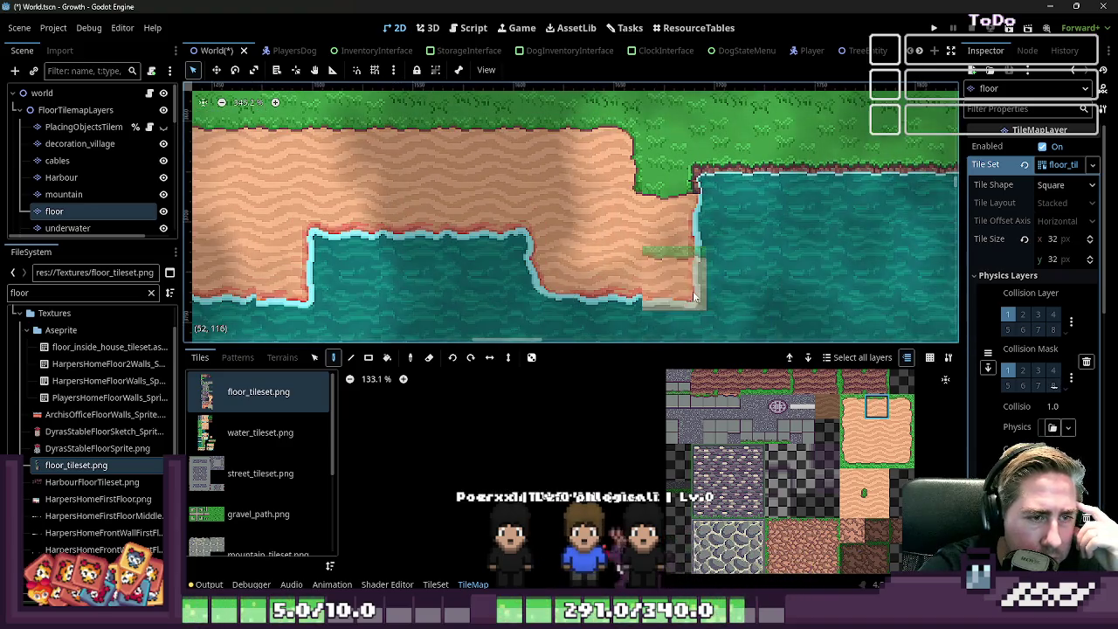
scroll(792, 420, down, 3)
scroll(792, 421, down, 1)
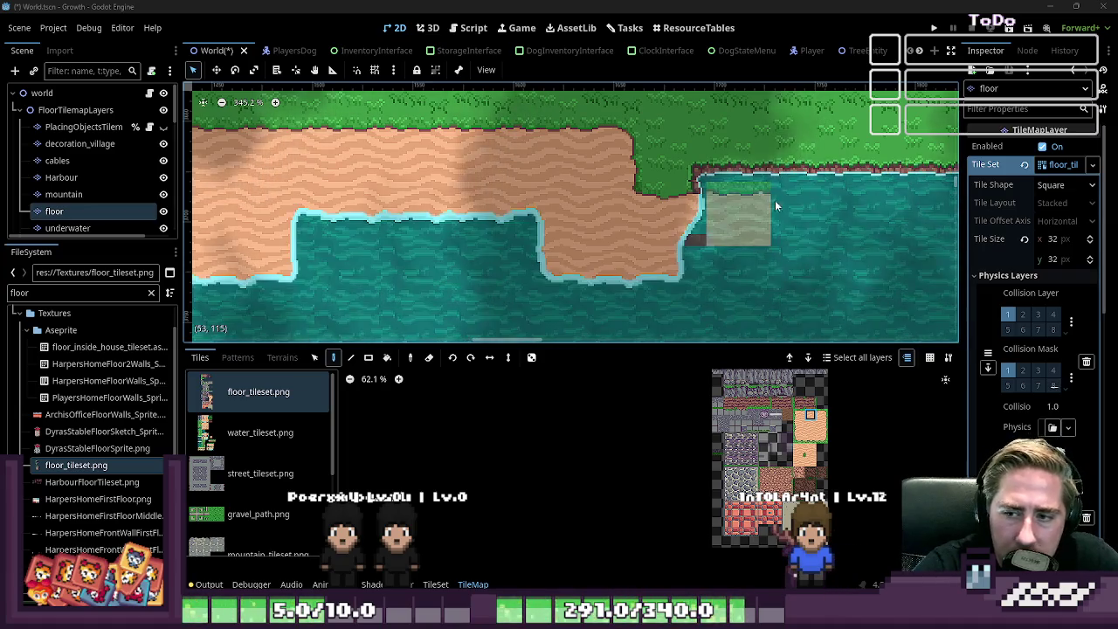
- Zoom around the TileMap to check the stepped coastline, then switch to Aseprite
scroll(529, 220, down, 2)
scroll(528, 220, down, 2)
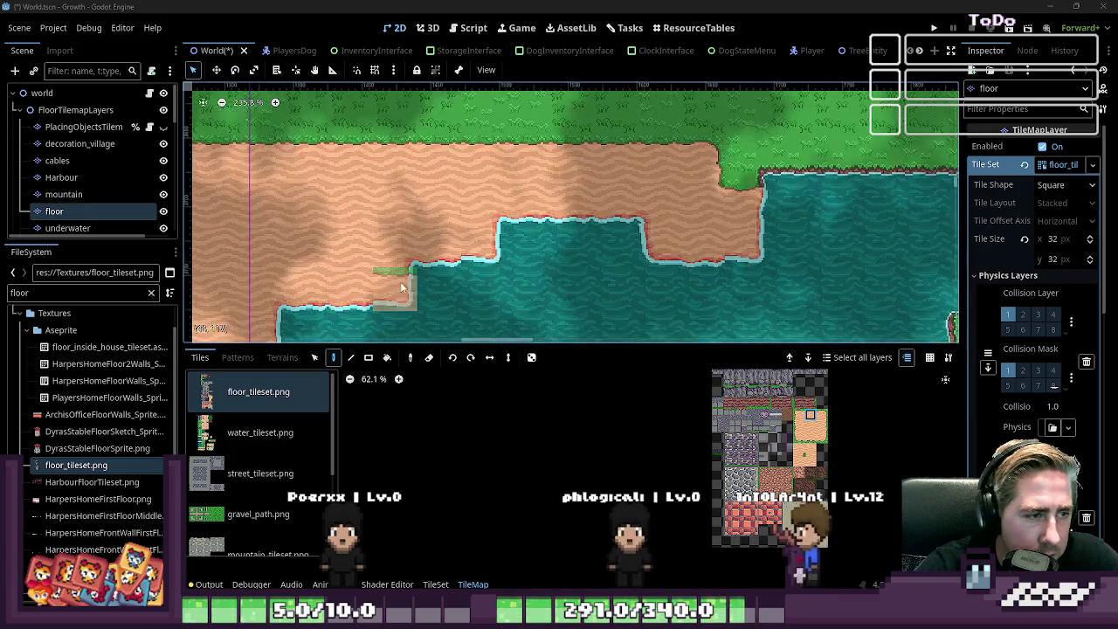
scroll(448, 270, up, 3)
scroll(755, 224, down, 4)
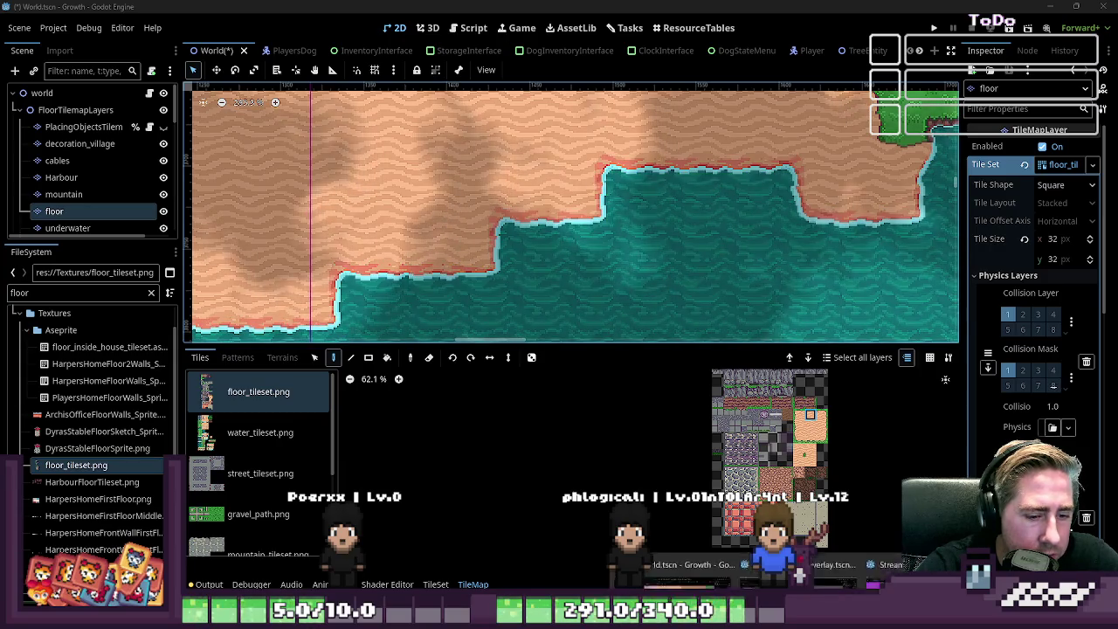
scroll(608, 257, down, 1)
scroll(602, 261, down, 5)
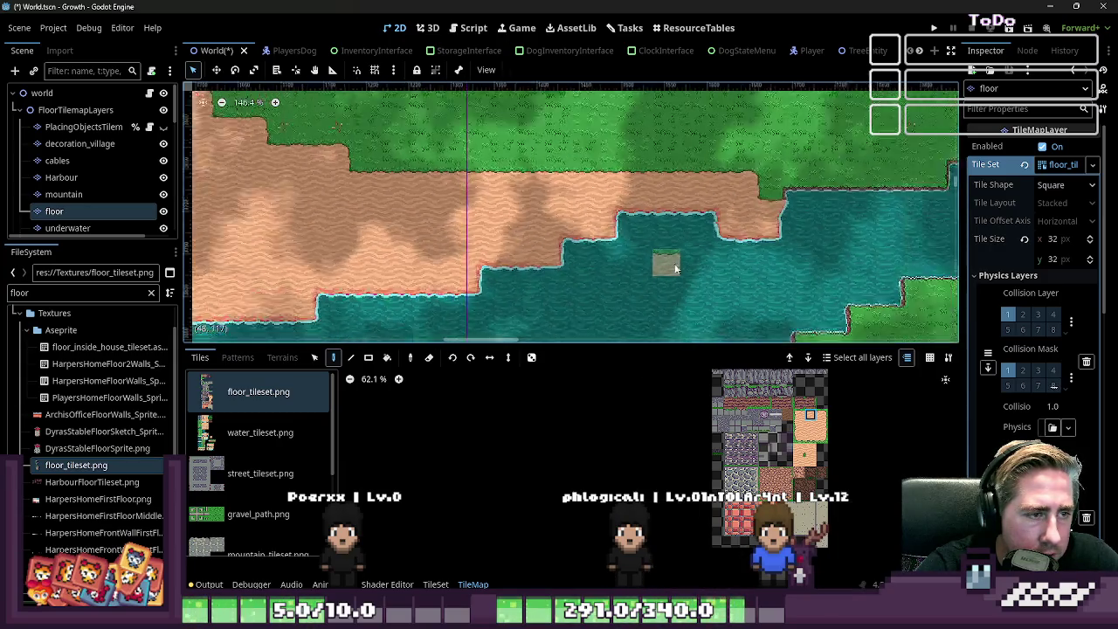
scroll(589, 271, down, 5)
scroll(575, 282, down, 5)
scroll(603, 245, up, 5)
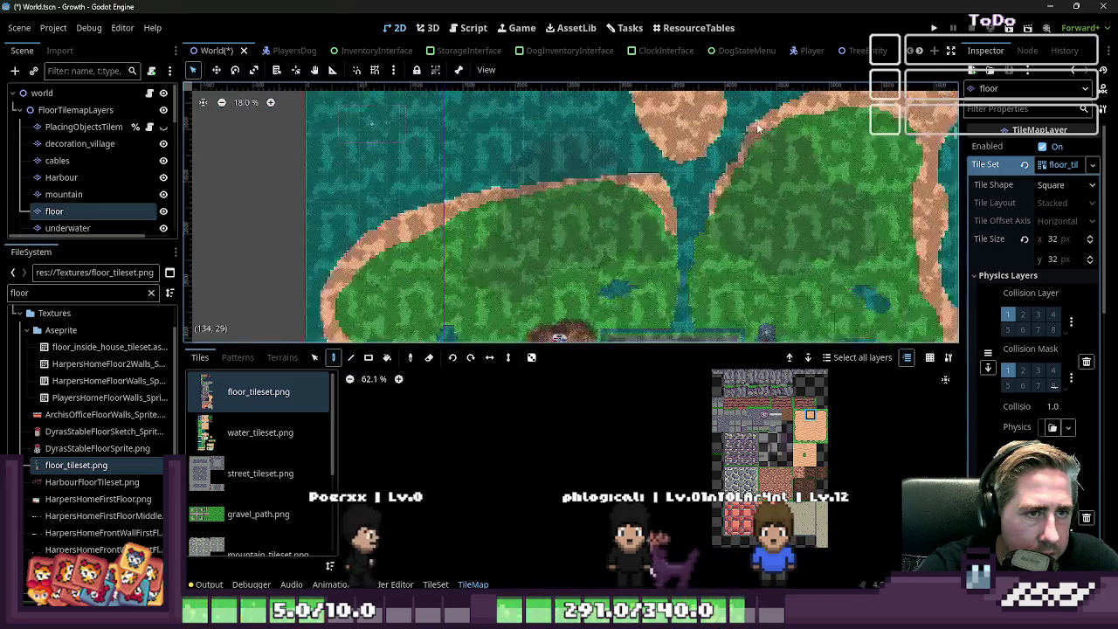
scroll(646, 193, up, 5)
scroll(674, 152, up, 5)
scroll(676, 155, up, 2)
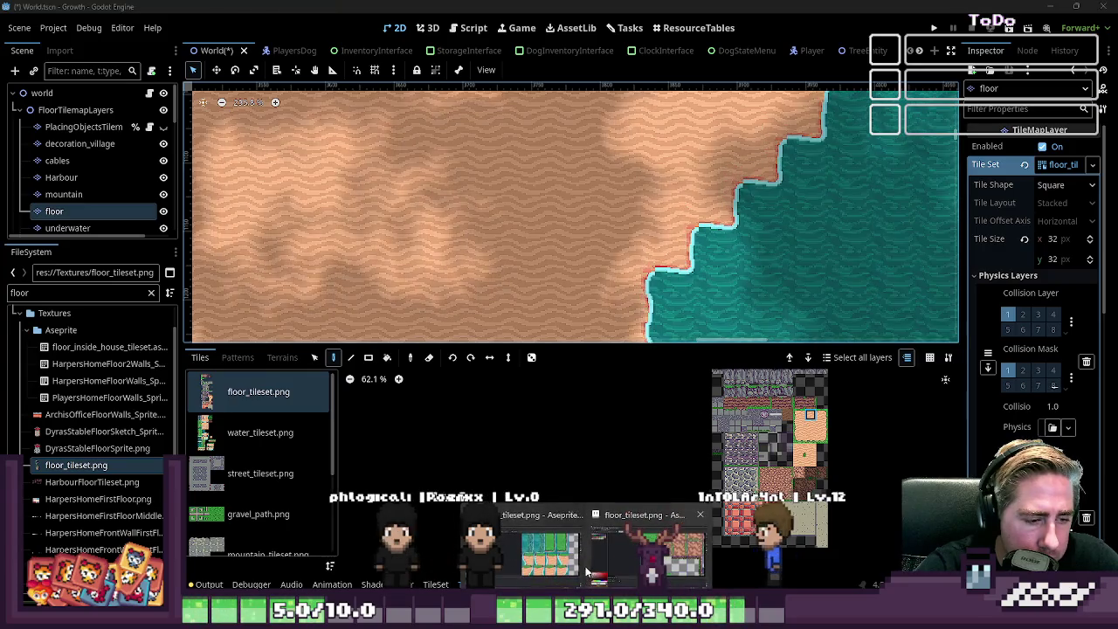
key(alt+Tab)
- Marquee-select the block of vertical sand-and-water shoreline tiles
scroll(581, 227, up, 1)
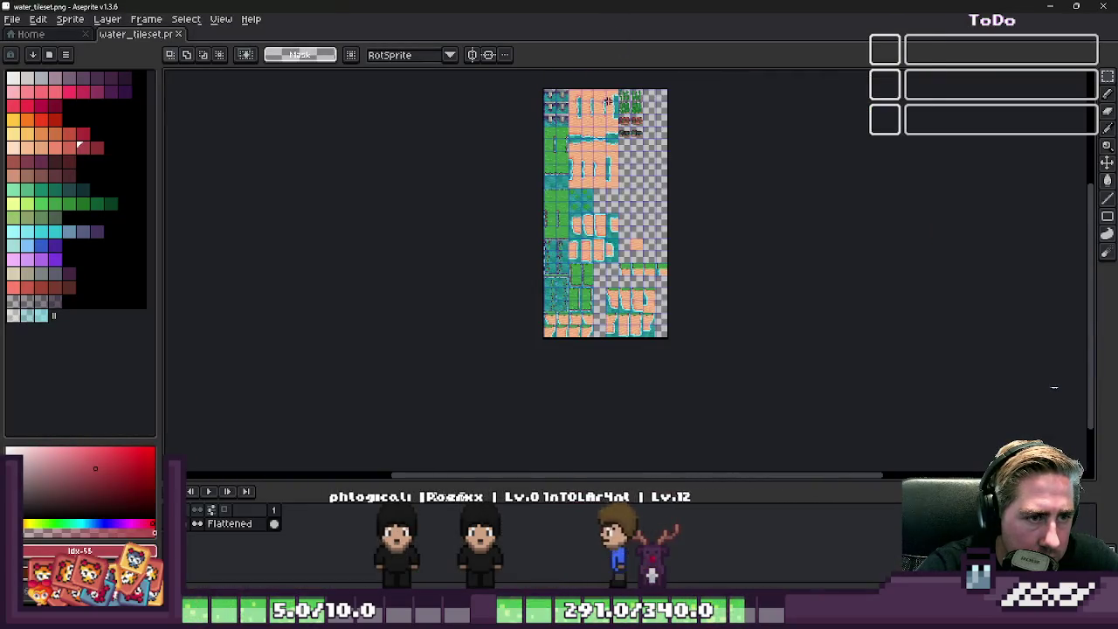
scroll(589, 305, up, 1)
scroll(599, 391, up, 2)
scroll(580, 268, down, 2)
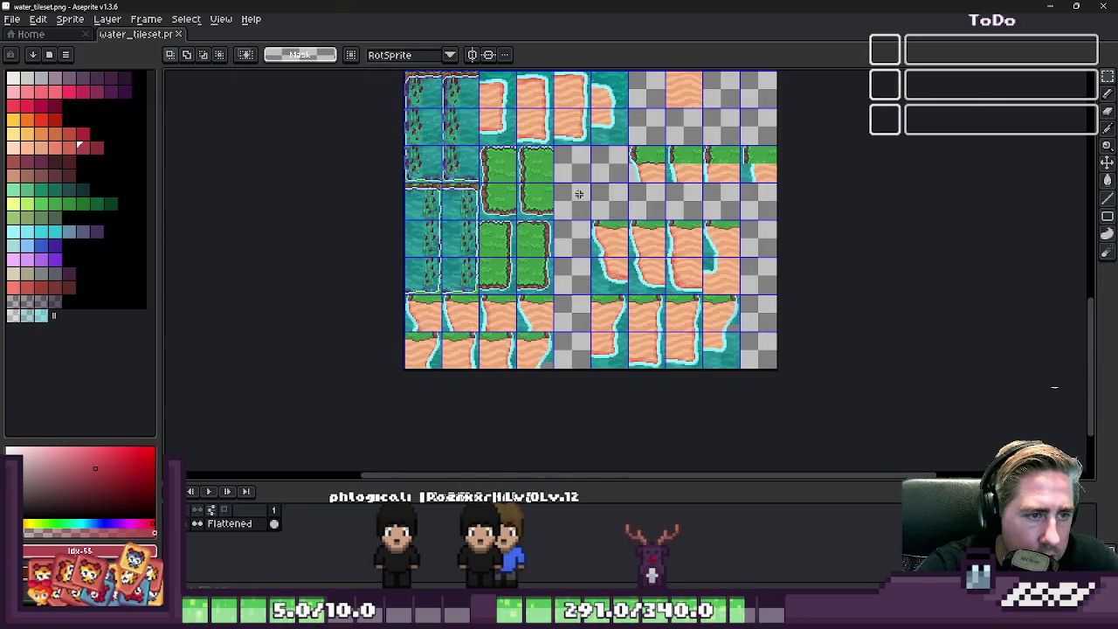
scroll(707, 370, up, 4)
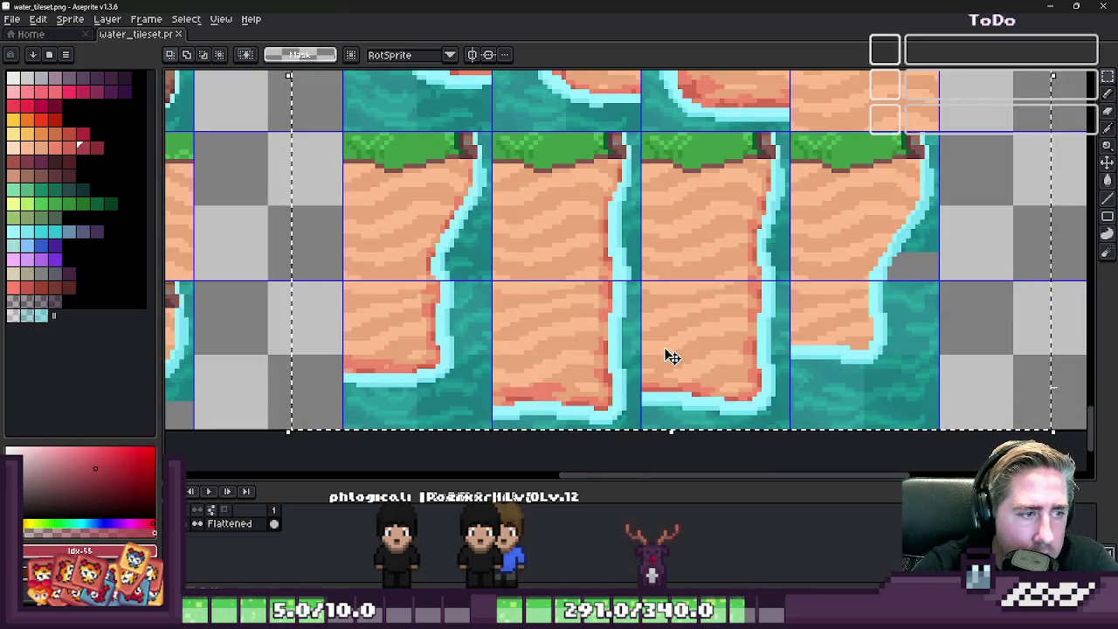
click(436, 332)
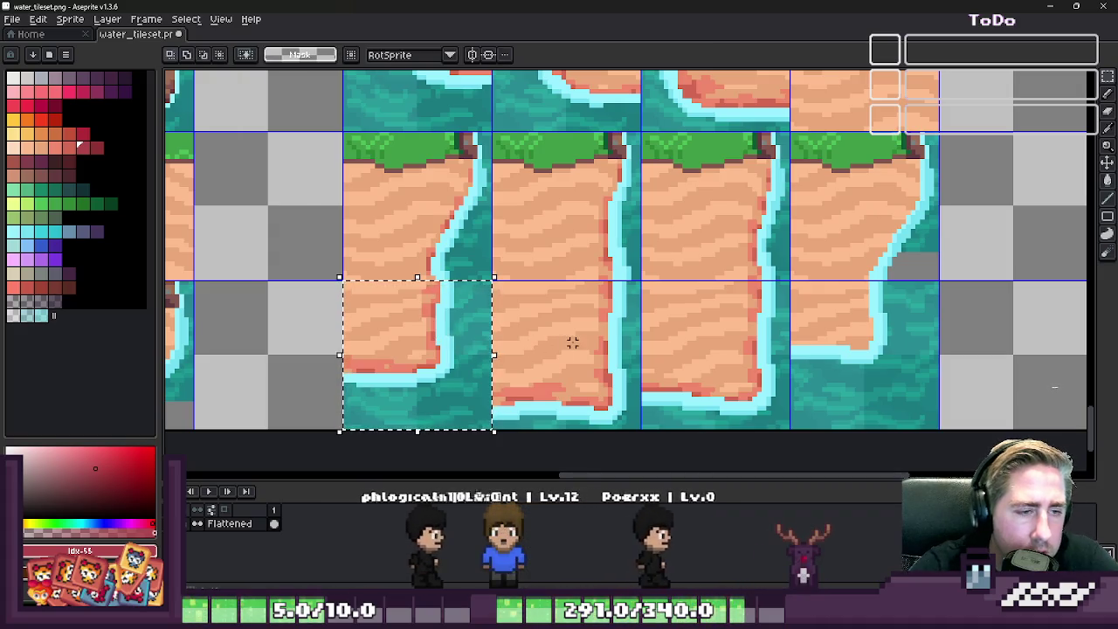
scroll(577, 342, down, 1)
scroll(560, 291, down, 2)
scroll(560, 291, up, 3)
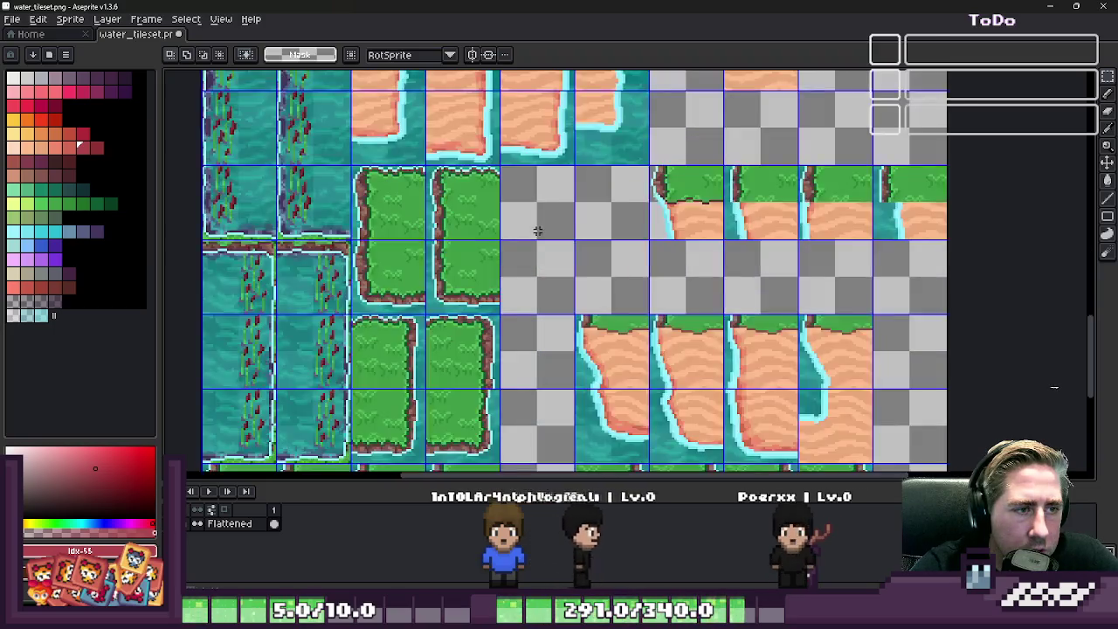
scroll(560, 291, down, 2)
scroll(550, 384, up, 3)
scroll(531, 385, up, 1)
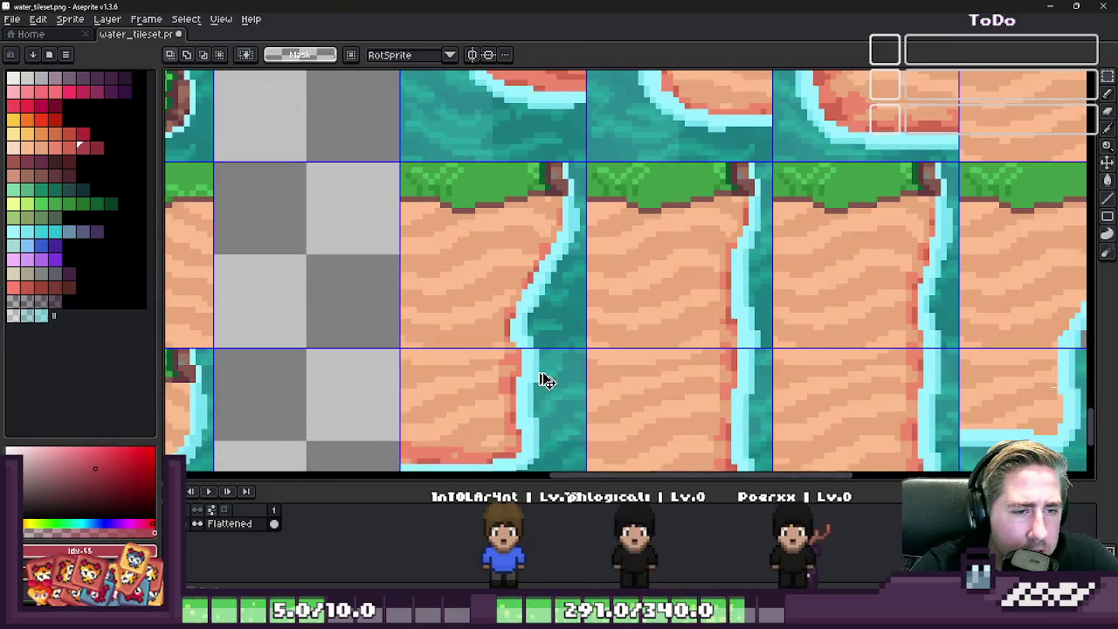
scroll(545, 381, down, 2)
scroll(532, 306, down, 1)
drag(471, 92, 838, 342)
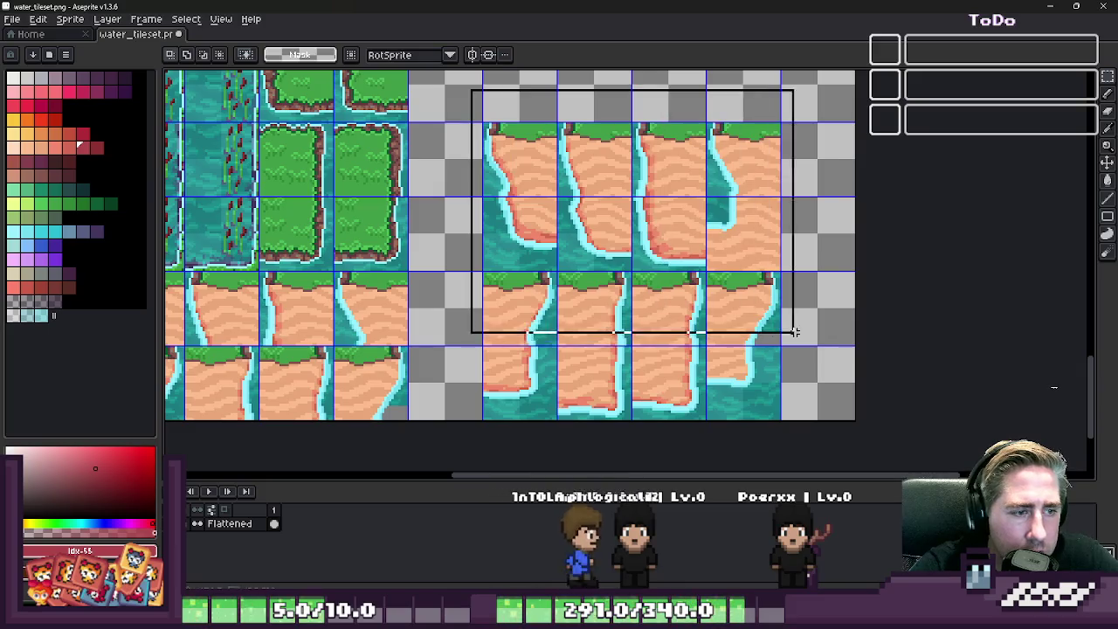
- Paste a copy of the shoreline tile and commit it in place
scroll(714, 99, down, 1)
scroll(714, 98, down, 1)
scroll(714, 99, up, 3)
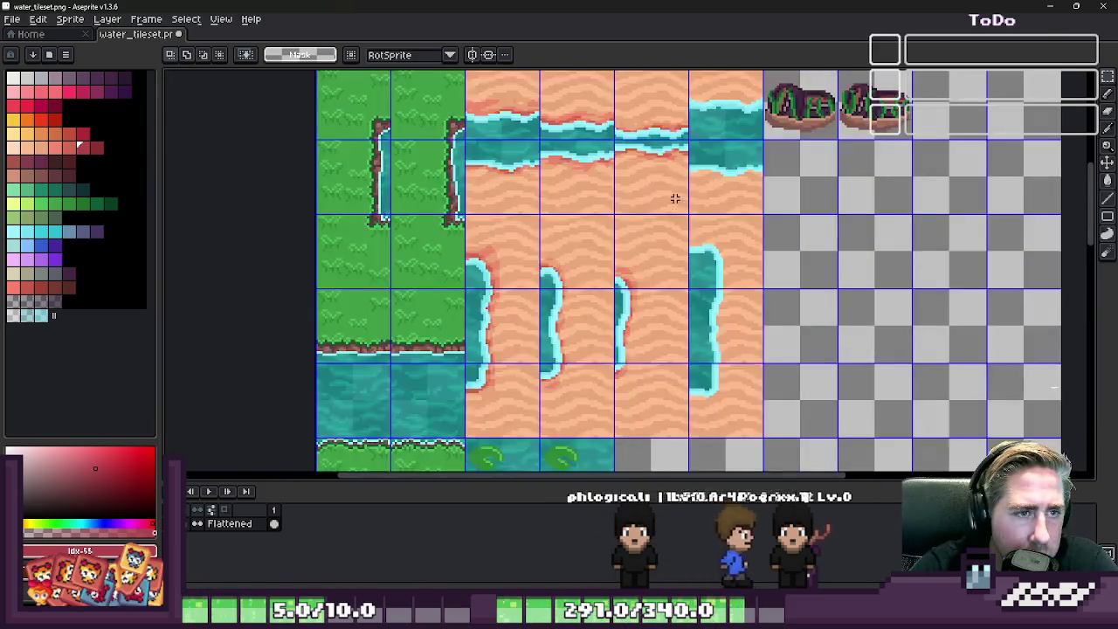
scroll(671, 195, down, 2)
scroll(666, 166, up, 3)
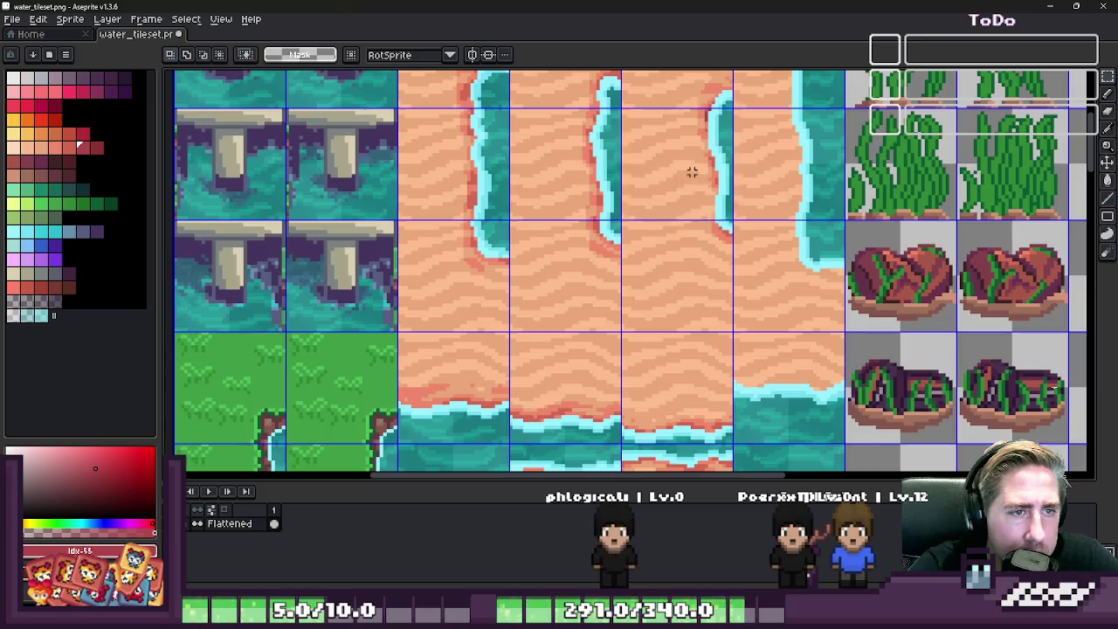
scroll(692, 173, down, 4)
scroll(632, 260, up, 3)
scroll(632, 261, up, 2)
key(ctrl+v)
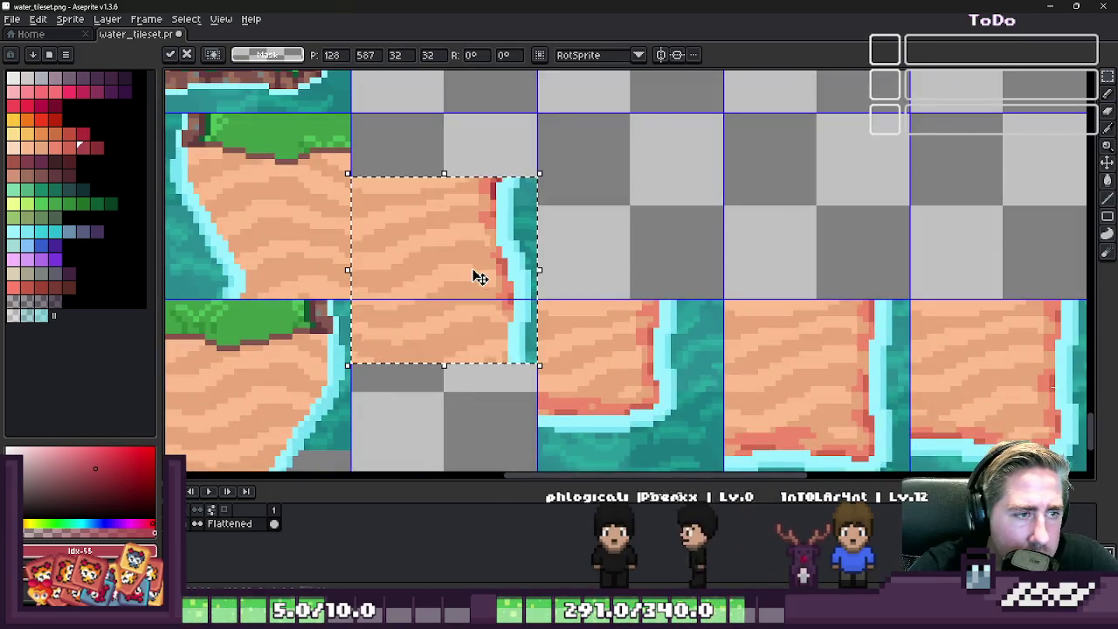
key(Return)
- Paste a copy of the row of four water-edge tiles aligned to the grid row
scroll(554, 356, down, 3)
scroll(557, 163, down, 3)
scroll(556, 163, up, 1)
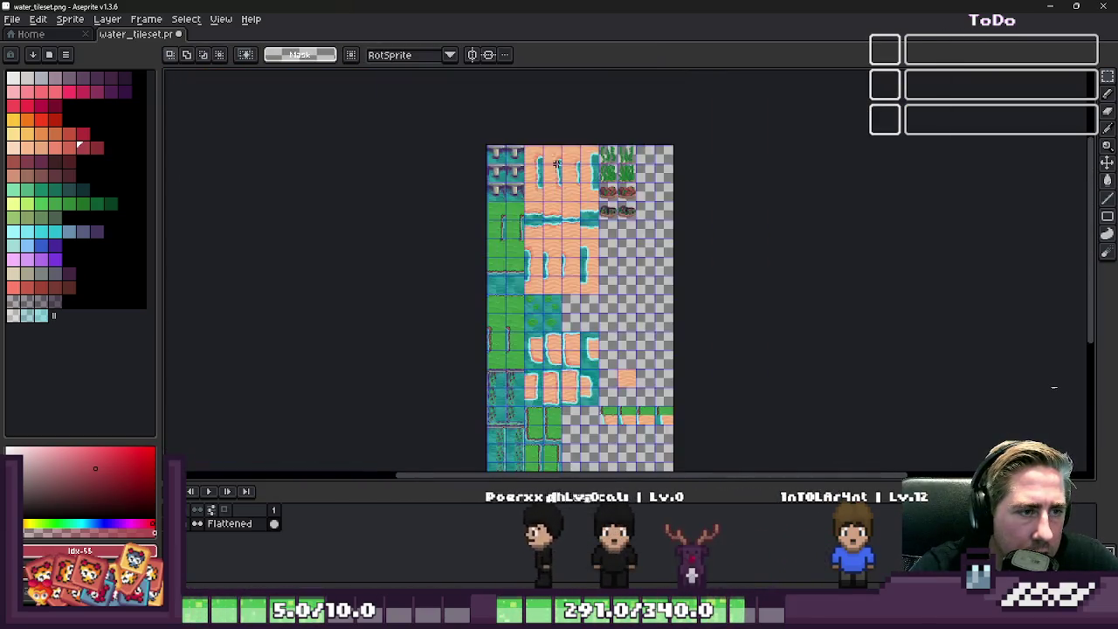
scroll(556, 163, up, 3)
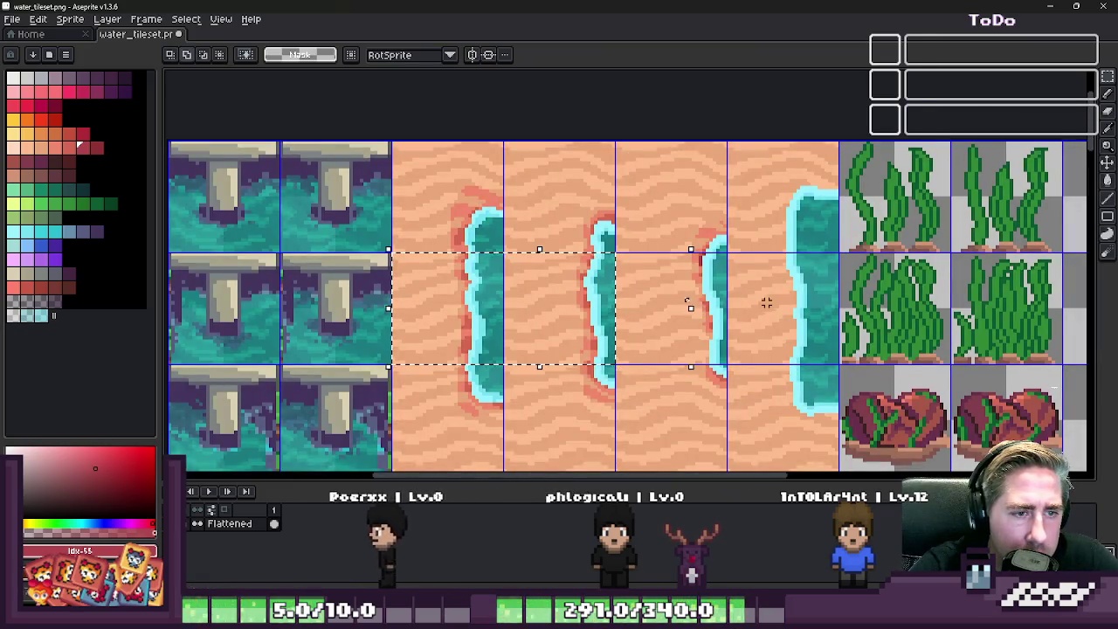
drag(699, 297, 767, 306)
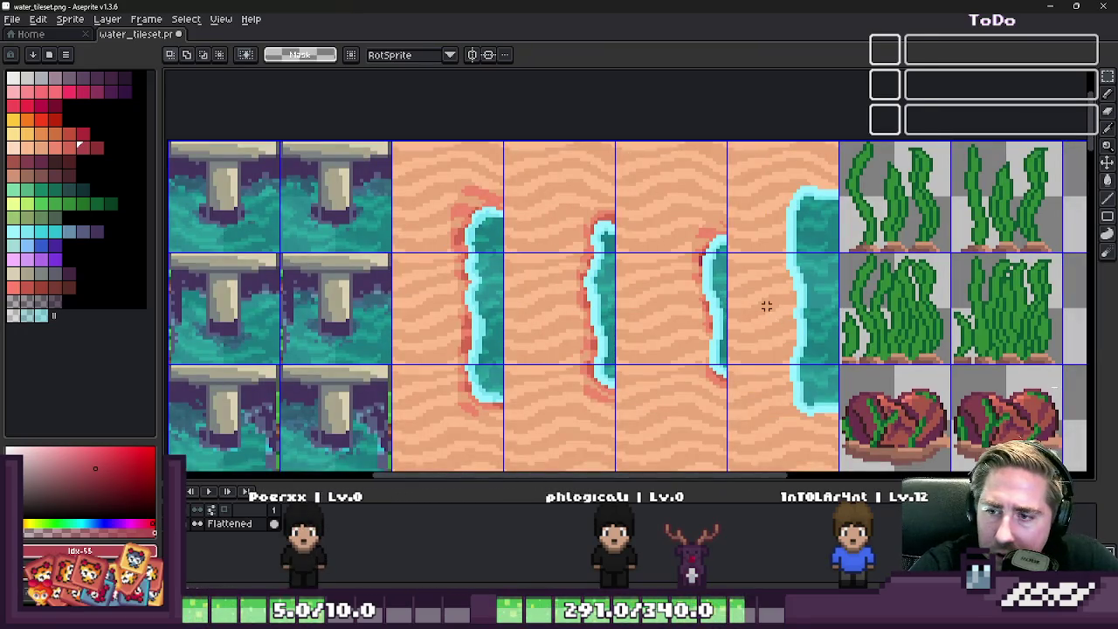
scroll(690, 222, down, 3)
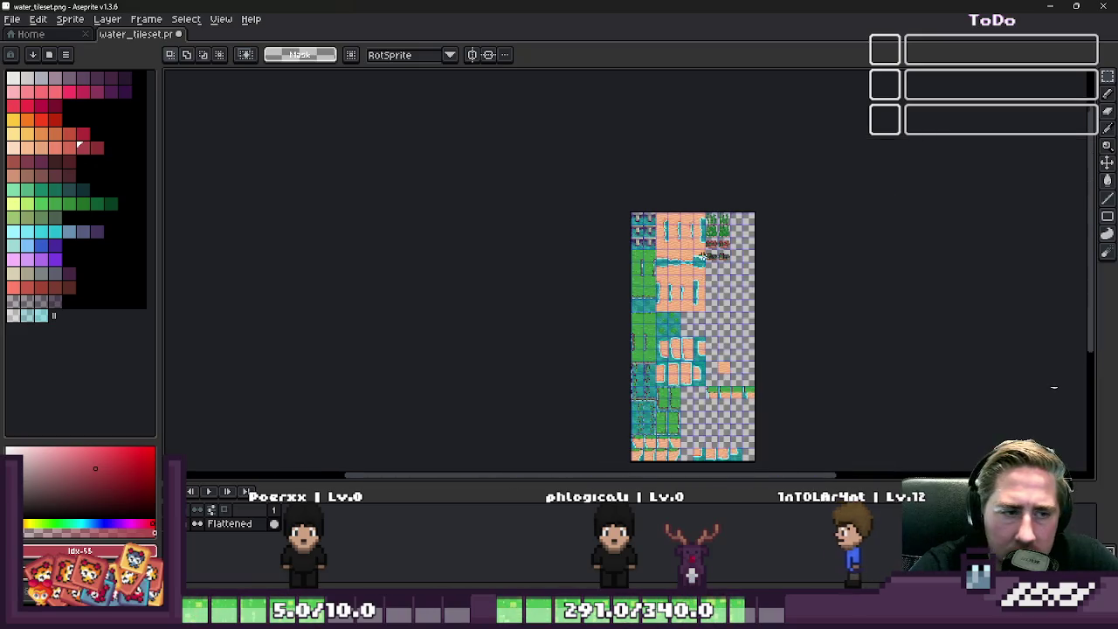
scroll(725, 402, up, 5)
key(ctrl+v)
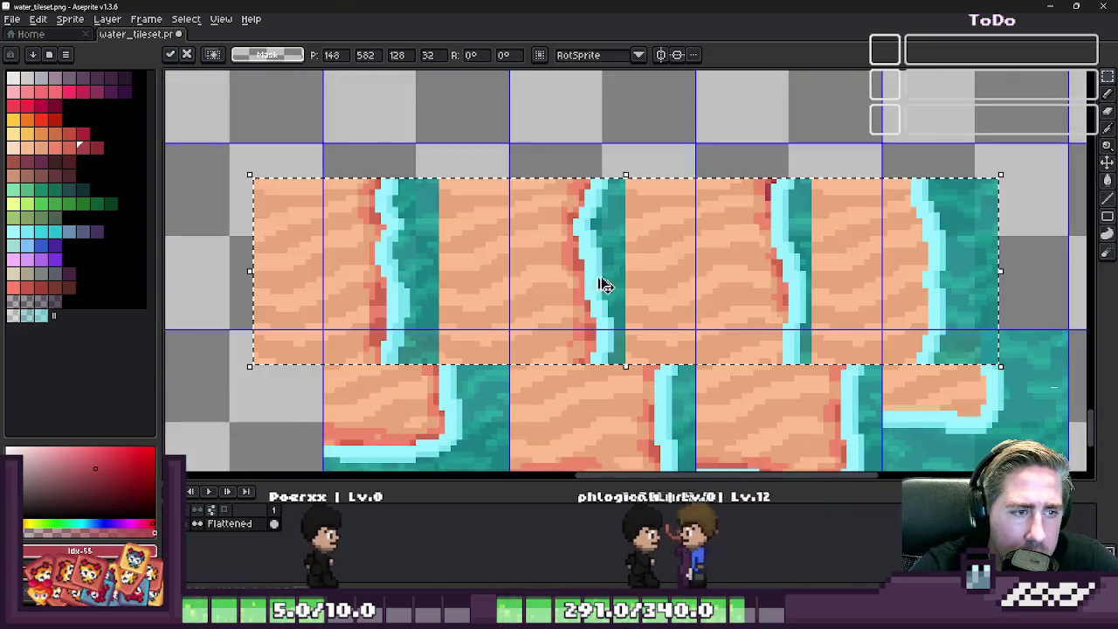
drag(603, 285, 529, 264)
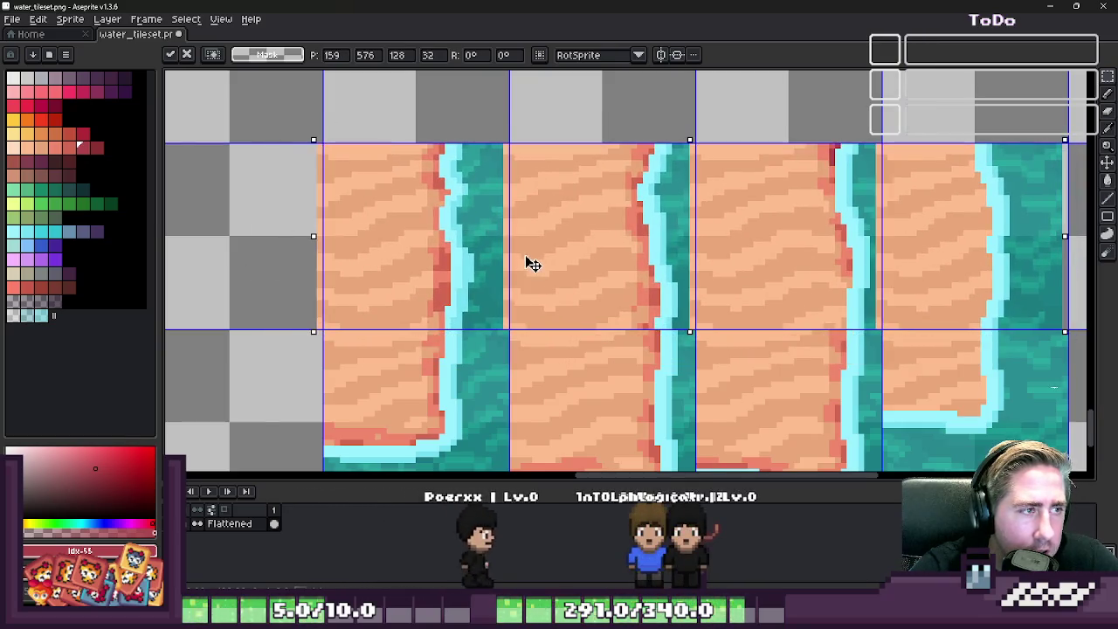
key(Return)
- Choose the light cyan foam colour and the pencil for single-pixel edits
scroll(602, 254, up, 2)
scroll(519, 297, up, 1)
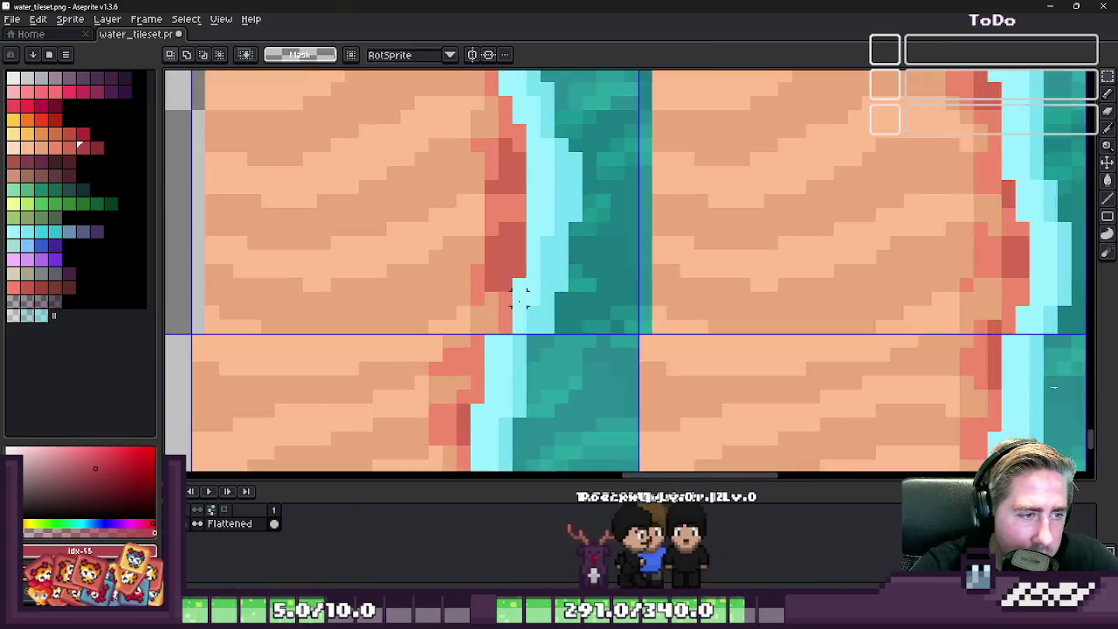
scroll(520, 297, up, 1)
alt+click(499, 374)
key(b)
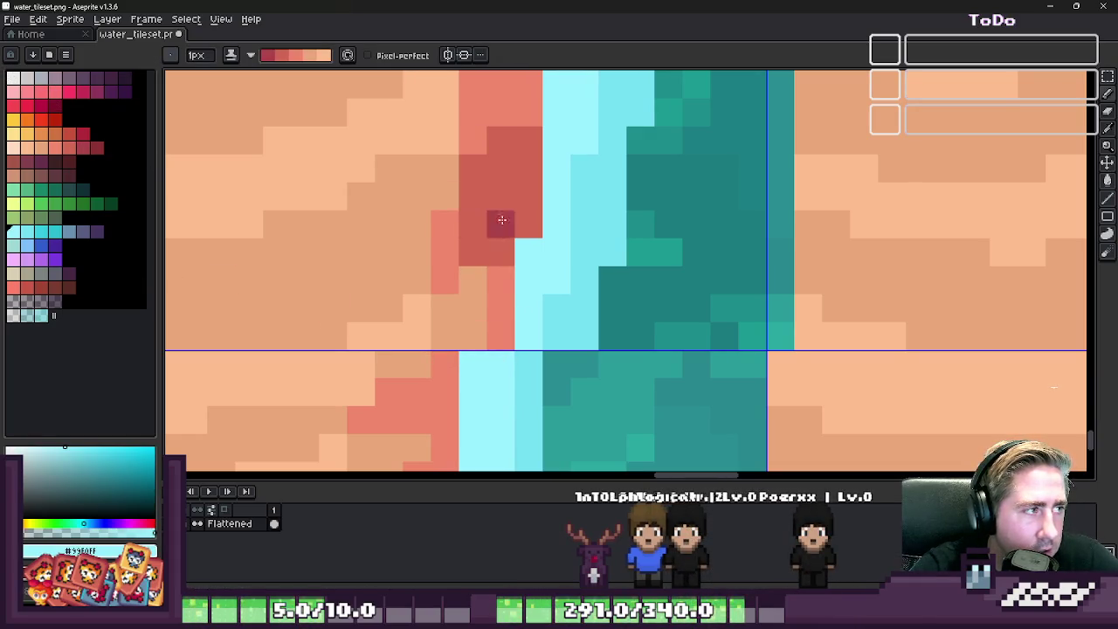
- Switch the Pencil's ink mode to Simple ink for pixel retouching
scroll(558, 294, down, 1)
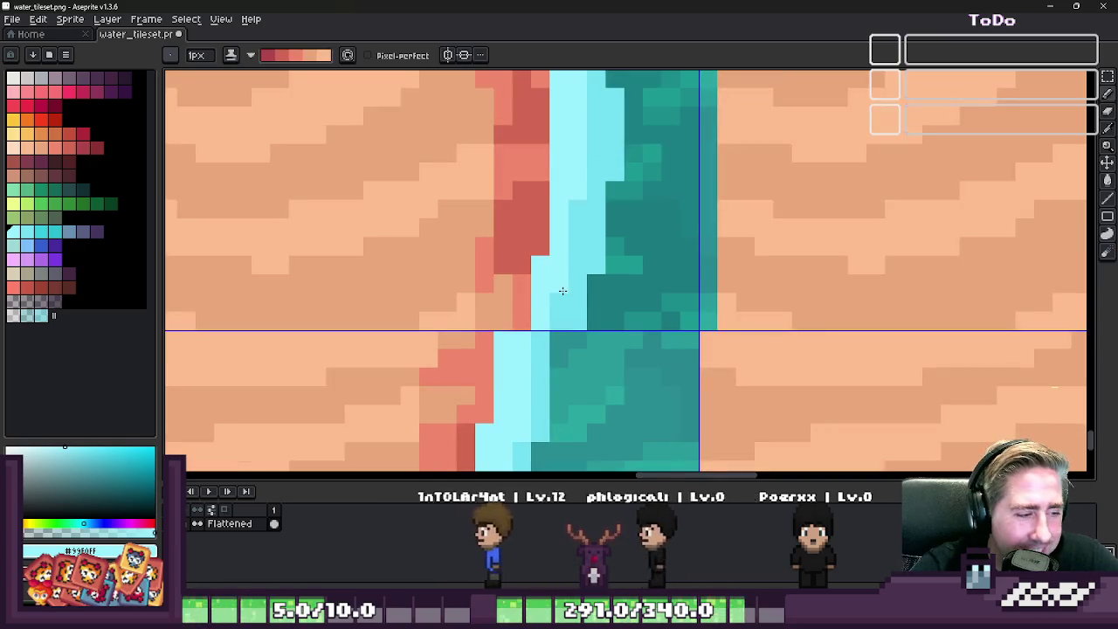
scroll(563, 302, down, 1)
scroll(568, 311, down, 1)
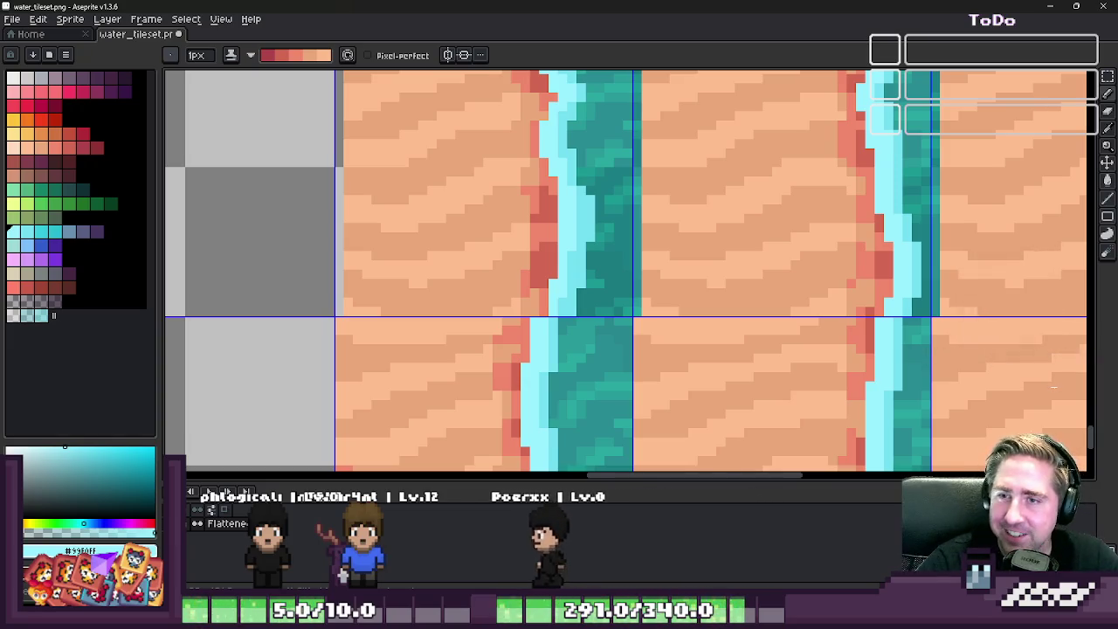
scroll(551, 282, up, 2)
scroll(552, 282, up, 2)
key(alt)
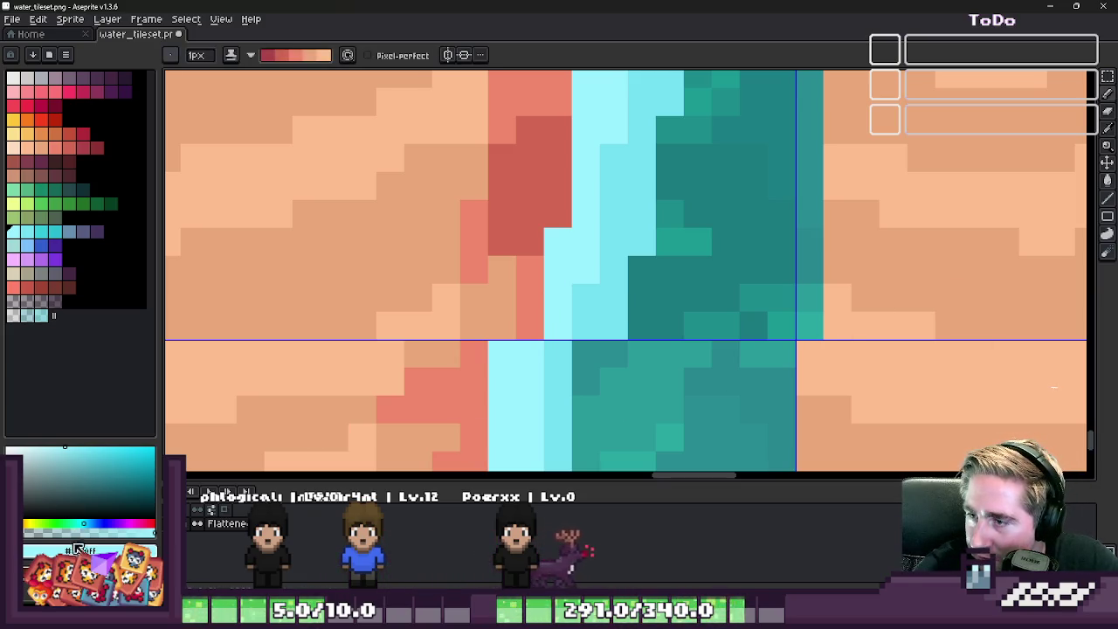
scroll(536, 311, down, 1)
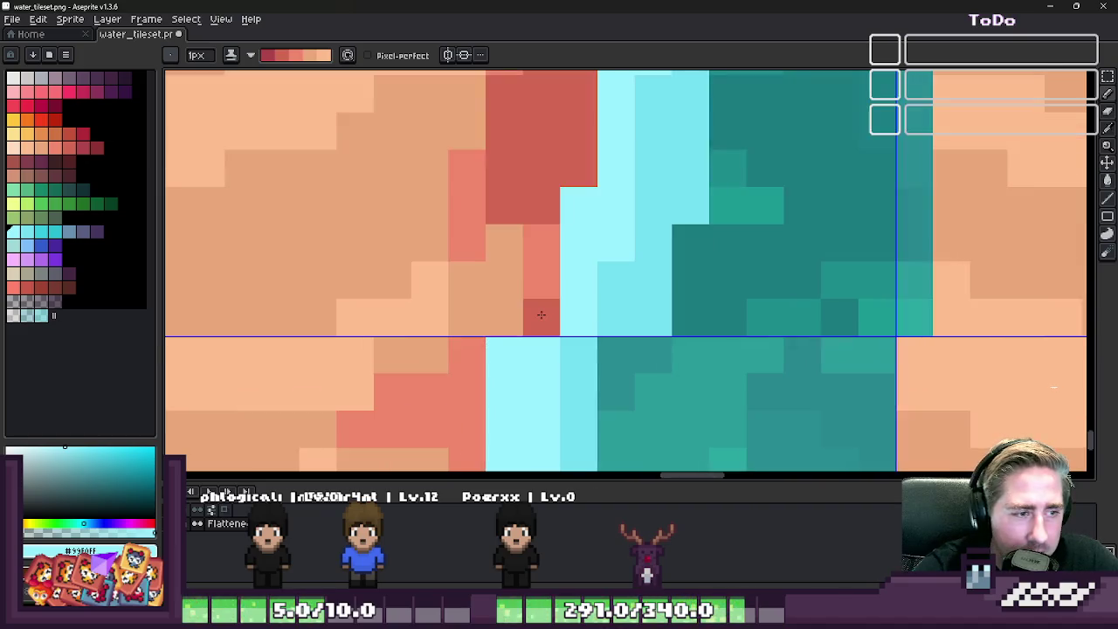
scroll(549, 312, down, 2)
scroll(566, 311, down, 1)
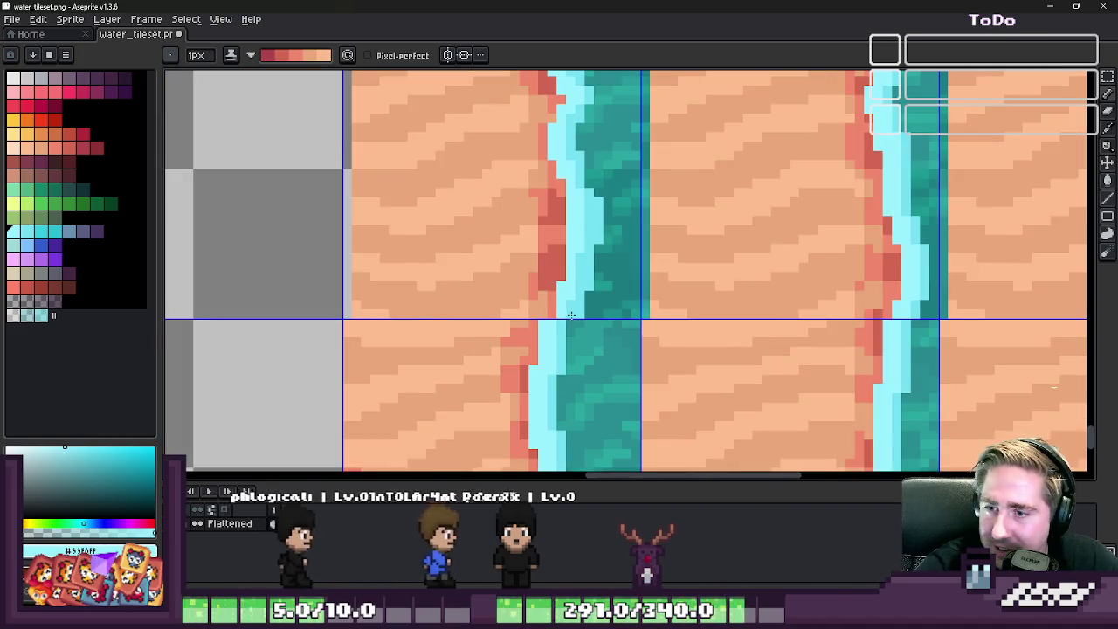
scroll(567, 311, down, 1)
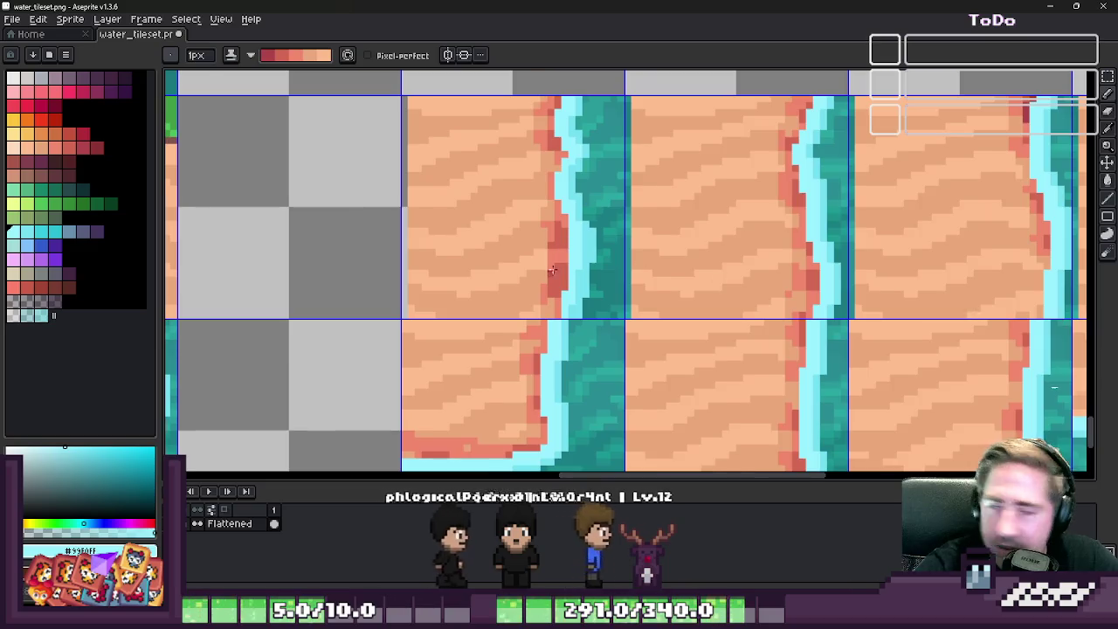
scroll(550, 310, up, 1)
scroll(544, 309, up, 1)
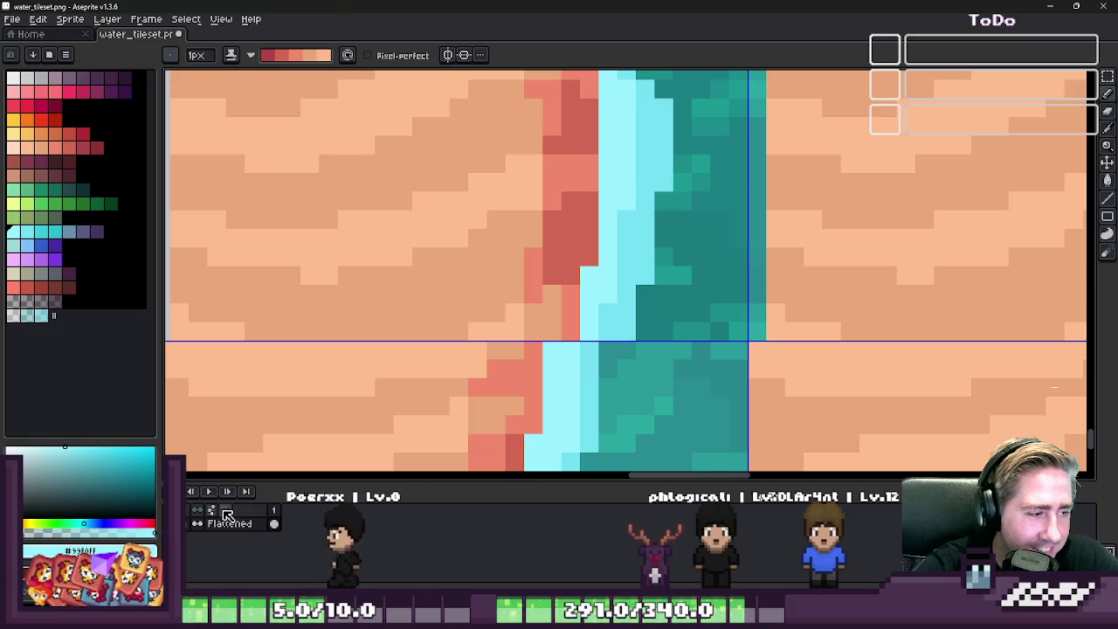
click(249, 58)
click(255, 81)
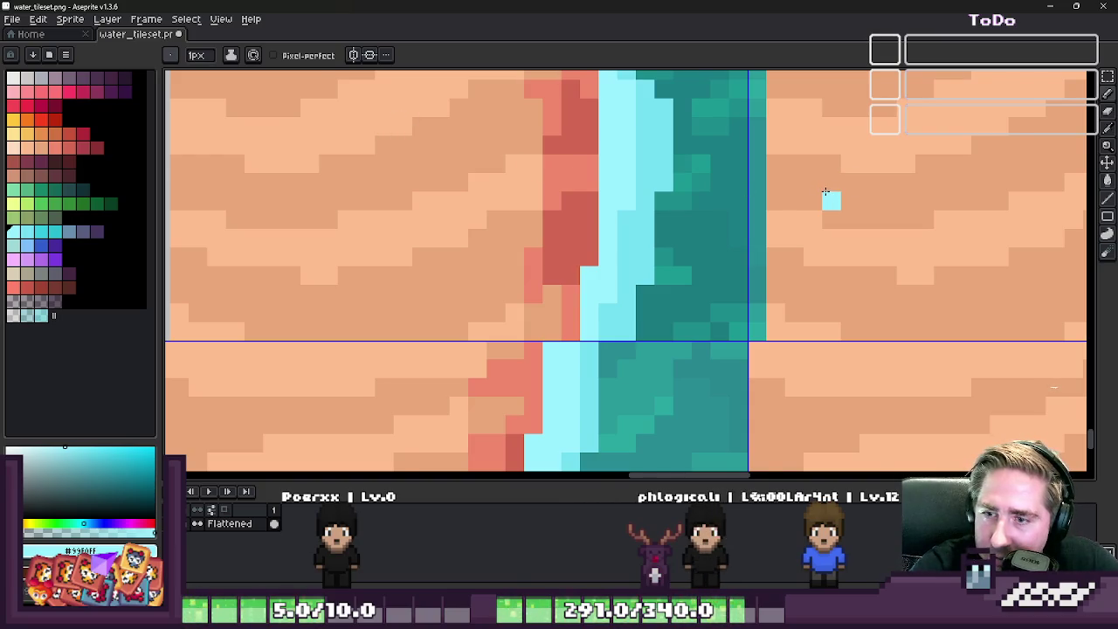
- Clear a stray inner-corner pixel and repaint it in the dark teal water colour
scroll(825, 191, down, 1)
scroll(649, 276, up, 2)
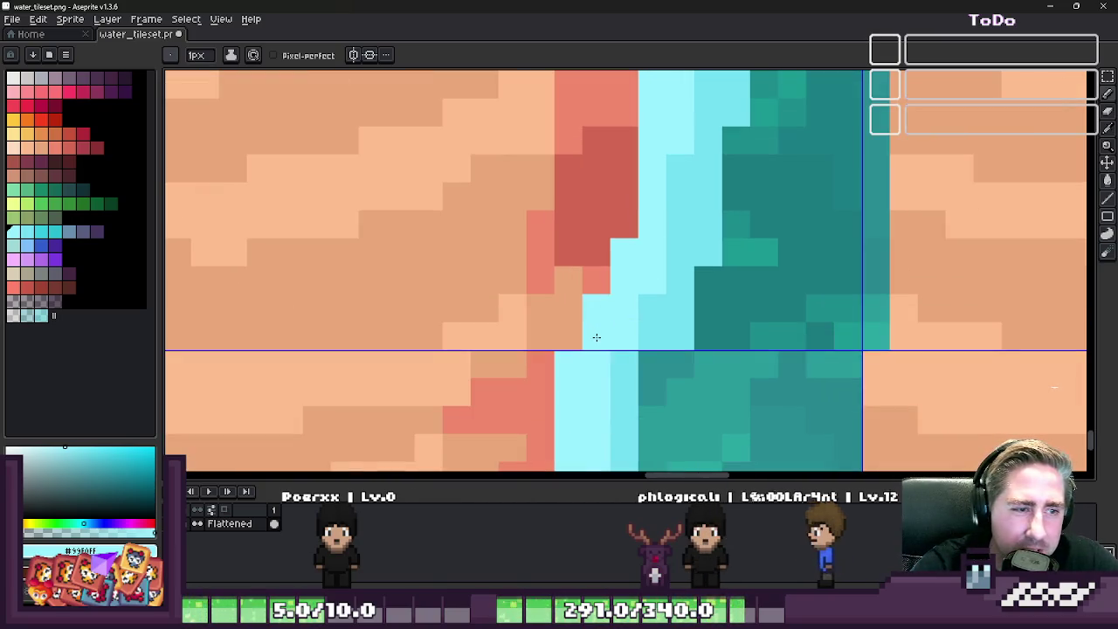
scroll(609, 317, down, 2)
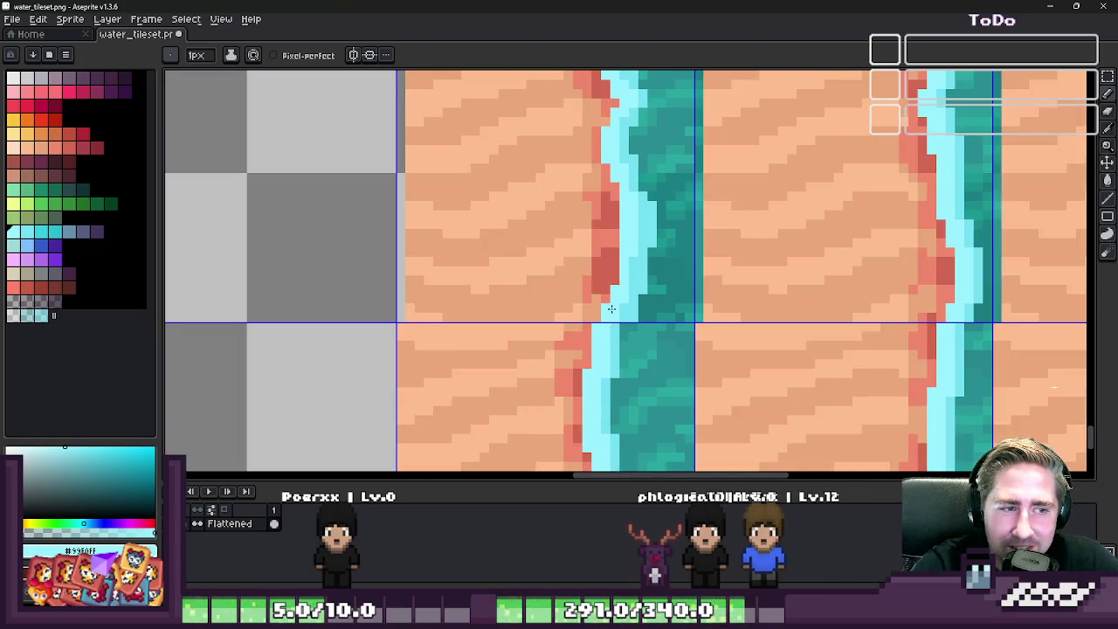
scroll(612, 305, down, 2)
scroll(611, 306, up, 1)
scroll(593, 306, up, 2)
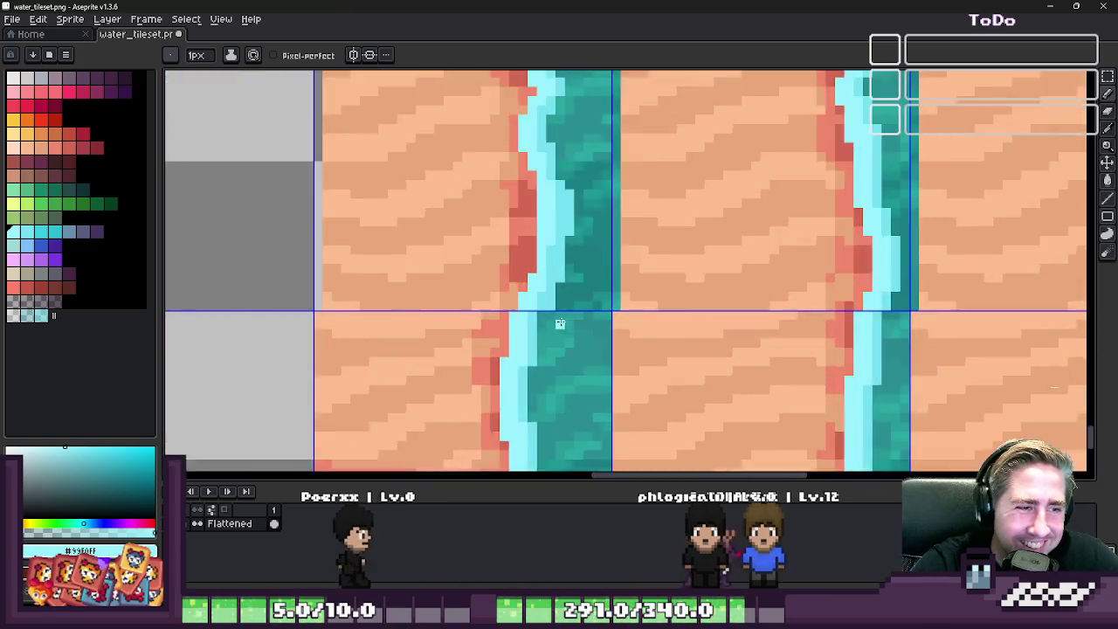
scroll(543, 306, up, 1)
scroll(544, 305, up, 1)
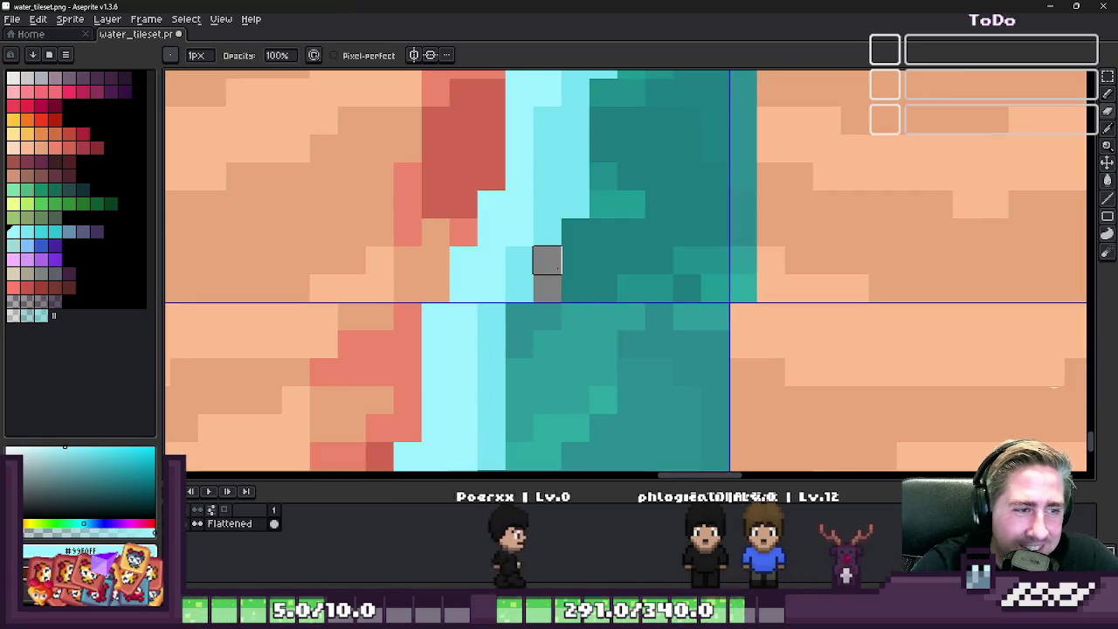
click(547, 260)
alt+click(582, 268)
click(550, 271)
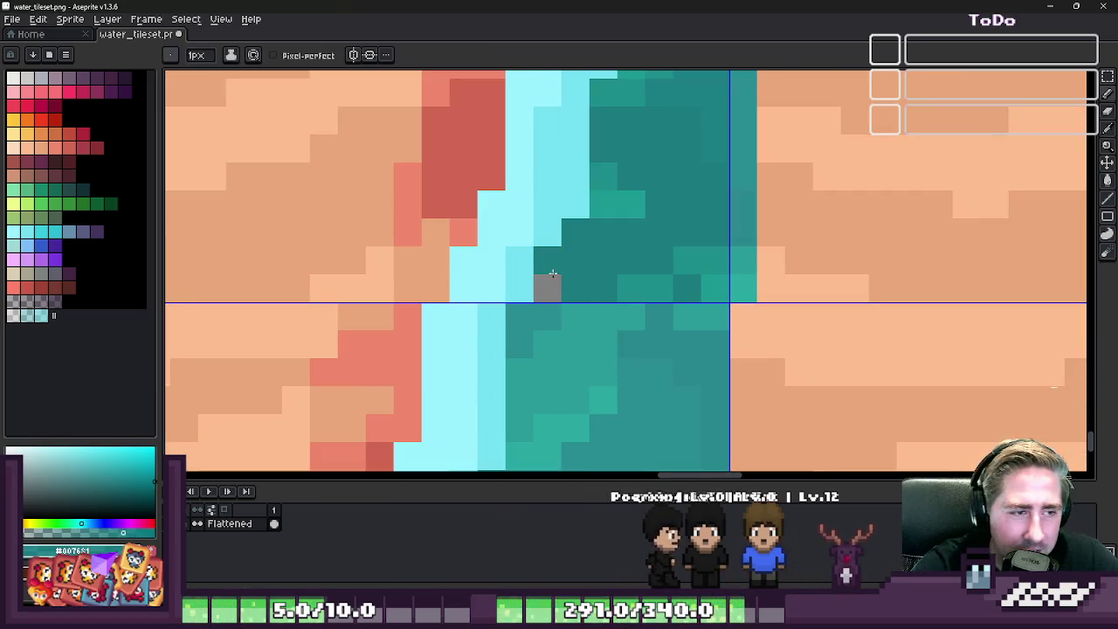
- Sample the light cyan foam and paint it onto the sand tile's shoreline corner pixel
scroll(552, 283, down, 1)
scroll(559, 288, down, 2)
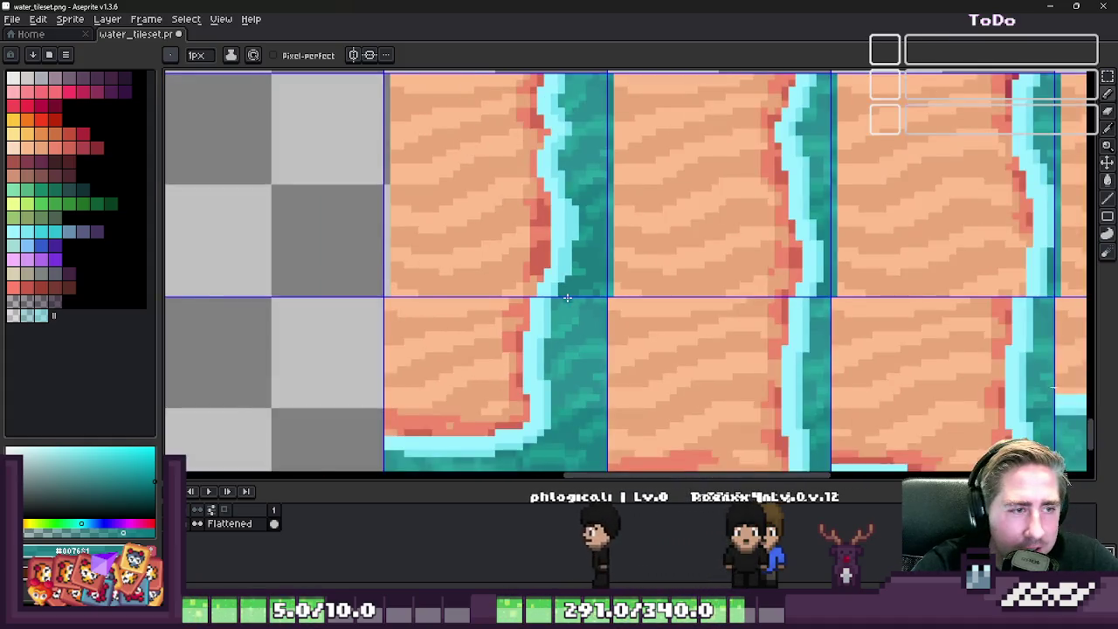
scroll(589, 293, down, 1)
scroll(590, 292, up, 1)
scroll(531, 305, up, 1)
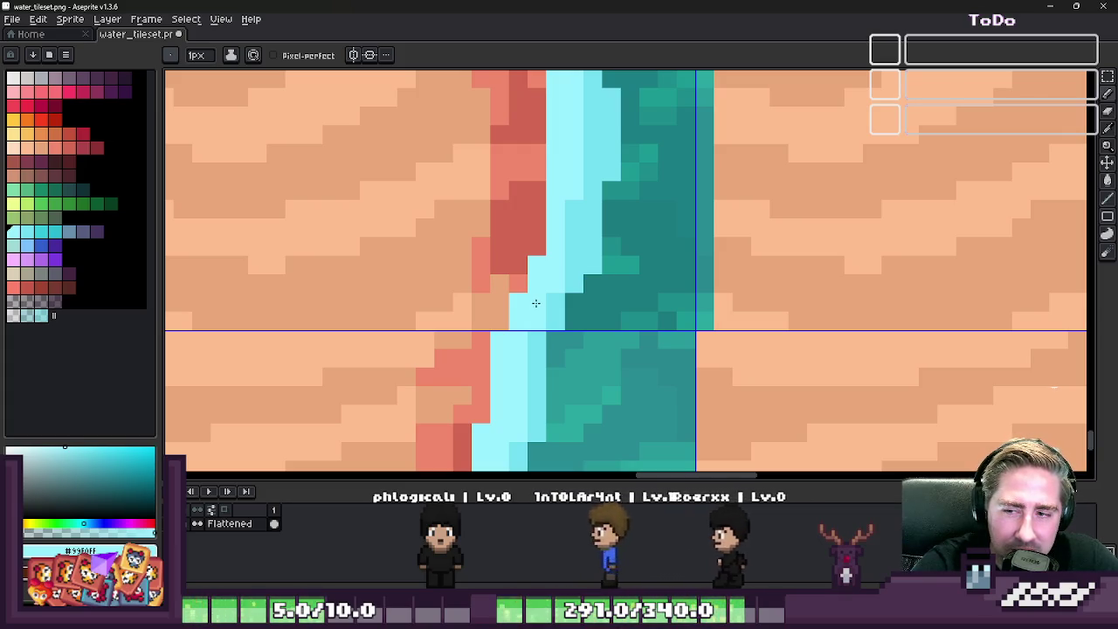
scroll(577, 307, down, 2)
scroll(681, 316, down, 2)
scroll(724, 319, up, 1)
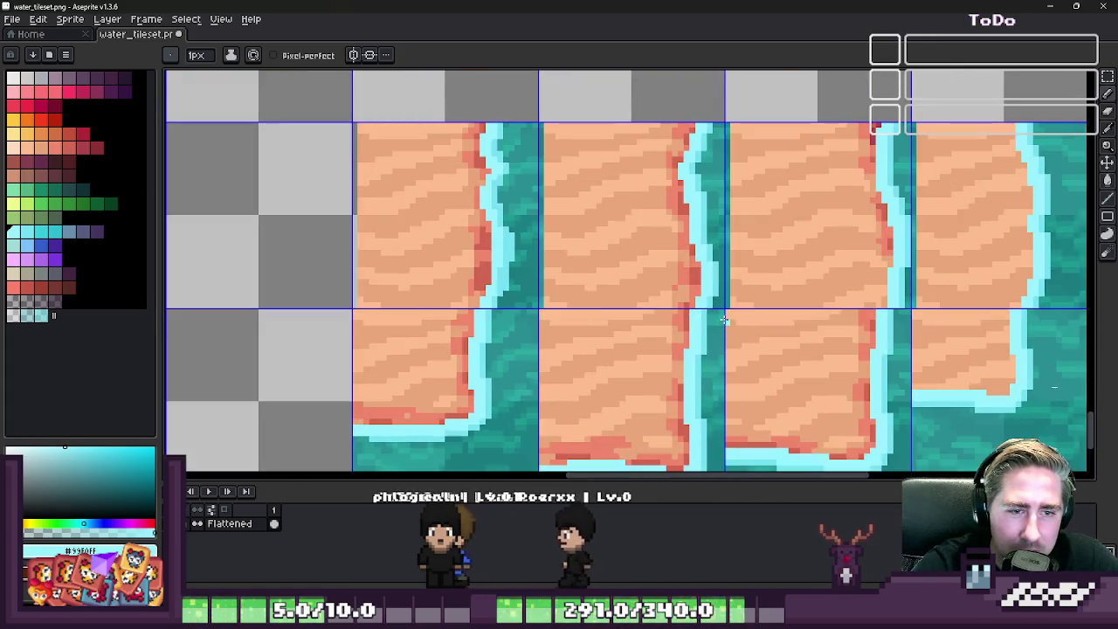
scroll(1033, 290, up, 2)
scroll(873, 314, up, 1)
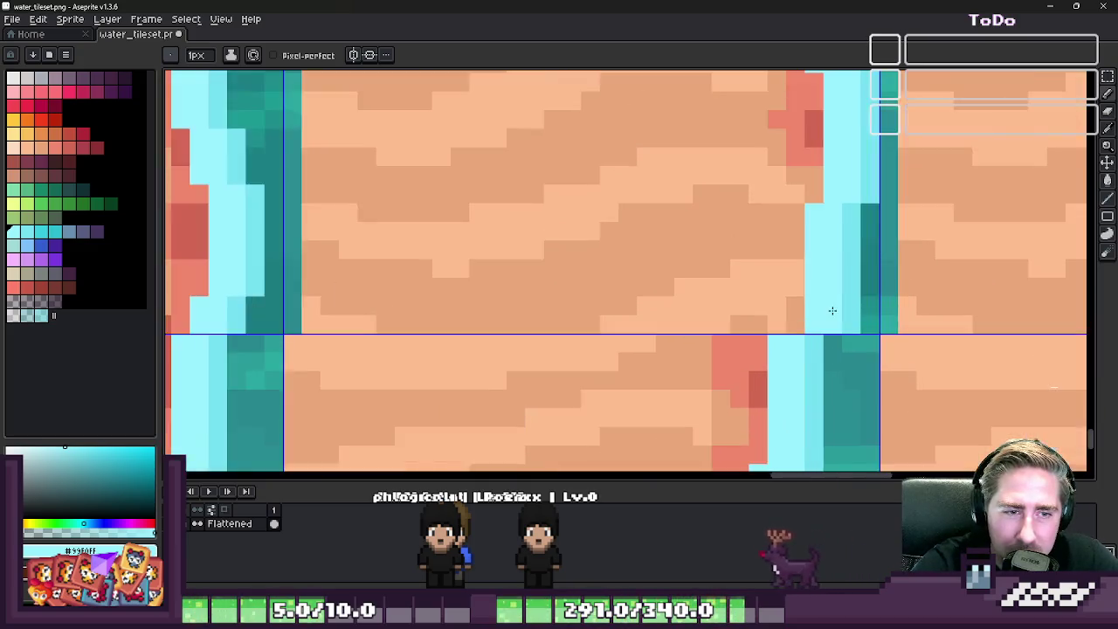
scroll(786, 323, up, 1)
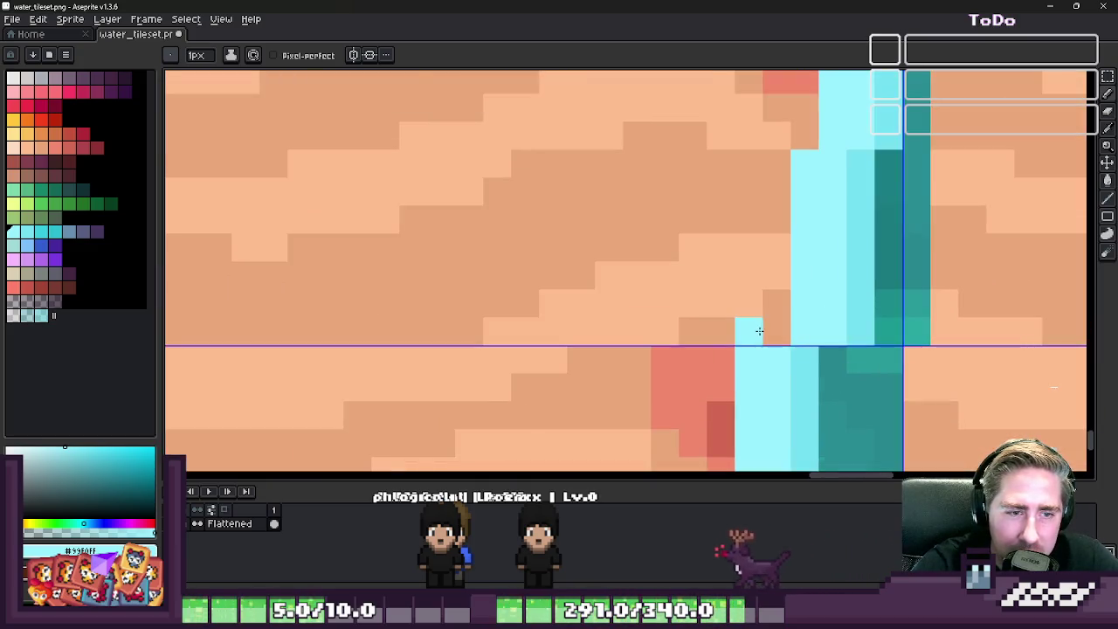
alt+click(856, 324)
click(837, 309)
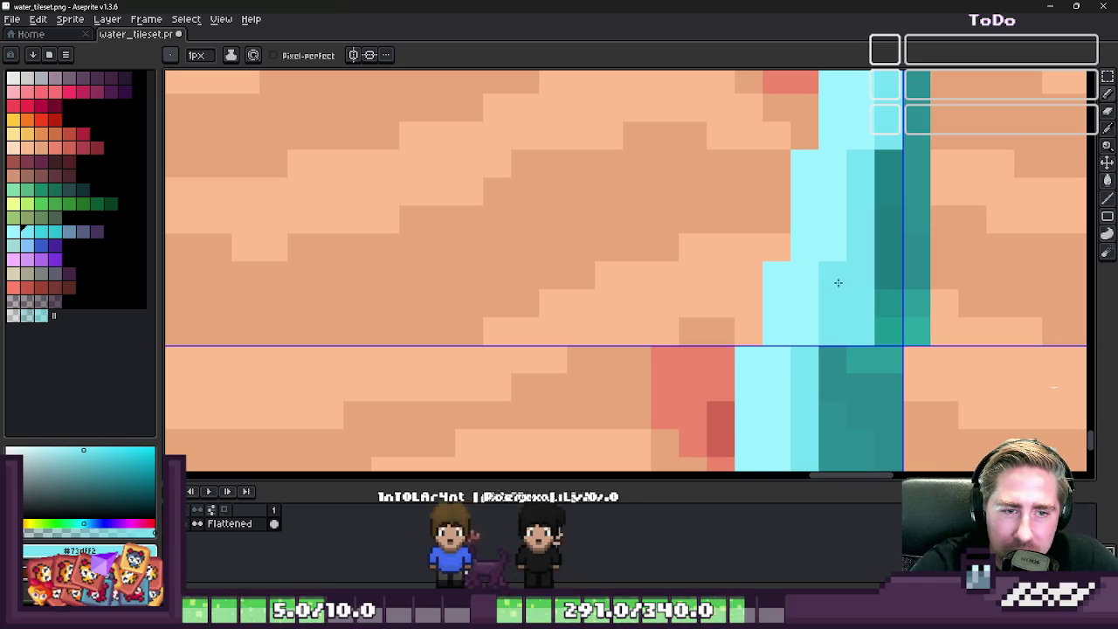
- Marquee-select the row of tiles beside the shoreline corner
key(m)
drag(847, 262, 899, 345)
scroll(856, 300, down, 2)
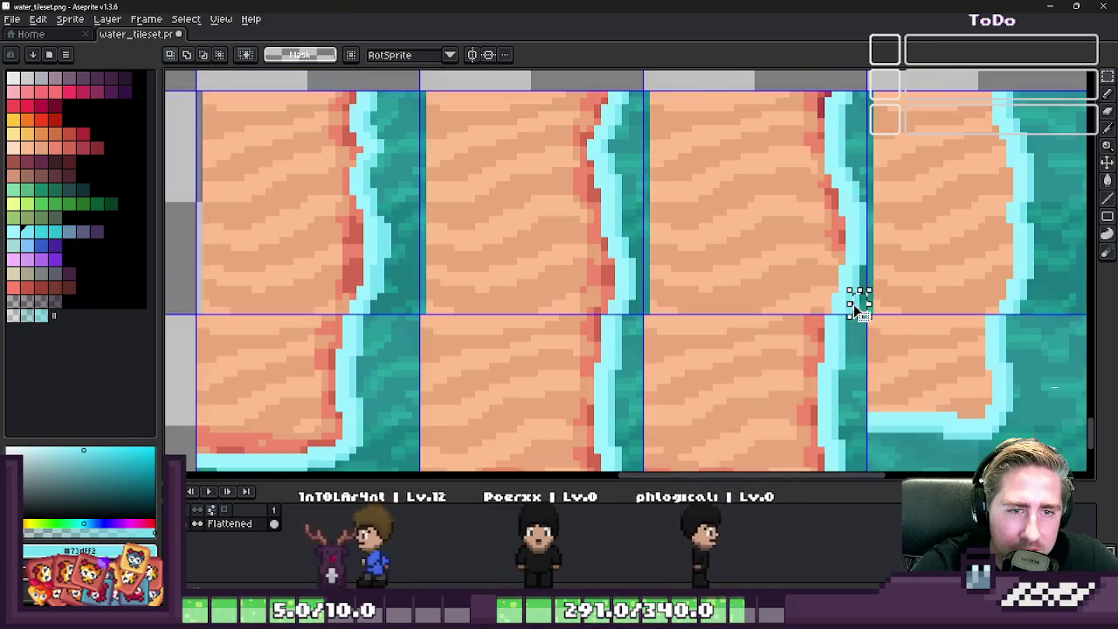
scroll(869, 269, up, 2)
scroll(839, 314, up, 1)
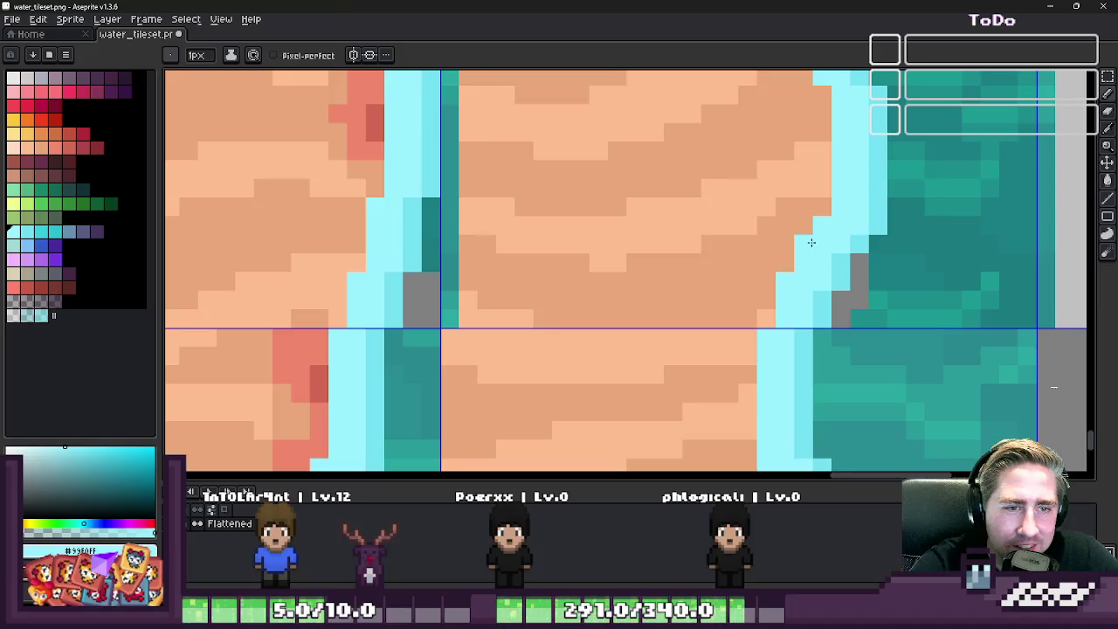
scroll(810, 243, down, 2)
scroll(795, 254, up, 1)
scroll(791, 256, up, 1)
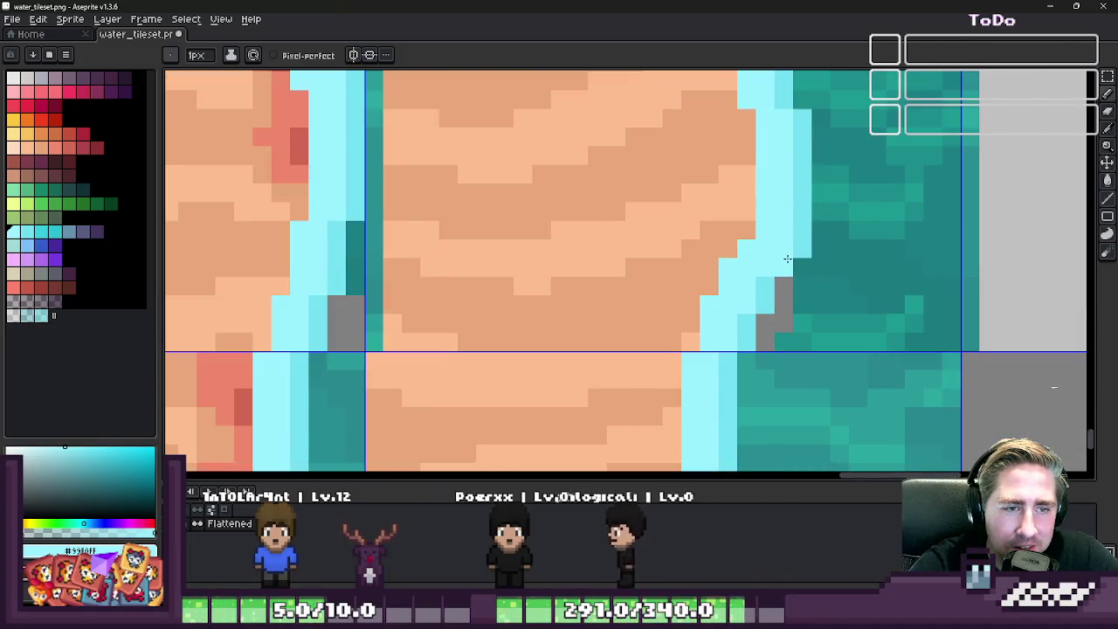
key(m)
drag(801, 267, 978, 349)
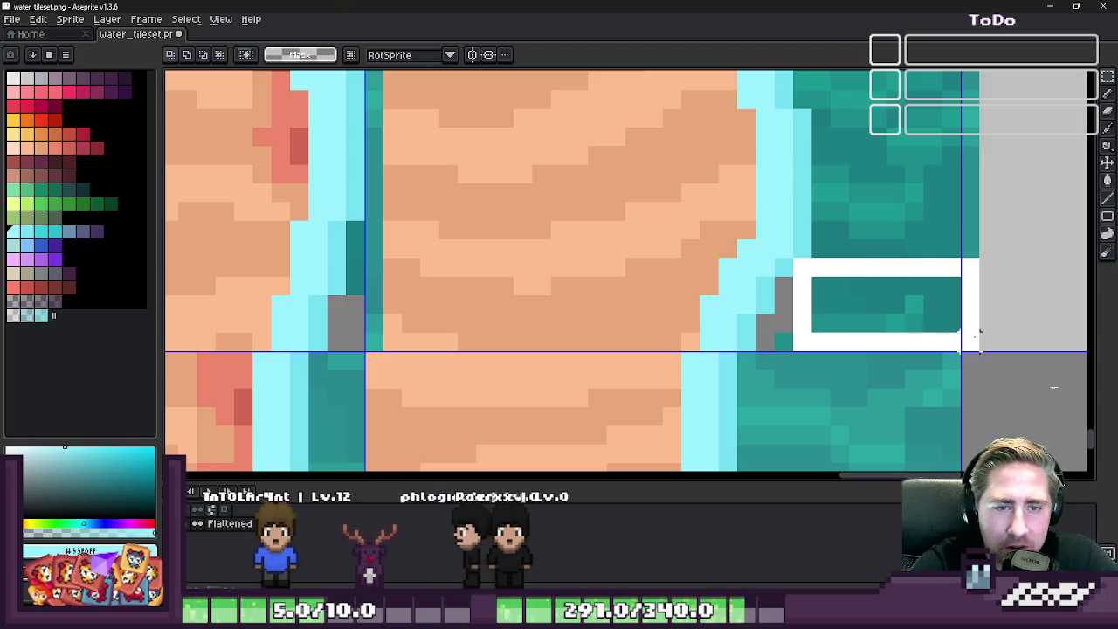
scroll(868, 317, down, 2)
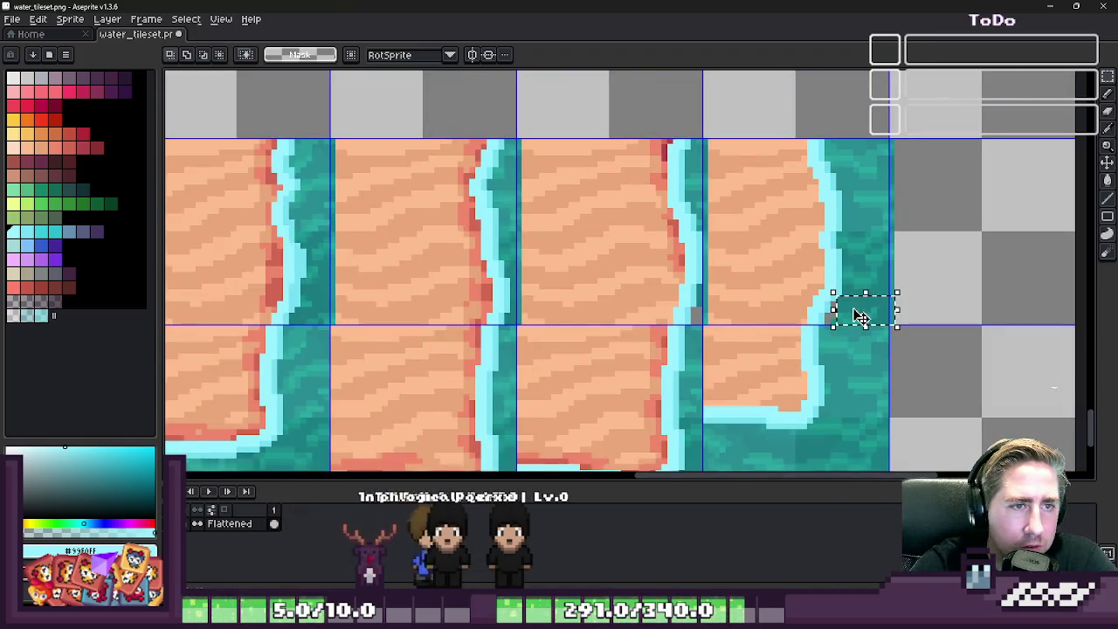
scroll(861, 316, down, 1)
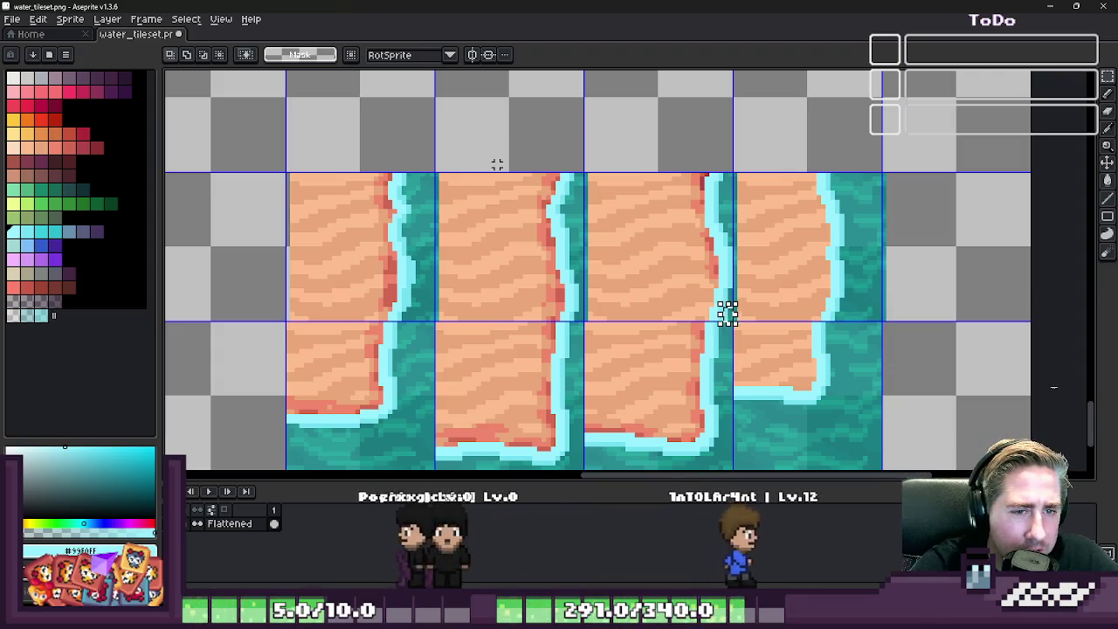
- Clear the selected row, paste in the copied shoreline tiles, and check them in Godot
key(Delete)
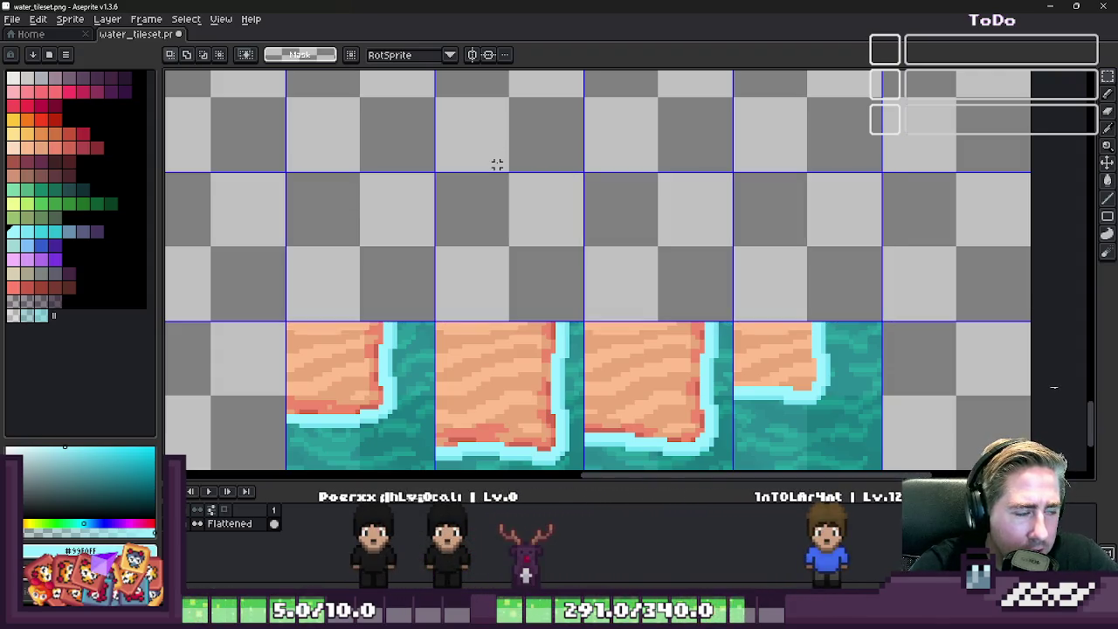
key(ctrl+v)
scroll(391, 214, up, 3)
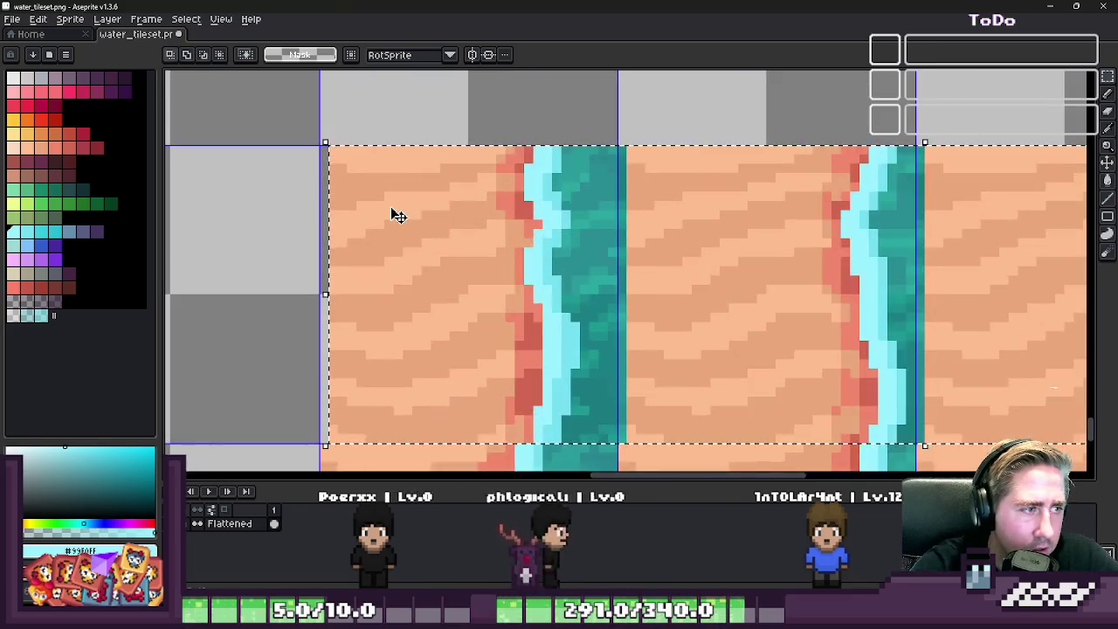
scroll(379, 215, down, 1)
key(Return)
scroll(449, 207, down, 1)
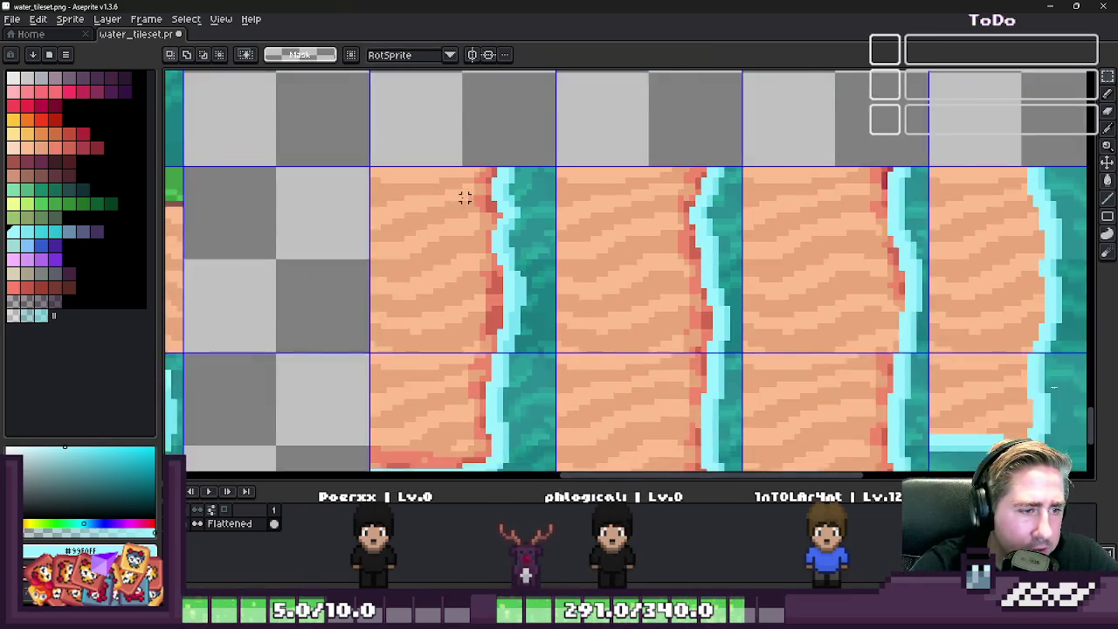
scroll(464, 192, down, 1)
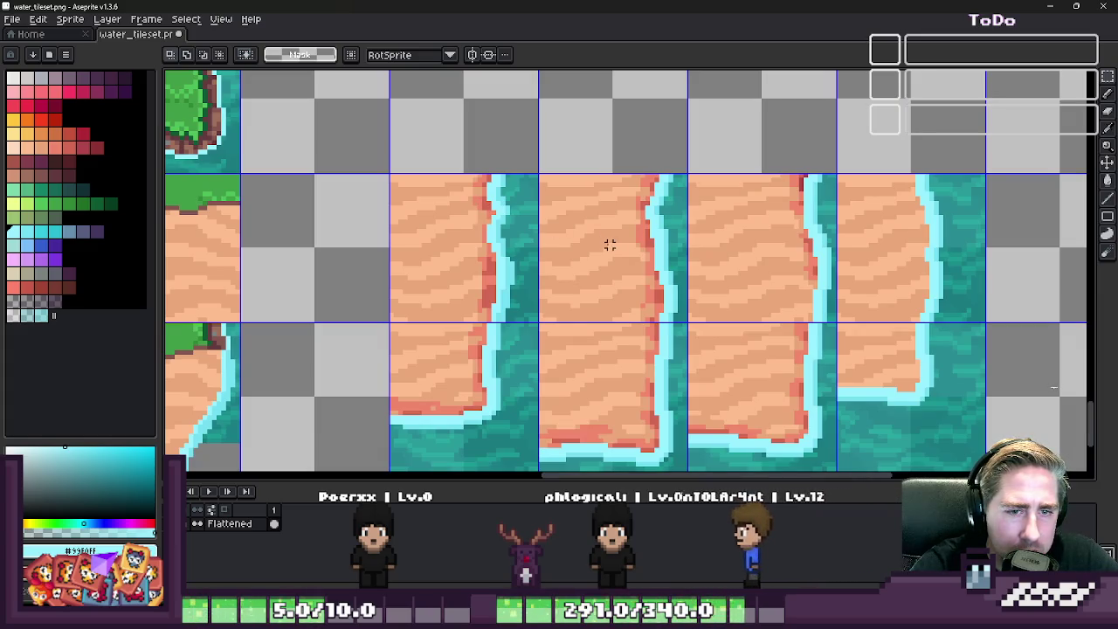
scroll(610, 244, down, 1)
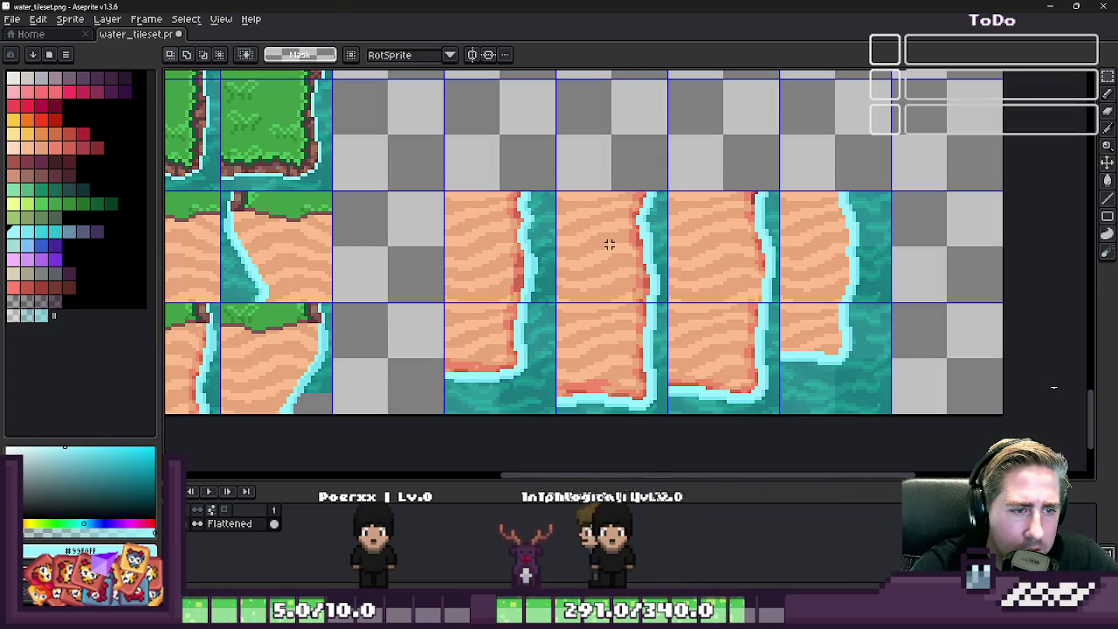
key(alt+Tab)
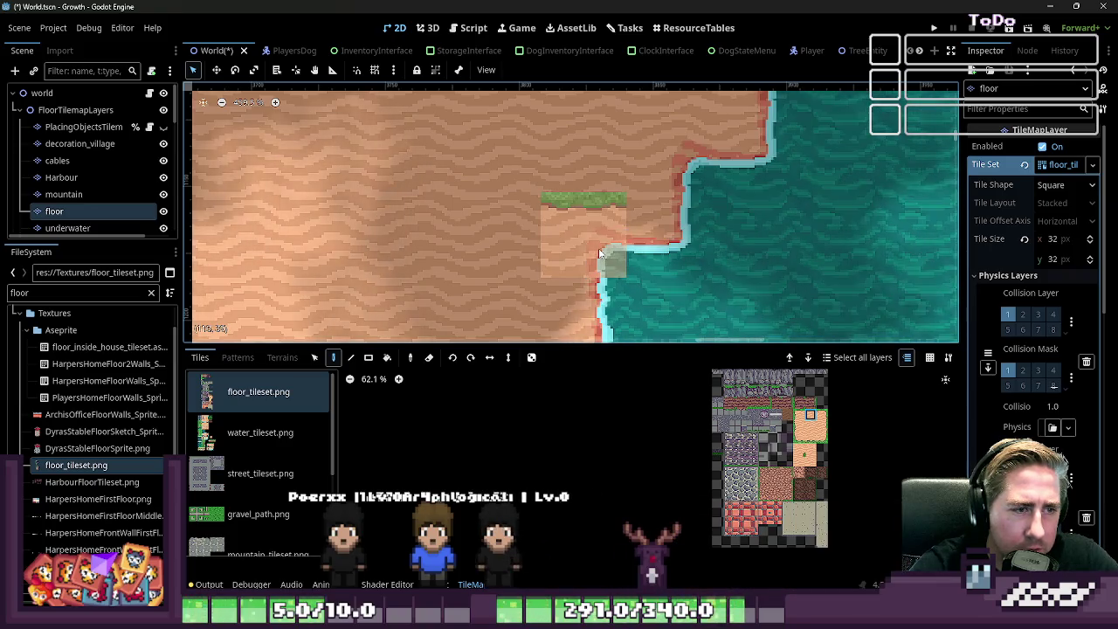
click(1052, 7)
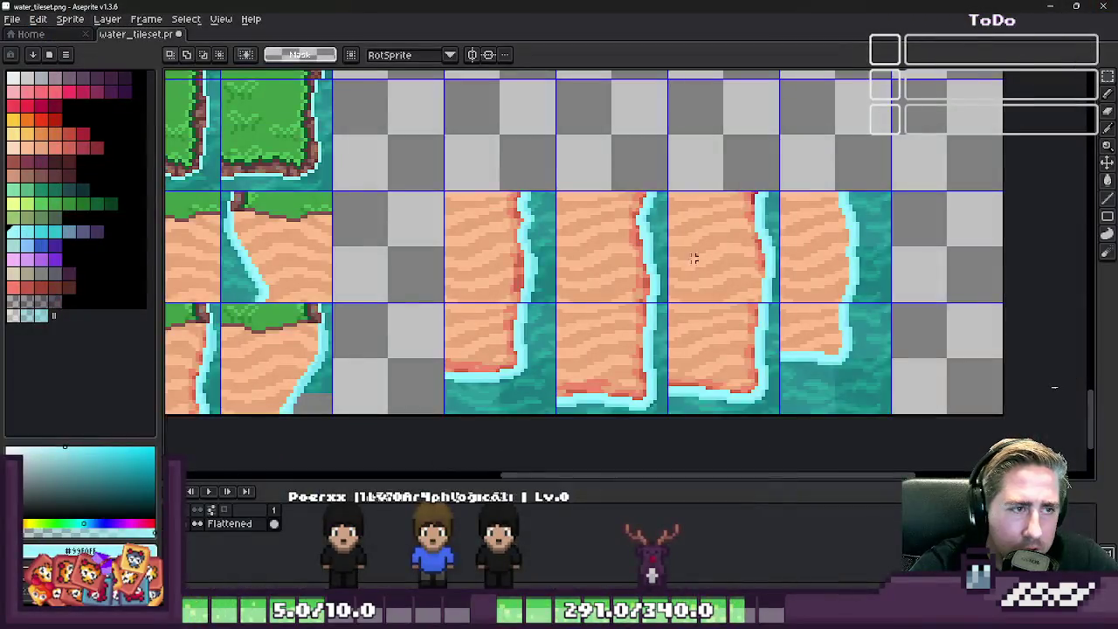
- Delete the three sand tiles in the right-hand row
scroll(668, 318, down, 5)
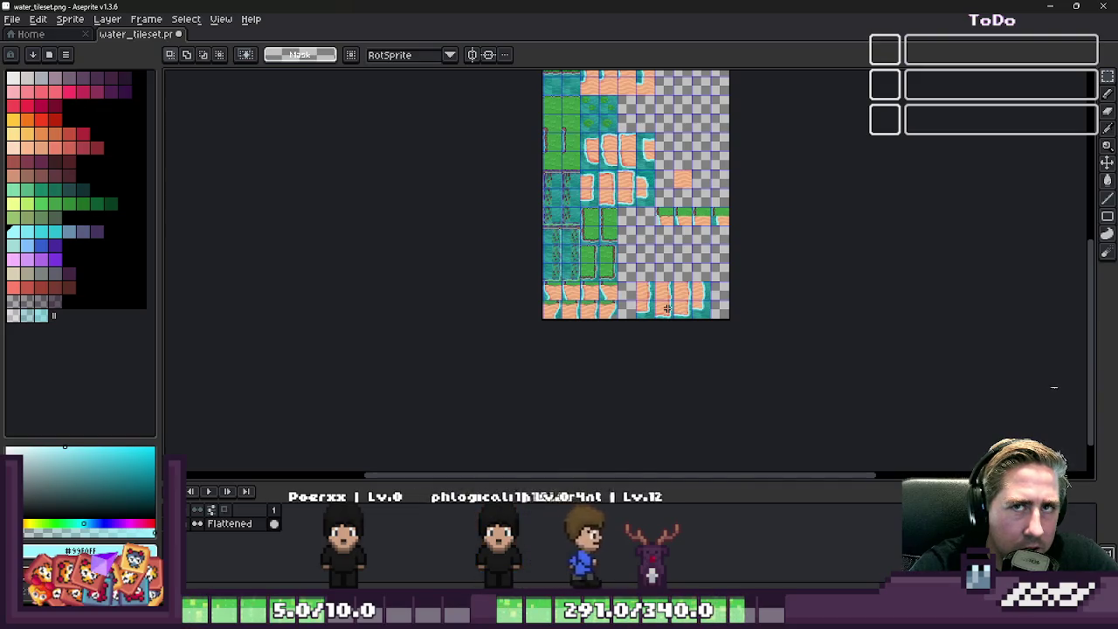
scroll(666, 308, up, 3)
scroll(622, 244, down, 3)
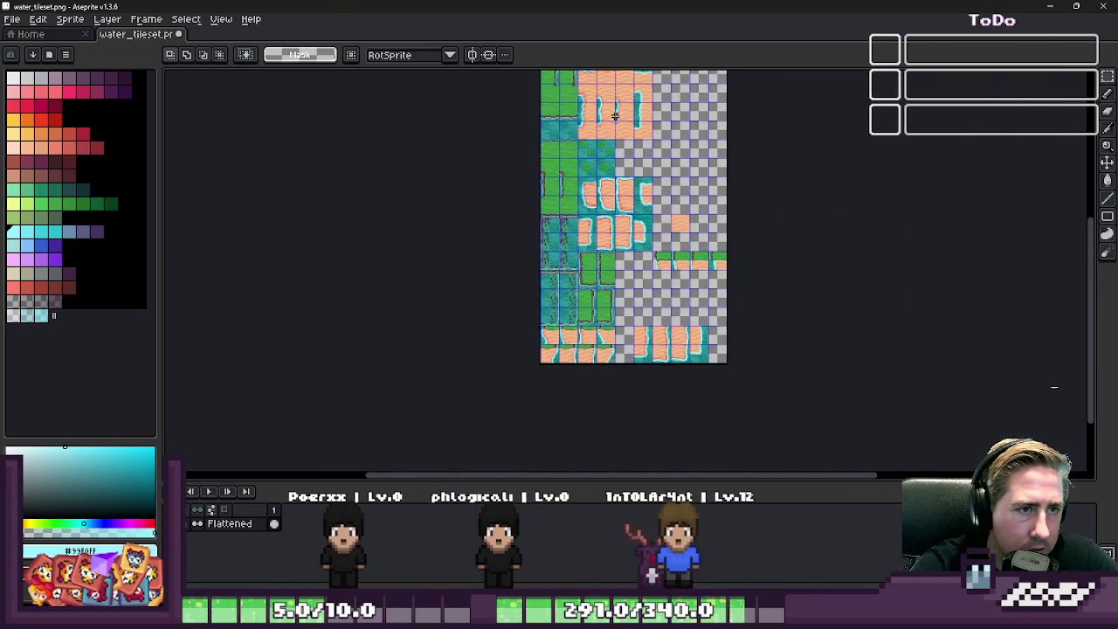
scroll(615, 115, down, 3)
scroll(524, 131, up, 5)
scroll(486, 140, up, 2)
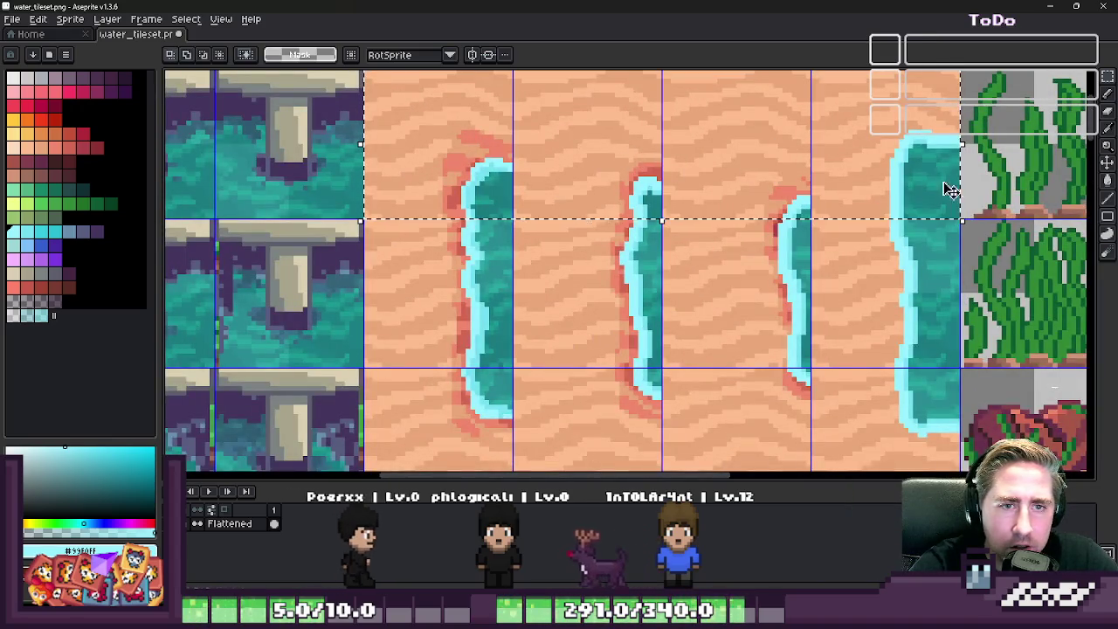
scroll(824, 194, down, 1)
scroll(825, 200, down, 1)
scroll(824, 199, down, 2)
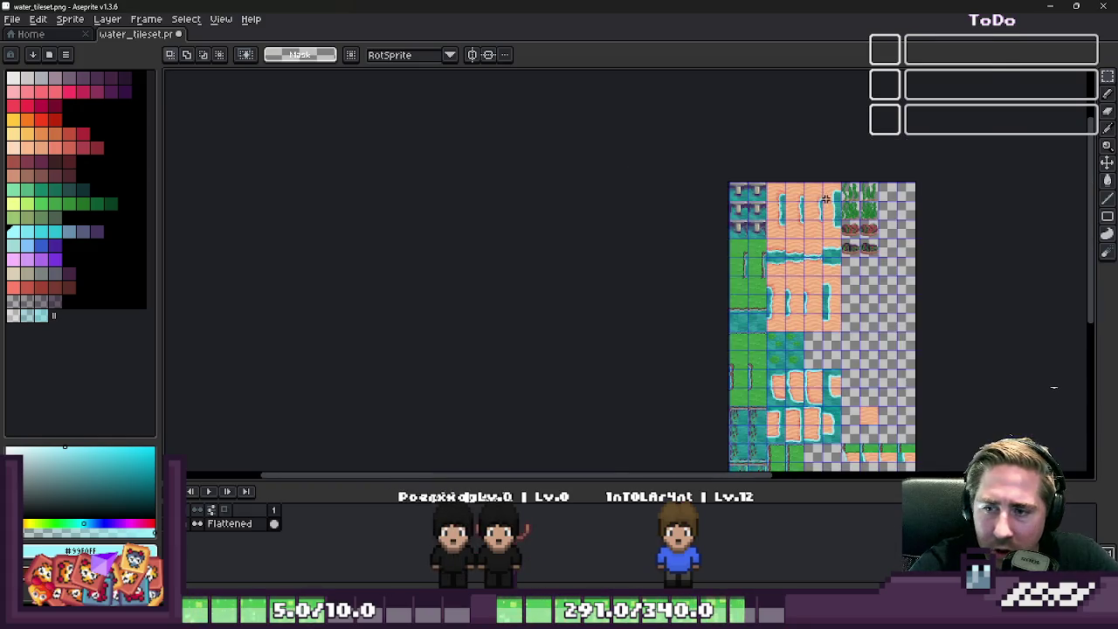
scroll(766, 263, up, 1)
scroll(765, 264, up, 1)
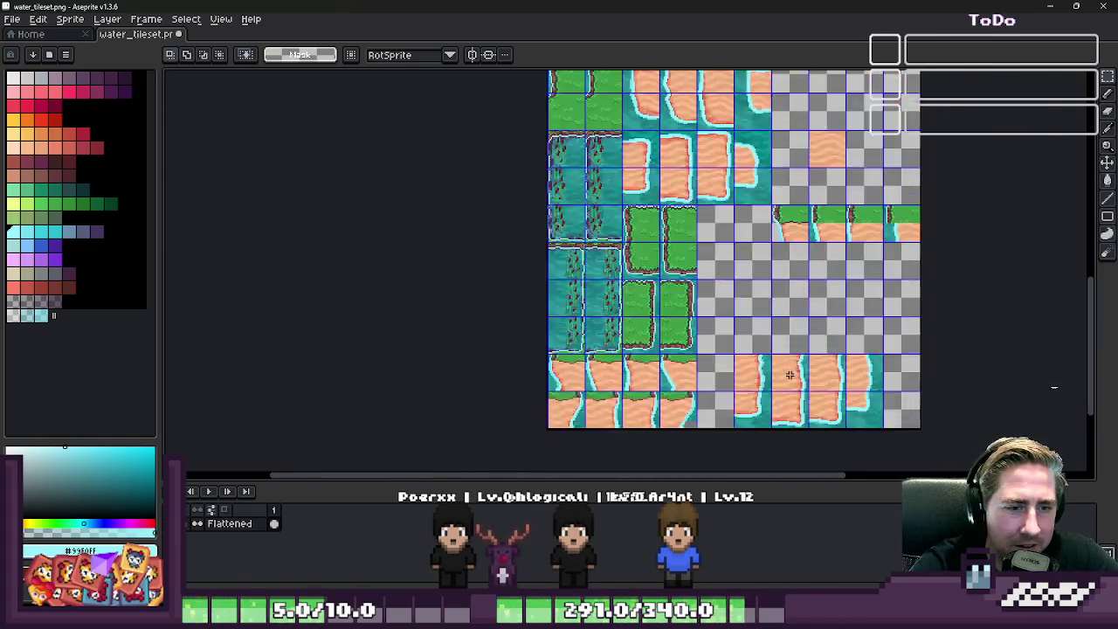
scroll(653, 363, up, 2)
key(Delete)
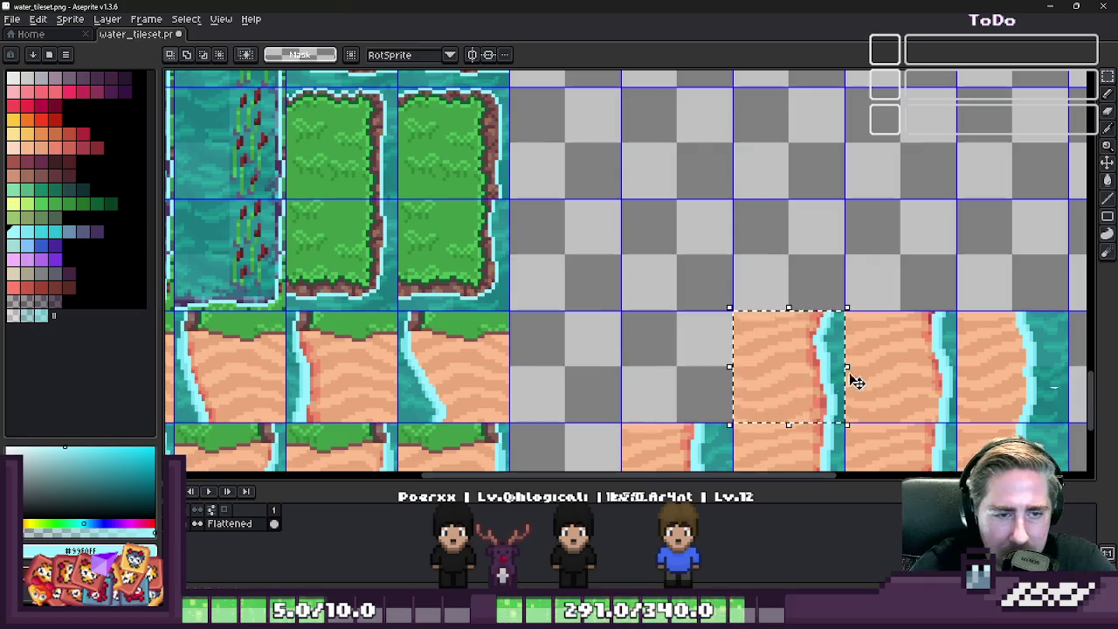
key(Delete)
key(Delete)
click(985, 370)
key(Delete)
- Paste the copied sand-and-water tiles into the emptied row
scroll(985, 369, down, 2)
scroll(731, 304, up, 2)
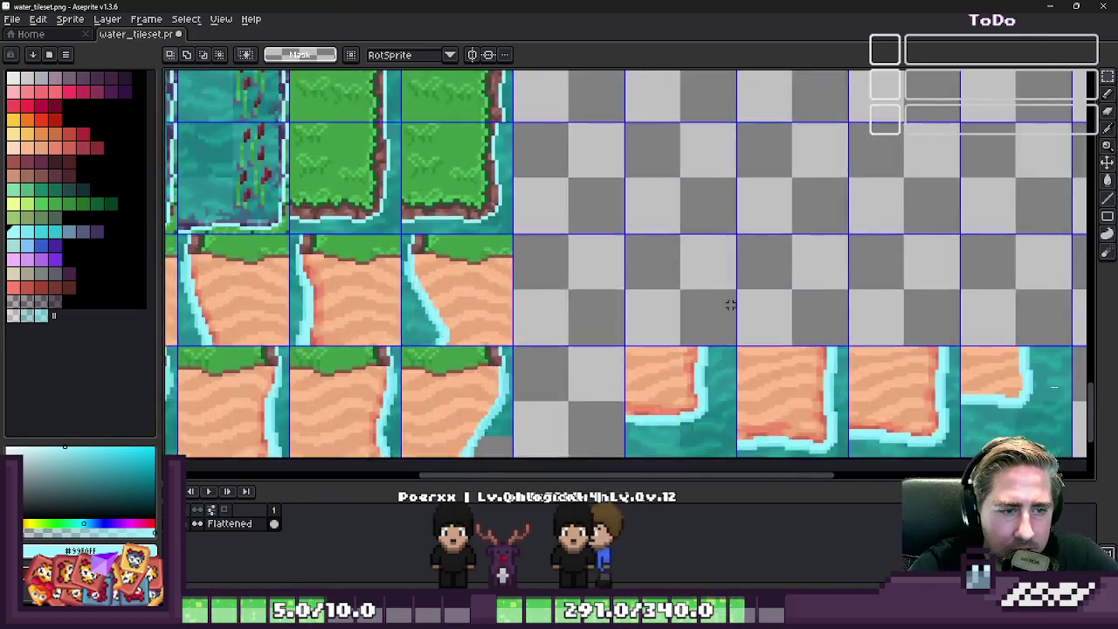
scroll(730, 304, up, 1)
key(ctrl+v)
mouse_move(545, 289)
mouse_down()
mouse_move(748, 284)
mouse_move(855, 297)
mouse_up()
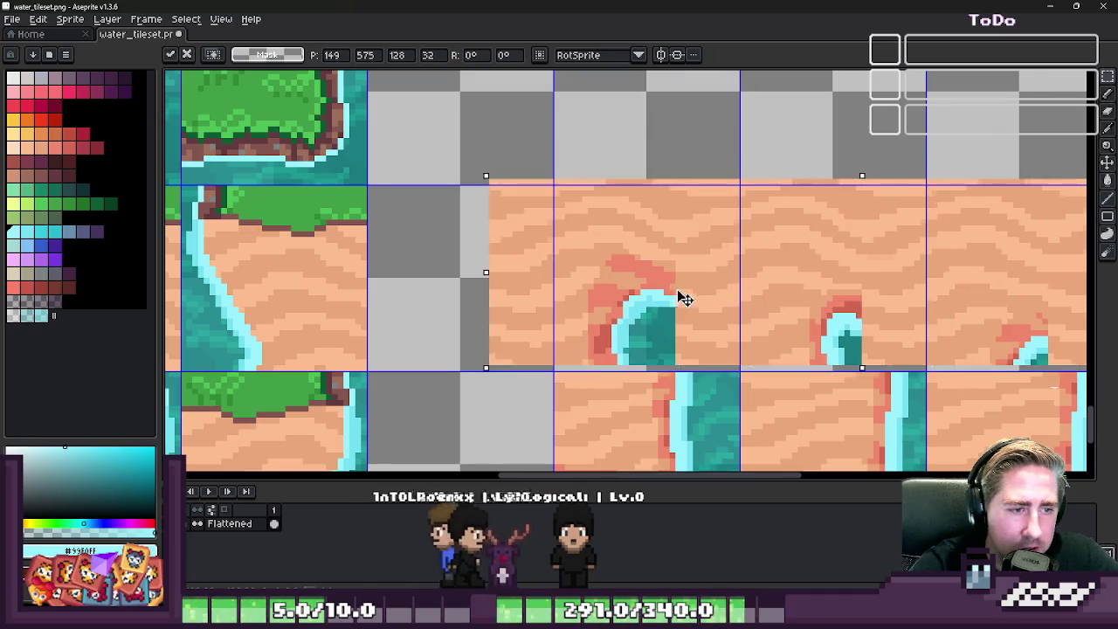
drag(684, 298, 743, 294)
key(Return)
- Check the updated shoreline tiles on the Godot TileMap beach
scroll(599, 227, down, 2)
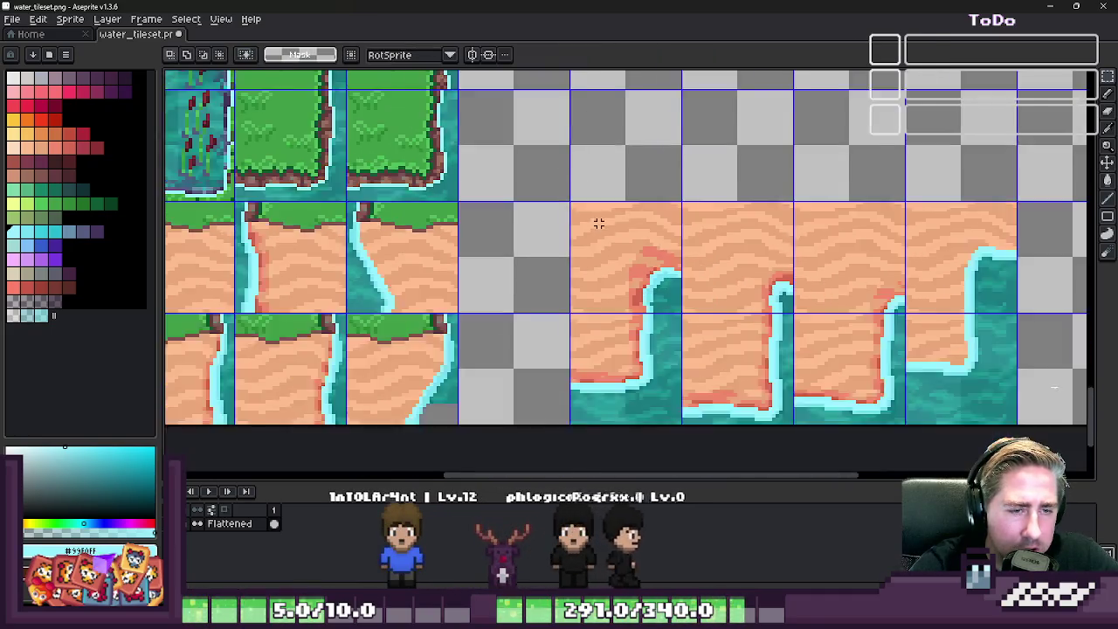
scroll(599, 224, down, 1)
scroll(834, 268, up, 2)
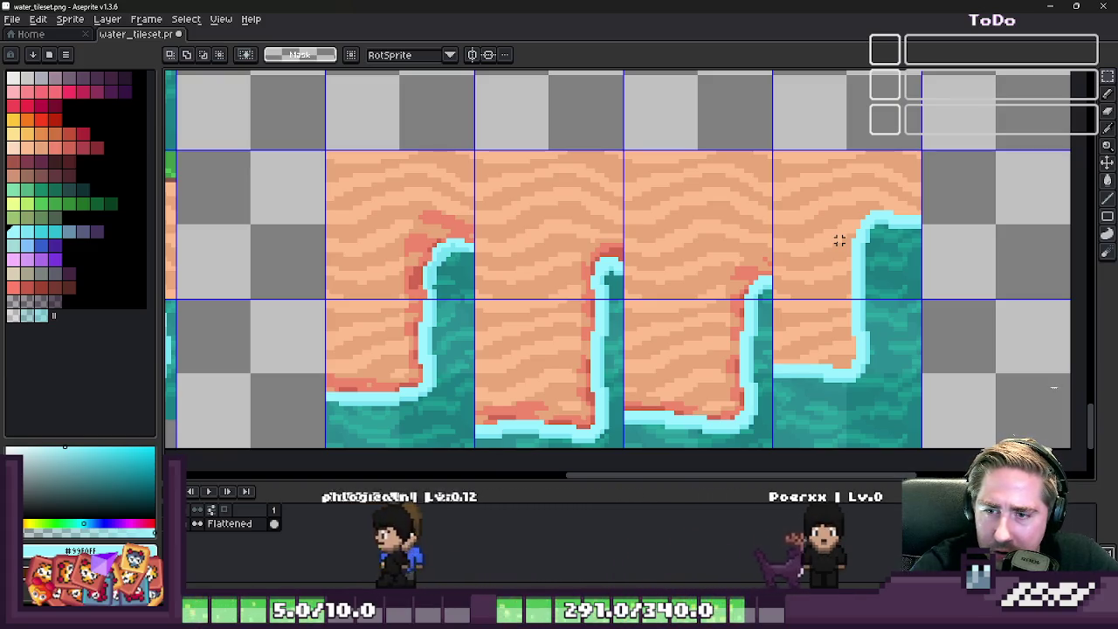
scroll(838, 239, down, 1)
scroll(761, 252, down, 1)
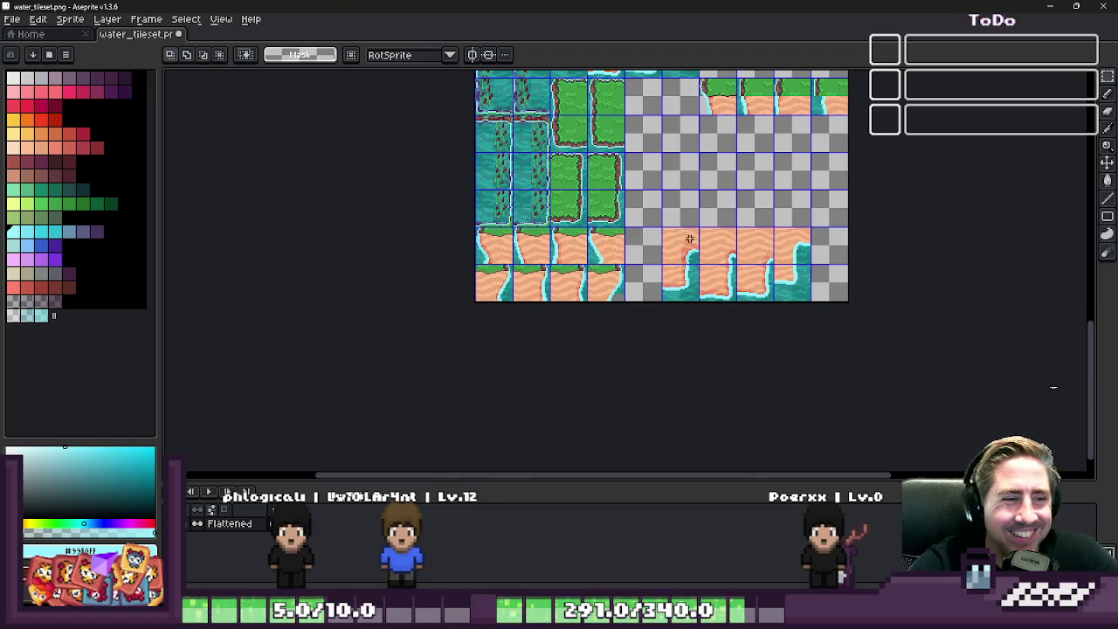
key(alt+Tab)
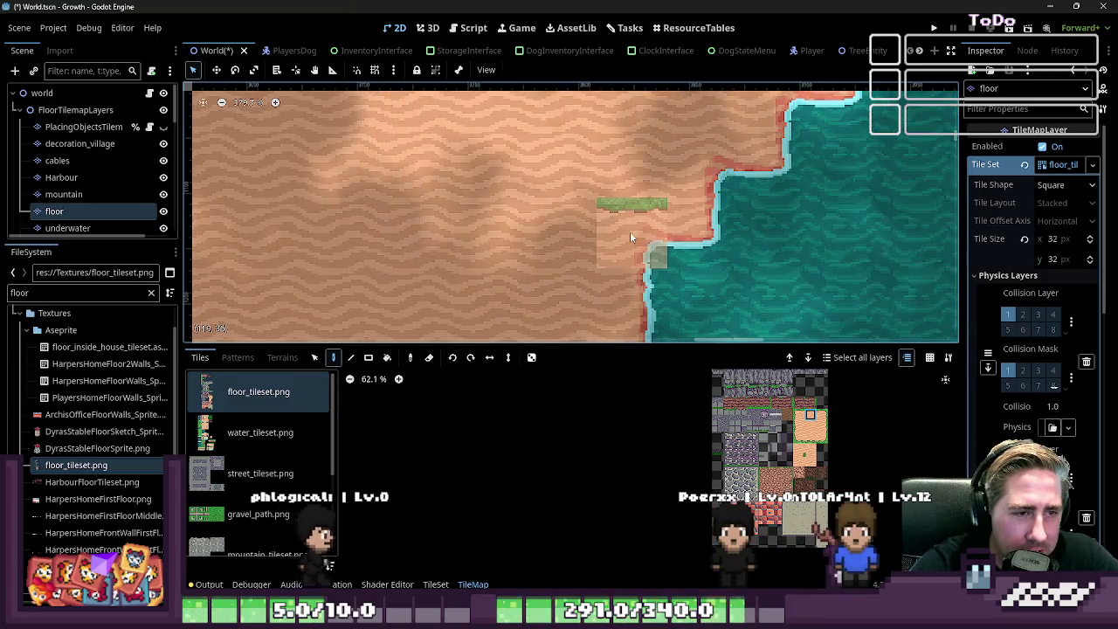
key(alt+Tab)
- Move a coastline corner tile one cell down-left, then lift the two-tile block to the top row
scroll(706, 272, up, 2)
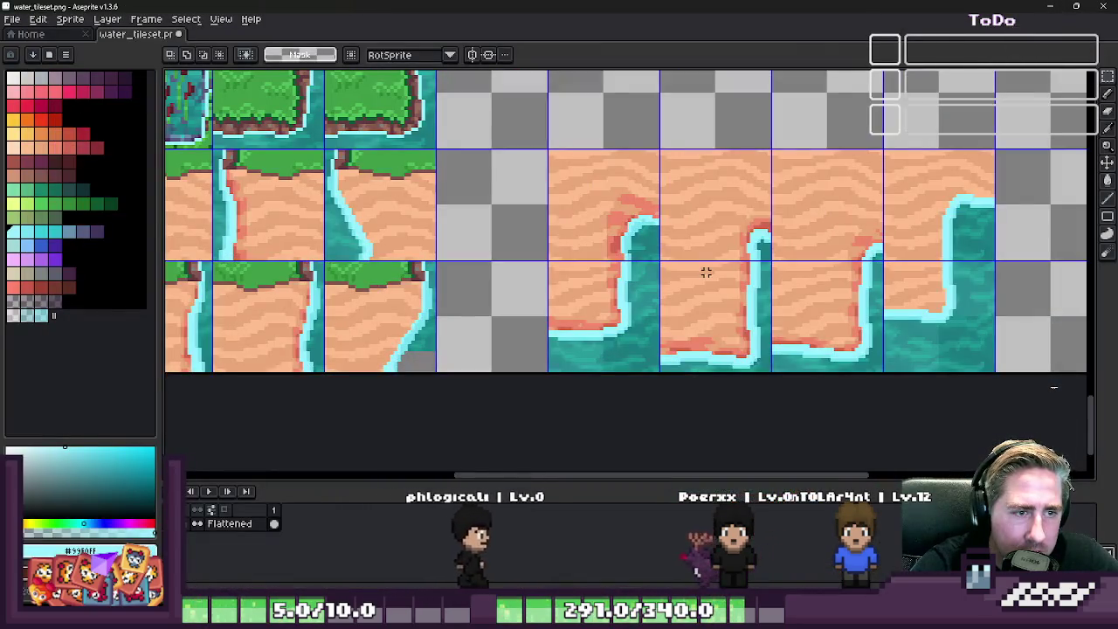
scroll(683, 287, down, 1)
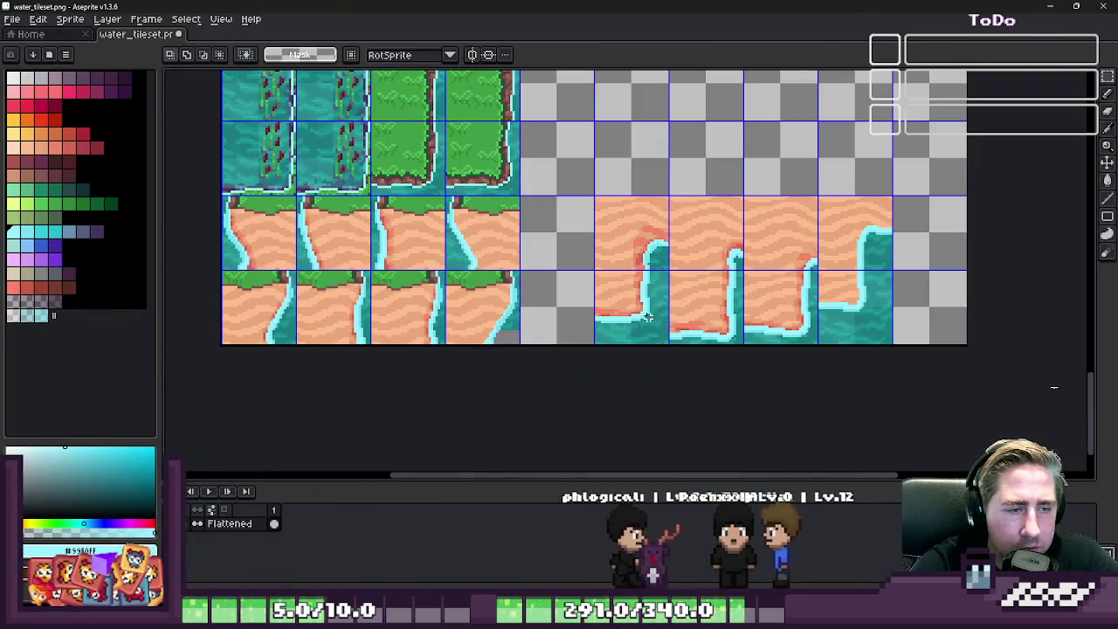
drag(598, 271, 661, 319)
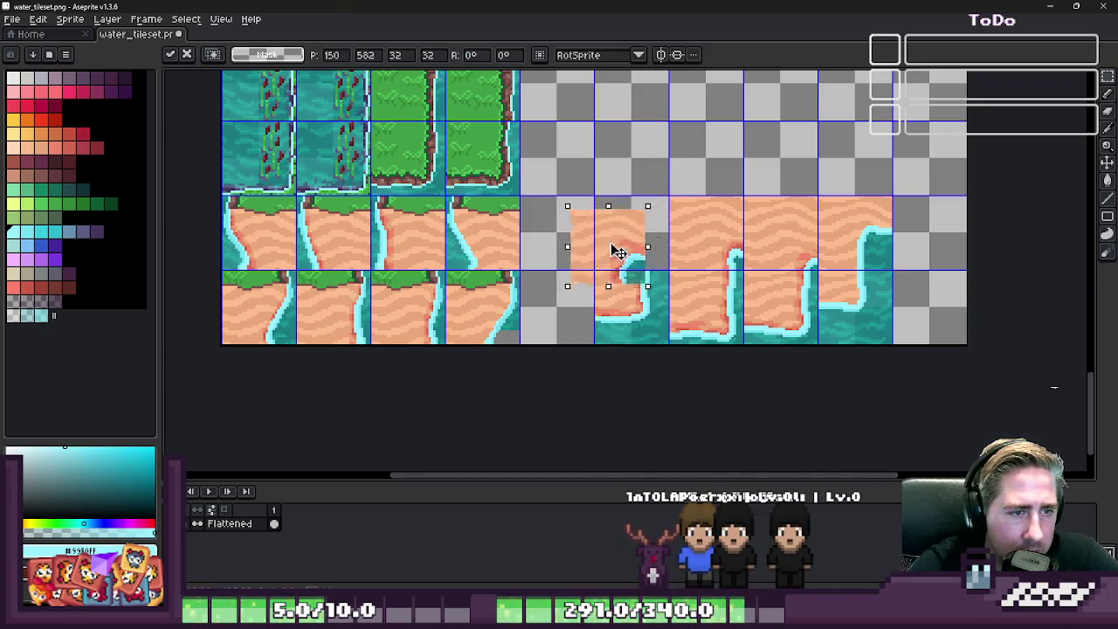
drag(615, 237, 554, 320)
scroll(582, 292, up, 1)
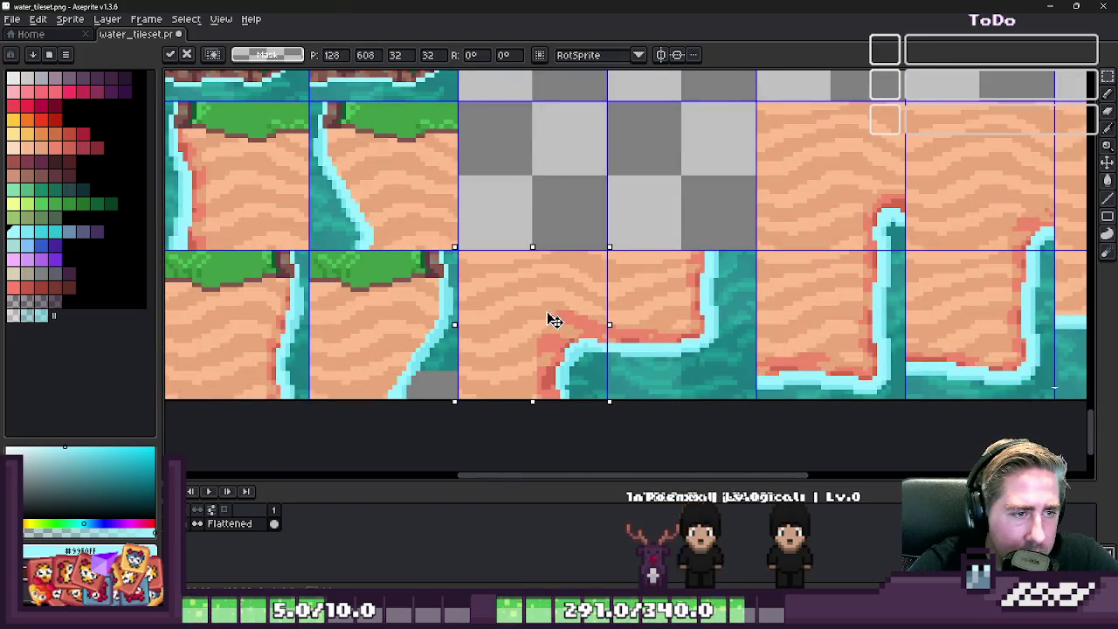
key(ctrl+d)
scroll(581, 313, down, 1)
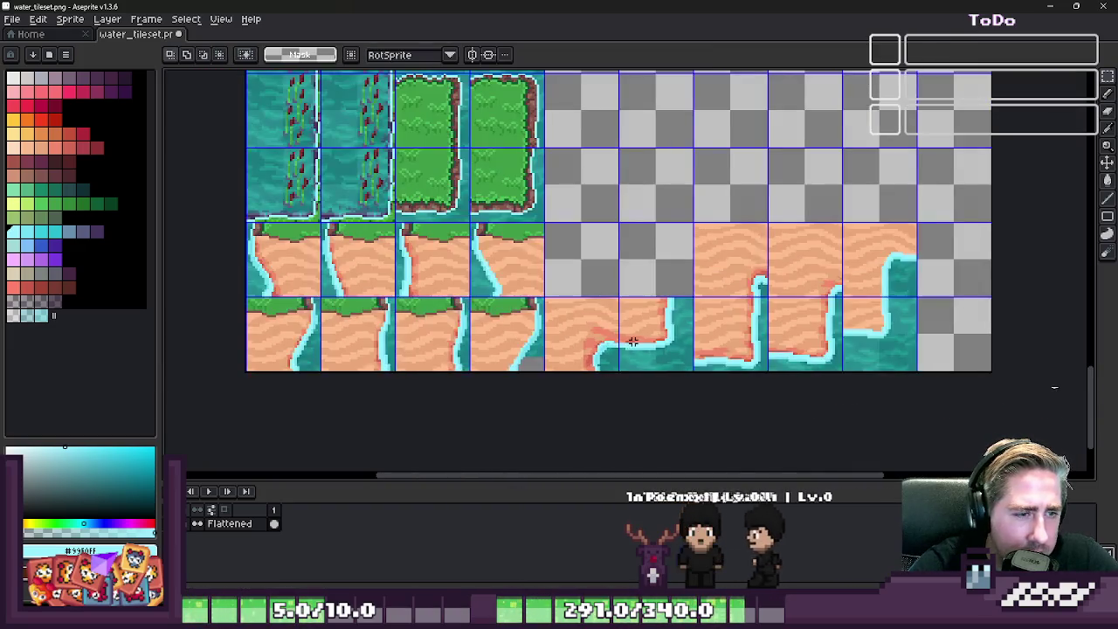
drag(593, 358, 606, 135)
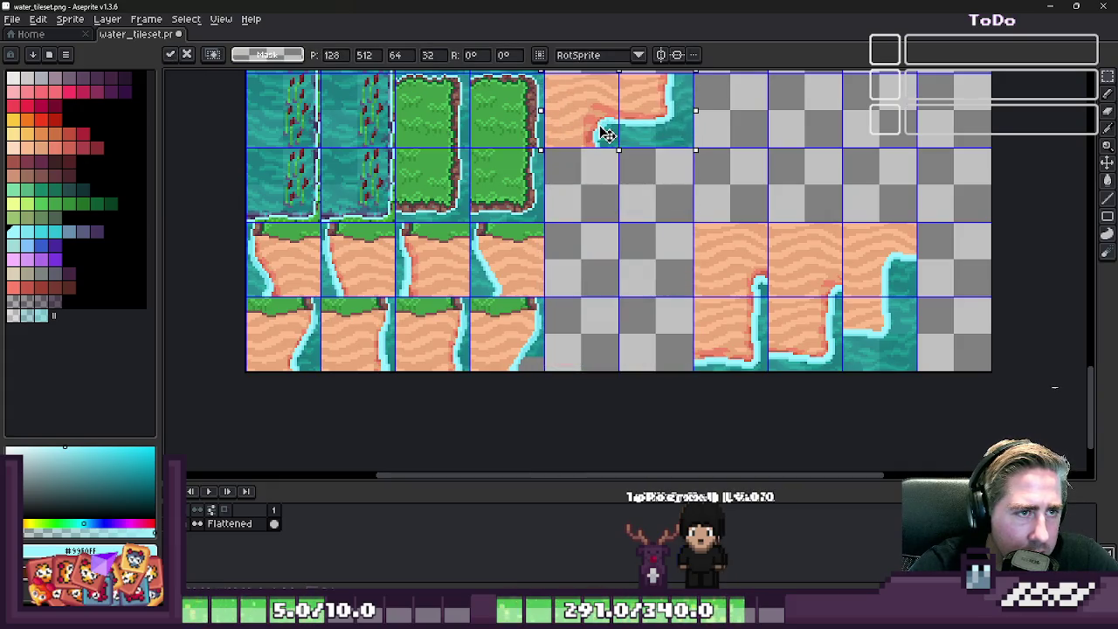
key(ctrl+d)
- Move another sand tile down-left to complete the 2×2 inner-corner block
drag(695, 224, 766, 296)
mouse_move(731, 259)
mouse_down()
mouse_move(655, 332)
mouse_move(599, 237)
mouse_move(608, 192)
mouse_up()
scroll(655, 332, up, 1)
key(ctrl+d)
scroll(779, 322, down, 1)
scroll(680, 378, down, 1)
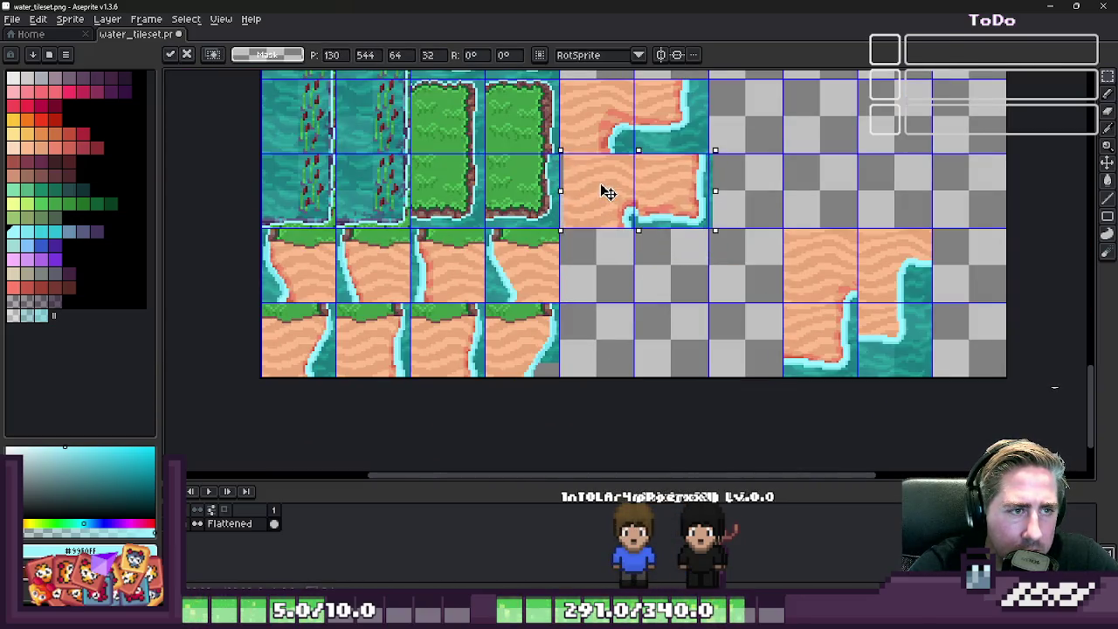
scroll(602, 194, up, 2)
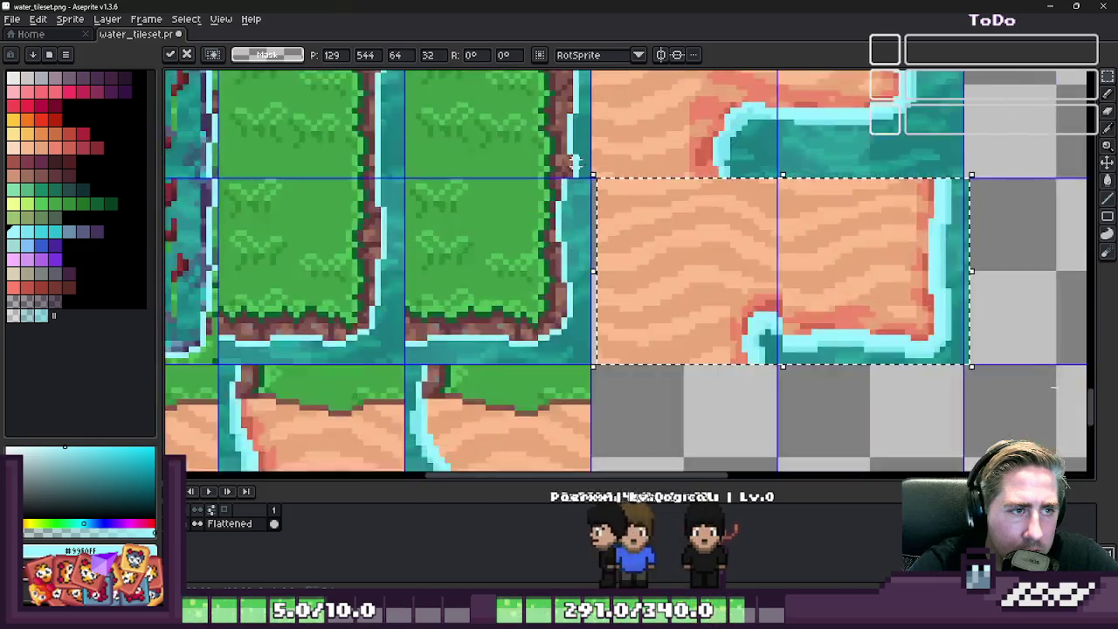
scroll(657, 244, up, 2)
key(ctrl+d)
scroll(645, 243, down, 1)
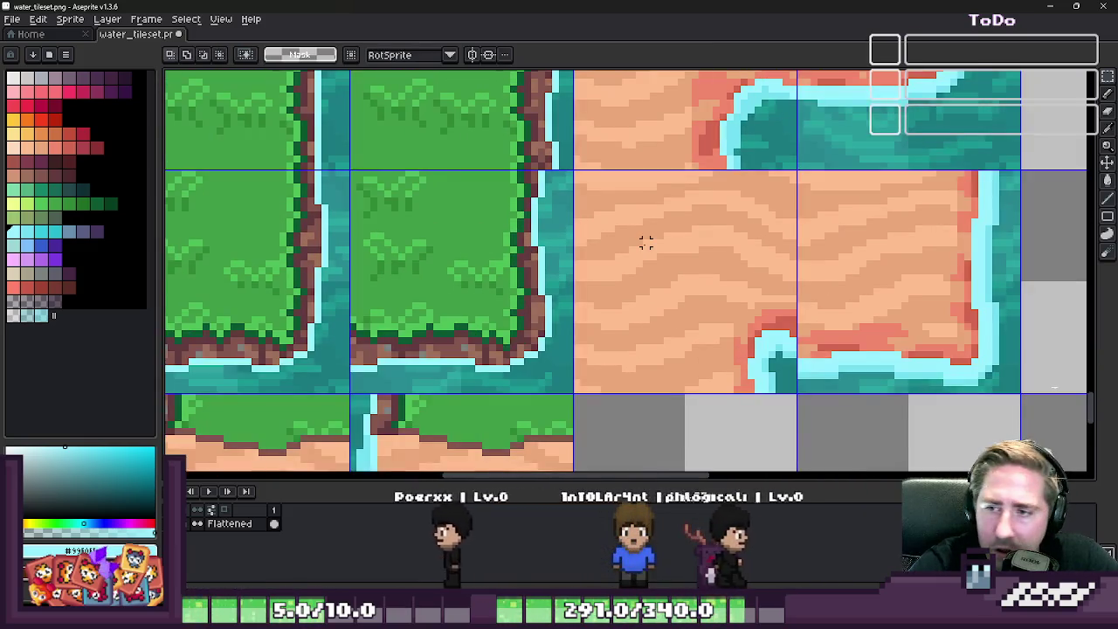
scroll(644, 243, down, 1)
scroll(645, 243, down, 1)
scroll(645, 243, down, 1)
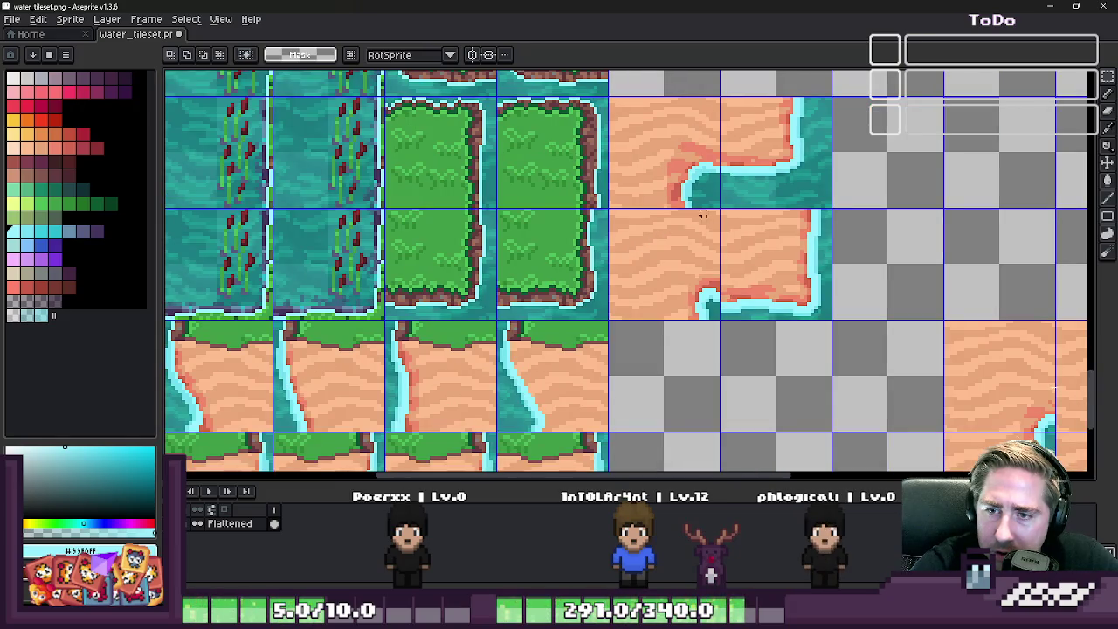
scroll(714, 210, down, 1)
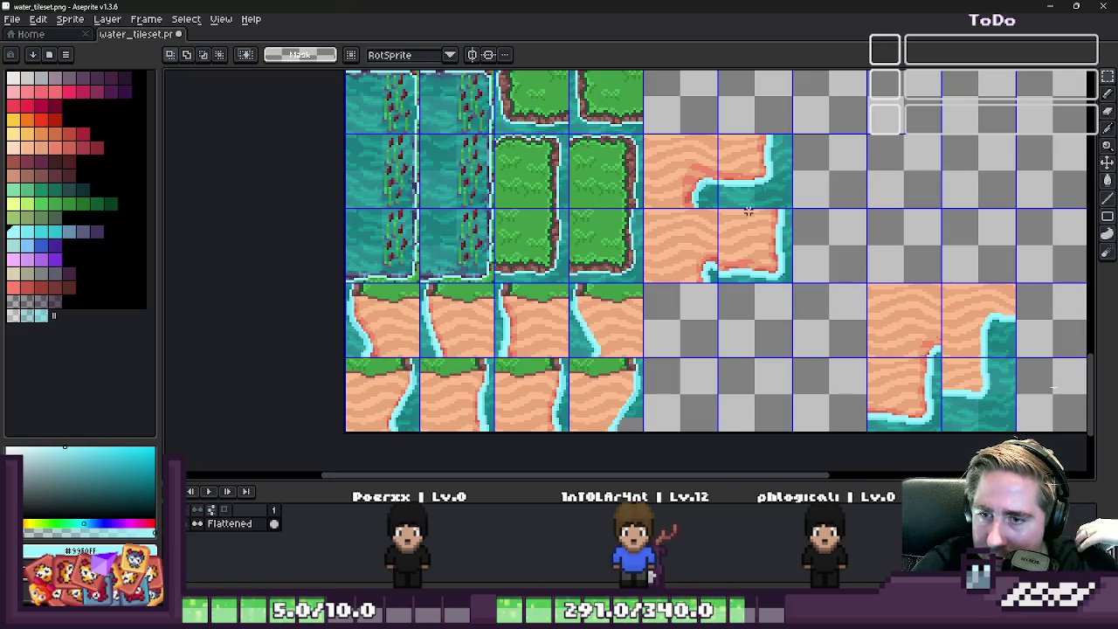
- Move one sand tile left and down beside the grass-edge tiles
scroll(796, 199, down, 1)
scroll(886, 187, up, 1)
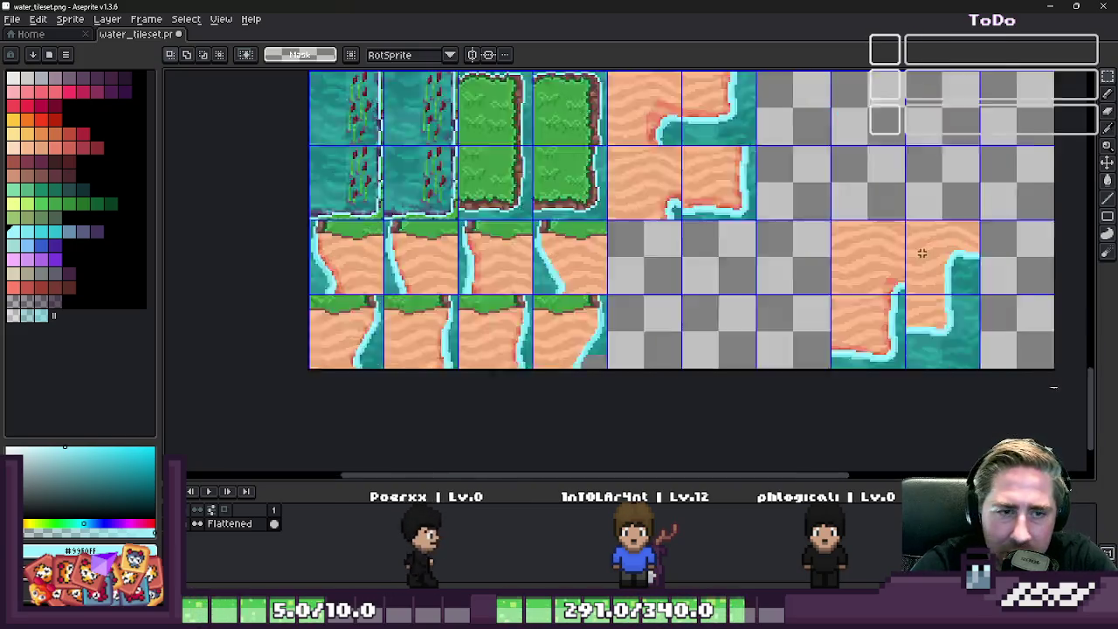
scroll(920, 249, up, 1)
mouse_move(866, 277)
mouse_down()
mouse_move(888, 259)
mouse_move(737, 289)
mouse_up()
scroll(632, 247, up, 1)
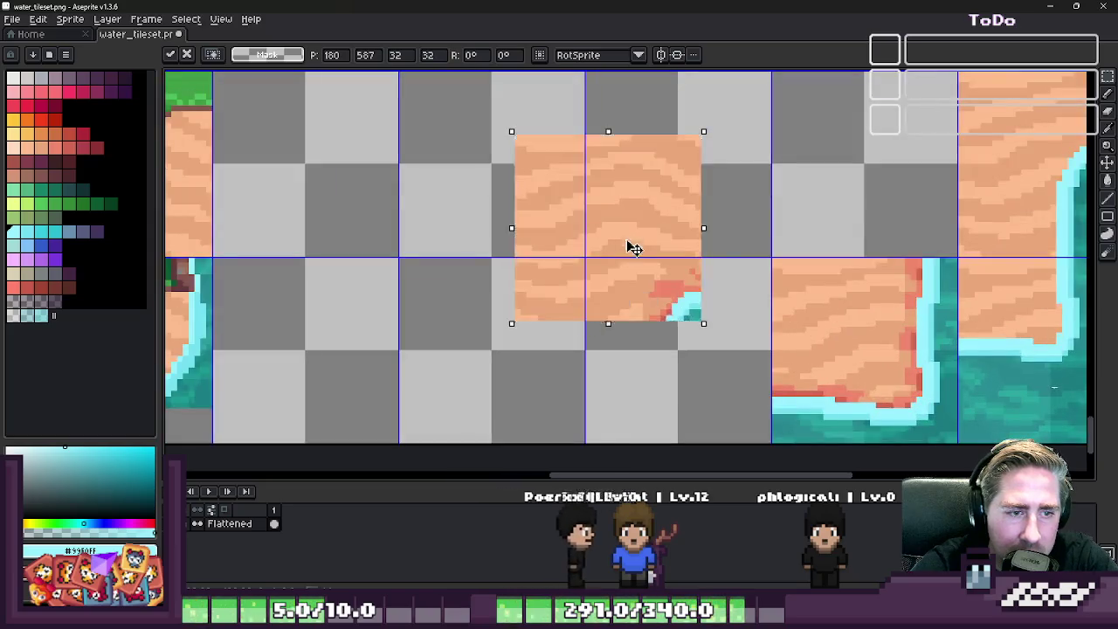
mouse_move(632, 247)
mouse_down()
mouse_move(679, 362)
mouse_move(696, 365)
mouse_up()
key(Return)
key(ctrl+d)
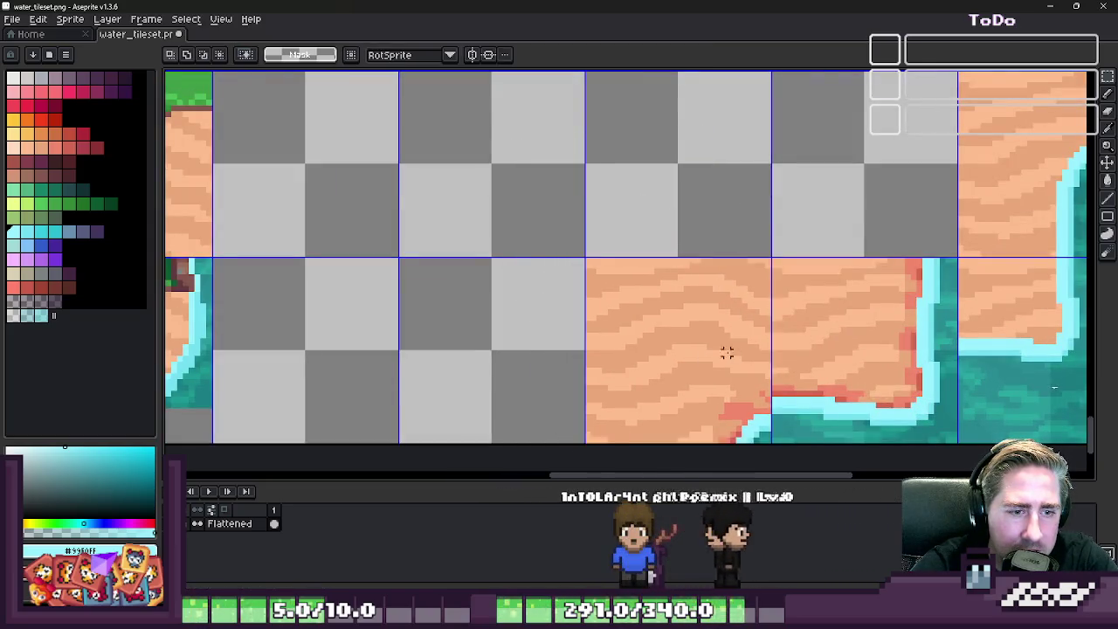
- Place the two-tile sand block in the middle row and shift the last corner tiles three cells left
scroll(803, 356, down, 1)
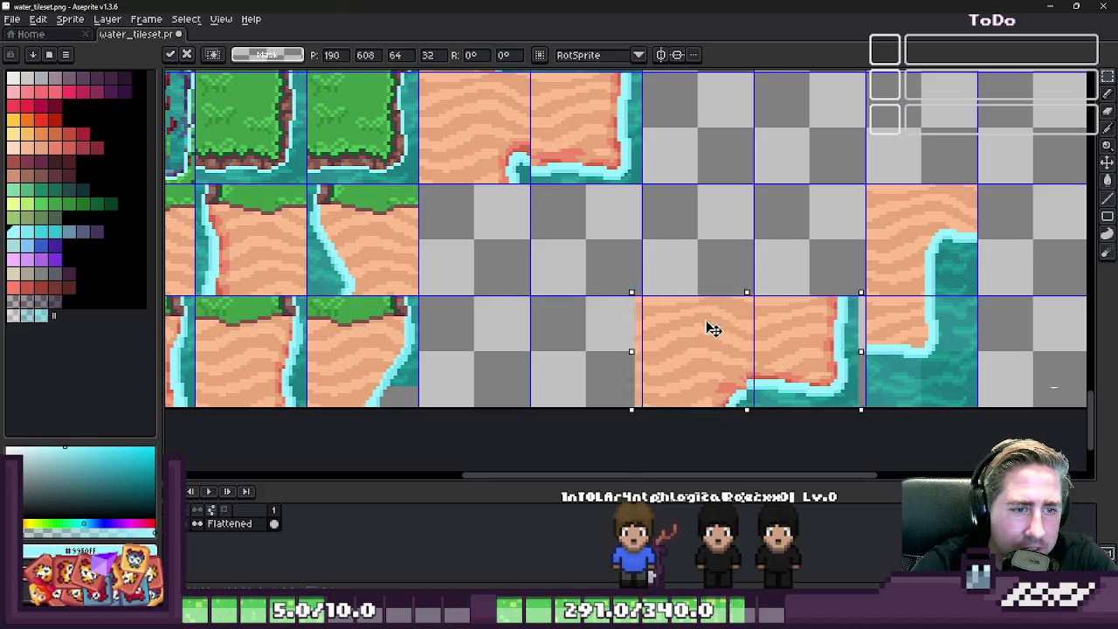
drag(707, 326, 500, 228)
scroll(516, 309, up, 2)
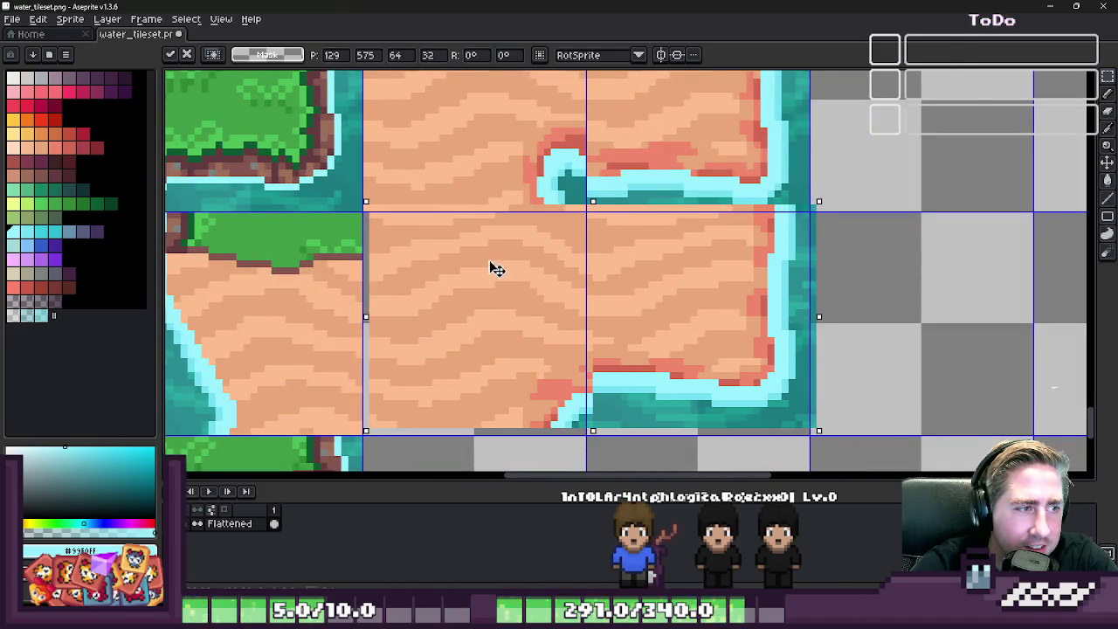
key(Return)
scroll(588, 251, down, 2)
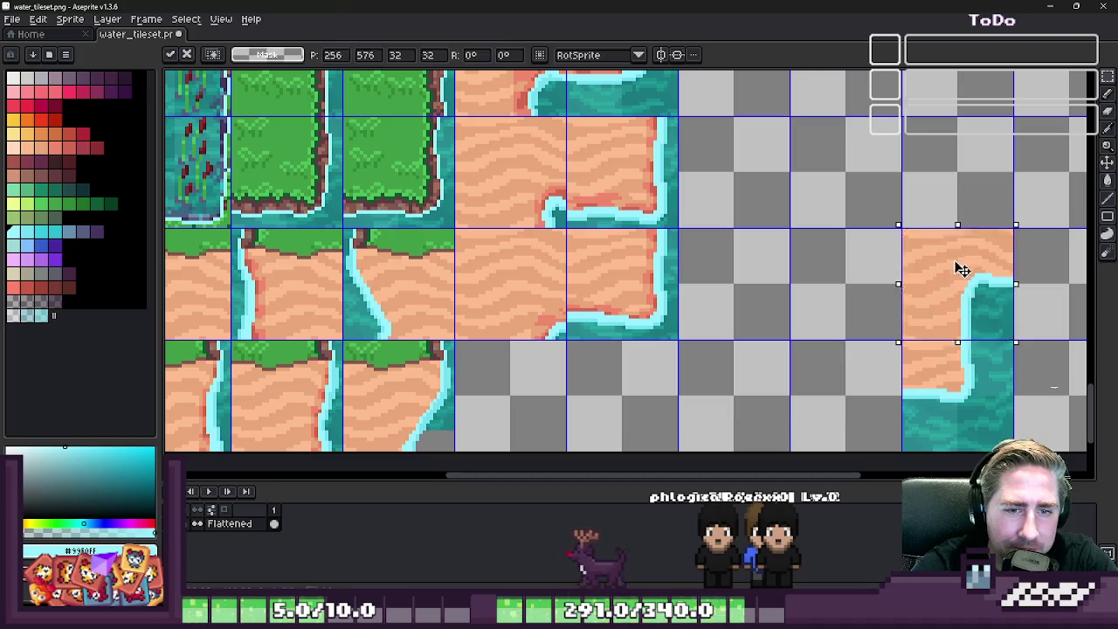
drag(955, 268, 853, 381)
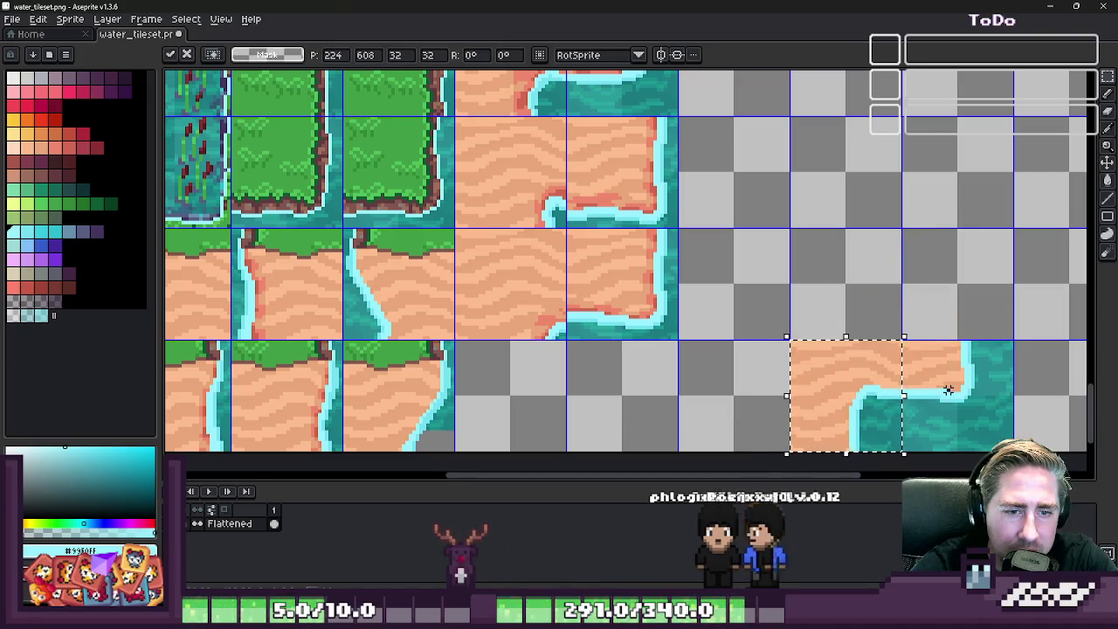
drag(948, 391, 504, 391)
key(Return)
scroll(758, 378, down, 1)
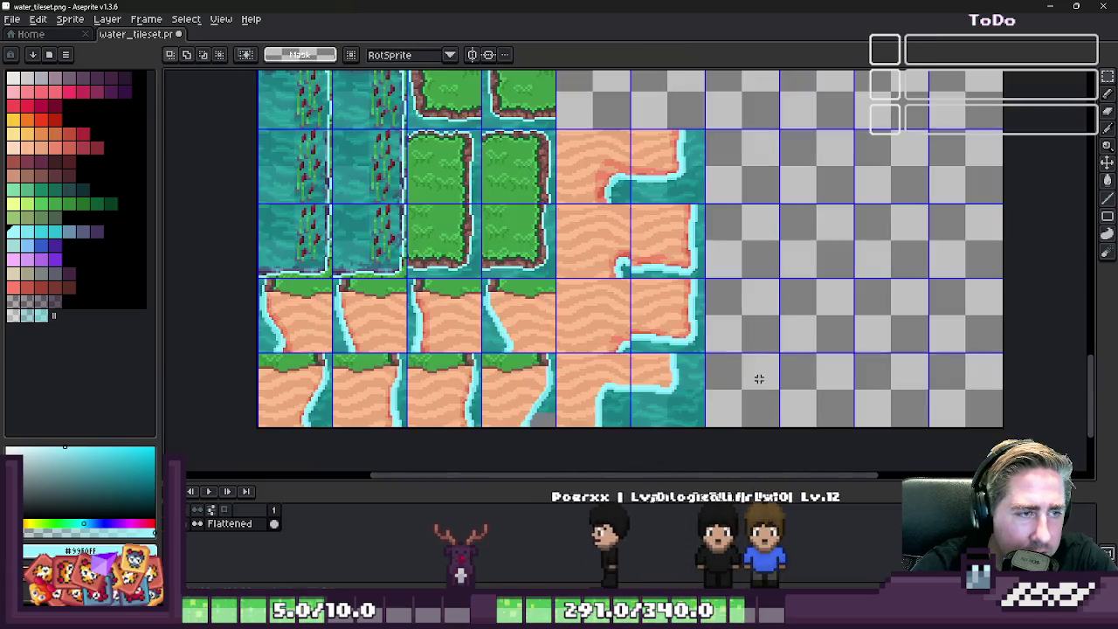
- Recolour the inlet's dark-teal pixels with the light cyan from the water edge
scroll(602, 201, up, 2)
scroll(629, 262, up, 1)
scroll(661, 352, up, 3)
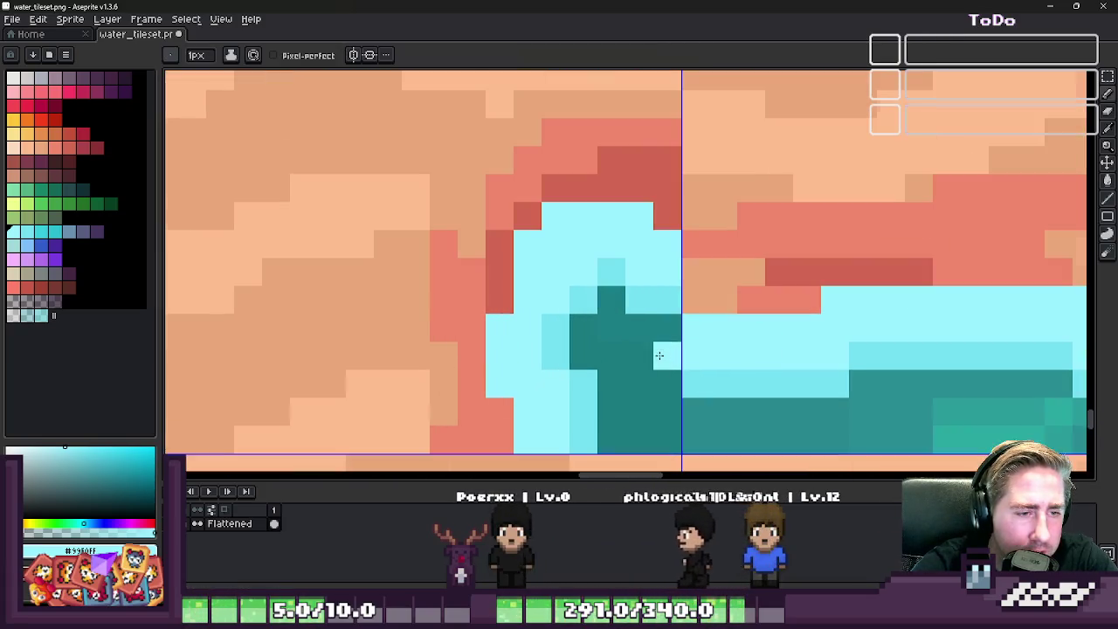
alt+click(699, 371)
click(668, 374)
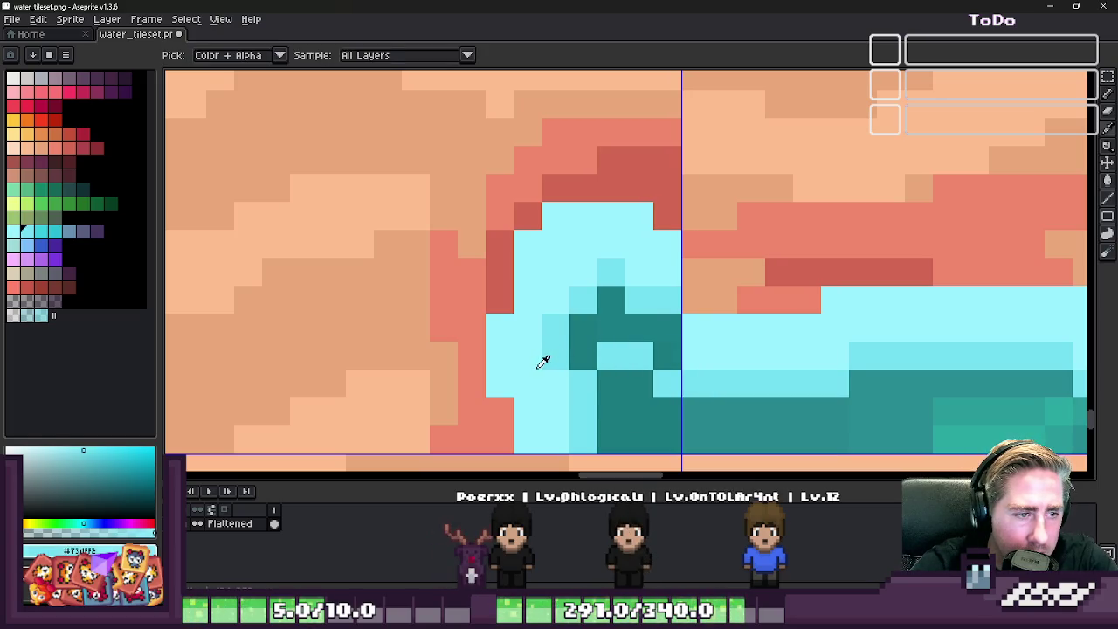
drag(619, 311, 665, 346)
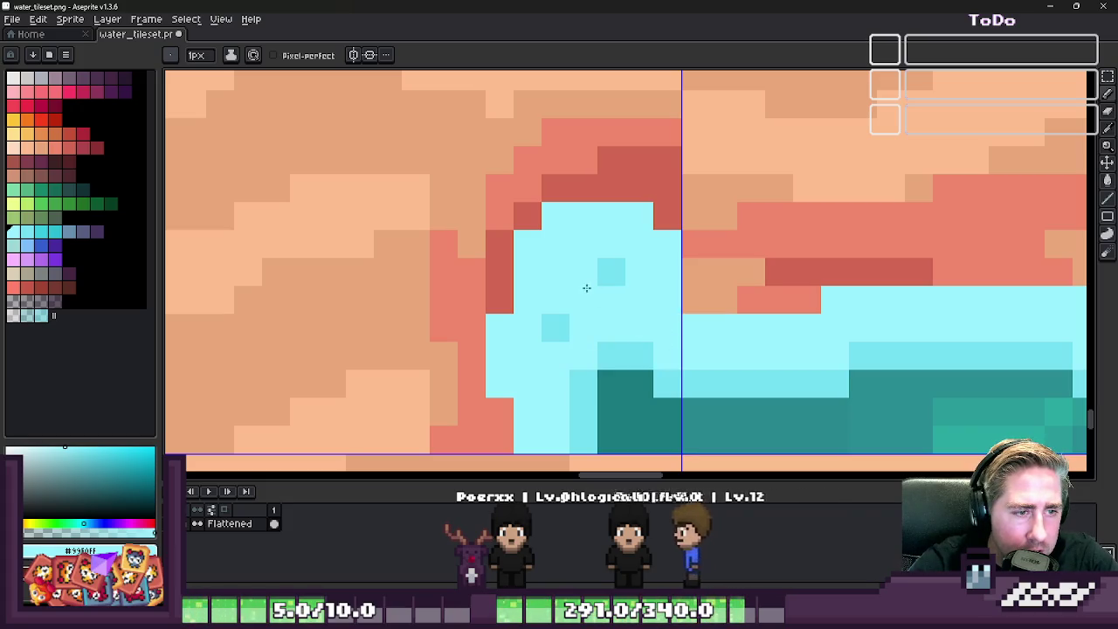
scroll(576, 328, down, 4)
scroll(594, 316, up, 3)
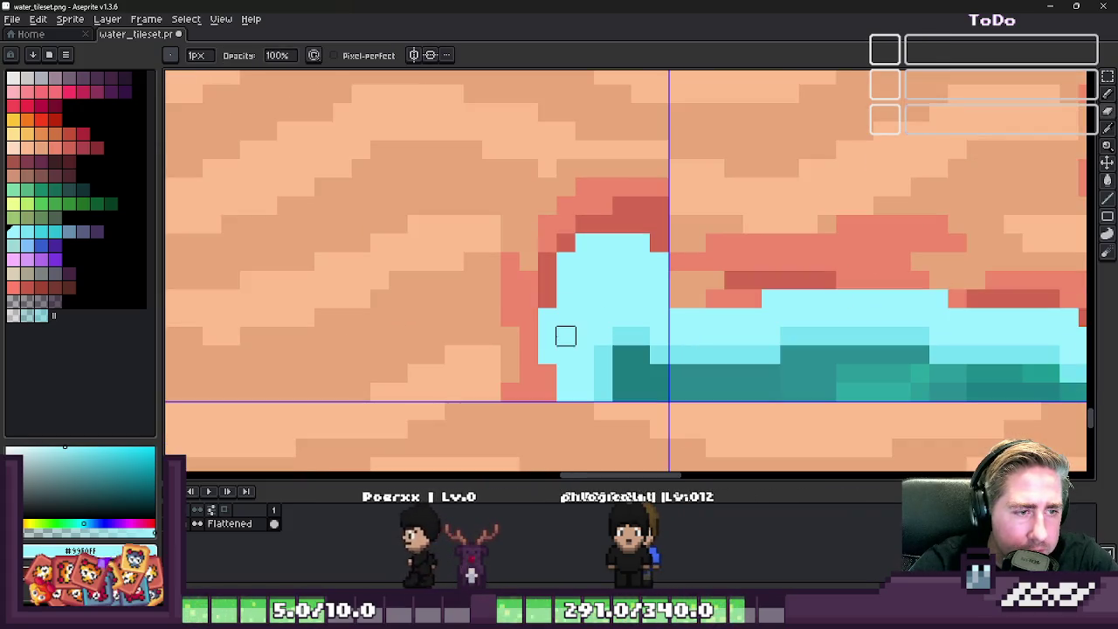
- Paint grey over the cyan inner corner, enlarging the brush to 3 pixels
drag(584, 299, 640, 299)
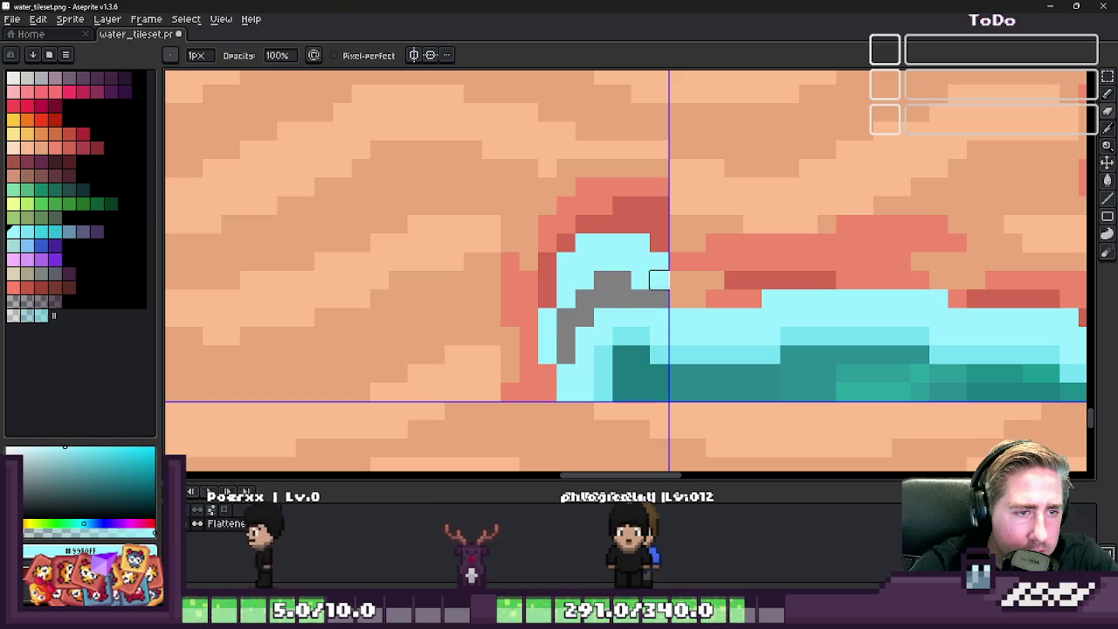
key(plus)
key(plus)
mouse_move(640, 243)
mouse_down()
mouse_move(510, 299)
mouse_move(541, 219)
mouse_up()
scroll(559, 237, down, 6)
scroll(577, 244, down, 2)
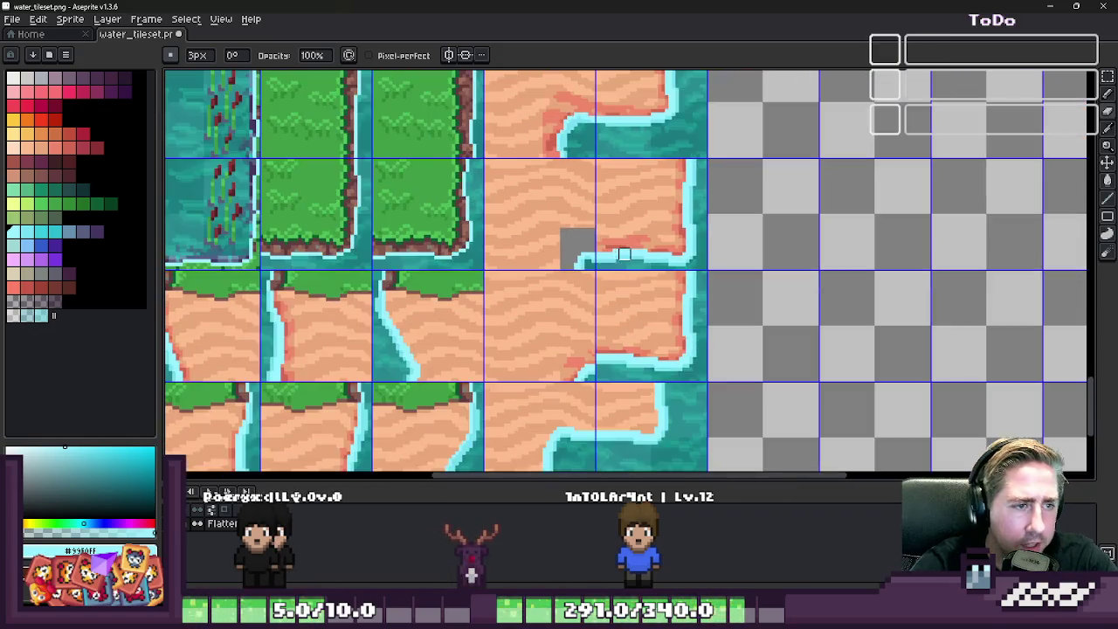
scroll(585, 256, up, 3)
scroll(584, 256, up, 2)
- Lighten the dark-teal pixels beside the grey patch with light cyan #73dff2
key(b)
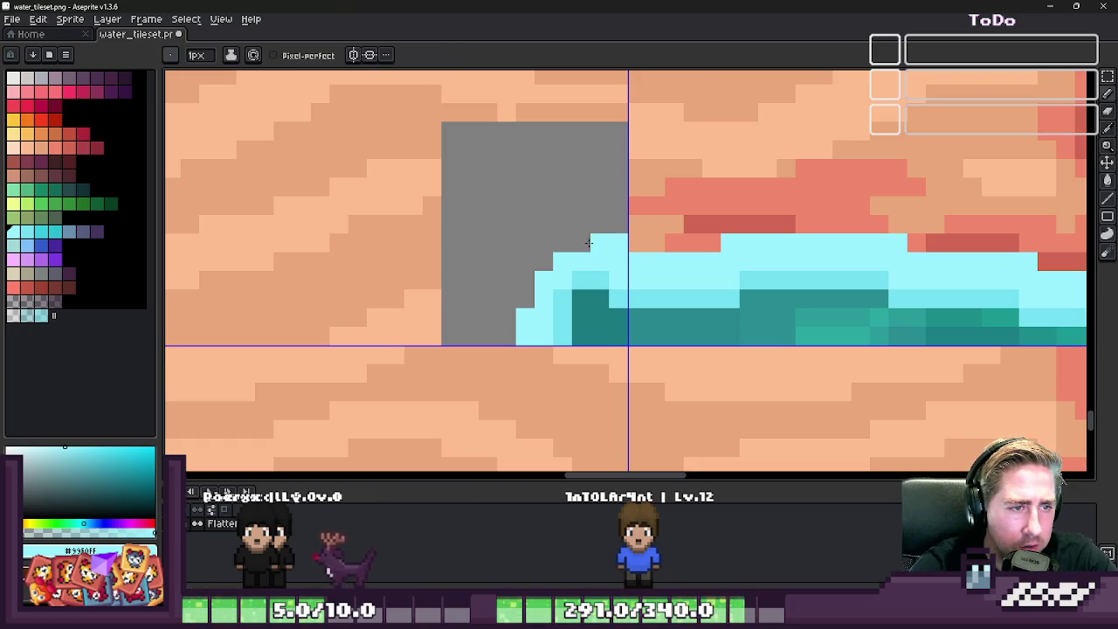
scroll(565, 250, down, 3)
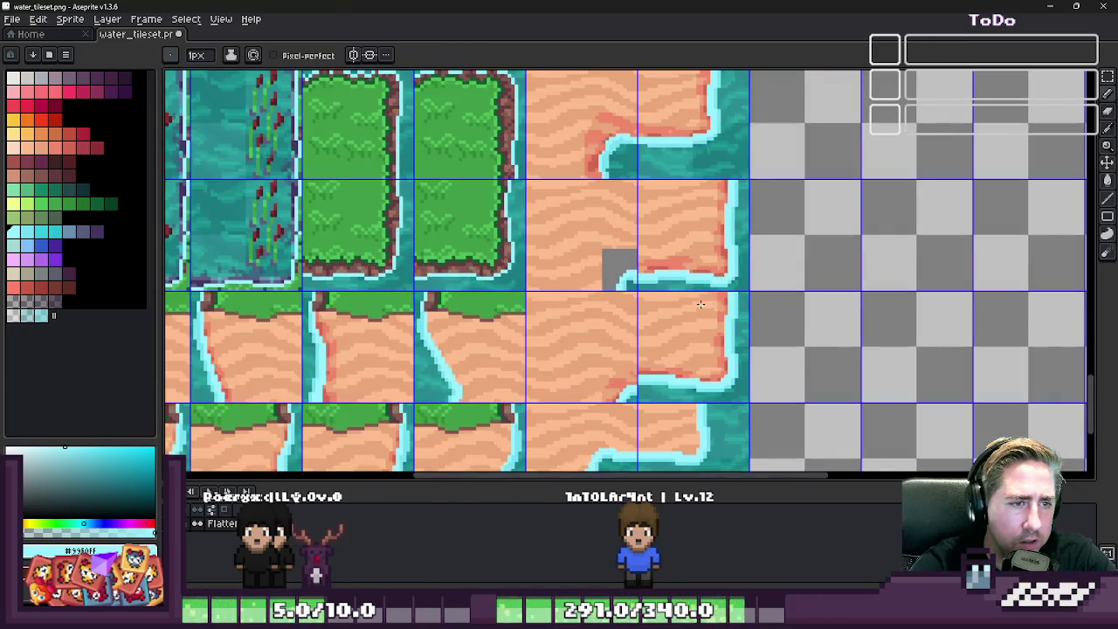
scroll(582, 256, up, 3)
alt+click(581, 242)
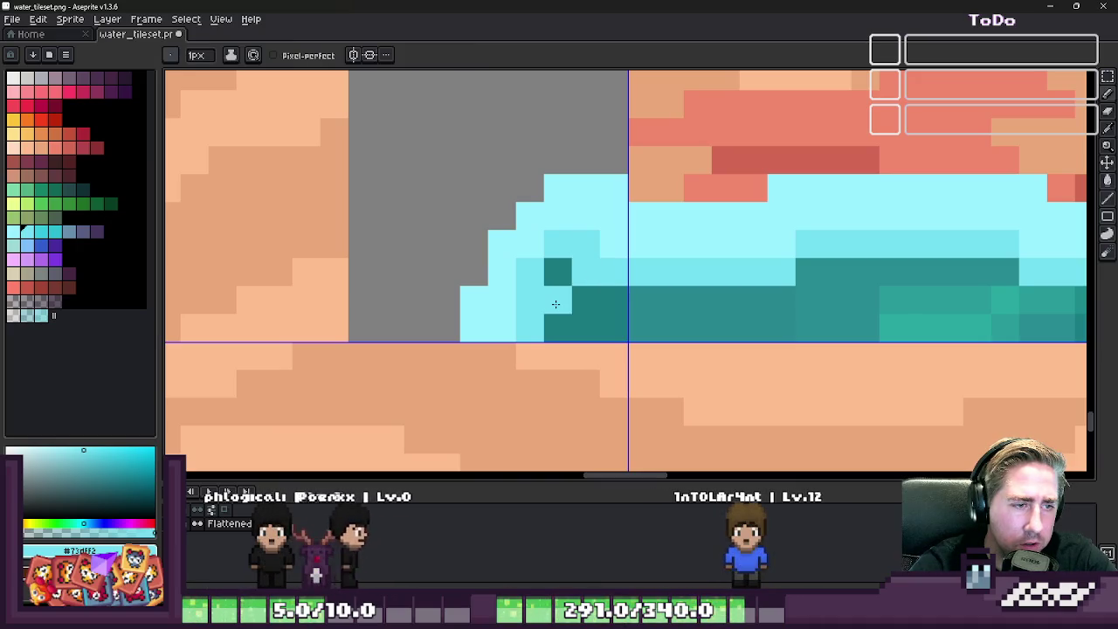
drag(558, 300, 570, 246)
- Erase the light-cyan pixels along the grey patch's edge
key(e)
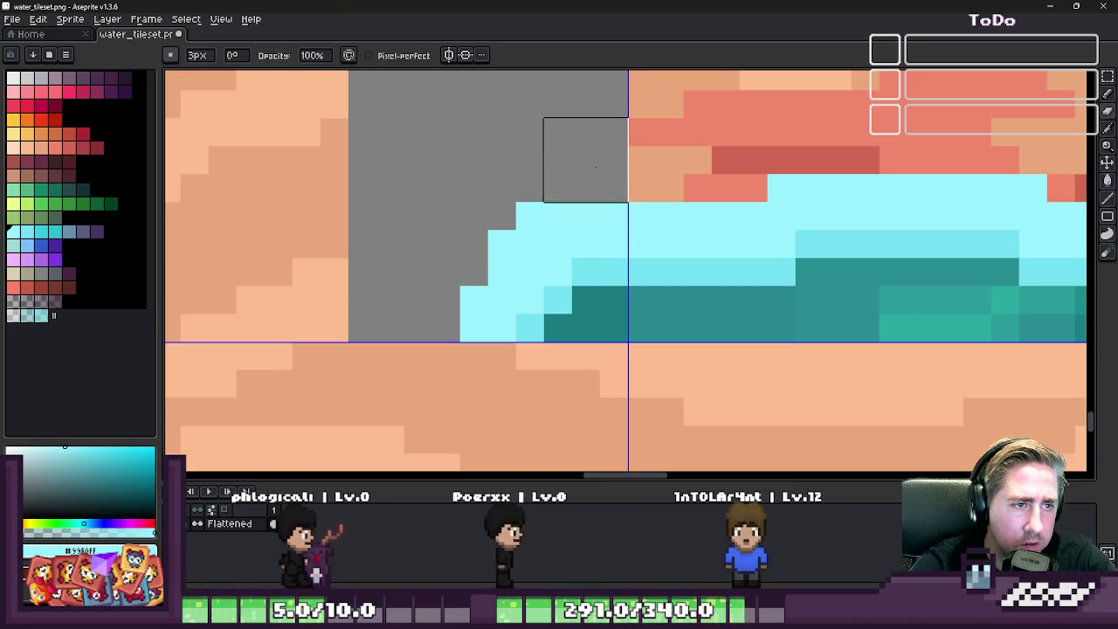
drag(582, 159, 445, 272)
scroll(445, 271, down, 3)
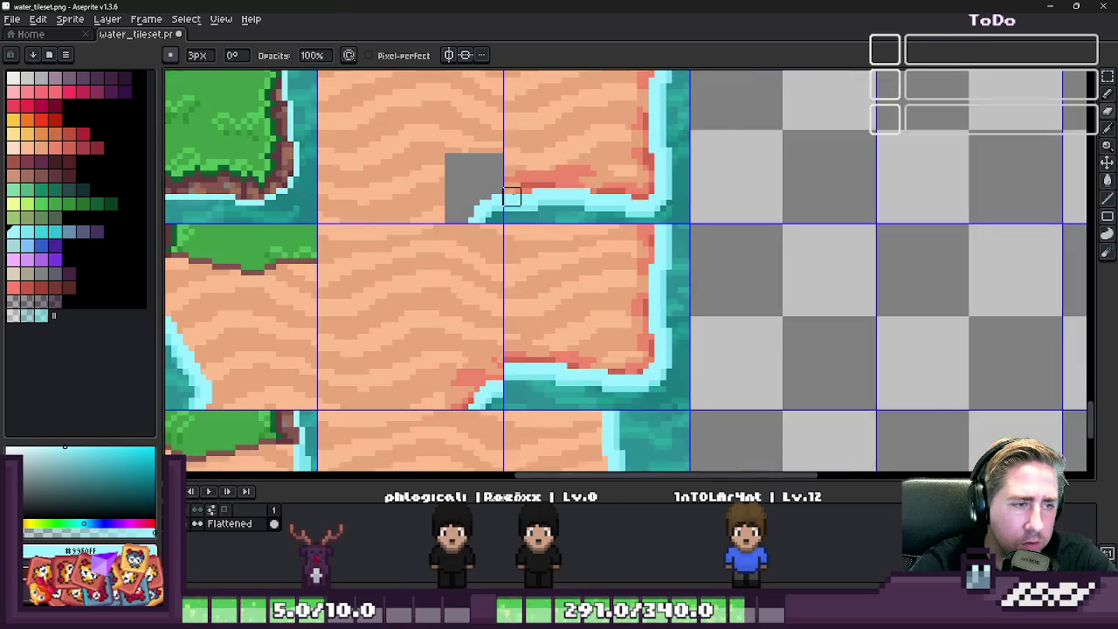
scroll(463, 201, down, 1)
scroll(462, 192, down, 1)
scroll(465, 183, up, 4)
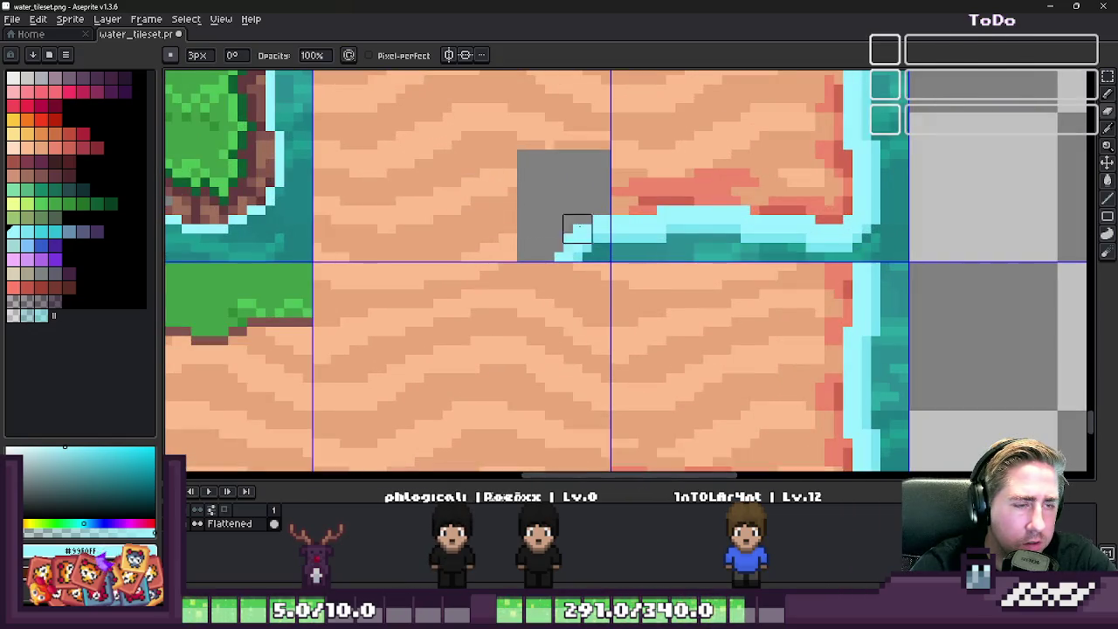
scroll(577, 229, down, 2)
key(b)
scroll(603, 248, up, 1)
scroll(607, 227, up, 2)
scroll(612, 229, down, 2)
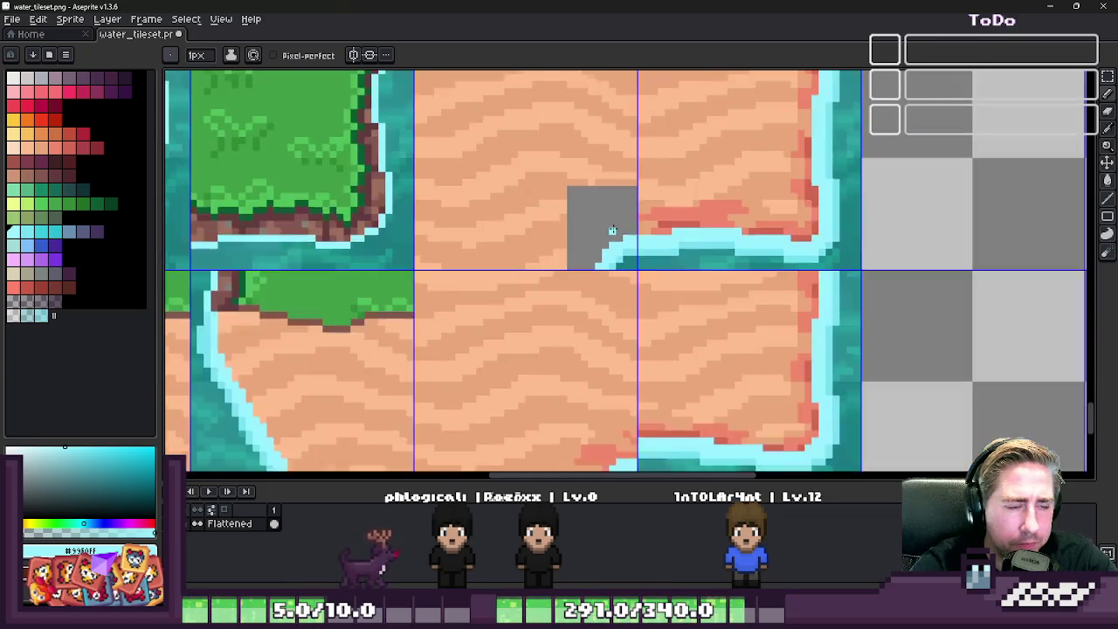
scroll(613, 230, up, 1)
scroll(604, 225, down, 1)
- Marquee-select the gap at the inner corner of the shoreline tile
key(m)
scroll(602, 221, down, 3)
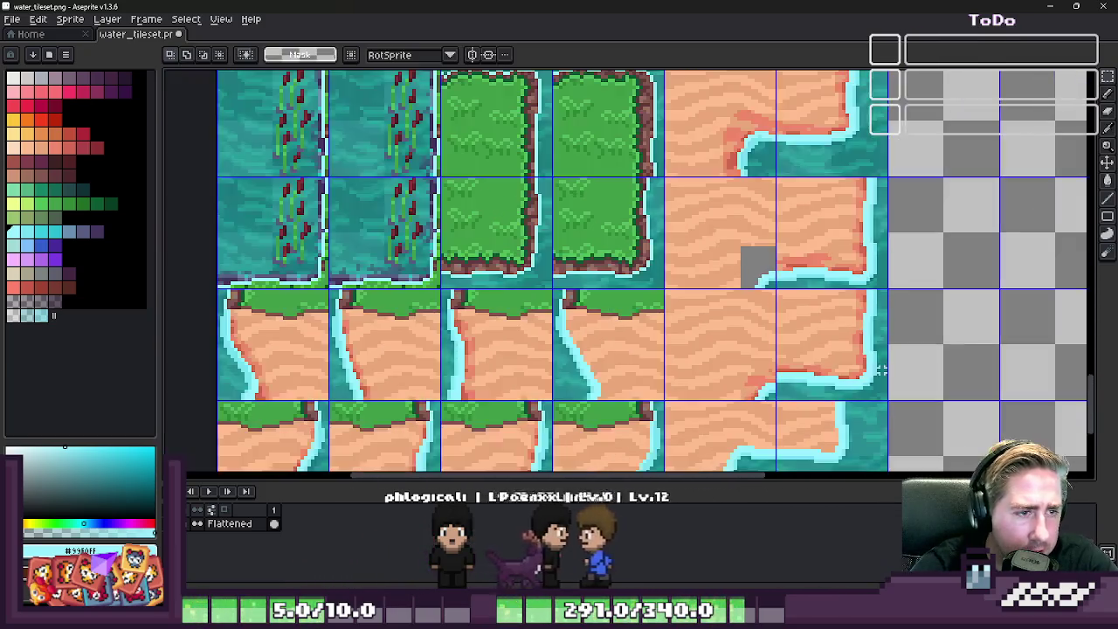
scroll(601, 221, down, 3)
scroll(841, 141, up, 4)
scroll(841, 141, up, 1)
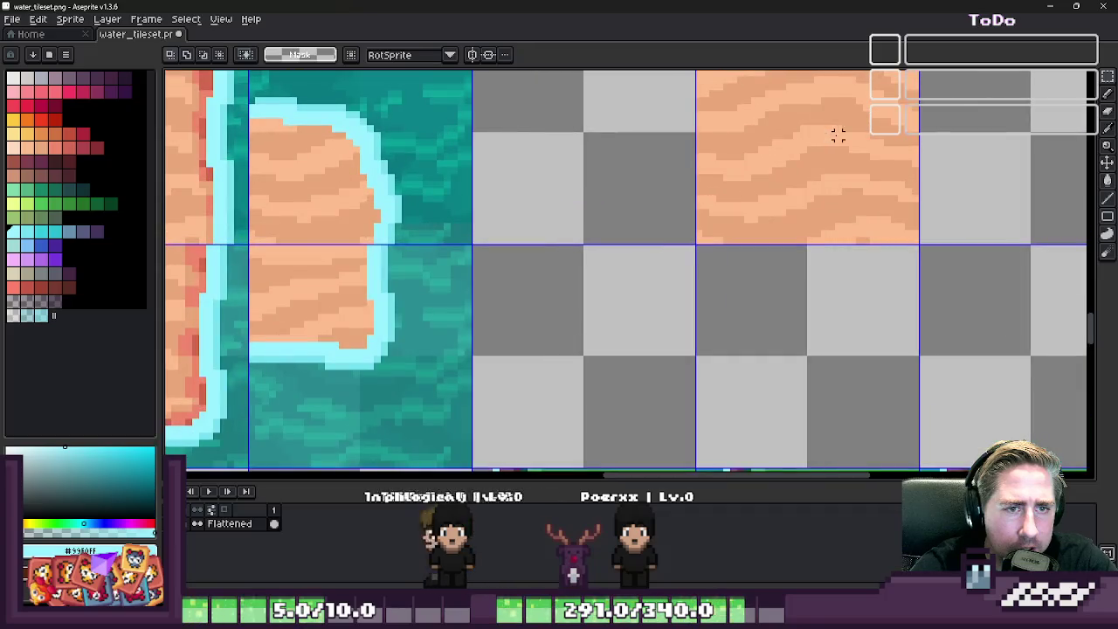
scroll(766, 155, down, 2)
scroll(803, 175, down, 2)
scroll(815, 192, up, 3)
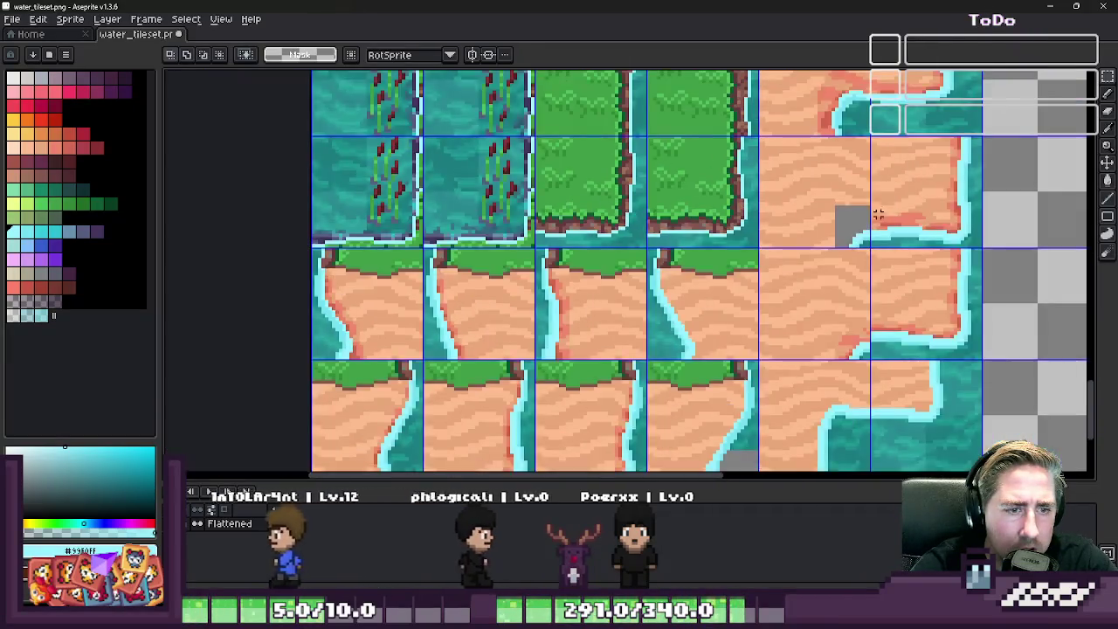
scroll(815, 210, up, 4)
mouse_move(722, 181)
mouse_down()
mouse_move(804, 312)
mouse_move(888, 384)
mouse_move(878, 386)
mouse_up()
scroll(878, 387, down, 3)
scroll(669, 399, down, 1)
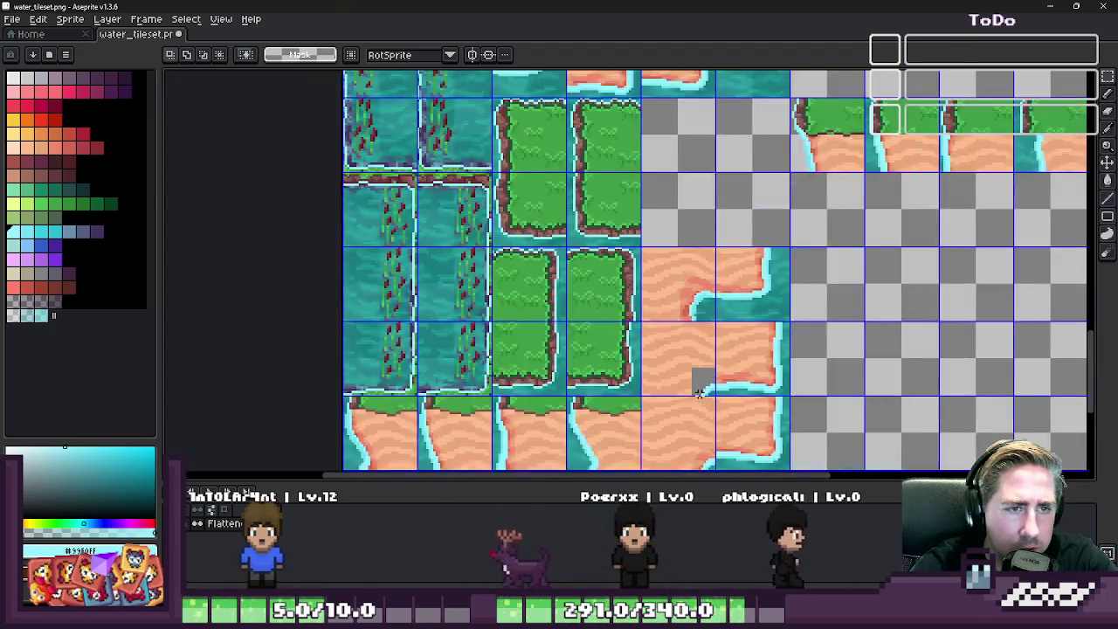
scroll(706, 375, down, 2)
scroll(755, 345, up, 3)
scroll(733, 262, up, 1)
scroll(721, 242, up, 1)
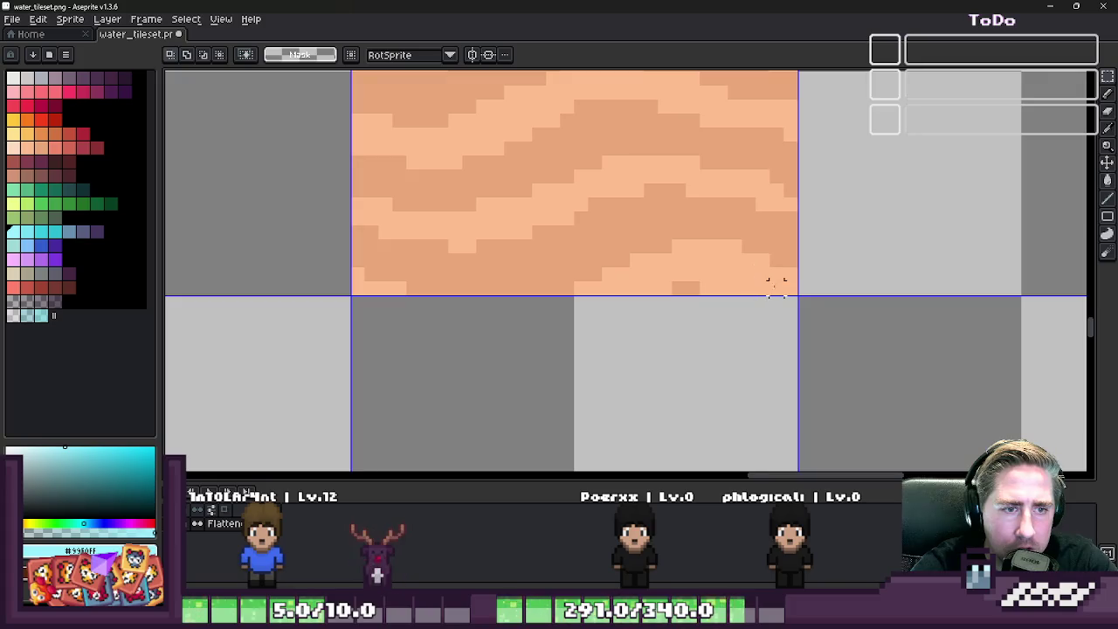
- Select a patch of plain sand and move it out beside the tiles
mouse_move(705, 163)
mouse_down()
mouse_move(677, 163)
mouse_move(664, 131)
mouse_up()
scroll(871, 156, down, 1)
scroll(870, 156, down, 2)
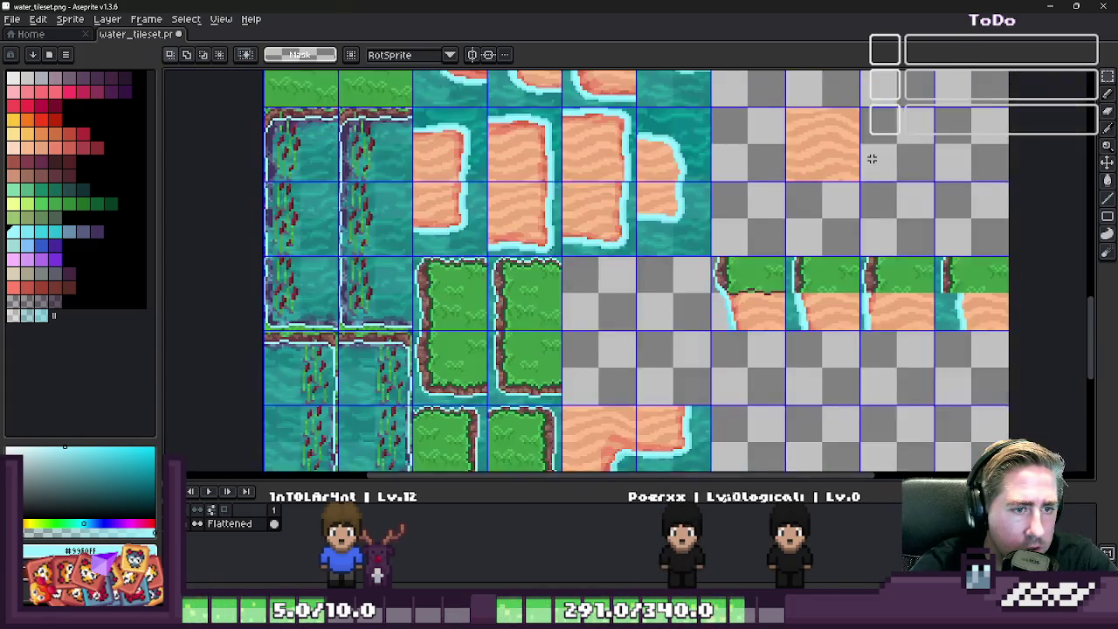
scroll(870, 156, down, 2)
scroll(739, 381, up, 3)
scroll(743, 286, down, 2)
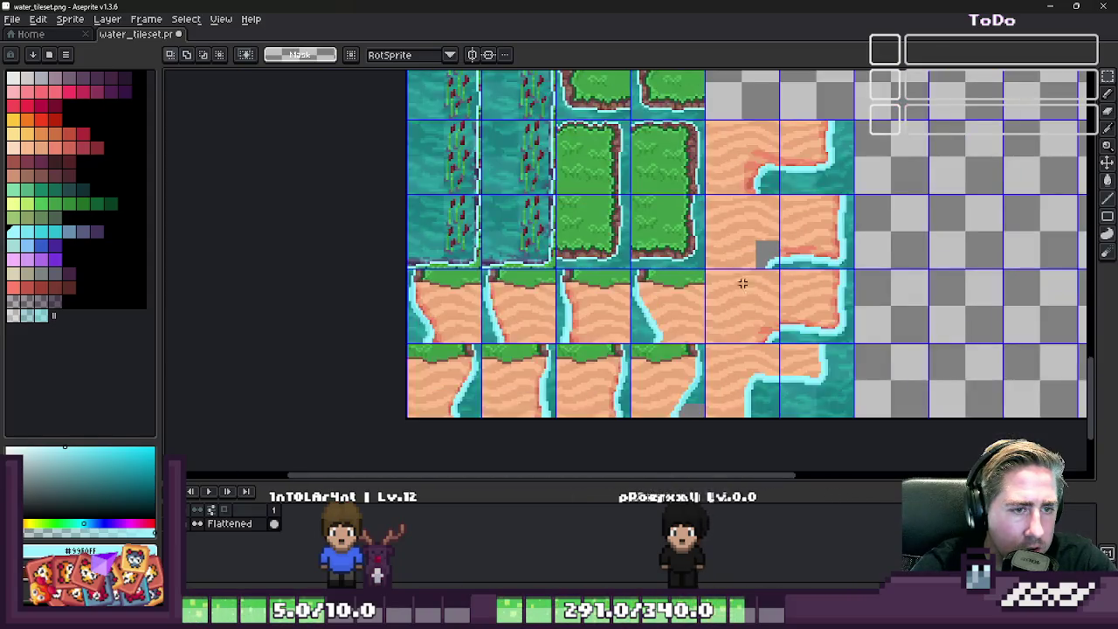
scroll(741, 283, up, 5)
scroll(661, 287, up, 2)
scroll(613, 288, down, 3)
click(614, 288)
drag(613, 288, 1022, 284)
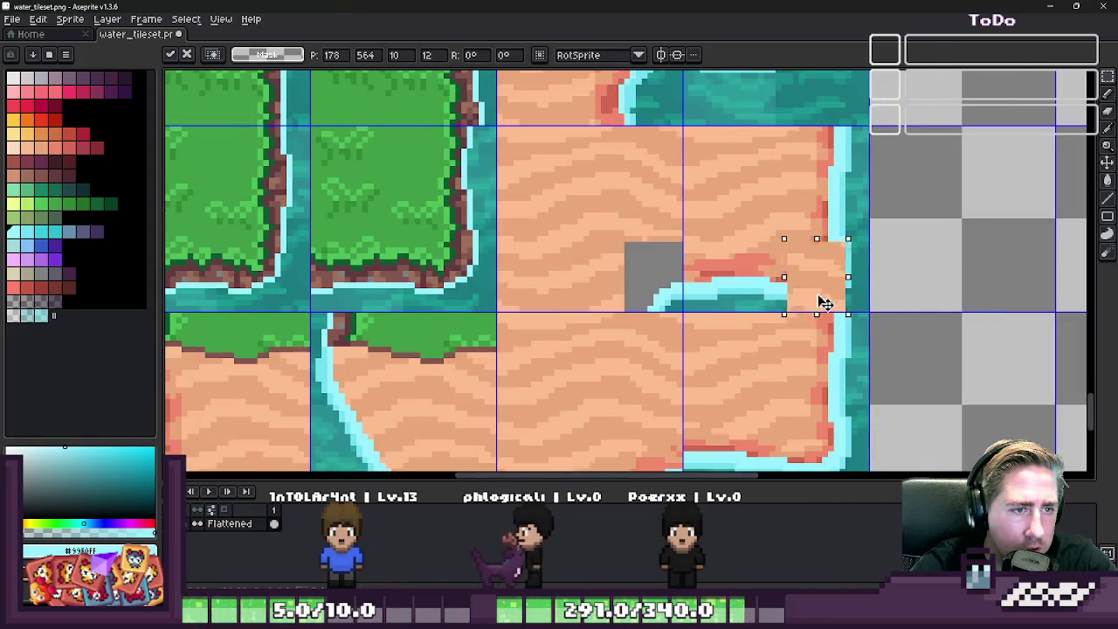
click(708, 268)
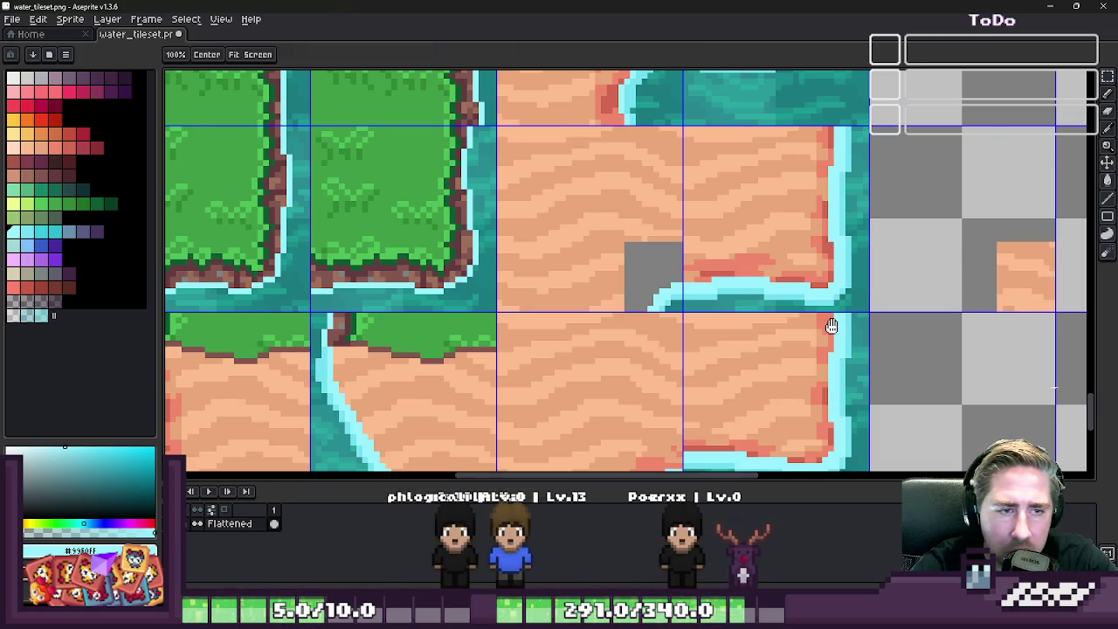
- Paste a copy of the sand patch and place it into the inner-corner gap
drag(831, 326, 685, 280)
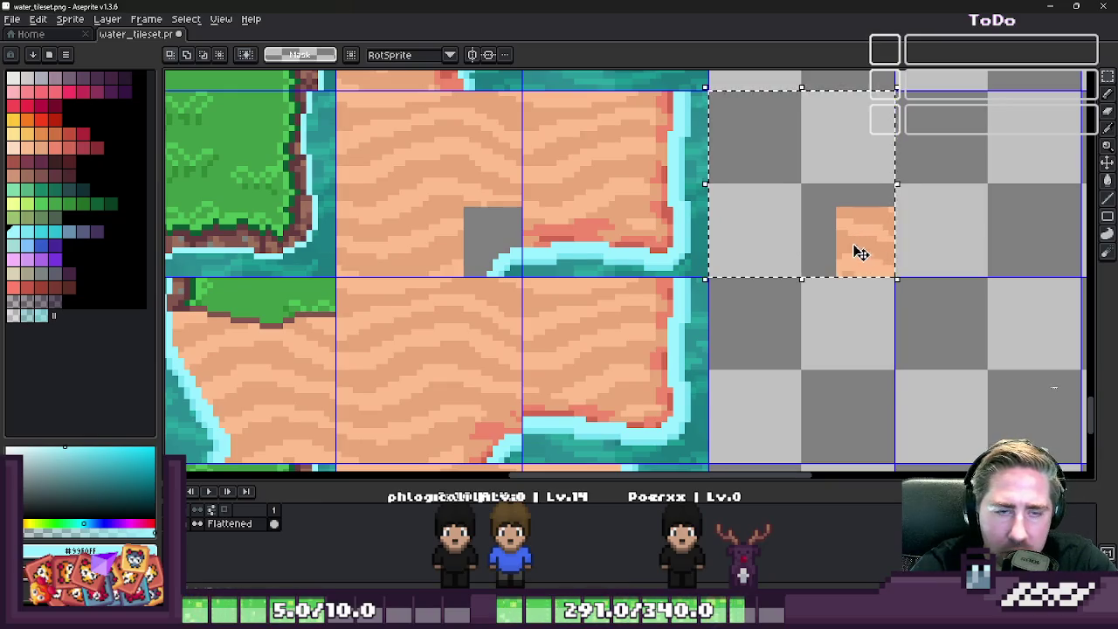
scroll(860, 253, up, 1)
mouse_move(861, 252)
mouse_down()
mouse_move(424, 277)
mouse_move(673, 262)
mouse_up()
key(Escape)
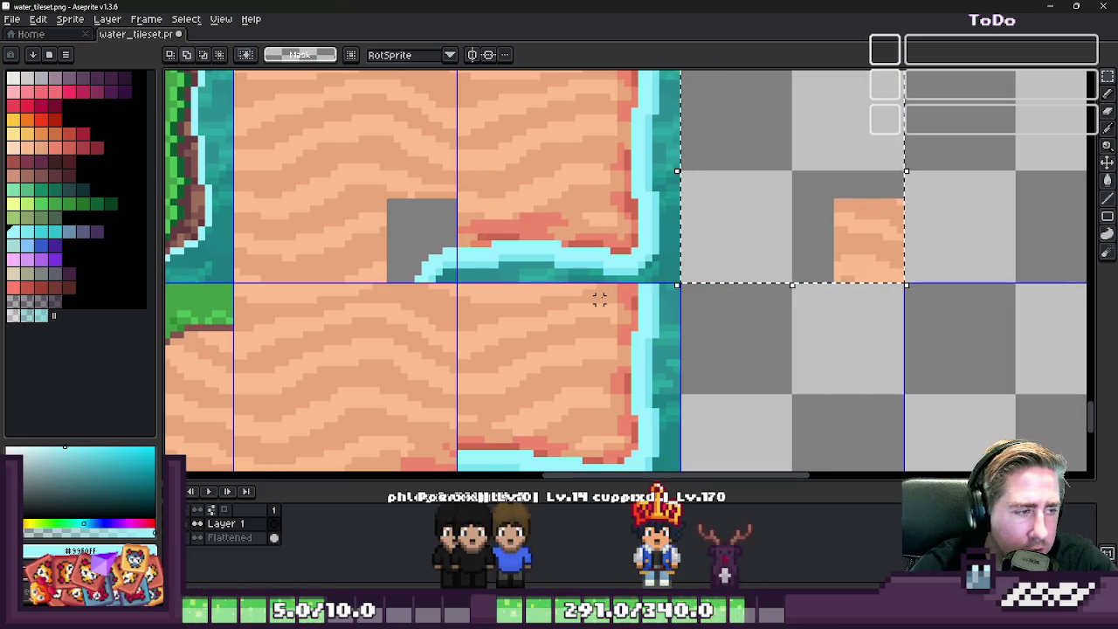
key(ctrl+v)
drag(618, 268, 414, 239)
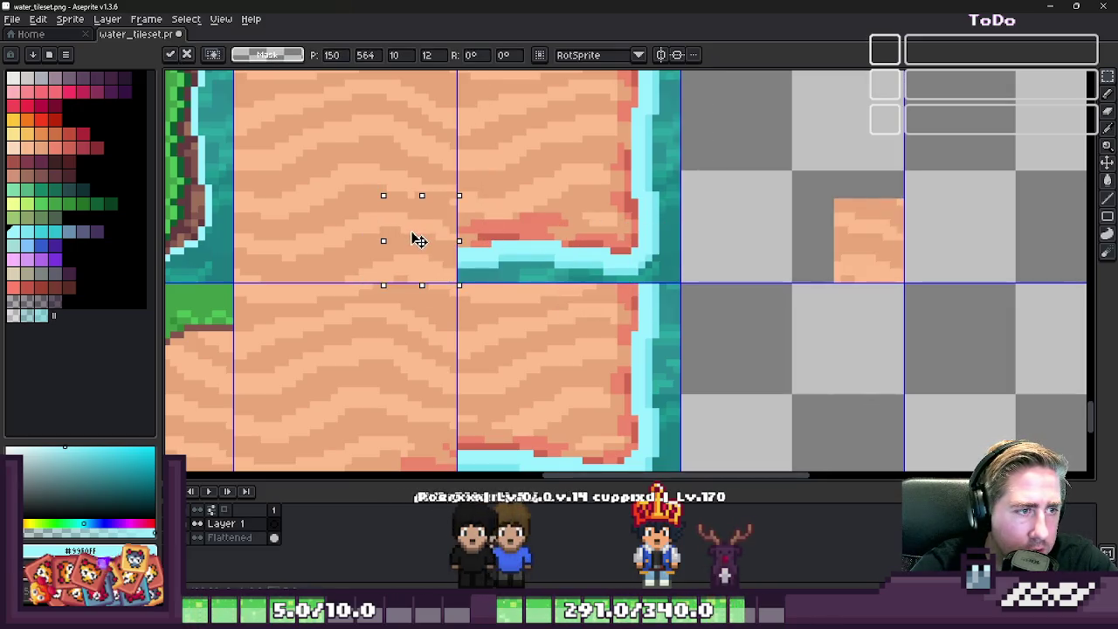
- Lower Layer 1's opacity in its properties to see the pixels beneath
scroll(320, 247, up, 1)
scroll(319, 247, up, 1)
double_click(254, 523)
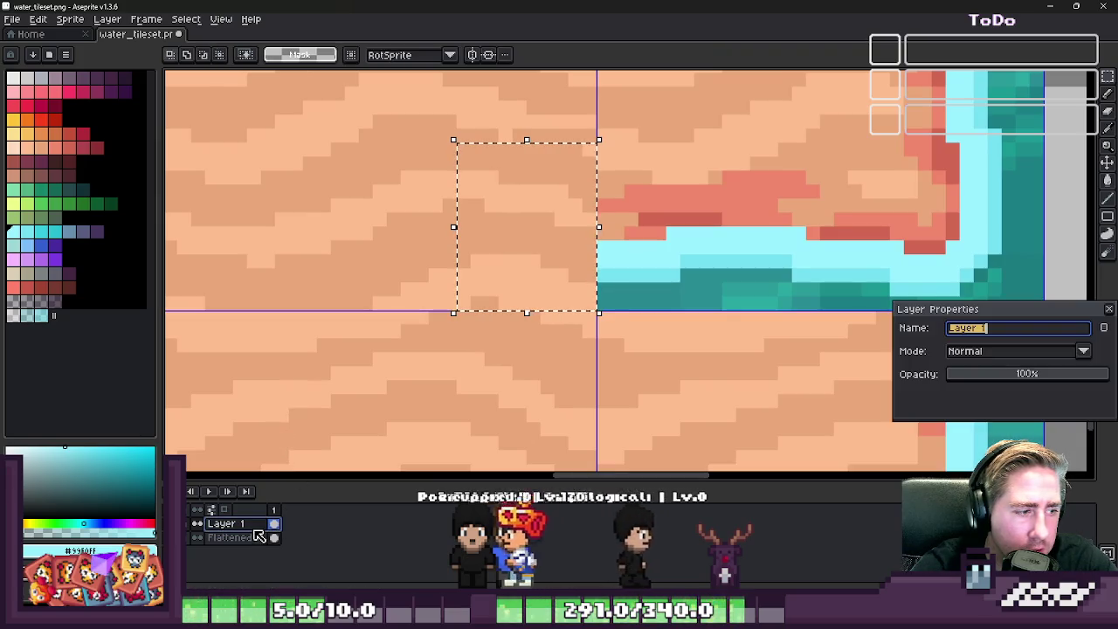
drag(1048, 376, 1029, 377)
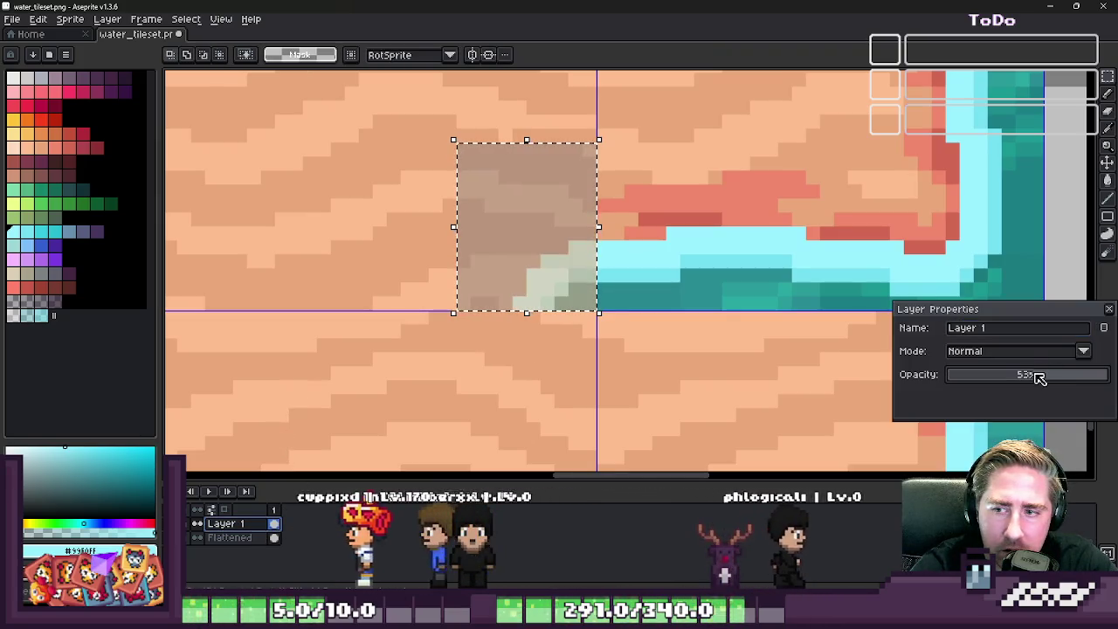
- Paint cyan water pixels over the sand patch's lower-left corner, then close Layer Properties
scroll(825, 316, down, 1)
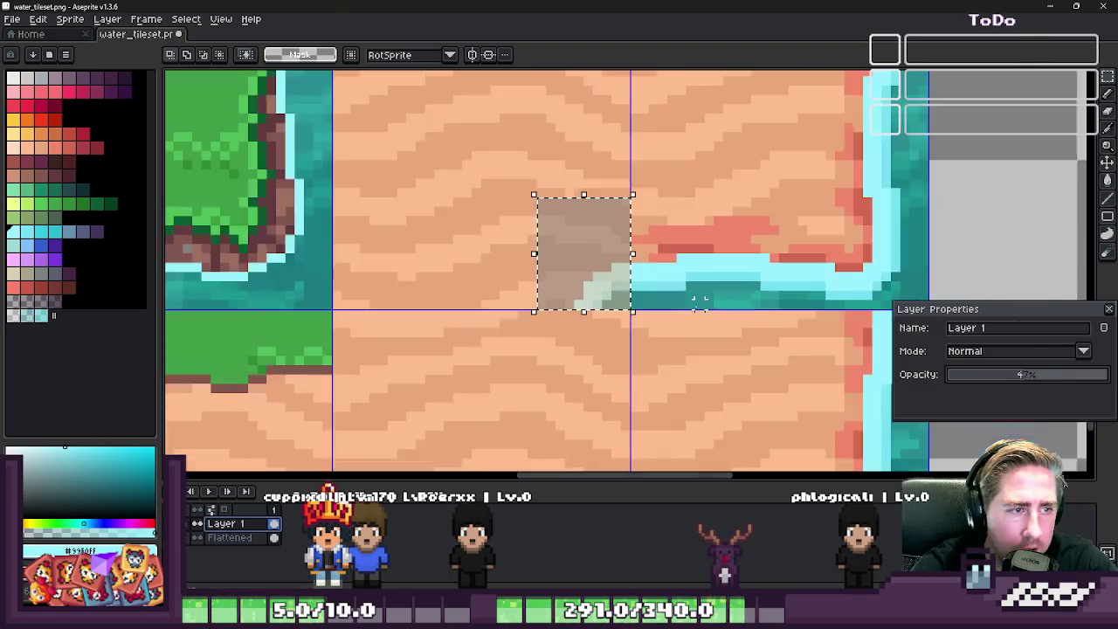
key(b)
scroll(646, 286, up, 1)
scroll(610, 251, up, 1)
mouse_move(602, 265)
mouse_down()
mouse_move(602, 297)
mouse_move(546, 310)
mouse_move(569, 325)
mouse_move(541, 332)
mouse_up()
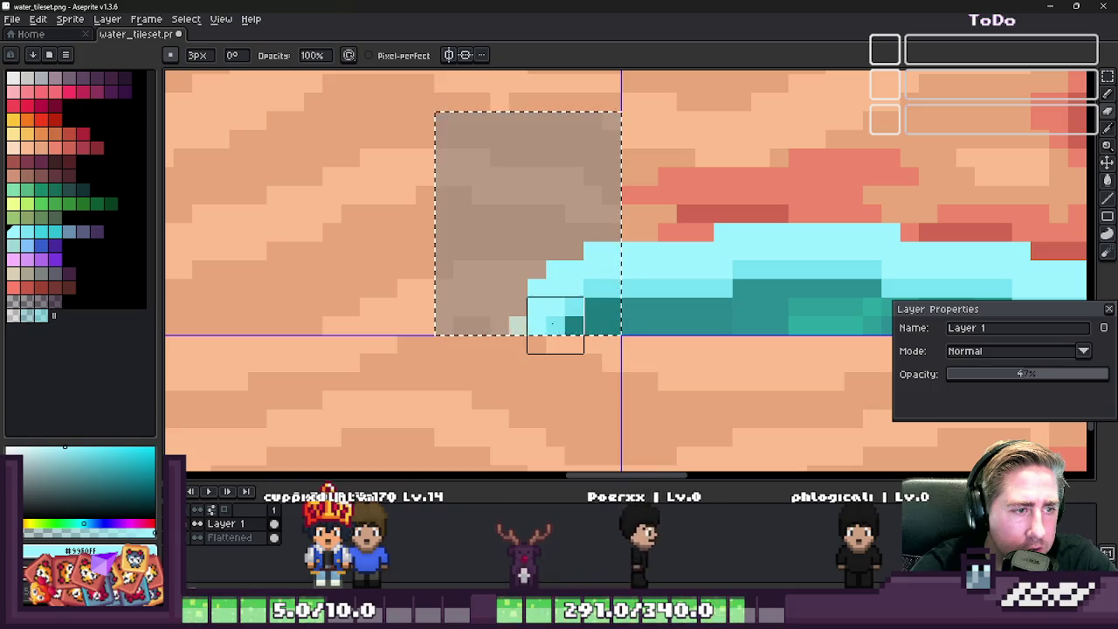
click(536, 344)
scroll(774, 332, down, 1)
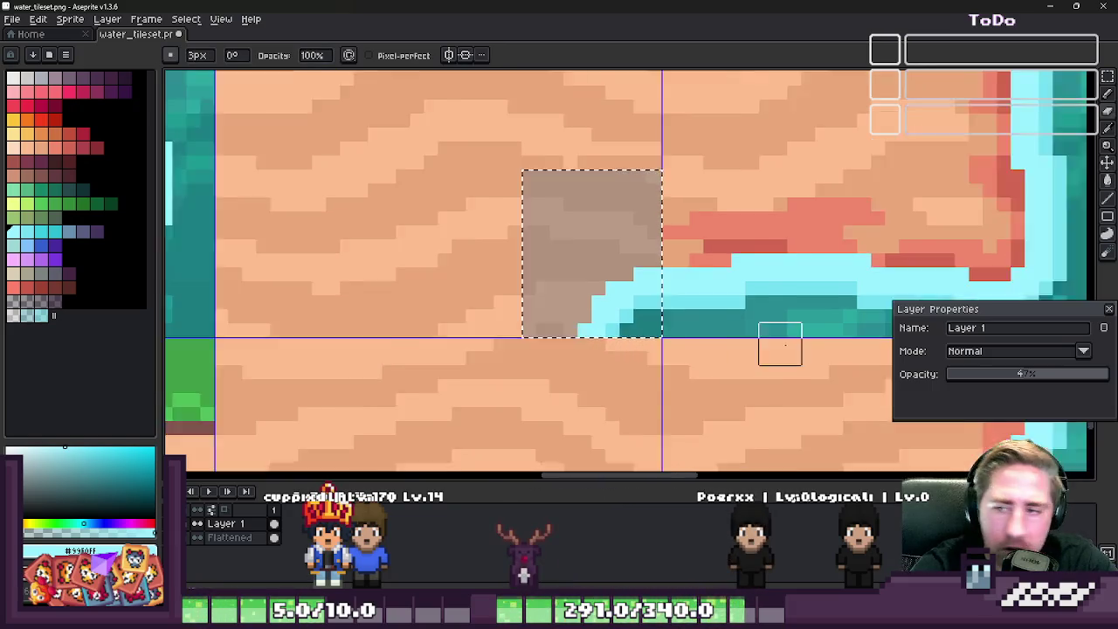
scroll(786, 345, down, 1)
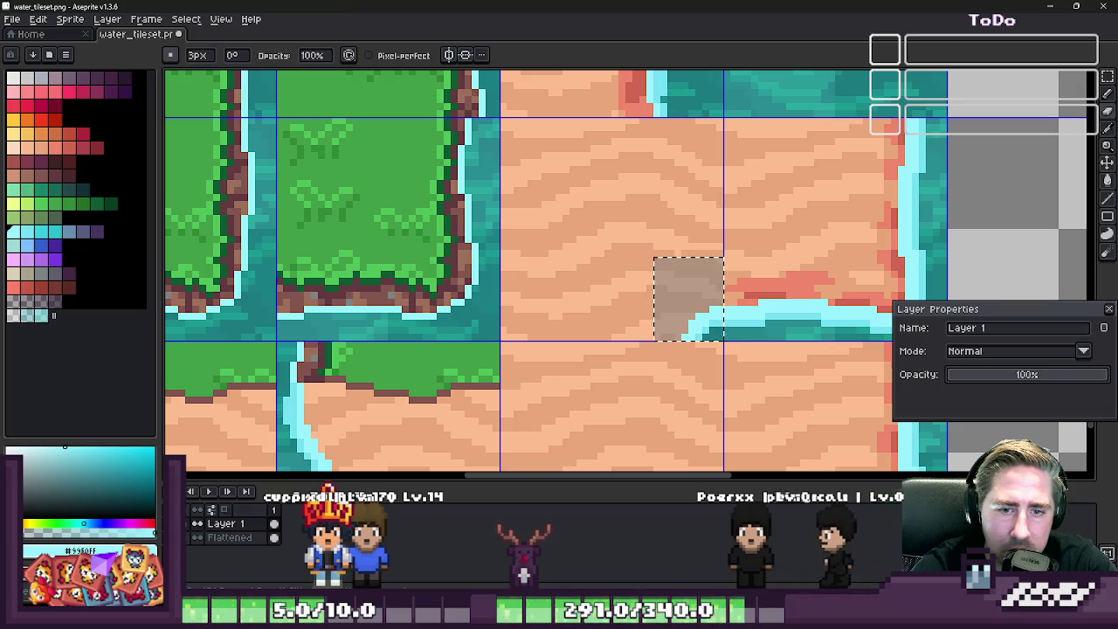
click(1108, 308)
scroll(592, 296, down, 2)
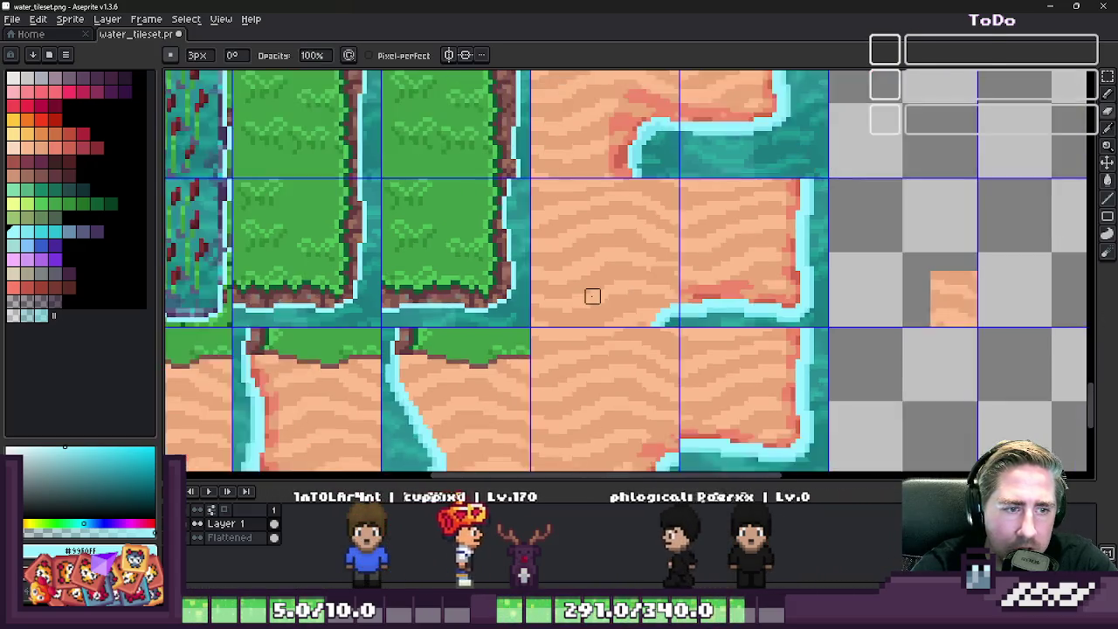
scroll(592, 297, down, 1)
key(m)
scroll(661, 320, up, 2)
scroll(694, 304, up, 1)
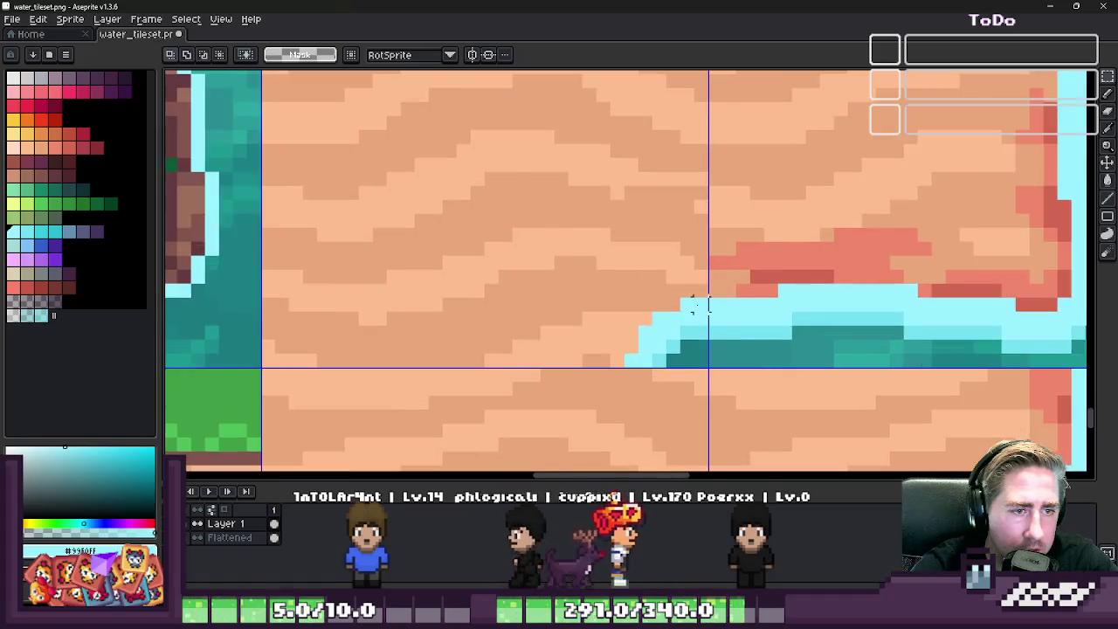
scroll(694, 304, down, 1)
scroll(686, 307, down, 1)
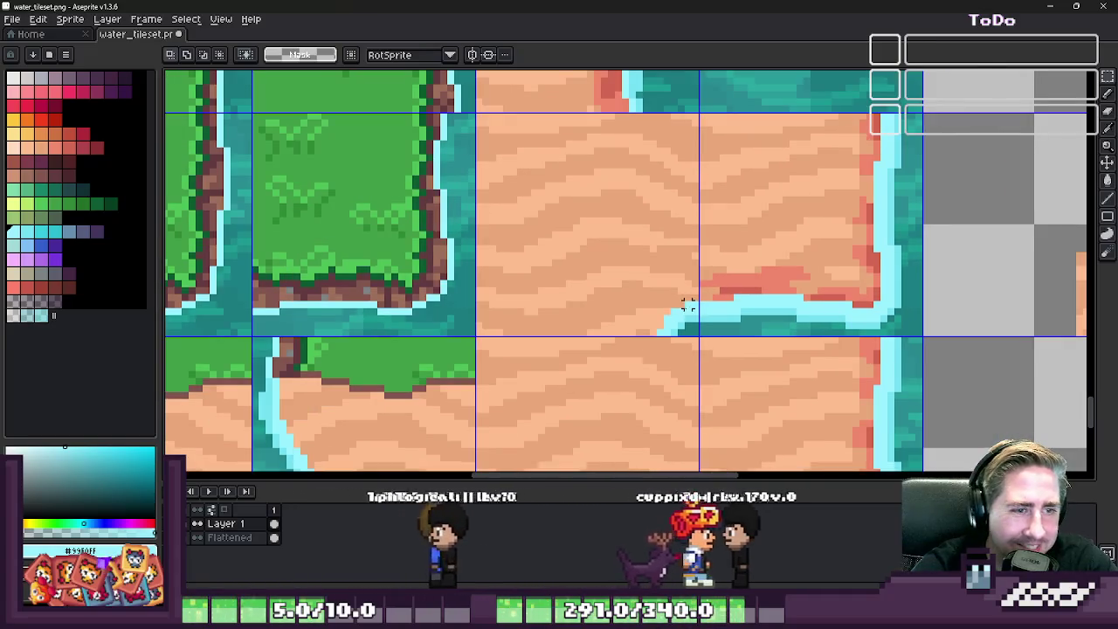
- Hide Layer 1 to compare with the original and make the Flattened layer active
click(252, 538)
click(197, 523)
click(197, 537)
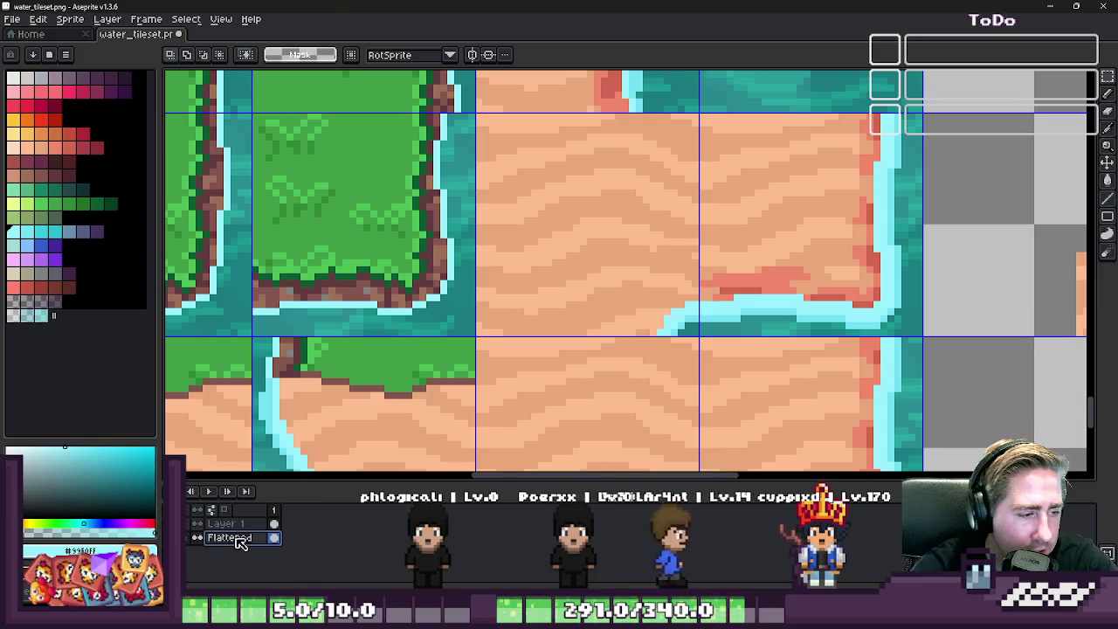
- Set the Pencil to Shading ink with a 4 px brush
key(b)
scroll(668, 298, up, 3)
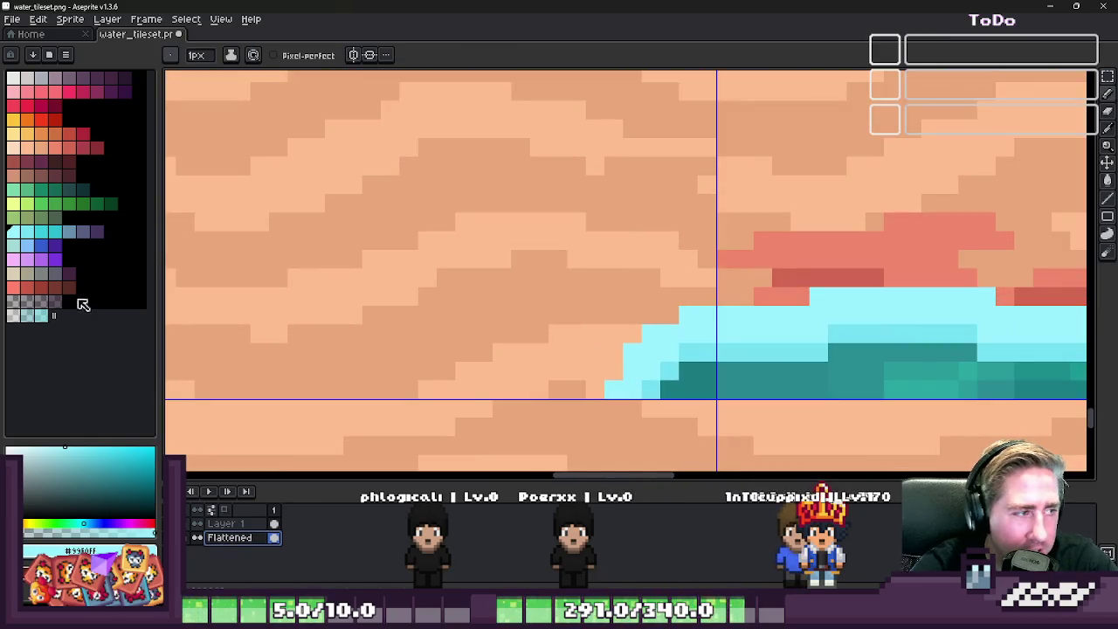
scroll(590, 328, down, 1)
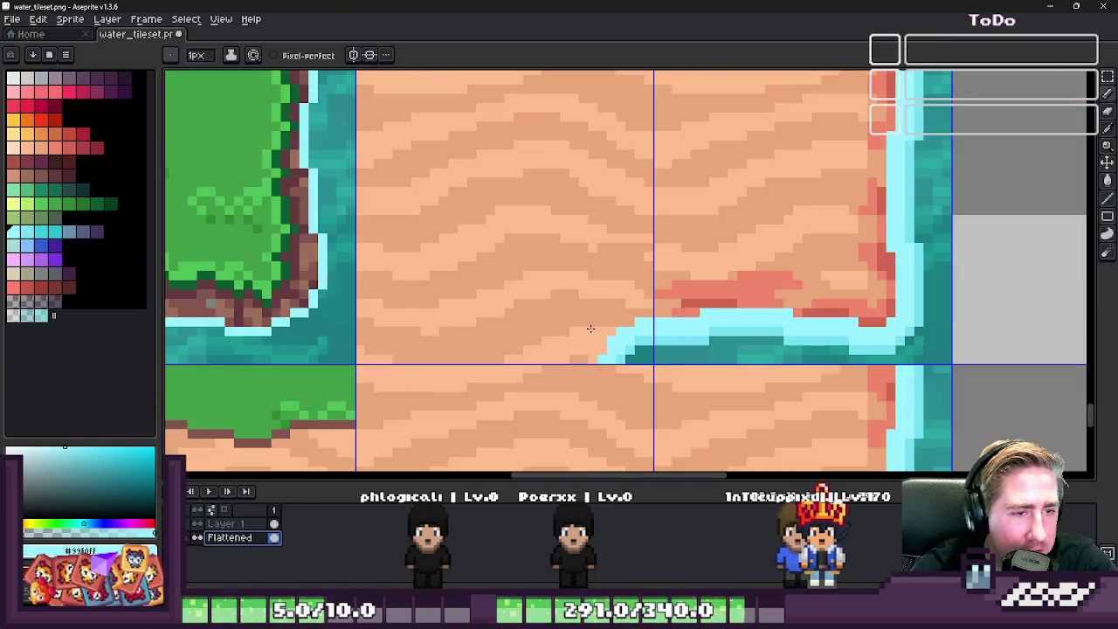
click(230, 55)
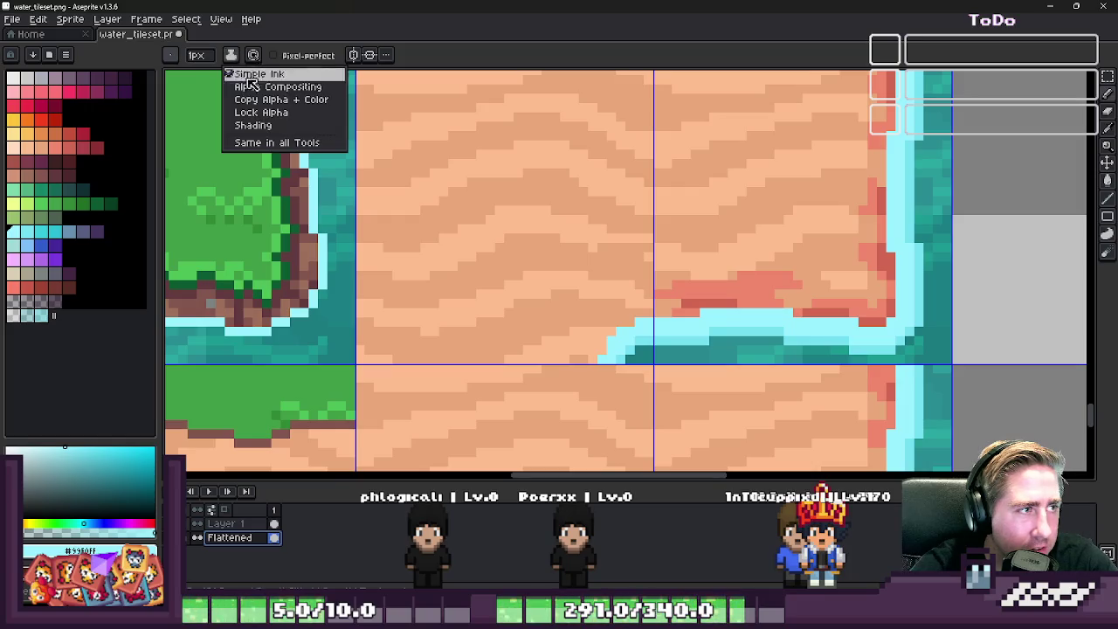
click(273, 125)
scroll(636, 319, up, 1)
key(plus)
key(plus)
key(plus)
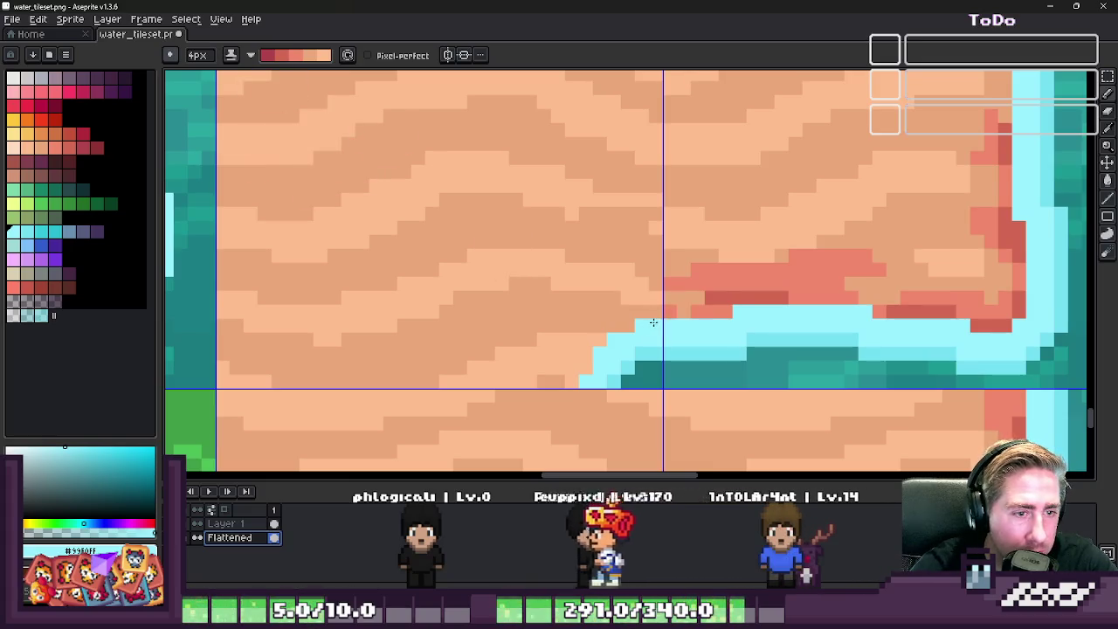
- Merge Layer 1 down into a single Flattened layer
click(234, 524)
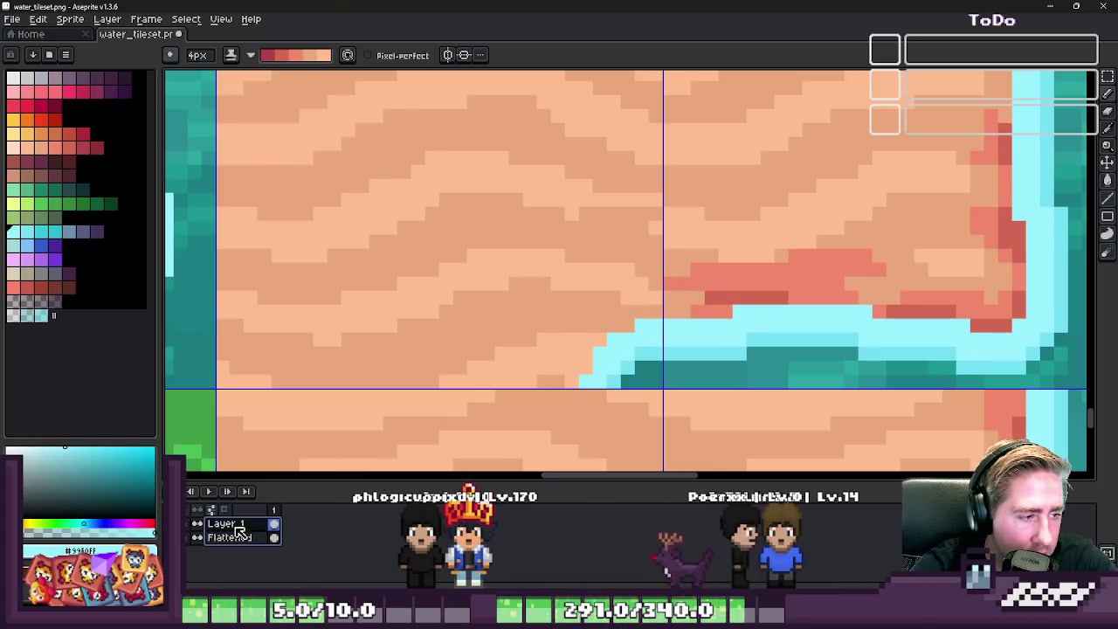
right_click(239, 530)
click(262, 579)
scroll(680, 296, up, 2)
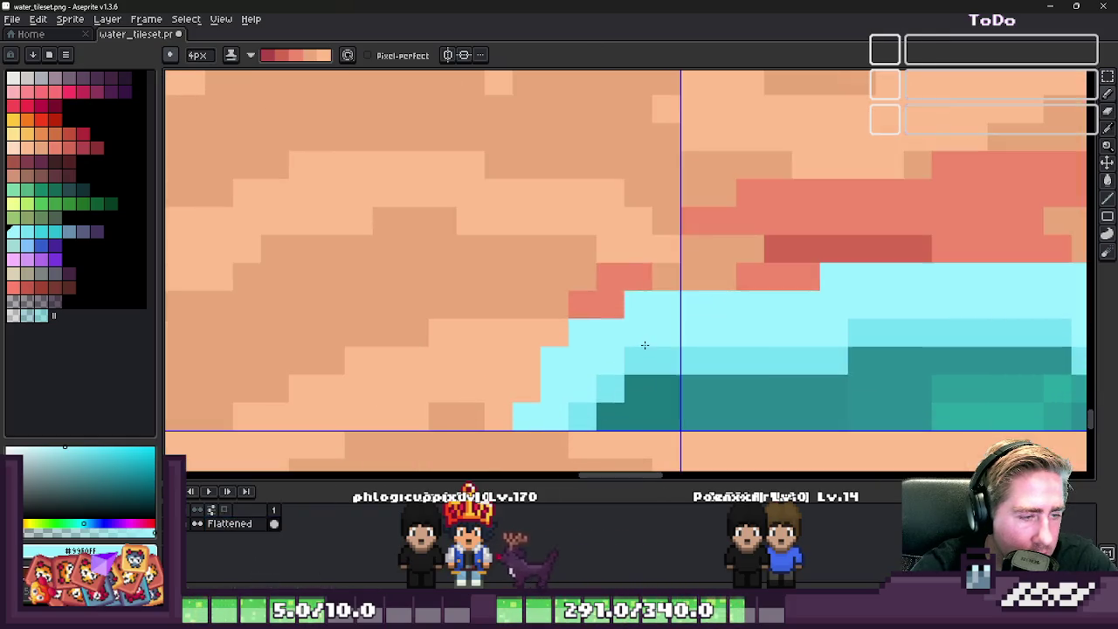
- Shade the sand along the water's edge darker and paint red shore pixels at the inner corner
drag(610, 314, 536, 377)
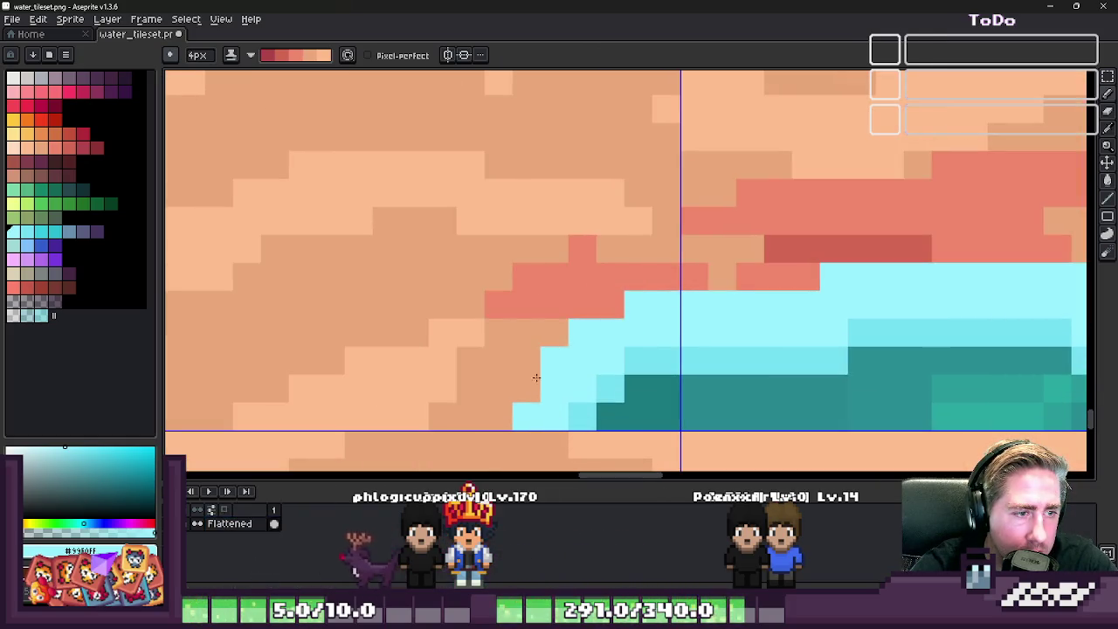
scroll(622, 378, down, 1)
scroll(602, 349, down, 2)
scroll(611, 333, up, 3)
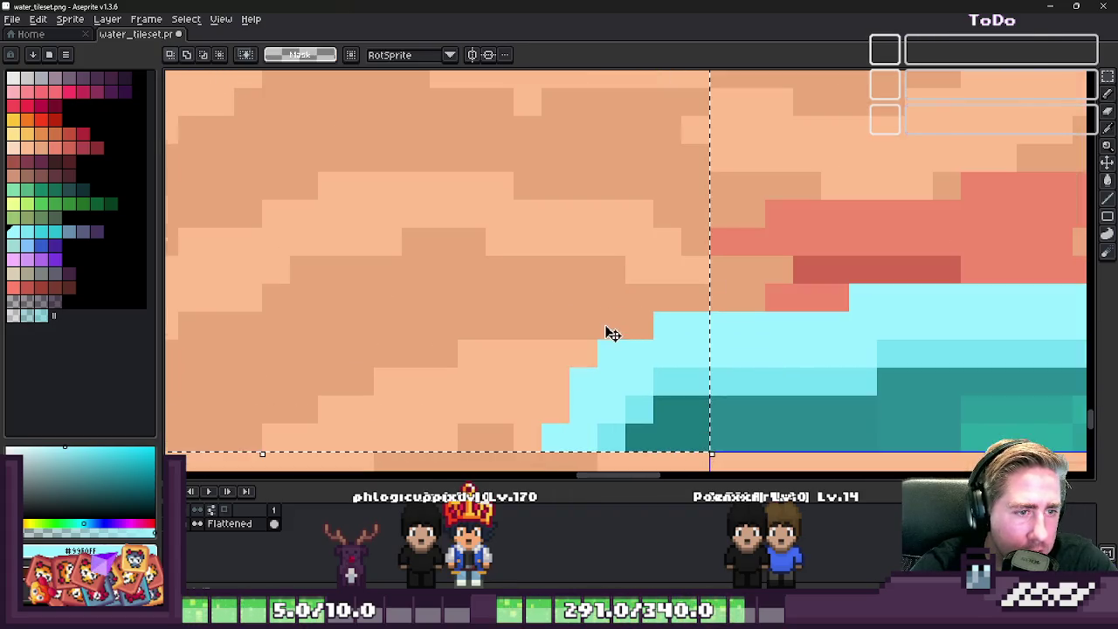
key(b)
drag(638, 289, 533, 428)
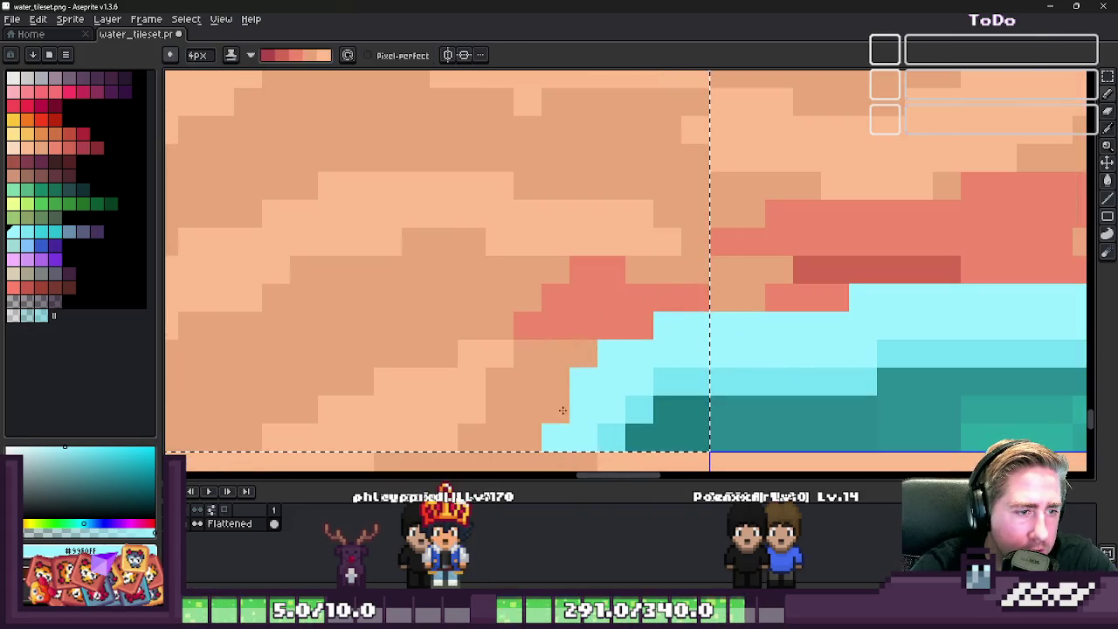
scroll(605, 314, down, 1)
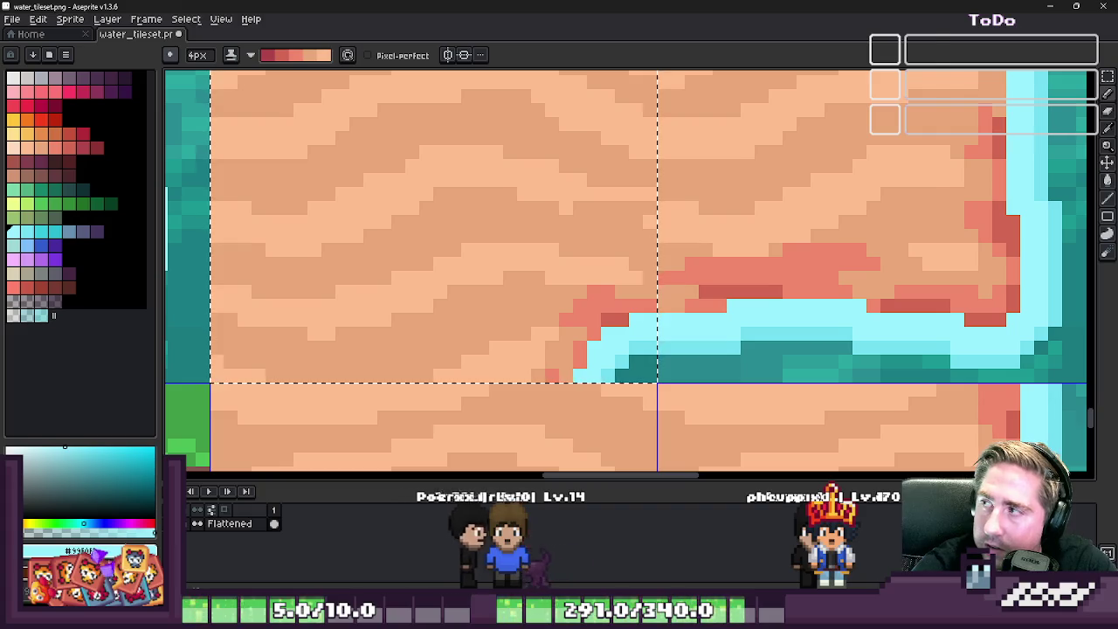
scroll(655, 301, down, 2)
scroll(655, 301, down, 2)
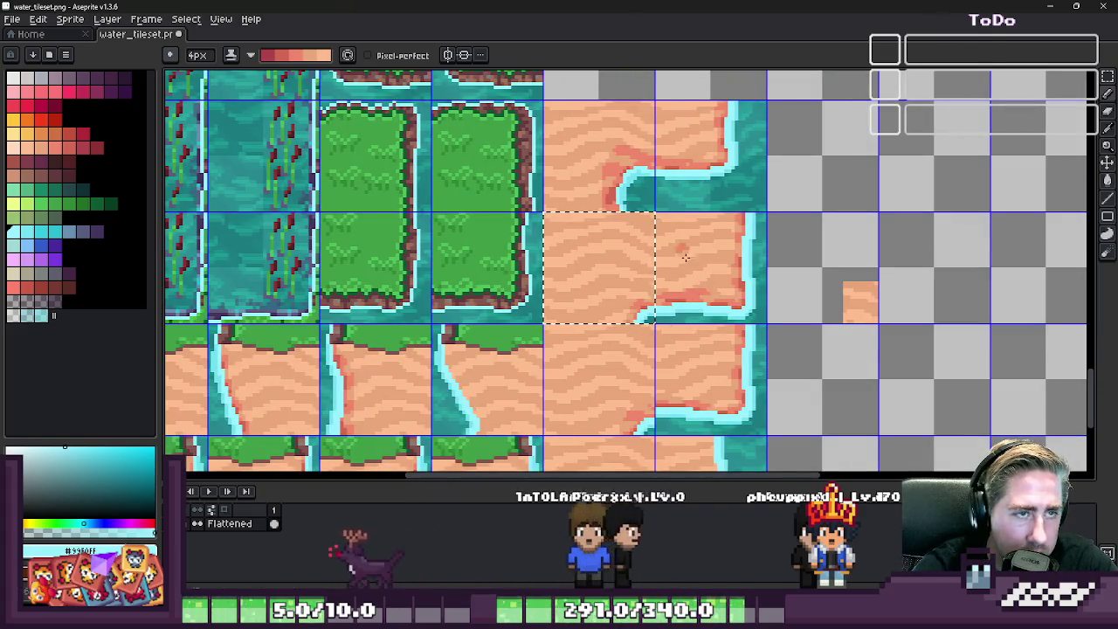
- Add darker red shading pixels at and just above the inner-corner shore edge
key(m)
scroll(686, 256, up, 2)
scroll(728, 360, down, 1)
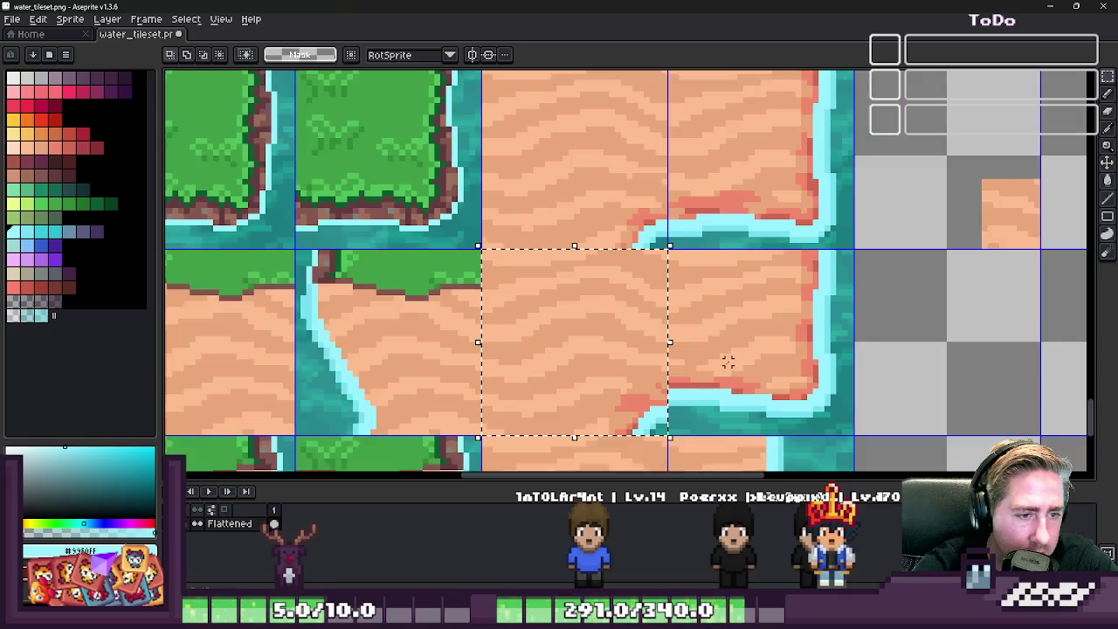
key(b)
scroll(728, 361, up, 1)
scroll(661, 361, up, 1)
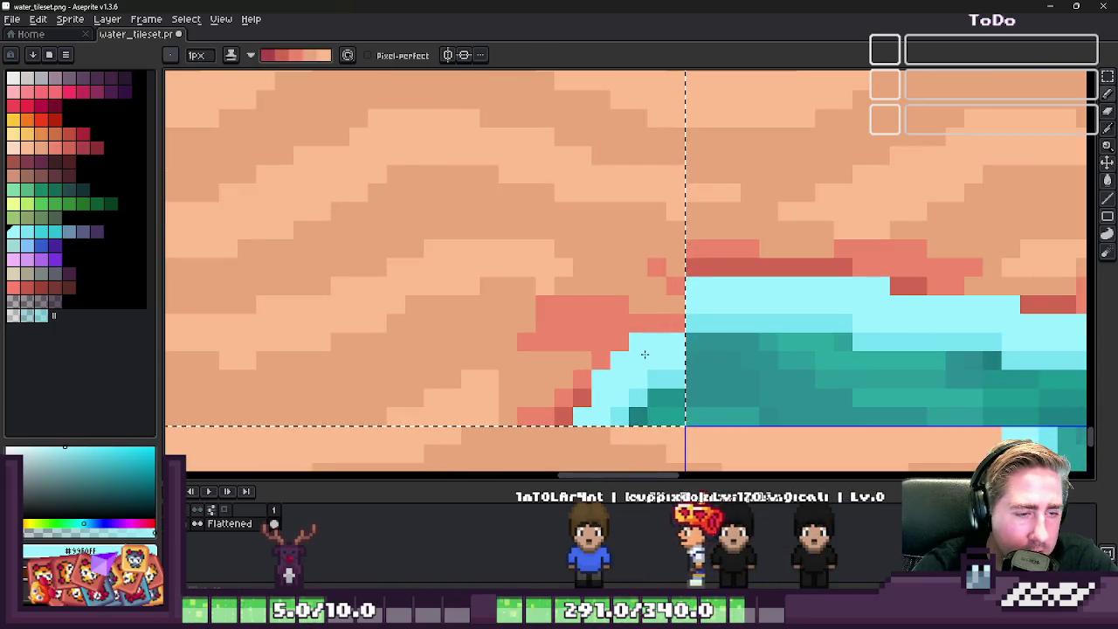
scroll(646, 352, up, 1)
scroll(653, 349, up, 1)
scroll(658, 341, up, 1)
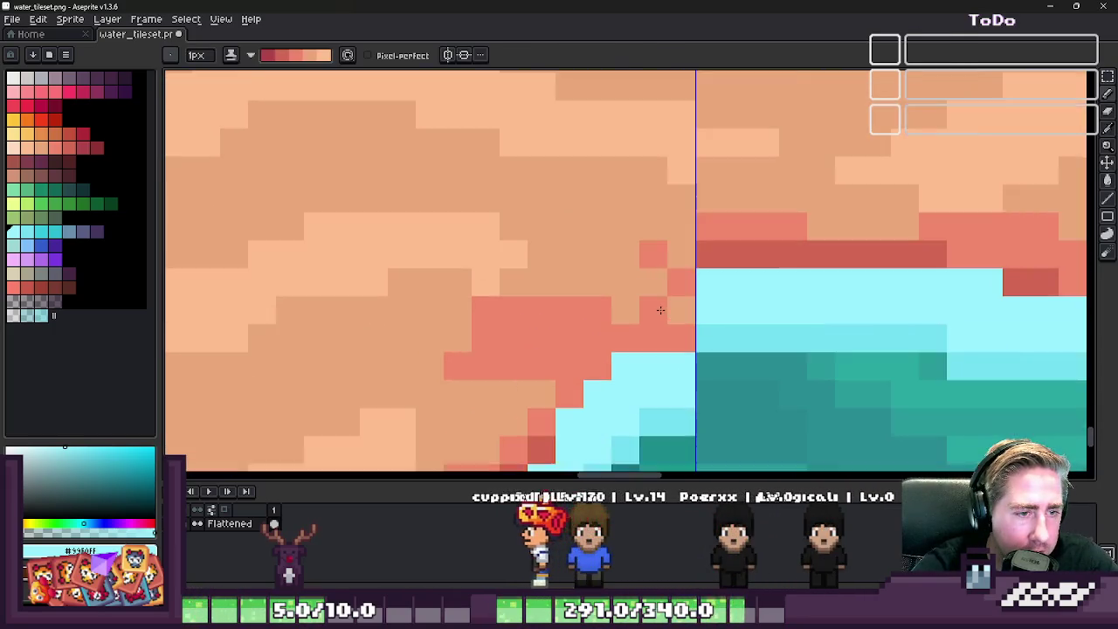
click(556, 338)
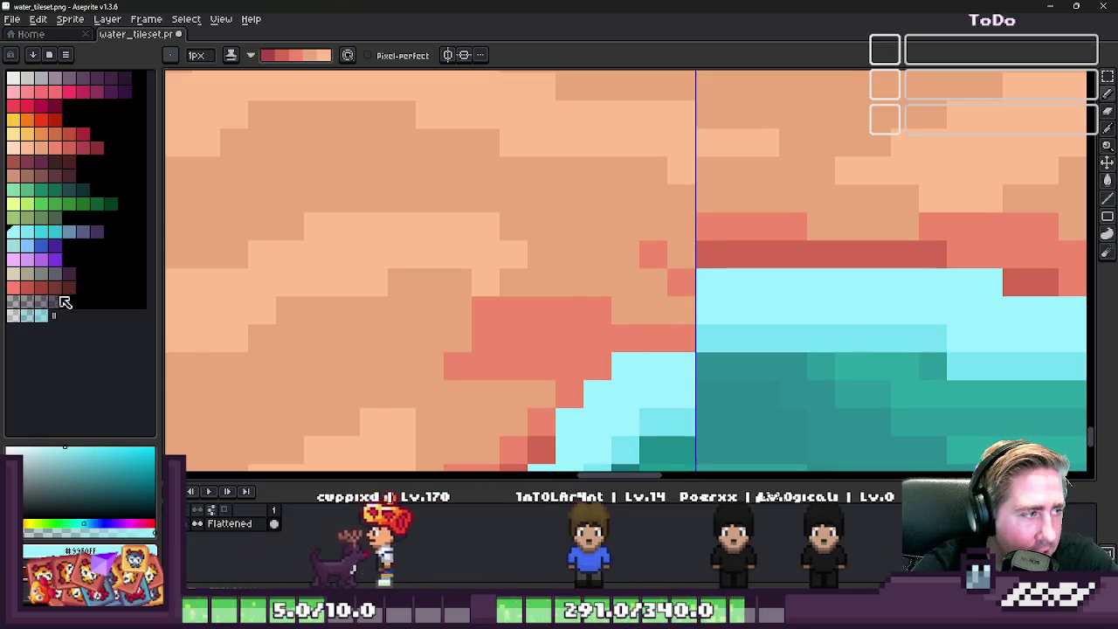
scroll(707, 353, down, 2)
scroll(705, 332, up, 2)
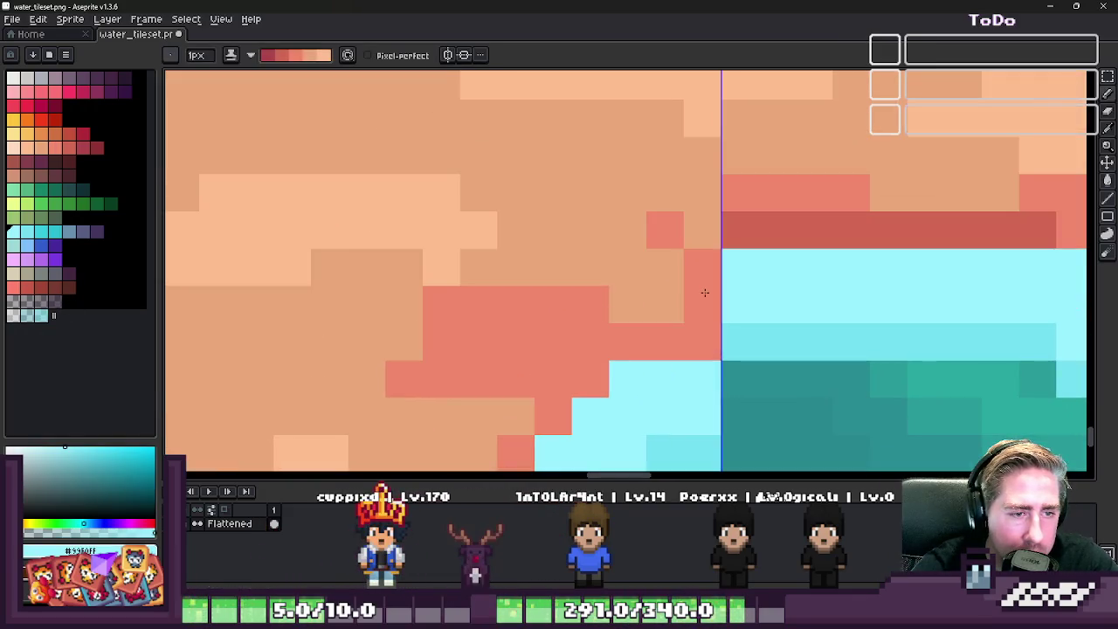
scroll(701, 294, down, 1)
scroll(703, 277, up, 1)
click(567, 236)
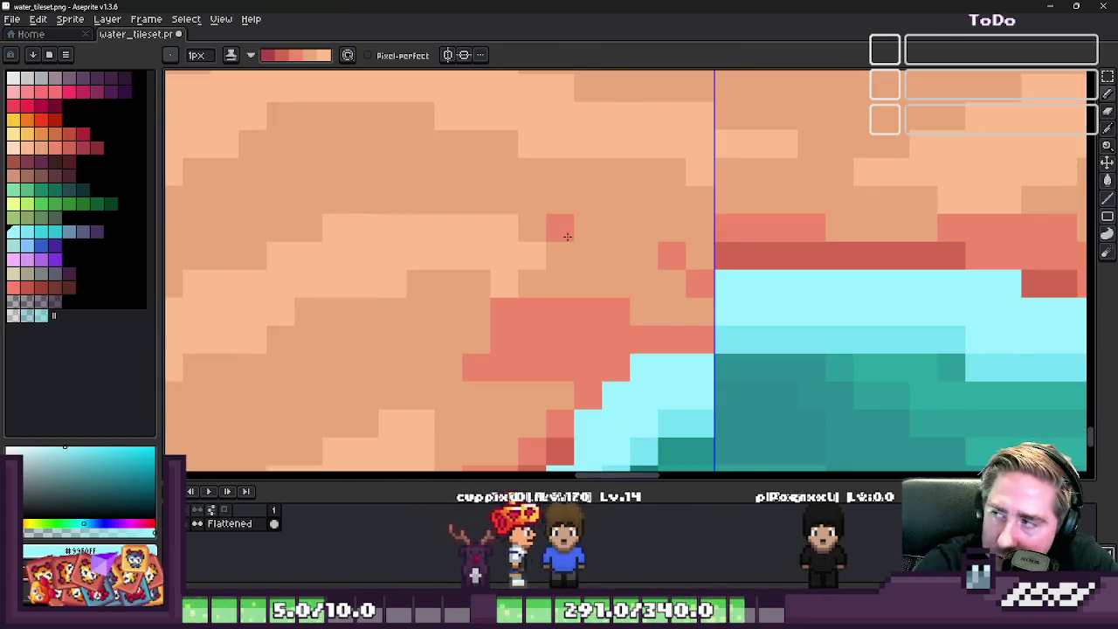
- Set the Pencil to Simple ink and paint light cyan water over the sand corner
scroll(629, 150, down, 2)
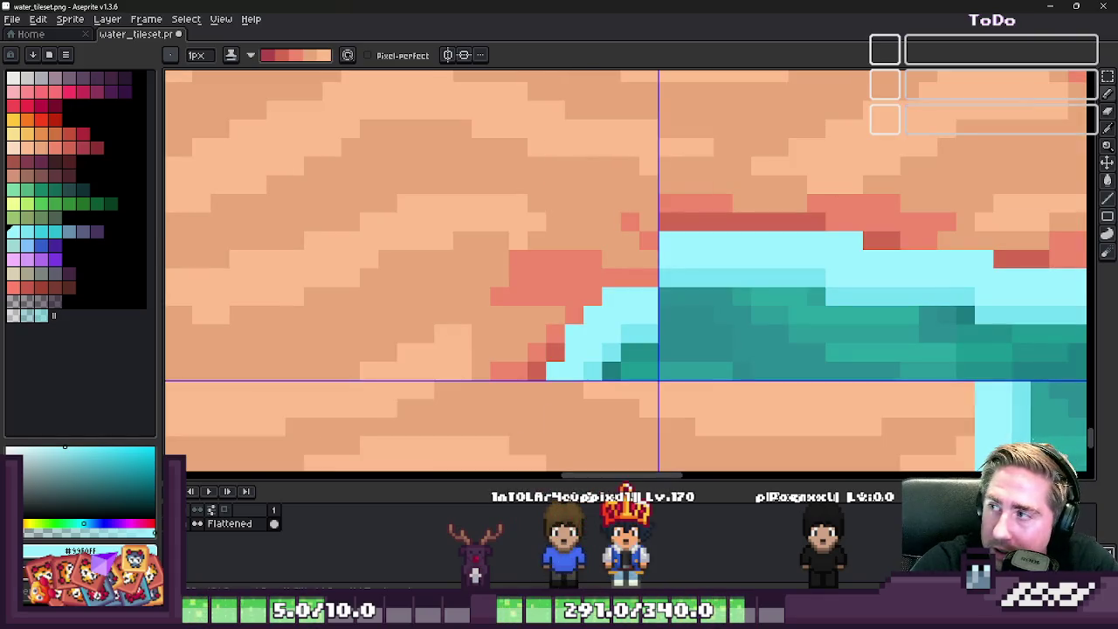
scroll(609, 321, up, 1)
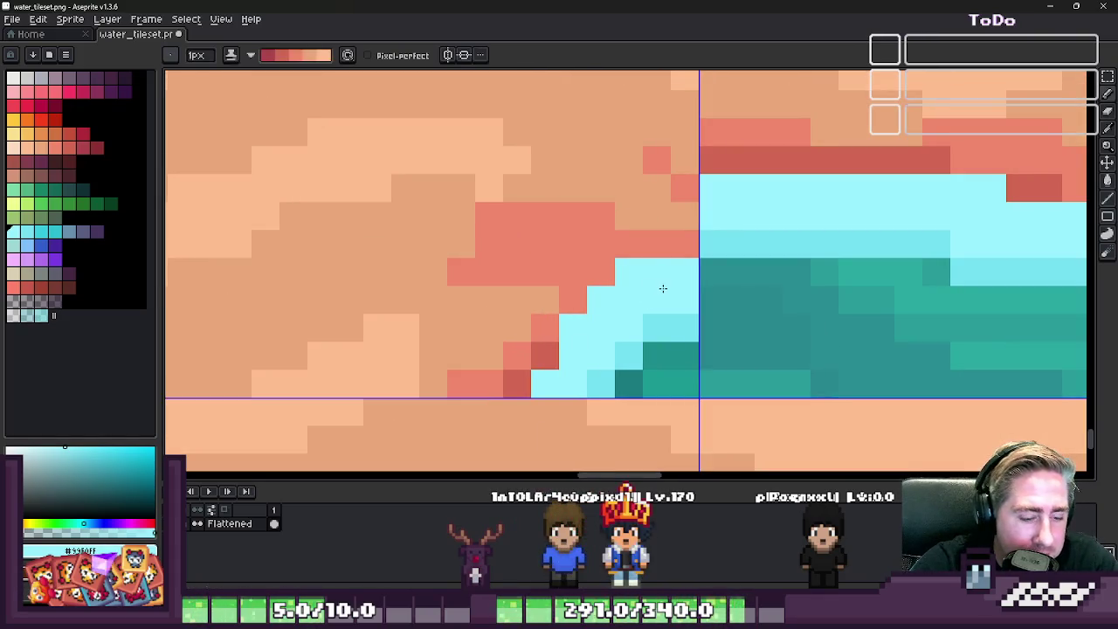
scroll(685, 273, down, 1)
scroll(628, 262, up, 1)
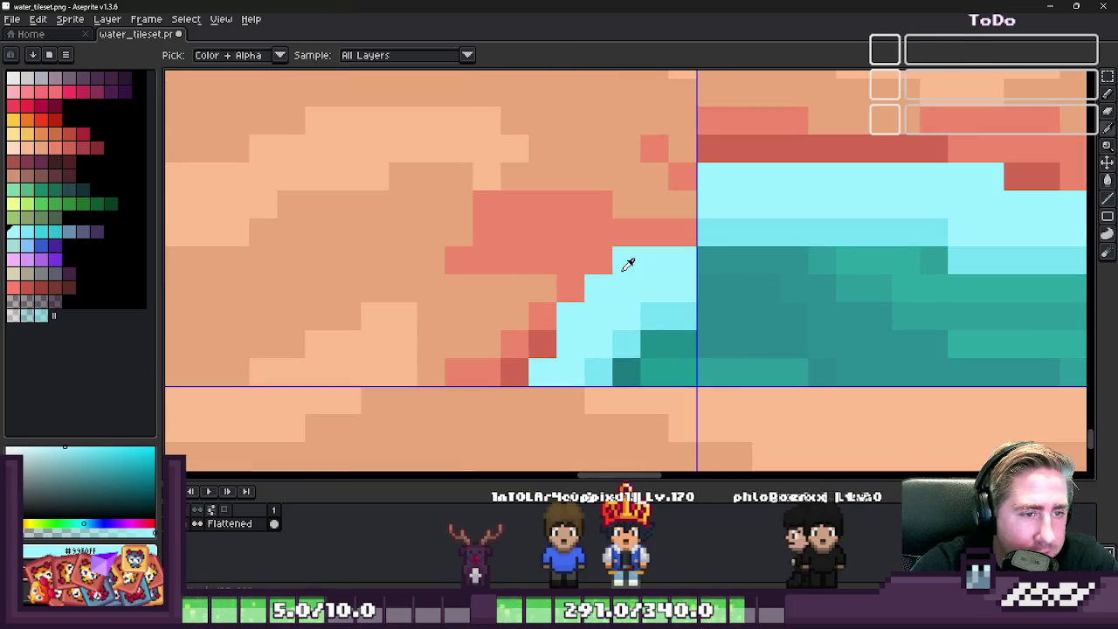
scroll(606, 267, down, 2)
scroll(690, 262, up, 1)
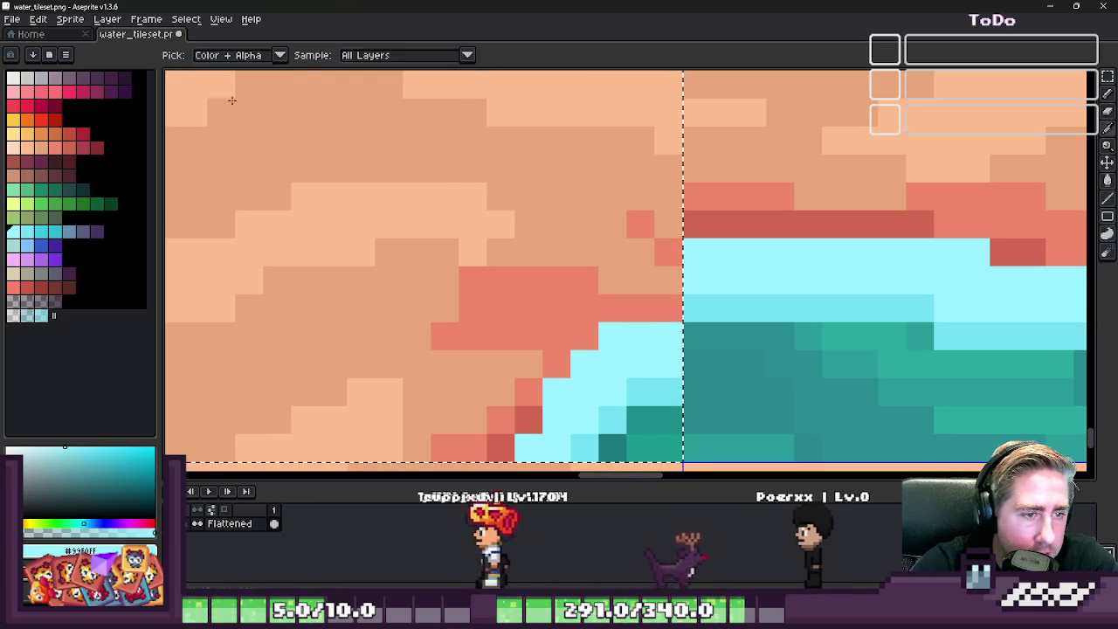
click(251, 55)
click(262, 72)
mouse_move(684, 259)
mouse_down()
mouse_move(643, 280)
mouse_move(604, 326)
mouse_move(664, 308)
mouse_up()
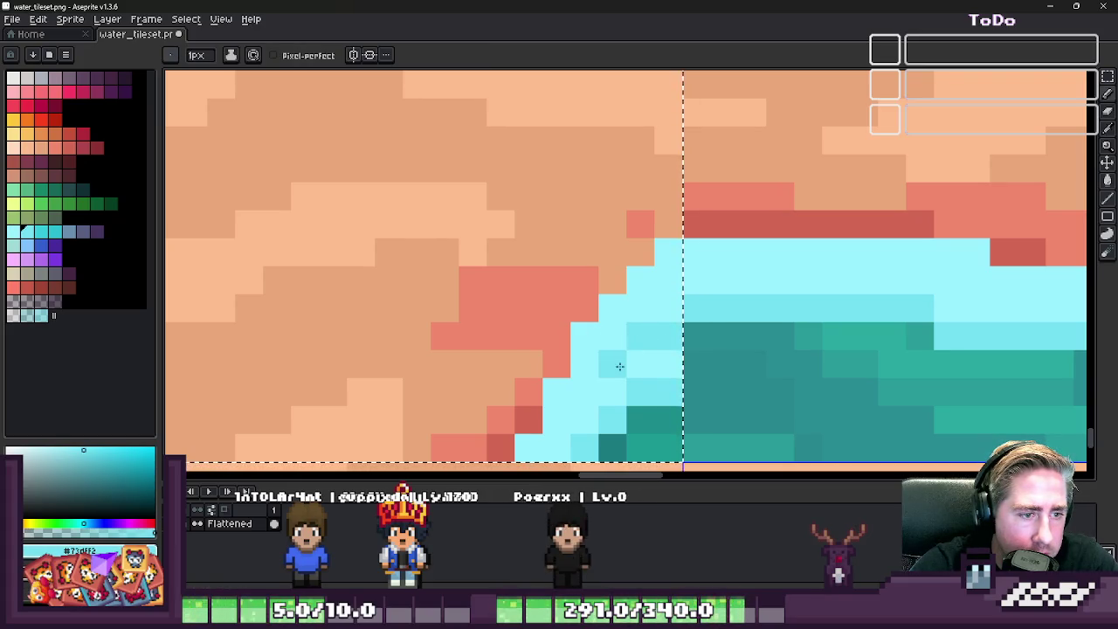
- Repaint several light cyan pixels medium cyan, then eyedrop the lighter cyan
scroll(619, 366, down, 1)
scroll(568, 297, up, 1)
alt+click(590, 297)
drag(534, 297, 564, 297)
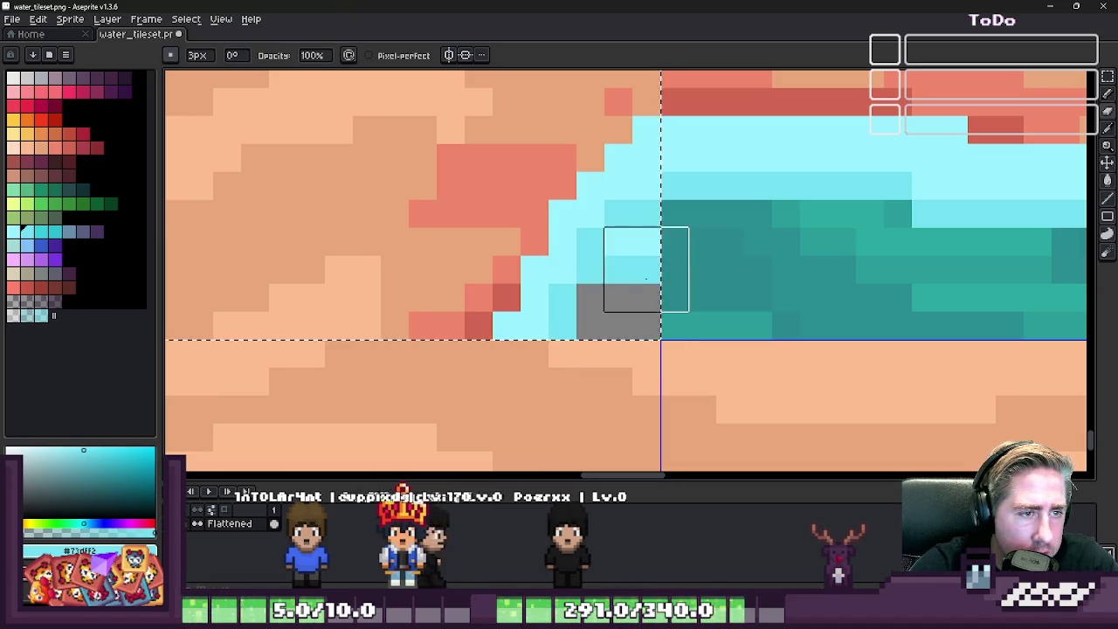
scroll(646, 278, down, 1)
scroll(511, 274, down, 1)
scroll(512, 274, up, 2)
alt+click(616, 272)
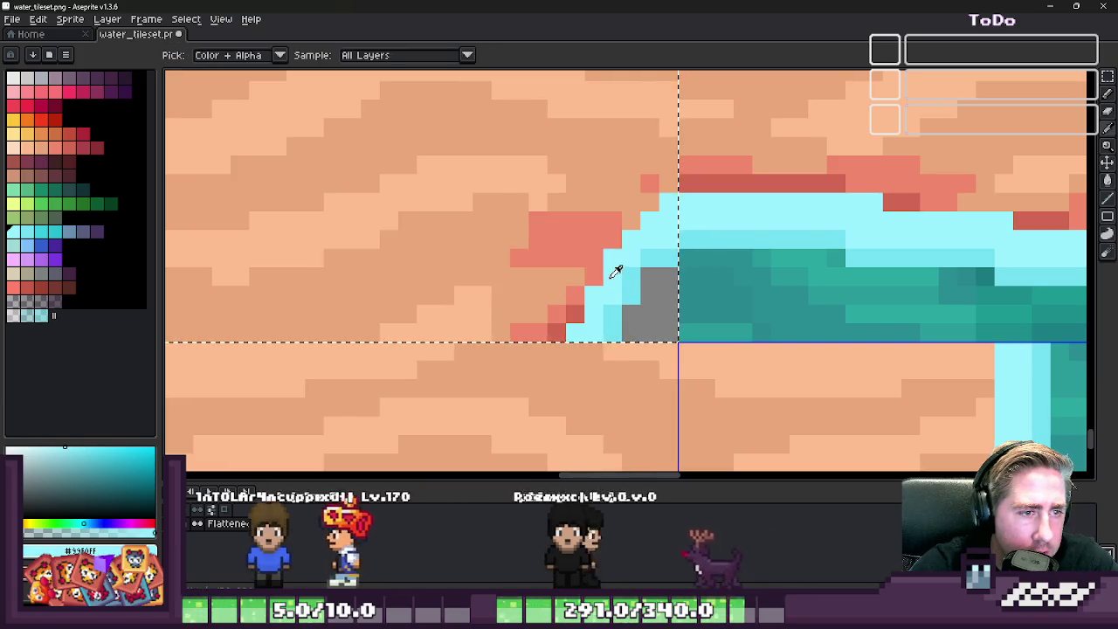
- Move Layer 1 below the Flattened layer in the layer stack
scroll(613, 281, down, 1)
scroll(607, 296, down, 1)
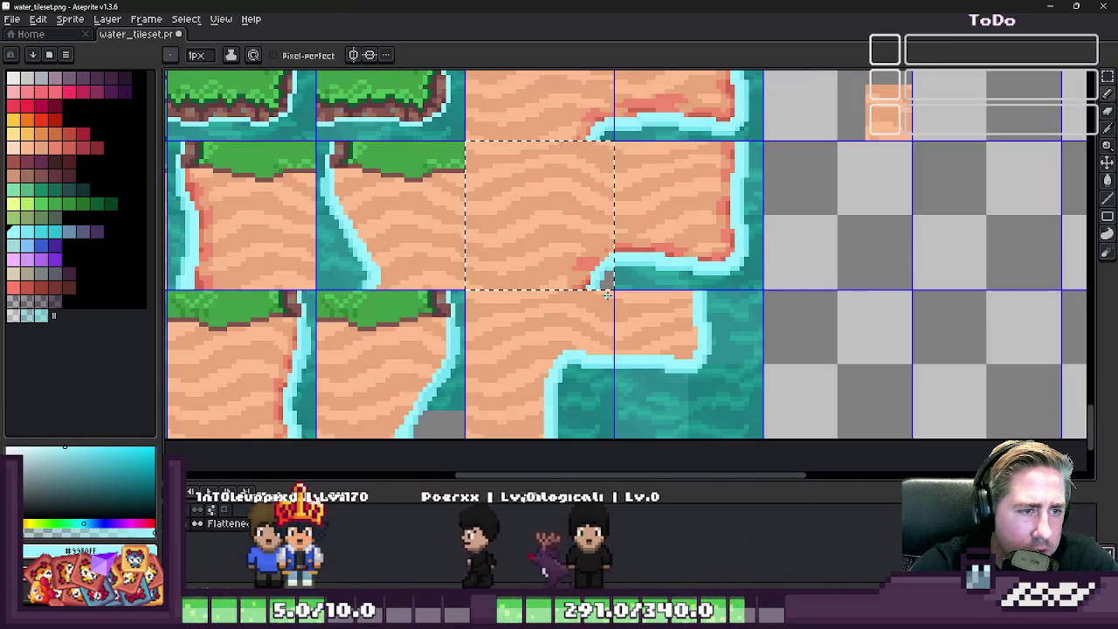
scroll(607, 295, up, 1)
key(m)
scroll(854, 324, down, 2)
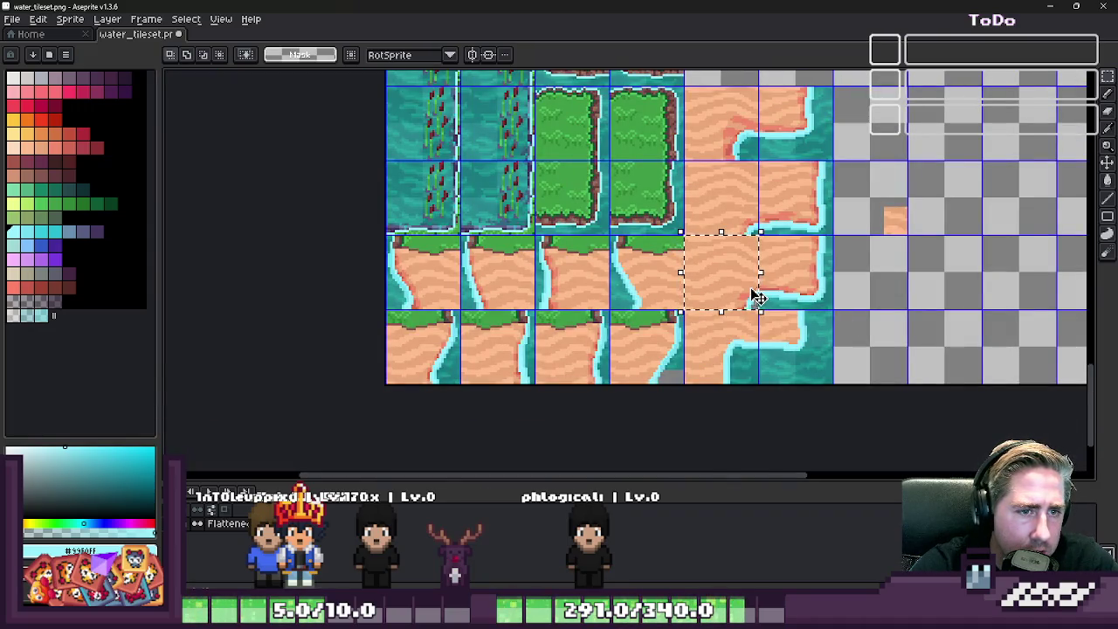
scroll(890, 368, down, 2)
scroll(652, 226, up, 2)
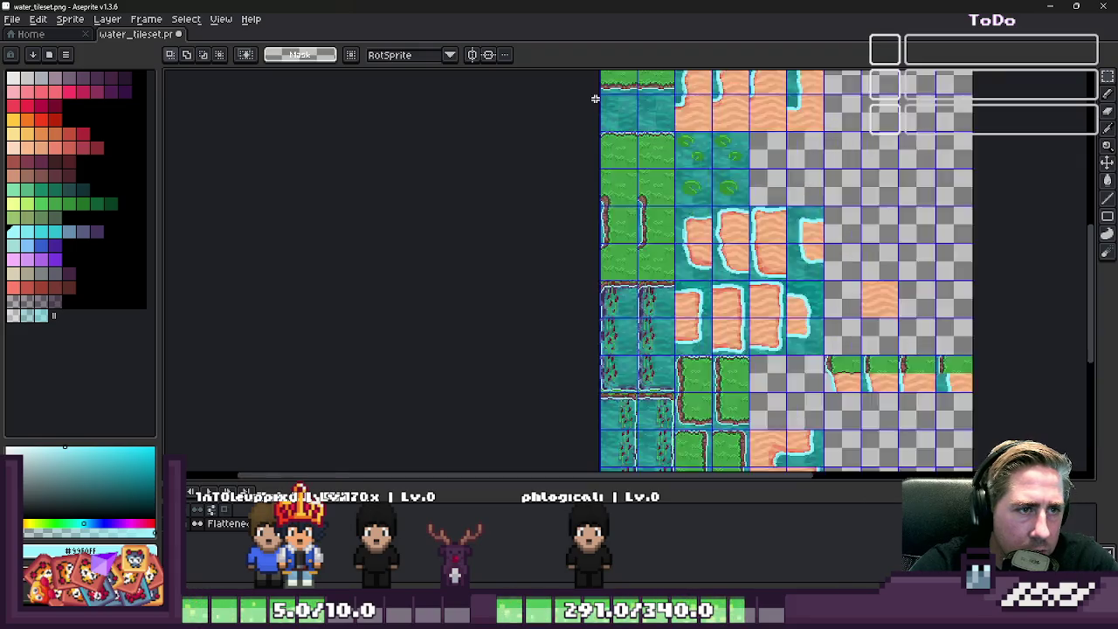
scroll(702, 133, up, 3)
scroll(519, 257, down, 2)
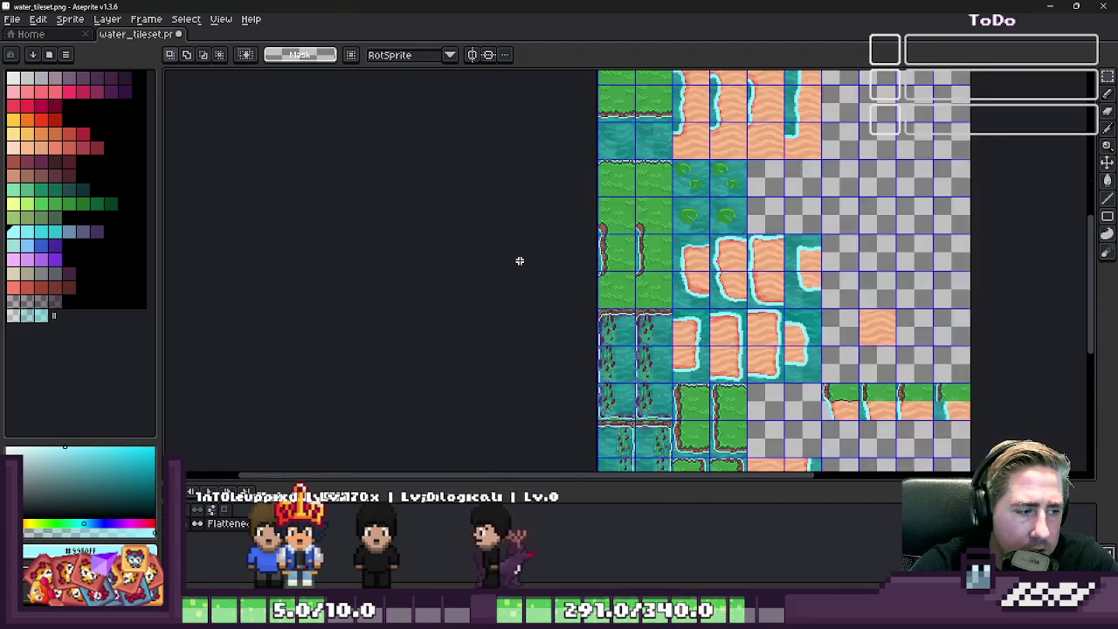
scroll(479, 331, down, 2)
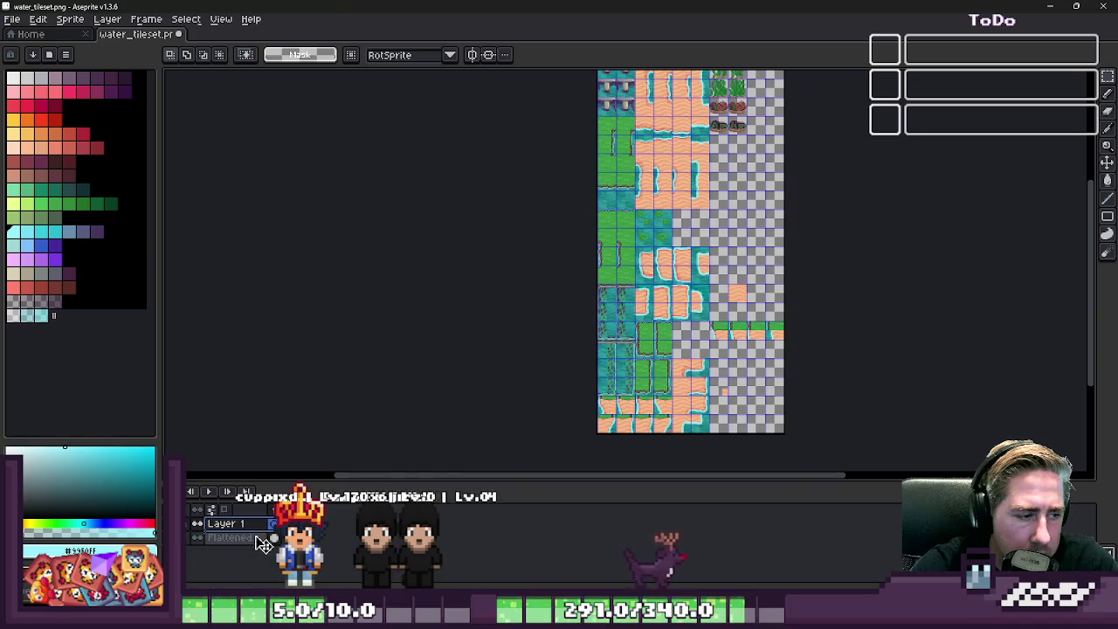
drag(264, 544, 262, 545)
- Nudge the selected tile content up and to the left, then deselect
scroll(596, 432, up, 1)
scroll(596, 433, up, 2)
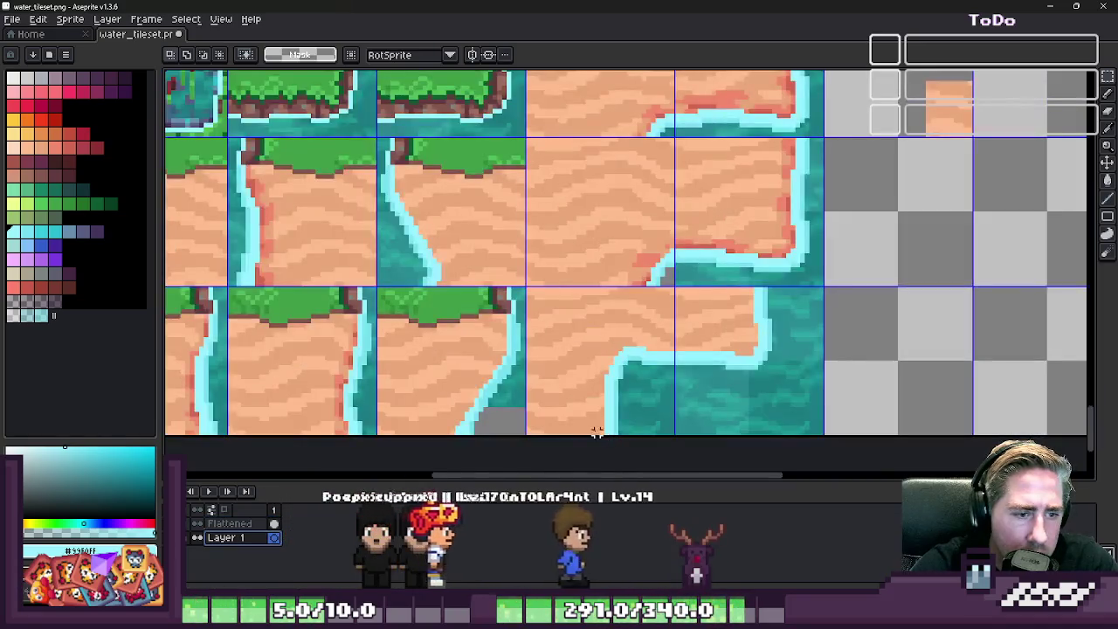
scroll(597, 432, up, 2)
scroll(608, 240, up, 2)
drag(673, 287, 646, 206)
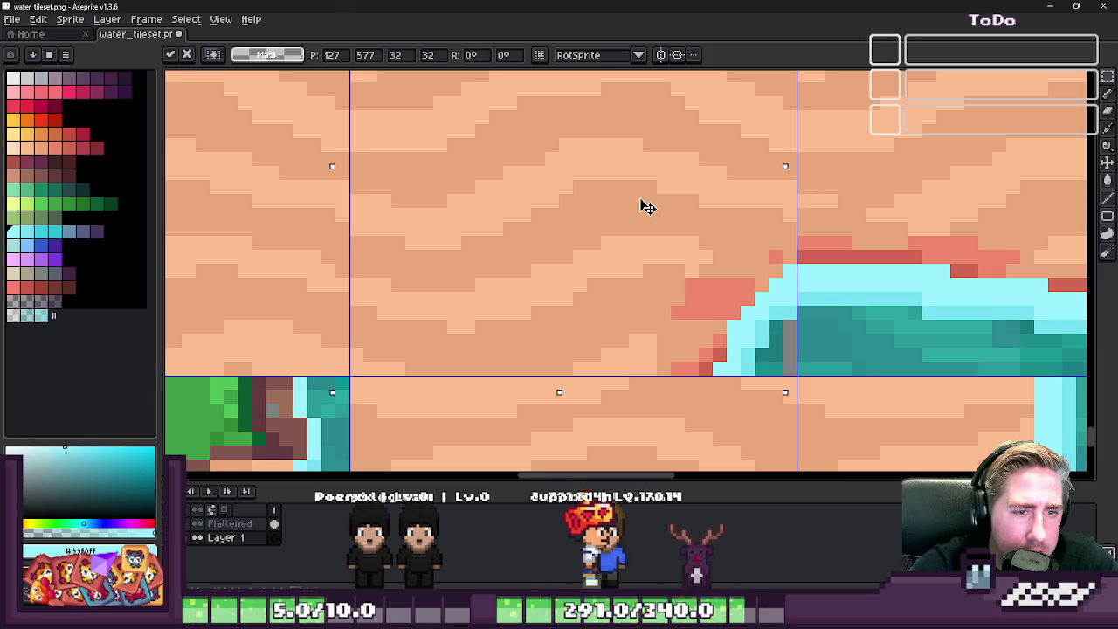
key(ctrl+d)
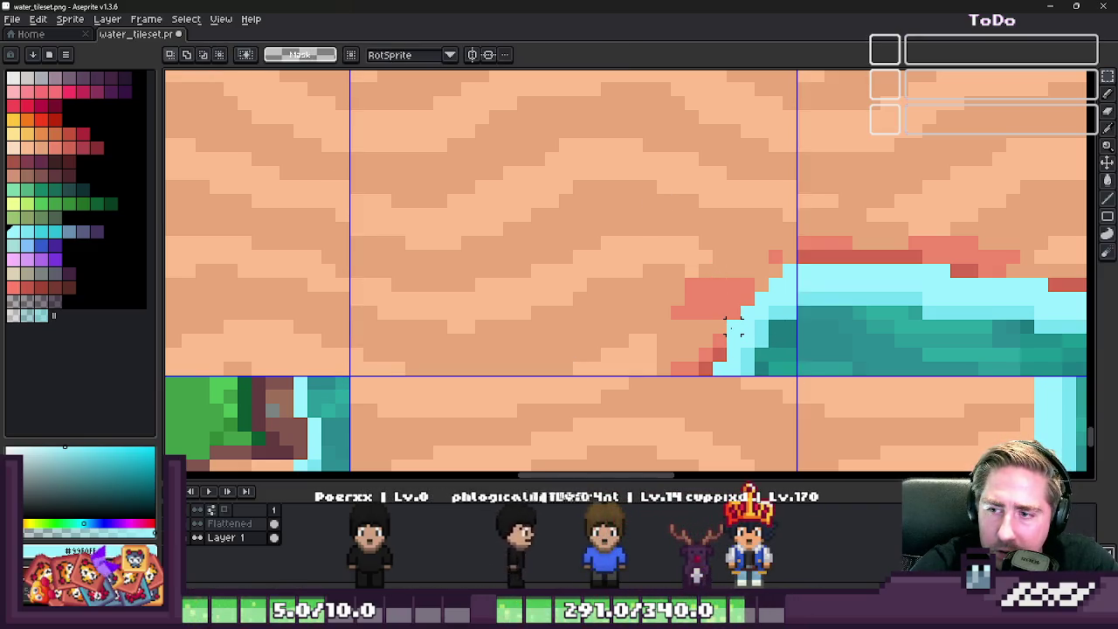
- Merge the layers into Flattened and pick the light peach sand colour
scroll(713, 381, down, 3)
scroll(714, 384, down, 1)
scroll(692, 360, up, 2)
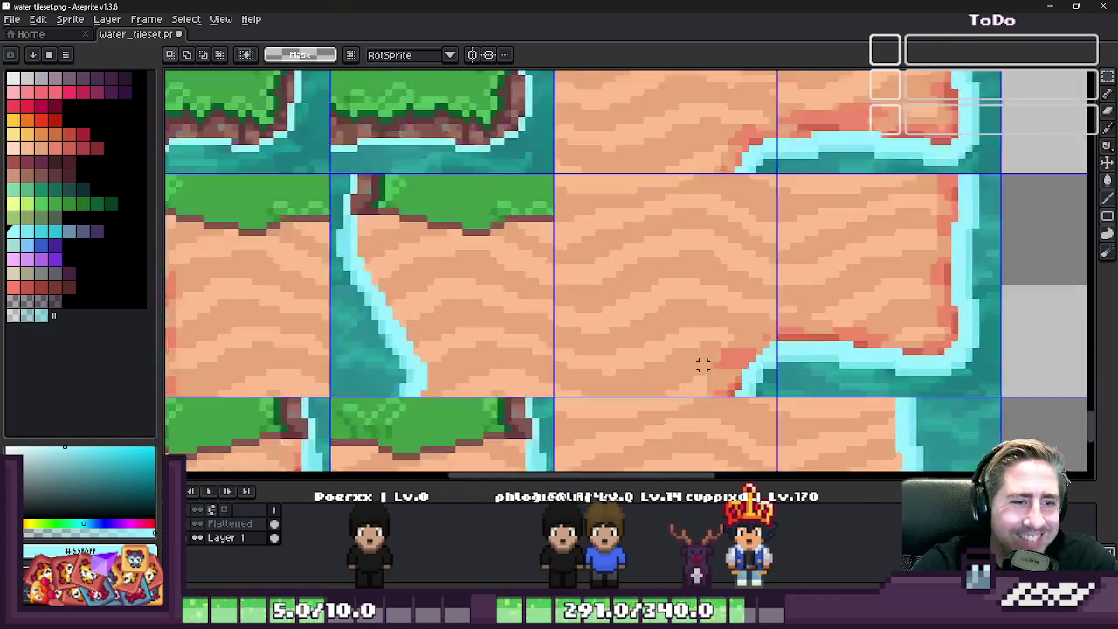
scroll(704, 367, up, 2)
scroll(711, 355, down, 2)
scroll(678, 367, up, 2)
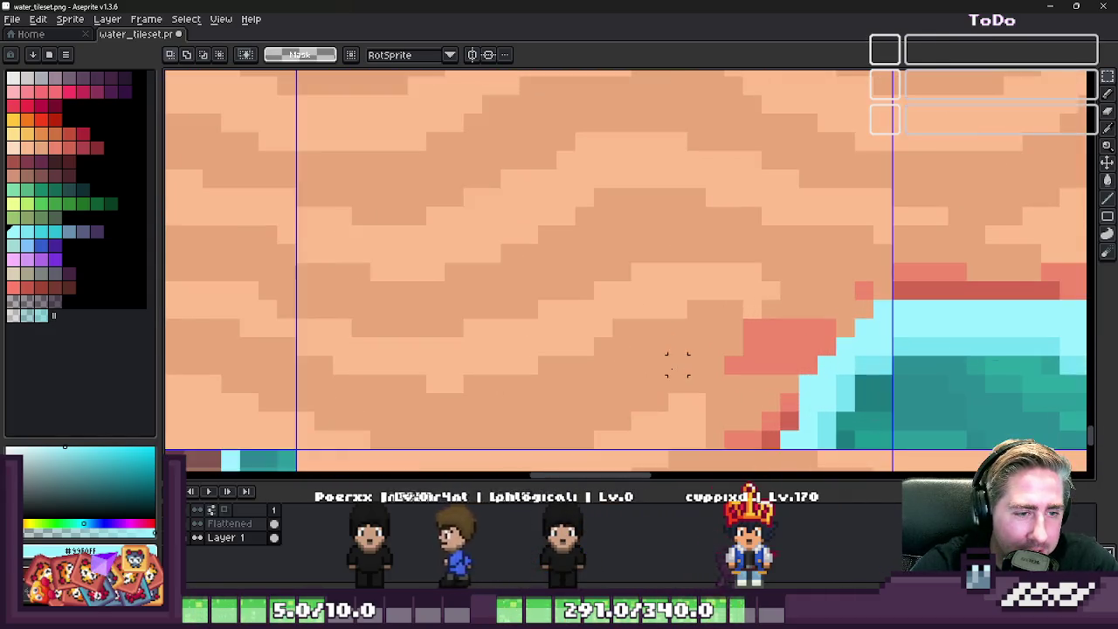
key(b)
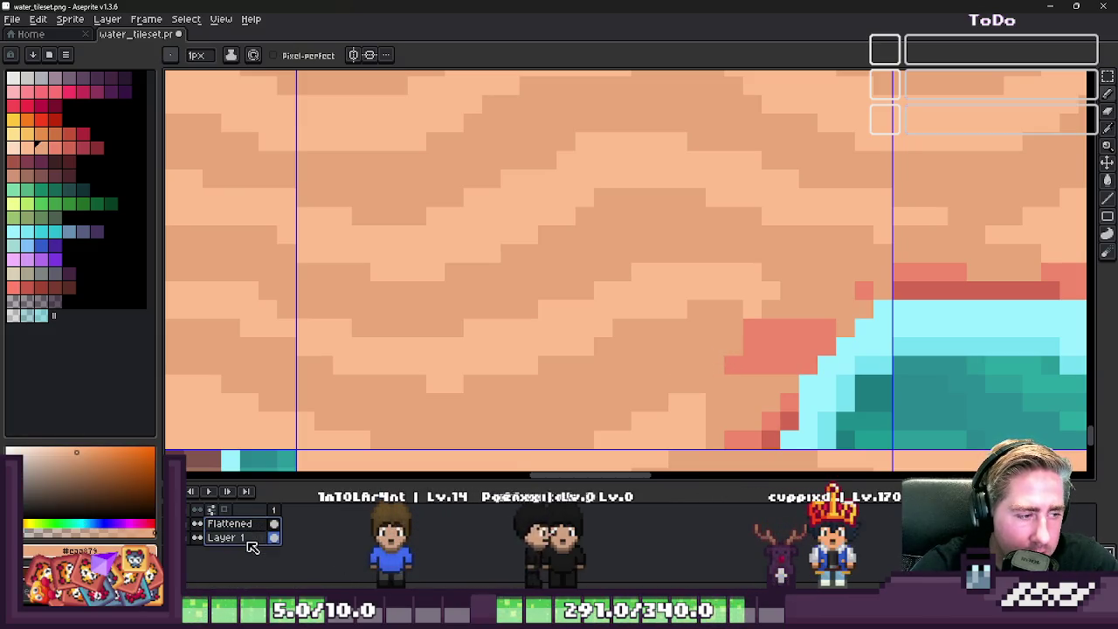
click(274, 577)
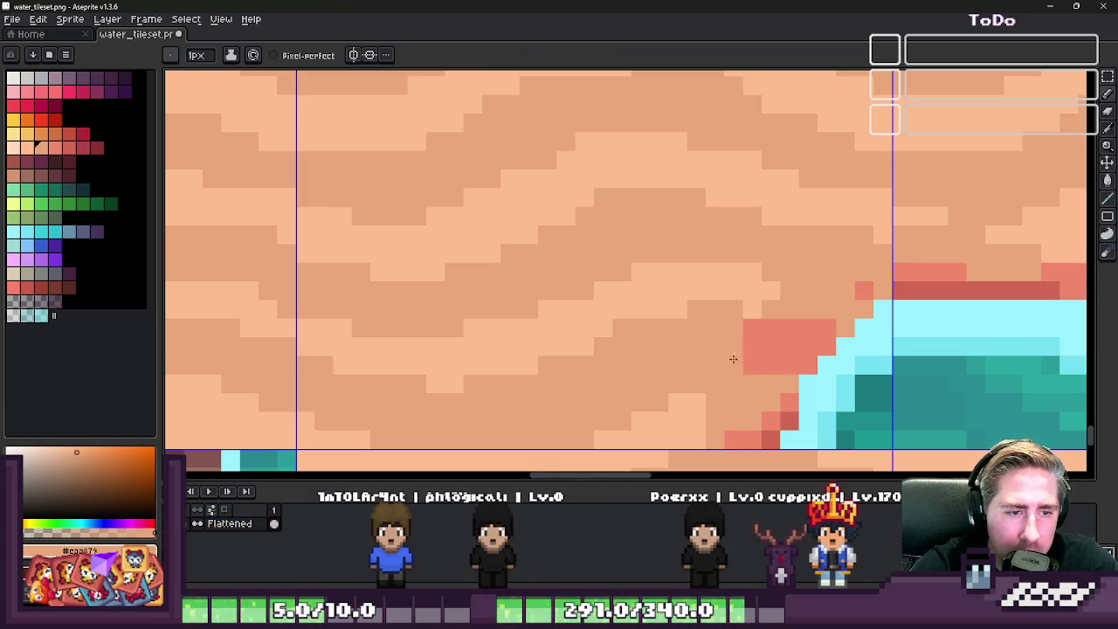
alt+click(766, 292)
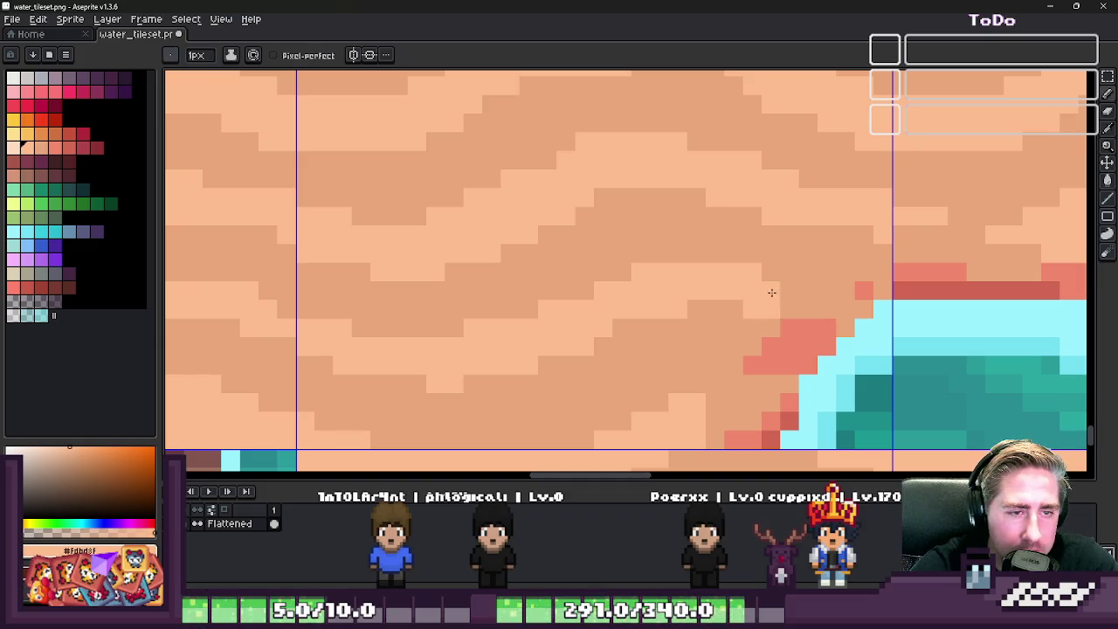
scroll(694, 293, down, 2)
scroll(710, 274, down, 1)
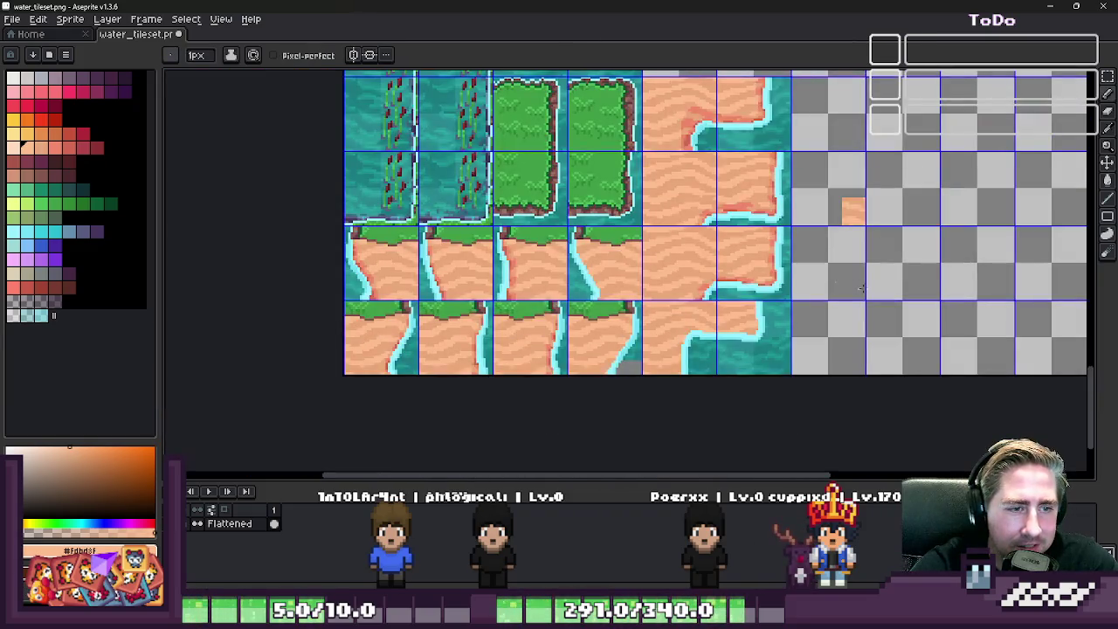
- Move two sand-water corner tiles right, about two and three tiles over
scroll(862, 290, down, 1)
key(m)
scroll(682, 268, up, 1)
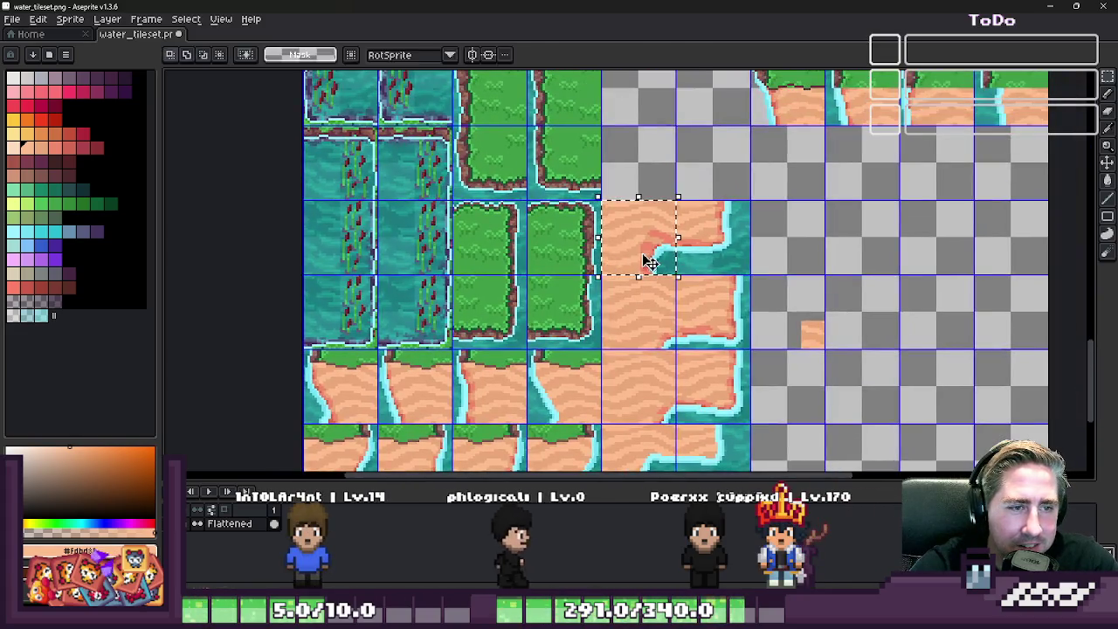
drag(644, 256, 795, 274)
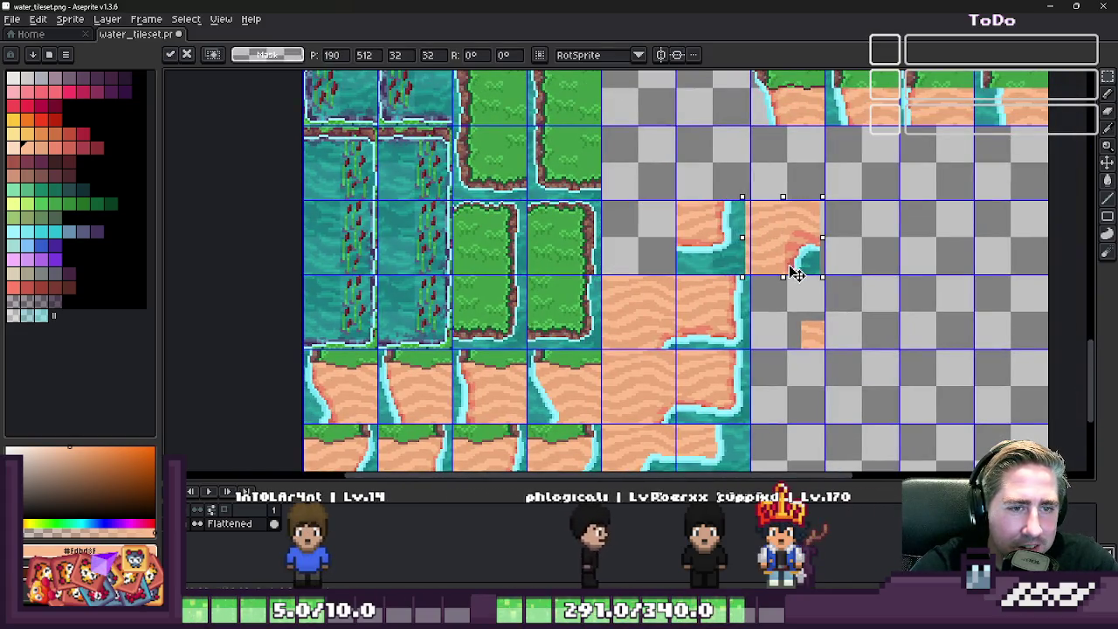
click(644, 307)
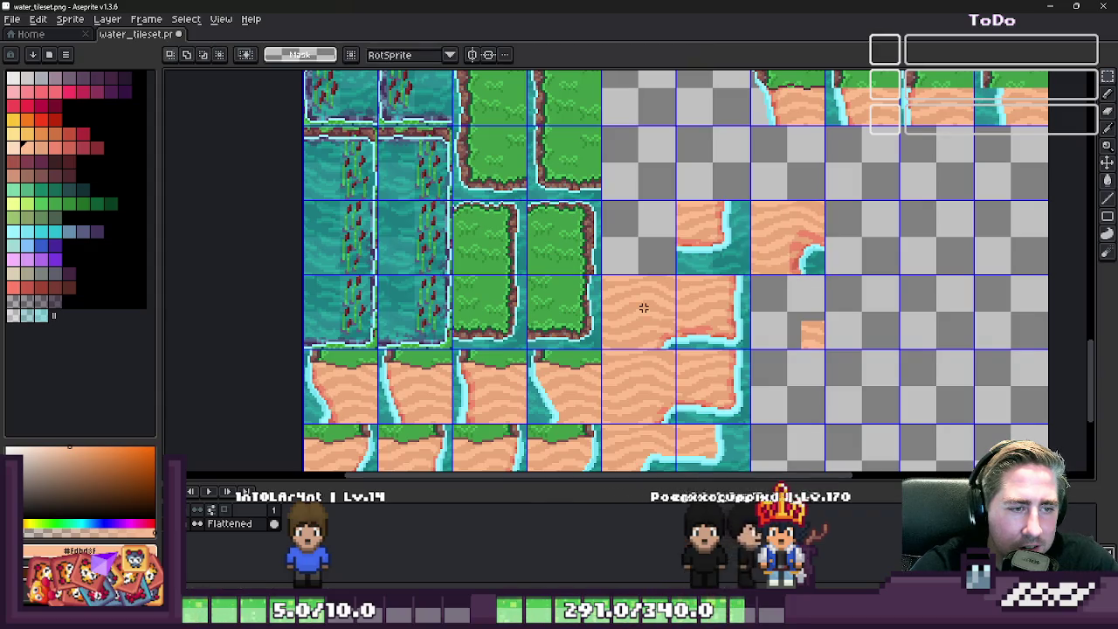
mouse_move(635, 331)
mouse_down()
mouse_move(874, 217)
mouse_move(829, 262)
mouse_up()
scroll(874, 217, up, 2)
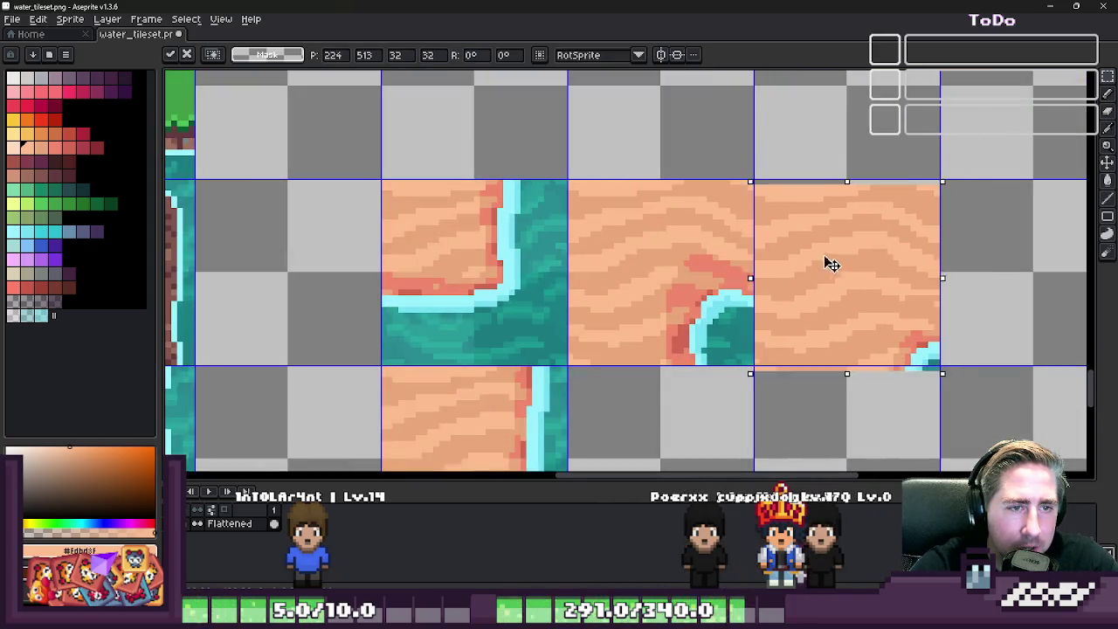
key(Return)
scroll(654, 249, down, 2)
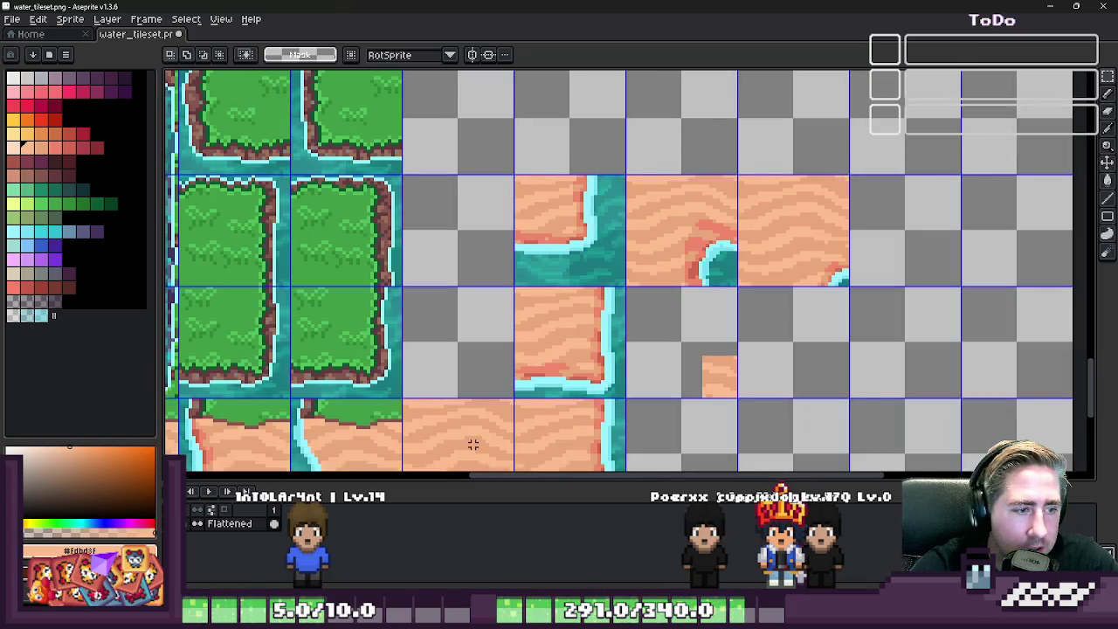
- Move two more sand tiles up and right into empty grid slots
mouse_move(448, 448)
mouse_down()
mouse_move(969, 220)
mouse_move(834, 247)
mouse_up()
scroll(938, 212, up, 2)
key(Return)
scroll(697, 216, down, 2)
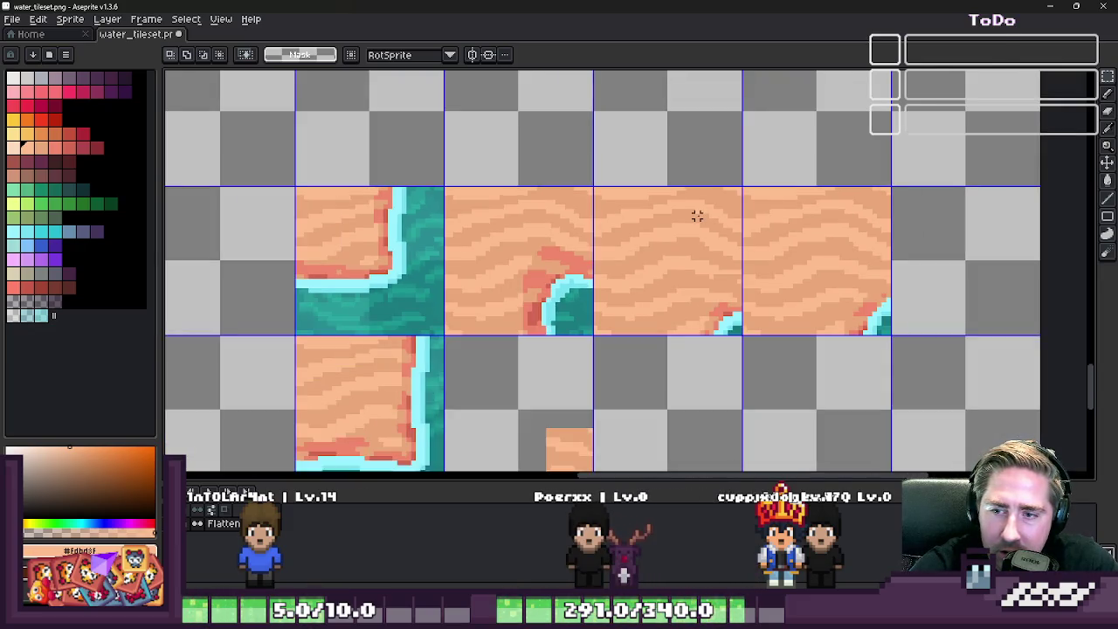
scroll(691, 219, down, 1)
scroll(599, 311, down, 1)
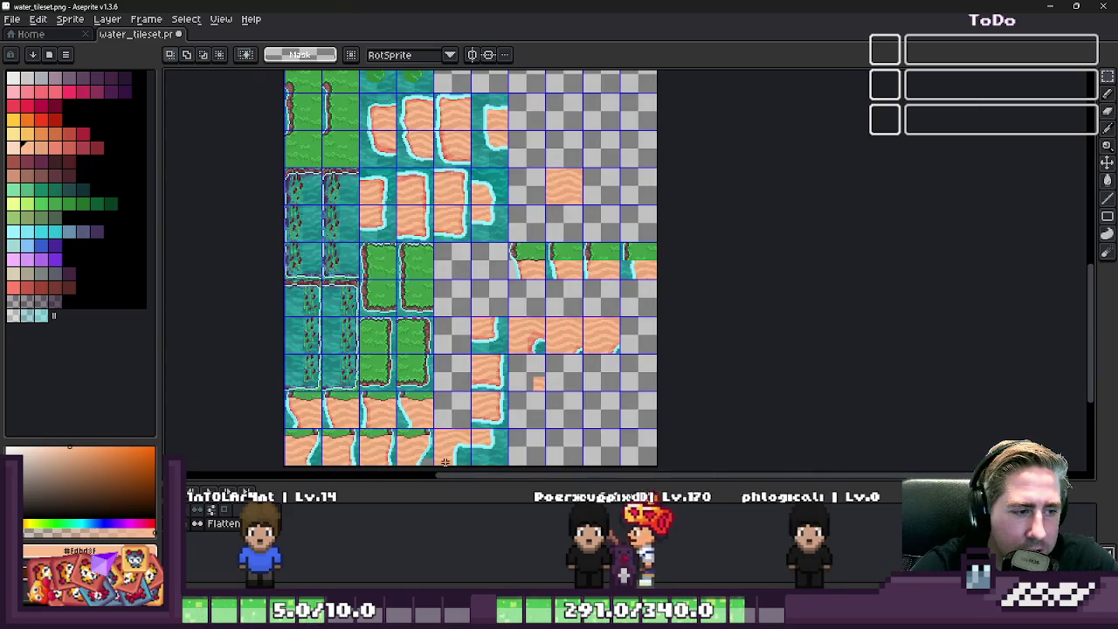
mouse_move(448, 455)
mouse_down()
mouse_move(619, 332)
mouse_move(716, 352)
mouse_up()
scroll(619, 332, up, 3)
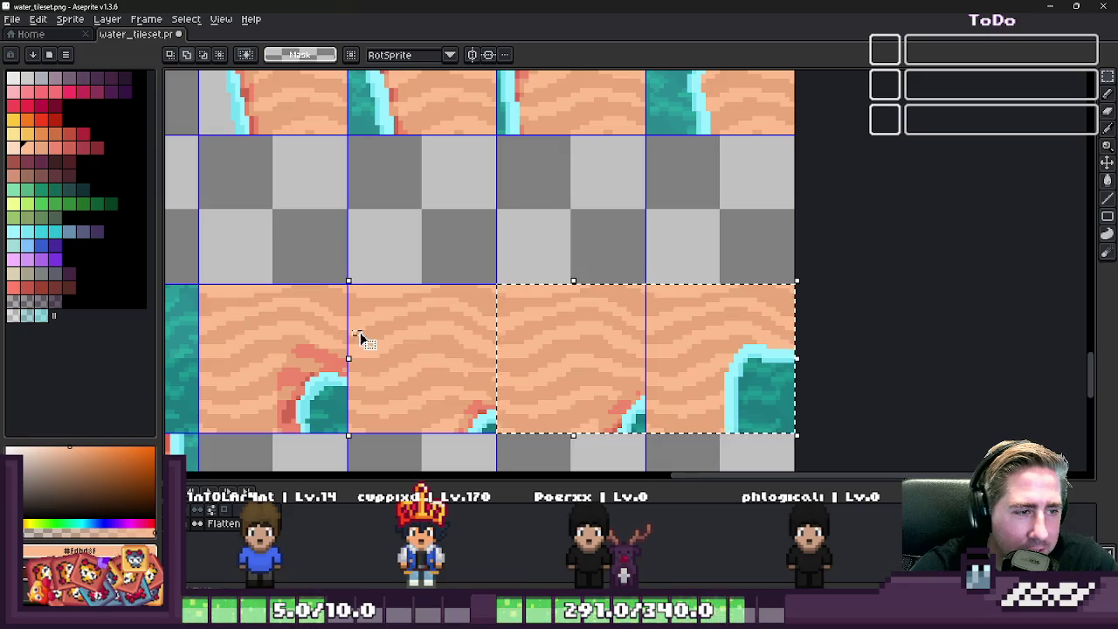
scroll(893, 370, down, 1)
scroll(892, 367, down, 1)
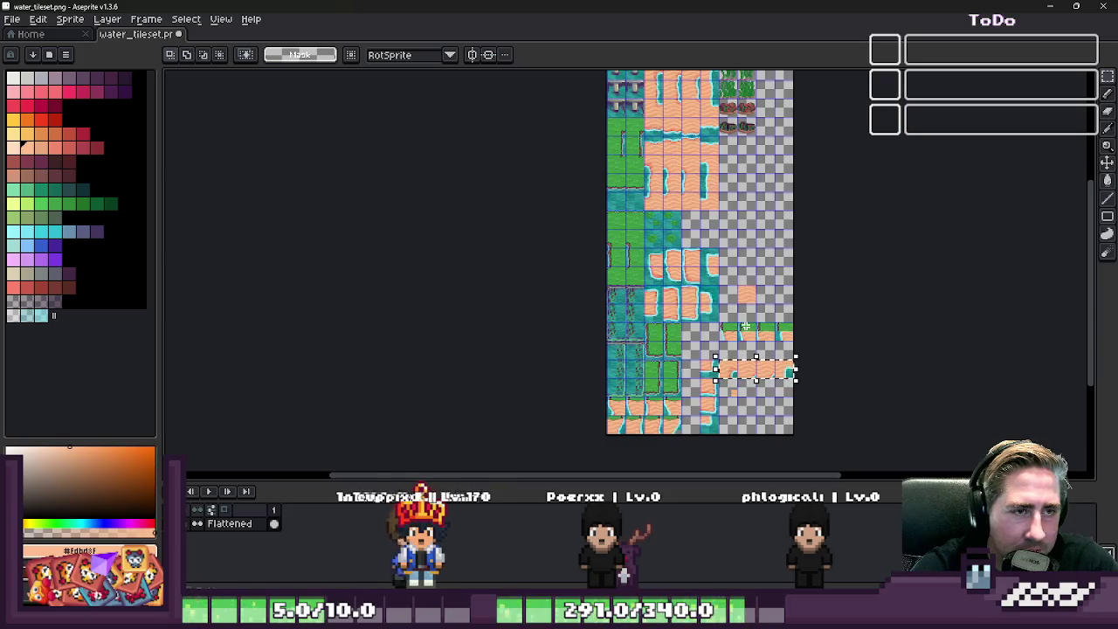
- Cut the top row of sand tiles and paste it into its new position
scroll(744, 327, down, 1)
scroll(690, 175, up, 2)
scroll(708, 178, up, 2)
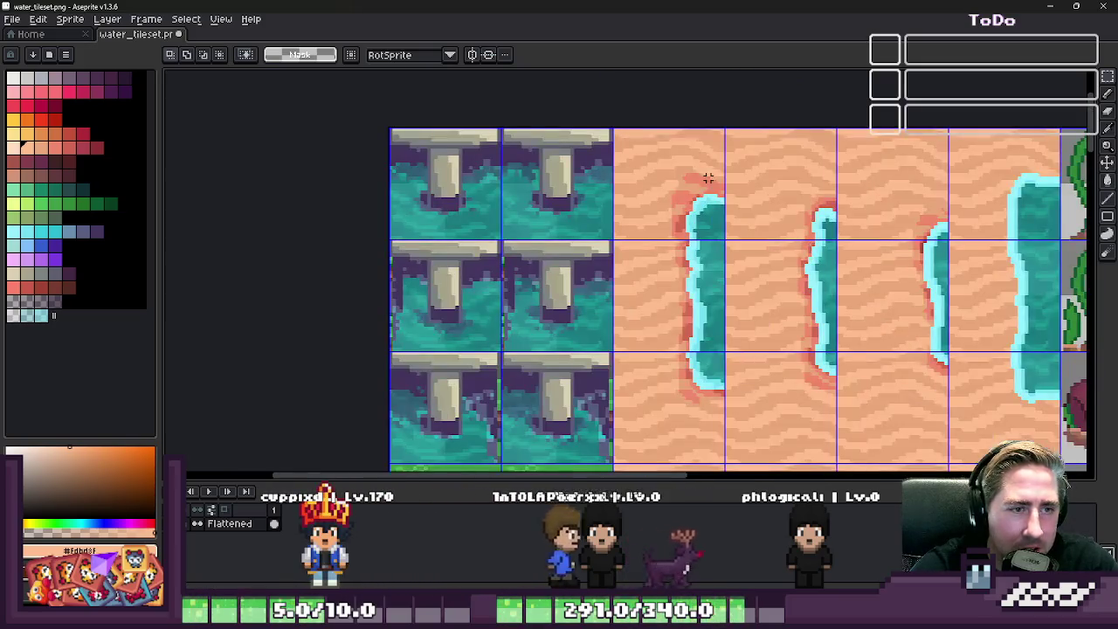
scroll(708, 178, down, 1)
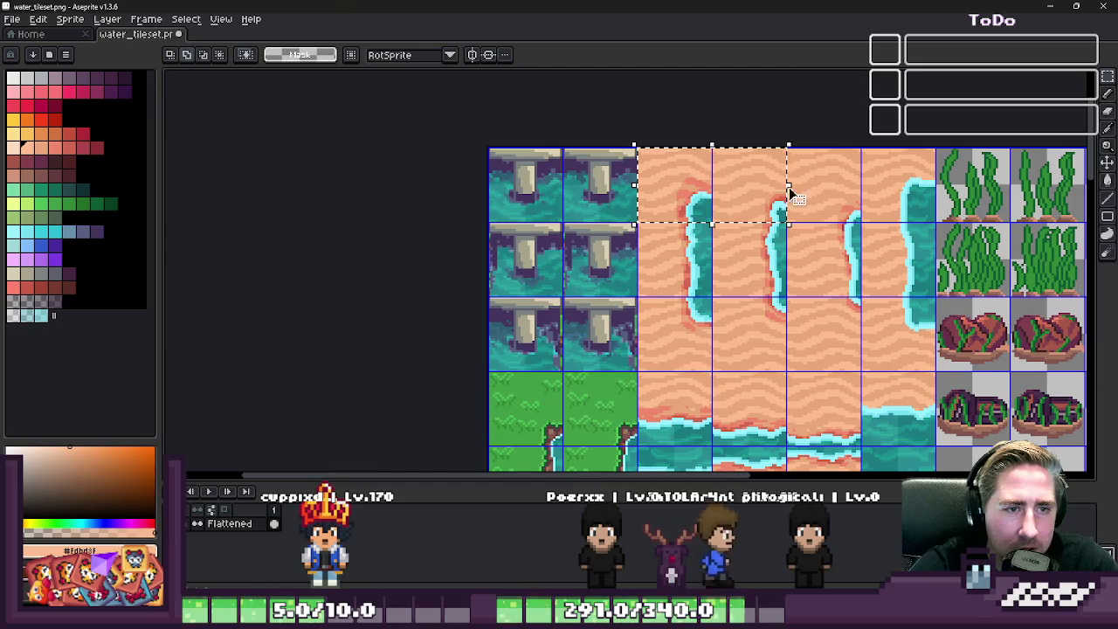
key(ctrl+x)
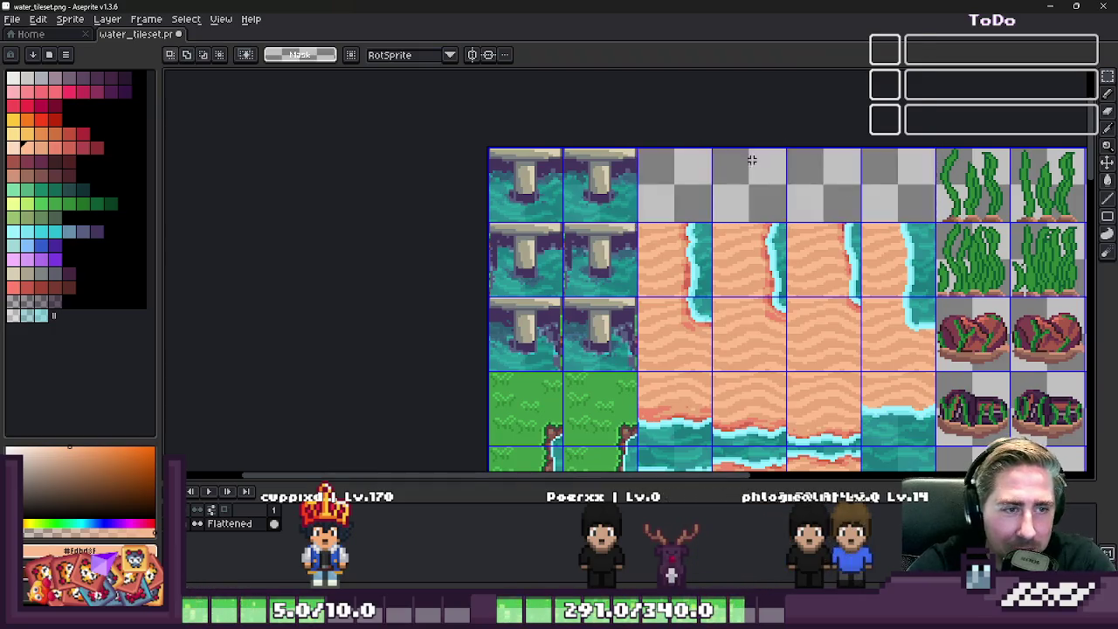
scroll(641, 149, up, 2)
key(ctrl+v)
mouse_move(532, 239)
mouse_down()
mouse_move(638, 216)
mouse_move(637, 200)
mouse_up()
key(ctrl+d)
- Switch to the floor_tileset.png document
scroll(636, 191, down, 3)
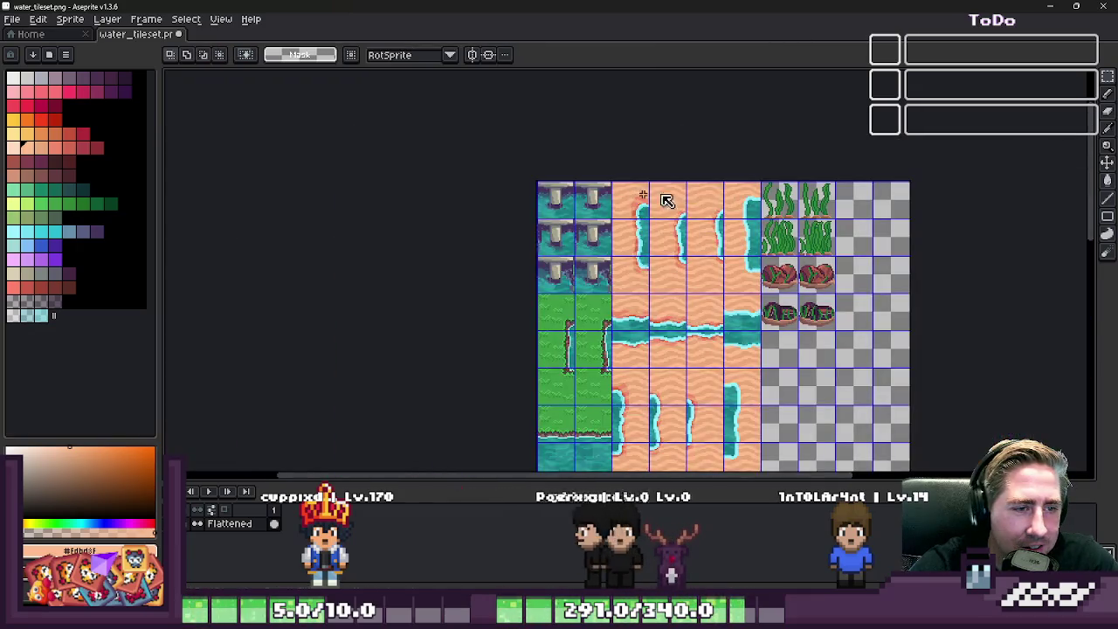
scroll(723, 198, up, 2)
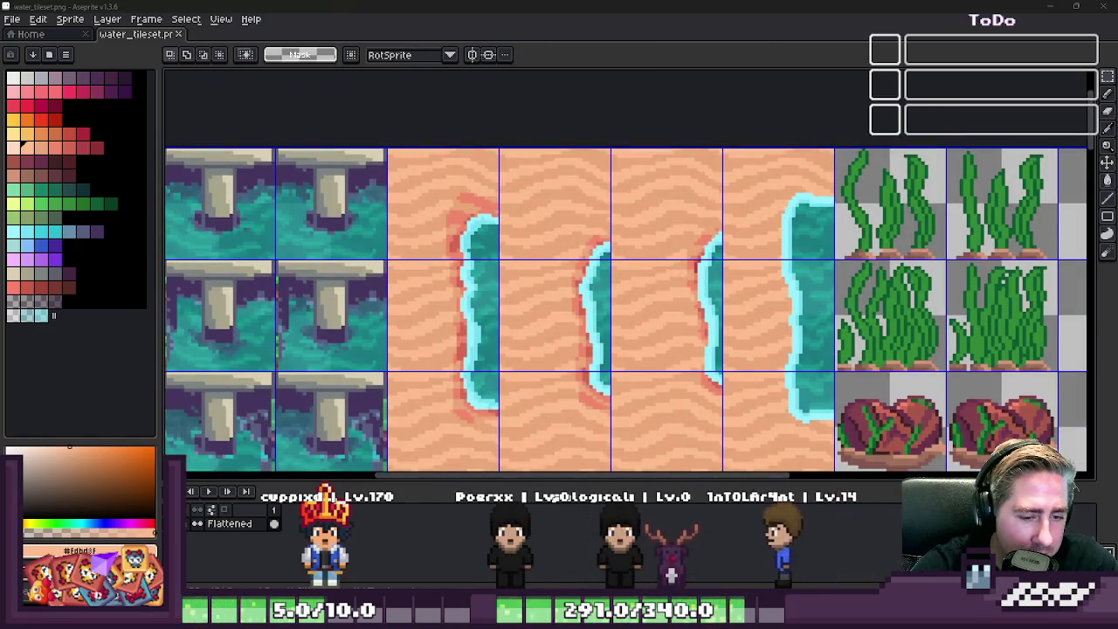
key(ctrl+Tab)
scroll(628, 373, down, 3)
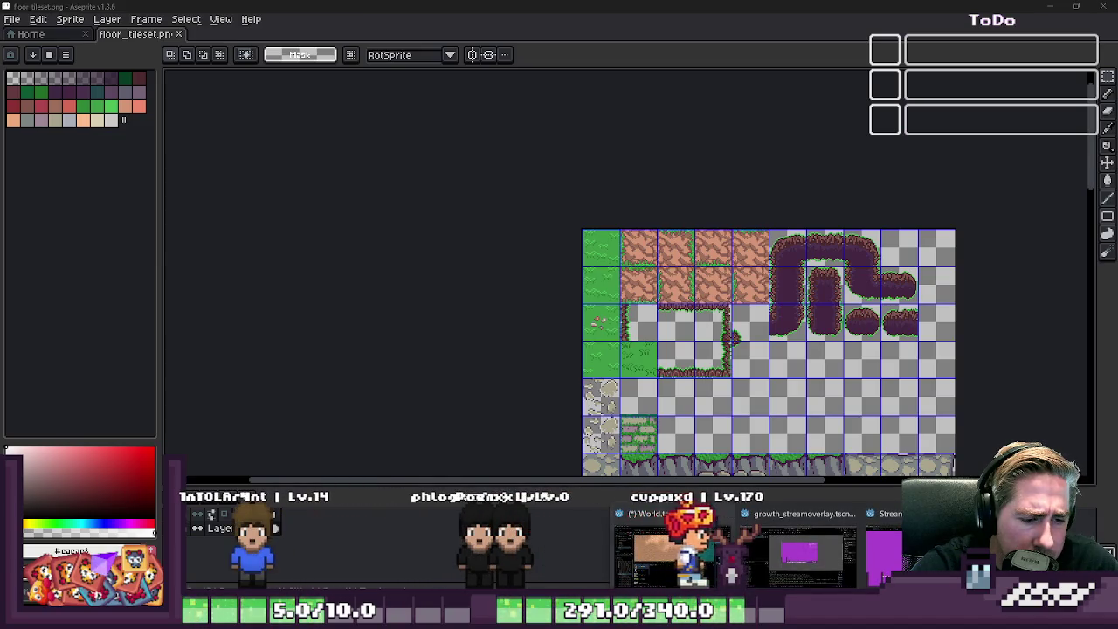
- In Godot, show the water_tileset.png atlas and inspect the reimported coastline tiles
click(673, 550)
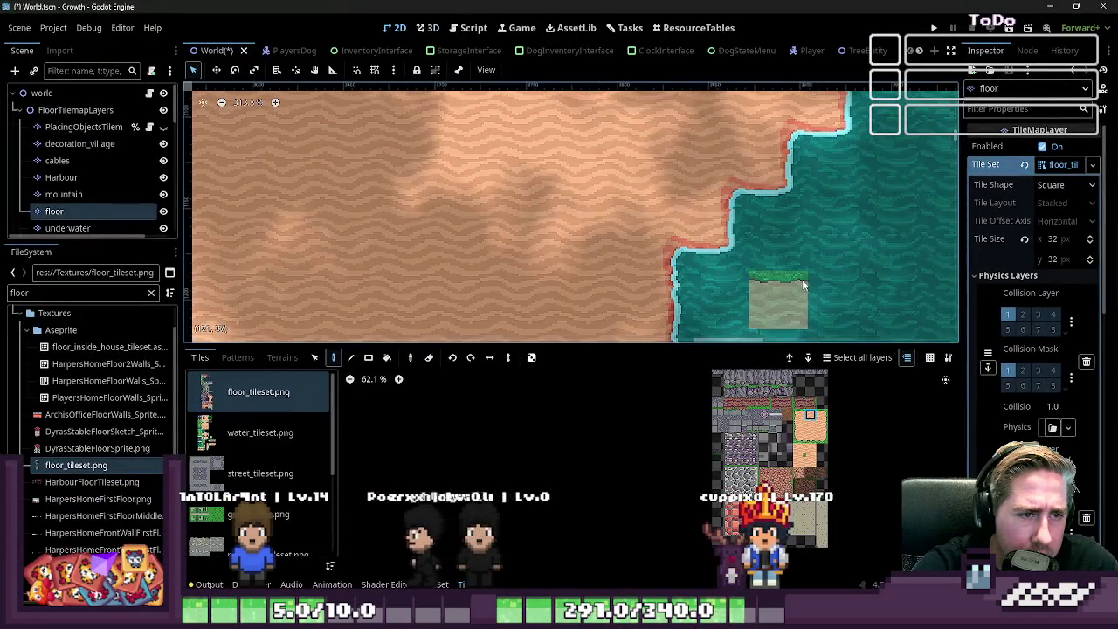
scroll(838, 253, up, 3)
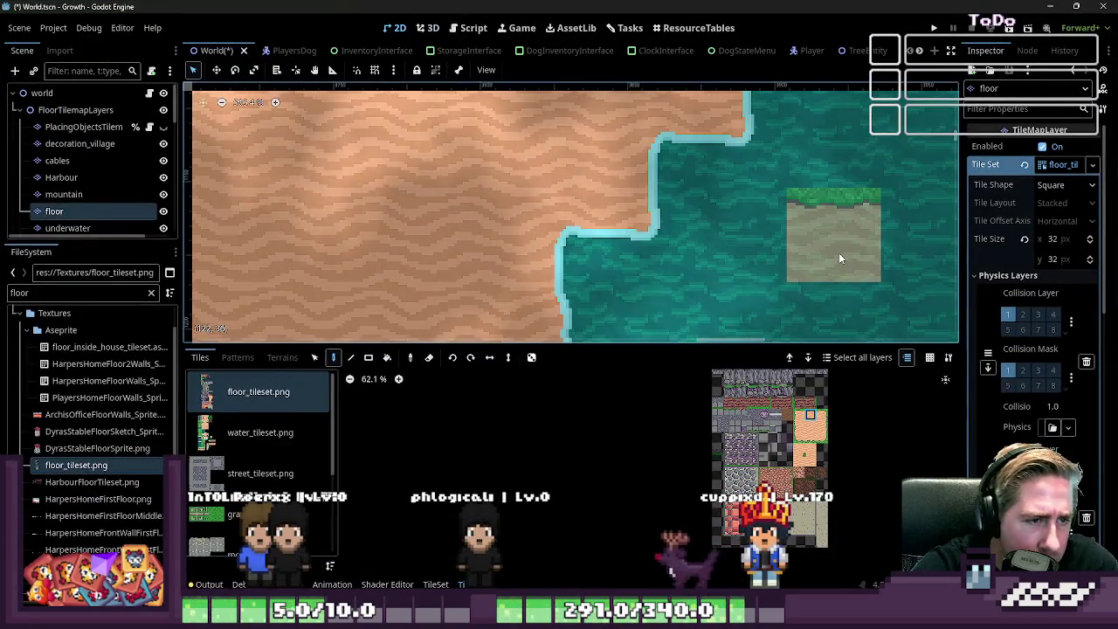
scroll(838, 258, up, 2)
click(297, 431)
scroll(758, 219, up, 1)
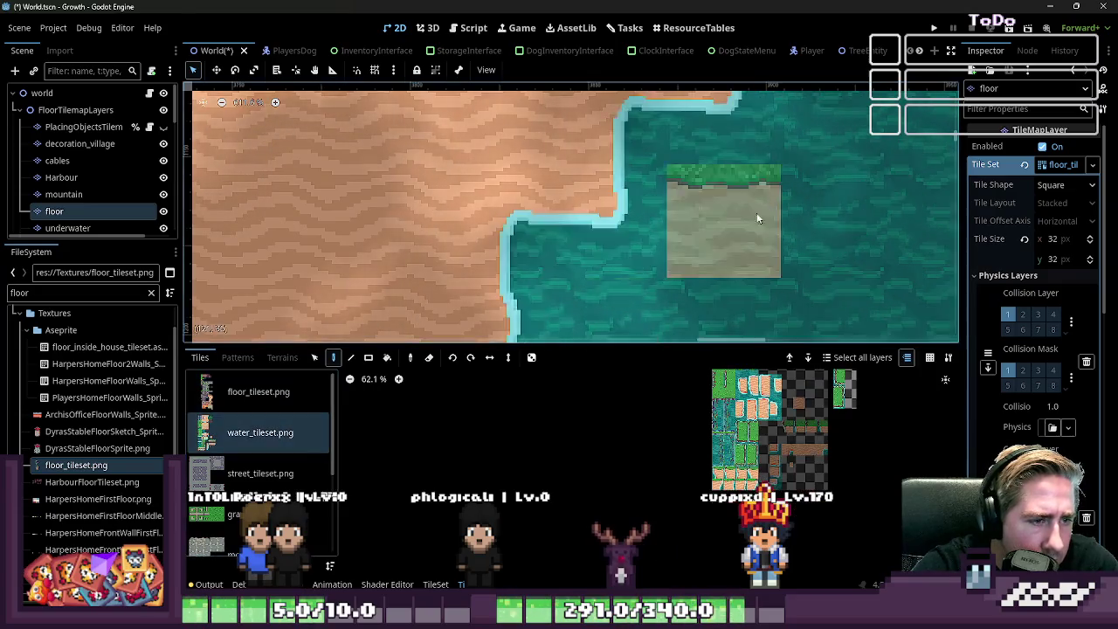
scroll(786, 188, down, 5)
scroll(663, 284, up, 3)
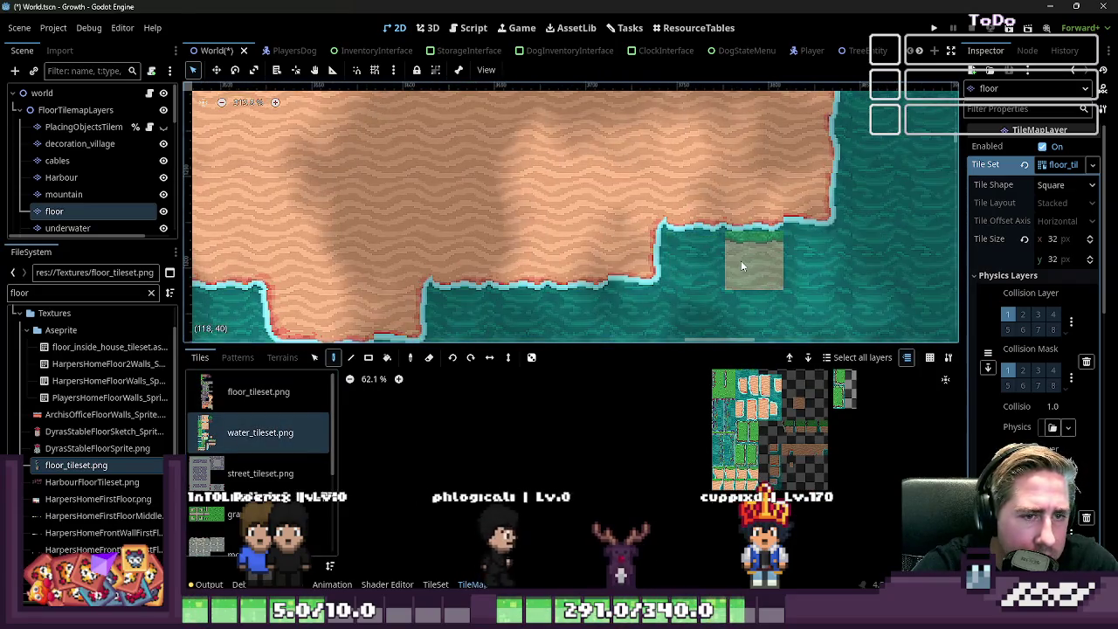
scroll(740, 260, down, 1)
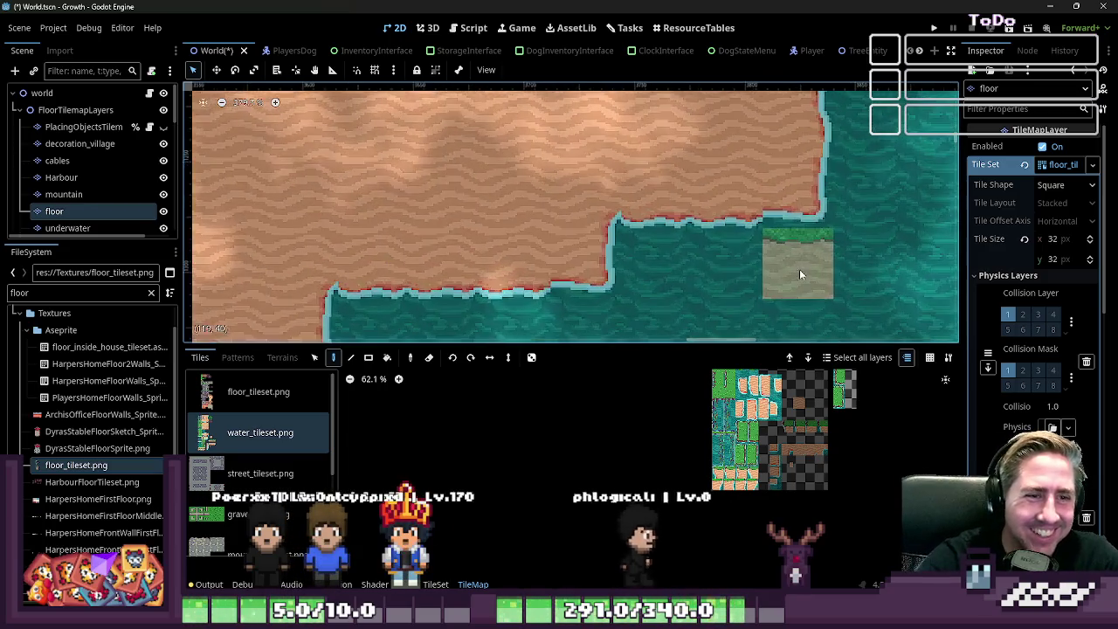
scroll(797, 262, down, 3)
scroll(756, 269, up, 3)
- Show the floor_tileset.png atlas tiles and turn on grid snapping over the tilemap
click(280, 393)
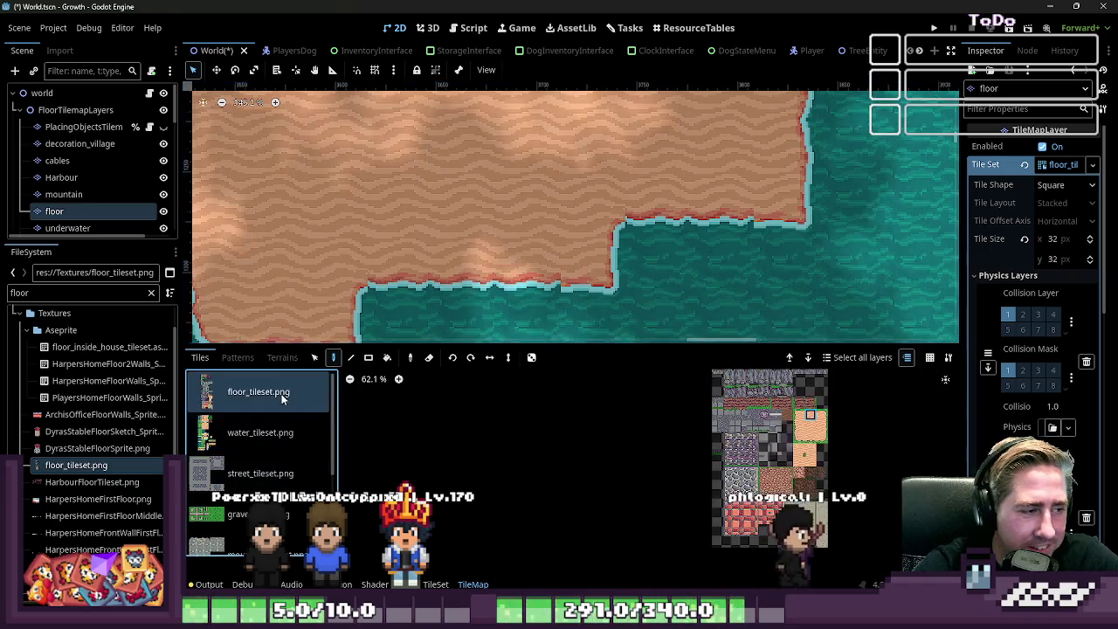
scroll(713, 276, down, 1)
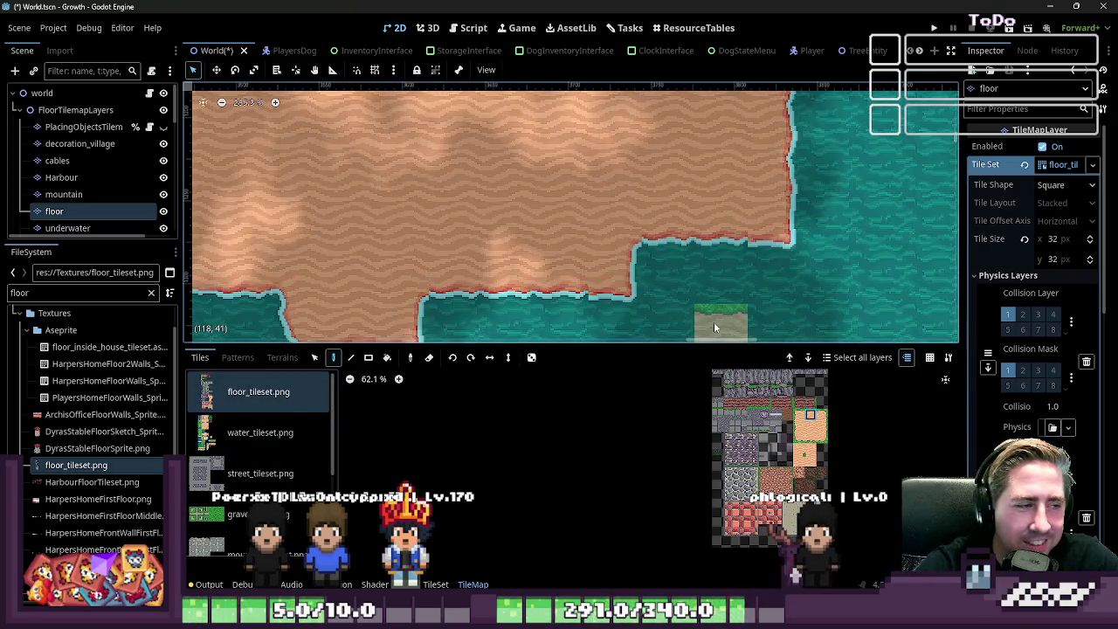
scroll(714, 325, up, 1)
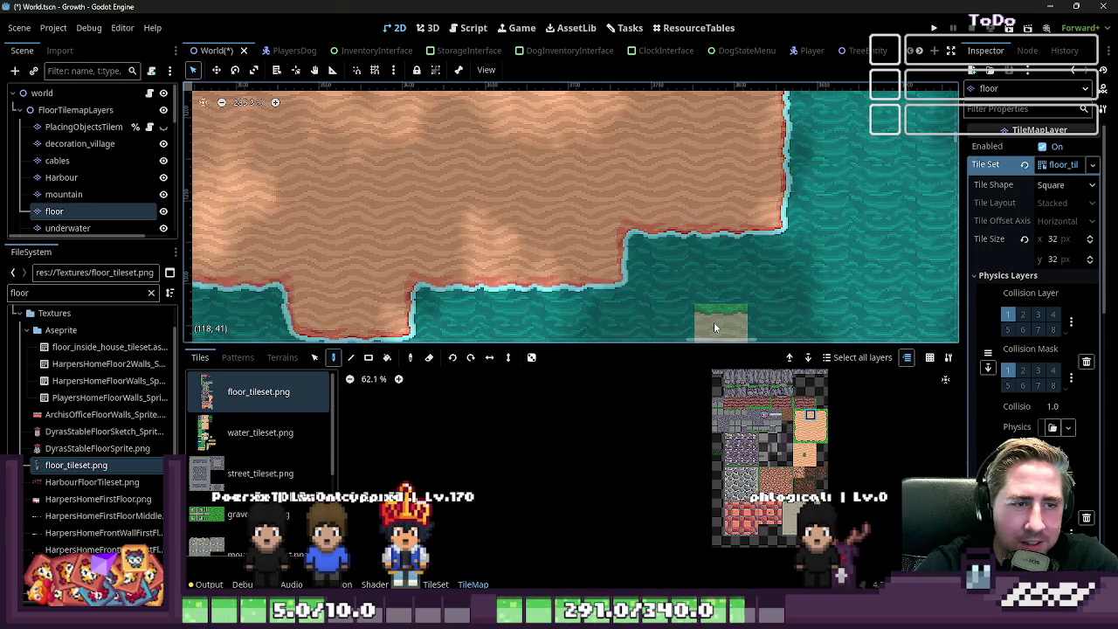
scroll(713, 325, up, 1)
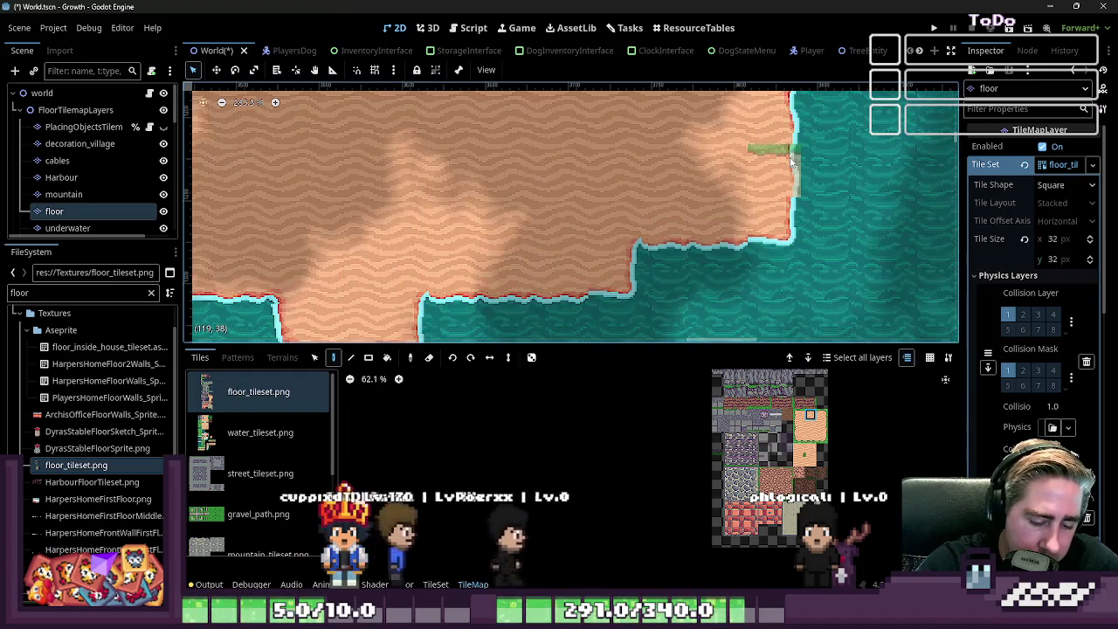
scroll(790, 162, down, 1)
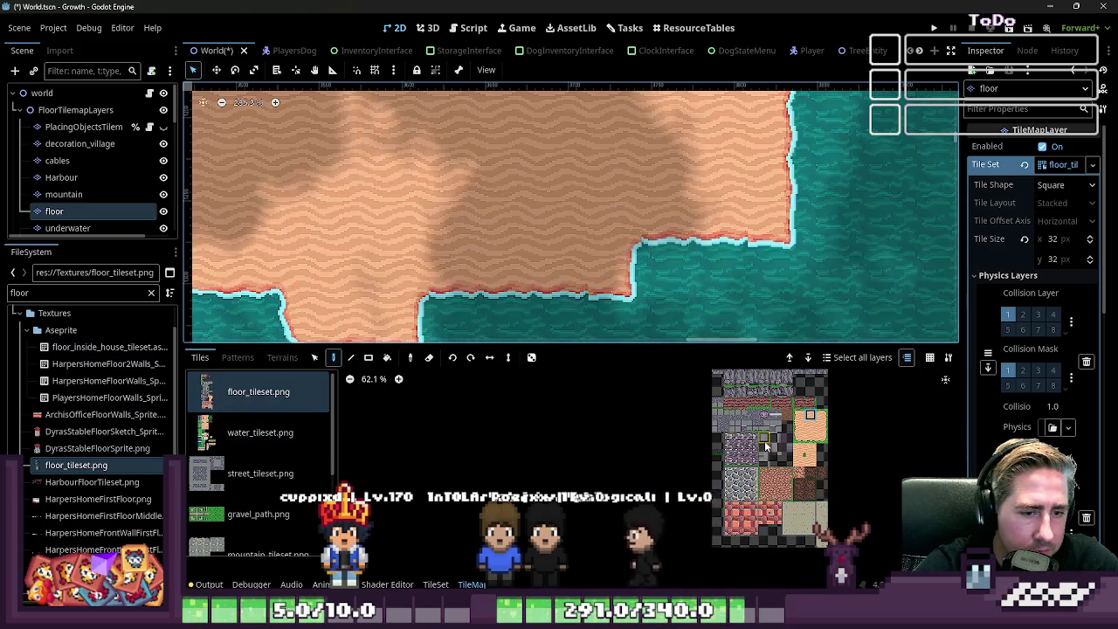
scroll(765, 452, up, 3)
scroll(765, 259, up, 2)
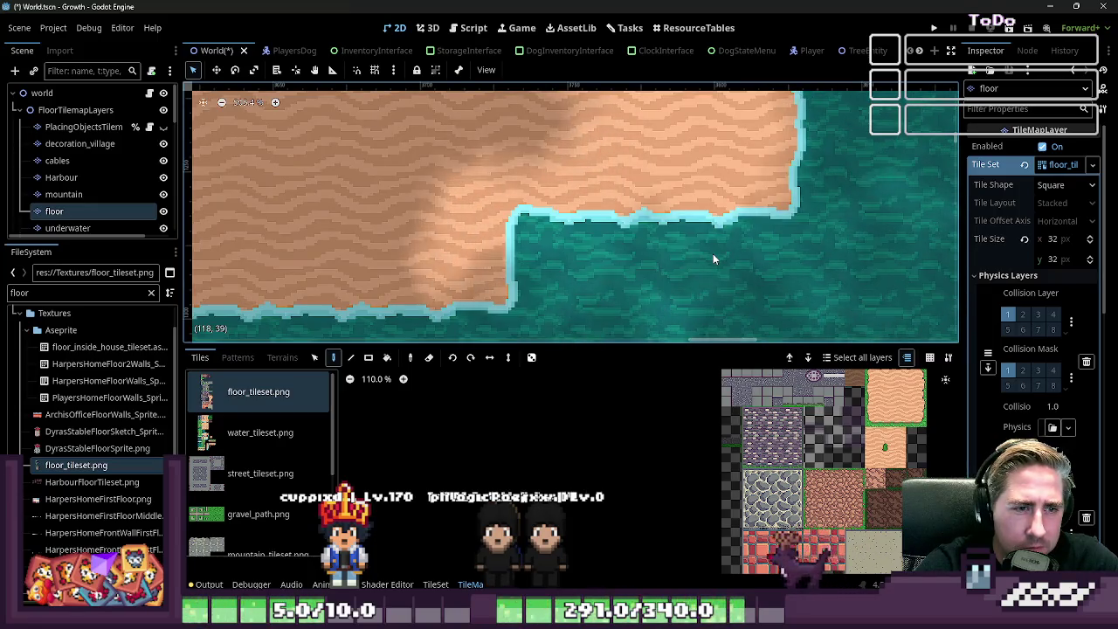
scroll(713, 254, down, 1)
scroll(712, 243, down, 1)
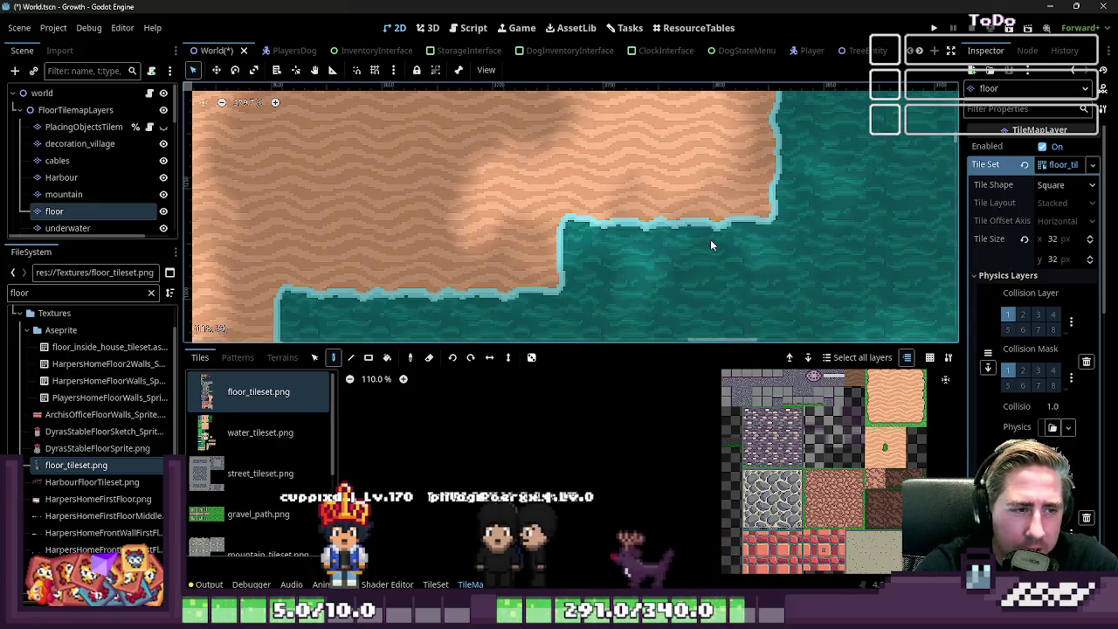
click(373, 70)
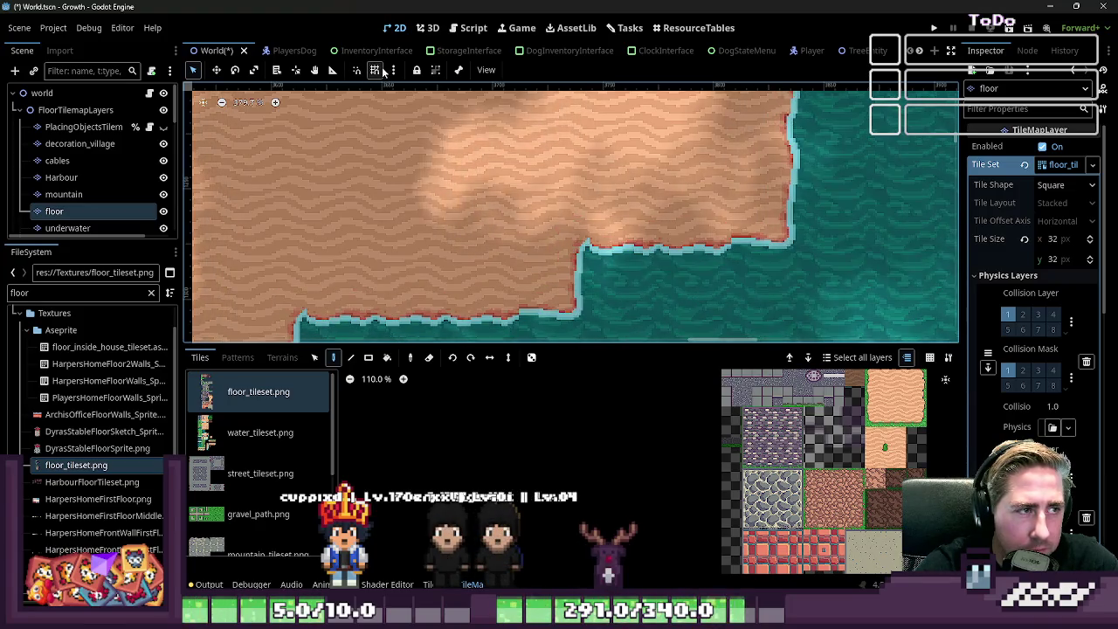
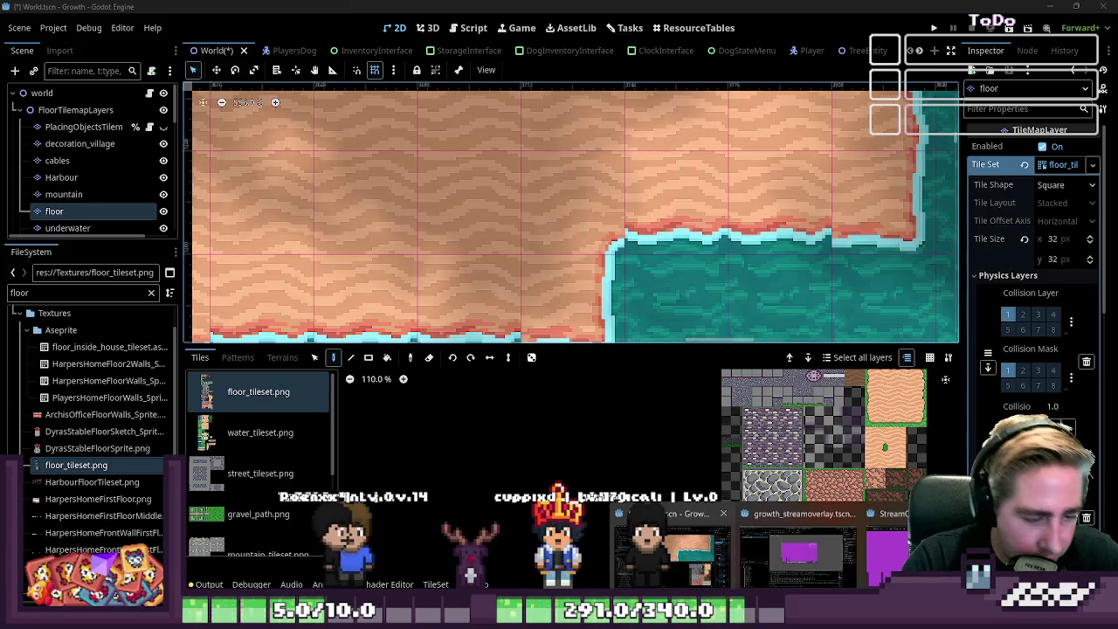
- Zoom over the Godot floor tilemap's sand-to-water shoreline, then switch to water_tileset.png in Aseprite
scroll(669, 262, up, 3)
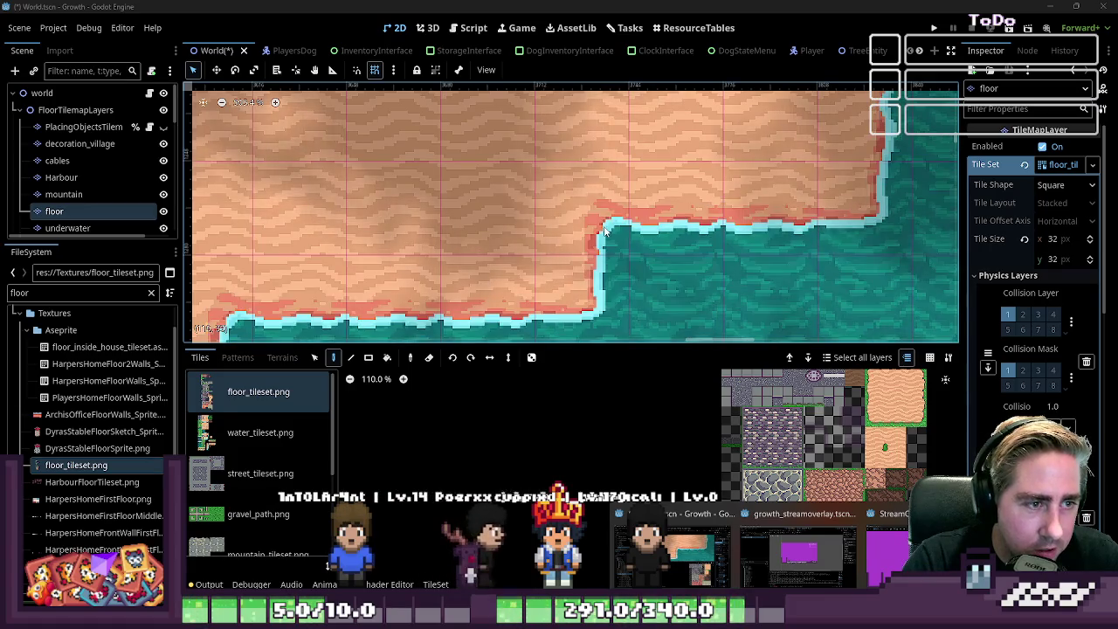
scroll(702, 258, down, 3)
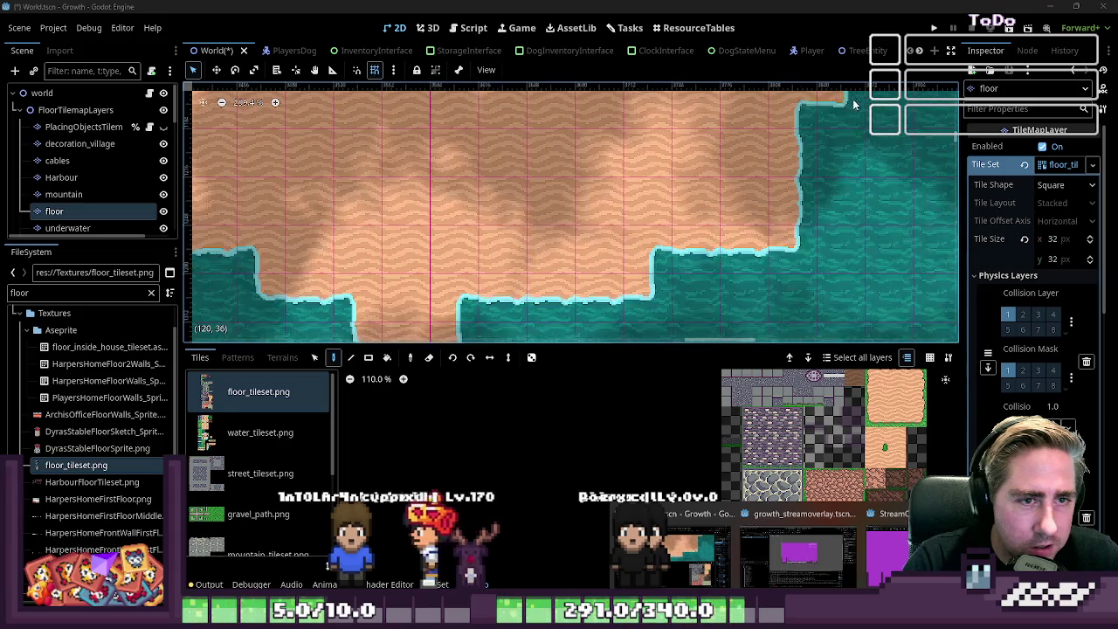
scroll(825, 118, up, 1)
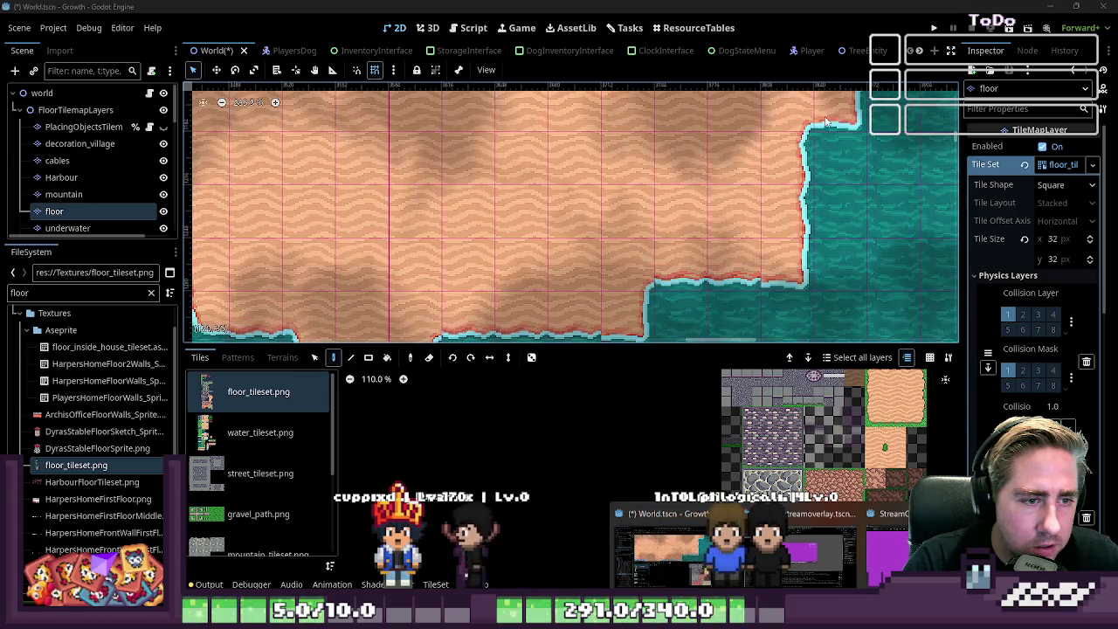
scroll(716, 257, down, 3)
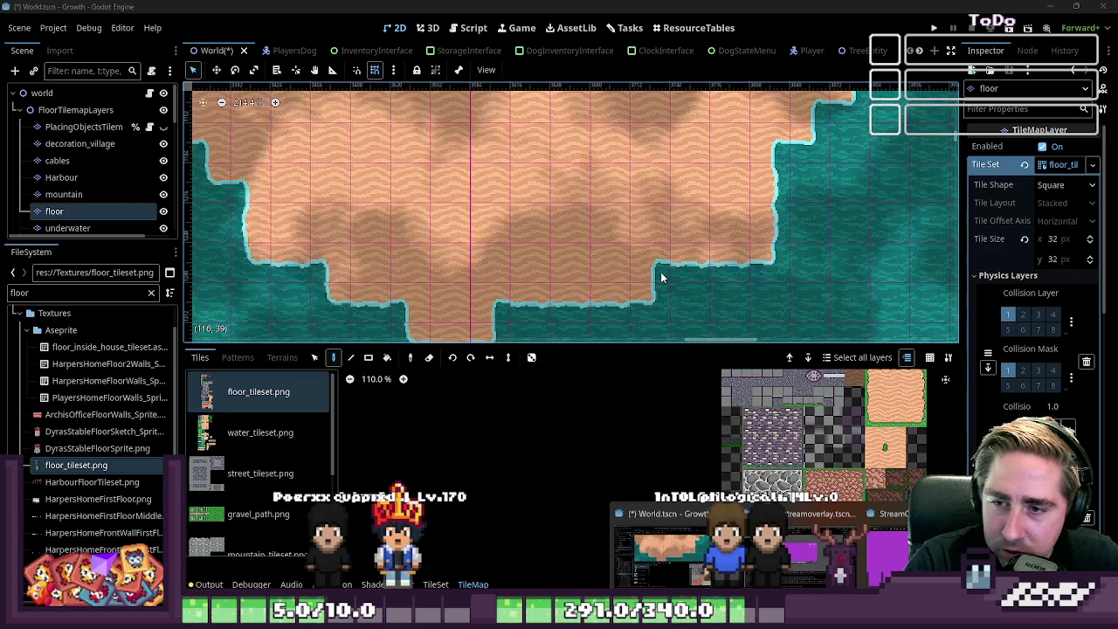
scroll(664, 277, up, 2)
scroll(674, 279, up, 2)
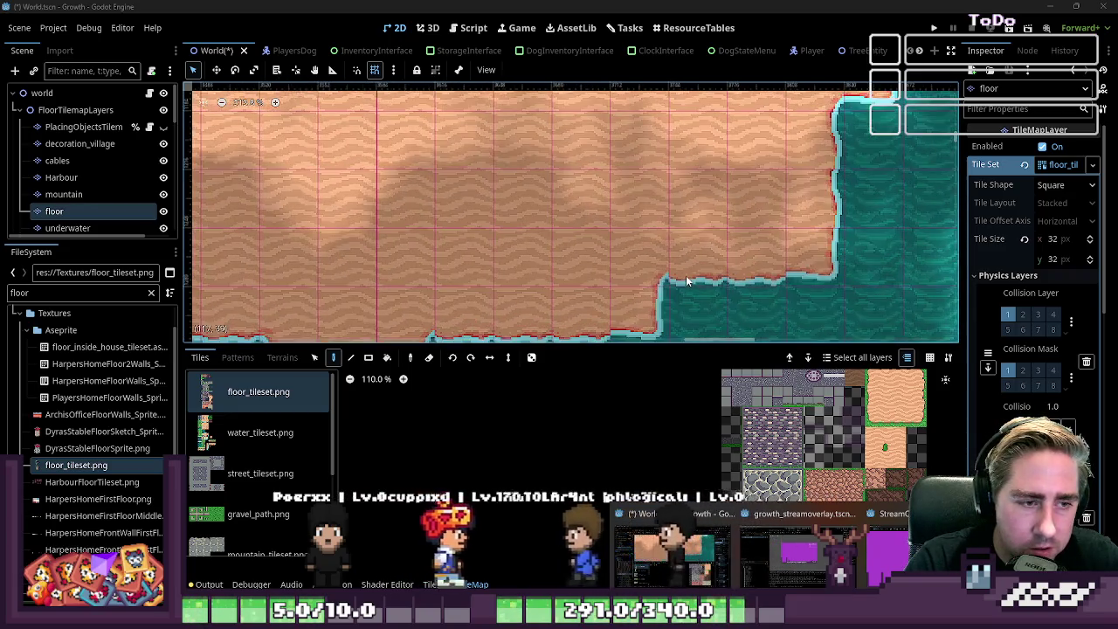
scroll(685, 281, up, 1)
scroll(687, 281, up, 1)
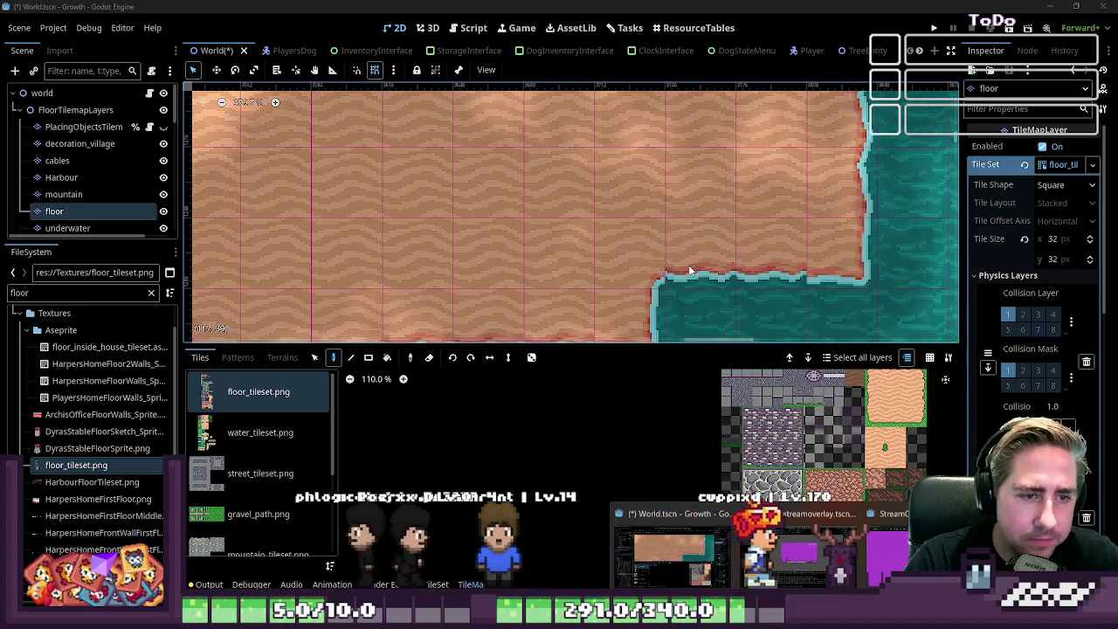
scroll(697, 273, up, 1)
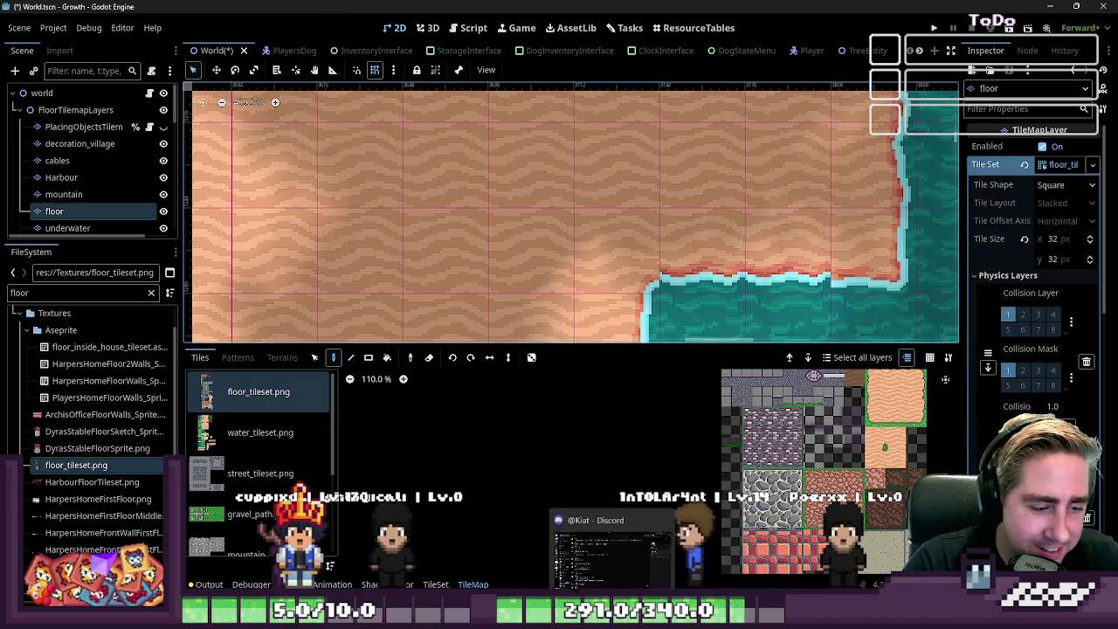
click(560, 572)
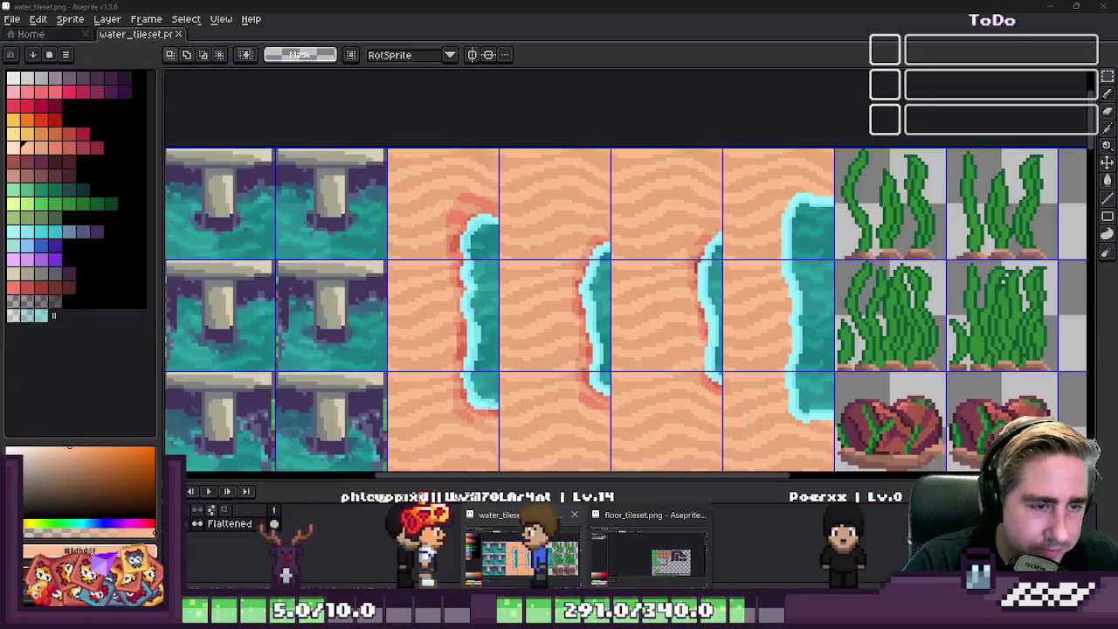
- Select the horizontal shoreline tile strip and move it into empty cells, aligned to the grid
scroll(619, 227, down, 3)
scroll(619, 227, up, 3)
scroll(620, 227, down, 3)
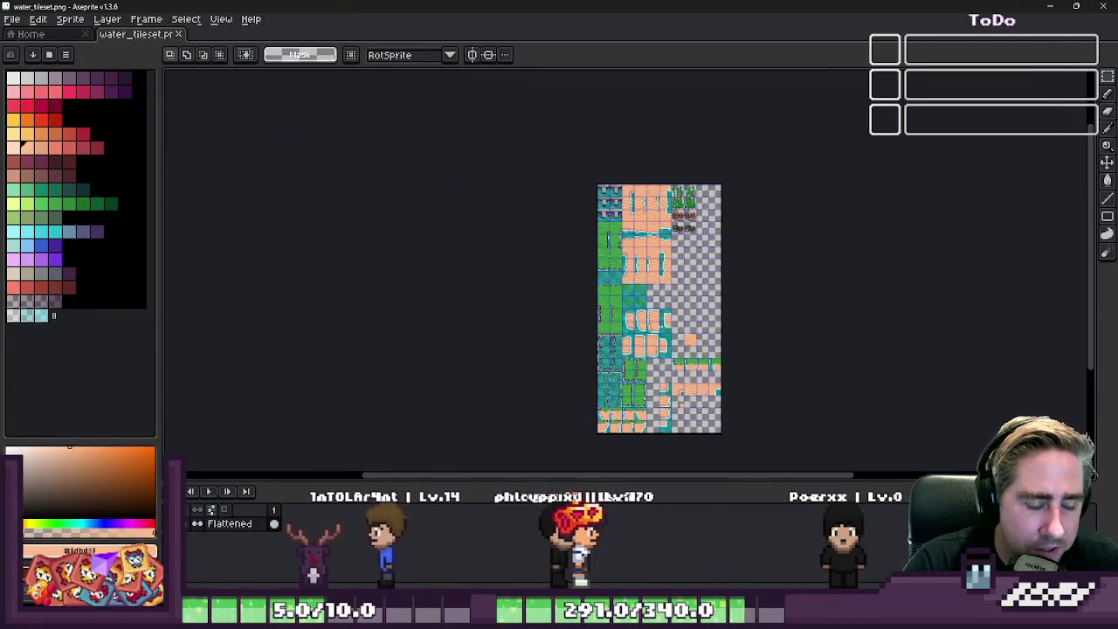
scroll(620, 227, up, 4)
scroll(668, 404, down, 3)
scroll(668, 404, down, 1)
scroll(668, 403, down, 1)
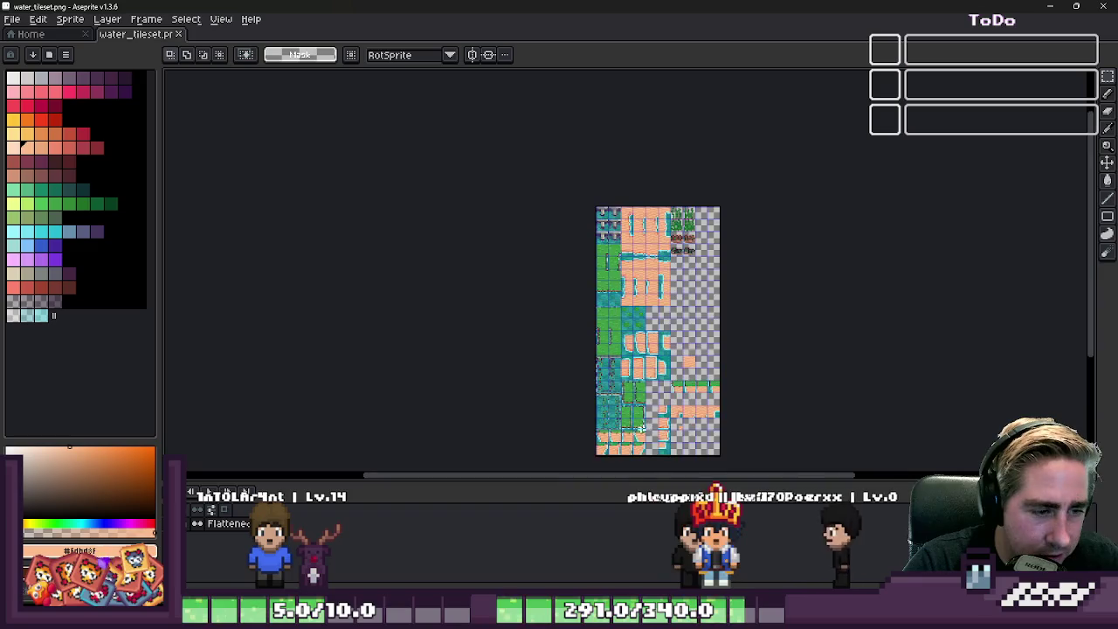
scroll(668, 262, up, 3)
scroll(546, 180, up, 1)
scroll(546, 181, up, 2)
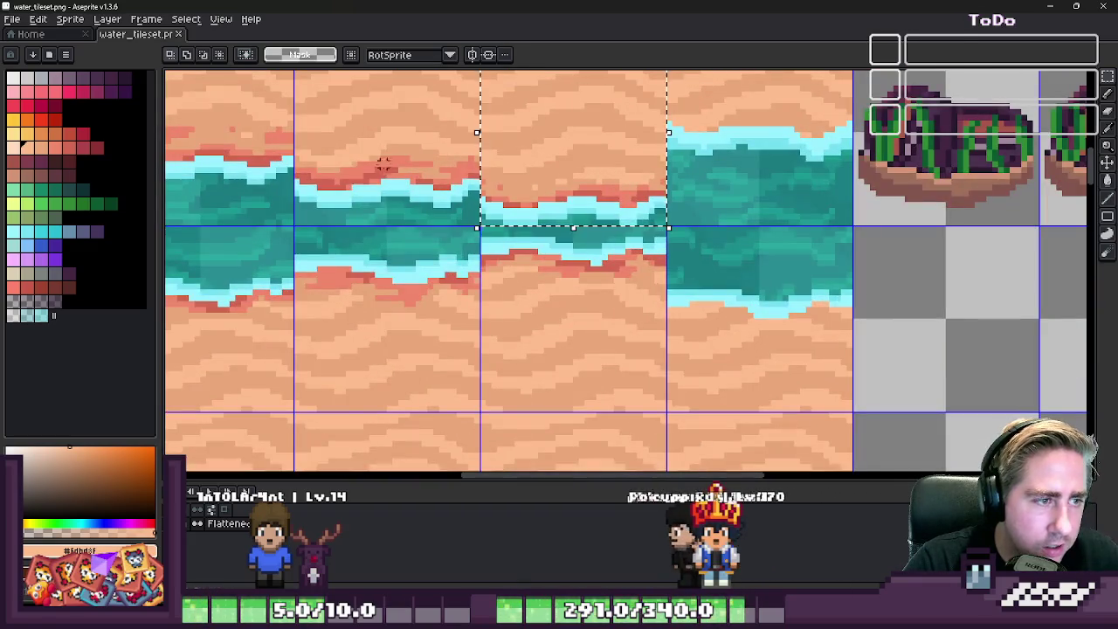
scroll(382, 166, down, 2)
scroll(469, 178, down, 1)
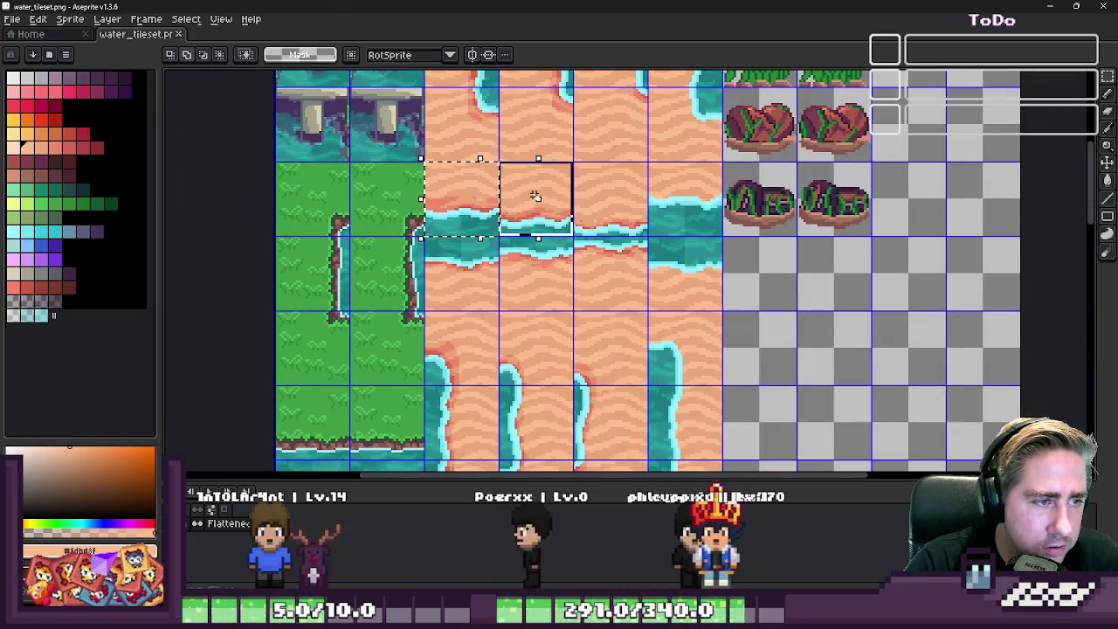
drag(609, 201, 660, 203)
scroll(615, 238, down, 3)
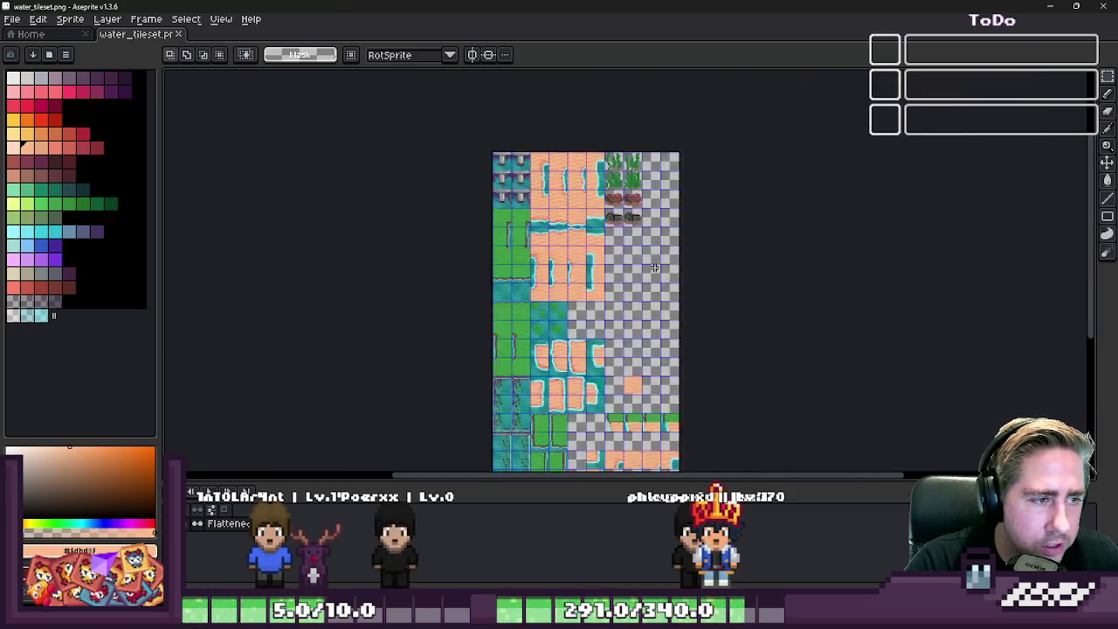
scroll(616, 262, up, 3)
mouse_move(625, 281)
mouse_down()
mouse_move(405, 267)
mouse_move(753, 236)
mouse_up()
scroll(524, 214, up, 3)
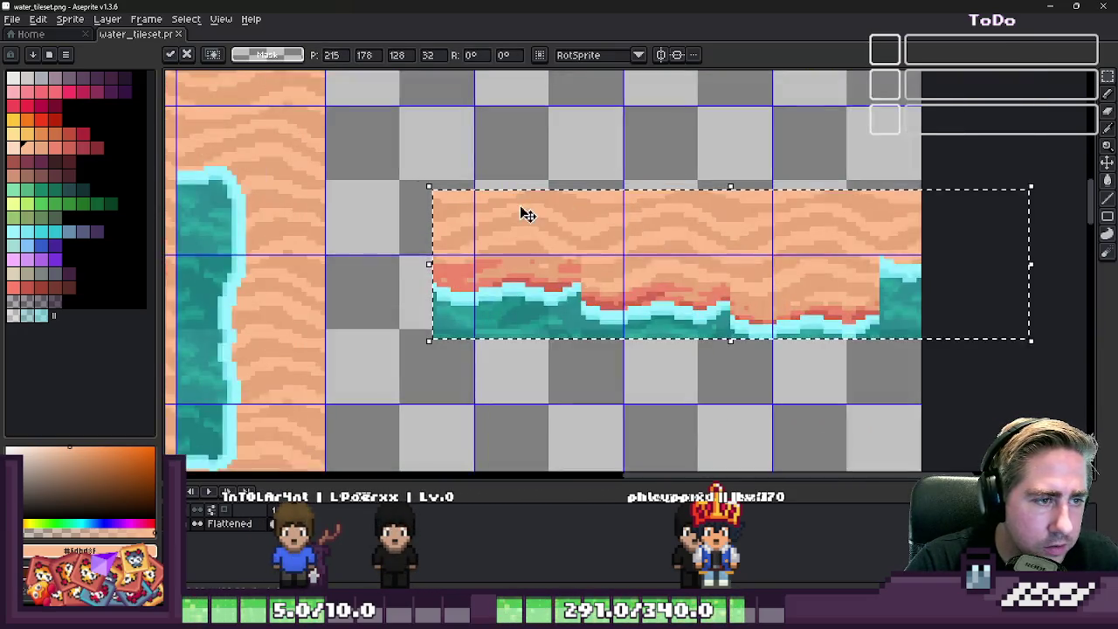
drag(518, 213, 479, 163)
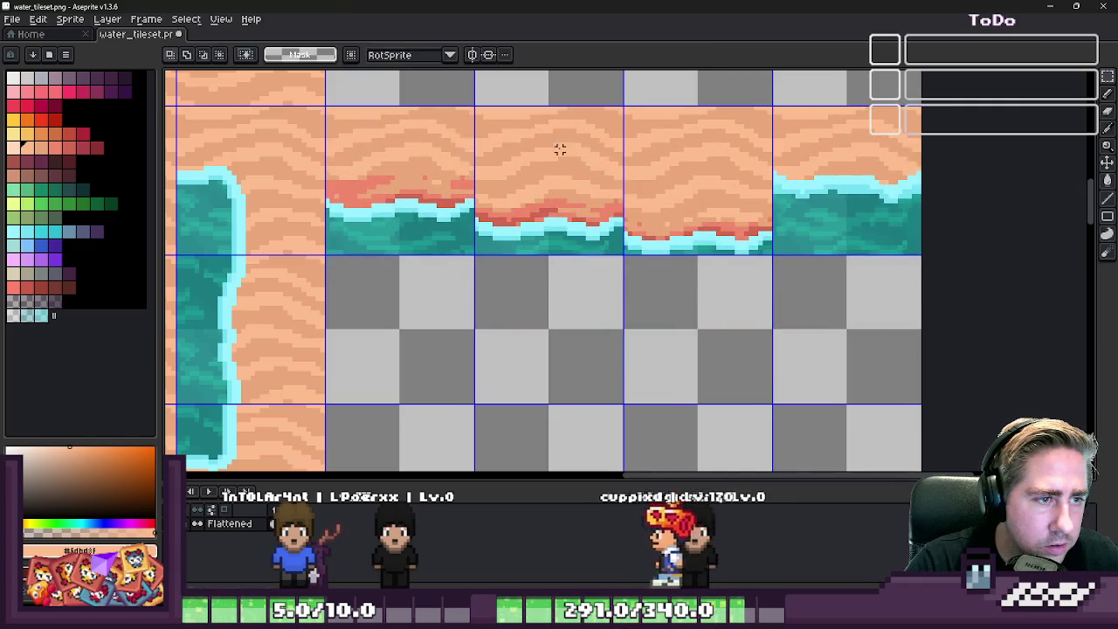
- Drag the other shoreline tiles down so all four stack in one vertical column
mouse_move(559, 149)
mouse_down()
mouse_move(522, 159)
mouse_move(393, 297)
mouse_up()
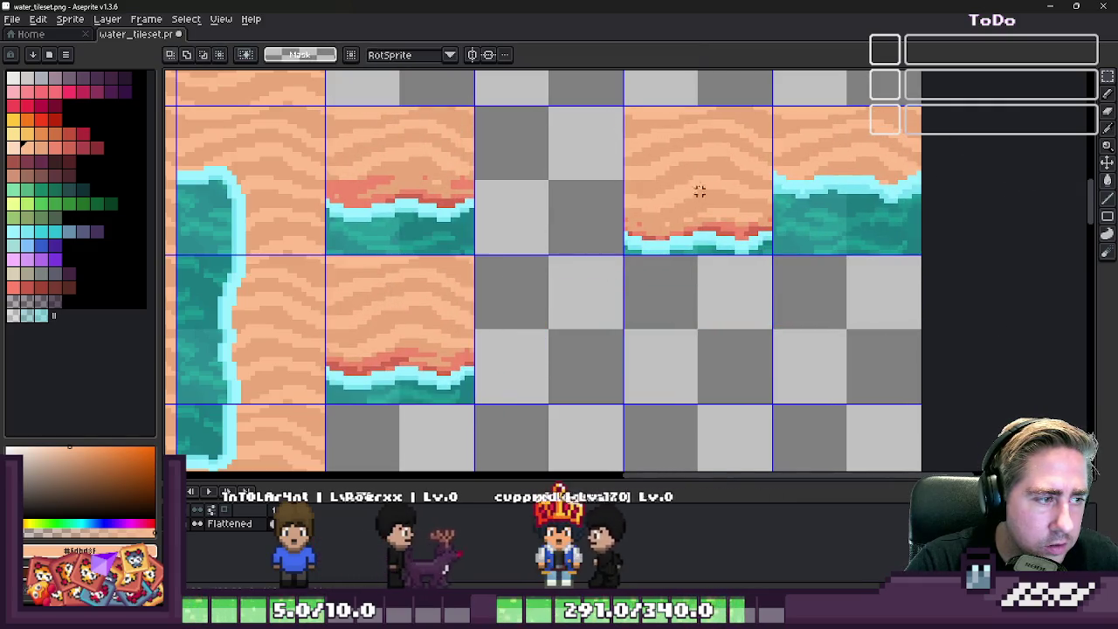
mouse_move(698, 189)
mouse_down()
mouse_move(689, 175)
mouse_move(485, 417)
mouse_move(626, 228)
mouse_move(521, 271)
mouse_up()
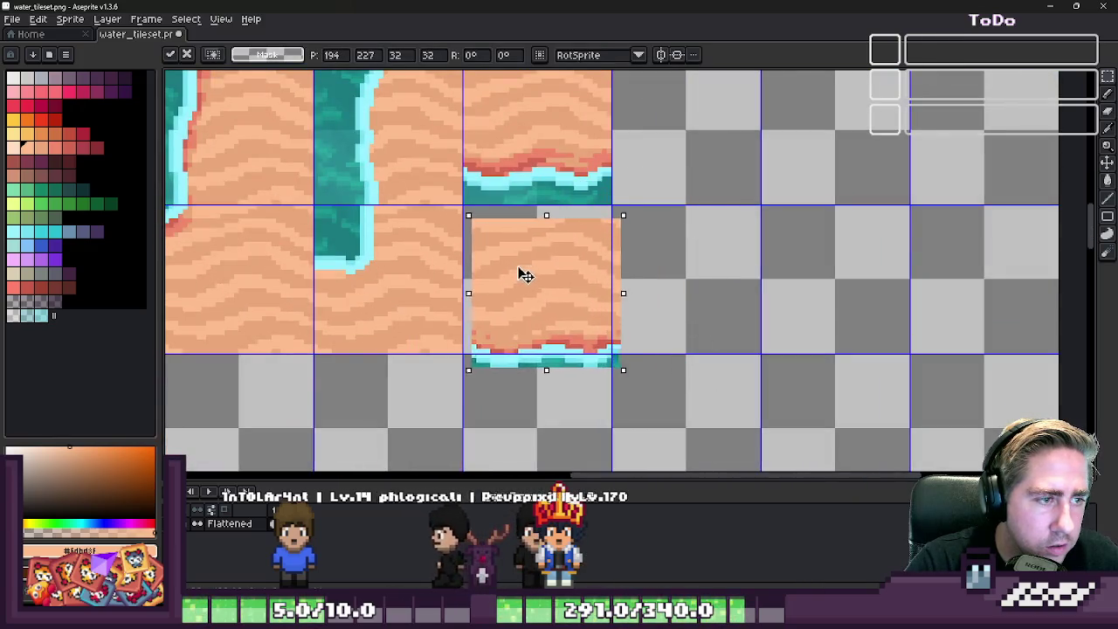
scroll(557, 295, down, 3)
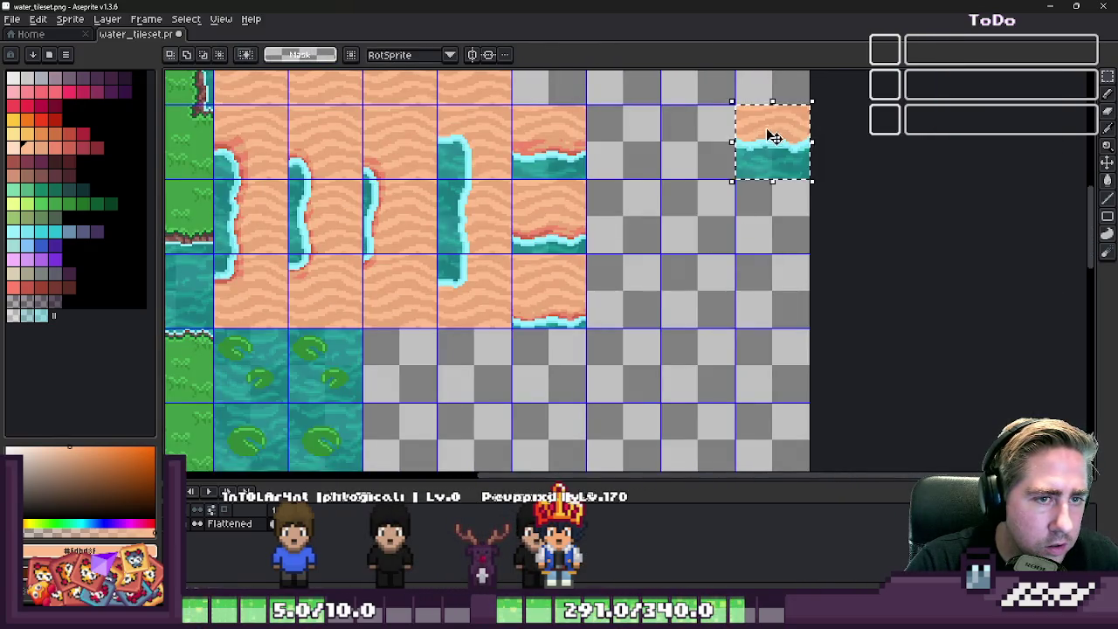
mouse_move(773, 137)
mouse_down()
mouse_move(564, 349)
mouse_move(527, 357)
mouse_up()
scroll(546, 339, up, 2)
scroll(557, 340, down, 2)
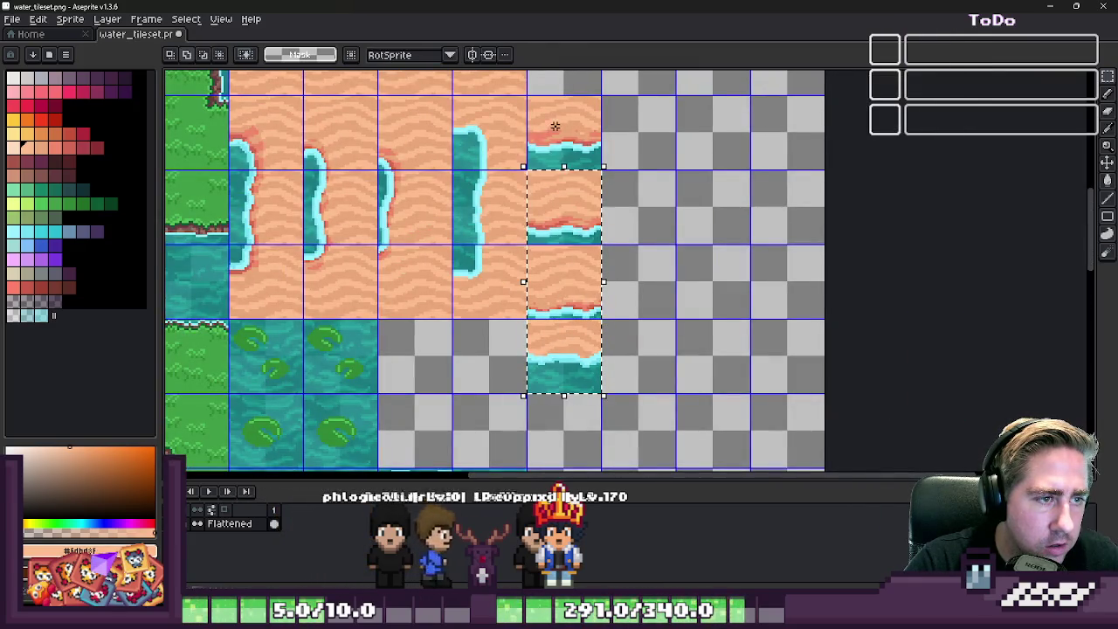
- Shift the stacked shoreline tile column one cell to the right
drag(554, 126, 629, 129)
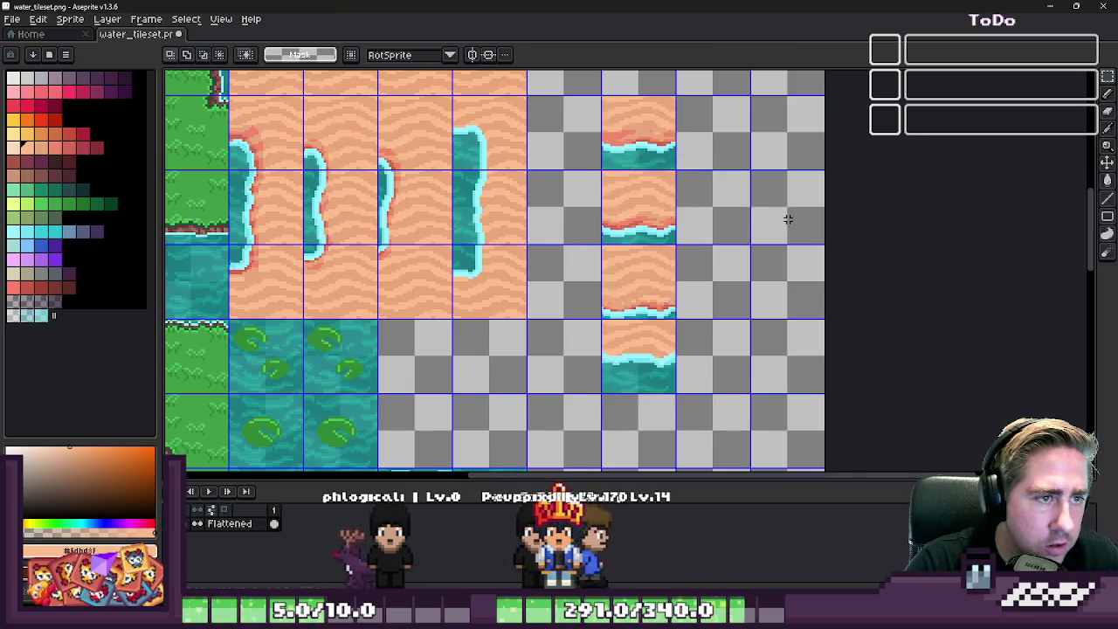
scroll(807, 223, down, 4)
scroll(808, 223, up, 2)
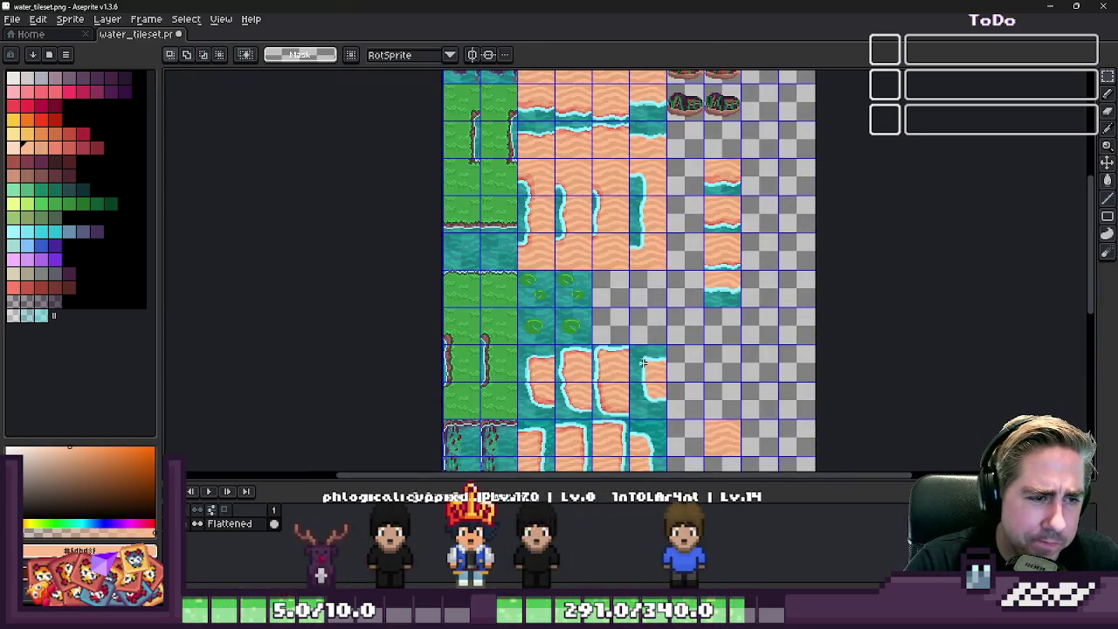
scroll(637, 279, down, 2)
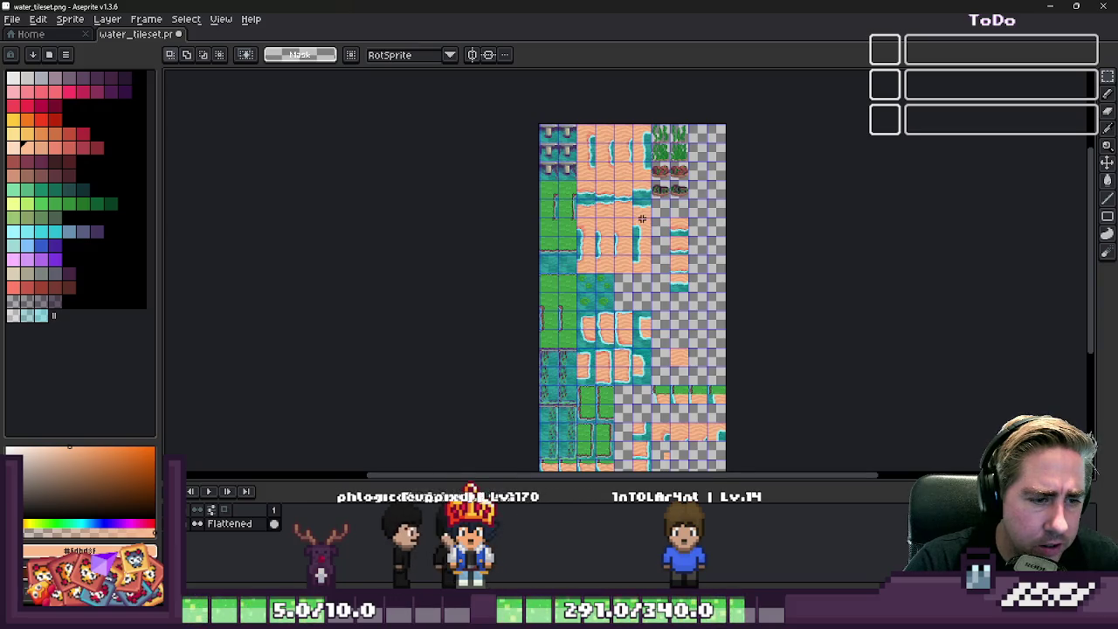
scroll(640, 376, up, 3)
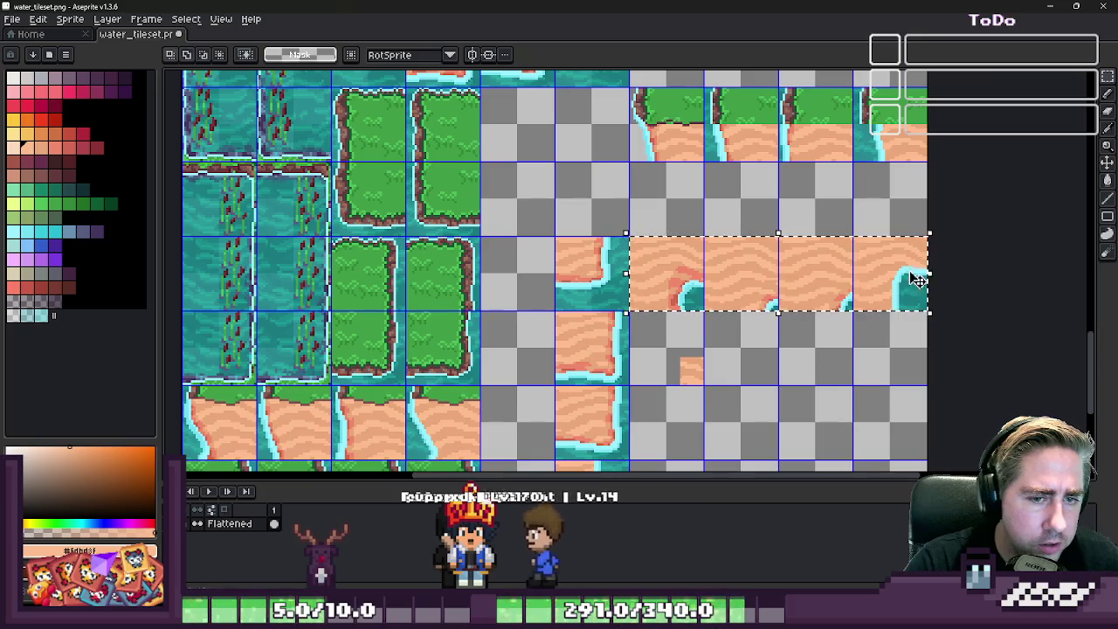
- Lift the row of sand corner tiles and set it down near the top rows
drag(917, 280, 917, 268)
scroll(778, 288, down, 4)
scroll(777, 288, up, 2)
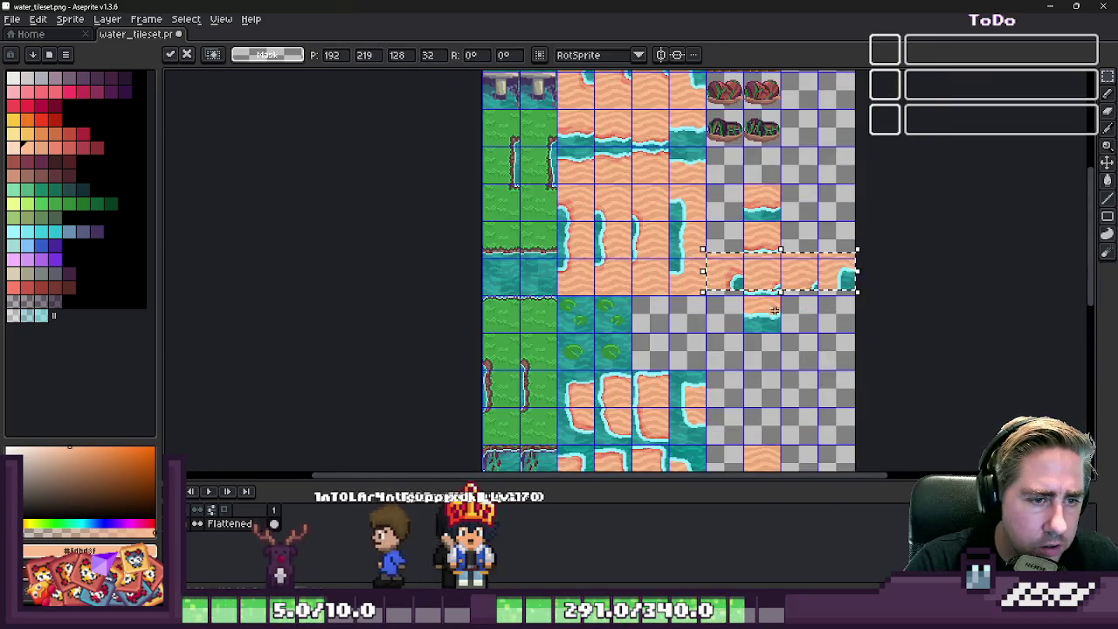
scroll(774, 310, up, 2)
scroll(711, 257, up, 2)
mouse_move(654, 412)
mouse_down()
mouse_move(651, 166)
mouse_move(642, 283)
mouse_up()
key(Return)
- Move a single sand corner tile into its grid cell beside the shoreline column
scroll(646, 288, up, 2)
scroll(669, 323, up, 1)
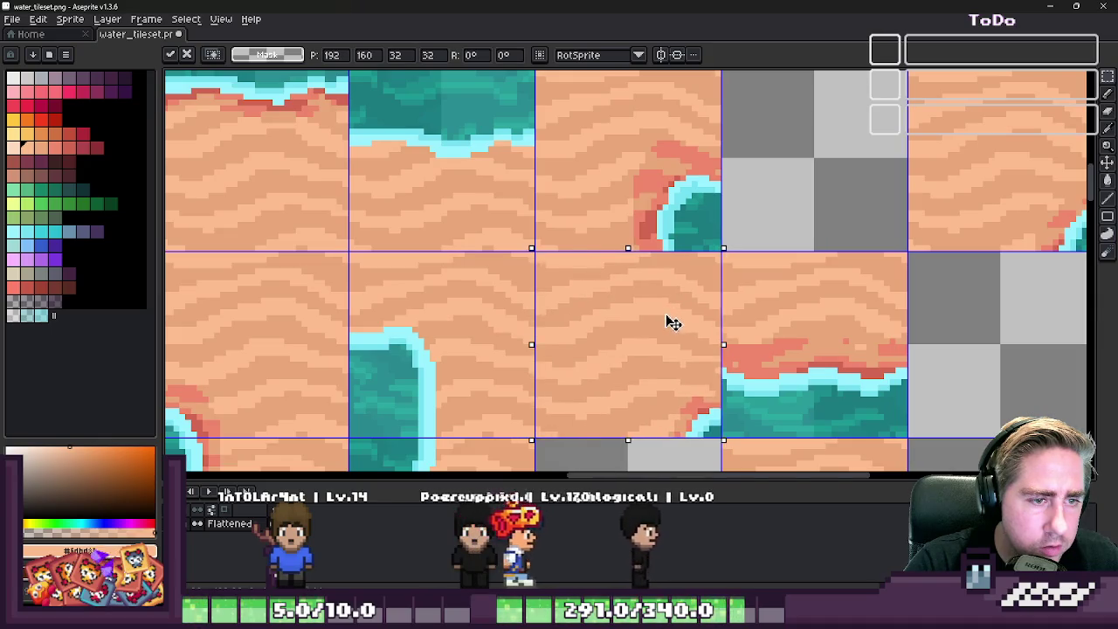
scroll(669, 323, down, 1)
scroll(669, 323, down, 1)
drag(771, 193, 811, 287)
scroll(756, 344, up, 2)
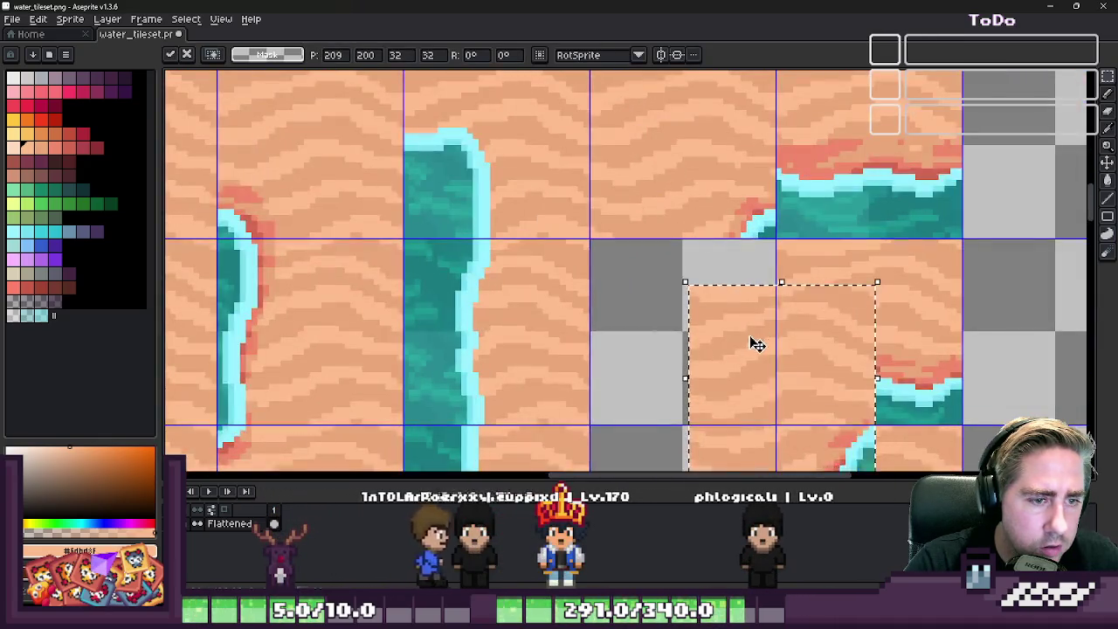
mouse_move(756, 344)
mouse_down()
mouse_move(642, 297)
mouse_move(724, 332)
mouse_move(708, 358)
mouse_up()
key(Return)
scroll(840, 232, down, 2)
scroll(724, 332, up, 2)
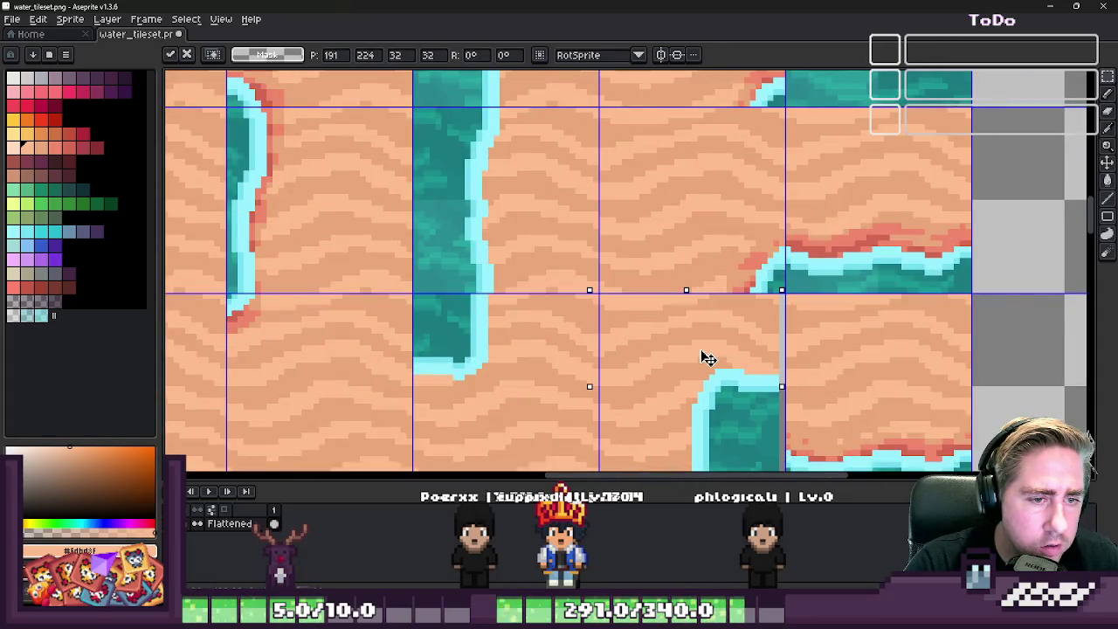
key(Return)
- Shift the selected tile column down one row and finalize its placement
scroll(701, 334, down, 2)
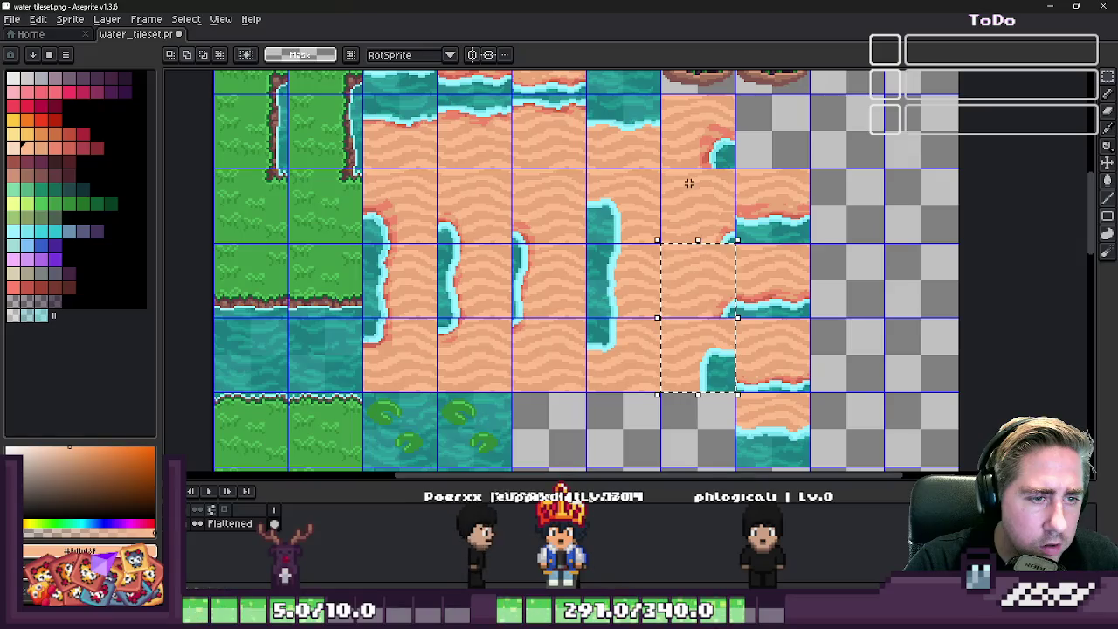
drag(706, 125, 702, 204)
scroll(706, 206, up, 2)
key(Return)
scroll(701, 205, down, 3)
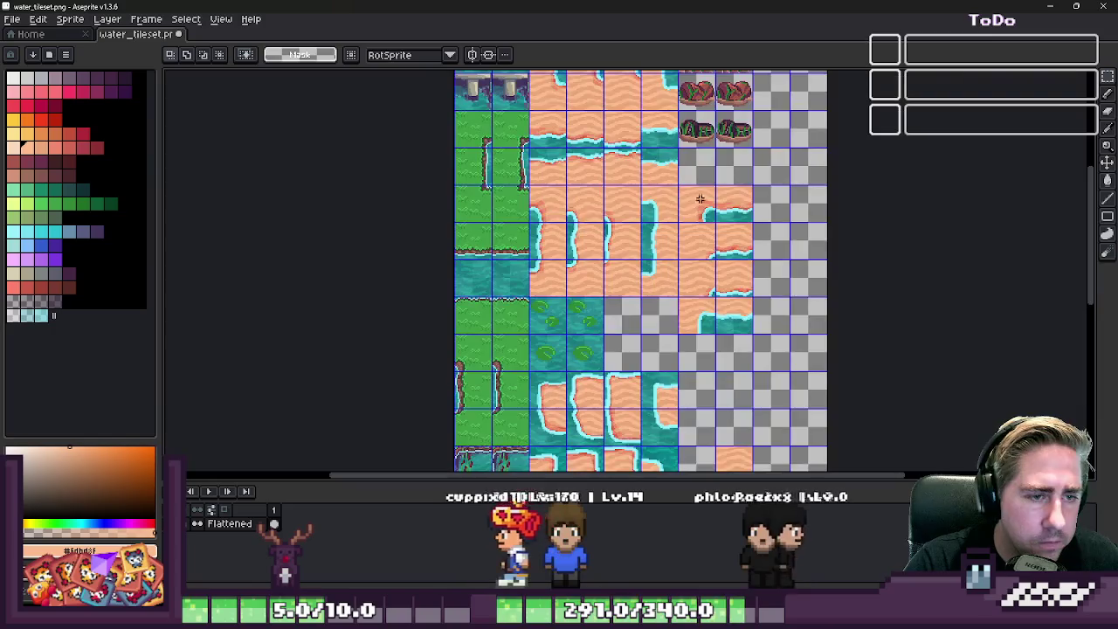
scroll(705, 301, up, 2)
scroll(705, 302, up, 1)
scroll(724, 262, up, 1)
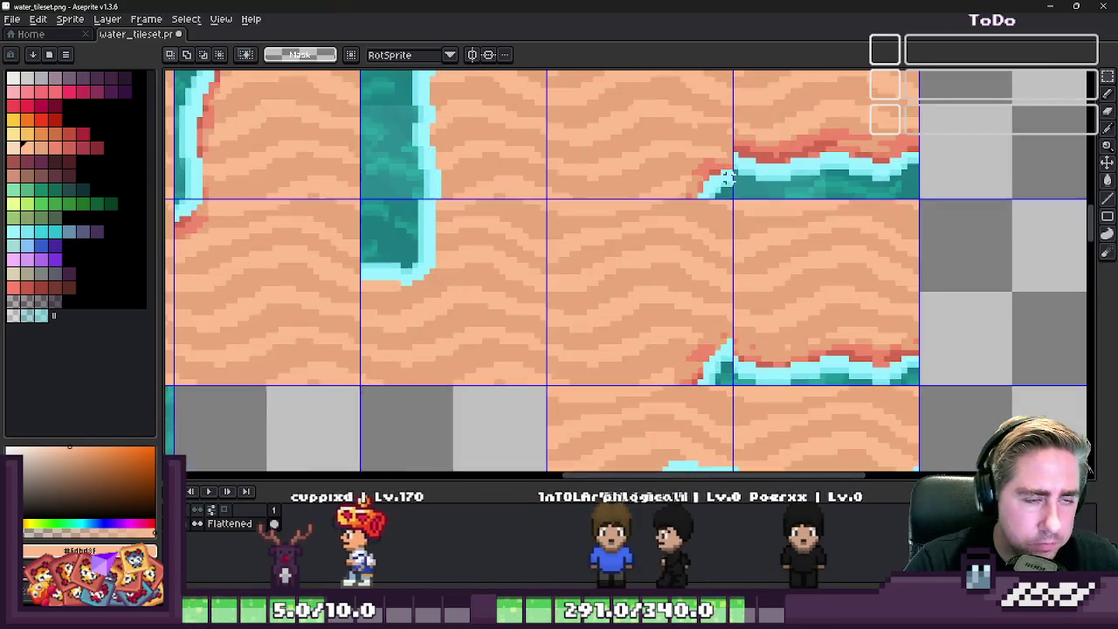
scroll(740, 162, up, 1)
scroll(739, 162, down, 1)
- With the 1px pencil, sample the light cyan water-edge and red sand-edge colours
key(b)
scroll(769, 163, down, 1)
scroll(805, 165, down, 1)
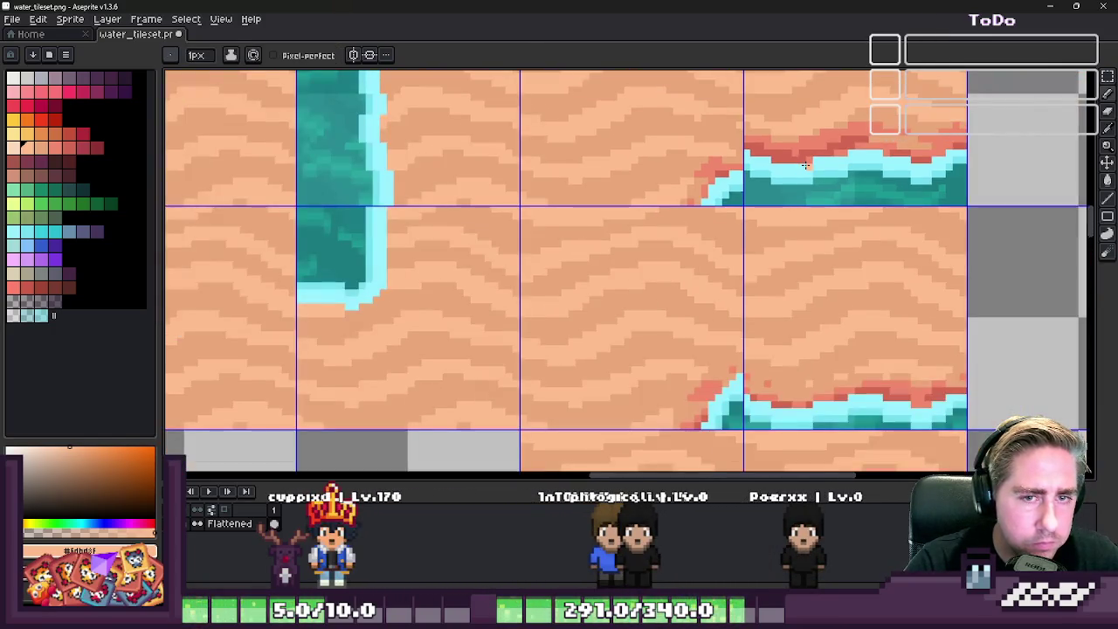
scroll(804, 165, down, 1)
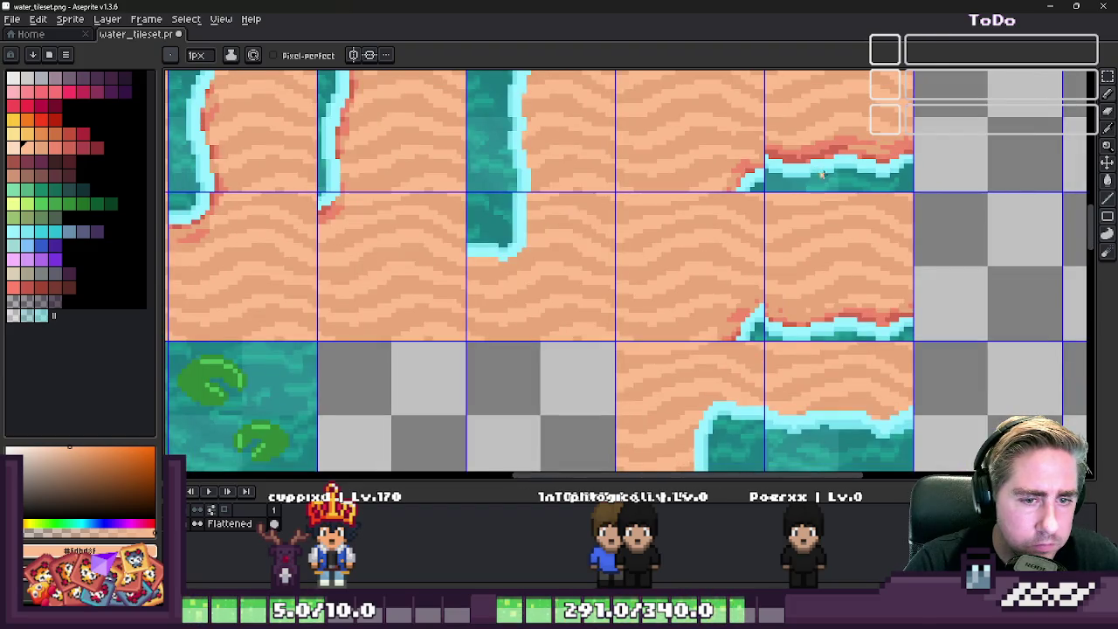
scroll(821, 175, up, 1)
scroll(719, 193, up, 1)
alt+click(632, 196)
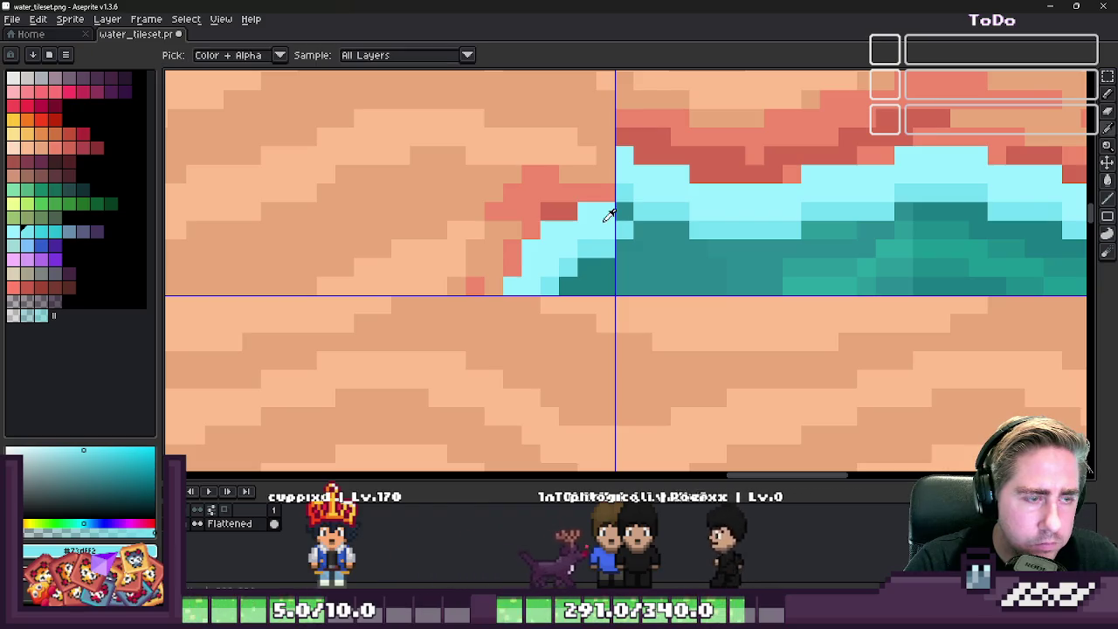
alt+click(624, 187)
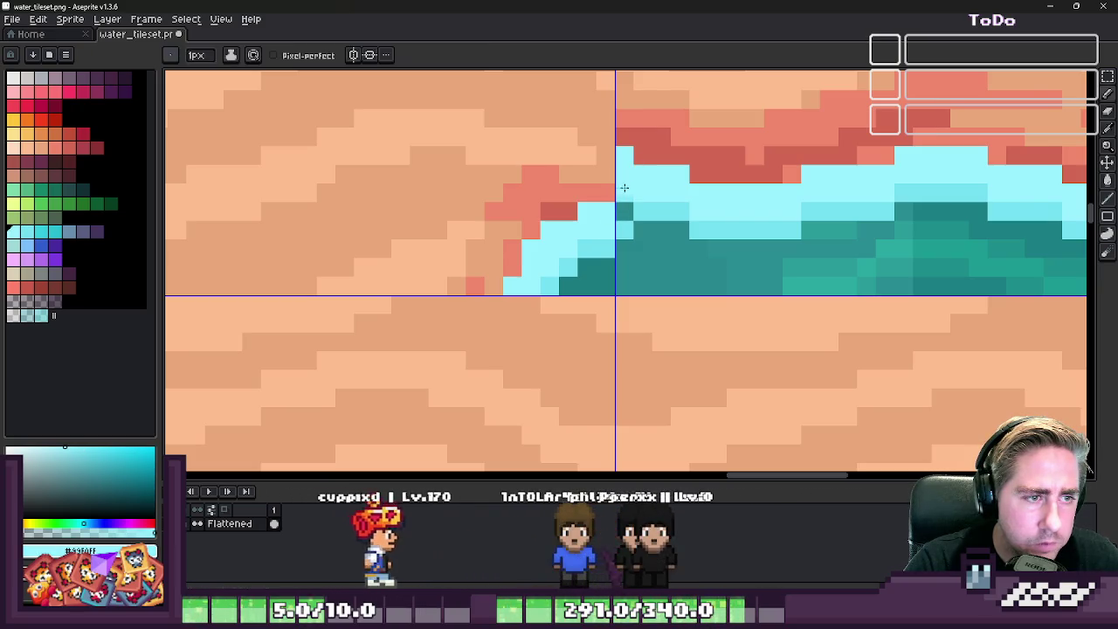
alt+click(625, 139)
scroll(609, 185, down, 2)
scroll(610, 185, down, 1)
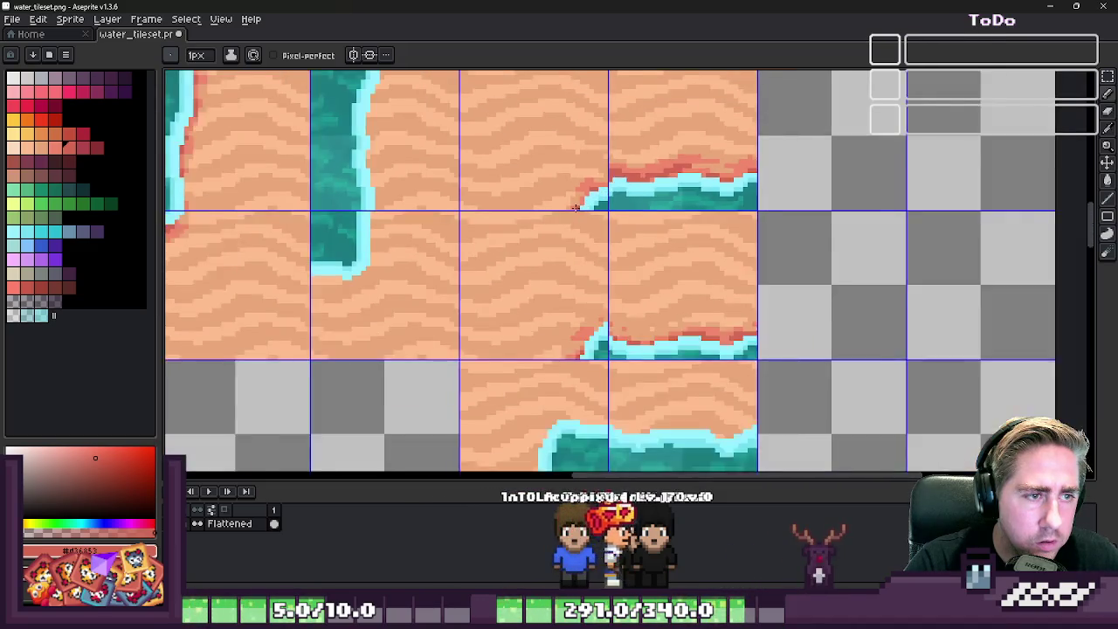
scroll(689, 165, up, 2)
scroll(689, 165, up, 1)
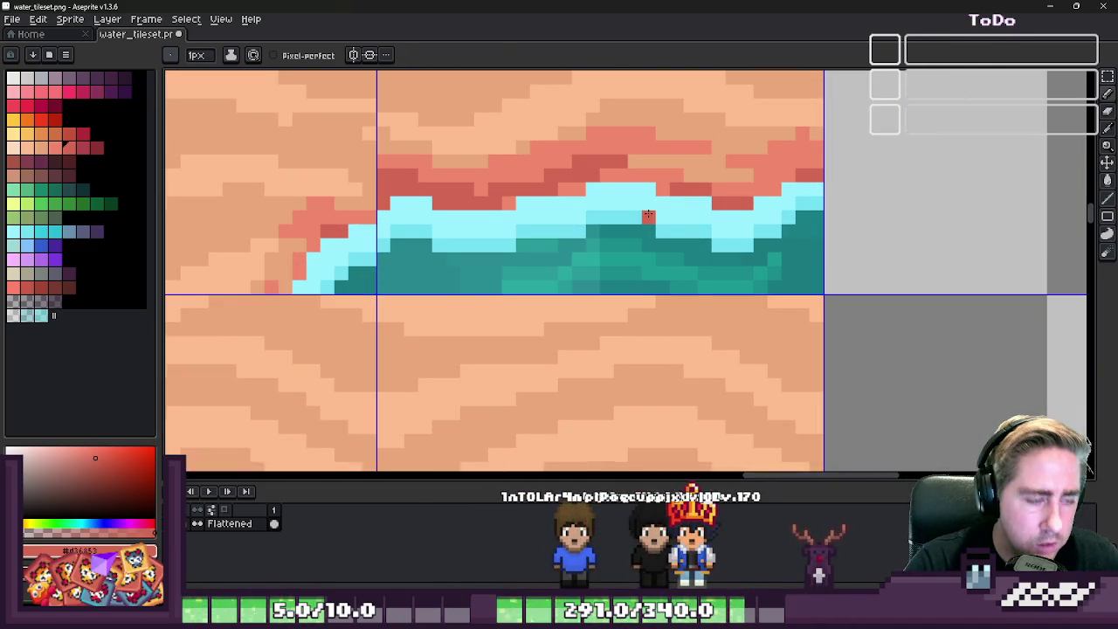
- Select the shoreline strip's water band and paint light cyan over its right-end seam
key(m)
mouse_move(378, 210)
mouse_down()
mouse_move(836, 225)
mouse_move(816, 258)
mouse_up()
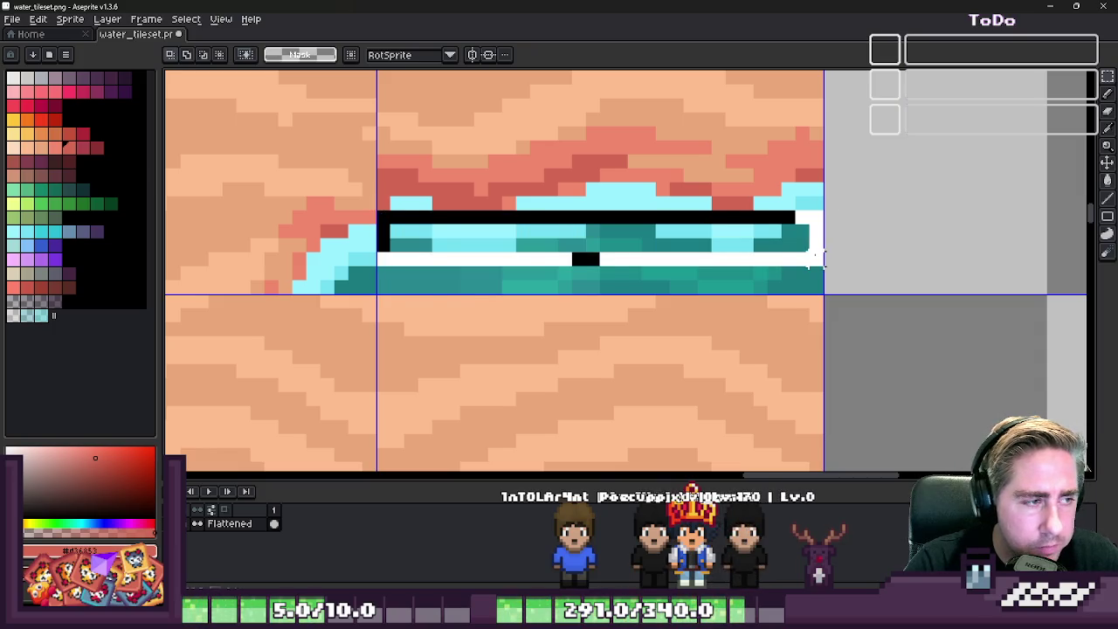
scroll(856, 203, up, 1)
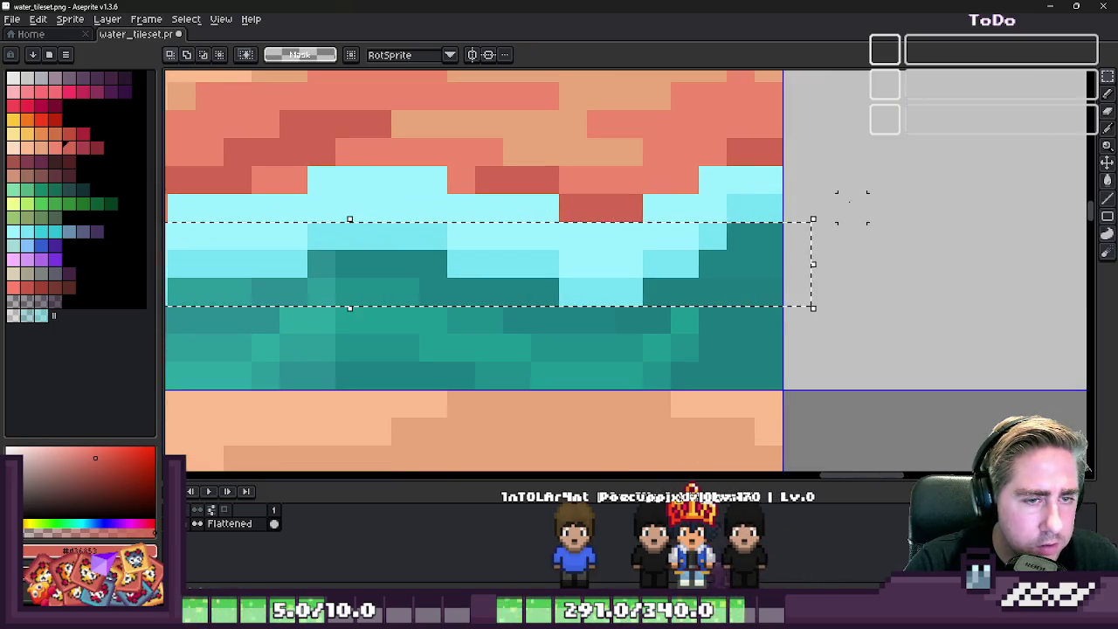
alt+click(771, 205)
scroll(807, 232, down, 2)
scroll(806, 232, down, 1)
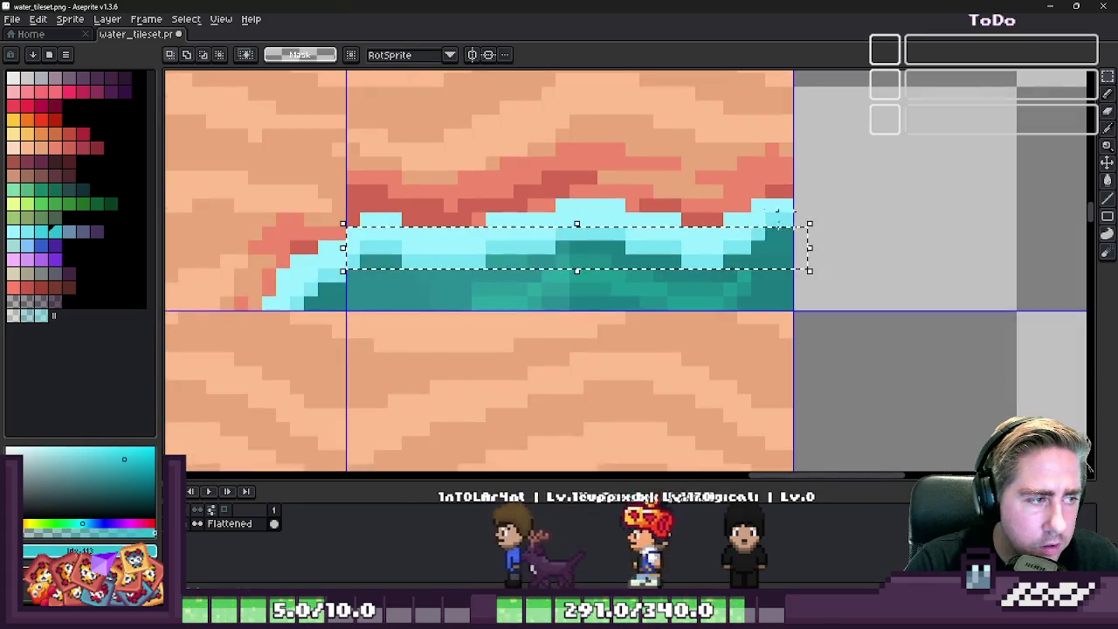
scroll(742, 225, up, 2)
drag(799, 253, 800, 275)
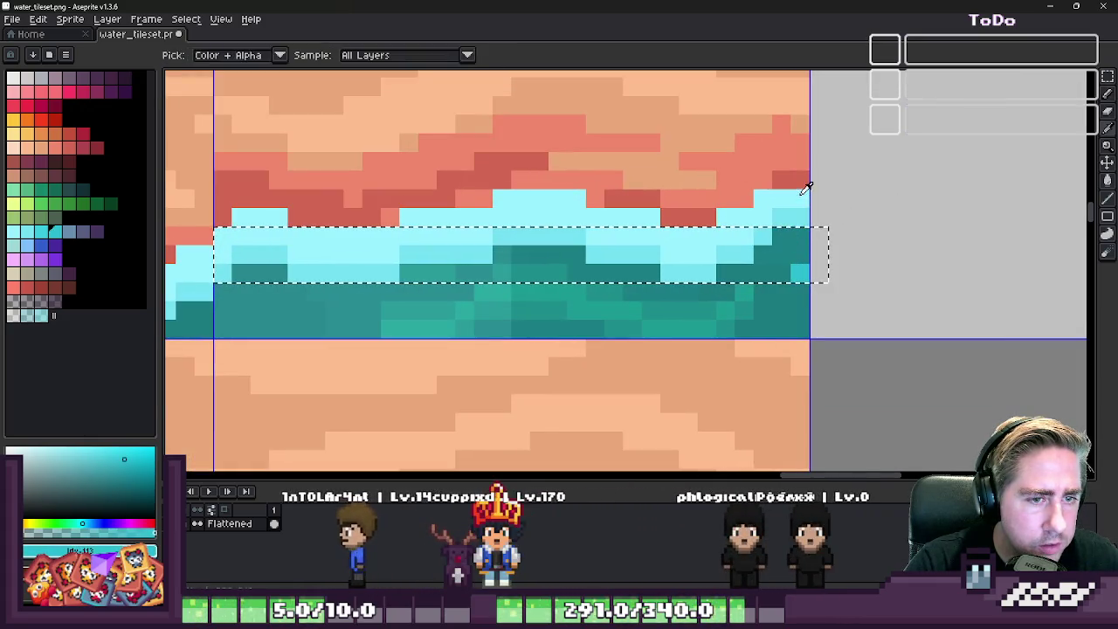
click(783, 231)
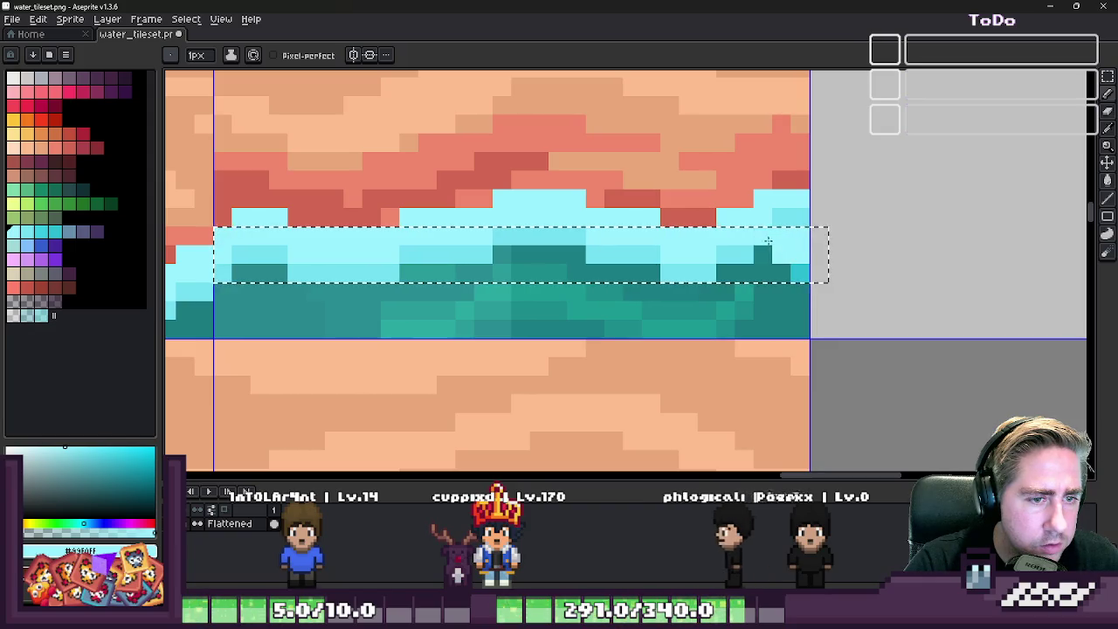
alt+click(739, 249)
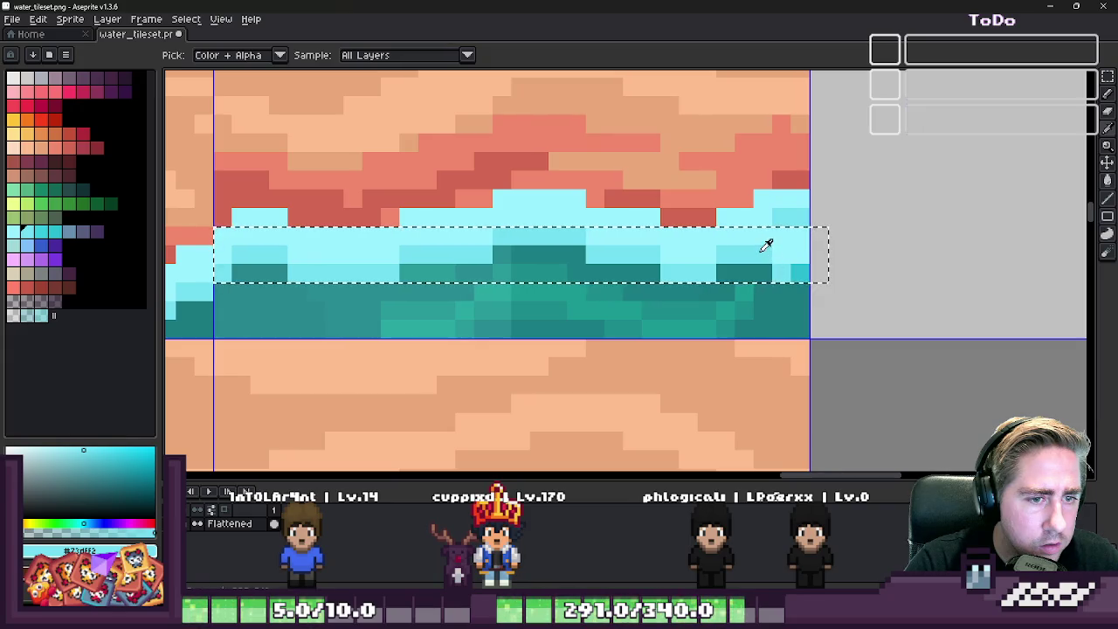
- Repaint the seam's sand-edge pixels in red, salmon and dark red
scroll(799, 268, down, 1)
scroll(613, 279, up, 1)
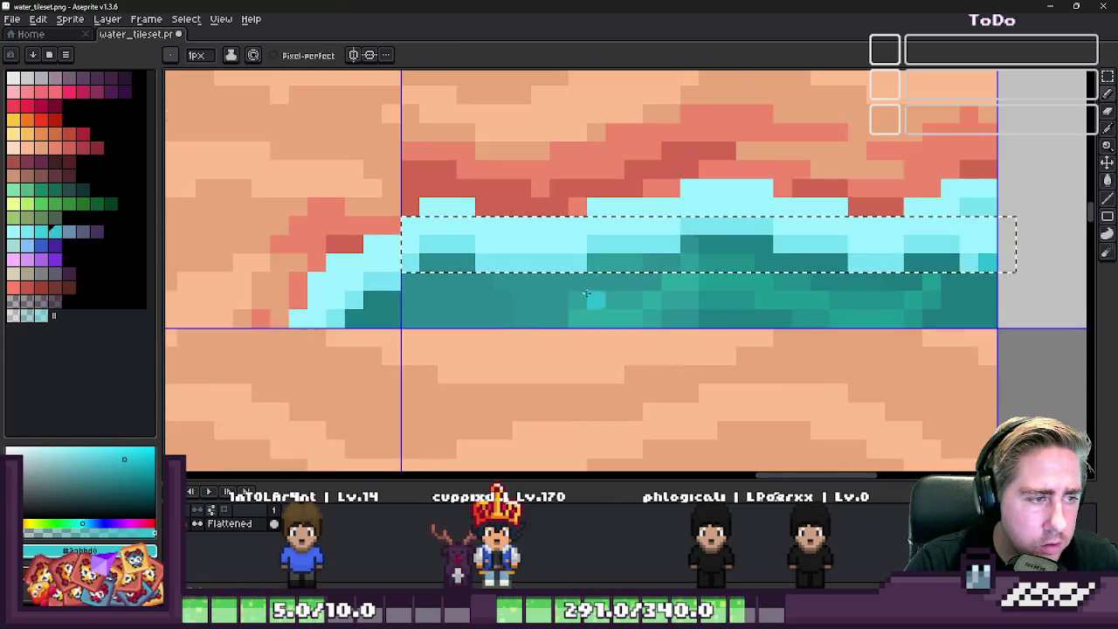
scroll(815, 245, up, 1)
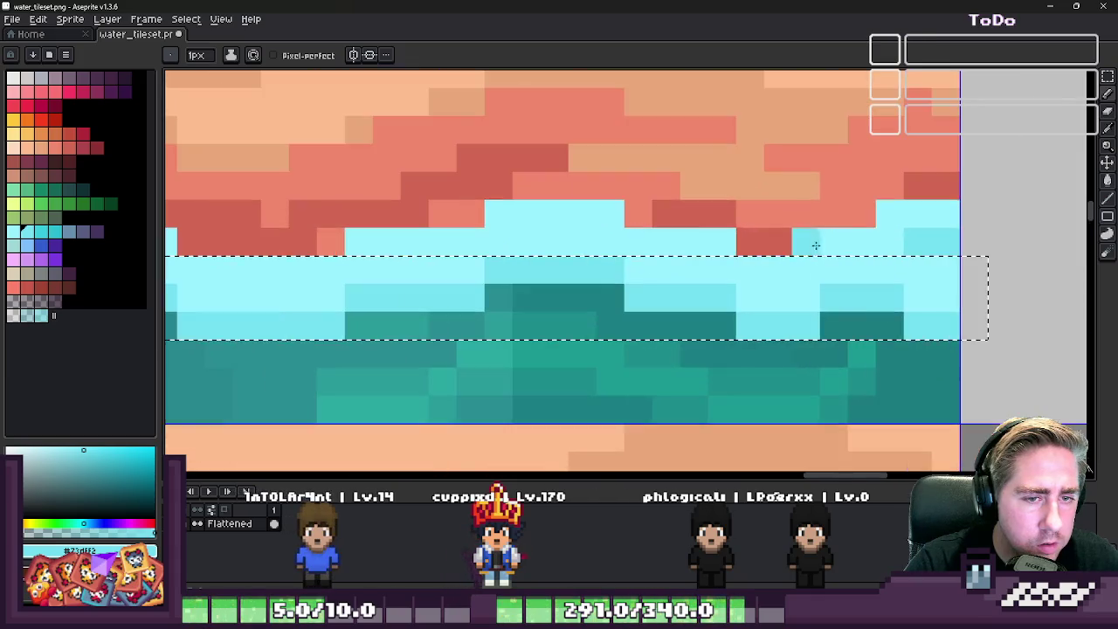
alt+click(815, 219)
key(ctrl+d)
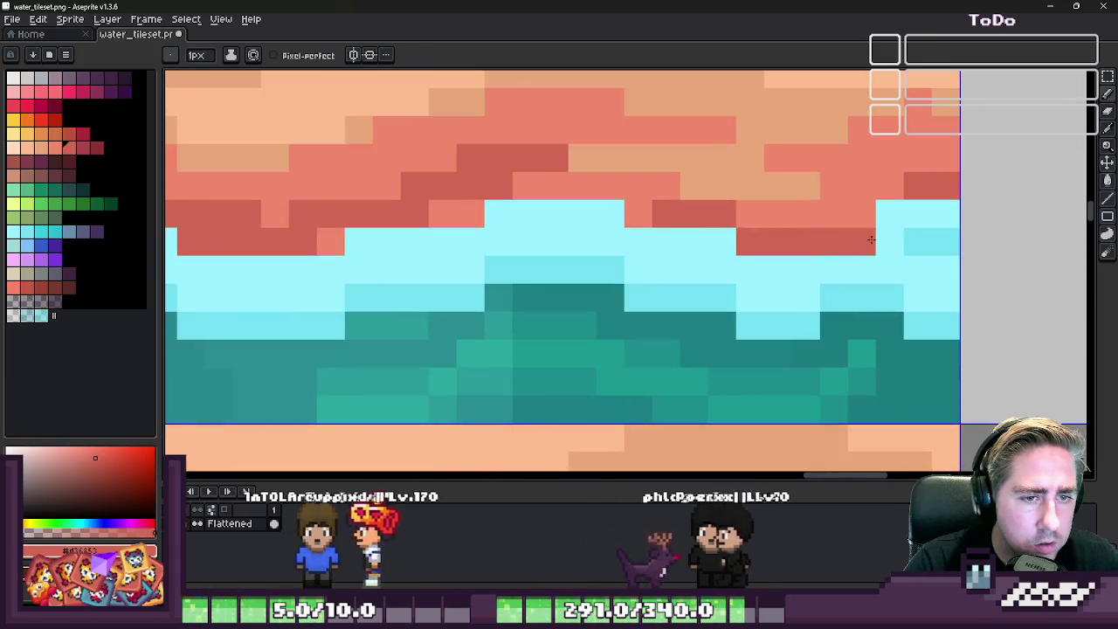
click(871, 239)
key(alt)
alt+click(869, 214)
click(885, 211)
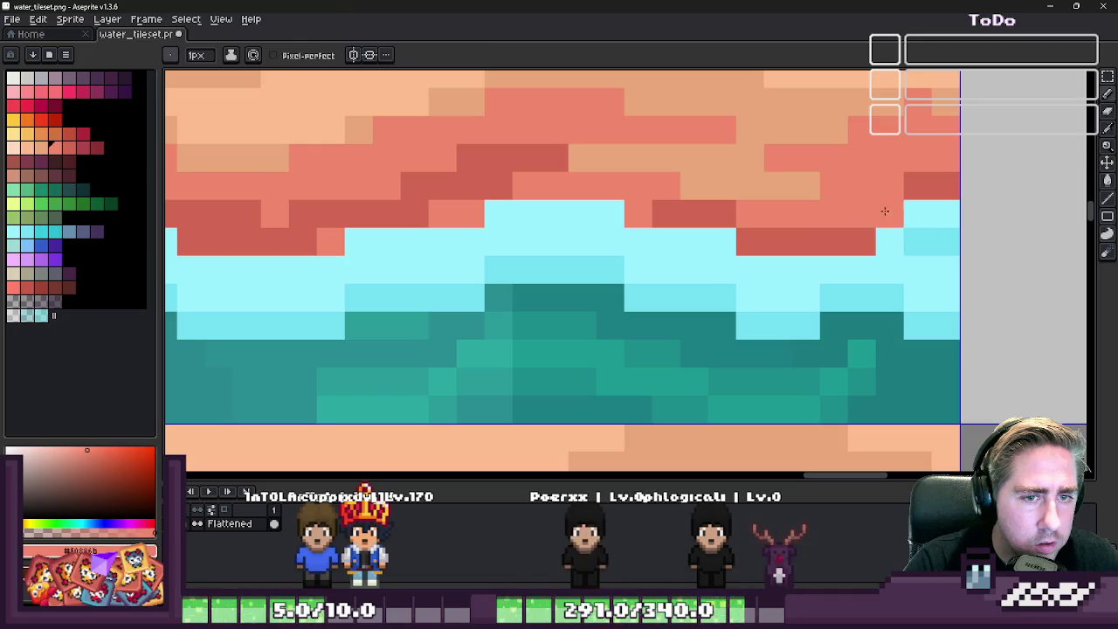
alt+click(836, 224)
click(897, 224)
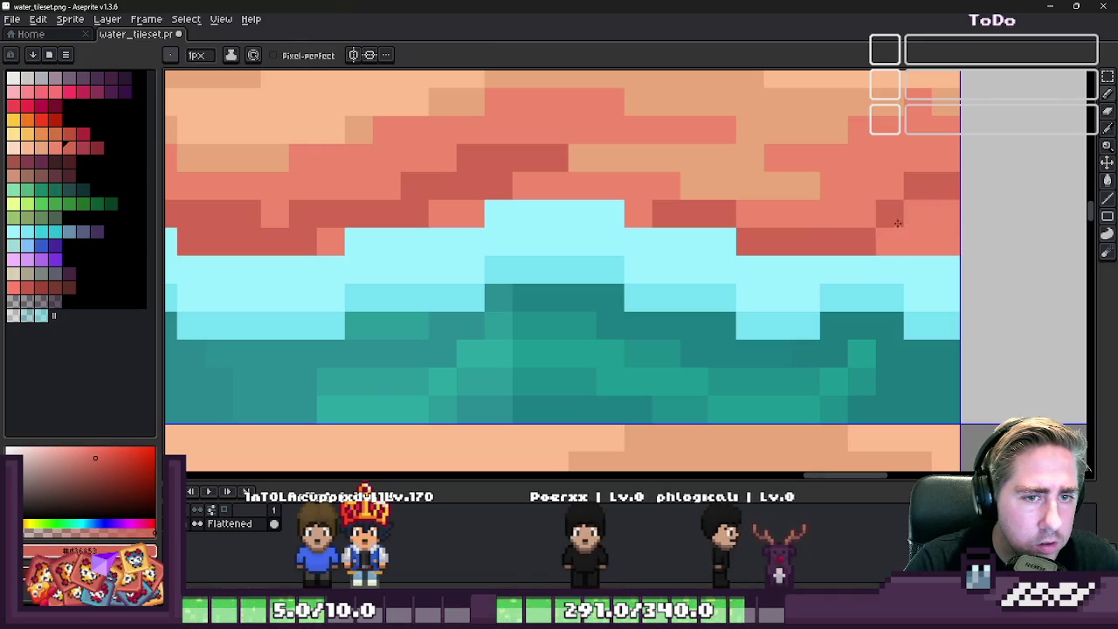
click(890, 213)
scroll(926, 218, down, 2)
scroll(939, 232, down, 3)
- Paint dark red pixels along the sand edge at the tile's right side
key(v)
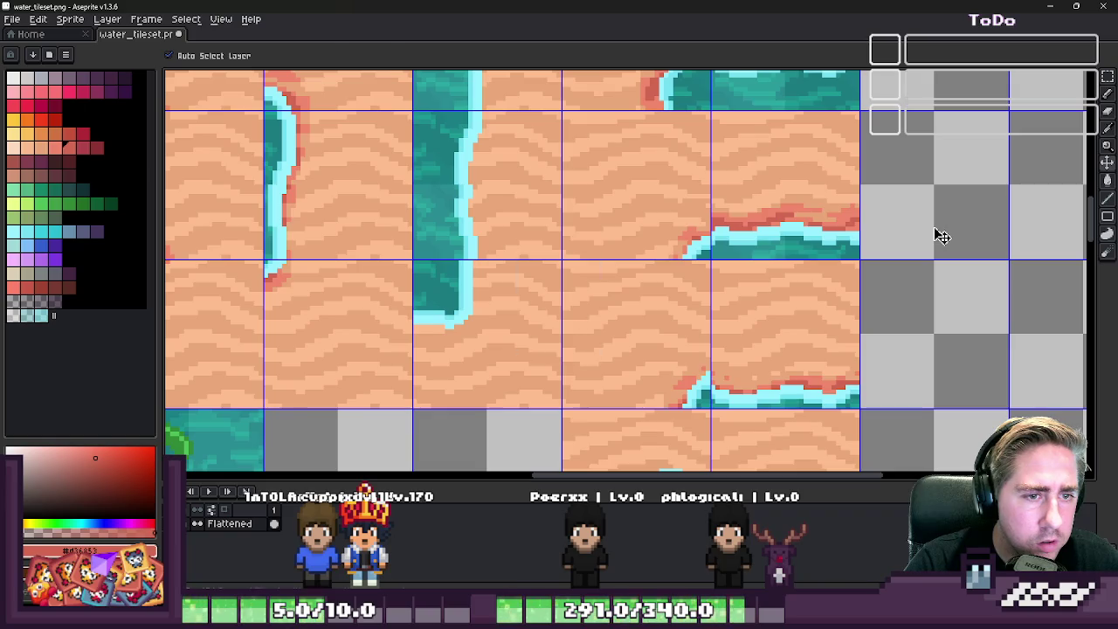
key(b)
scroll(942, 235, up, 5)
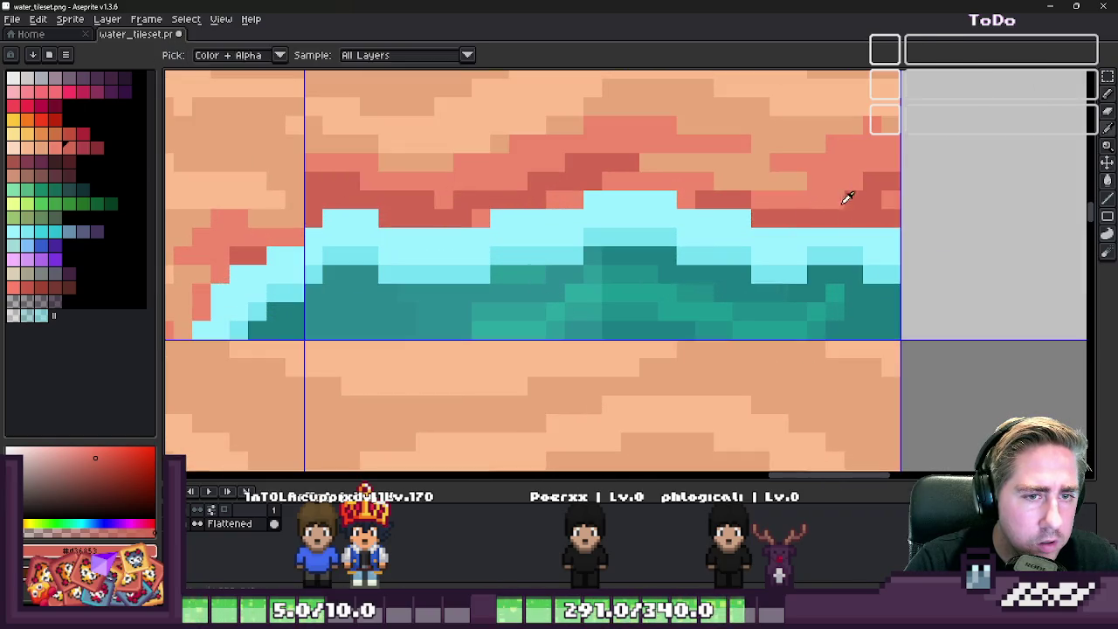
alt+click(891, 181)
mouse_move(873, 181)
mouse_down()
mouse_move(835, 181)
mouse_move(897, 162)
mouse_up()
key(e)
scroll(891, 192, down, 3)
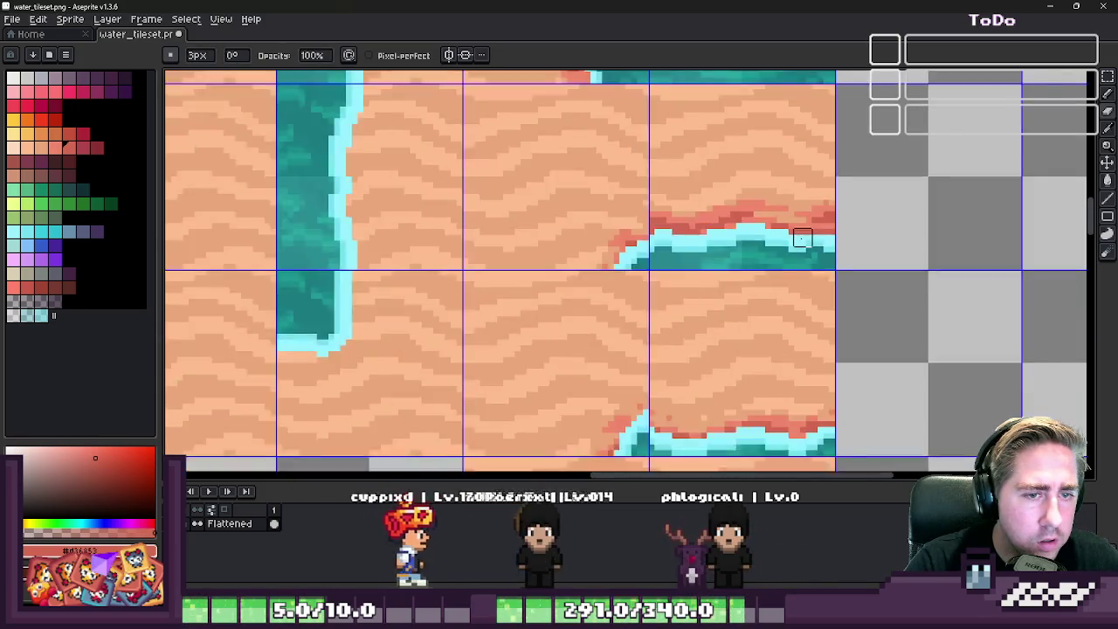
scroll(838, 227, down, 2)
scroll(860, 234, down, 1)
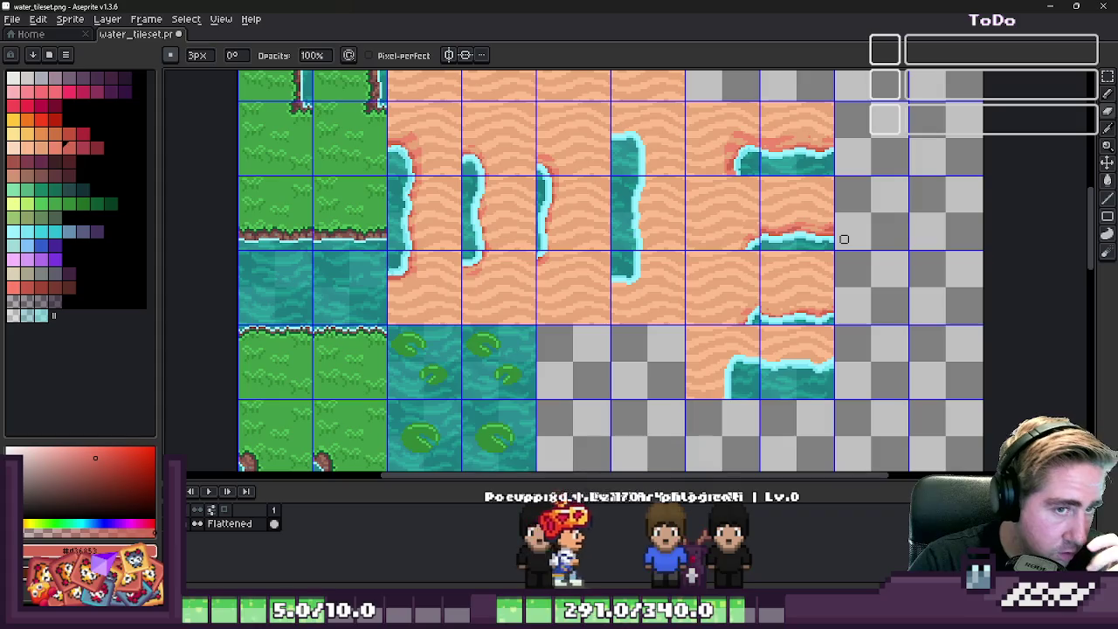
scroll(844, 240, up, 1)
scroll(826, 197, up, 1)
- Try nudging the selected tile 3 px right, then cancel back to its grid cell
key(m)
scroll(736, 218, down, 1)
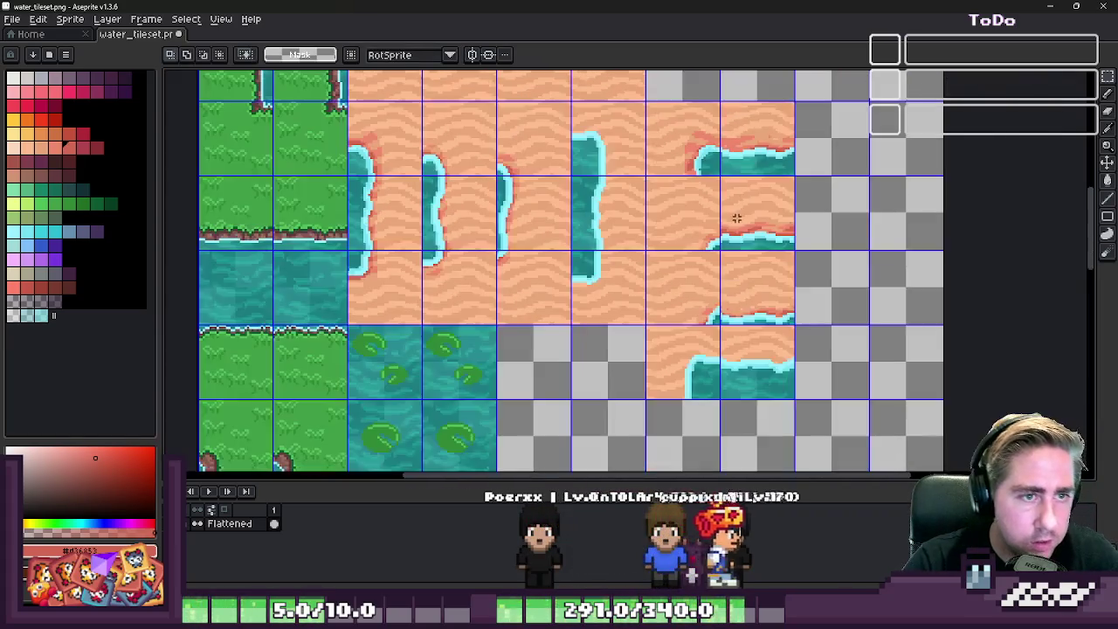
key(Right)
key(Right)
key(Right)
scroll(672, 225, up, 1)
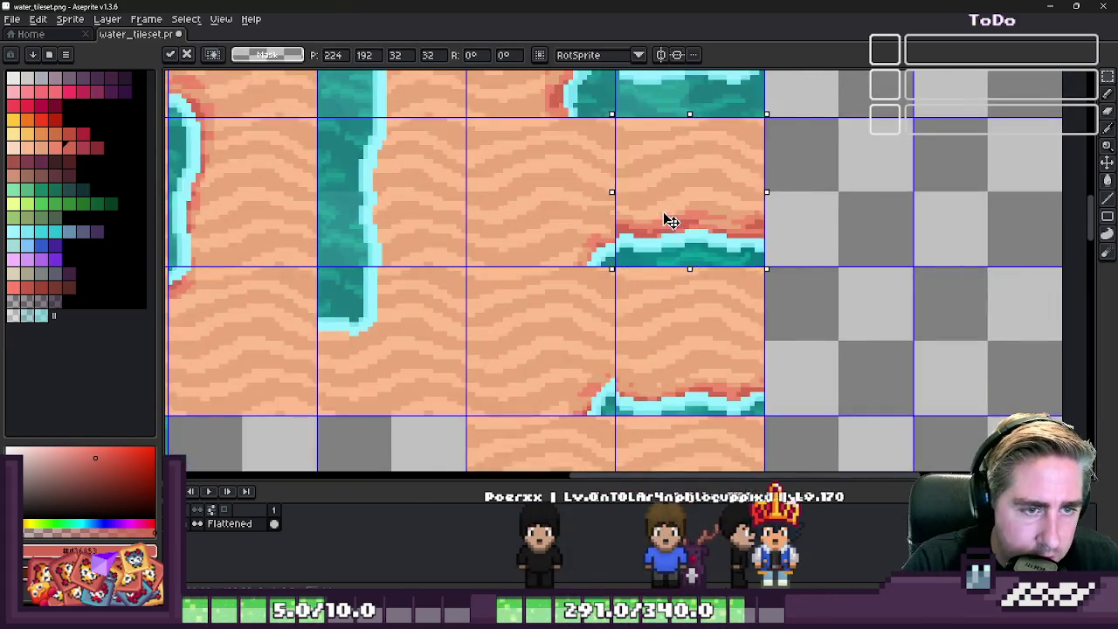
key(Escape)
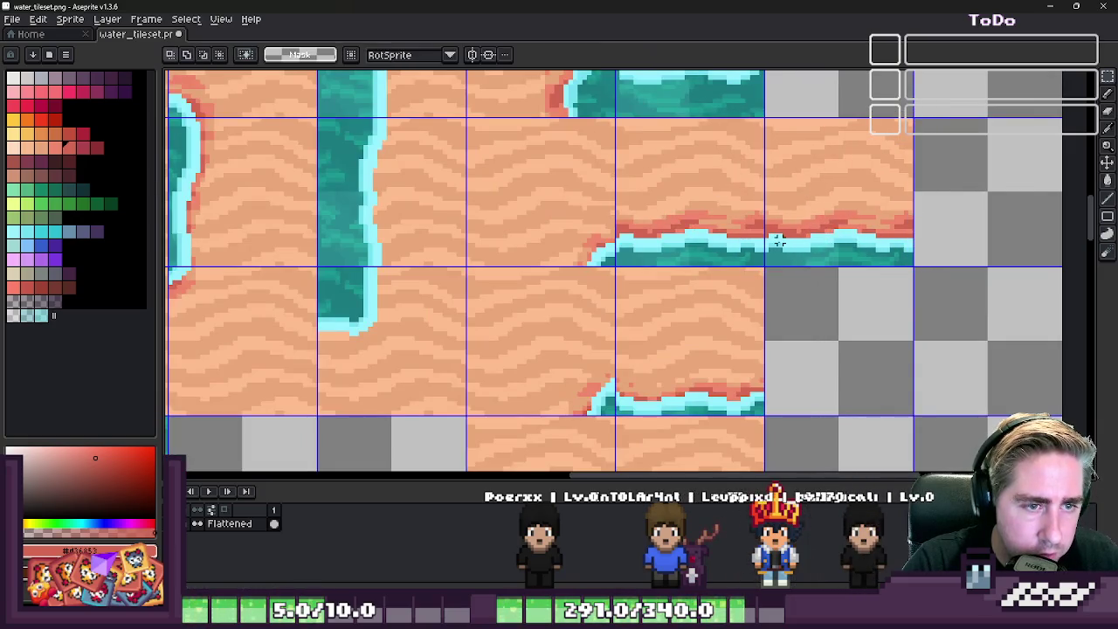
scroll(760, 217, down, 1)
scroll(751, 220, down, 1)
scroll(736, 225, up, 2)
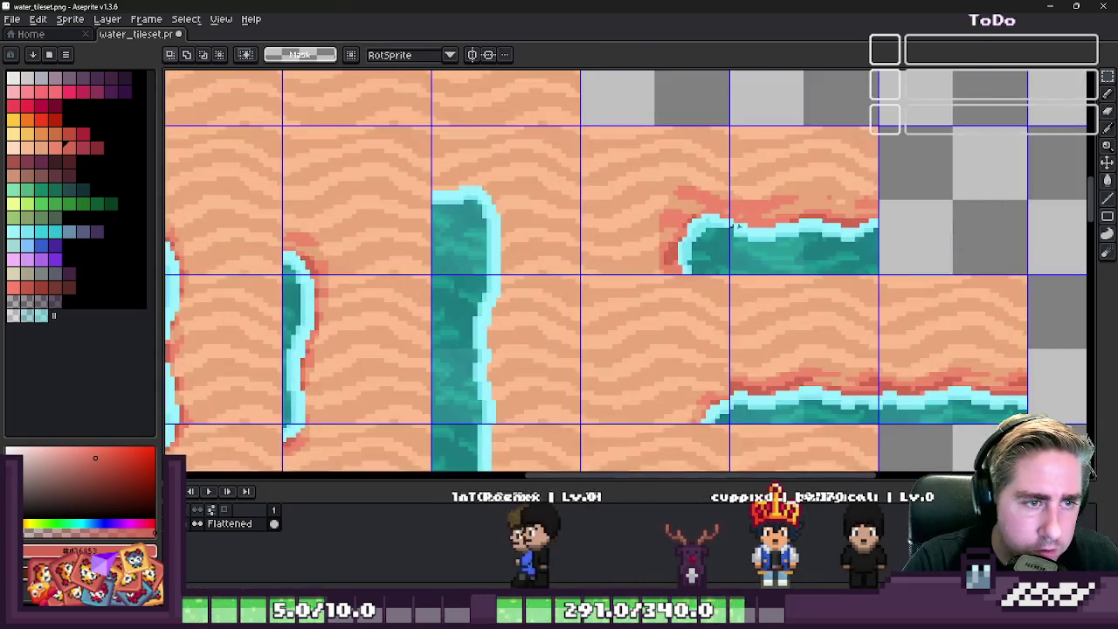
scroll(742, 236, up, 1)
scroll(736, 242, up, 1)
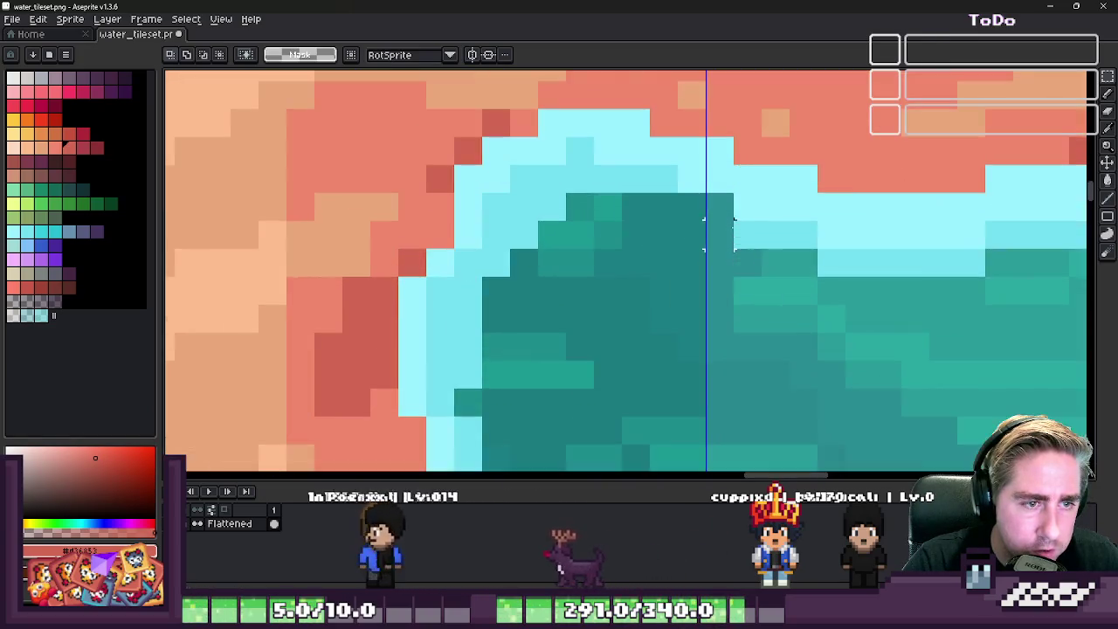
- Sample the light cyan water colour and copy the shoreline tile one cell right
alt+click(764, 205)
scroll(773, 205, down, 3)
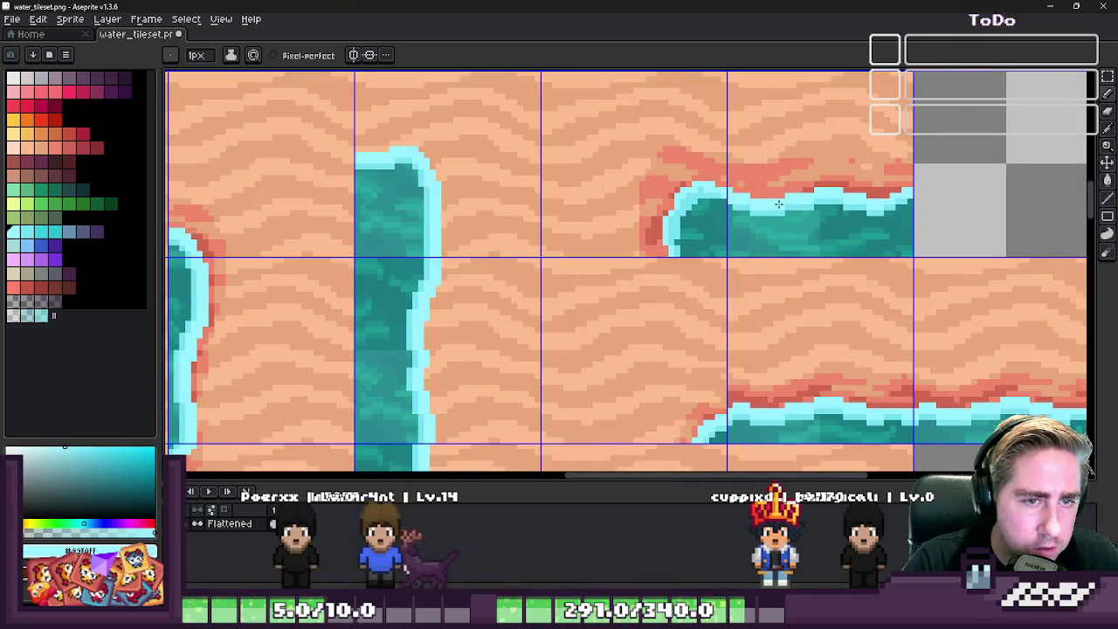
scroll(779, 205, down, 1)
scroll(856, 205, up, 1)
key(m)
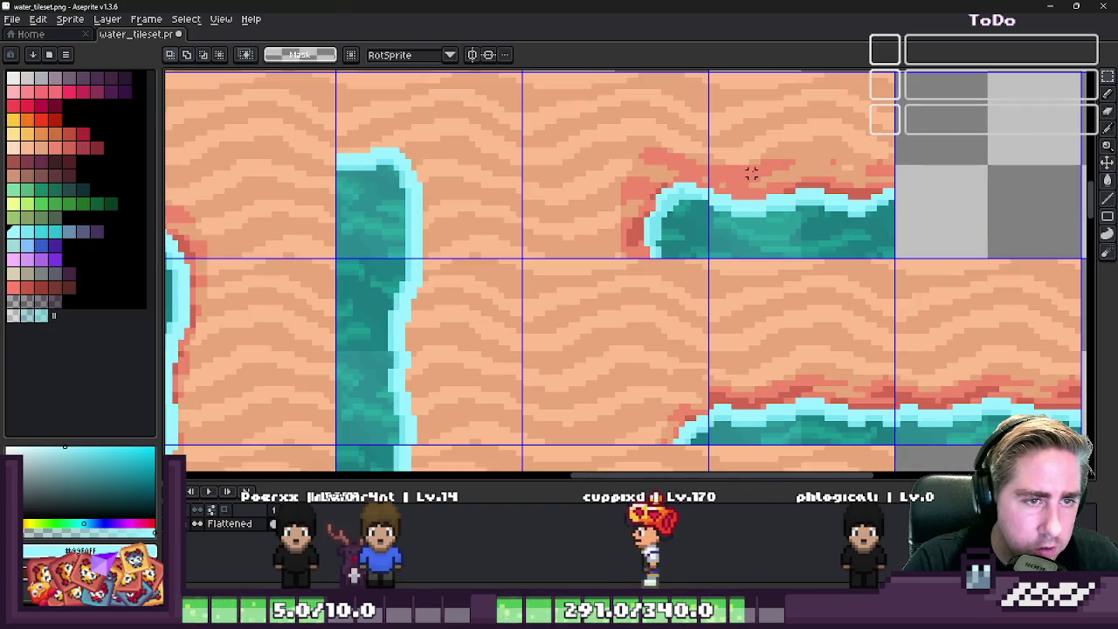
drag(746, 194, 964, 204)
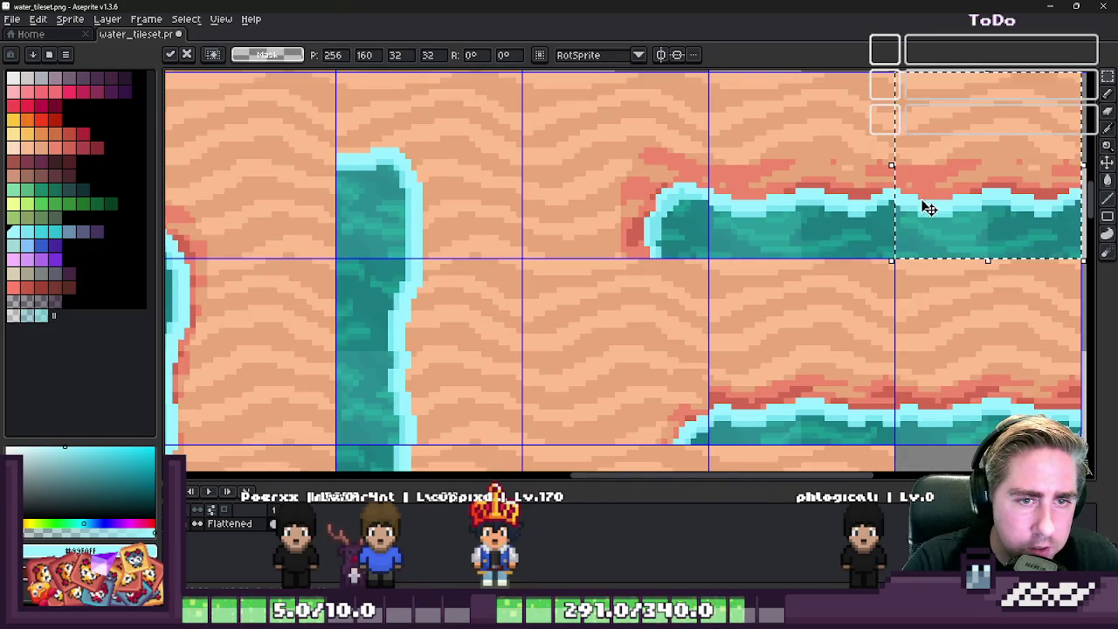
scroll(923, 205, down, 1)
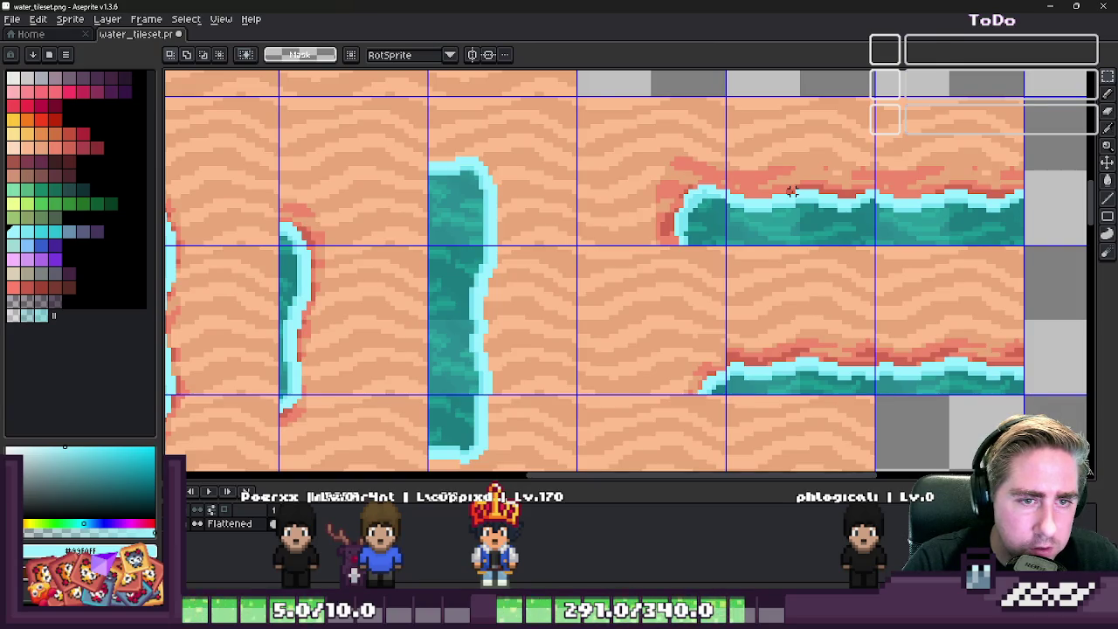
scroll(790, 193, down, 2)
scroll(812, 228, down, 1)
scroll(840, 271, up, 2)
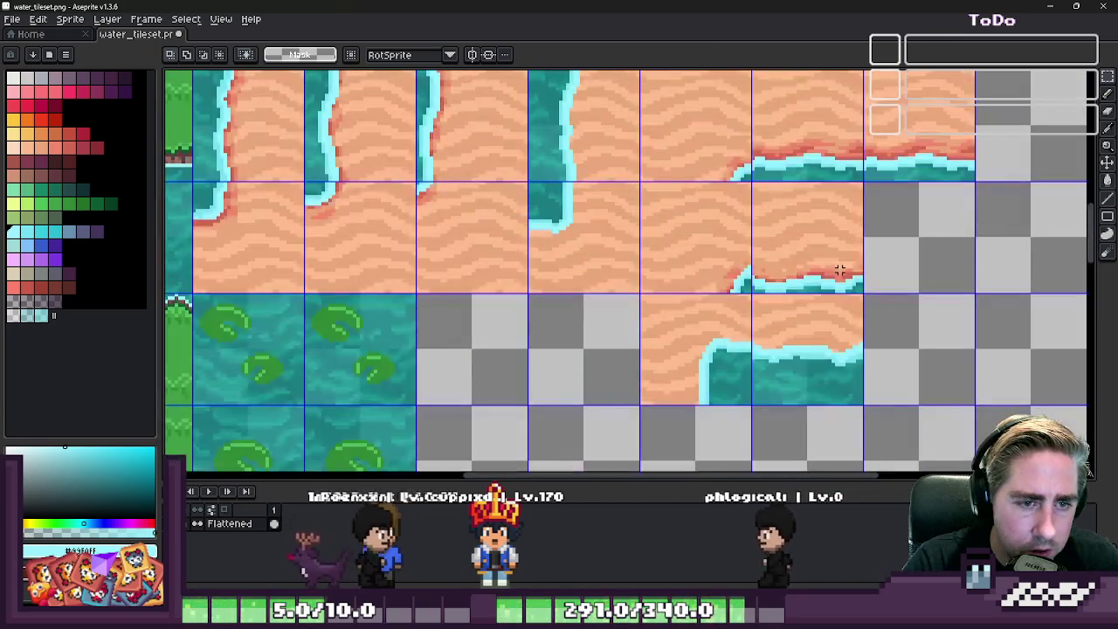
- Move the sand tile with water along its bottom one grid cell right and commit it
drag(840, 270, 808, 251)
scroll(777, 266, up, 1)
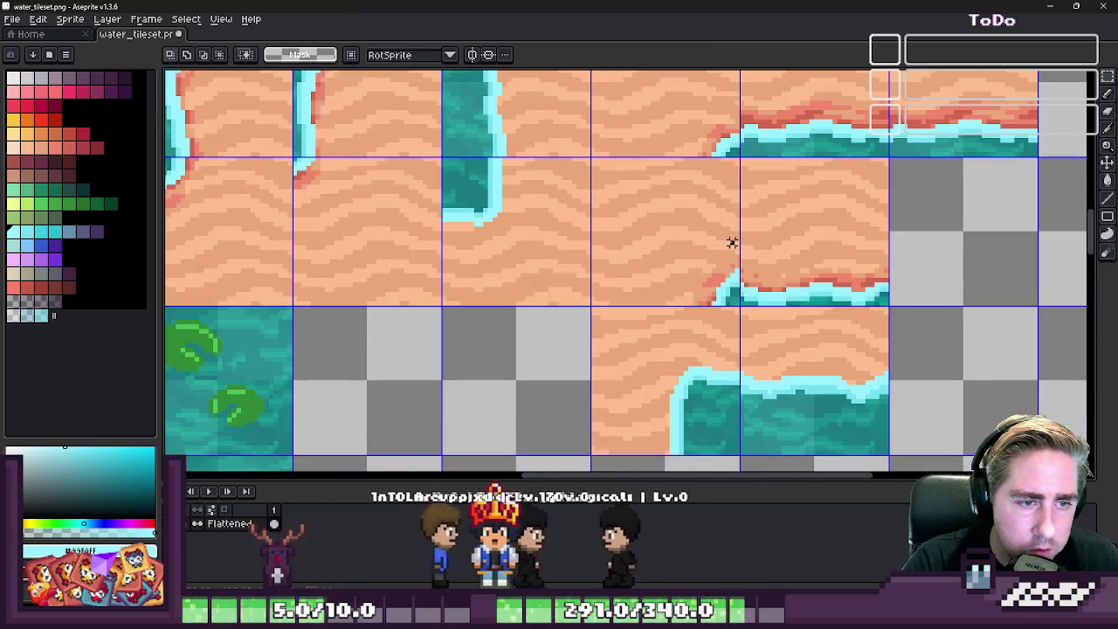
drag(798, 254, 931, 252)
key(Return)
scroll(798, 267, down, 1)
scroll(816, 292, up, 1)
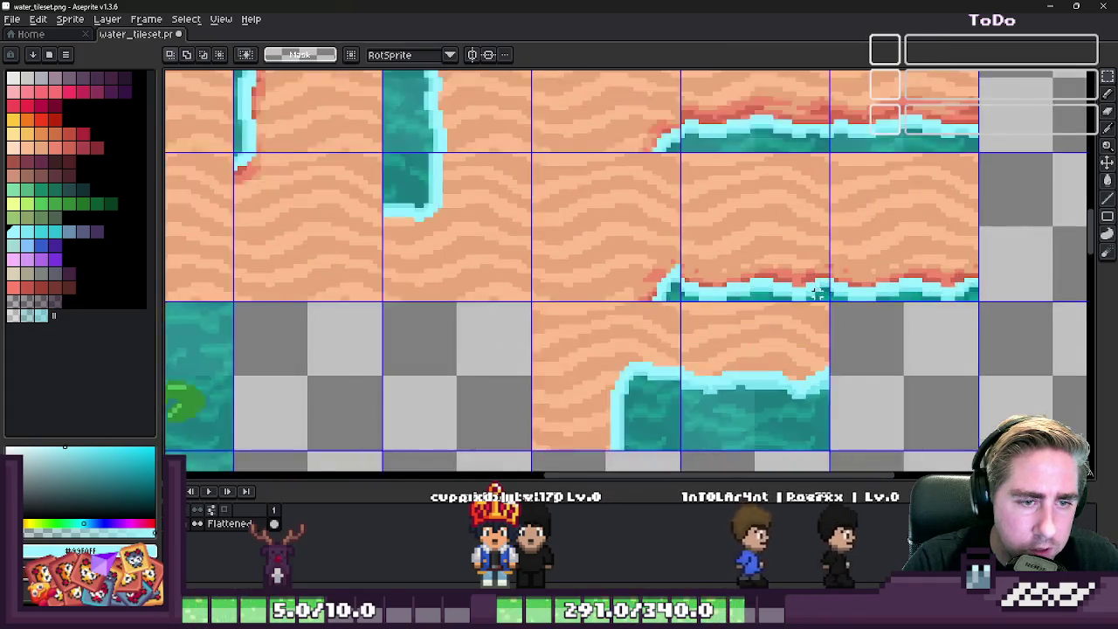
scroll(803, 288, up, 1)
scroll(743, 276, up, 1)
scroll(681, 262, up, 1)
key(b)
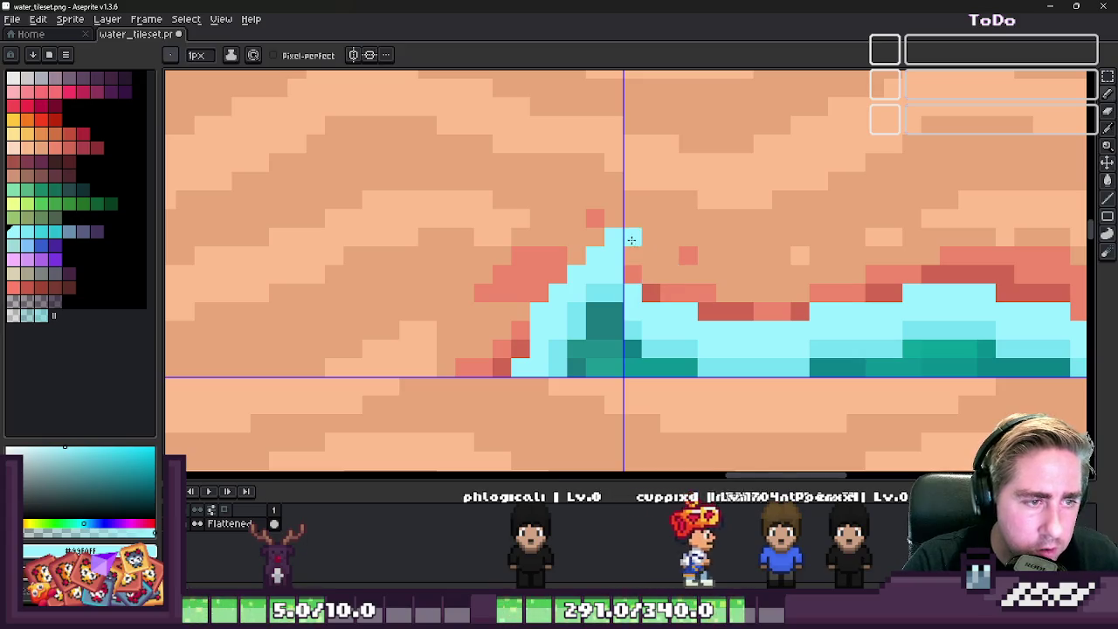
- Paint light cyan foam over the seam pixels down from and beside the wave peak
drag(633, 237, 734, 292)
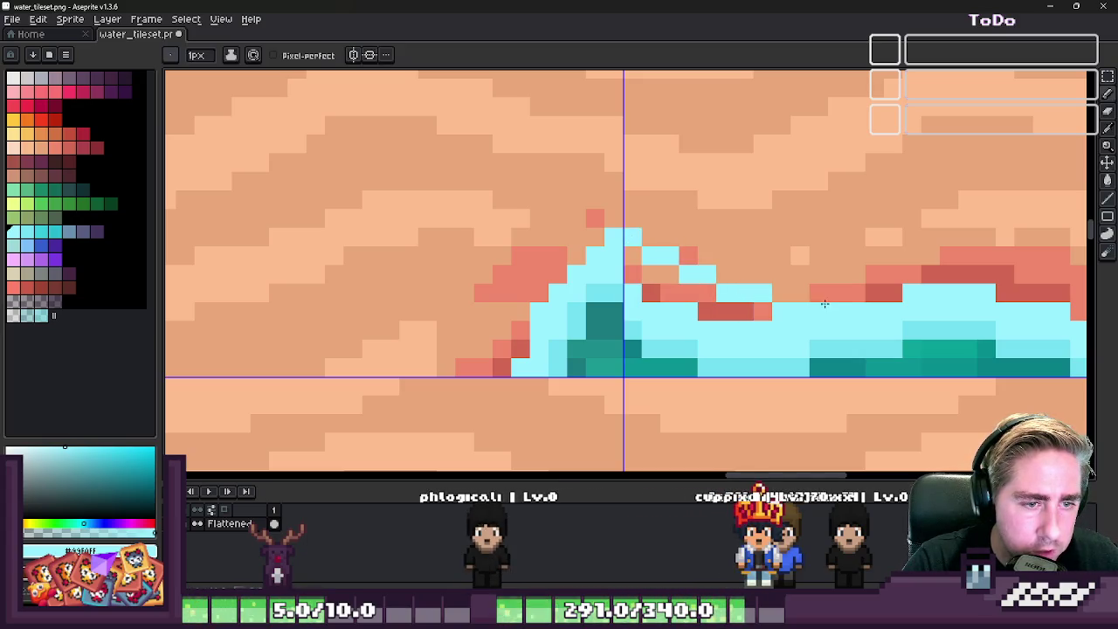
drag(767, 318, 750, 313)
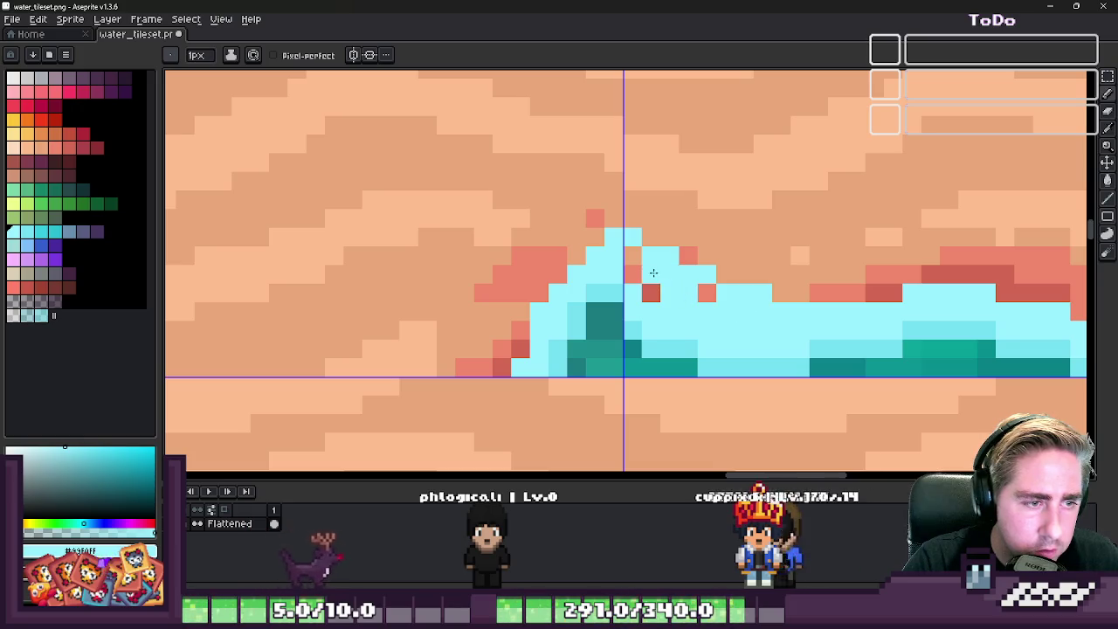
alt+click(629, 299)
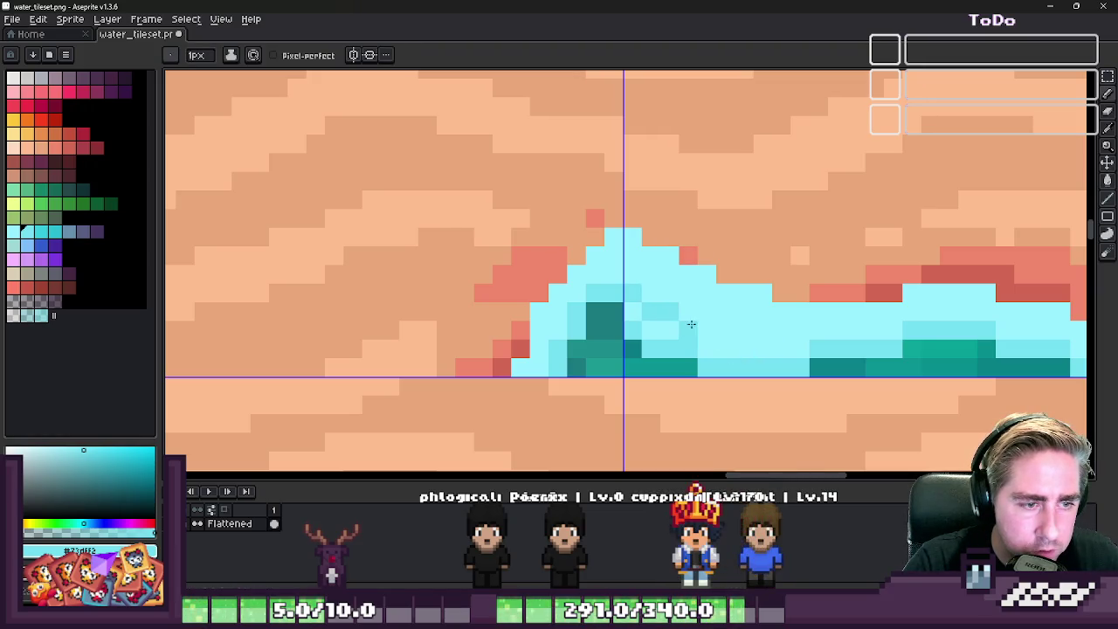
- Erase a small patch below the seam, then sample the orange sand colour
key(e)
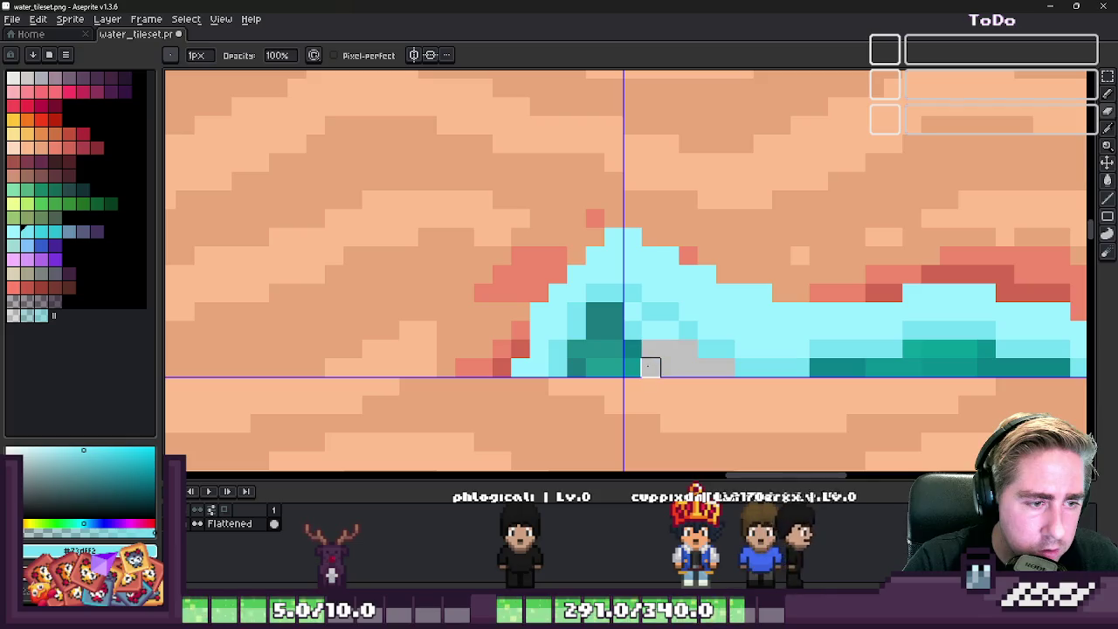
scroll(669, 330, down, 3)
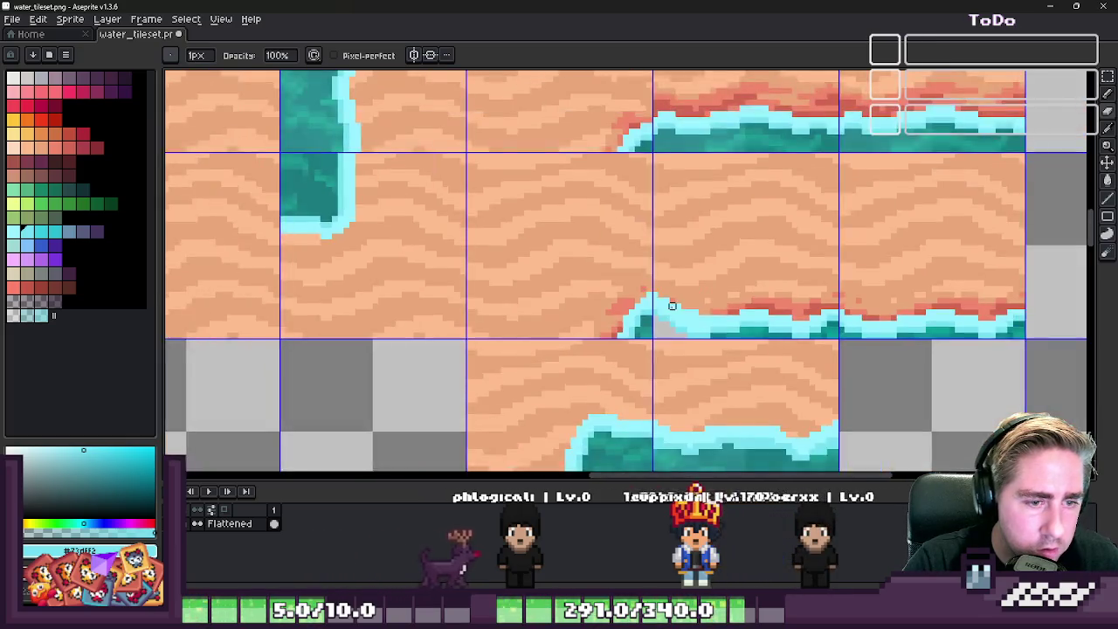
scroll(711, 350, up, 2)
scroll(711, 350, up, 2)
scroll(678, 312, up, 1)
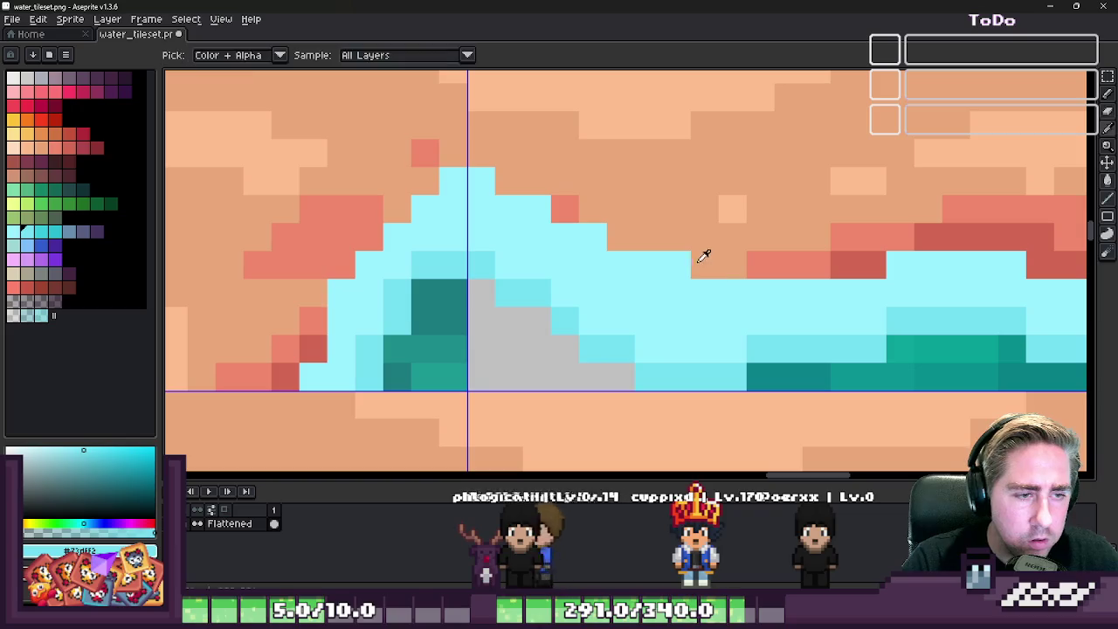
alt+click(703, 252)
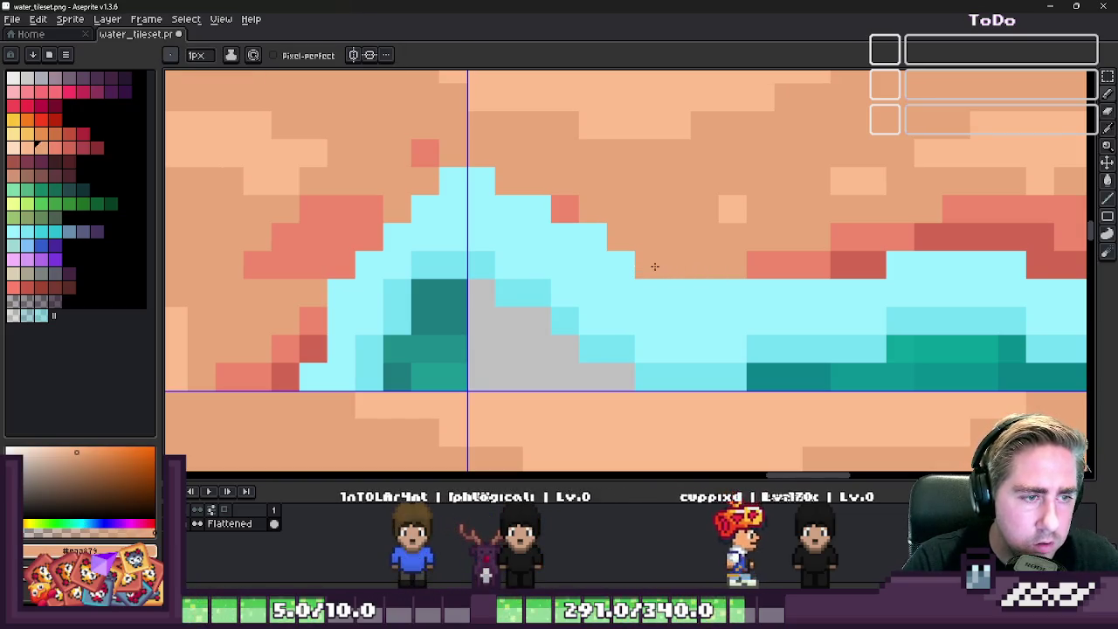
scroll(666, 268, down, 3)
scroll(667, 268, up, 2)
scroll(664, 230, down, 1)
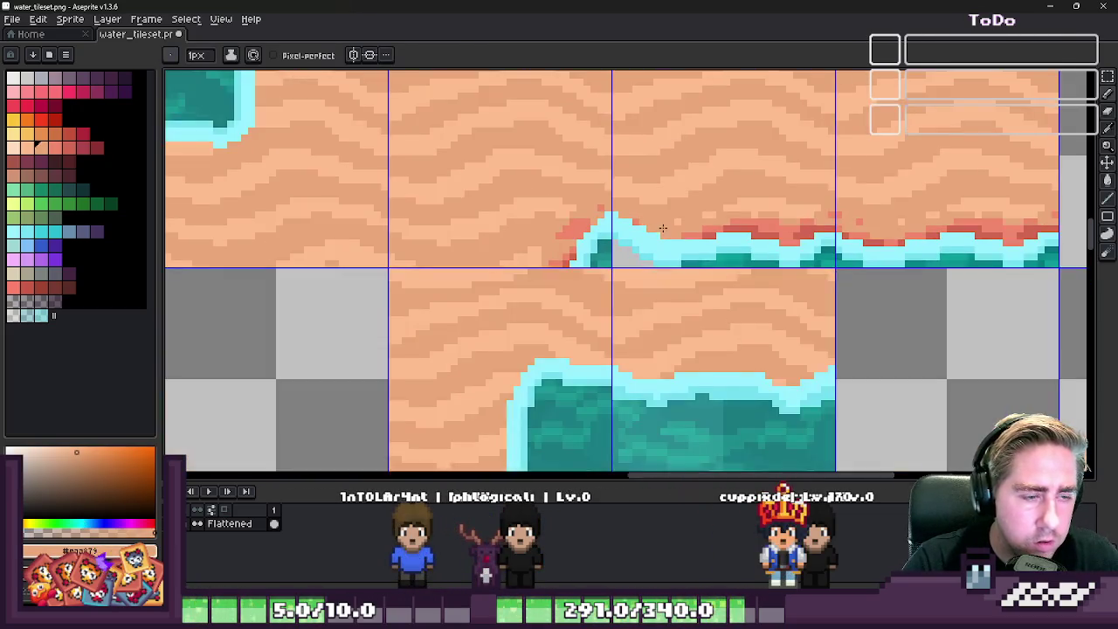
scroll(664, 229, down, 1)
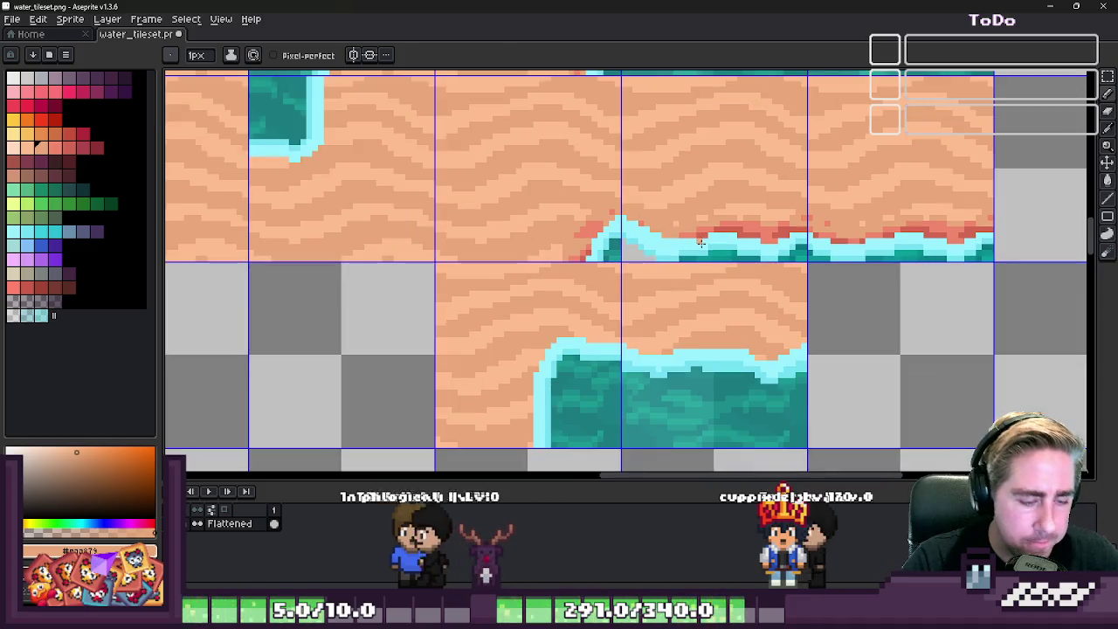
key(m)
scroll(641, 444, up, 1)
scroll(611, 447, up, 2)
- Try several rectangular selections of water patches around the wave peak
drag(586, 446, 647, 463)
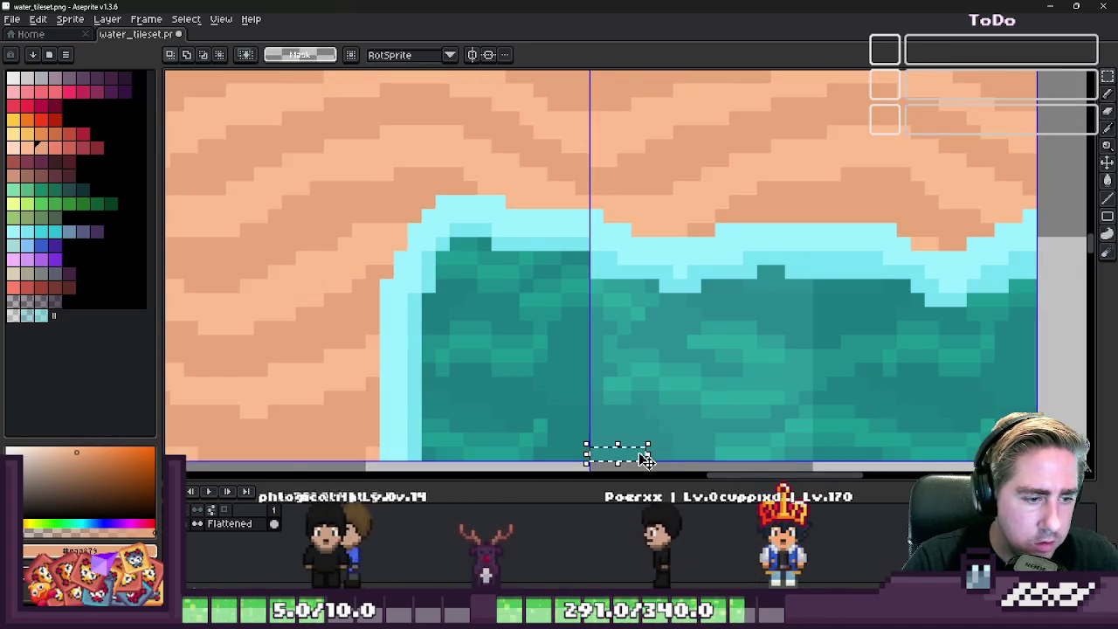
scroll(642, 449, down, 2)
scroll(612, 227, up, 2)
scroll(653, 280, up, 1)
drag(644, 274, 748, 344)
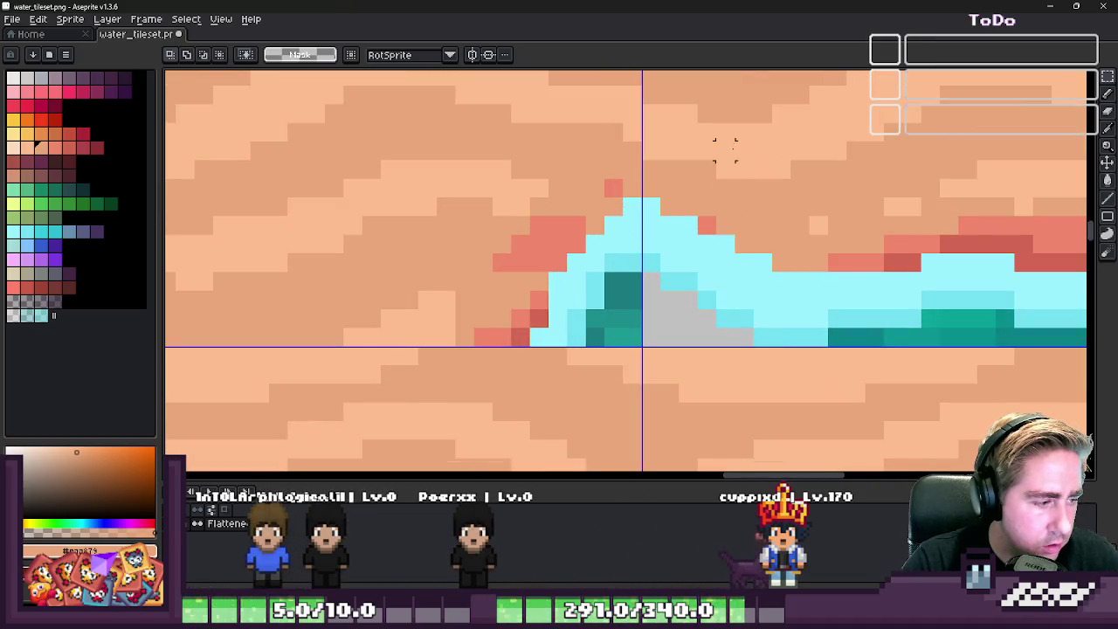
scroll(725, 150, down, 1)
scroll(661, 233, up, 2)
drag(630, 218, 788, 318)
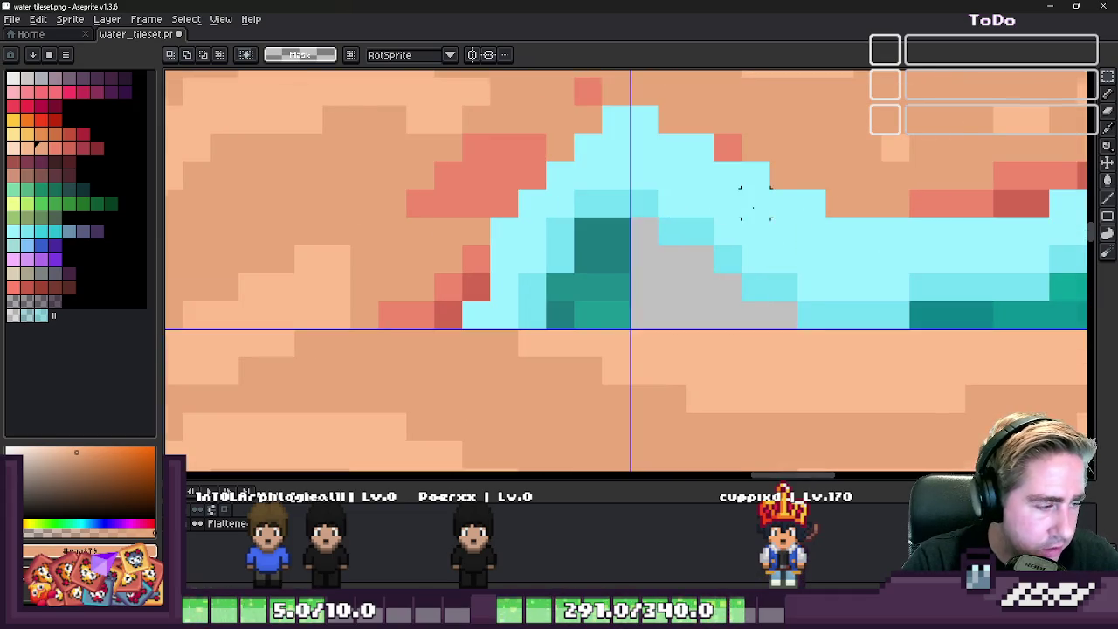
scroll(754, 202, down, 2)
scroll(741, 431, up, 1)
scroll(674, 369, up, 1)
scroll(664, 365, up, 1)
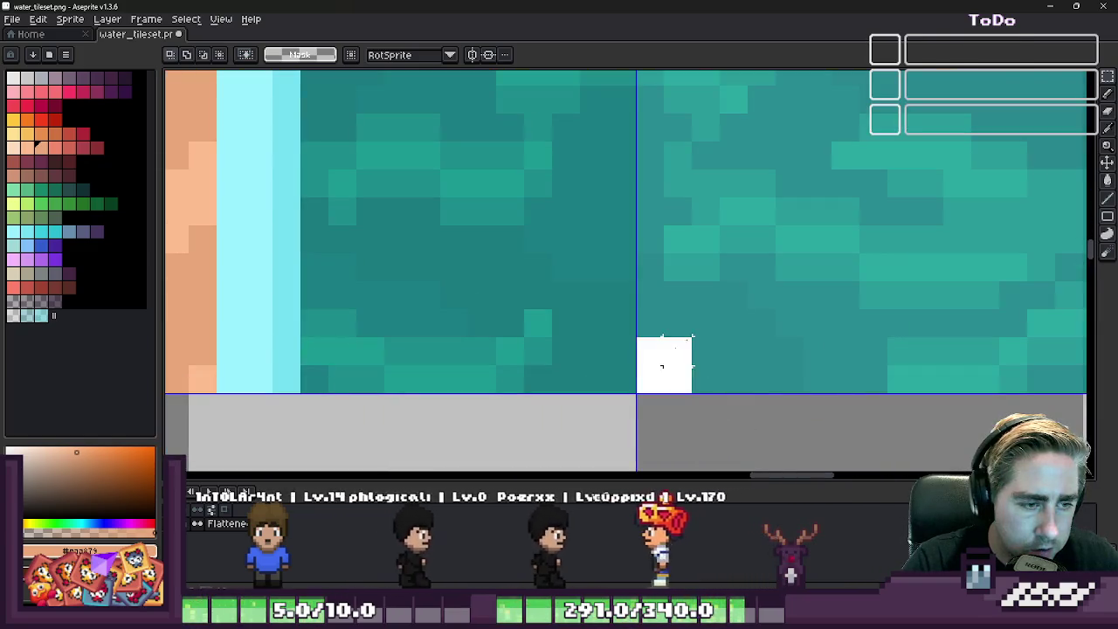
drag(677, 351, 806, 279)
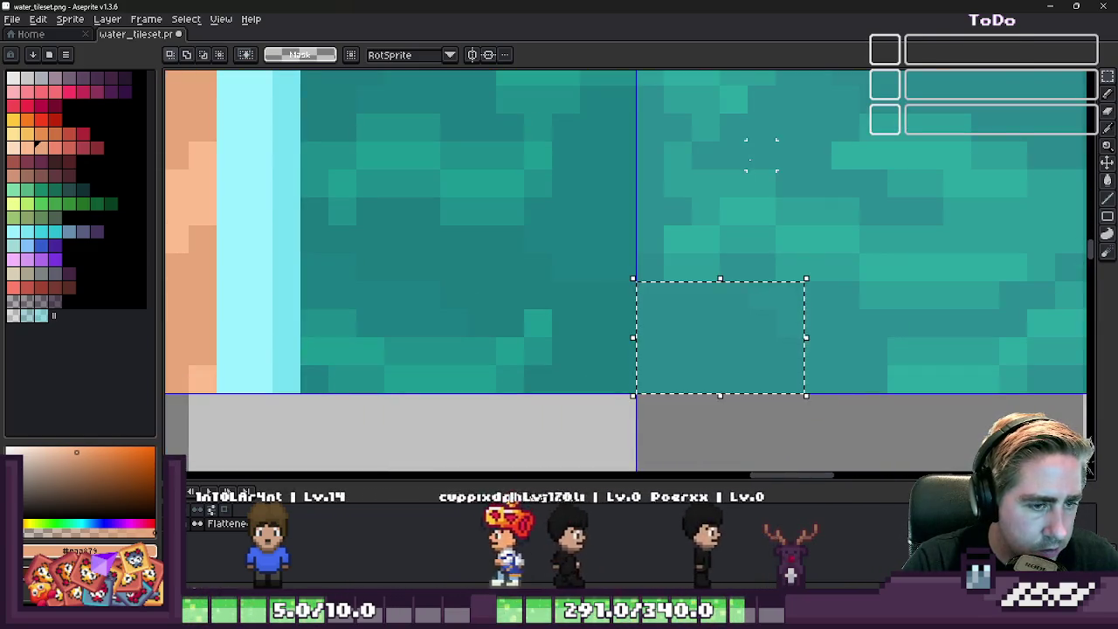
scroll(687, 320, down, 2)
scroll(687, 379, down, 1)
scroll(716, 305, down, 1)
scroll(688, 410, down, 1)
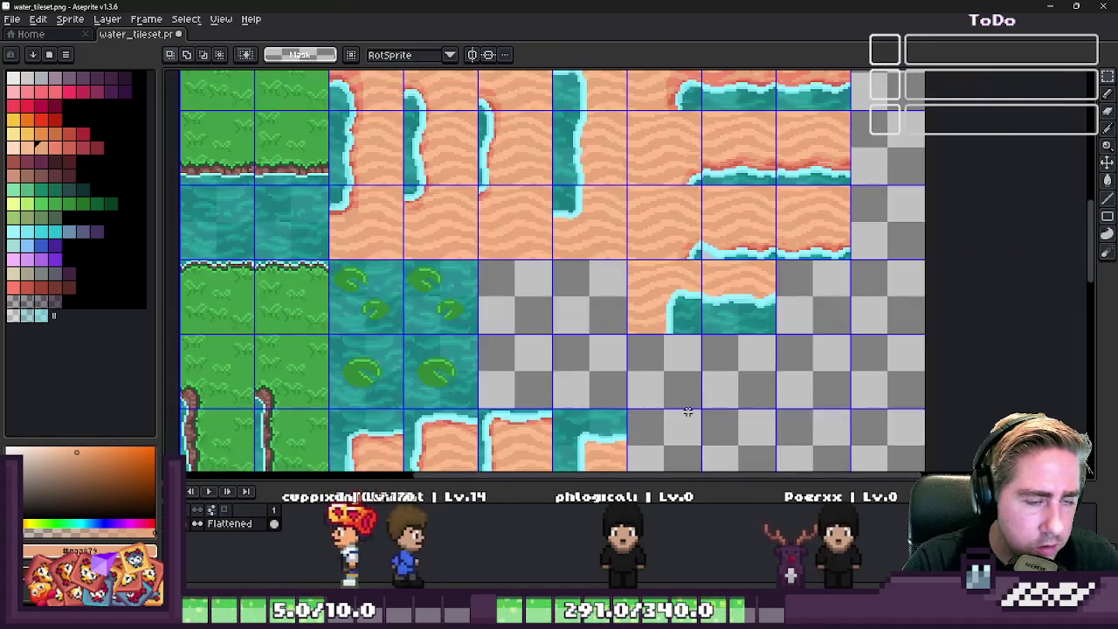
scroll(688, 411, down, 2)
scroll(692, 234, up, 2)
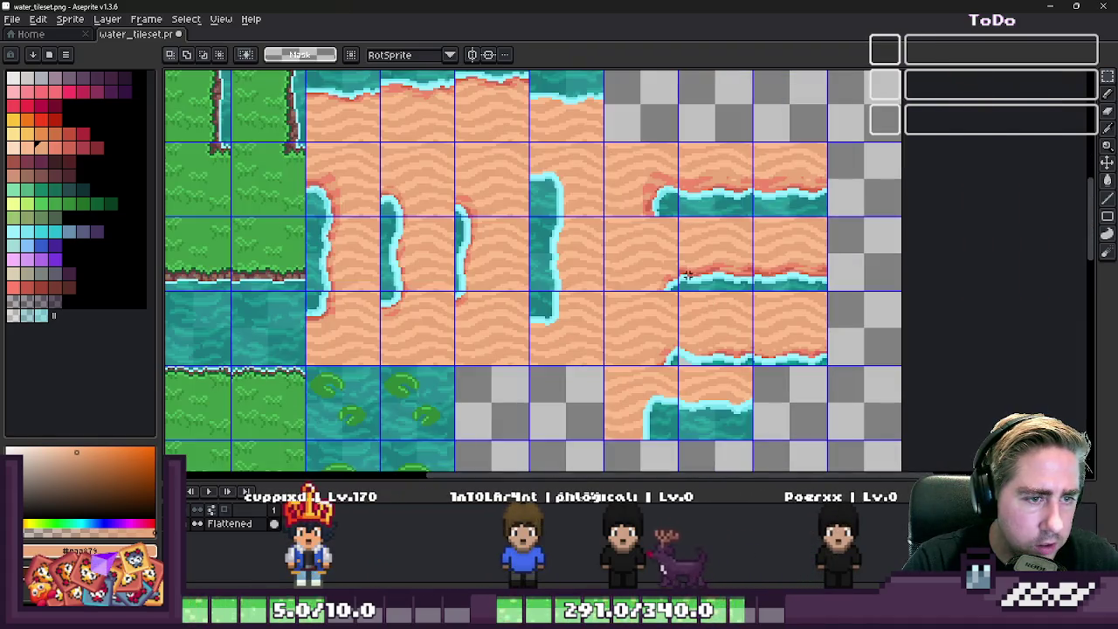
scroll(688, 209, up, 2)
scroll(631, 240, up, 2)
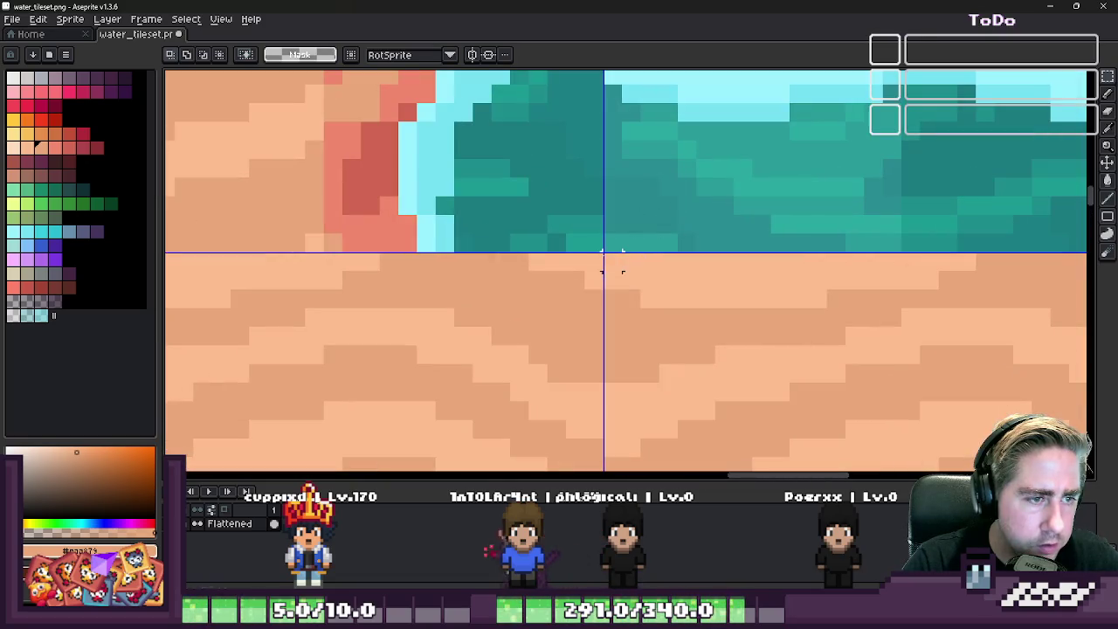
- Select the water block below the sand and nudge the teal patch upward
mouse_move(617, 252)
mouse_down()
mouse_move(715, 177)
mouse_move(703, 200)
mouse_up()
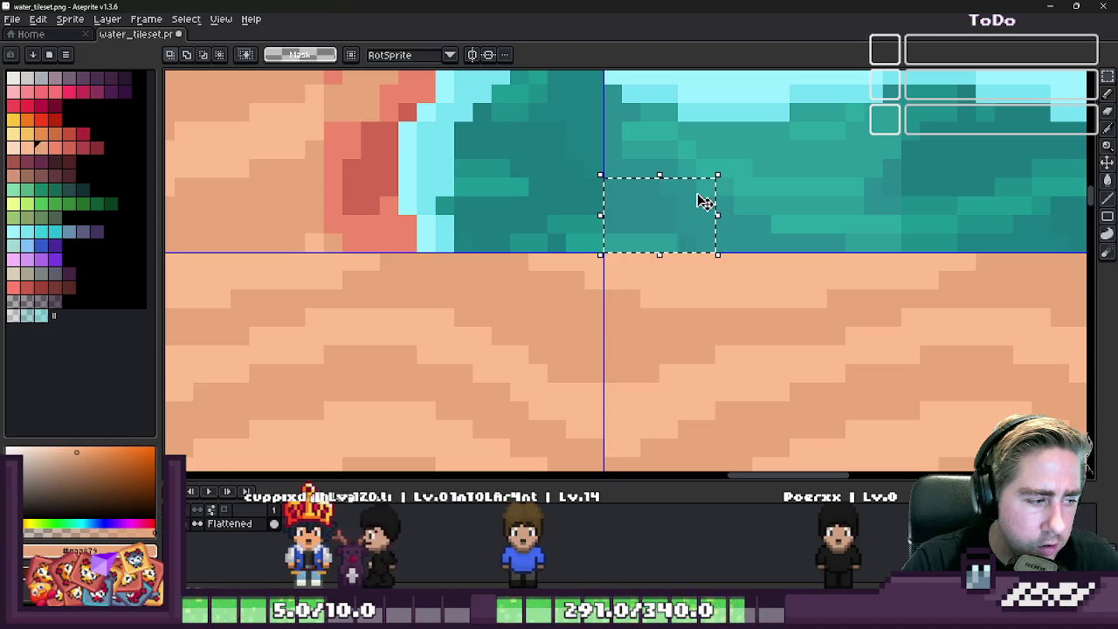
key(ctrl+d)
scroll(703, 185, down, 2)
scroll(701, 317, up, 3)
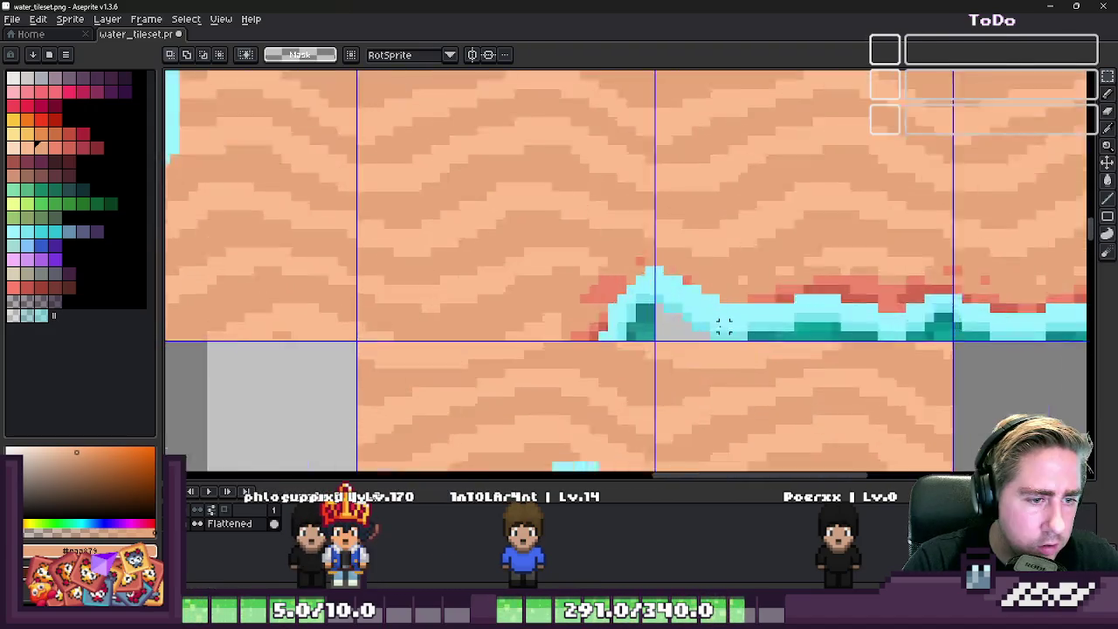
scroll(712, 325, up, 2)
key(Up)
key(Up)
key(ctrl+shift+j)
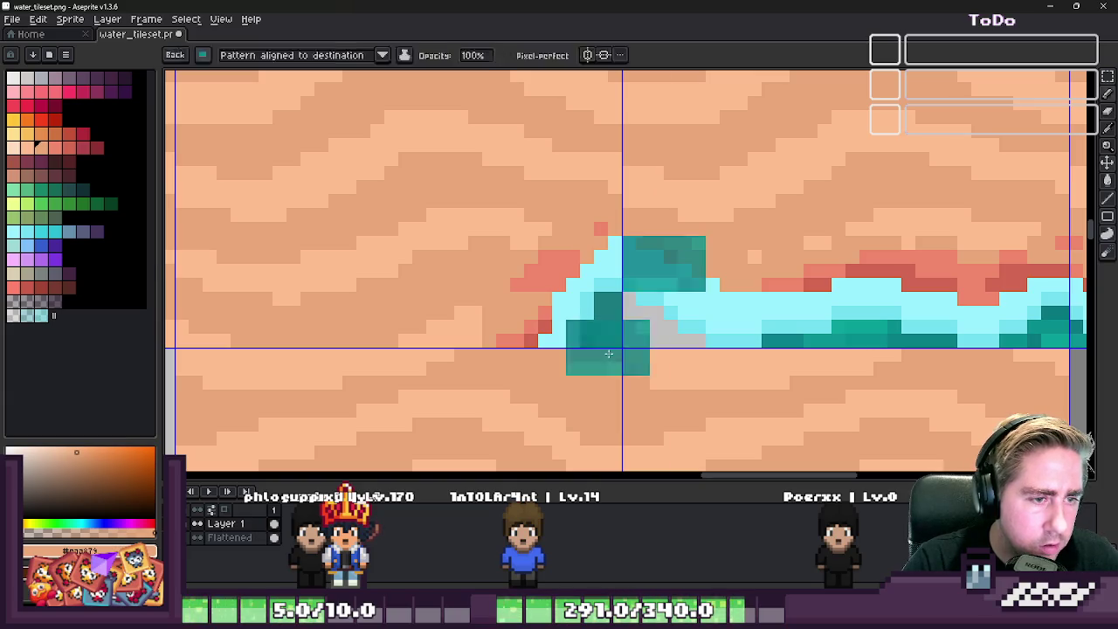
key(v)
key(ctrl+z)
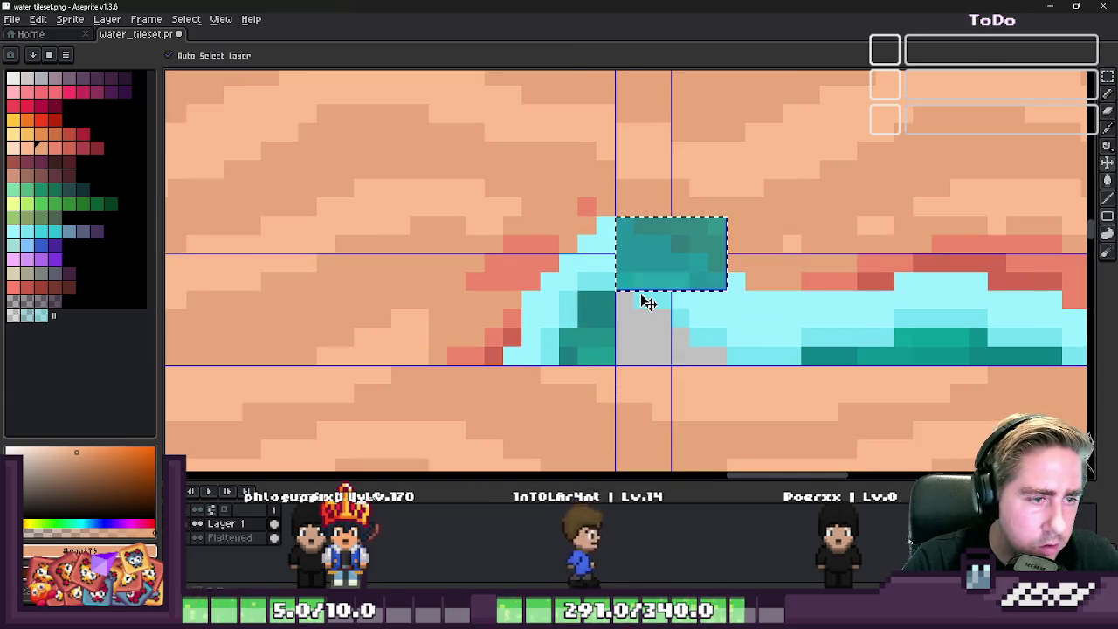
key(ctrl+f)
key(Delete)
- Paste the copied water block and move it down onto the water
key(ctrl+v)
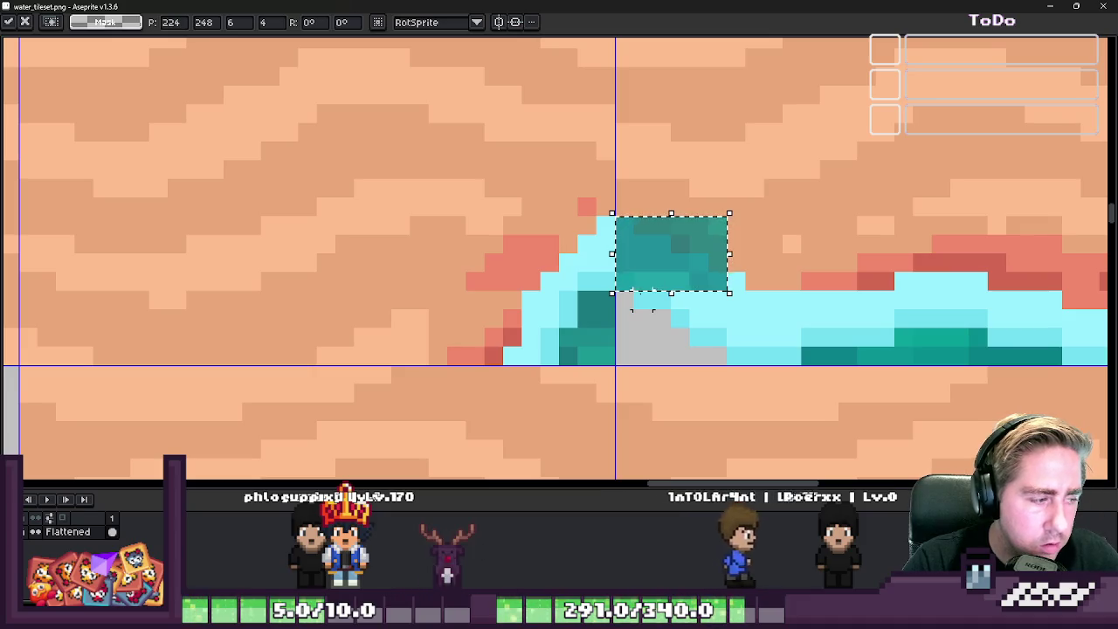
key(Escape)
key(ctrl+v)
key(Escape)
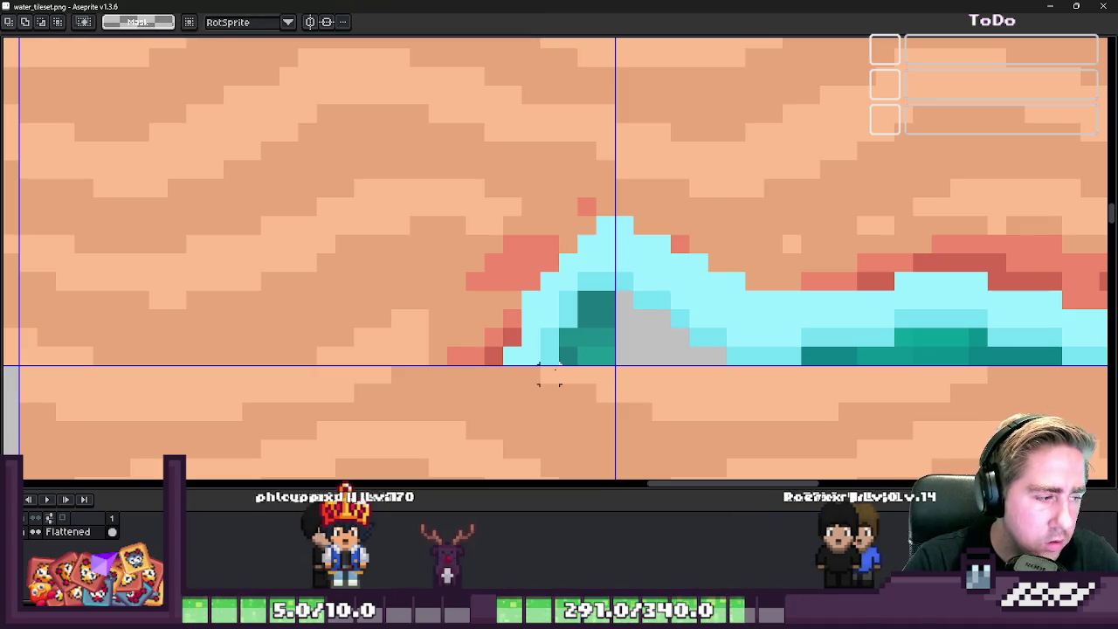
key(ctrl+v)
drag(681, 266, 674, 332)
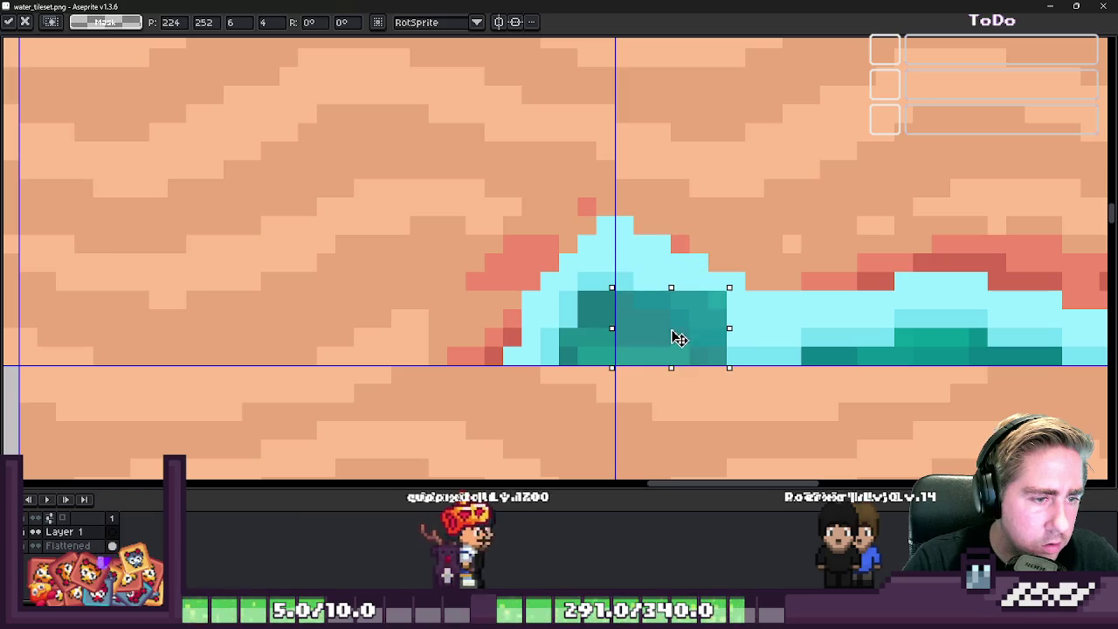
key(Return)
scroll(673, 332, up, 2)
- Delete the stray teal pixels, recolour a wave edge pixel medium cyan, and restore the workspace
drag(594, 175, 821, 293)
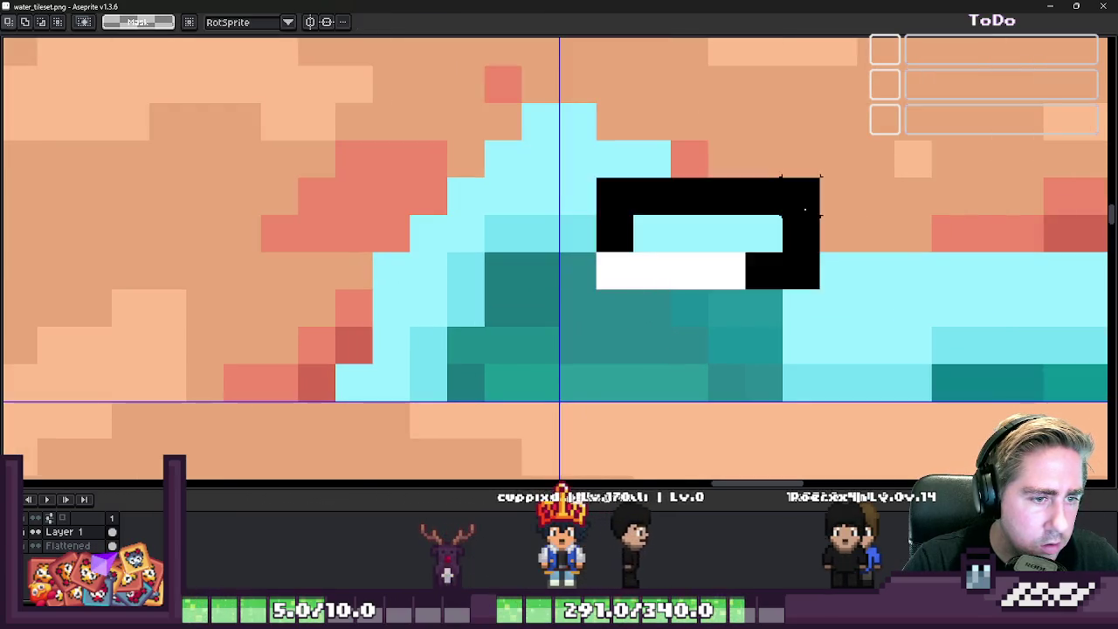
key(Delete)
click(799, 307)
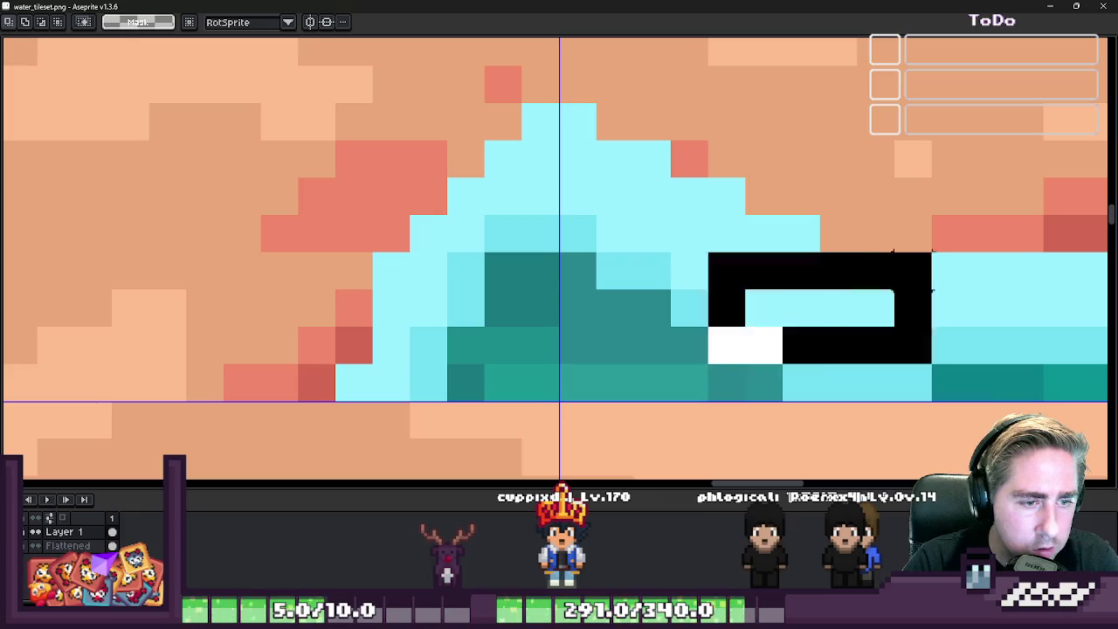
scroll(911, 307, down, 3)
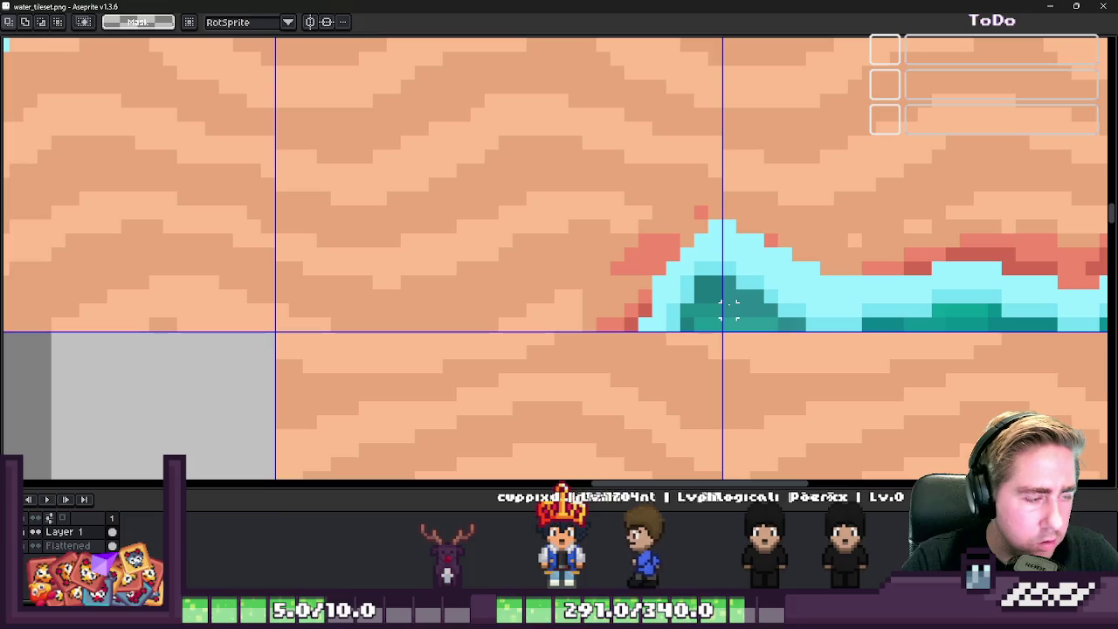
key(ctrl+f)
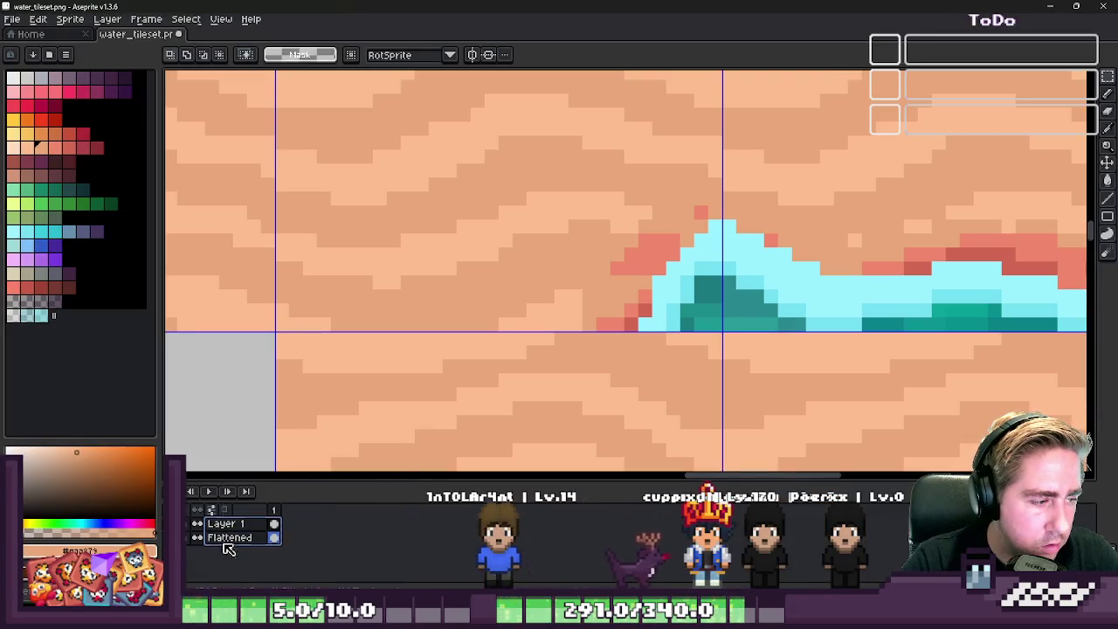
- Flatten the sprite into a single layer and return to a one-pixel brush
click(278, 580)
scroll(675, 280, down, 3)
scroll(675, 279, down, 1)
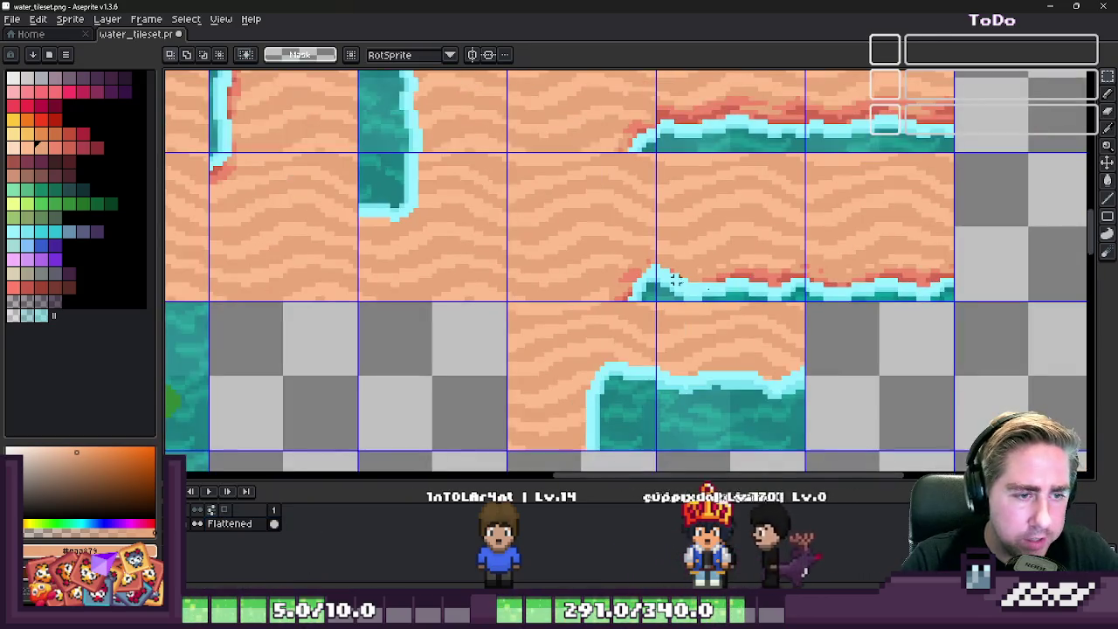
scroll(755, 290, down, 1)
scroll(706, 280, up, 6)
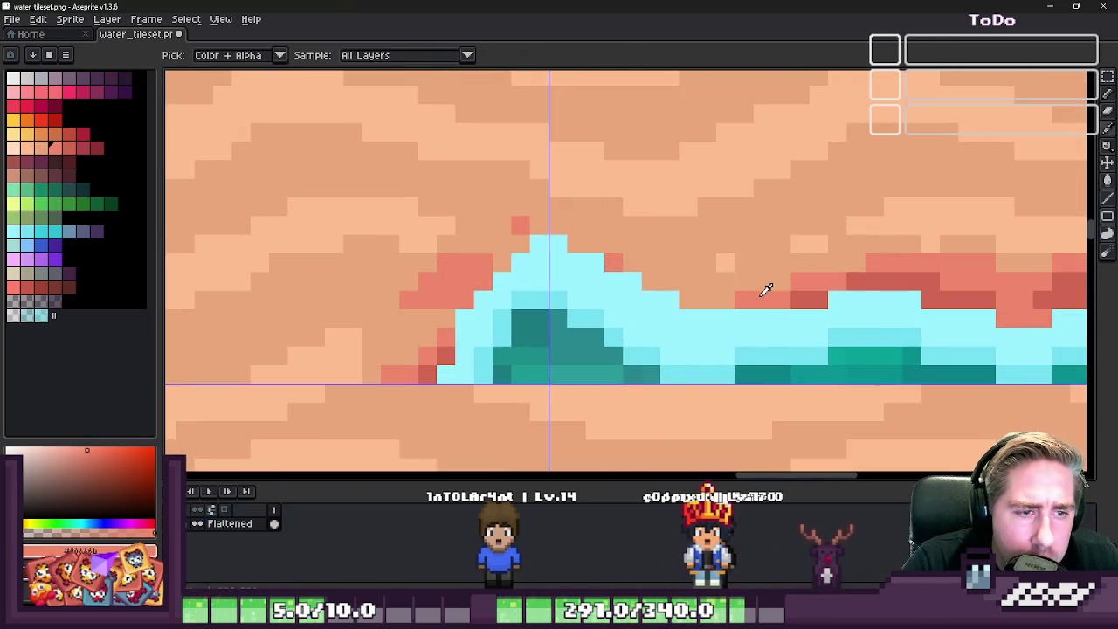
key(ctrl+b)
key(Escape)
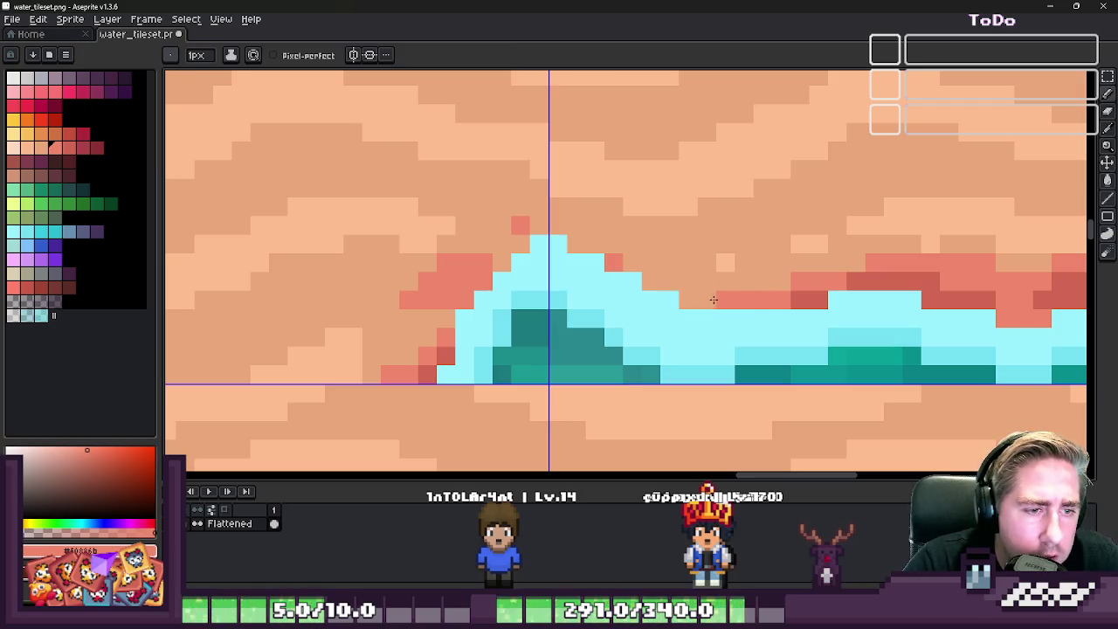
- Paint a darker red shadow pixel beside the wave crest, then sample the lighter red
alt+click(806, 276)
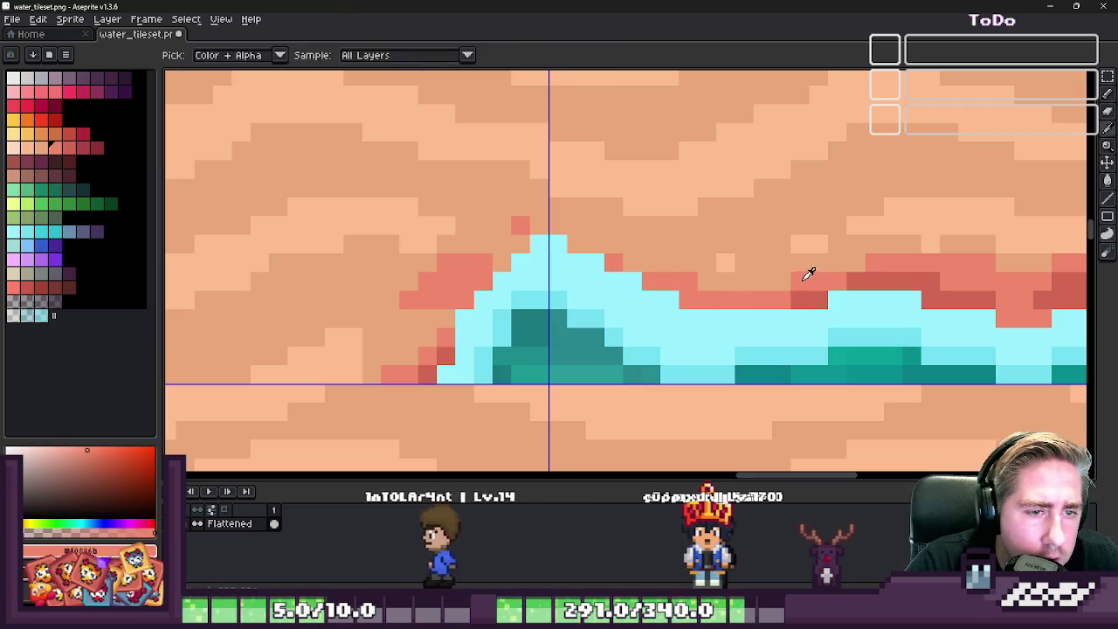
click(779, 299)
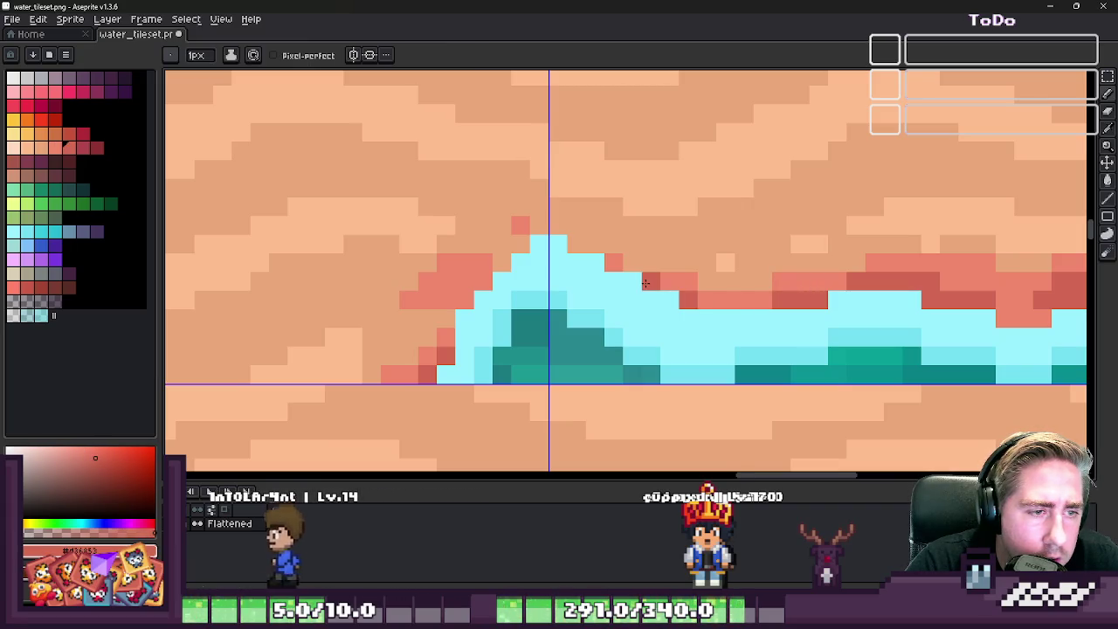
alt+click(640, 263)
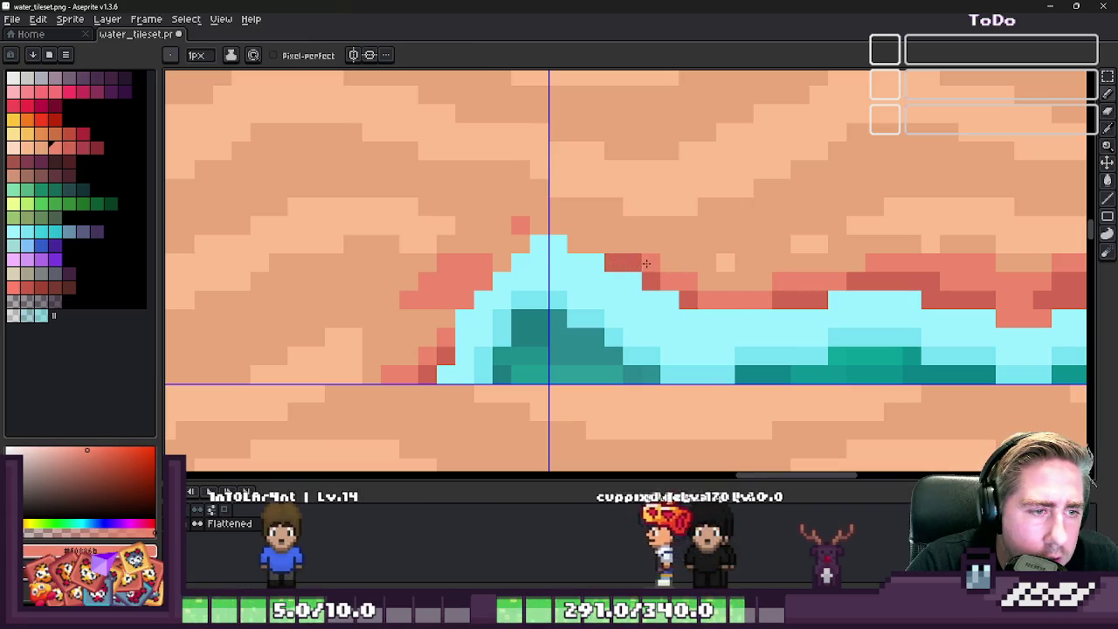
scroll(560, 228, down, 3)
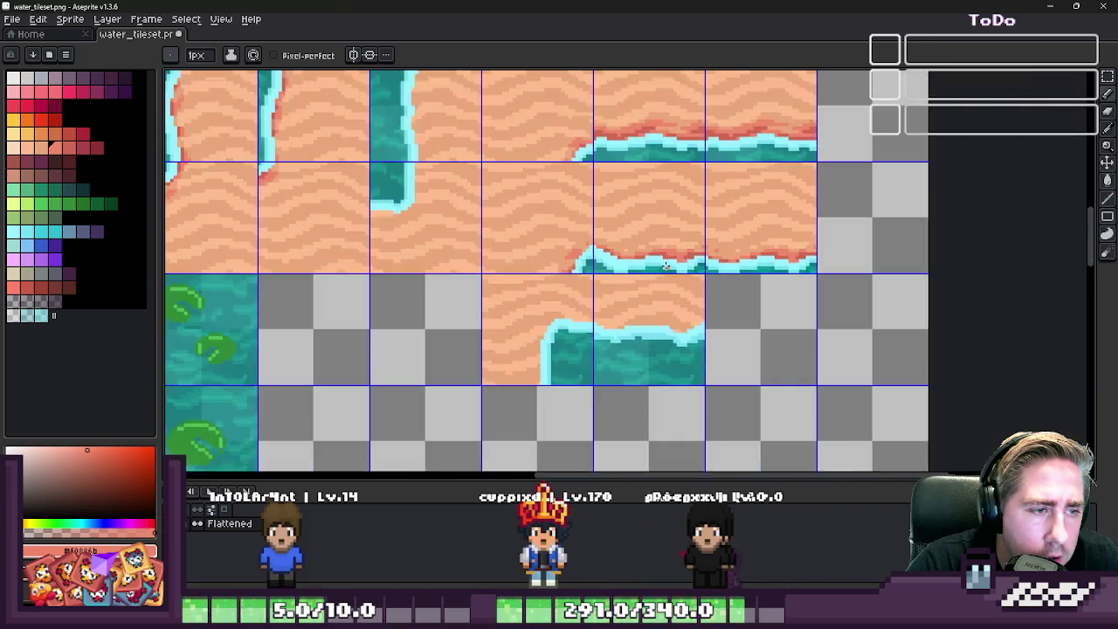
scroll(593, 236, down, 2)
scroll(612, 240, up, 3)
scroll(623, 241, down, 1)
scroll(623, 241, down, 1)
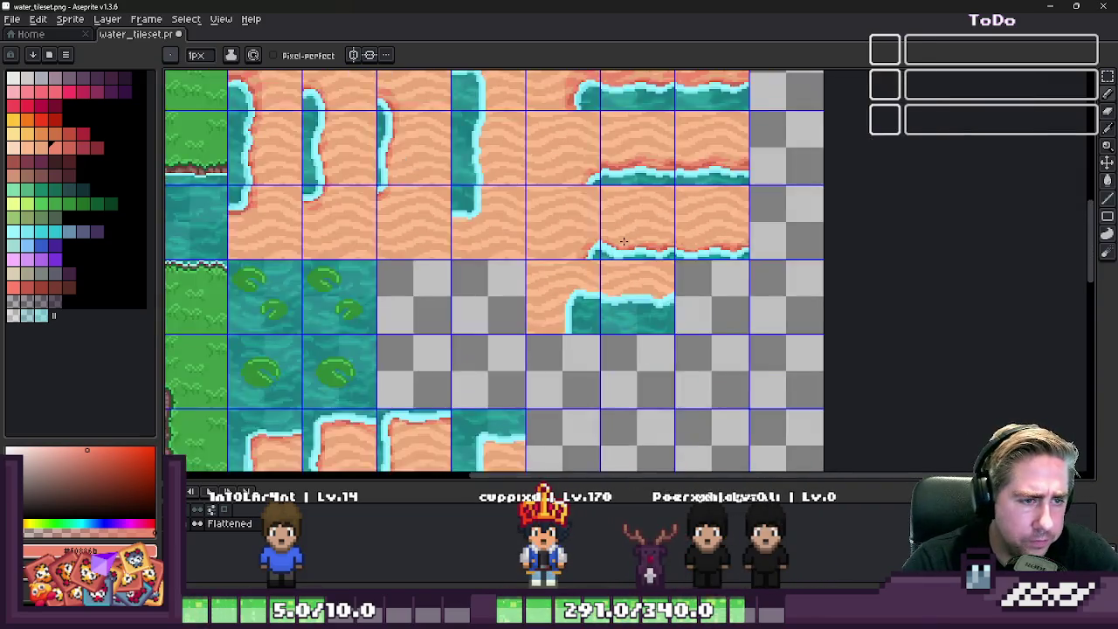
scroll(612, 249, up, 3)
- Select a strip across the wave band
key(m)
scroll(568, 274, up, 1)
scroll(447, 225, up, 1)
drag(447, 225, 1038, 311)
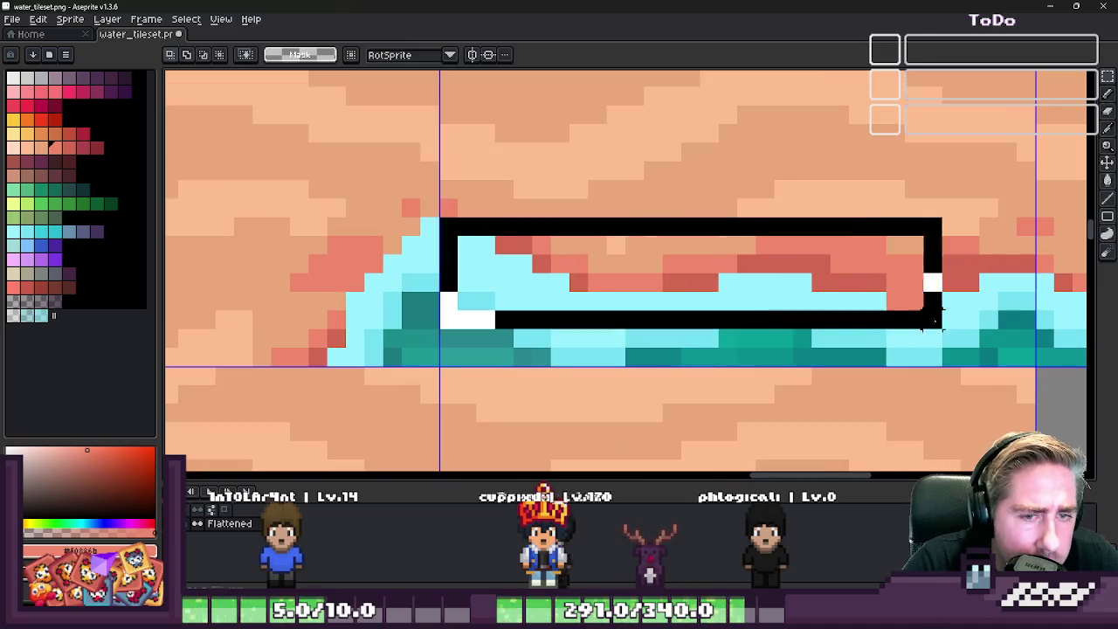
- Pick light cyan from the wave and drag the cyan pixel column to the tile's right edge
key(ctrl+d)
alt+click(454, 234)
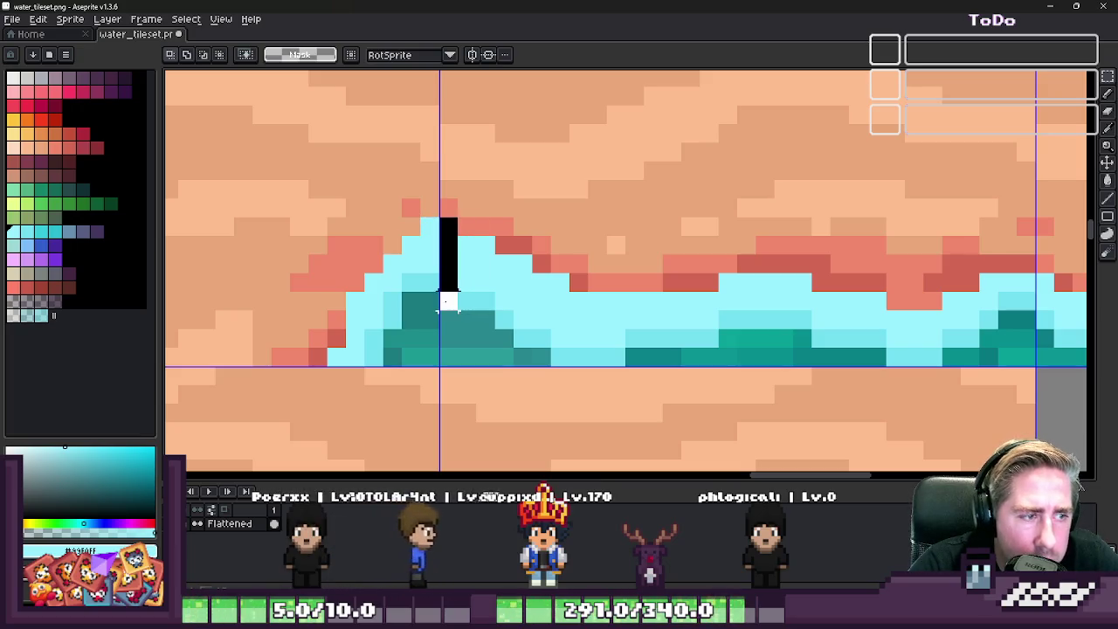
drag(538, 284, 465, 284)
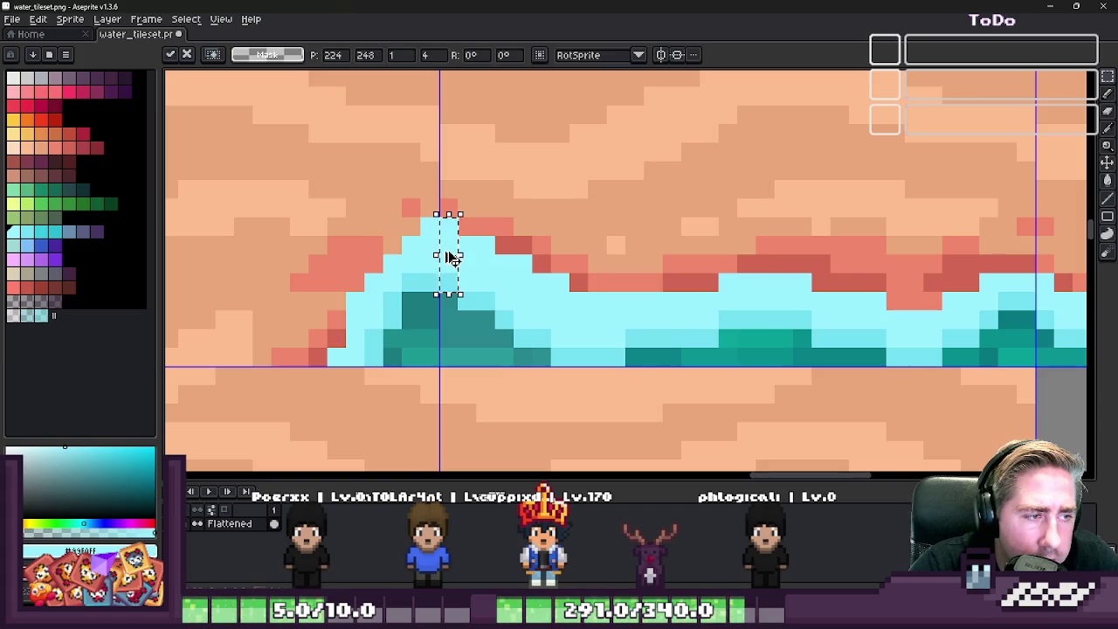
drag(448, 257, 1020, 257)
scroll(843, 271, down, 2)
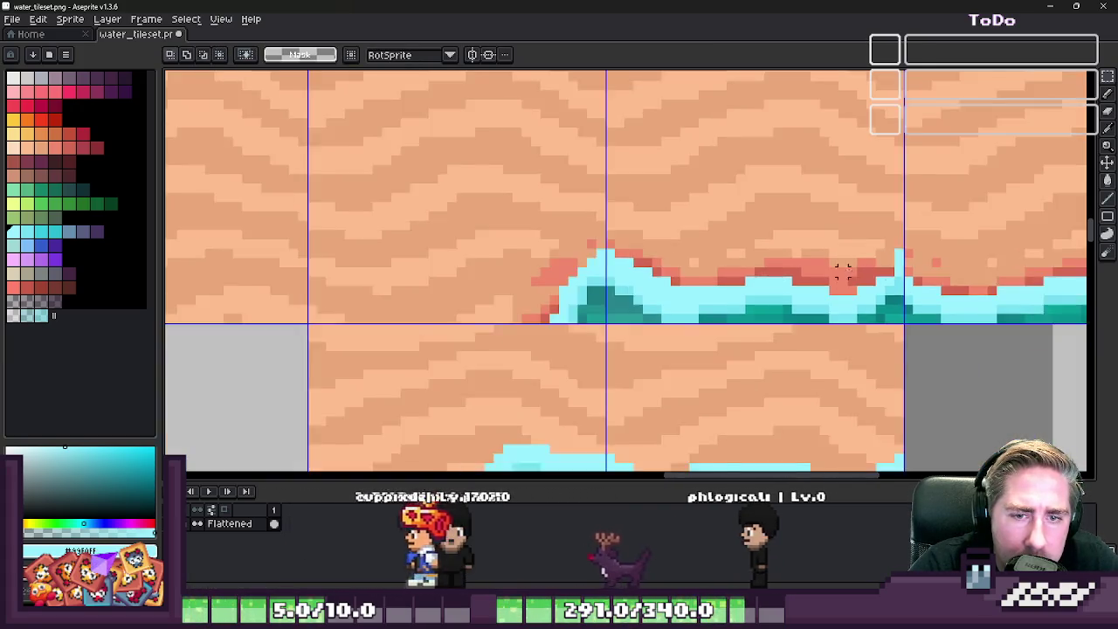
- Clear a column of pixels at the wave tile's bottom-right corner with a 1–2 px pencil
scroll(843, 272, up, 1)
key(b)
scroll(603, 242, down, 1)
scroll(698, 256, down, 1)
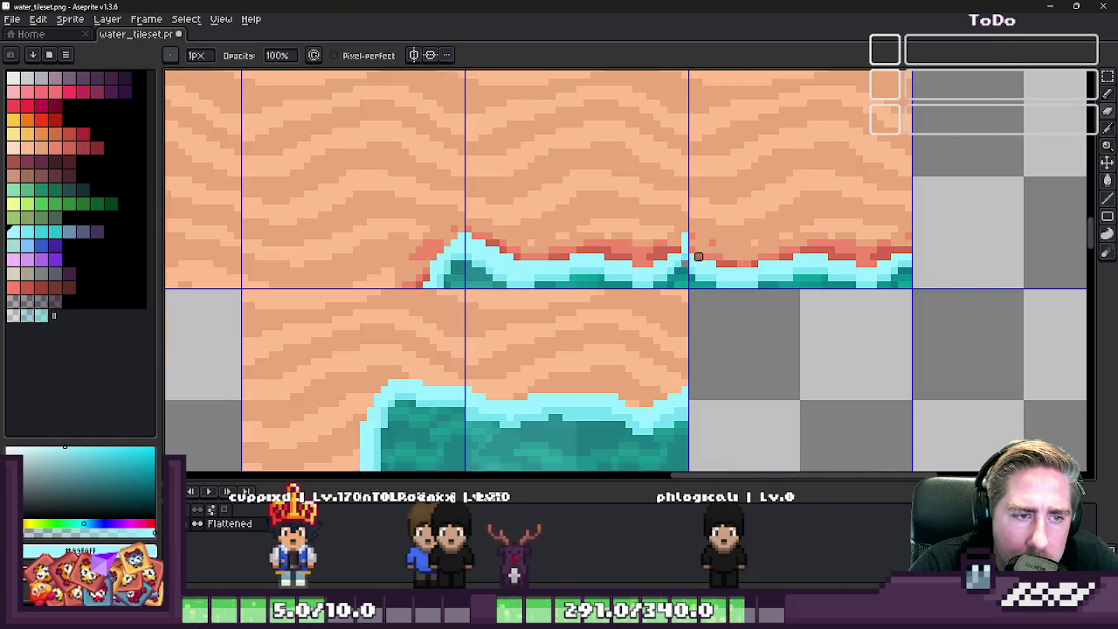
scroll(697, 262, up, 1)
key(ctrl+d)
scroll(681, 236, up, 1)
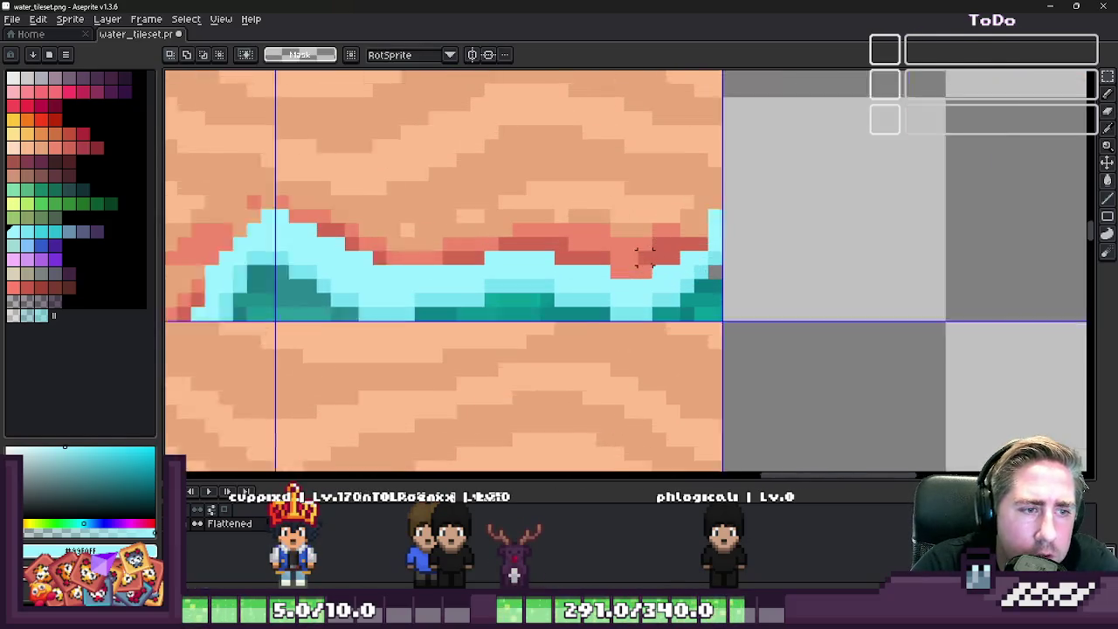
scroll(713, 242, up, 1)
scroll(714, 237, down, 1)
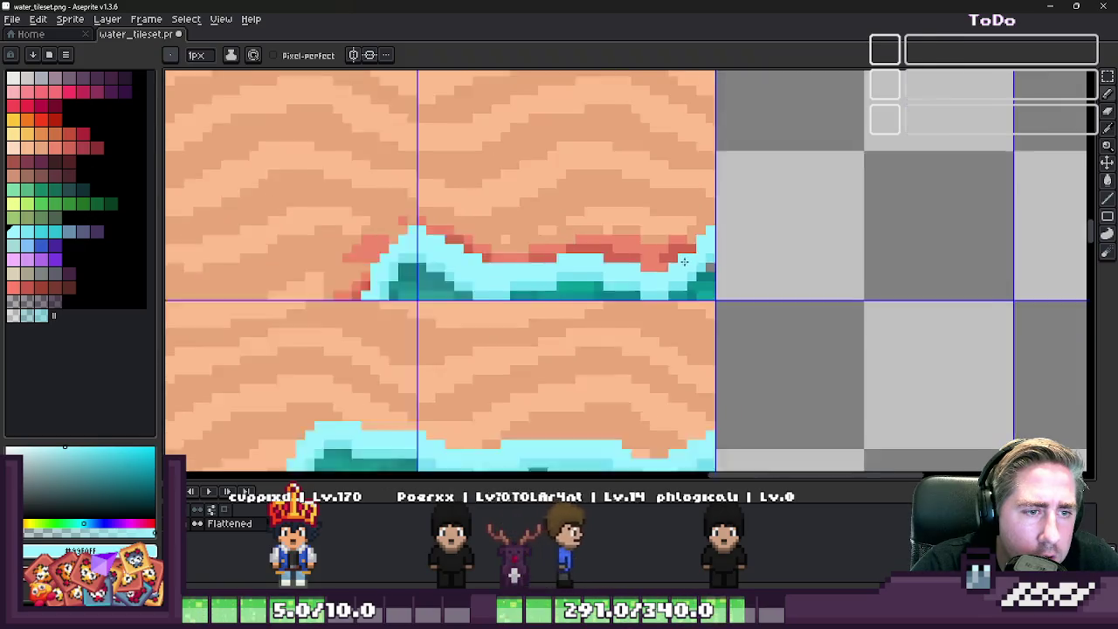
scroll(796, 239, down, 1)
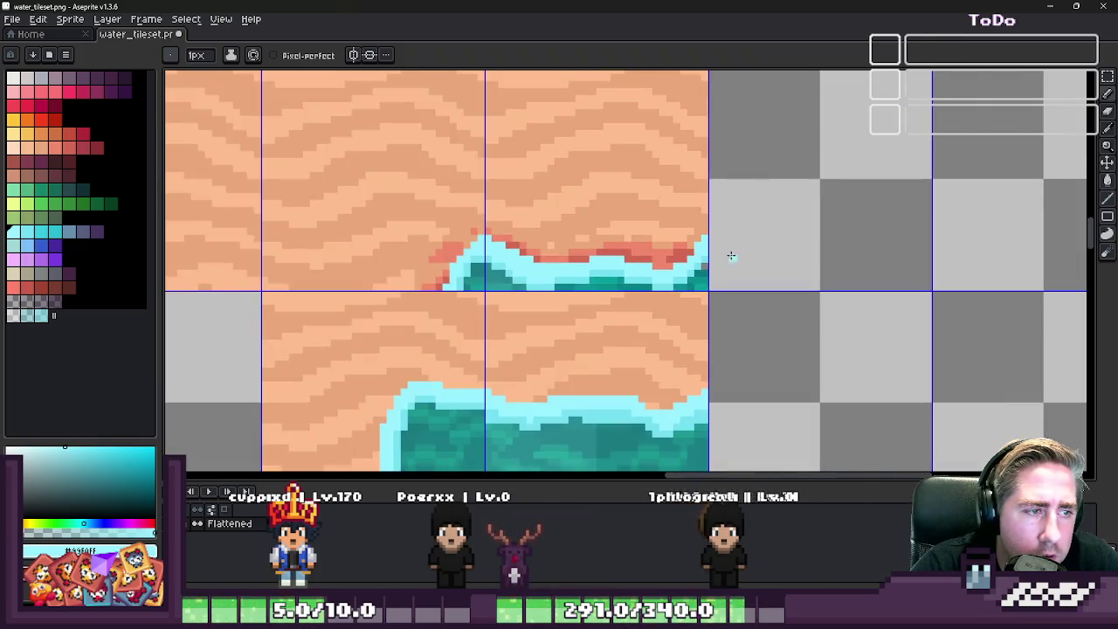
scroll(730, 255, up, 1)
scroll(693, 235, up, 1)
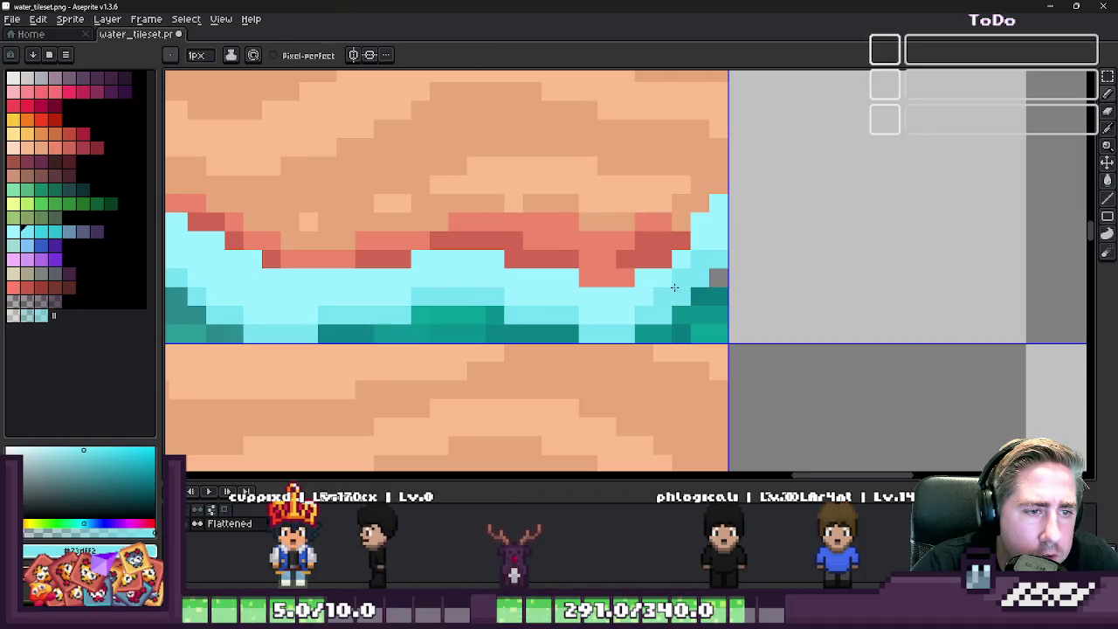
scroll(717, 315, up, 1)
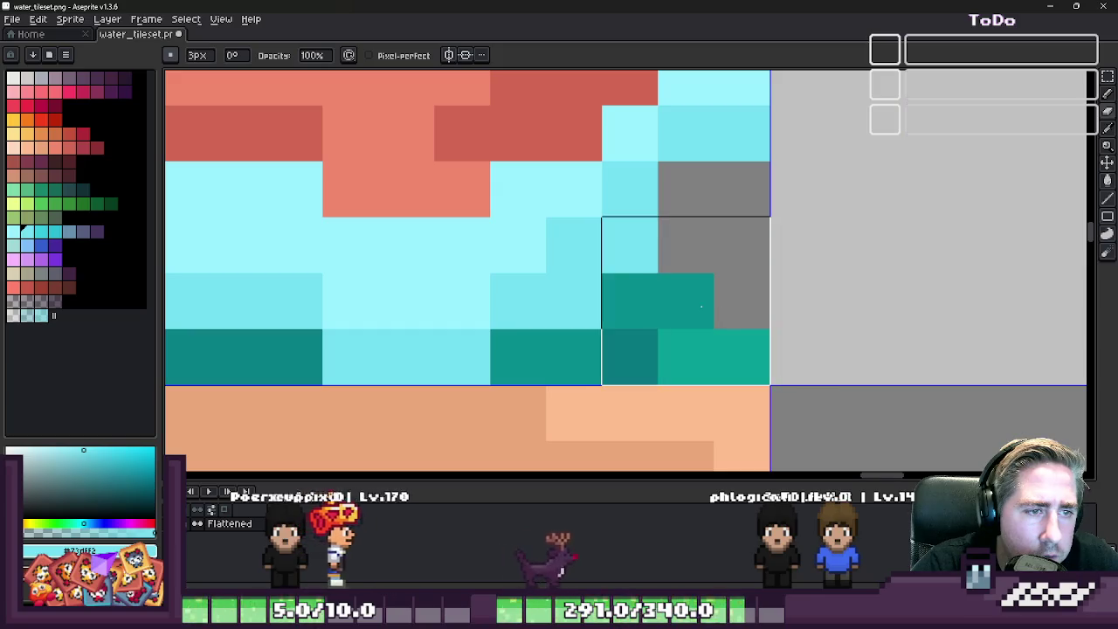
mouse_move(629, 254)
mouse_down()
mouse_move(667, 335)
mouse_move(630, 358)
mouse_move(686, 244)
mouse_up()
key(plus)
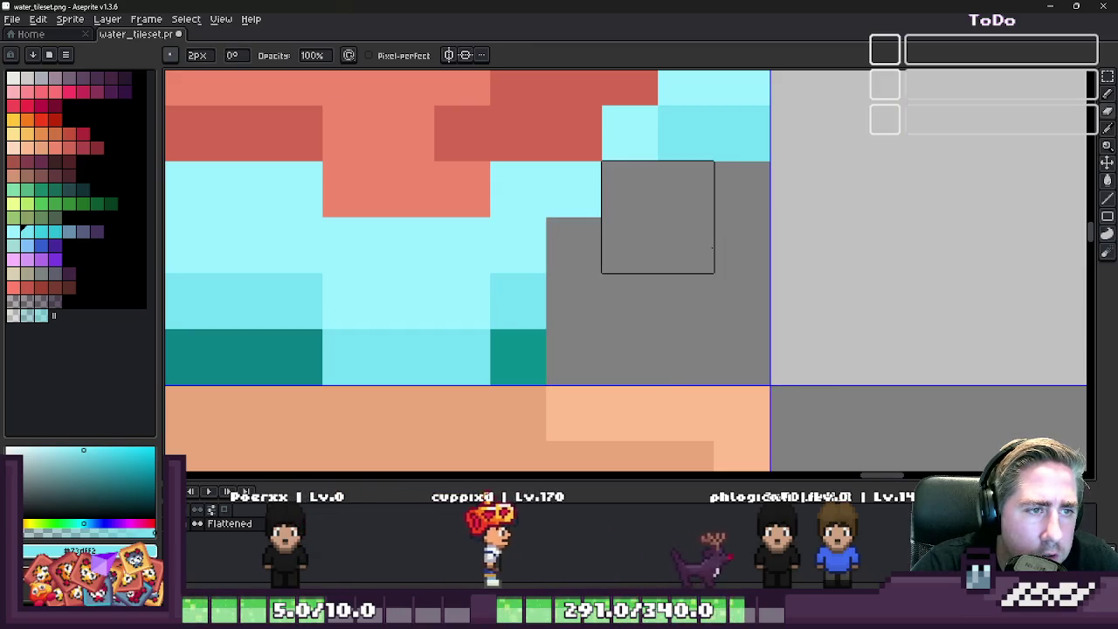
key(minus)
- Try recolouring two corner edge pixels cyan, then undo both changes
click(596, 144)
scroll(687, 232, down, 2)
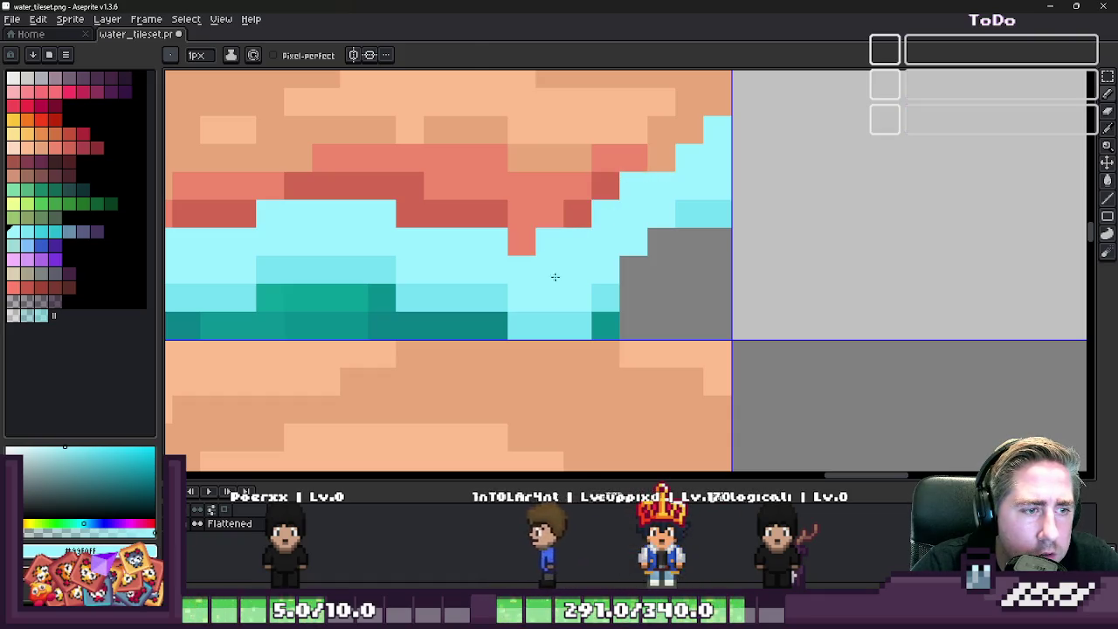
click(616, 278)
key(ctrl+z)
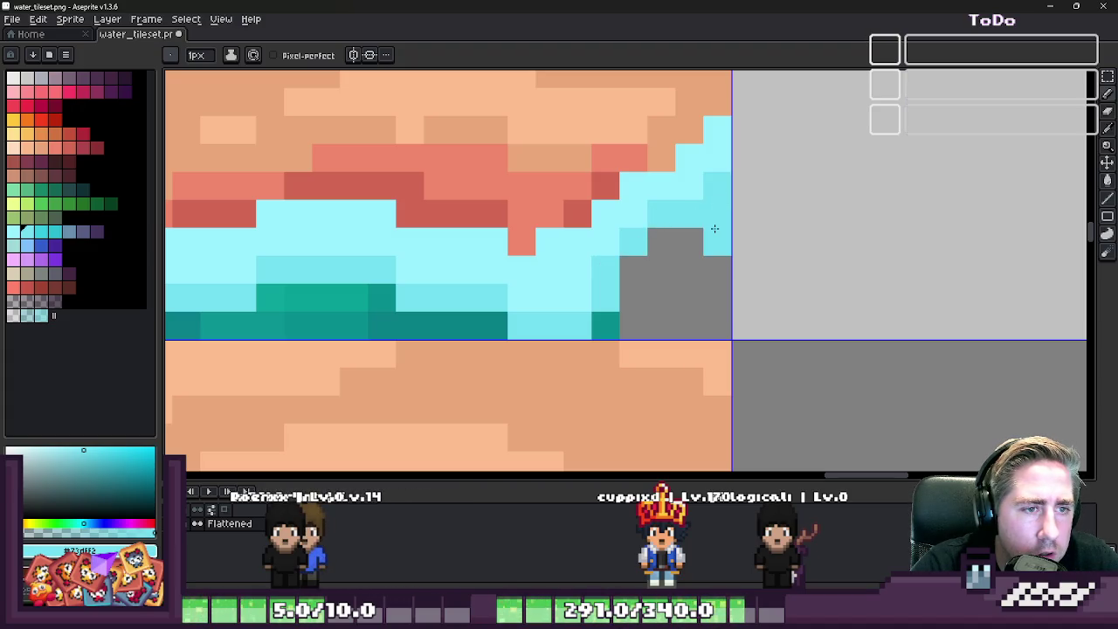
key(ctrl+z)
- Sample the sand-shadow reds and paint a red band curving up the right side to the tile corner
key(i)
scroll(711, 207, down, 1)
scroll(672, 218, up, 1)
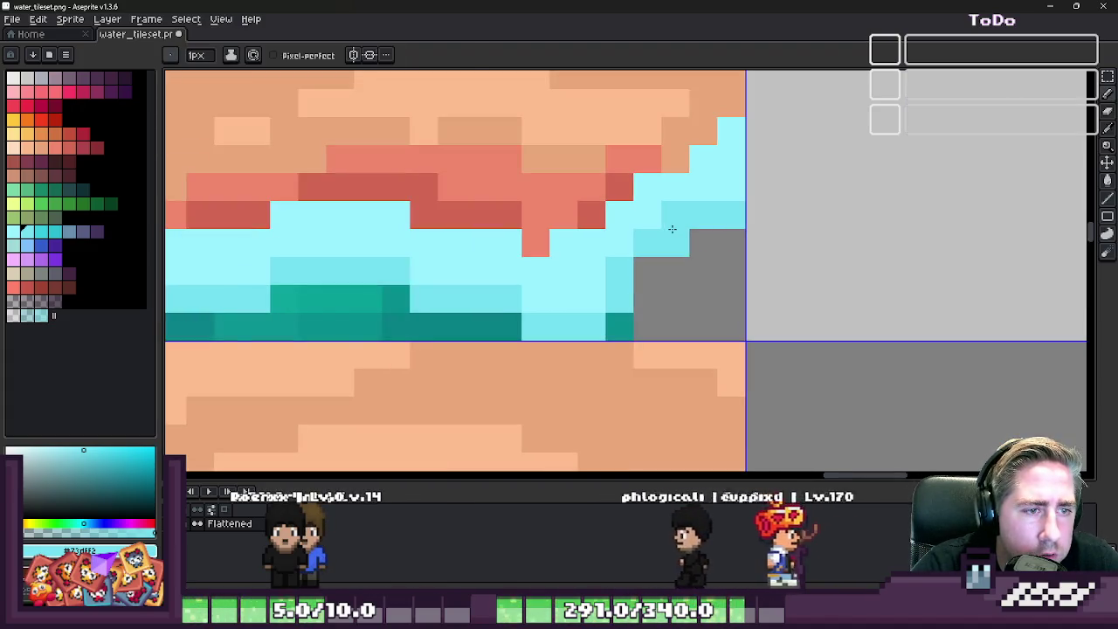
scroll(661, 207, down, 2)
scroll(664, 206, up, 2)
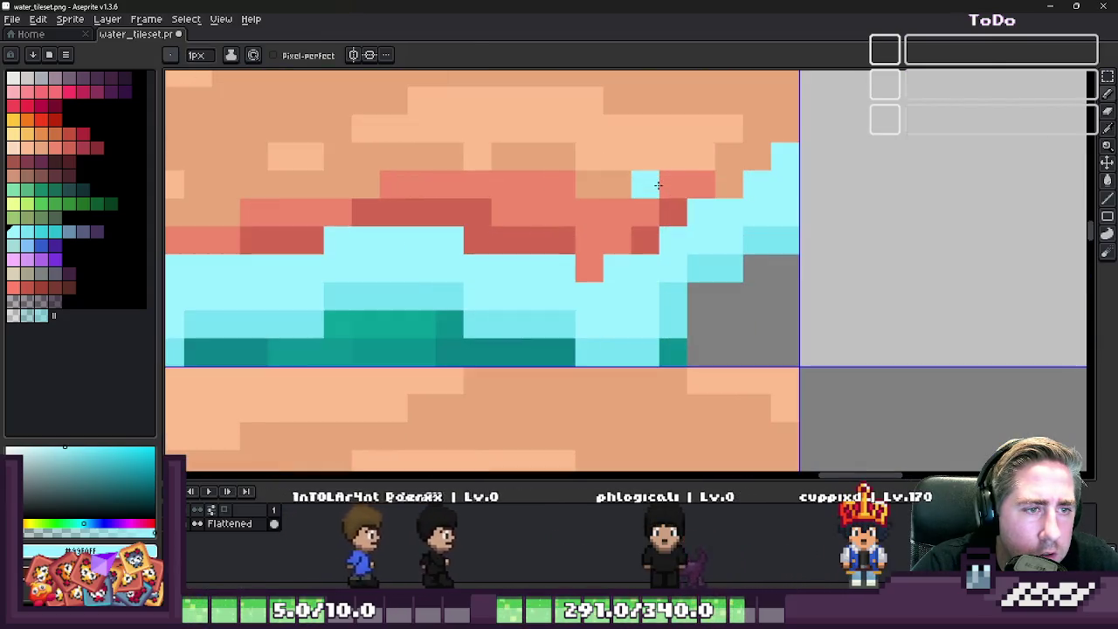
click(671, 202)
key(b)
click(728, 156)
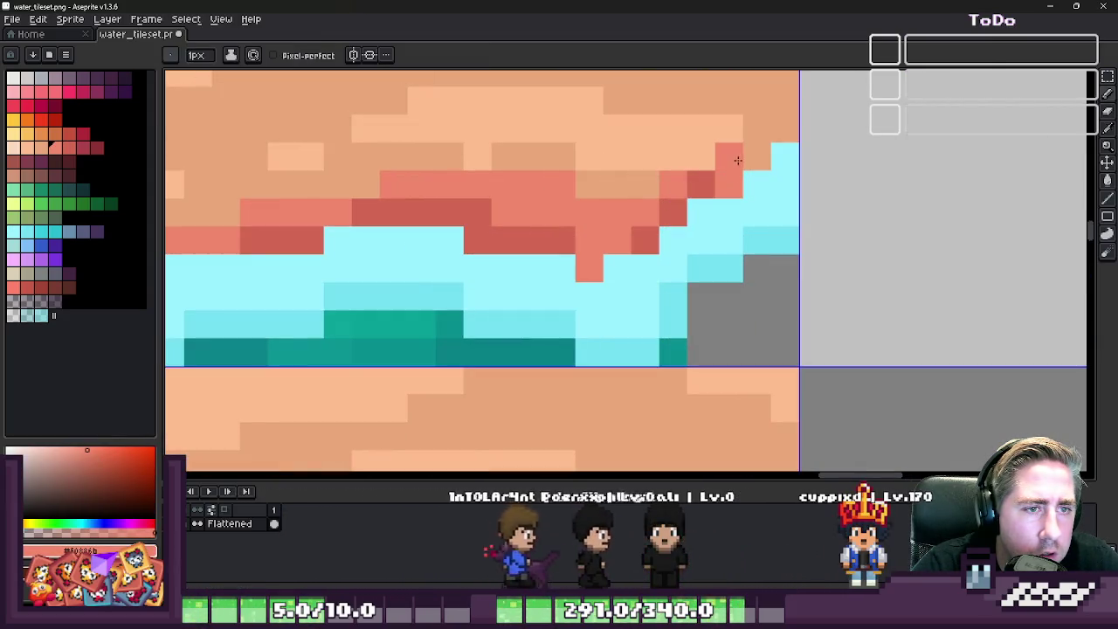
drag(756, 156, 766, 139)
alt+click(701, 185)
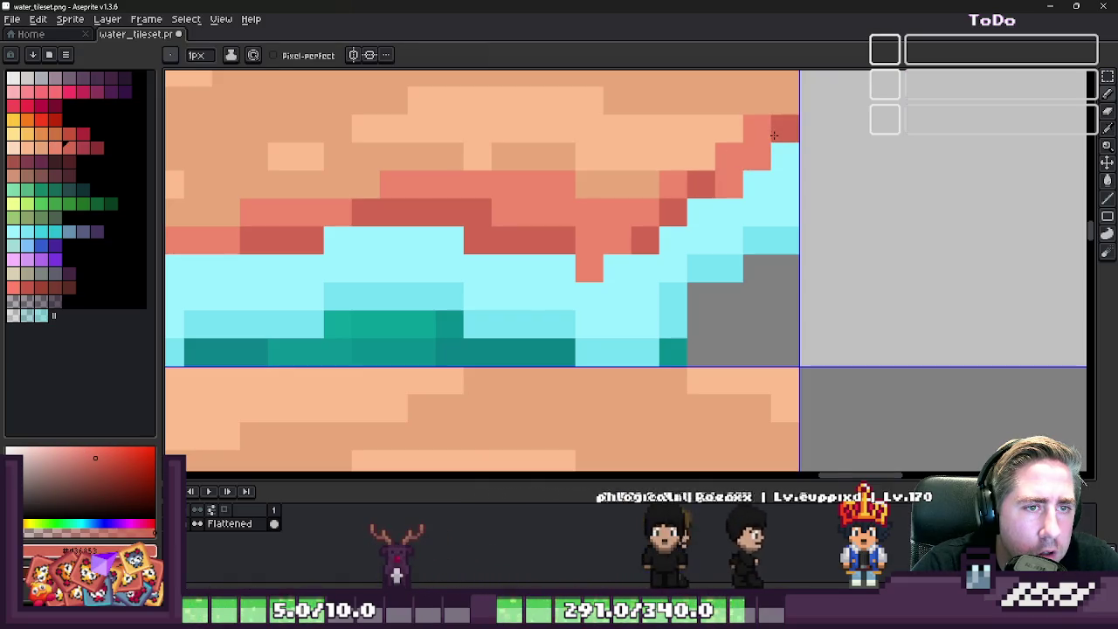
click(784, 128)
scroll(742, 201, down, 2)
scroll(725, 201, down, 1)
scroll(738, 214, up, 2)
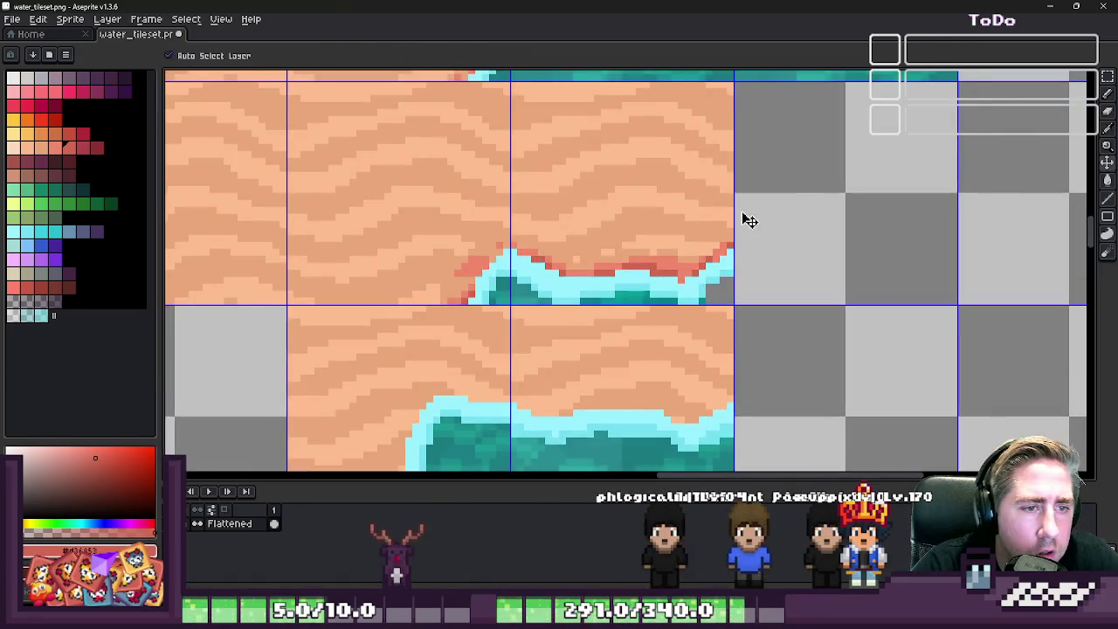
- Duplicate the shoreline tile one tile to the right
scroll(737, 206, down, 1)
scroll(737, 203, down, 1)
scroll(734, 210, up, 2)
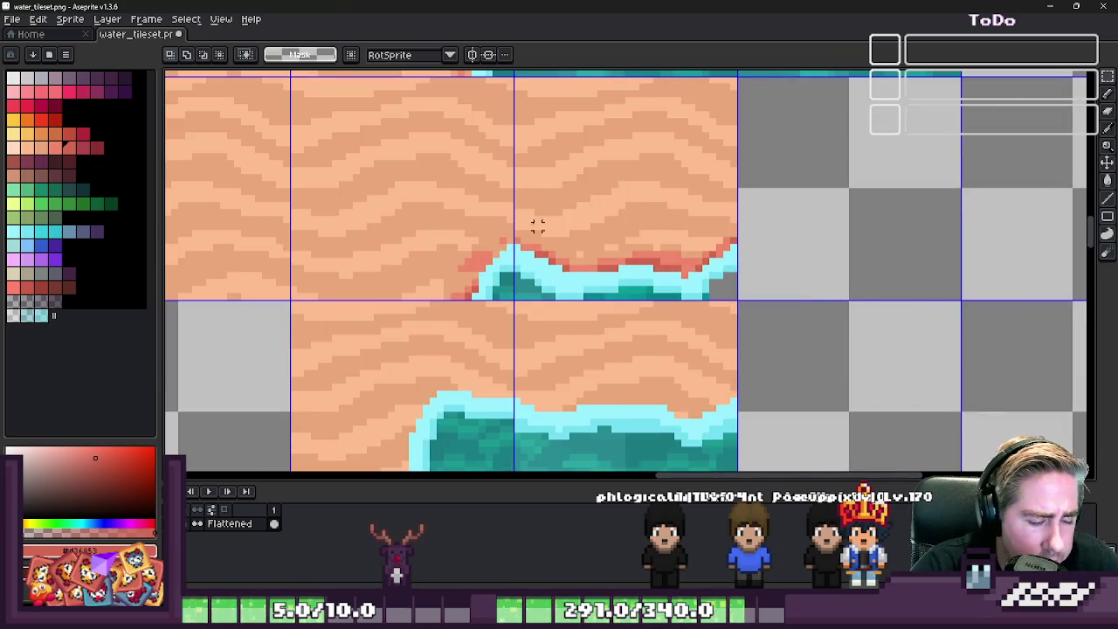
drag(535, 225, 782, 236)
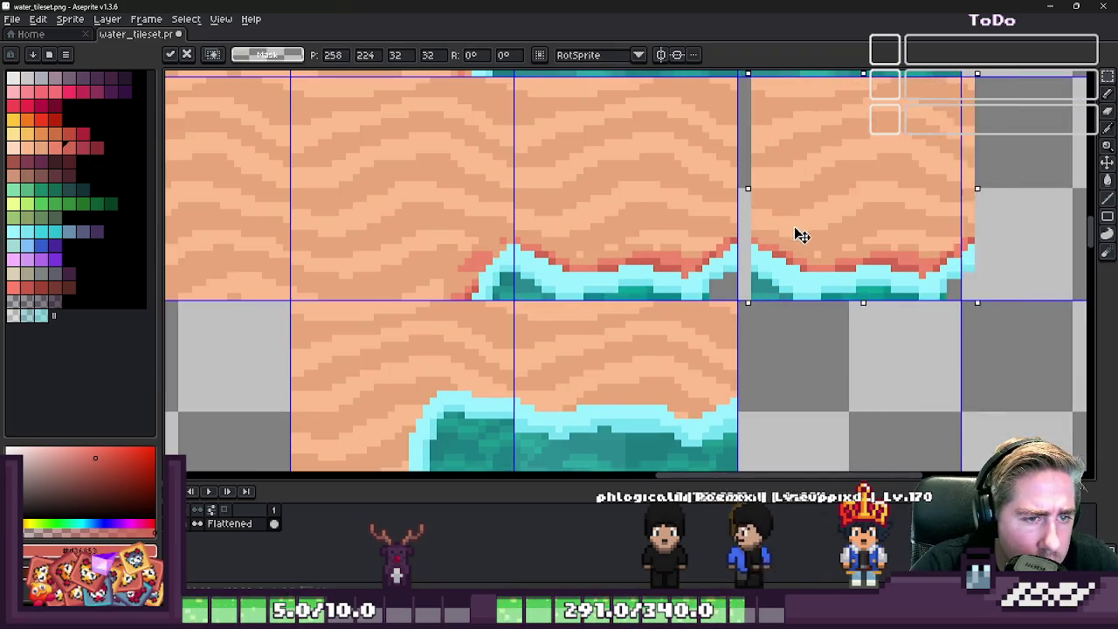
scroll(691, 227, down, 1)
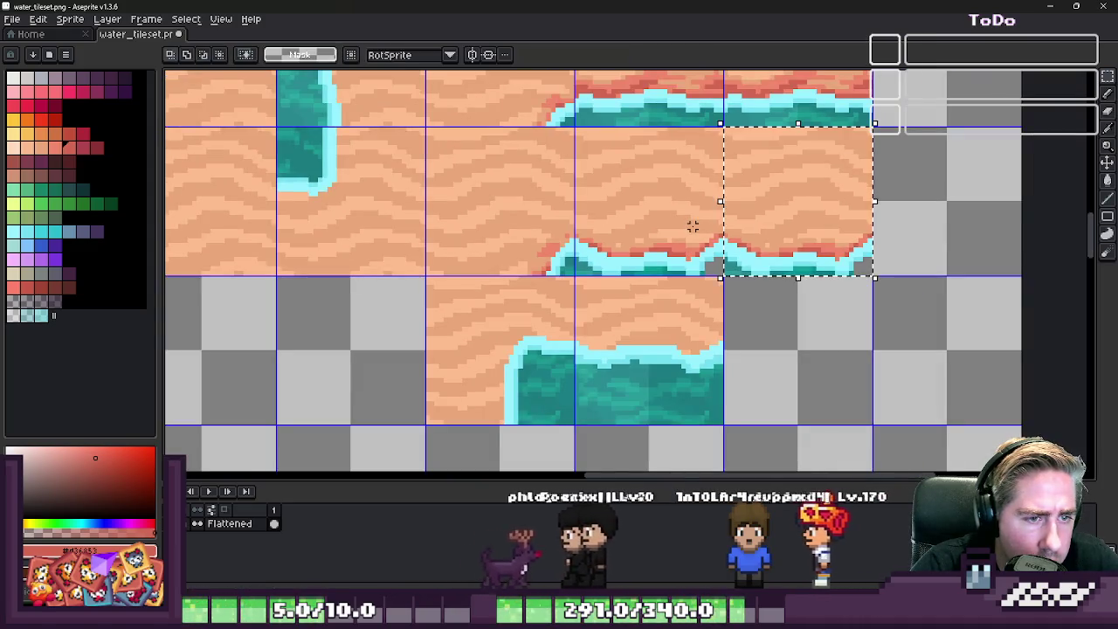
click(703, 227)
- Undo an accidental drag that moved the copied tile's pixels
scroll(711, 227, down, 1)
scroll(714, 262, up, 1)
scroll(715, 272, down, 2)
scroll(723, 249, up, 4)
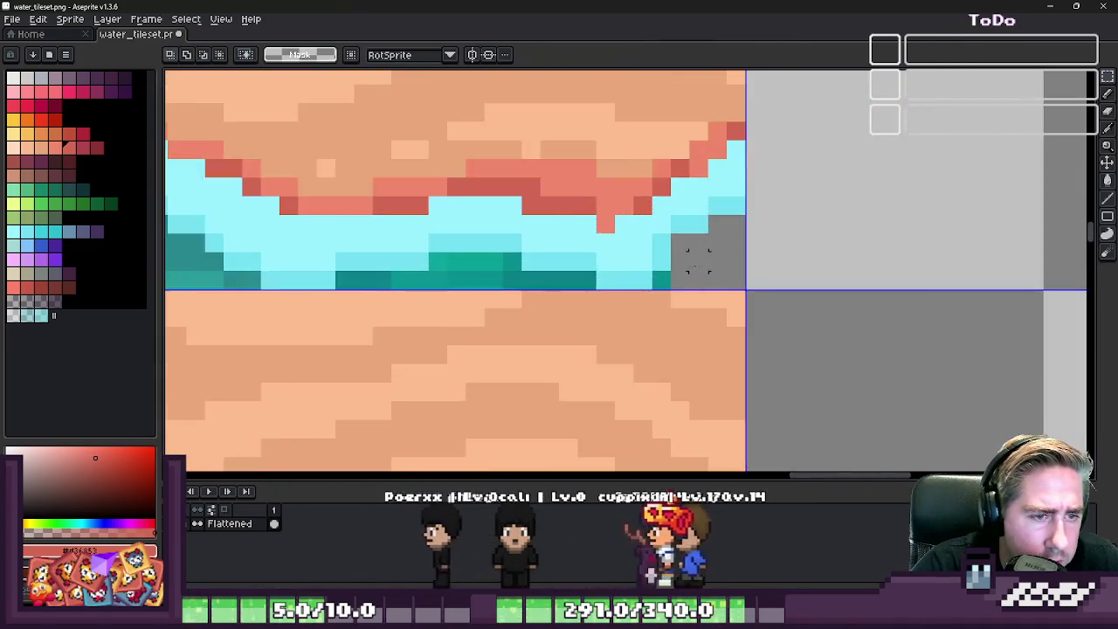
scroll(712, 237, up, 1)
scroll(708, 218, up, 1)
drag(777, 127, 614, 302)
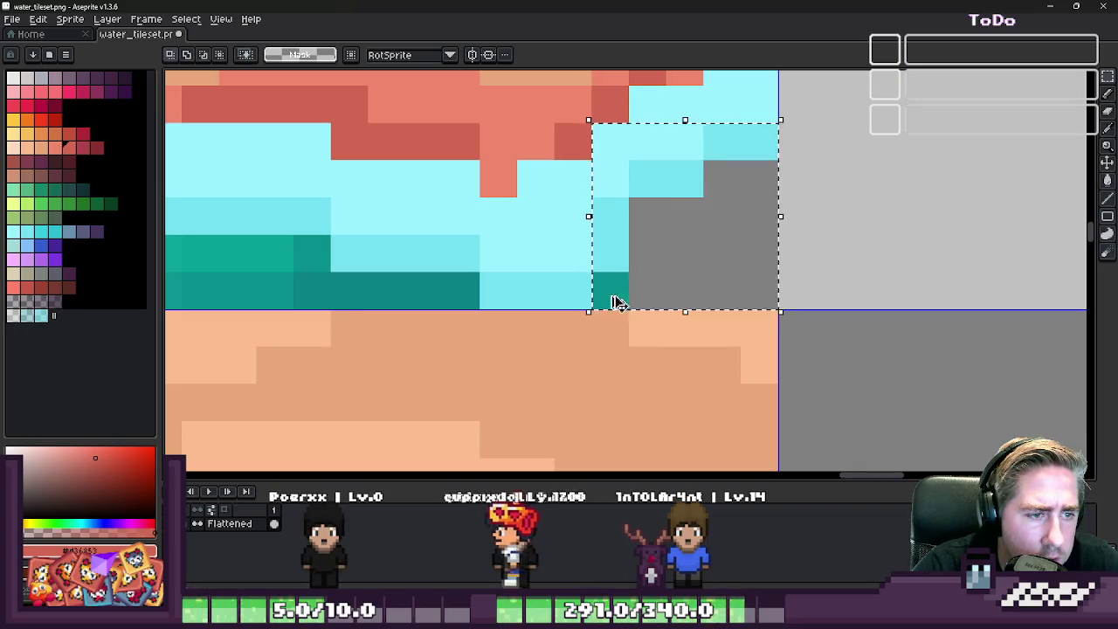
key(ctrl+z)
key(b)
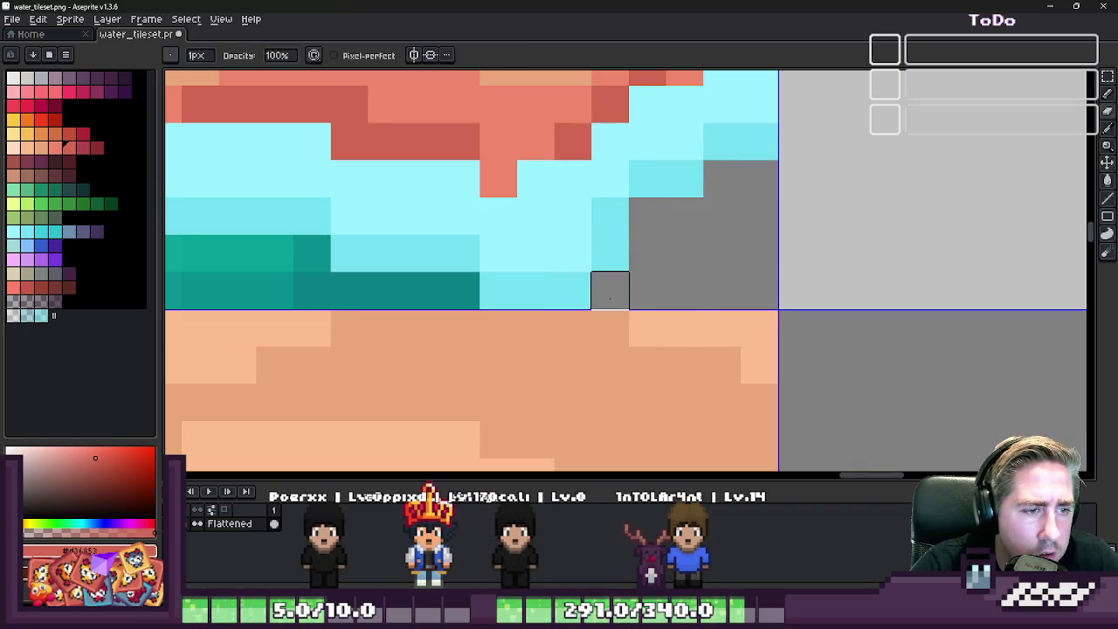
scroll(676, 262, down, 2)
scroll(681, 262, up, 1)
- Select the transparent corner area and paste a block of teal water pixels beside the gap
key(m)
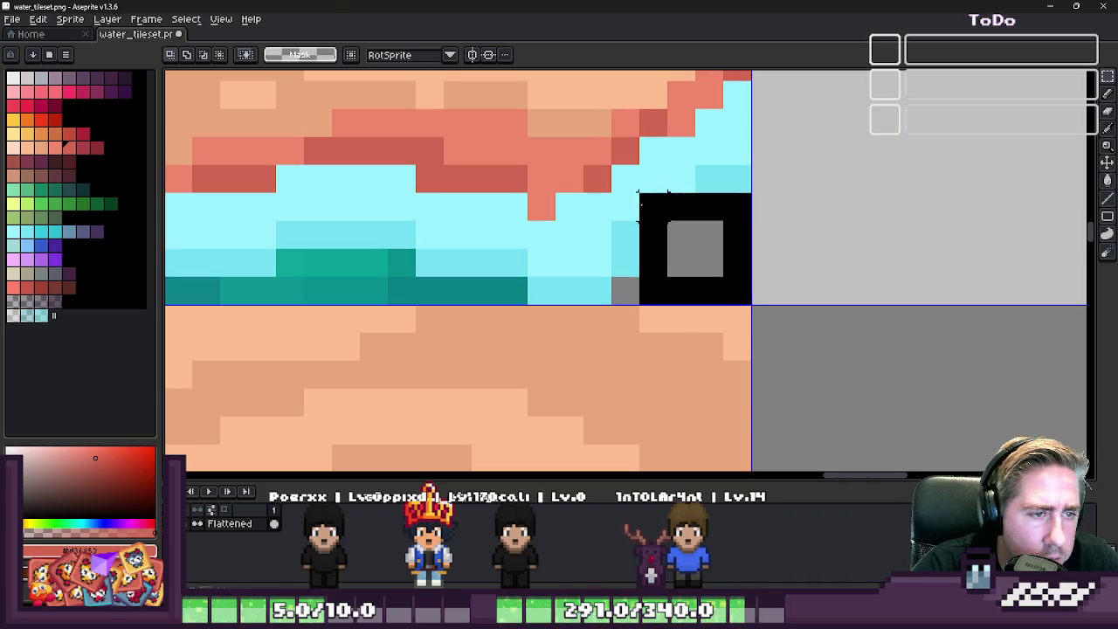
drag(626, 183, 627, 184)
scroll(676, 204, down, 3)
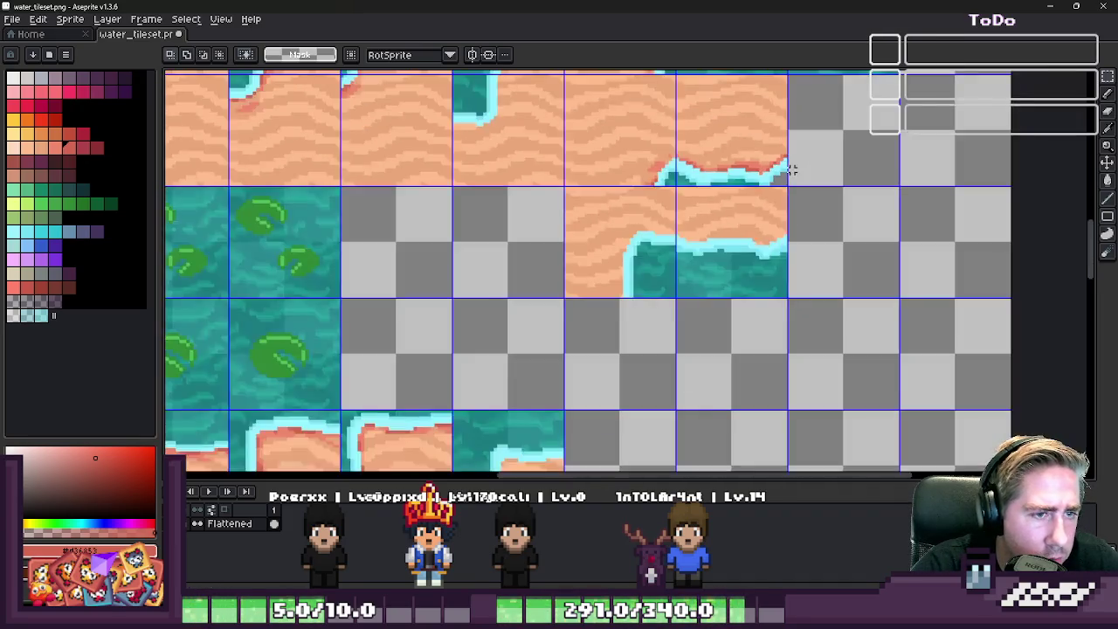
scroll(699, 208, down, 1)
scroll(716, 209, down, 1)
scroll(734, 212, up, 2)
scroll(693, 364, up, 2)
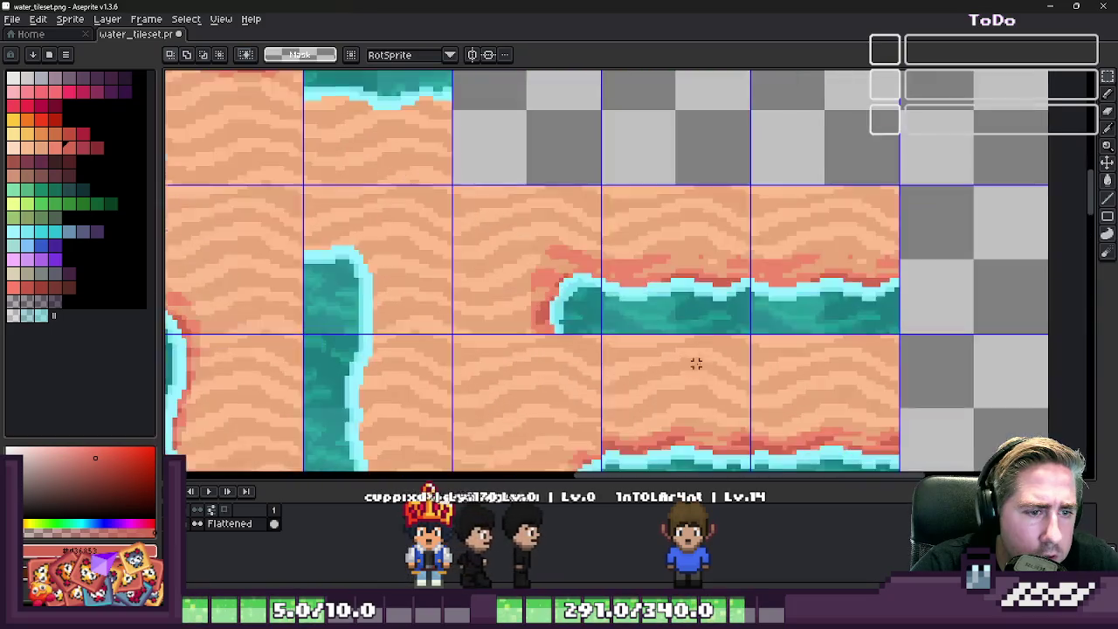
scroll(731, 332, up, 1)
scroll(725, 314, up, 1)
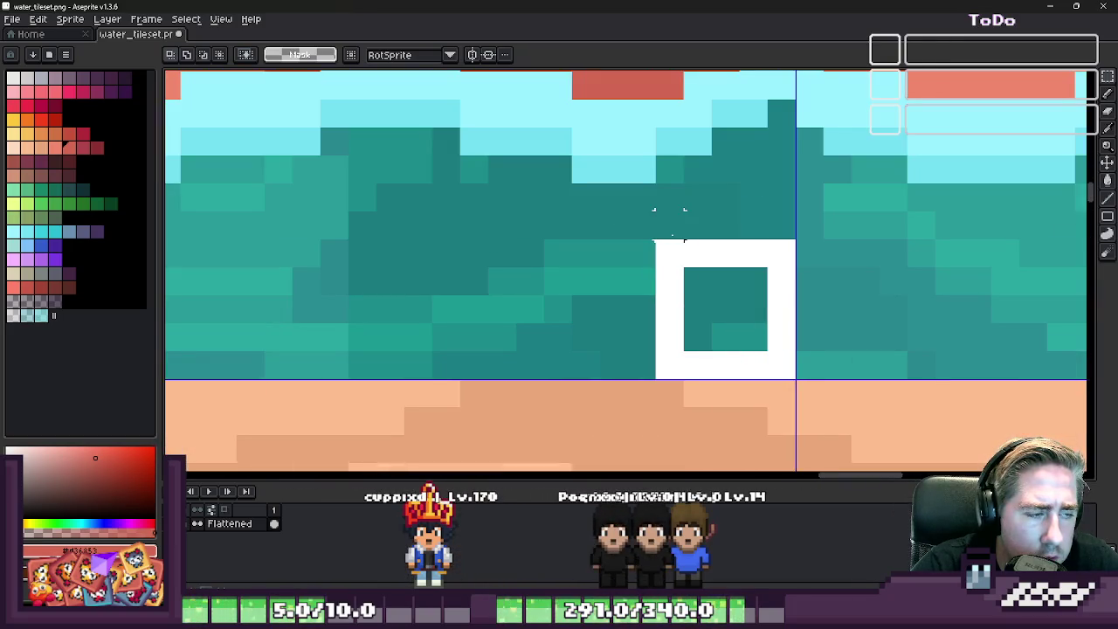
scroll(664, 214, down, 2)
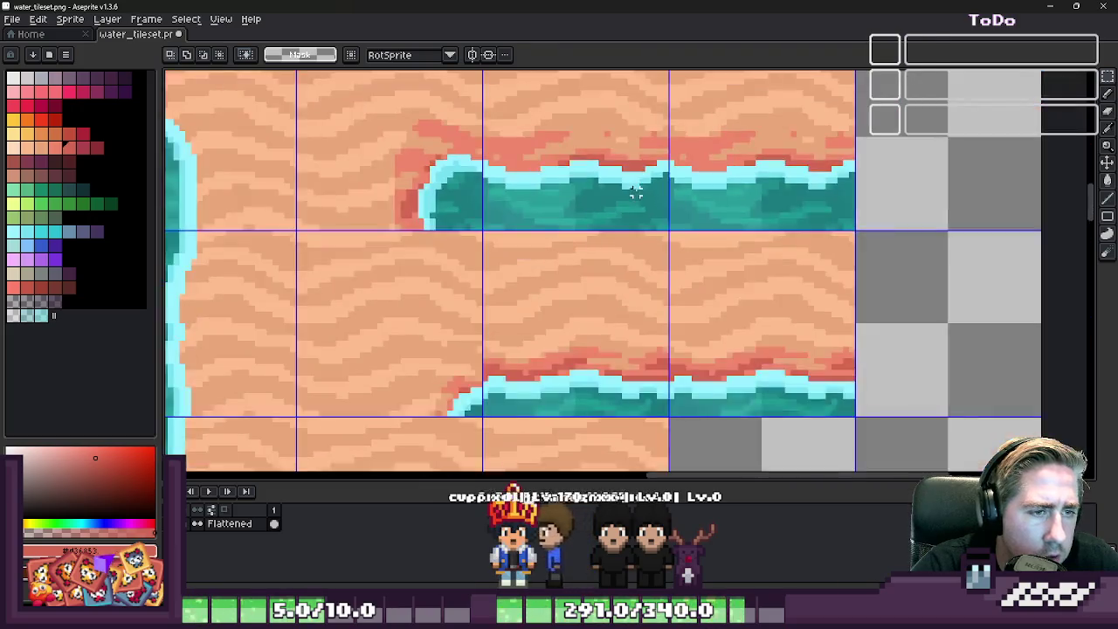
scroll(636, 185, down, 1)
scroll(627, 256, down, 2)
scroll(627, 257, up, 2)
scroll(684, 349, up, 2)
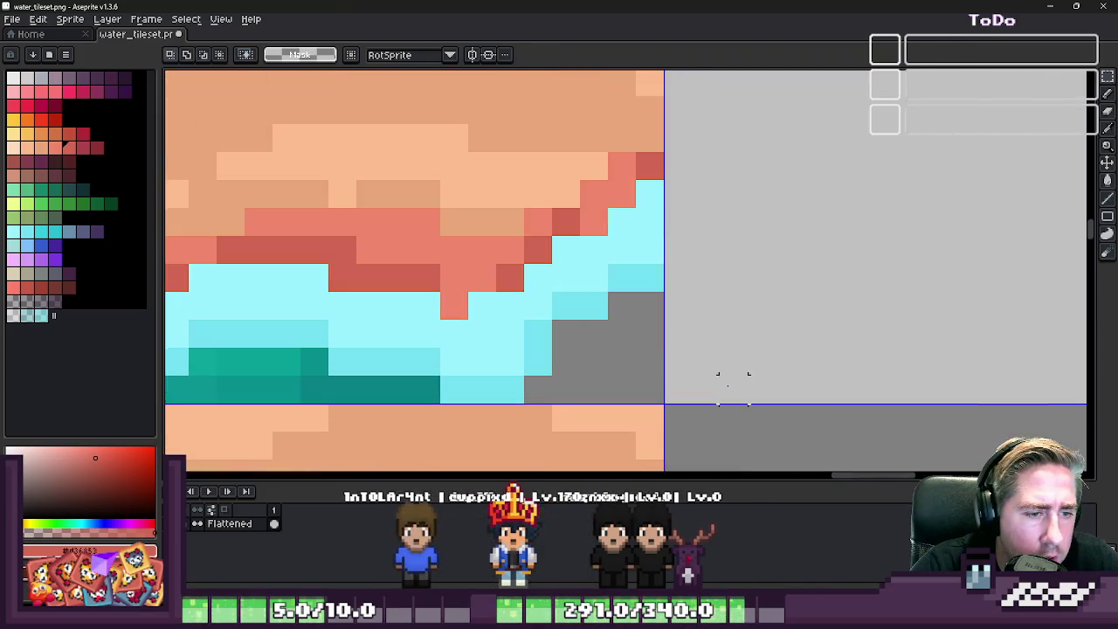
key(ctrl+v)
mouse_move(569, 274)
mouse_down()
mouse_move(727, 332)
mouse_move(716, 344)
mouse_up()
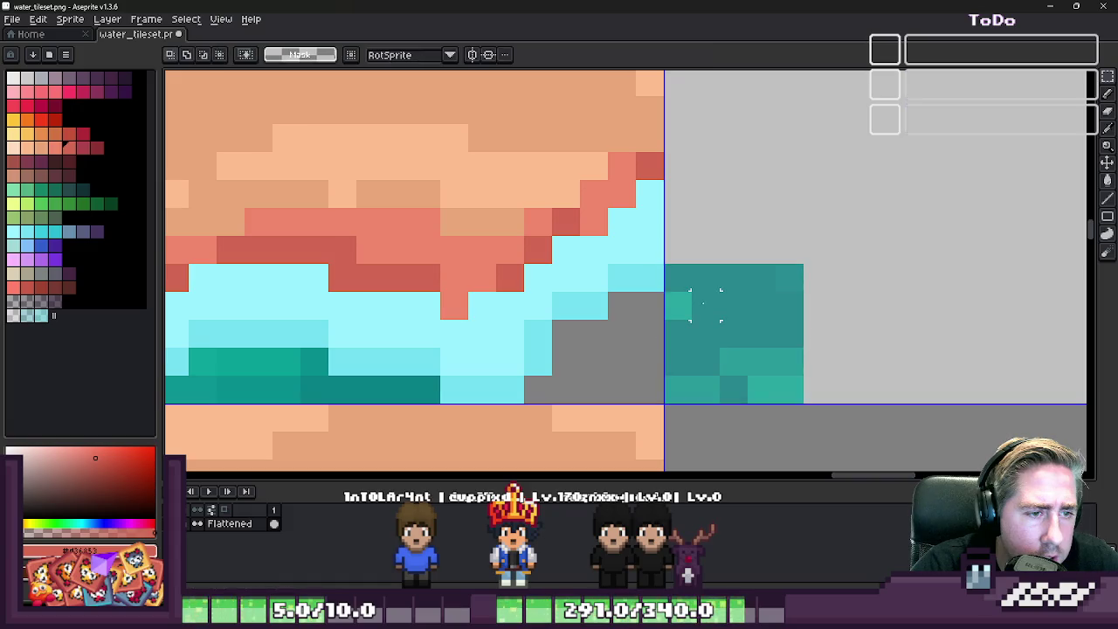
scroll(705, 305, down, 2)
scroll(679, 300, up, 2)
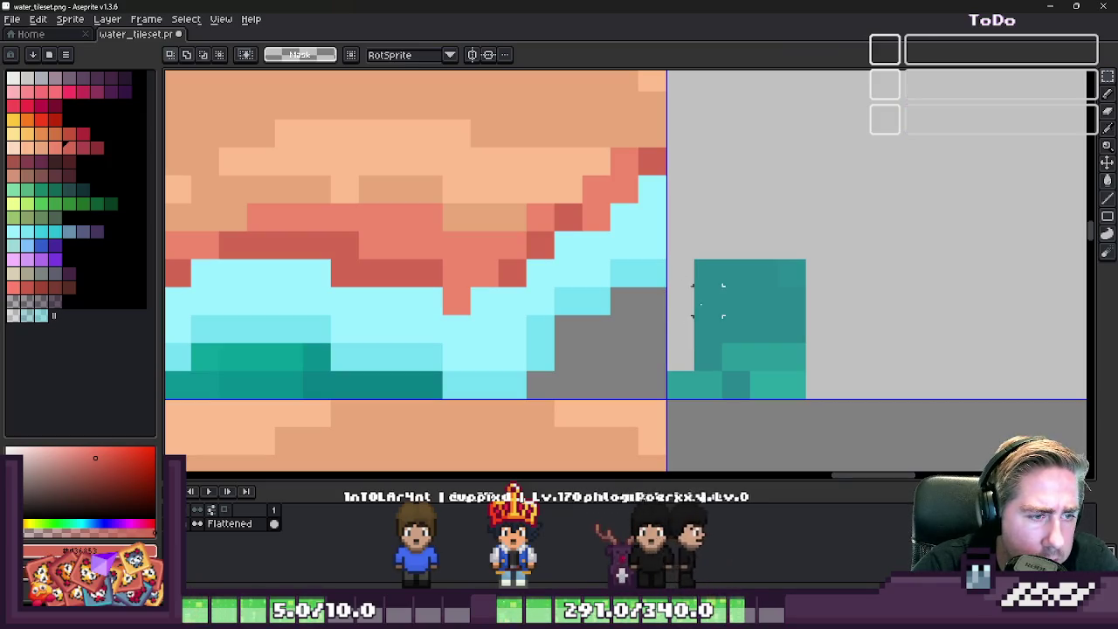
- Erase two stray teal pixels and move the teal water block left into the corner gap
drag(708, 301, 708, 274)
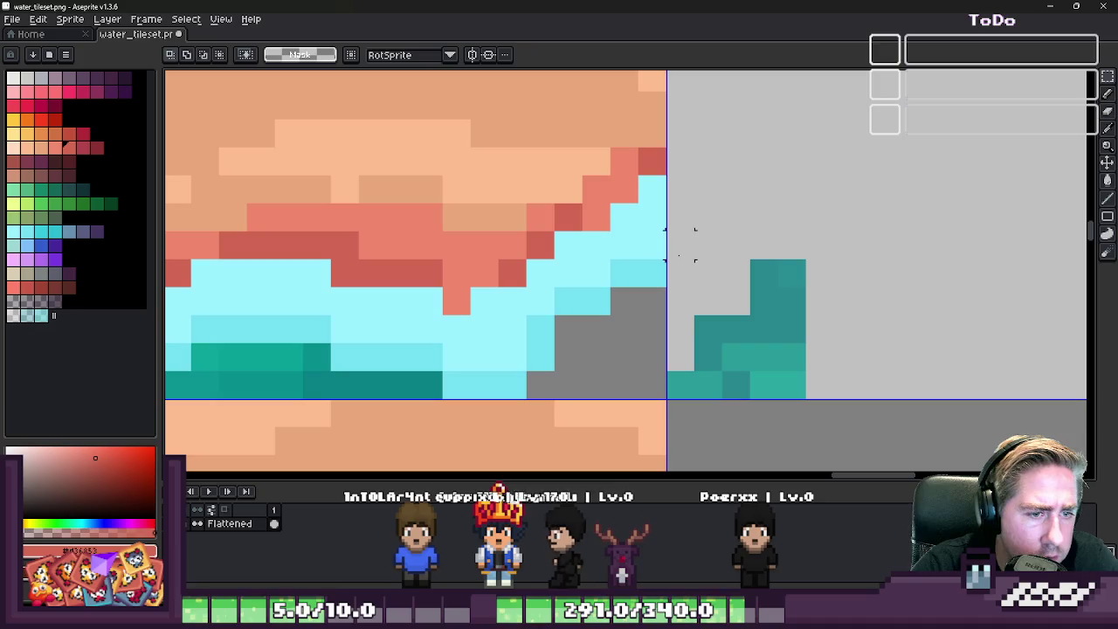
key(m)
mouse_move(691, 228)
mouse_down()
mouse_move(865, 289)
mouse_move(666, 399)
mouse_up()
drag(731, 379, 610, 379)
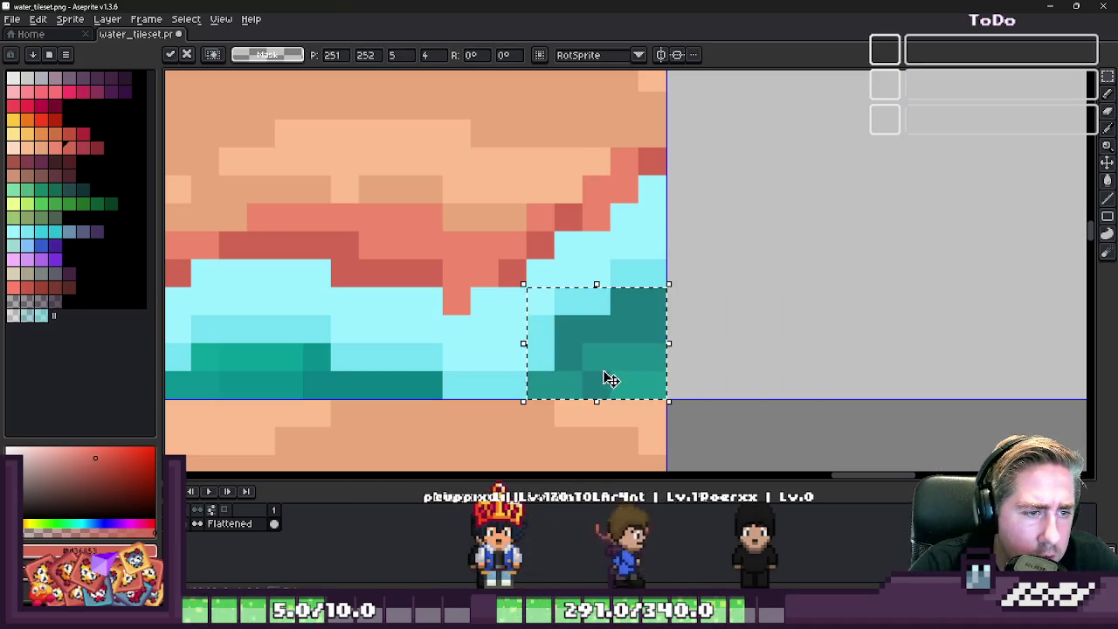
key(Return)
scroll(786, 309, down, 3)
scroll(432, 416, down, 1)
scroll(651, 262, left, 3)
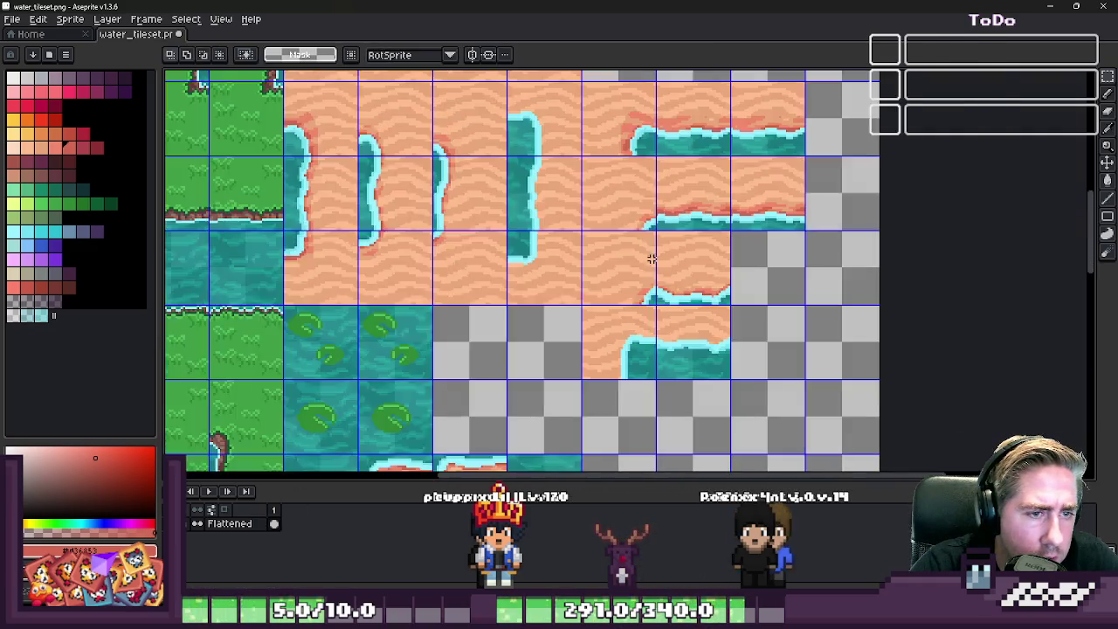
- Recolour the stray cyan pixel on the wave crest's left slope with the dark red sand-edge colour
scroll(651, 262, down, 2)
scroll(664, 282, up, 2)
scroll(670, 290, down, 1)
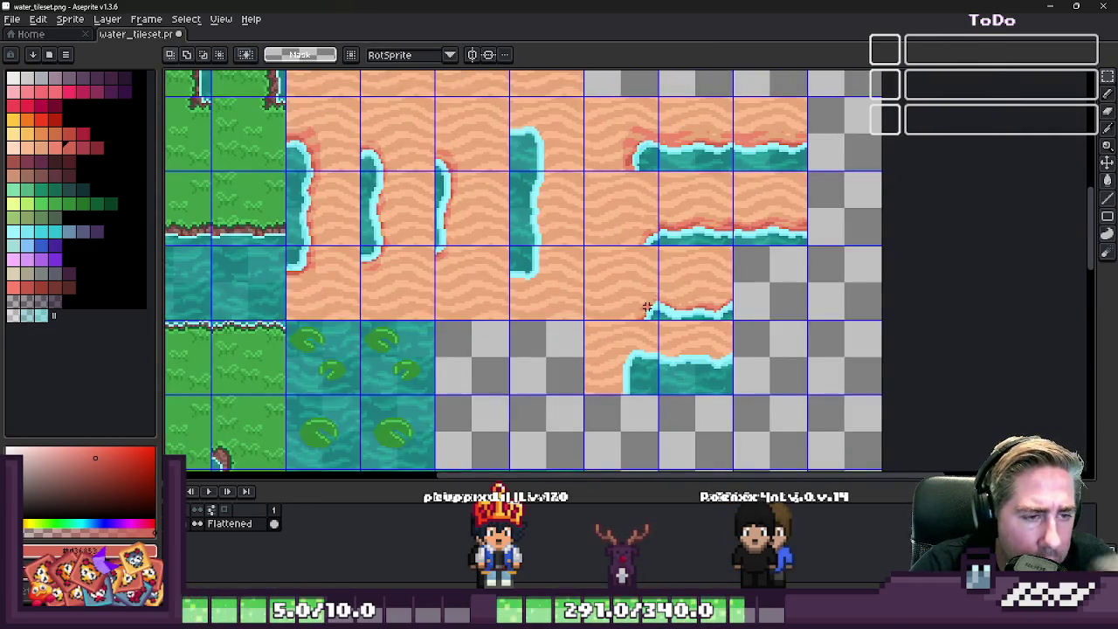
scroll(646, 308, up, 5)
key(i)
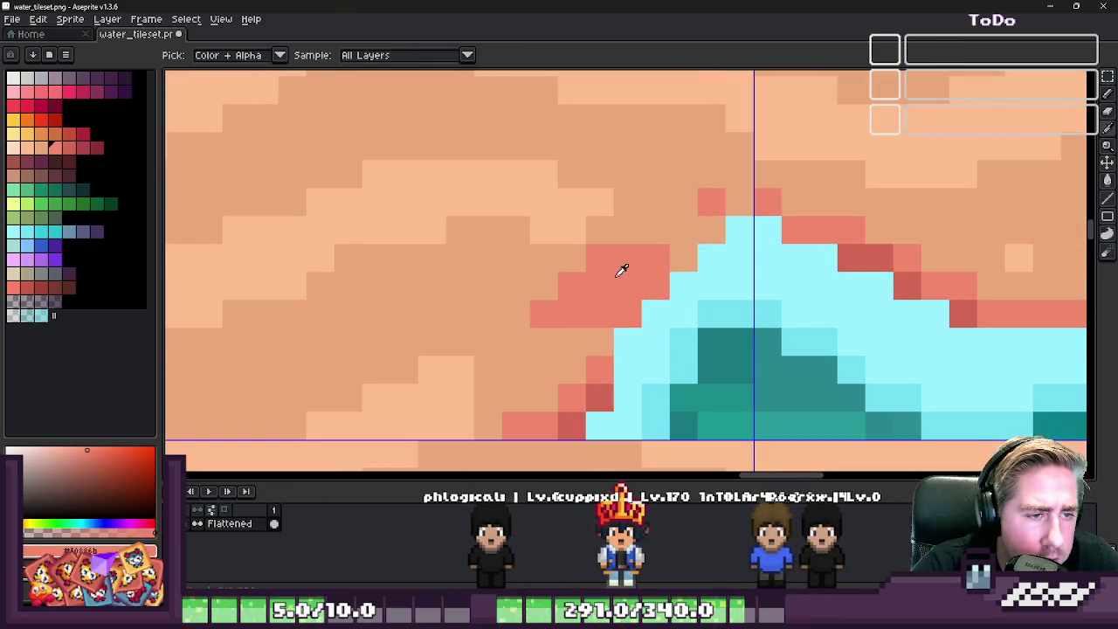
scroll(621, 270, down, 4)
scroll(650, 273, up, 3)
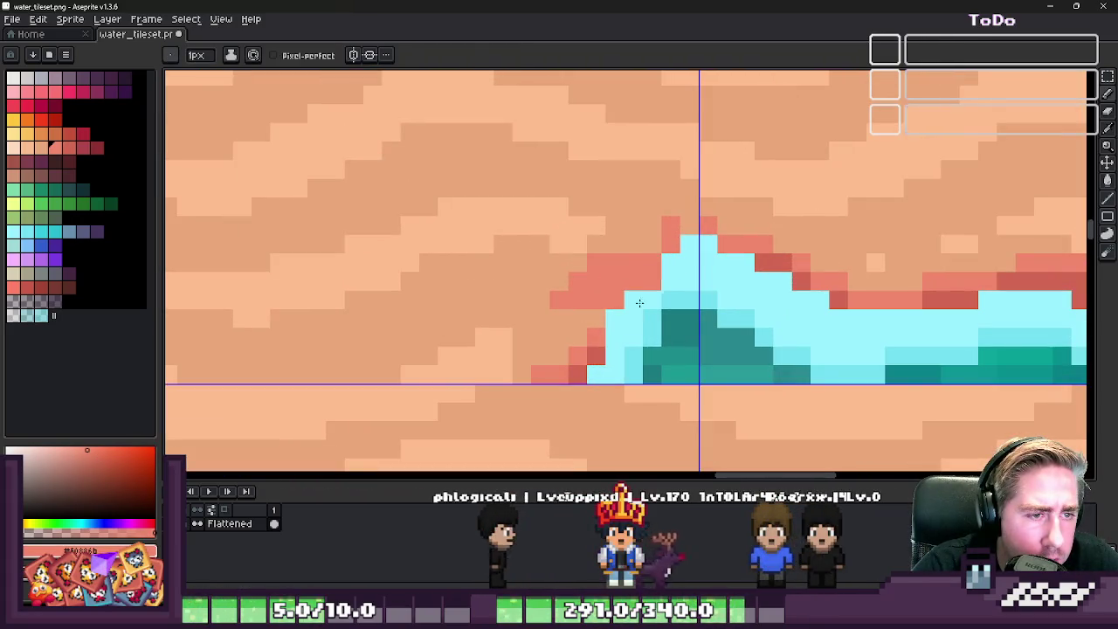
click(619, 297)
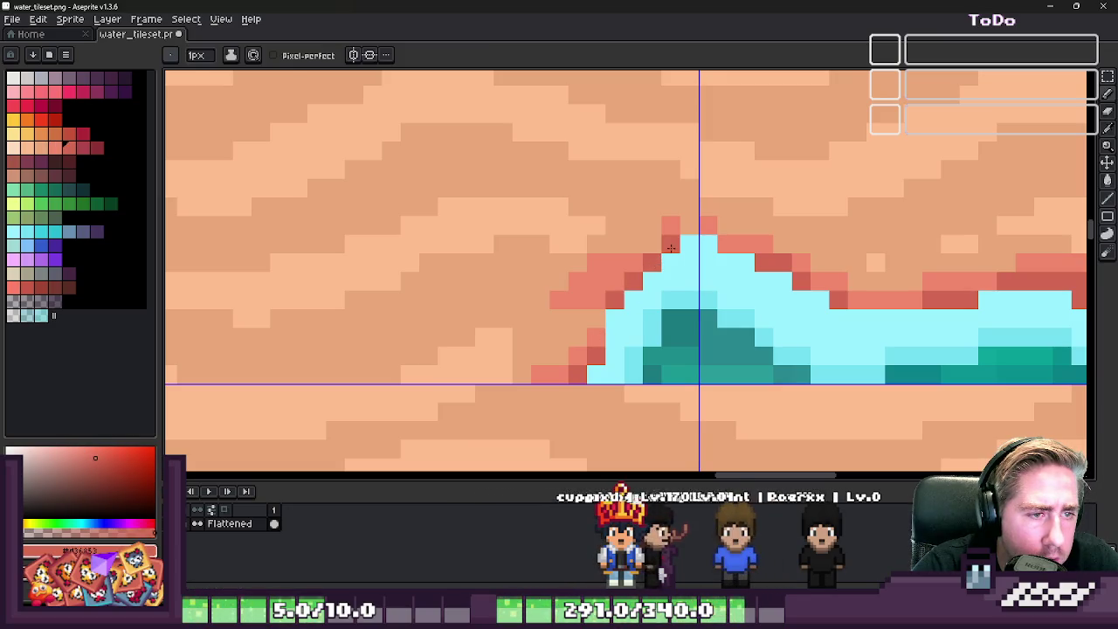
scroll(669, 248, down, 4)
scroll(655, 253, up, 3)
scroll(628, 262, up, 1)
scroll(602, 273, down, 3)
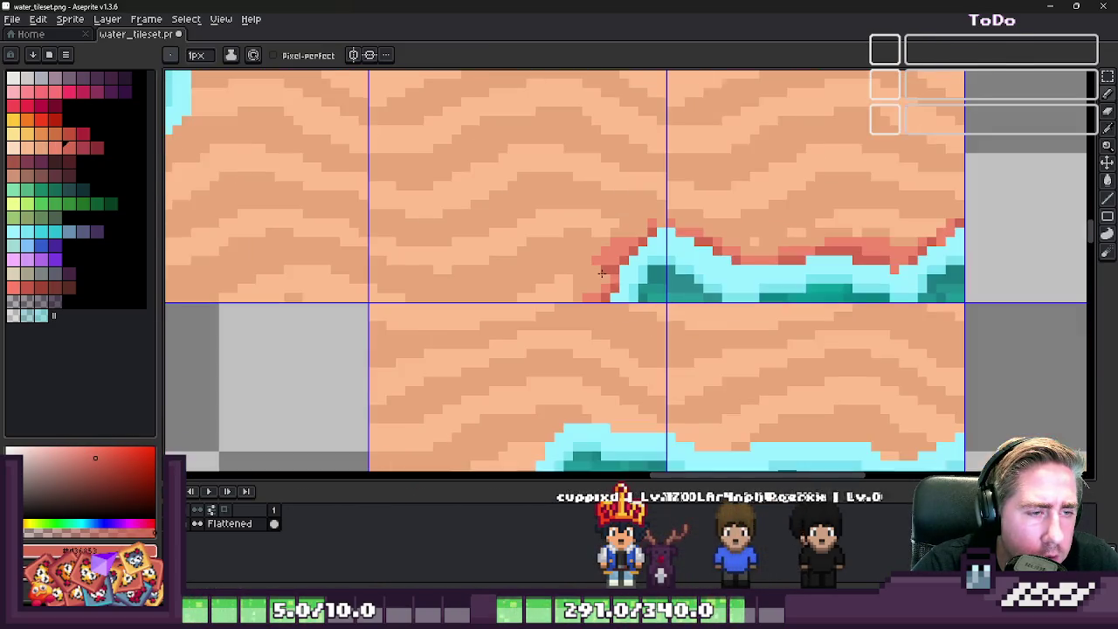
scroll(616, 276, down, 4)
scroll(604, 249, down, 1)
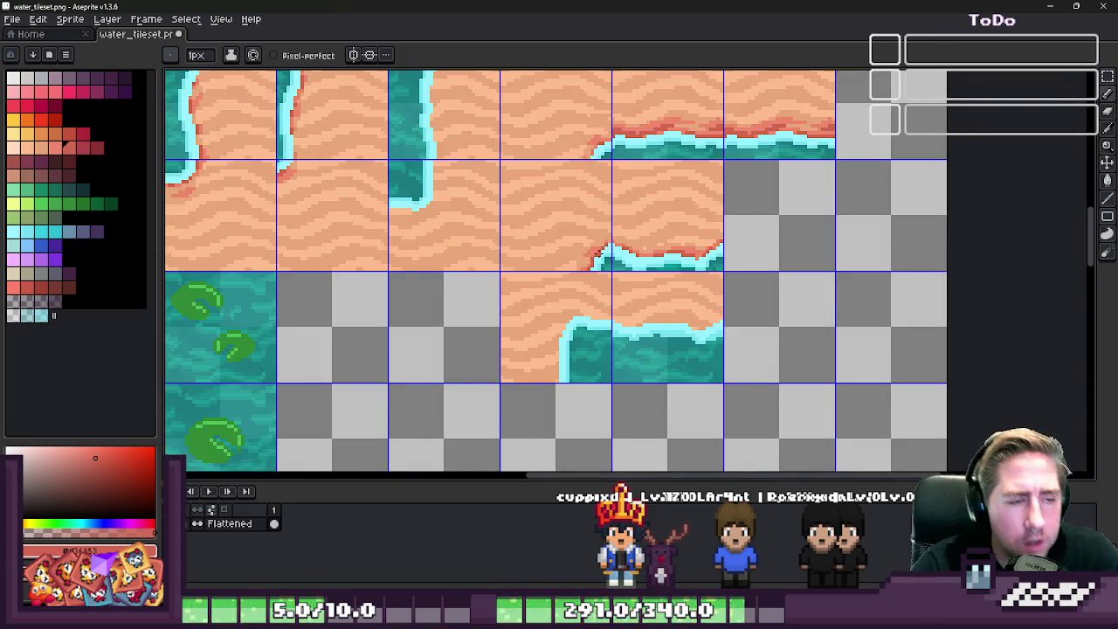
scroll(601, 253, up, 2)
scroll(647, 254, down, 2)
scroll(652, 253, up, 1)
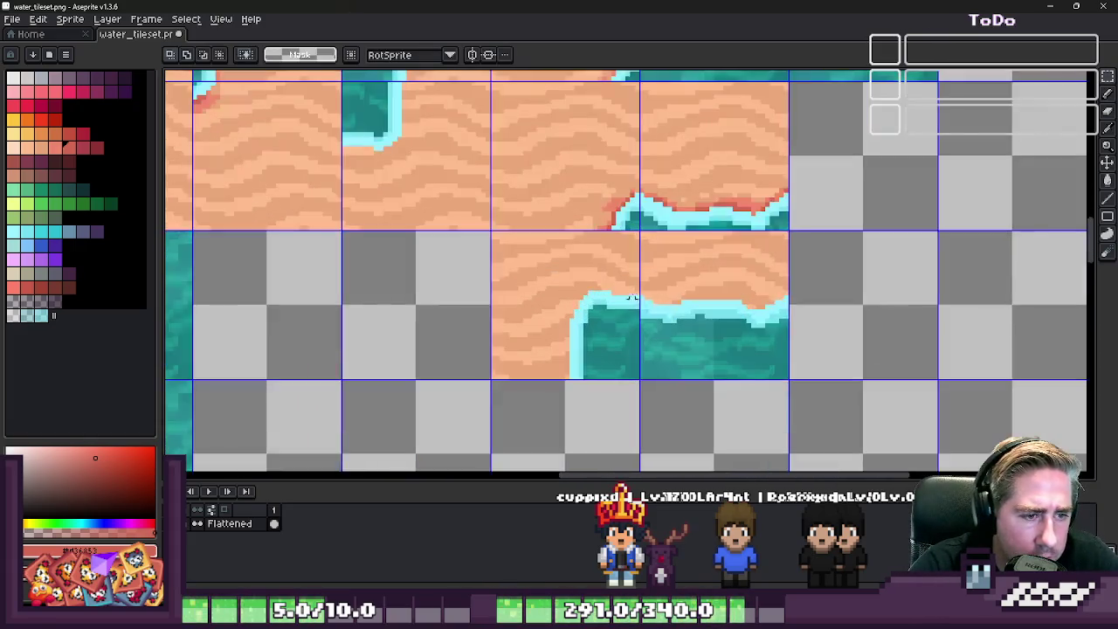
- Rearrange the water, water-corner and shoreline tiles by moving each one cell over
click(674, 311)
scroll(676, 320, down, 1)
mouse_move(684, 341)
mouse_down()
mouse_move(799, 262)
mouse_move(800, 233)
mouse_up()
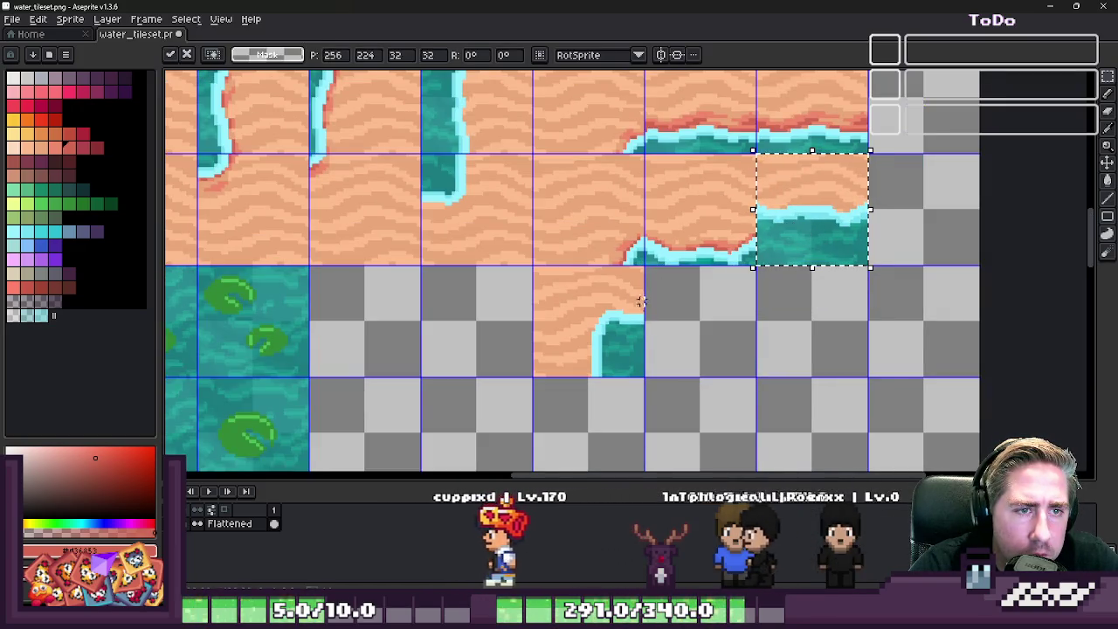
click(624, 320)
drag(624, 319, 606, 242)
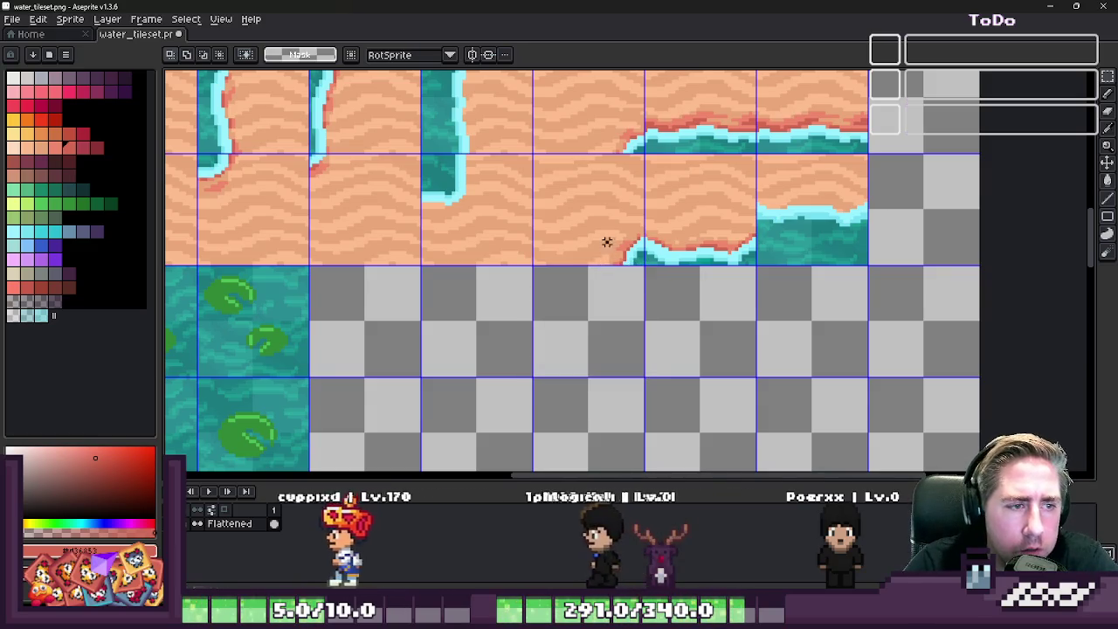
scroll(634, 384, down, 1)
scroll(634, 384, up, 1)
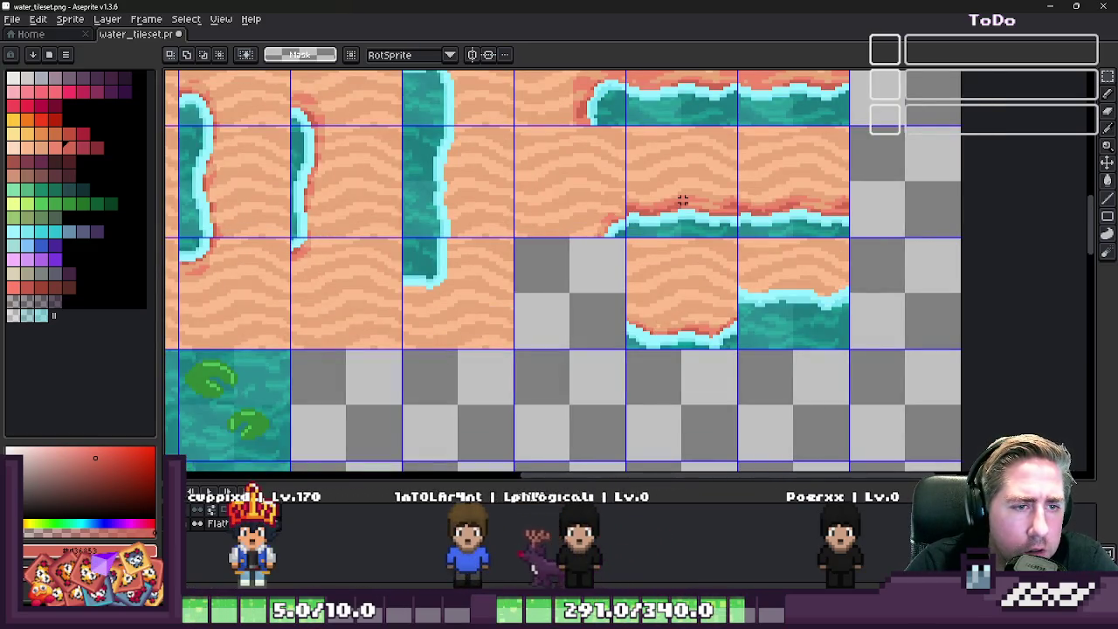
drag(690, 190, 578, 291)
scroll(579, 292, up, 2)
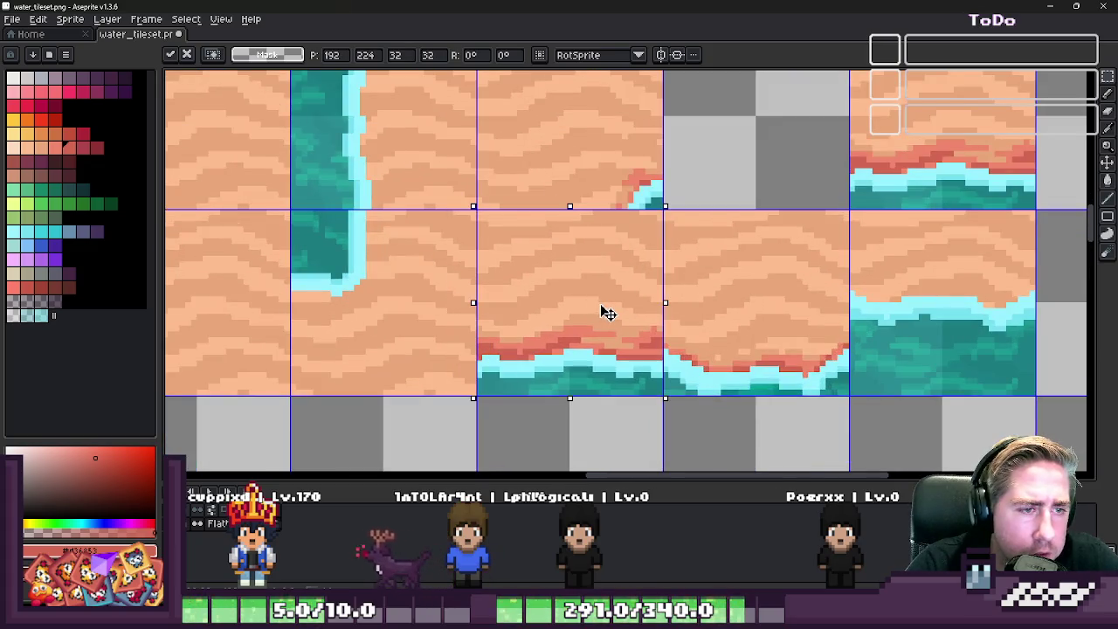
key(ctrl+d)
- Shift three shoreline tiles one tile right and move another shoreline tile one cell down-left
scroll(607, 293, down, 1)
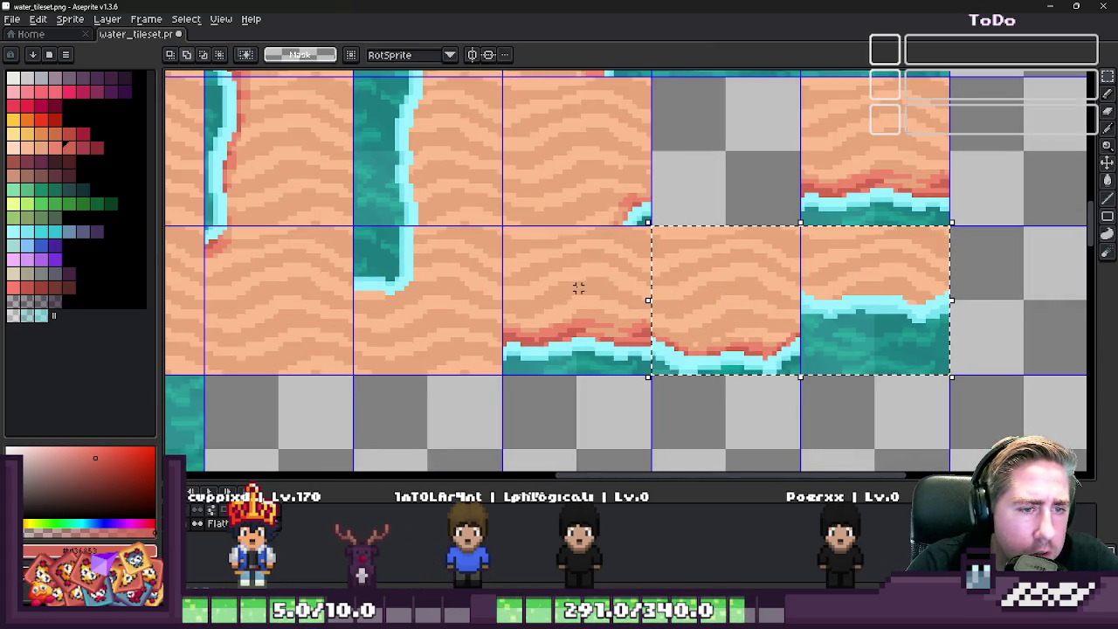
mouse_move(511, 298)
mouse_down()
mouse_move(725, 305)
mouse_move(711, 311)
mouse_up()
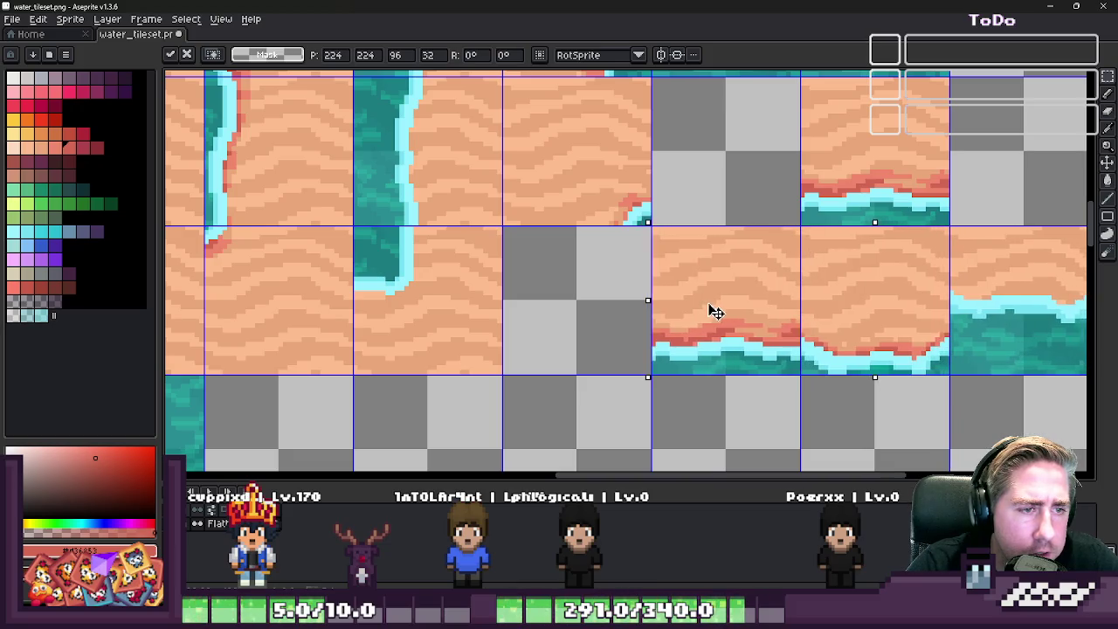
key(ctrl+d)
scroll(662, 322, down, 2)
mouse_move(673, 242)
mouse_down()
mouse_move(707, 182)
mouse_move(643, 324)
mouse_move(568, 327)
mouse_move(583, 313)
mouse_up()
scroll(644, 324, up, 3)
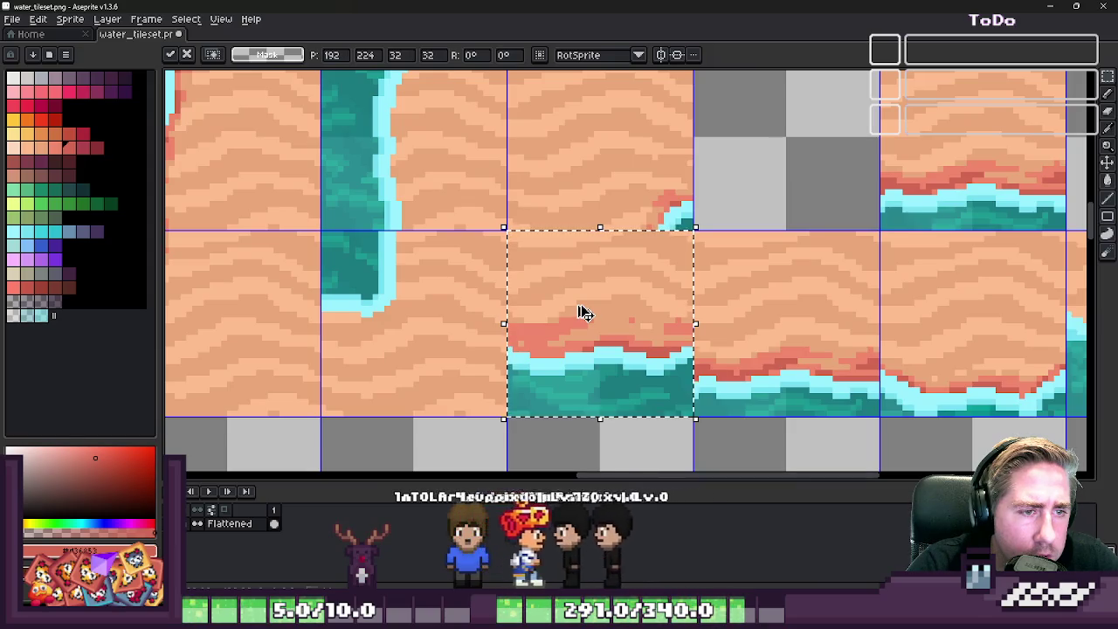
key(Return)
scroll(581, 312, down, 2)
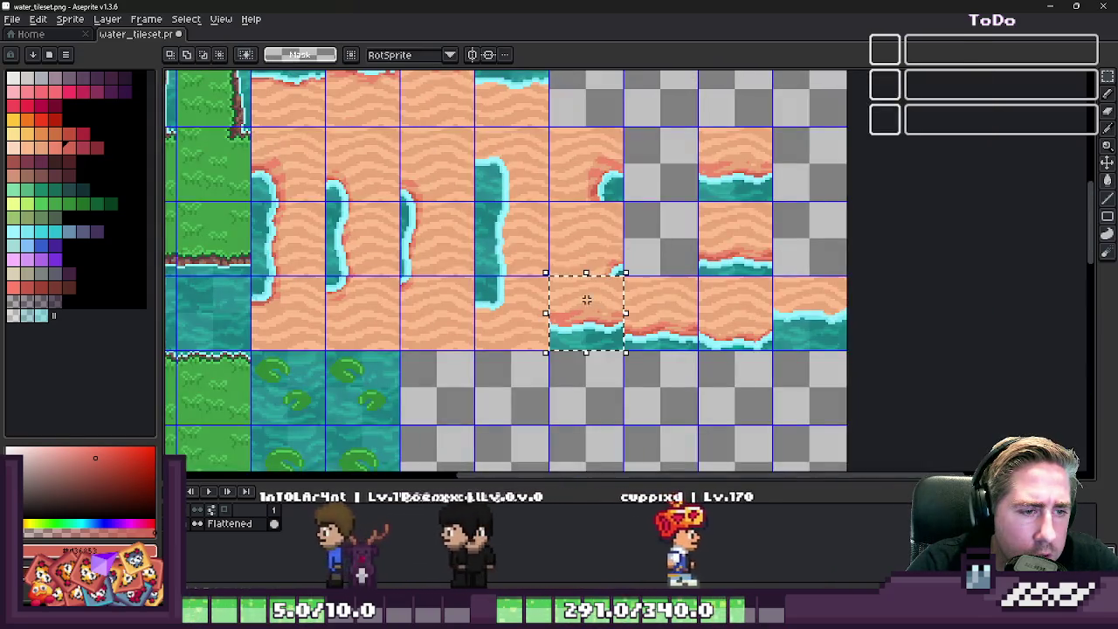
- Move the whole shoreline strip beside the grass tiles, aligned to the tile grid
drag(648, 299, 742, 306)
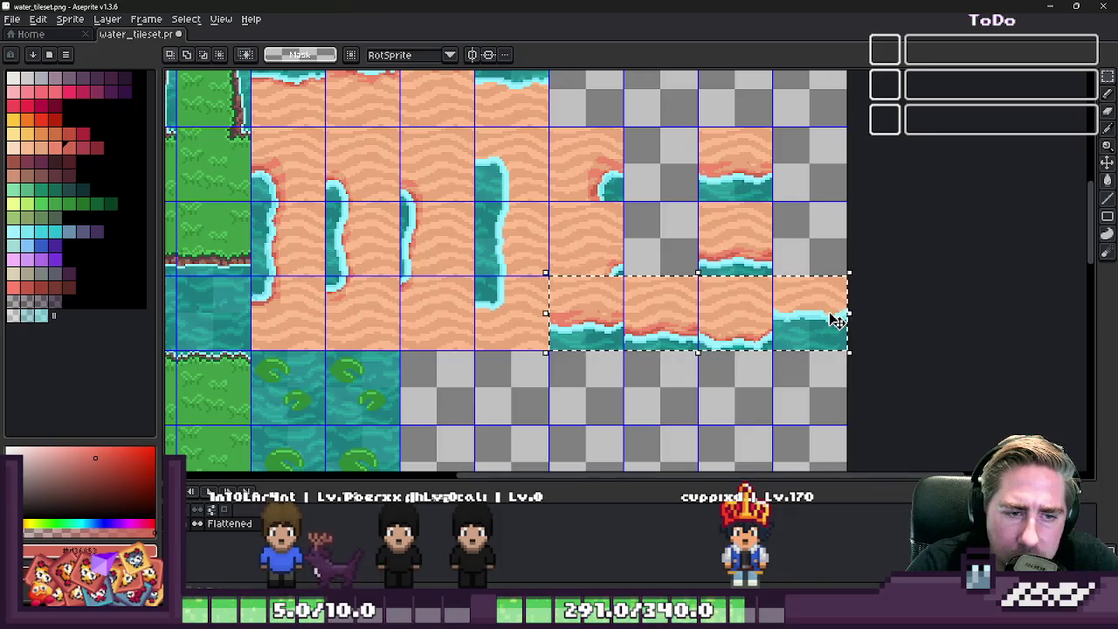
scroll(829, 313, down, 2)
scroll(786, 301, down, 1)
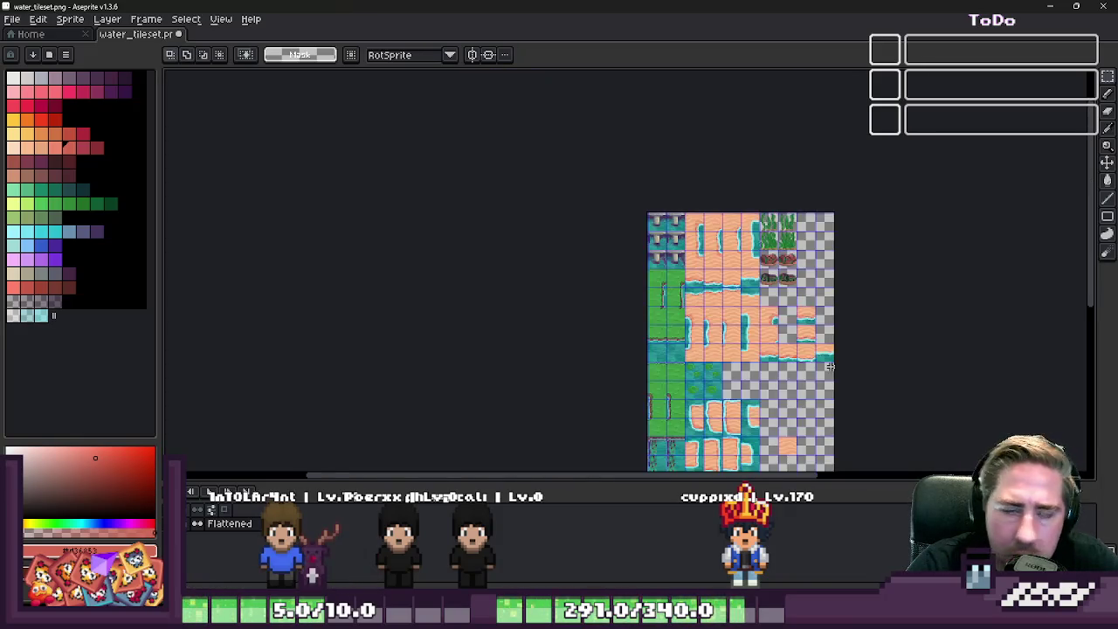
scroll(749, 292, up, 1)
scroll(655, 270, up, 3)
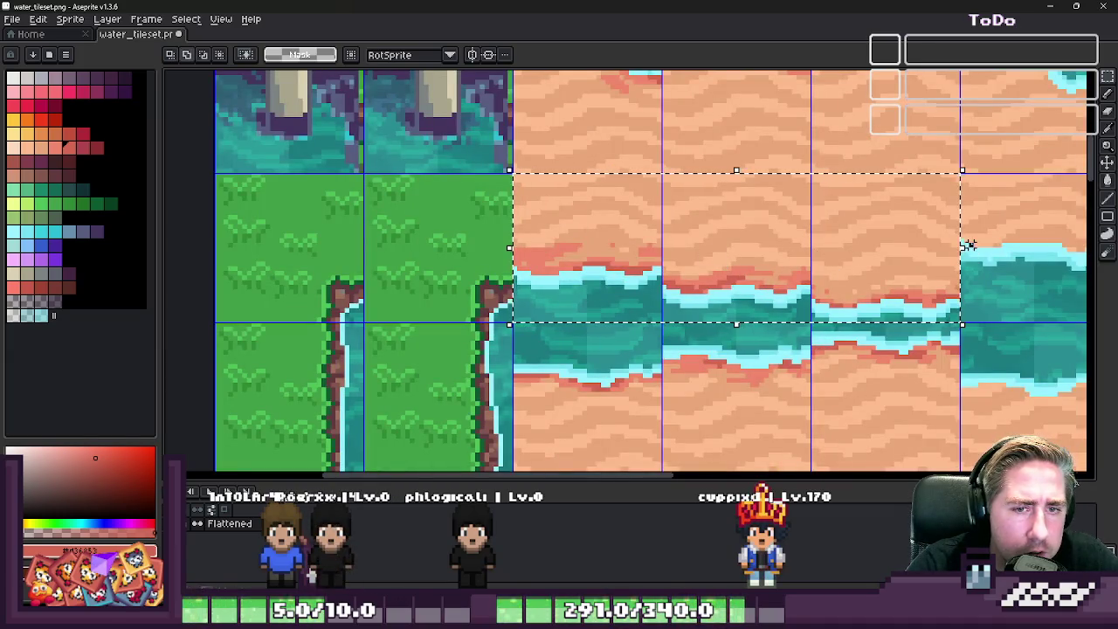
scroll(968, 245, down, 2)
drag(851, 262, 786, 249)
scroll(786, 250, up, 1)
scroll(623, 257, up, 1)
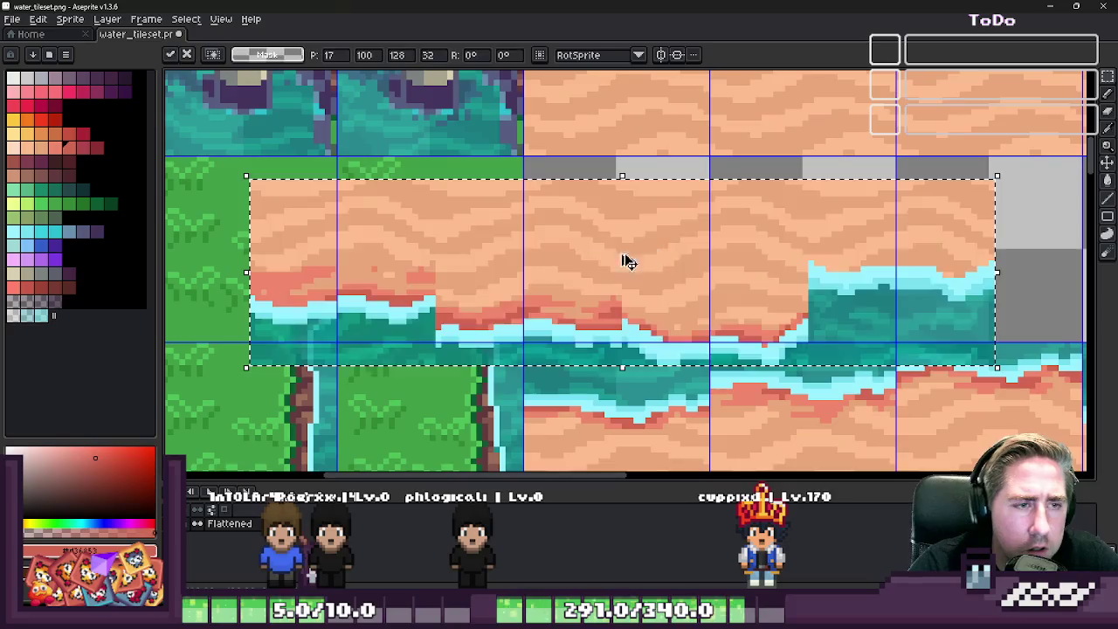
drag(624, 257, 738, 253)
drag(608, 236, 664, 219)
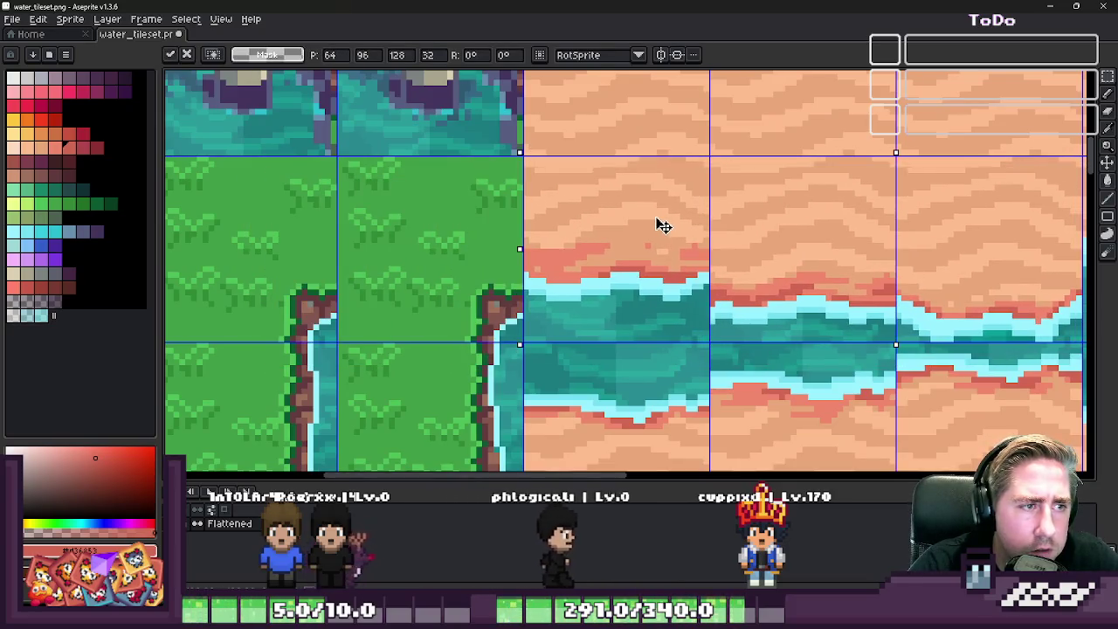
key(Return)
scroll(590, 232, down, 1)
scroll(591, 232, down, 1)
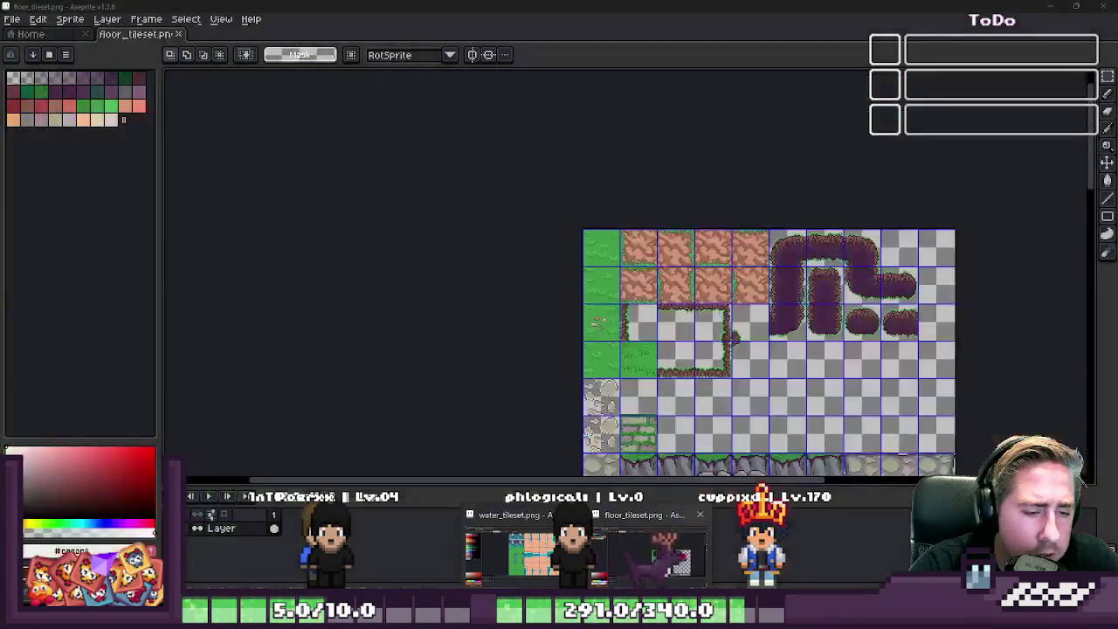
- Switch to Godot and zoom around the floor TileMapLayer's sand-and-water coastline
key(alt+Tab)
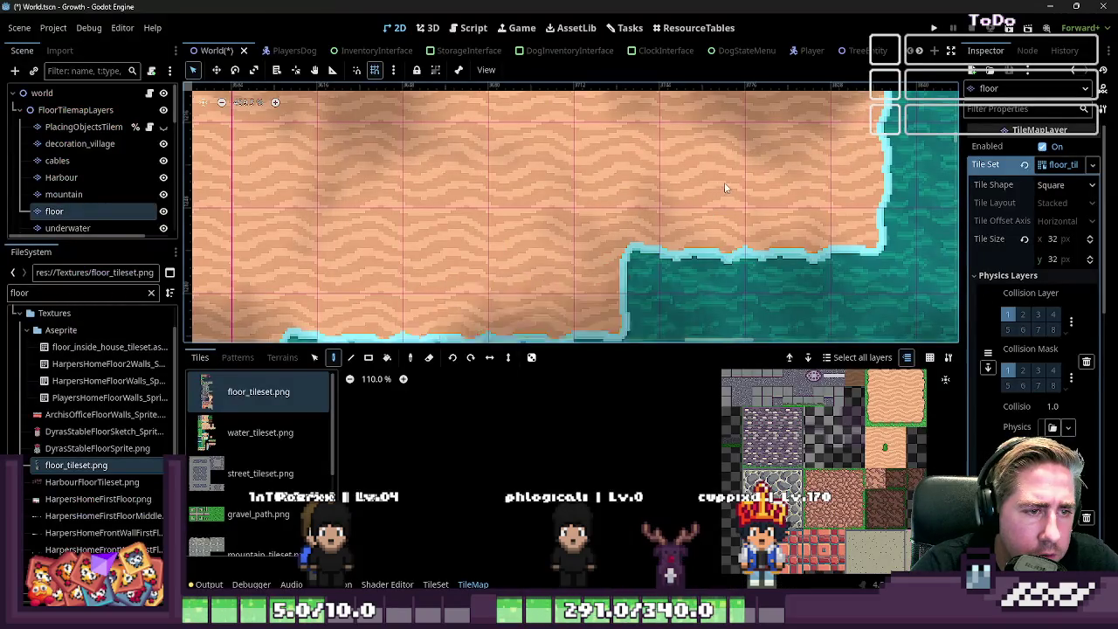
scroll(714, 168, down, 4)
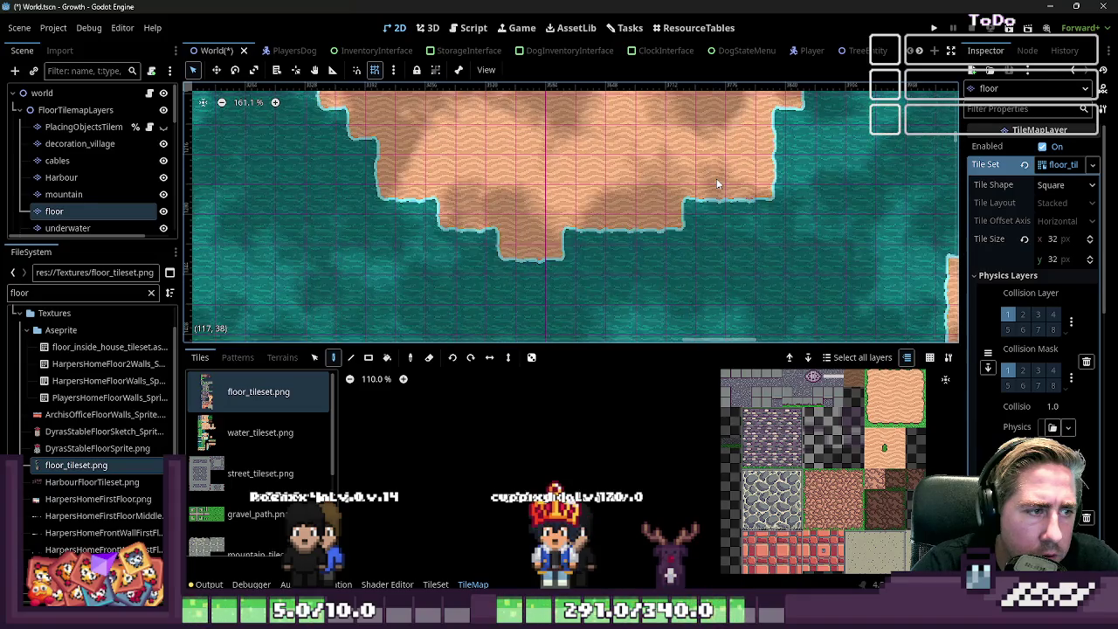
scroll(716, 184, down, 1)
scroll(676, 204, up, 2)
scroll(391, 209, up, 2)
scroll(472, 212, up, 2)
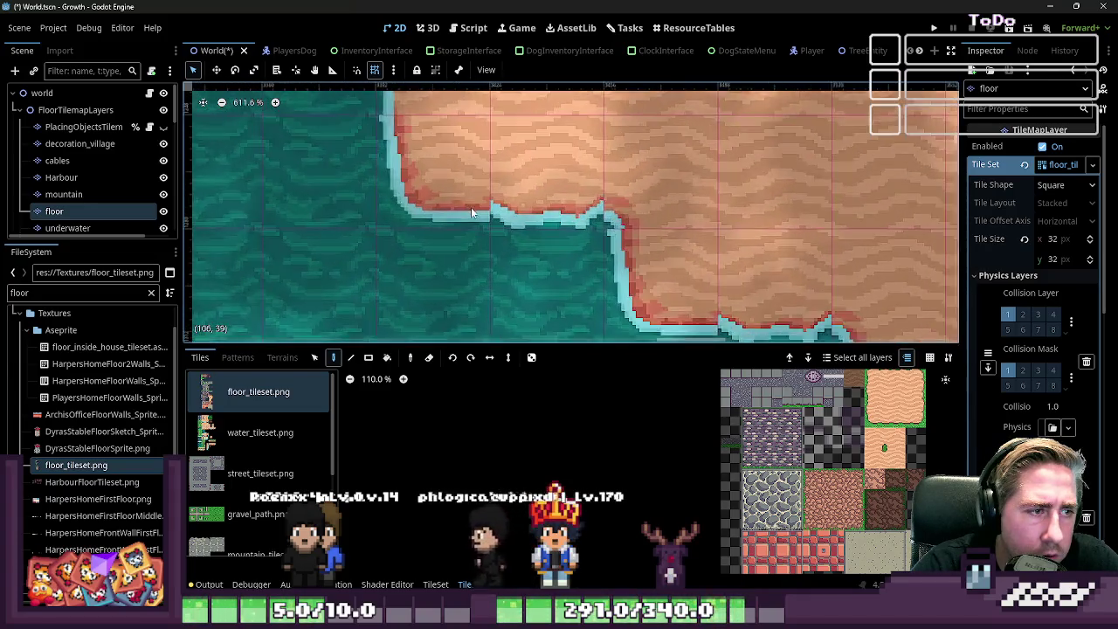
scroll(487, 217, up, 2)
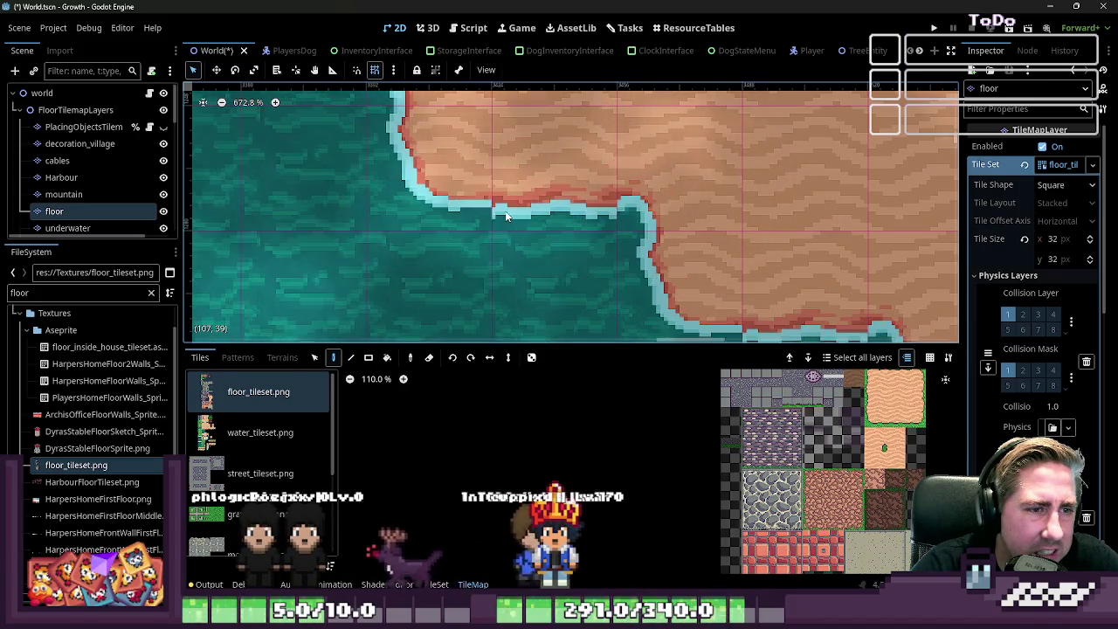
scroll(796, 197, down, 4)
scroll(778, 190, down, 3)
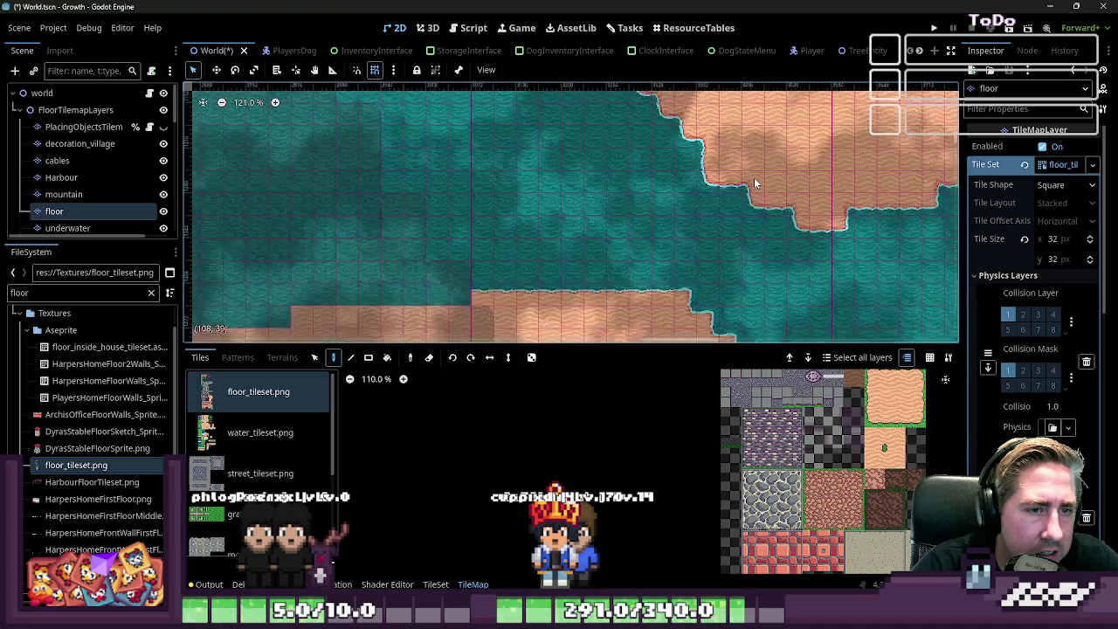
scroll(755, 184, down, 3)
scroll(611, 227, up, 3)
scroll(457, 267, up, 3)
scroll(494, 263, up, 1)
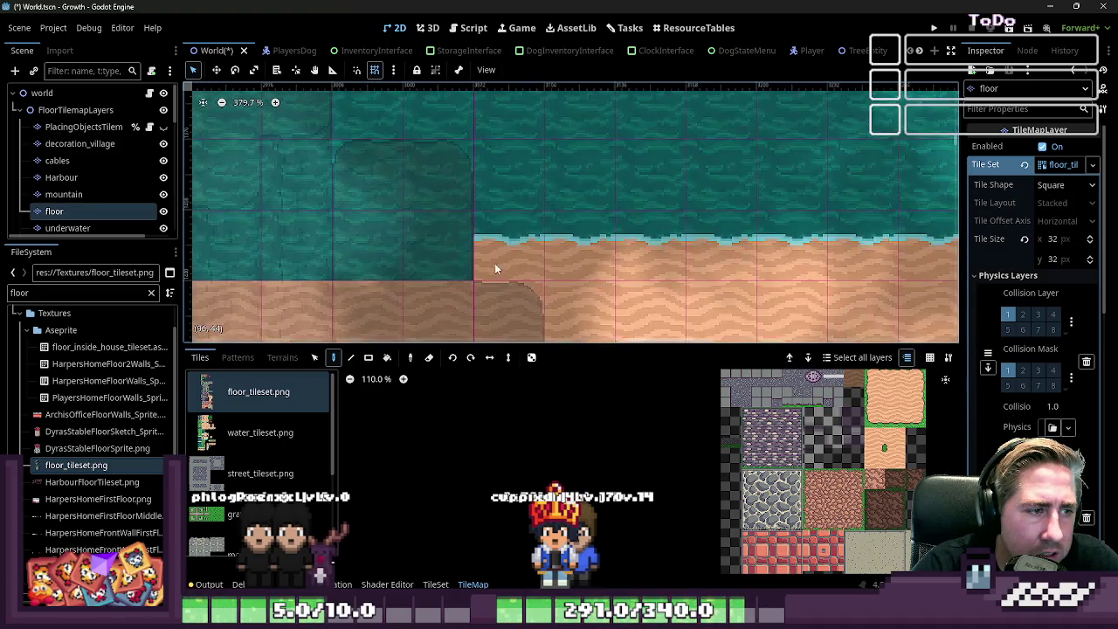
scroll(495, 262, down, 5)
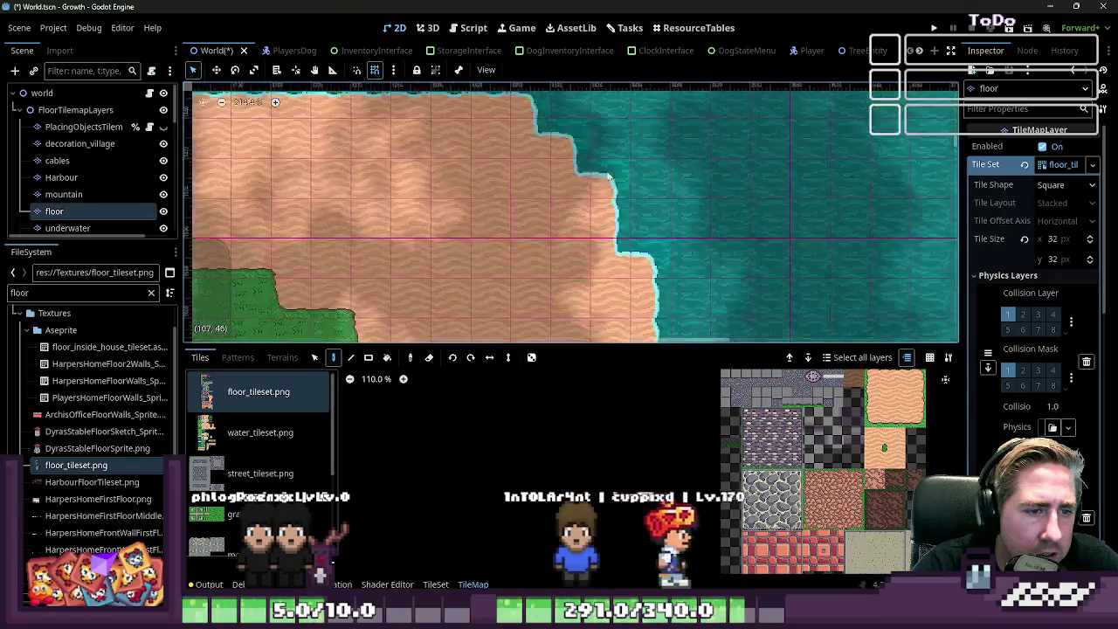
scroll(636, 266, down, 5)
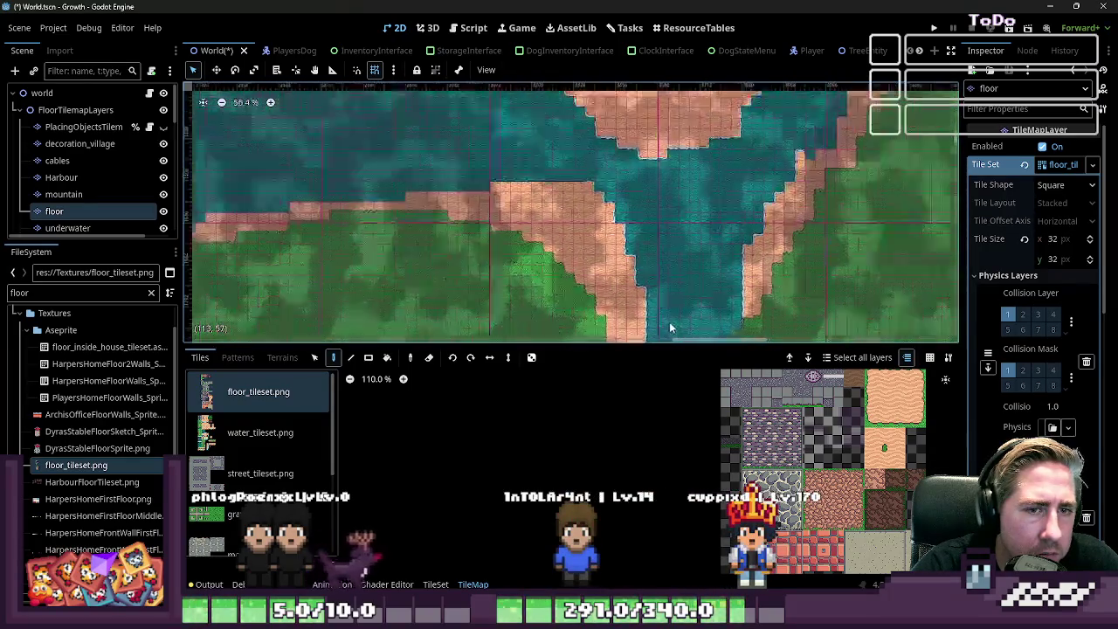
scroll(597, 127, up, 4)
scroll(617, 187, up, 4)
scroll(630, 167, up, 2)
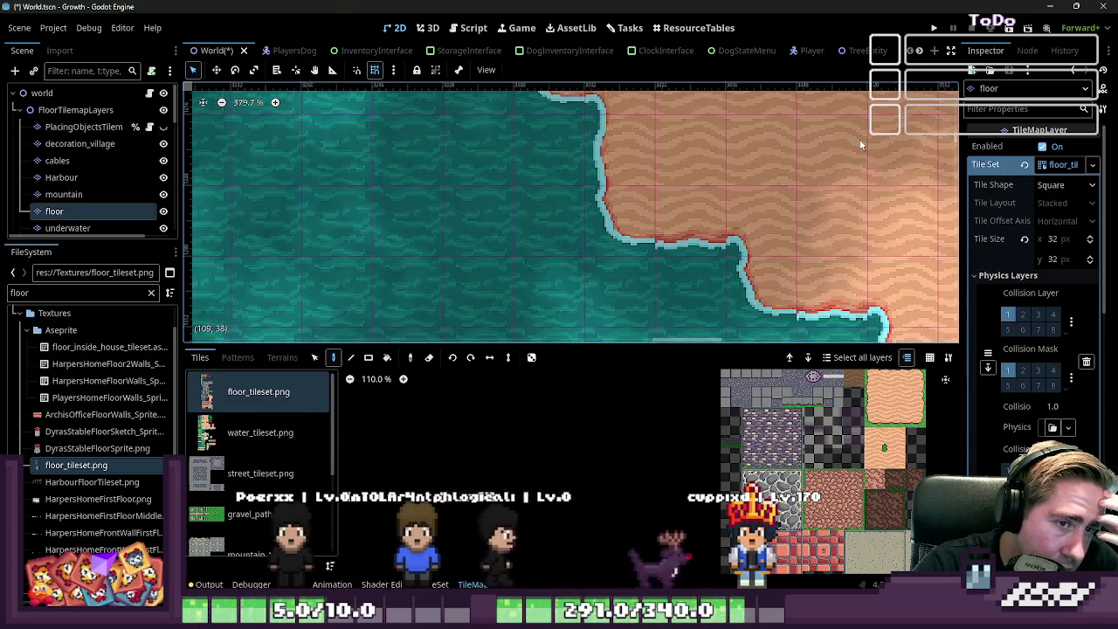
- Minimize Godot to get back to water_tileset in Aseprite
click(1051, 8)
scroll(689, 223, down, 2)
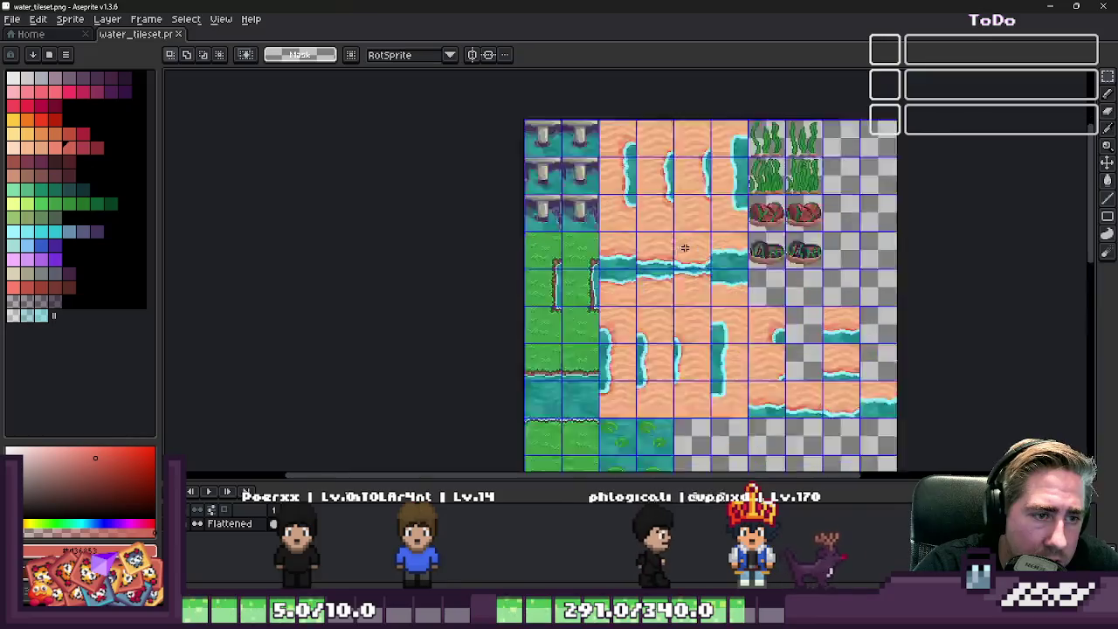
scroll(607, 260, up, 2)
scroll(556, 227, down, 2)
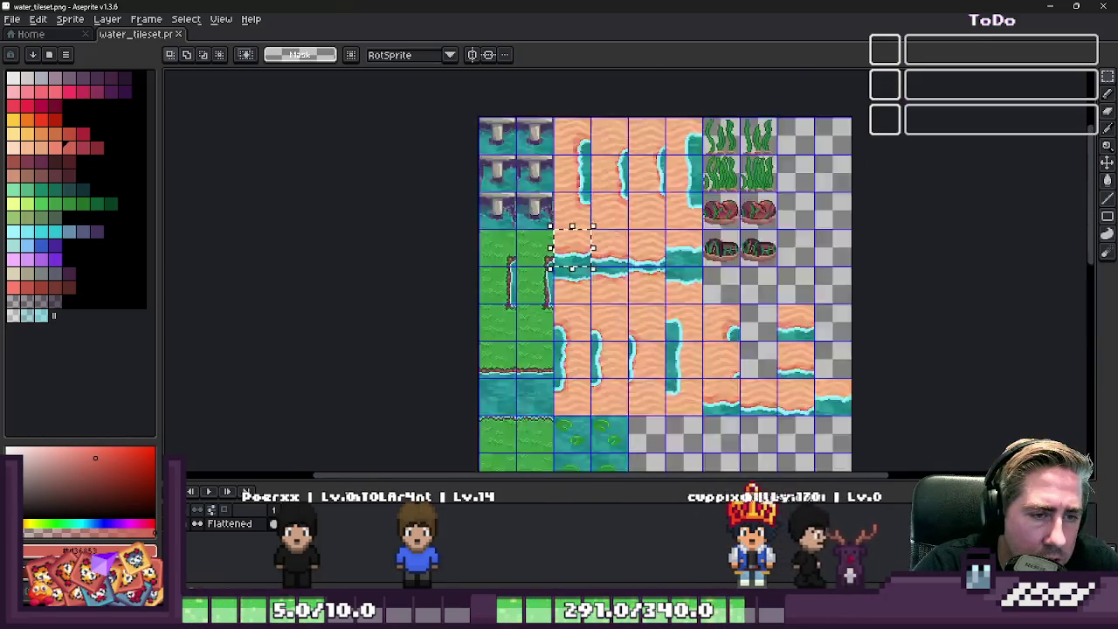
scroll(610, 232, up, 2)
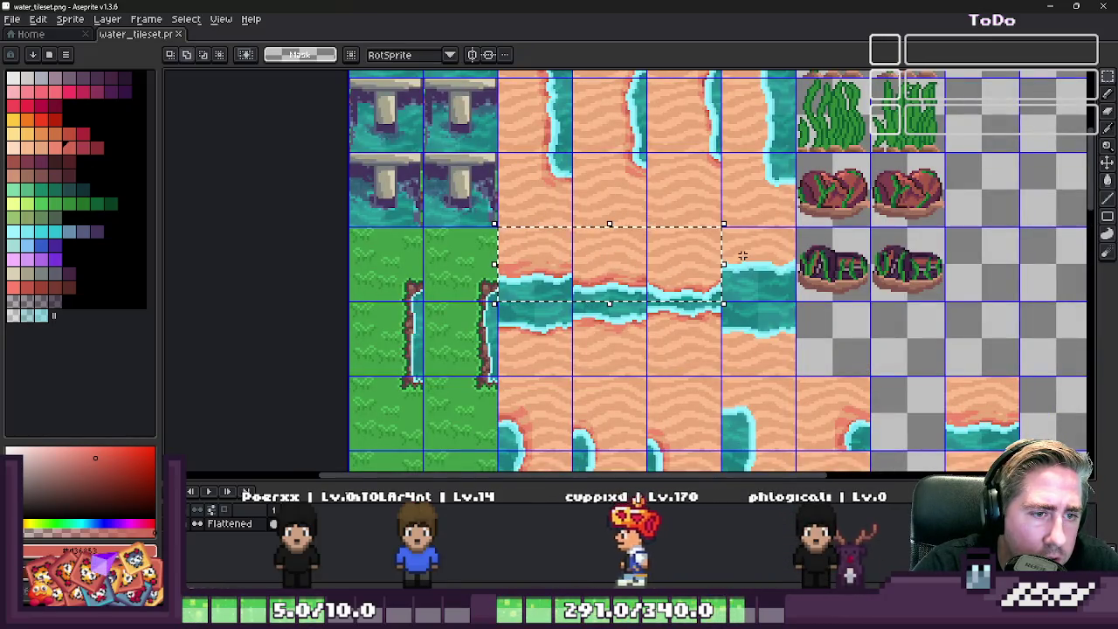
- Cut the leftover sand-to-water tiles to the right of the vertical shore tiles
key(b)
scroll(669, 237, down, 2)
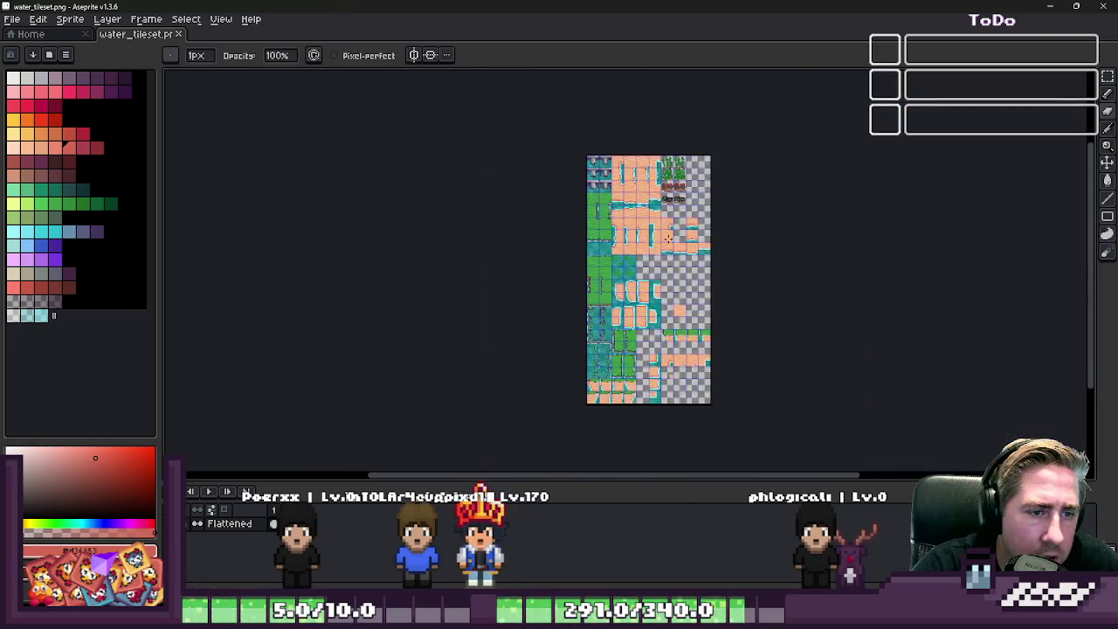
scroll(668, 237, up, 2)
scroll(623, 131, up, 1)
key(m)
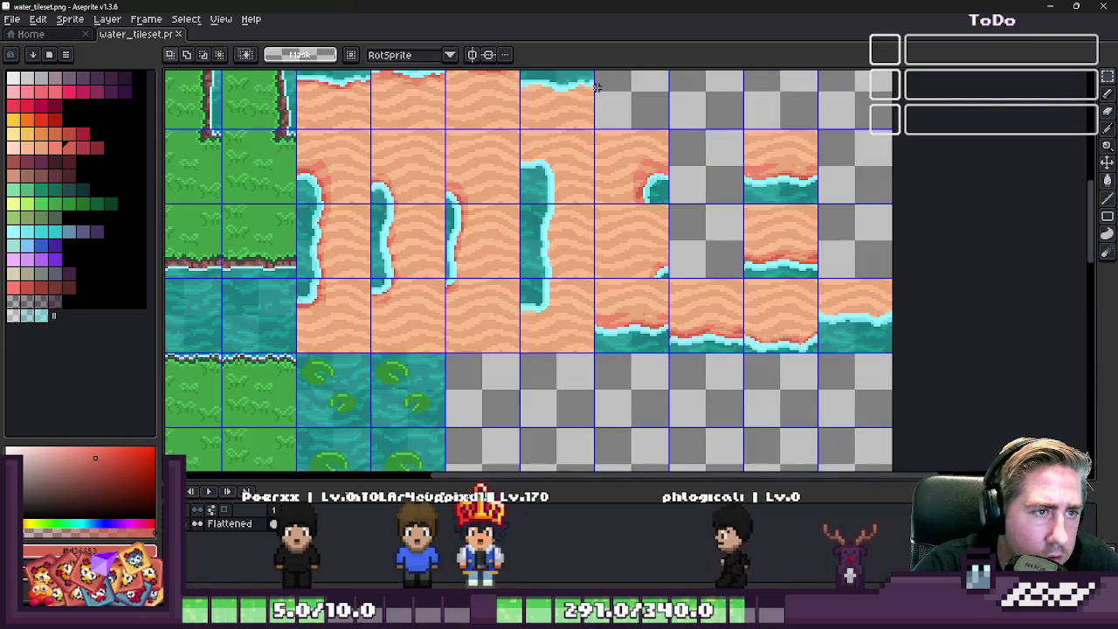
key(ctrl+x)
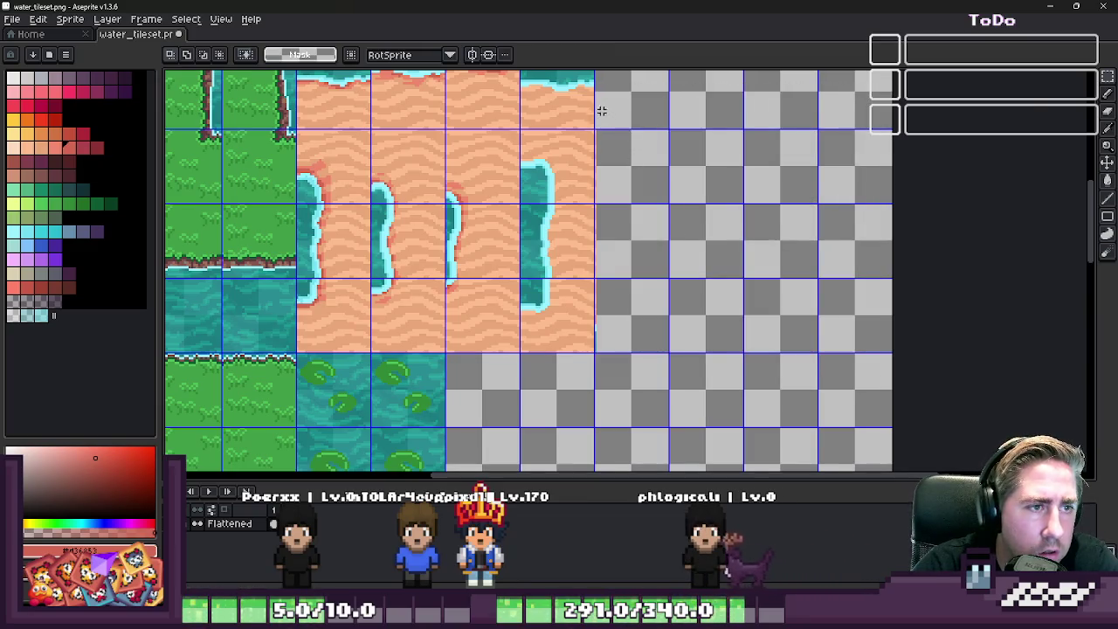
- Paste the four-tile shoreline strip as floating tiles beside the lily-pad water tiles
scroll(601, 111, up, 2)
scroll(589, 112, down, 3)
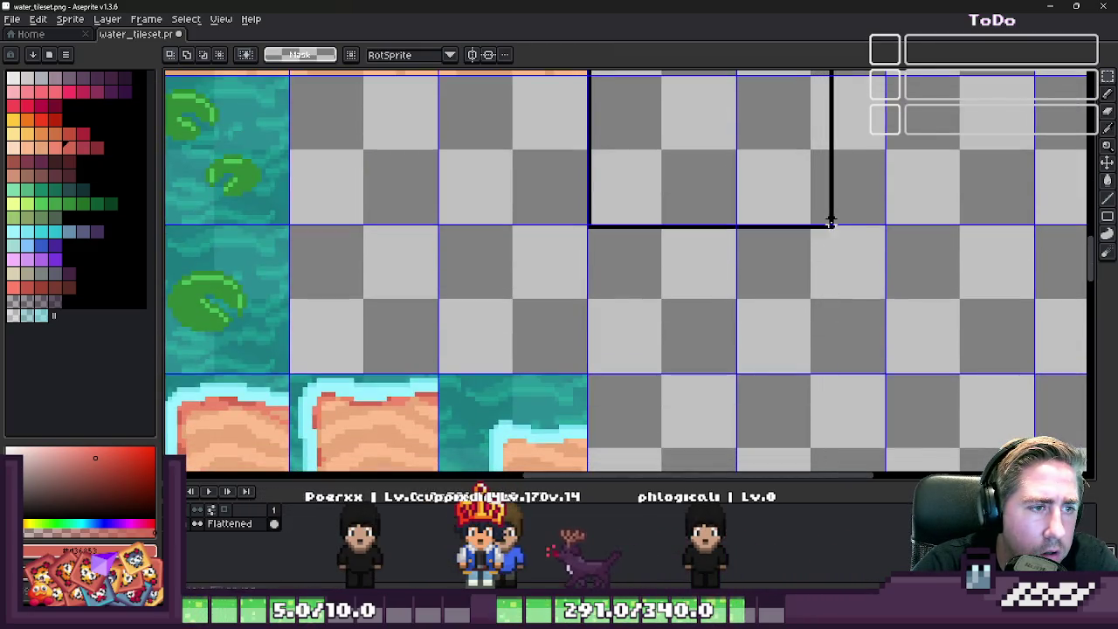
scroll(664, 342, down, 1)
scroll(664, 342, down, 1)
scroll(664, 343, up, 2)
scroll(668, 180, down, 3)
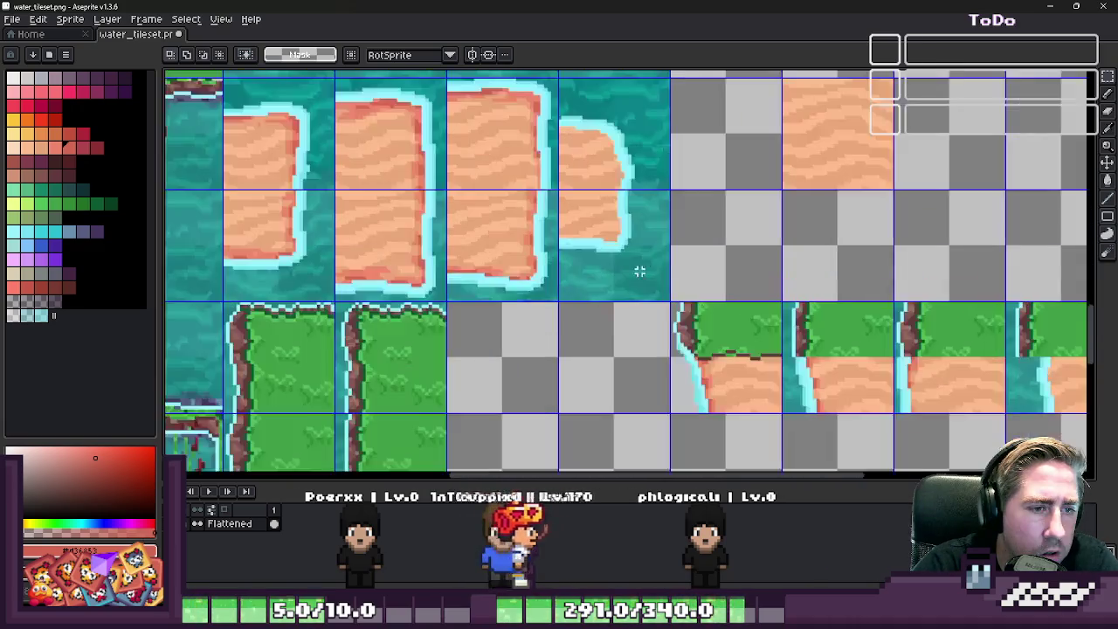
scroll(639, 270, down, 1)
scroll(673, 131, down, 1)
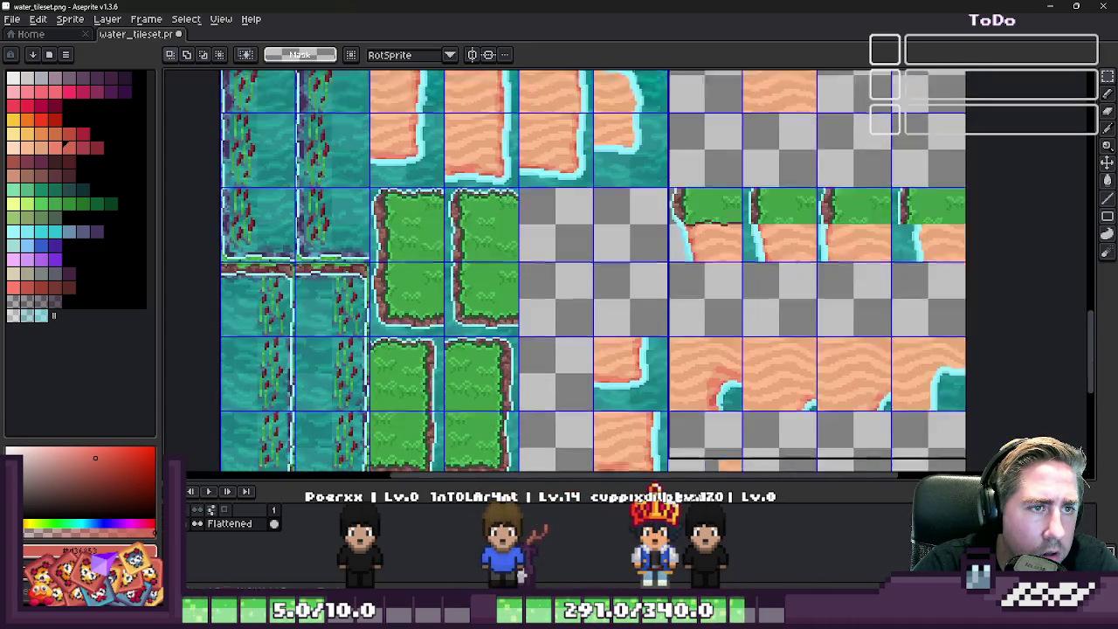
scroll(690, 202, down, 1)
scroll(643, 237, down, 1)
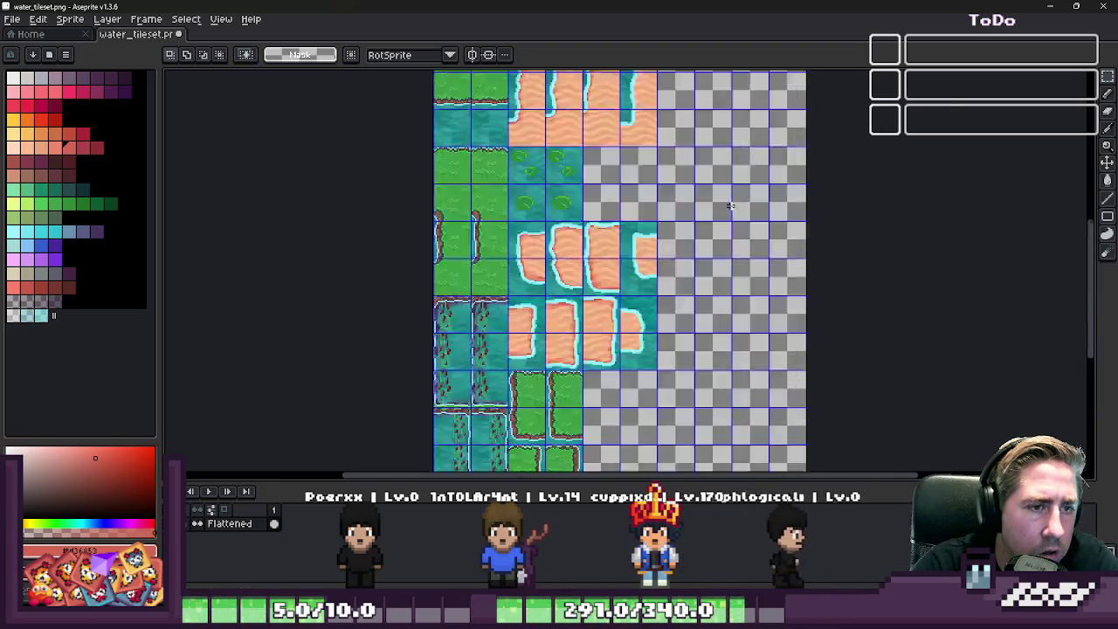
scroll(643, 238, up, 3)
key(ctrl+v)
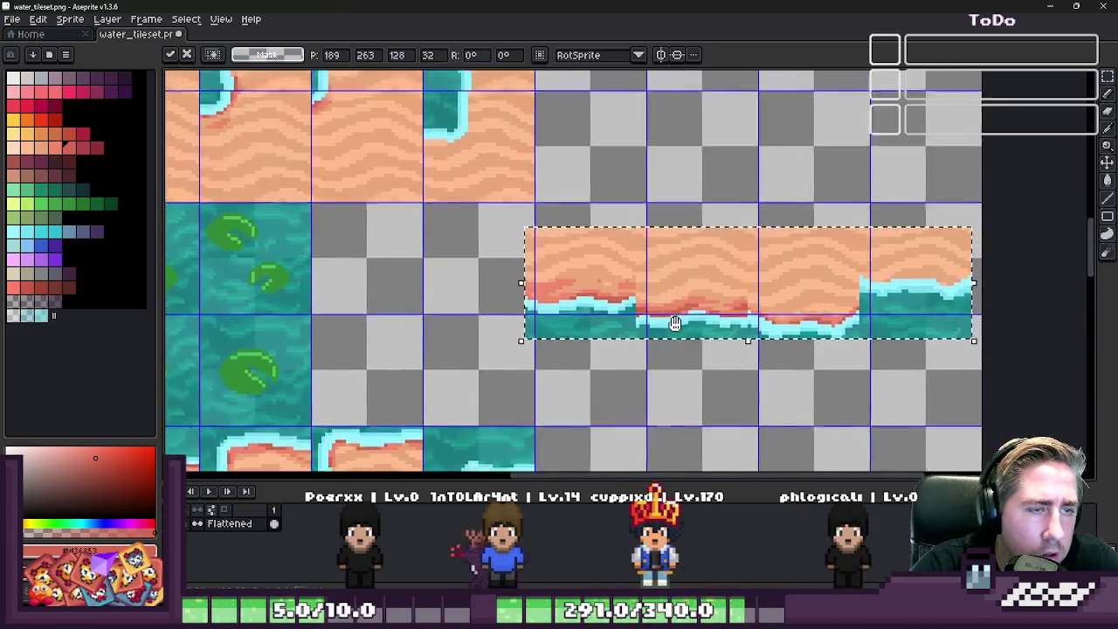
- Place the pasted strip in the empty row and move one shoreline tile up a row
mouse_move(431, 254)
mouse_down()
mouse_move(788, 159)
mouse_move(678, 266)
mouse_up()
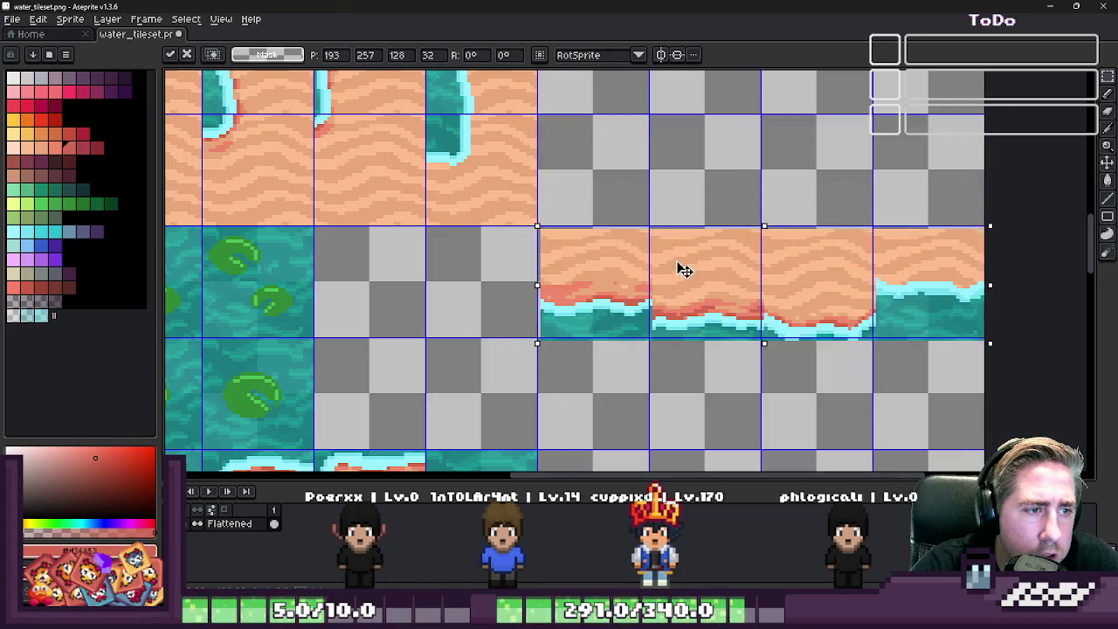
key(Return)
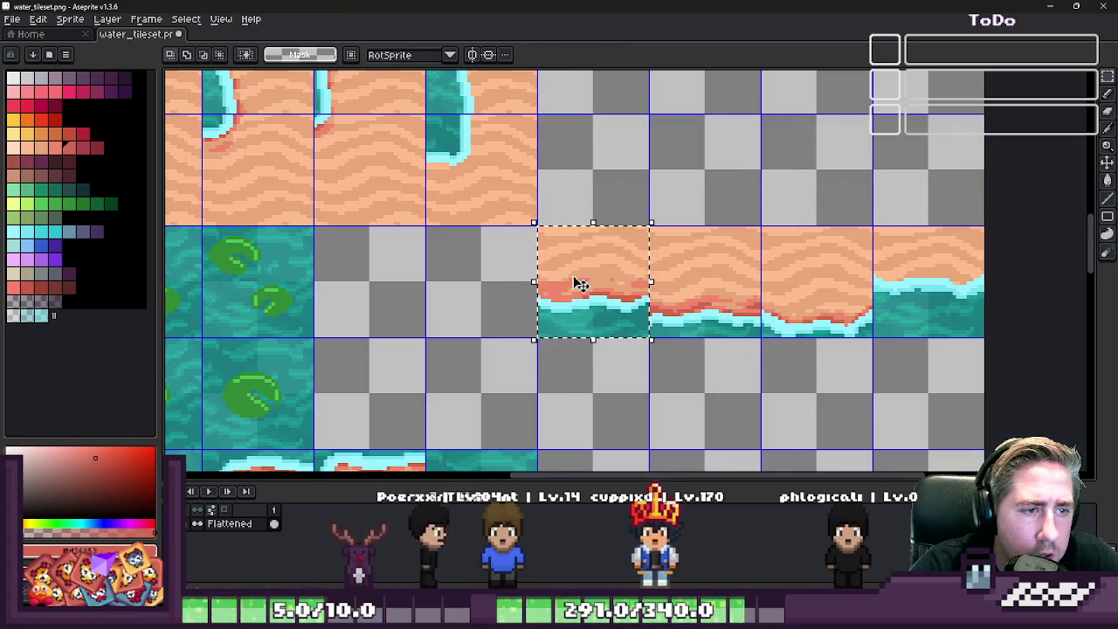
mouse_move(577, 283)
mouse_down()
mouse_move(711, 143)
mouse_move(637, 196)
mouse_up()
scroll(711, 142, up, 1)
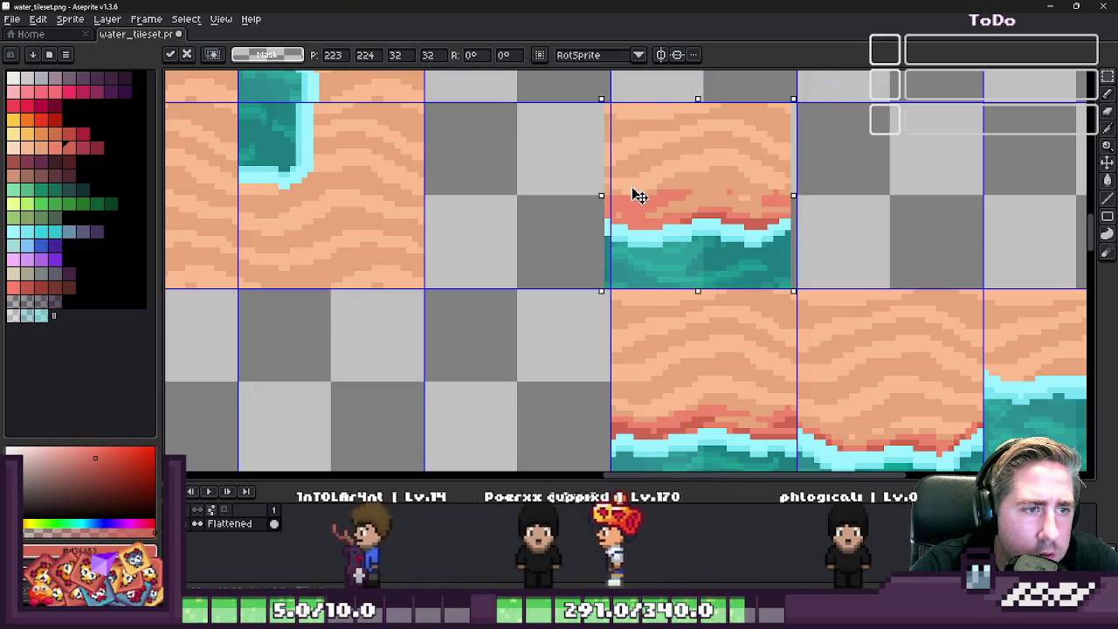
scroll(644, 195, up, 2)
key(Return)
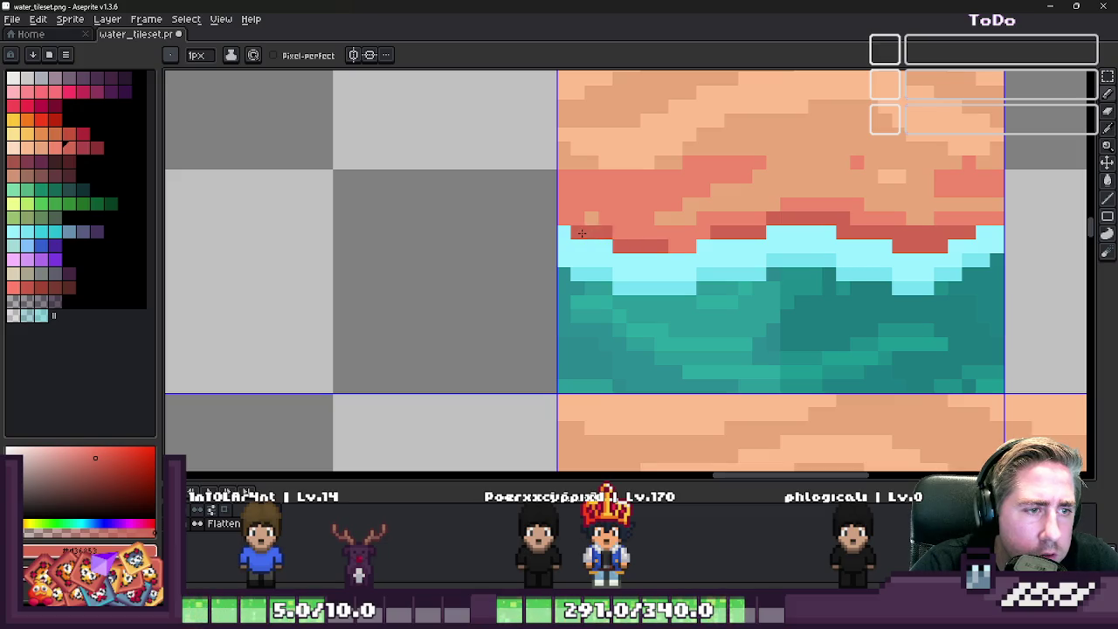
scroll(581, 233, down, 3)
scroll(629, 177, down, 1)
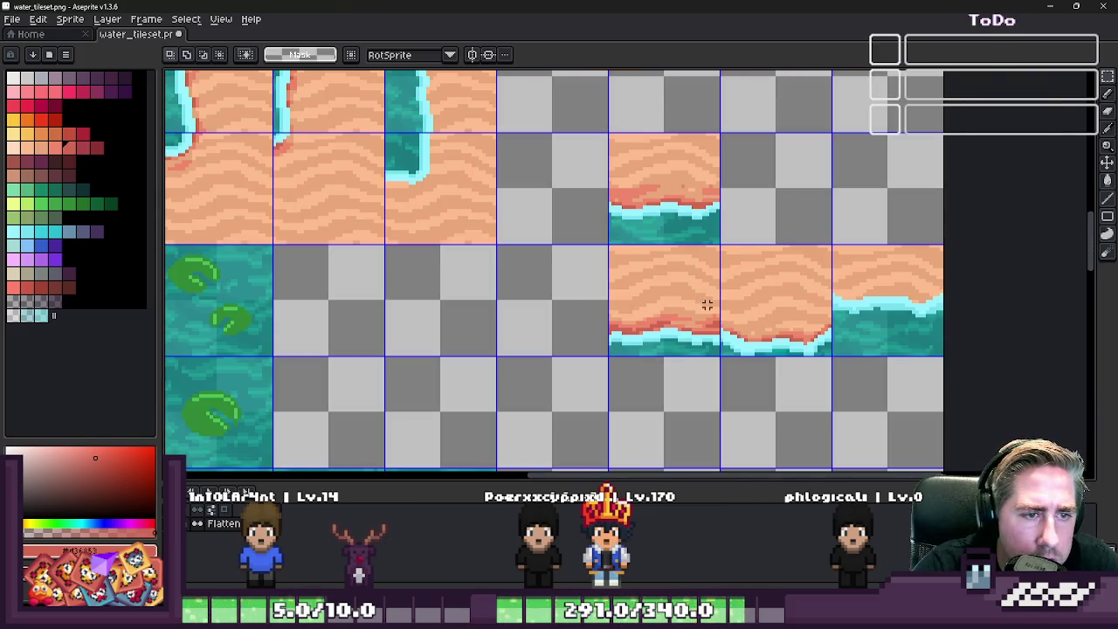
- Move two more sand-edge tiles down into the new column, aligned to the grid
mouse_move(751, 306)
mouse_down()
mouse_move(698, 429)
mouse_move(623, 355)
mouse_up()
scroll(699, 429, up, 1)
key(Return)
scroll(904, 171, down, 2)
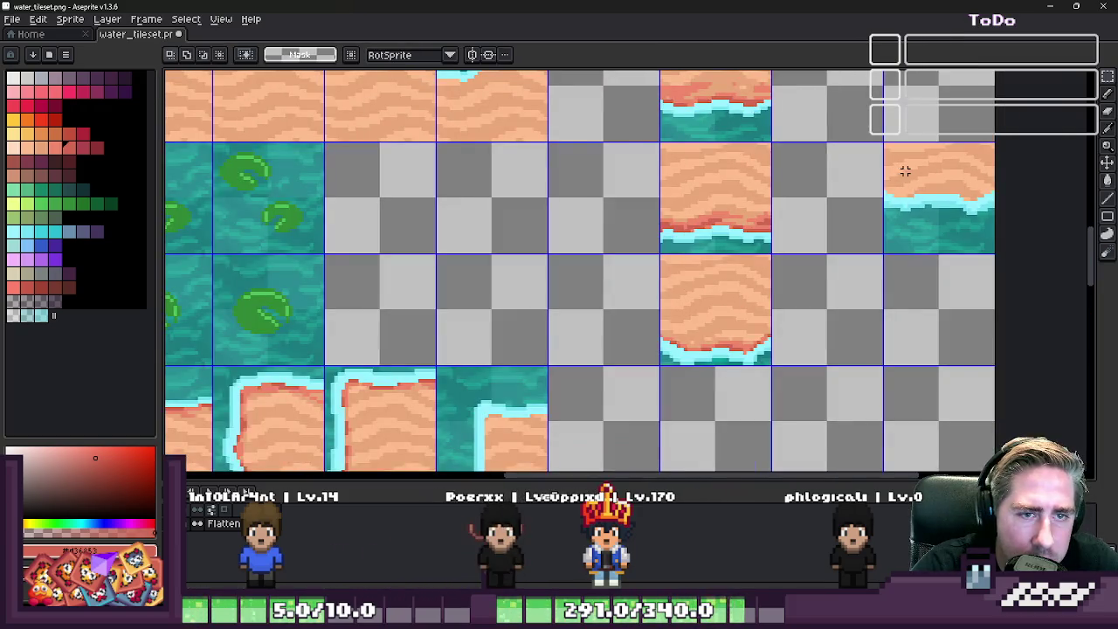
mouse_move(940, 171)
mouse_down()
mouse_move(814, 313)
mouse_move(688, 427)
mouse_move(736, 337)
mouse_up()
scroll(688, 427, up, 1)
key(Return)
scroll(724, 329, down, 2)
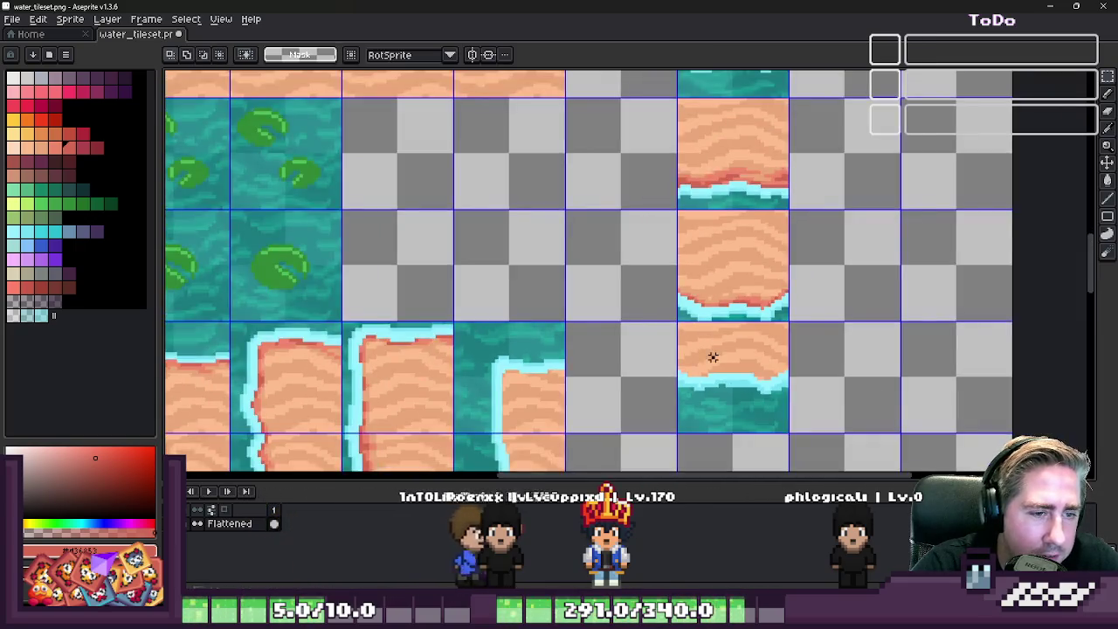
drag(702, 246, 707, 218)
scroll(689, 319, down, 1)
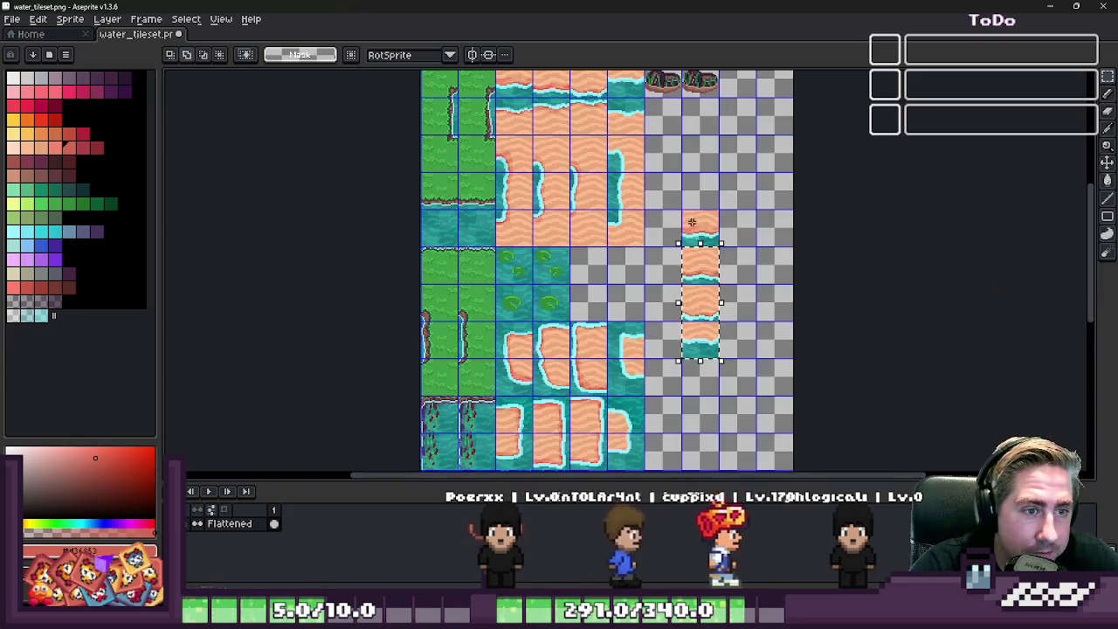
- Move the first sand corner tile into the empty area beside the stacked edge tiles
scroll(667, 349, down, 1)
scroll(605, 281, up, 2)
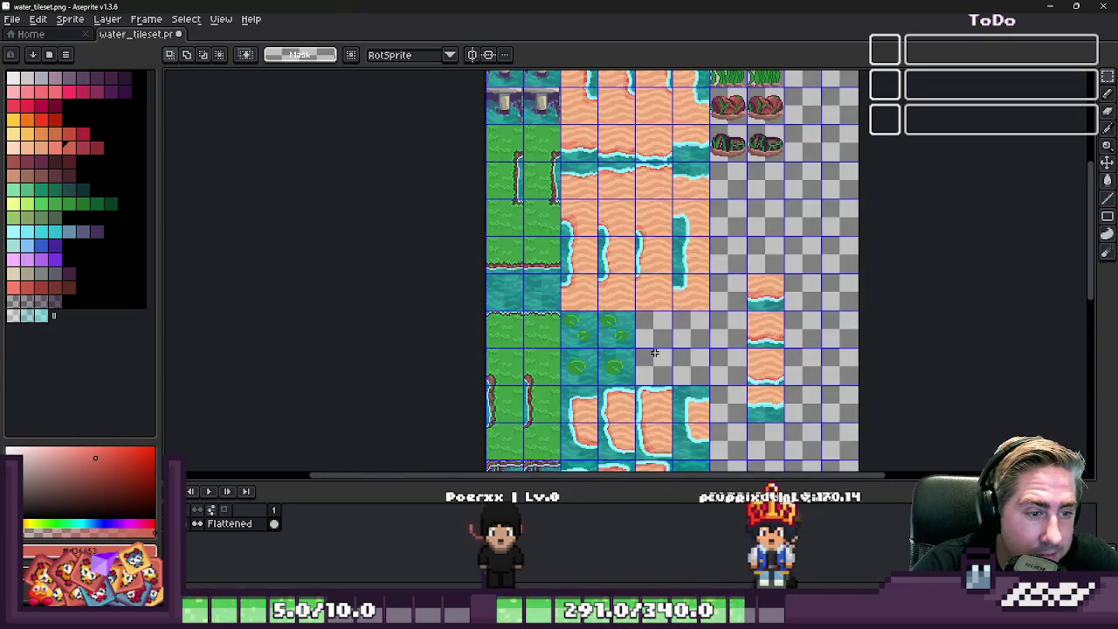
scroll(672, 367, up, 1)
scroll(672, 367, down, 1)
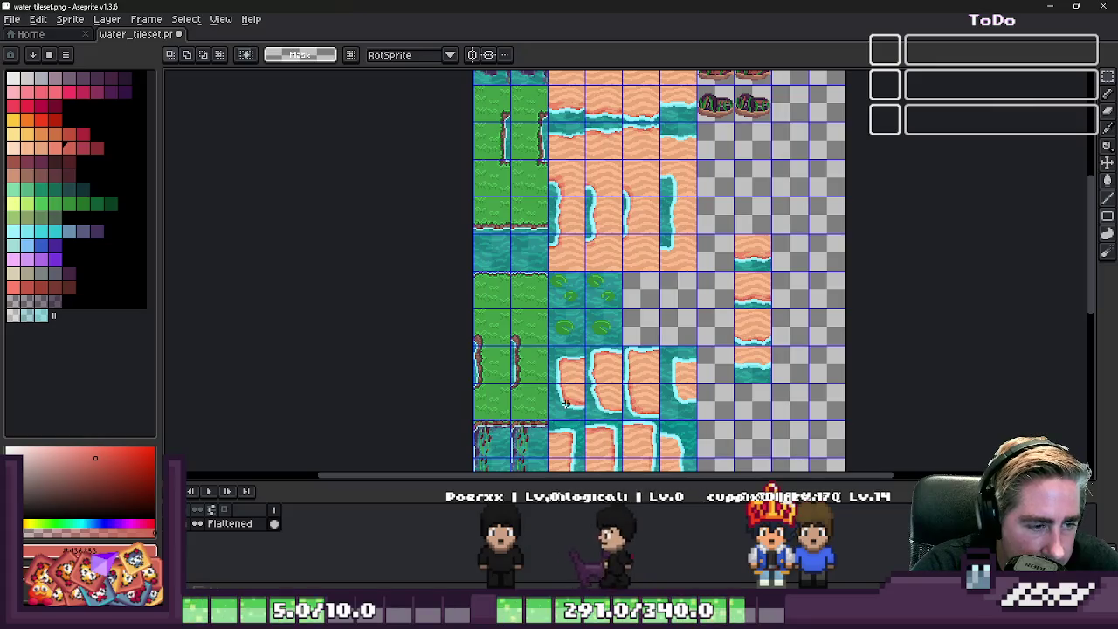
drag(561, 421, 597, 459)
scroll(622, 380, up, 1)
mouse_move(515, 405)
mouse_down()
mouse_move(799, 181)
mouse_move(784, 144)
mouse_up()
scroll(799, 181, up, 3)
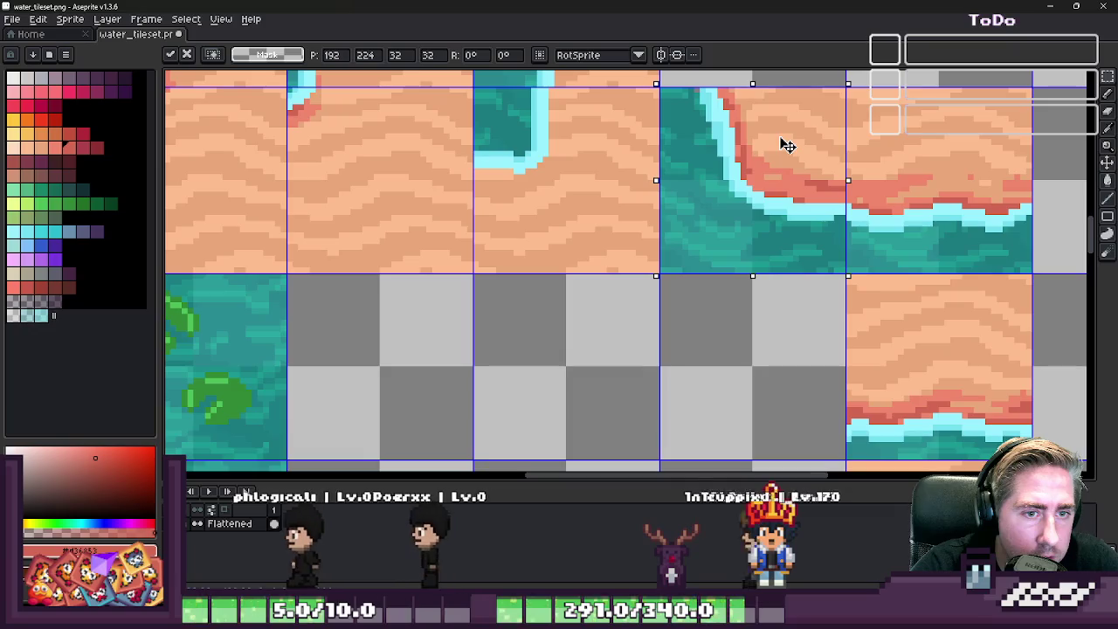
key(Return)
scroll(784, 145, down, 2)
scroll(785, 145, down, 2)
scroll(509, 338, up, 1)
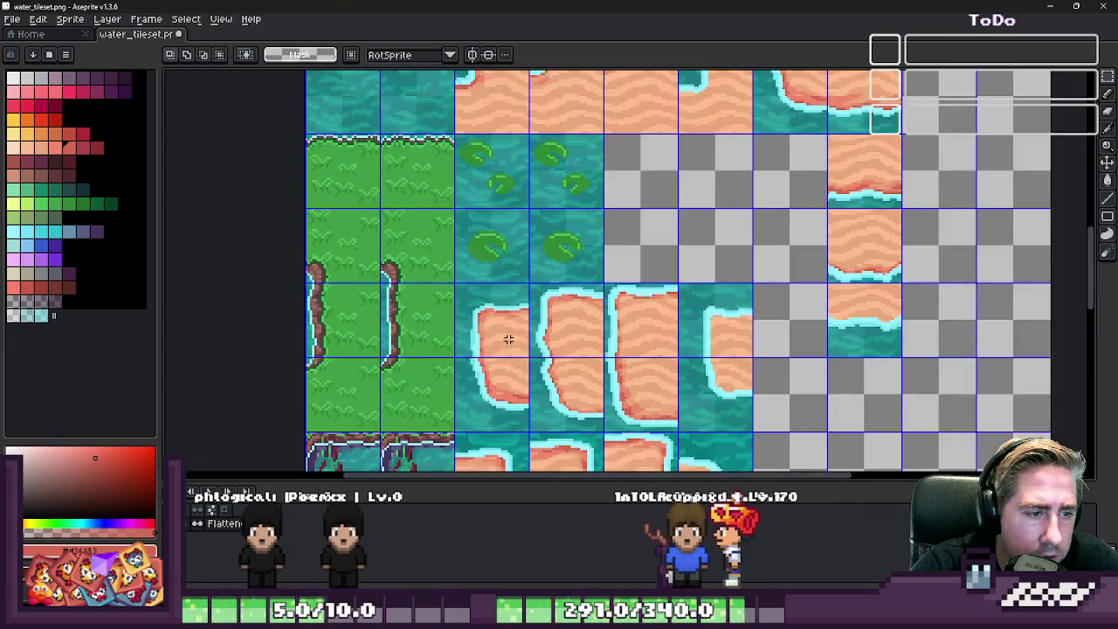
- Move a second corner tile beside the stack, snapped into its grid cell
drag(543, 393, 743, 244)
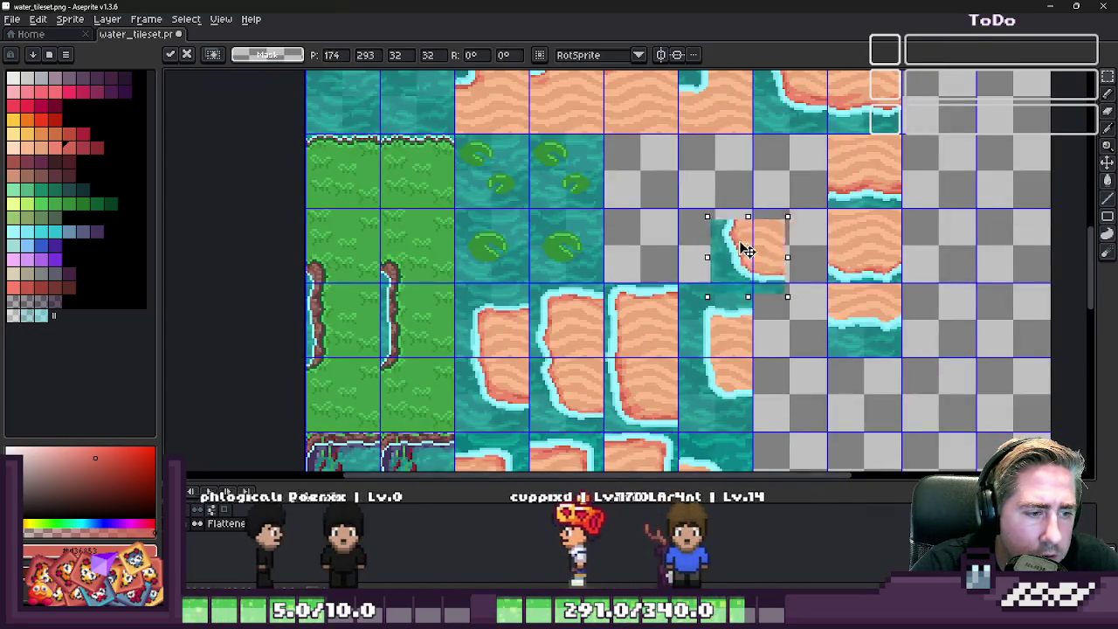
scroll(761, 252, up, 2)
scroll(797, 202, up, 1)
drag(796, 202, 818, 175)
key(Return)
scroll(789, 166, down, 1)
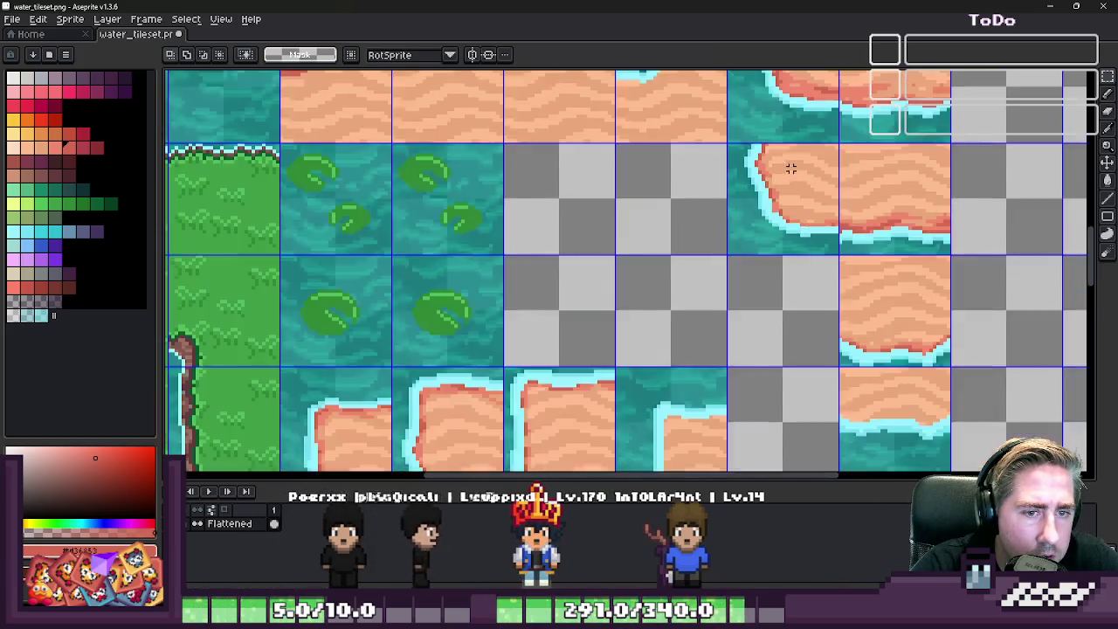
scroll(777, 202, down, 1)
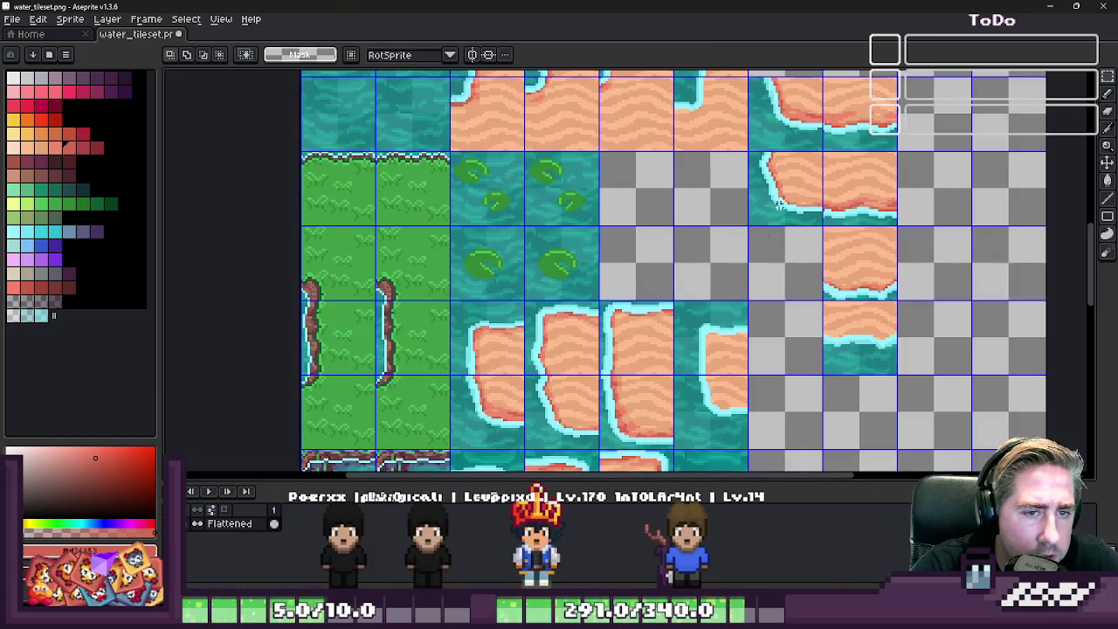
- Align the next corner tile and move the last one up and right into the block
click(634, 417)
scroll(798, 273, up, 3)
drag(821, 232, 761, 265)
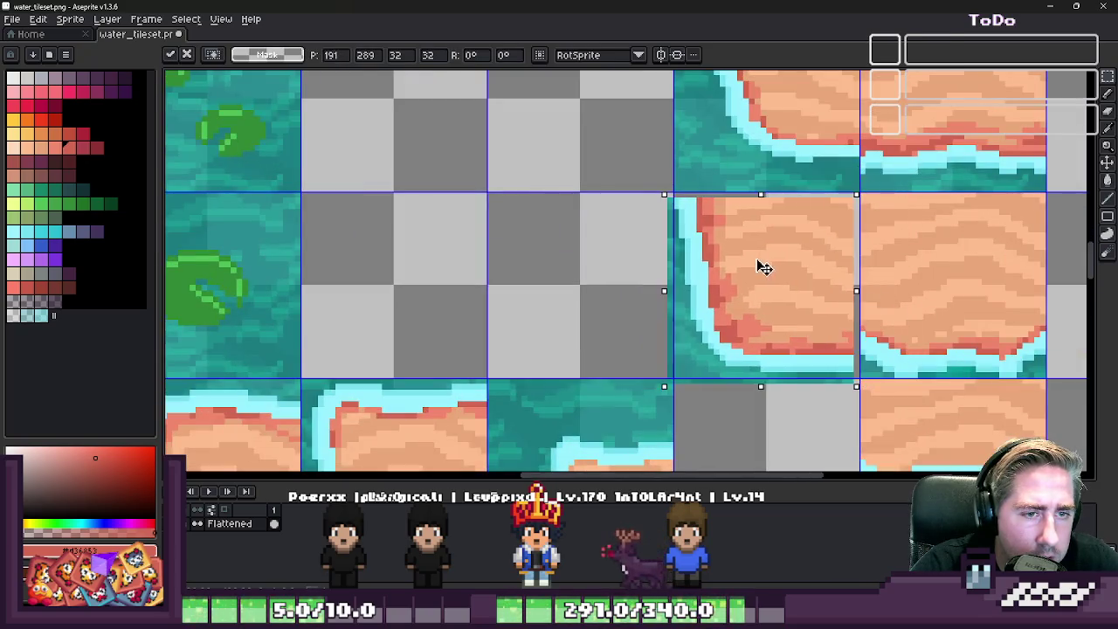
key(Return)
scroll(764, 262, down, 1)
scroll(680, 377, down, 1)
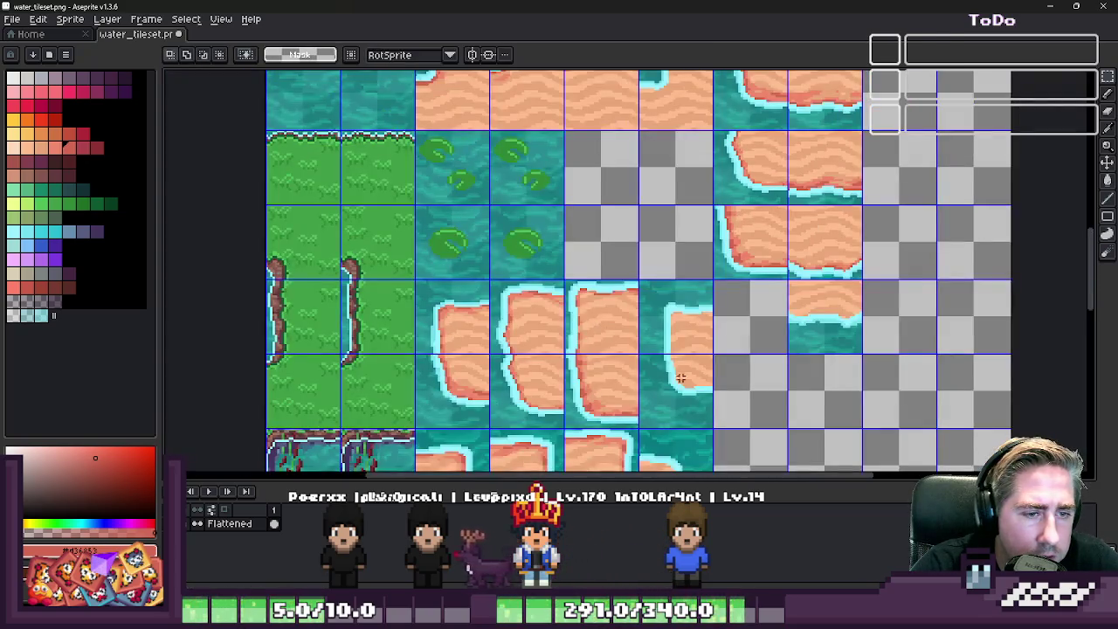
scroll(738, 380, up, 2)
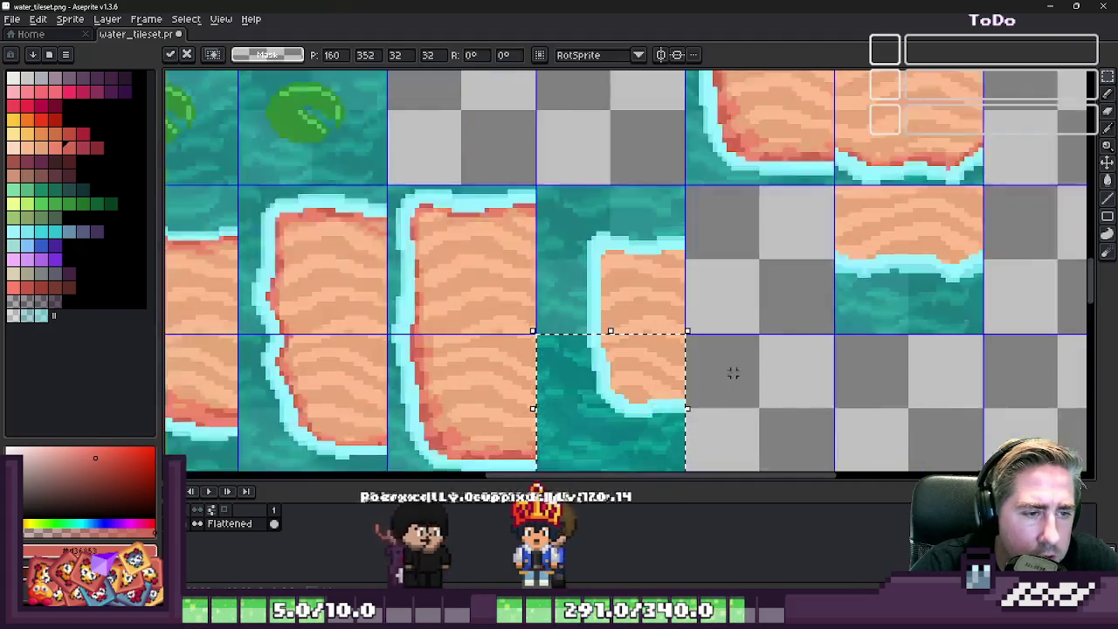
drag(629, 407, 783, 267)
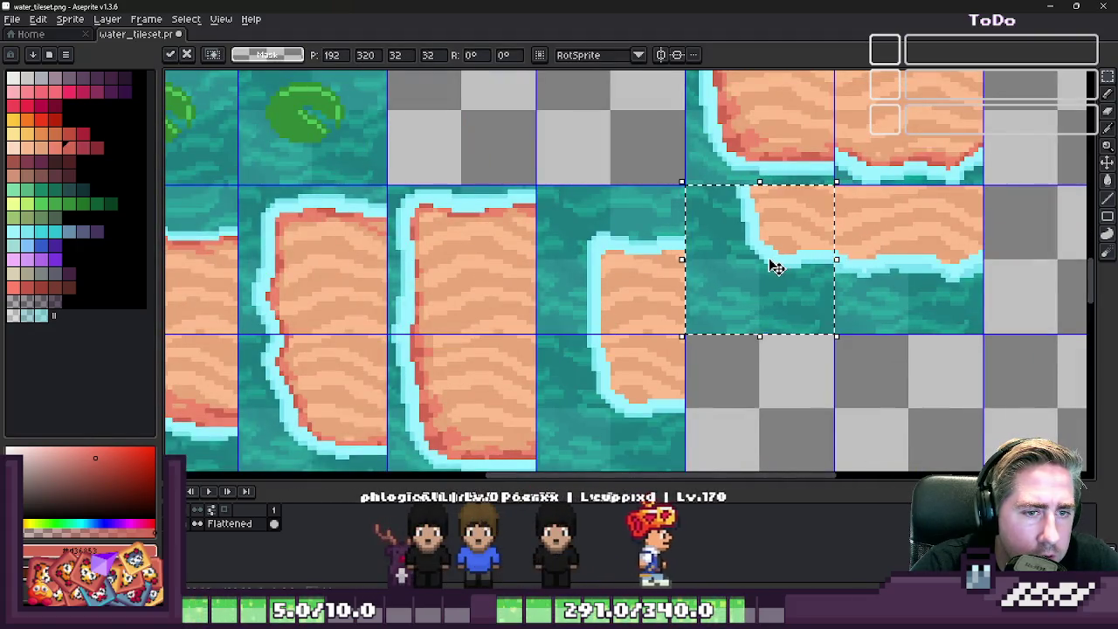
key(Return)
scroll(766, 262, down, 1)
scroll(724, 310, down, 1)
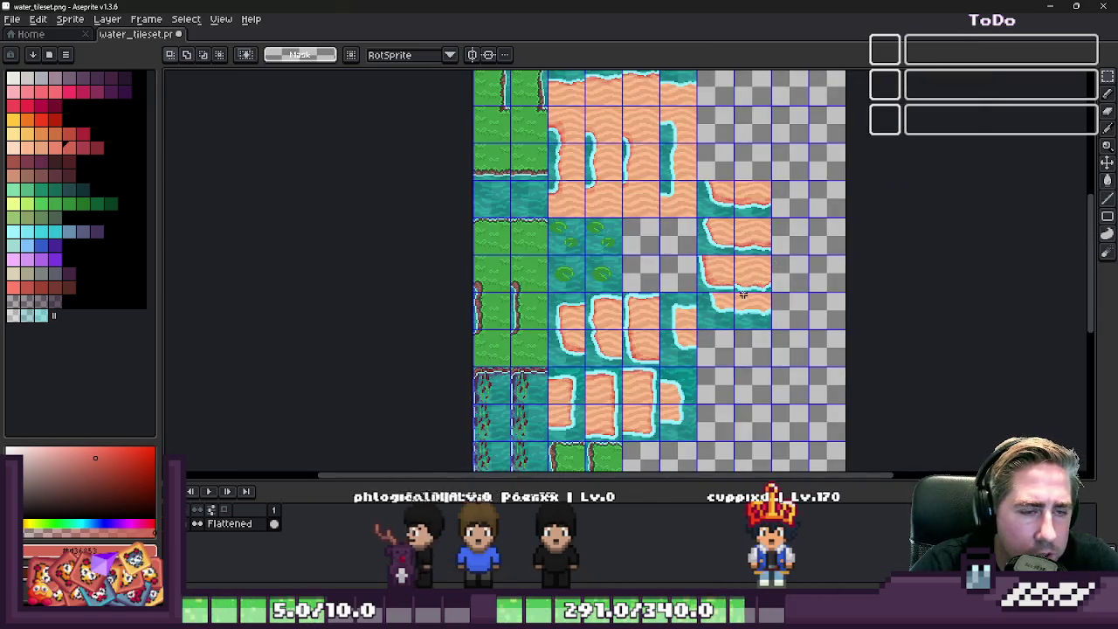
- Place a plain sand tile in an empty cell beside the shoreline block
scroll(743, 295, up, 1)
scroll(766, 305, up, 1)
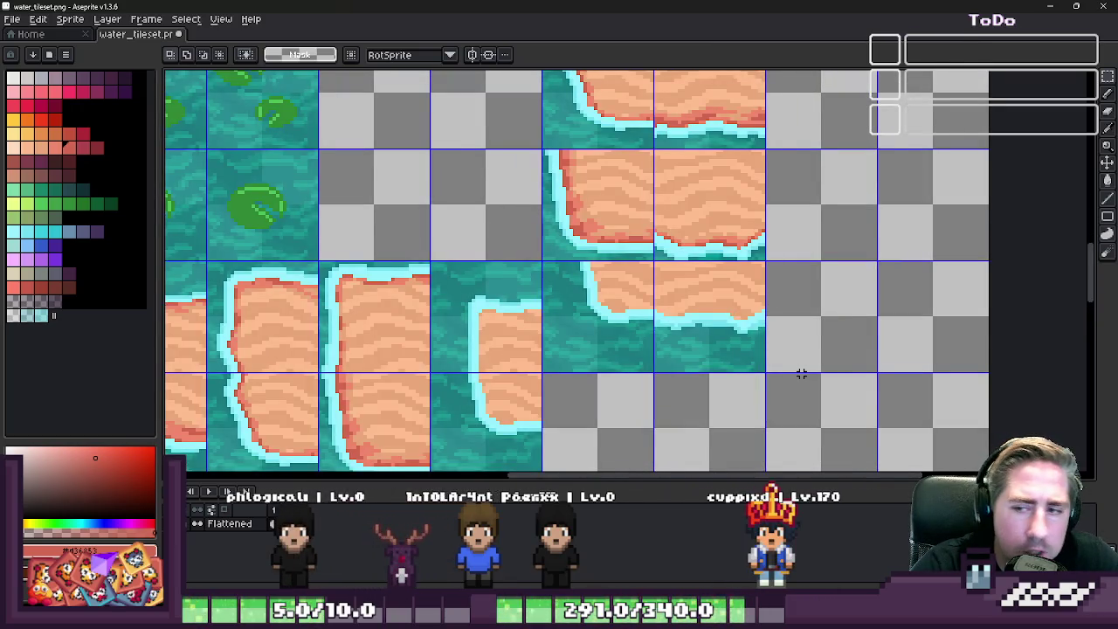
scroll(801, 374, down, 1)
scroll(798, 370, down, 1)
scroll(798, 369, down, 1)
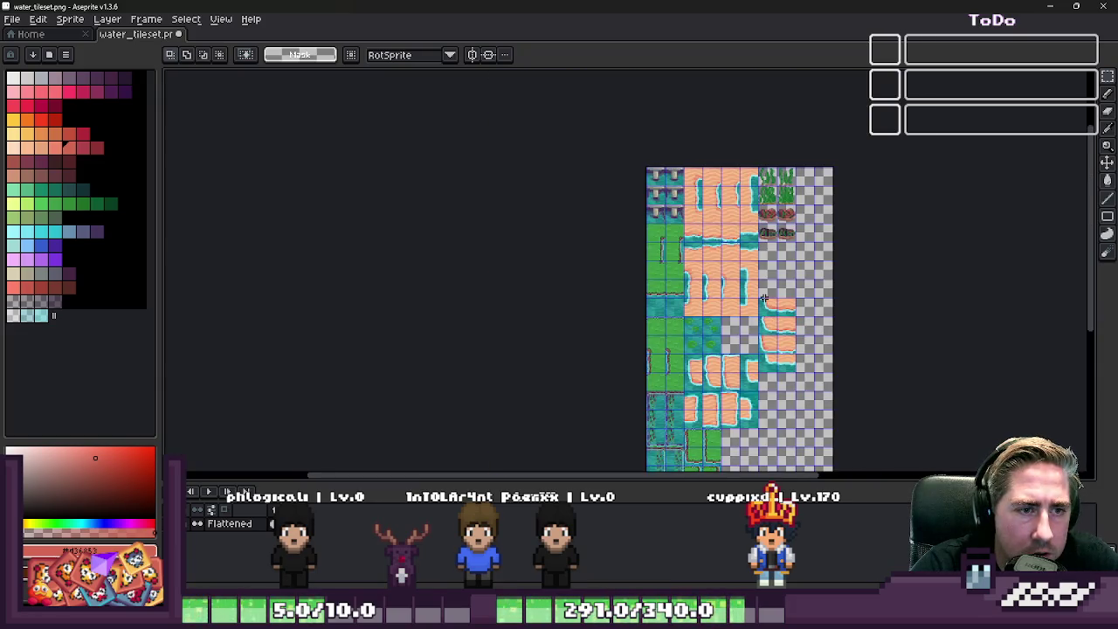
scroll(761, 280, up, 1)
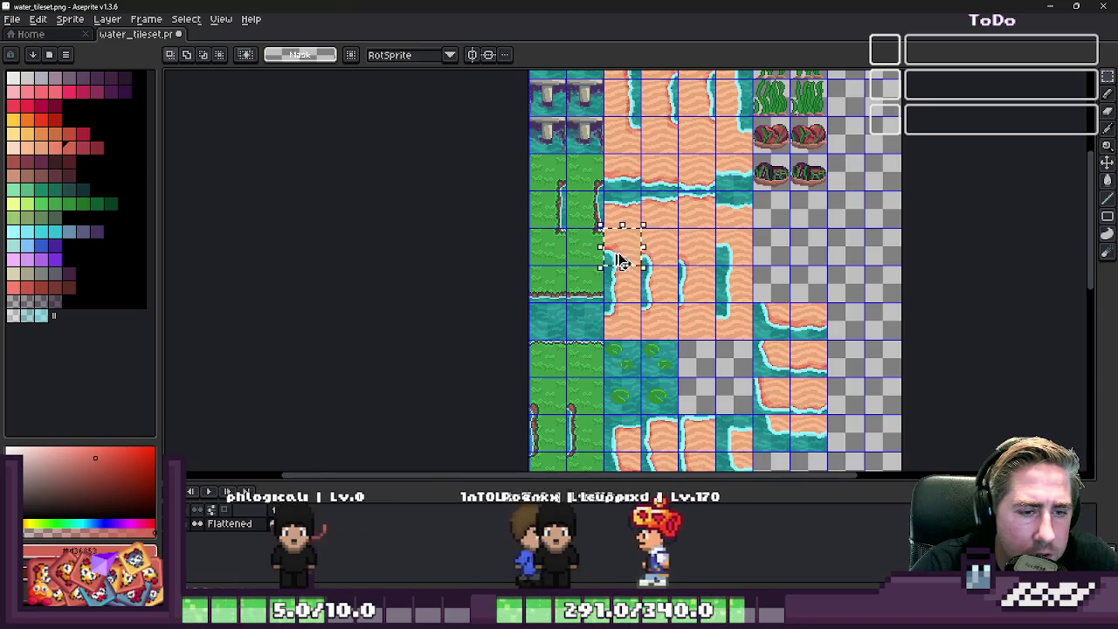
mouse_move(604, 229)
mouse_down()
mouse_move(640, 264)
mouse_move(848, 339)
mouse_up()
scroll(847, 339, up, 2)
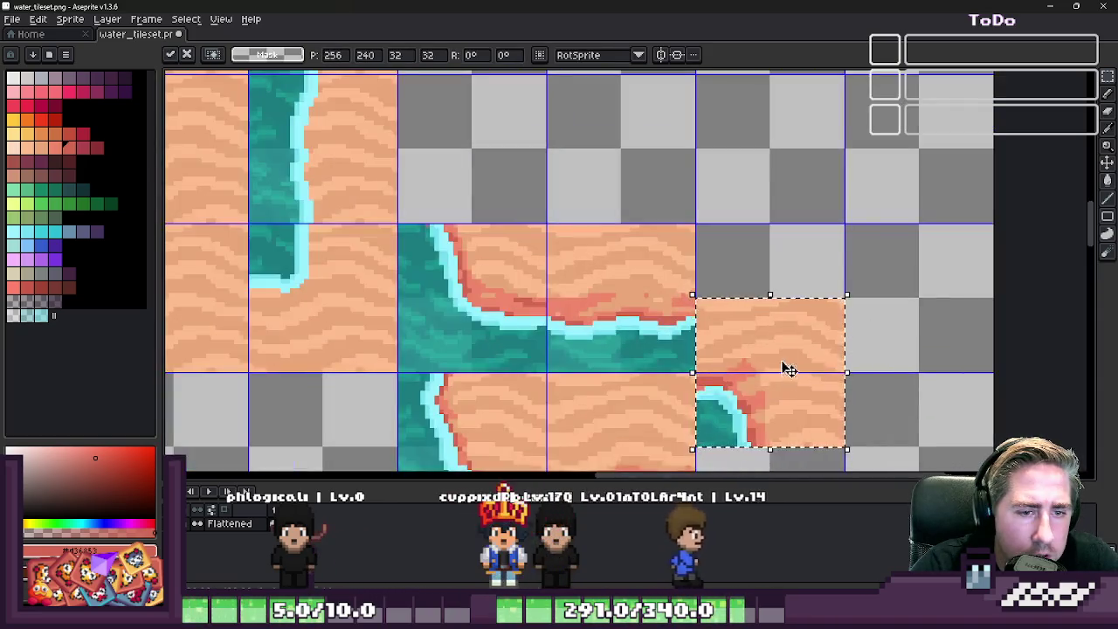
key(Return)
- Move two more sand tiles into empty cells, including the lower-right one
scroll(776, 291, down, 1)
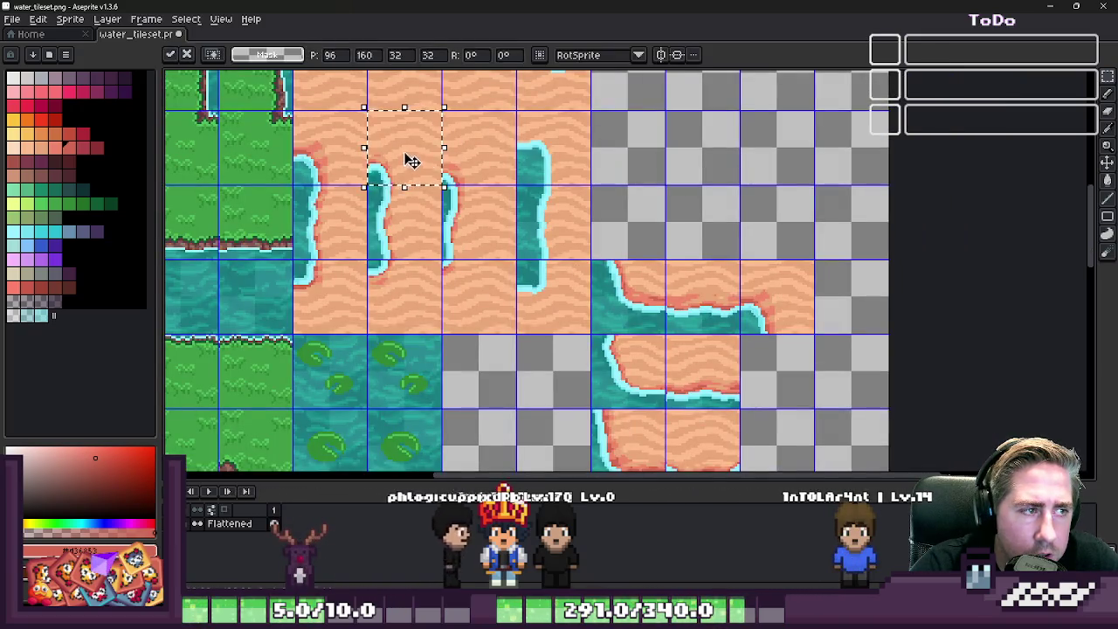
mouse_move(428, 170)
mouse_down()
mouse_move(761, 379)
mouse_move(781, 340)
mouse_up()
scroll(760, 379, up, 2)
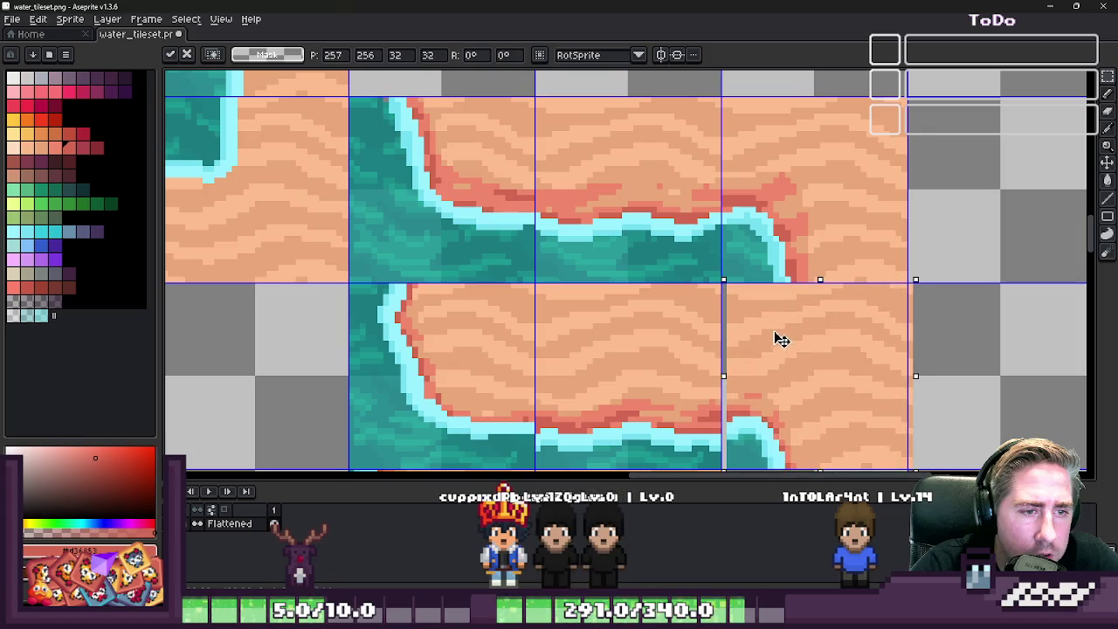
key(ctrl+d)
scroll(780, 341, down, 2)
scroll(692, 273, down, 2)
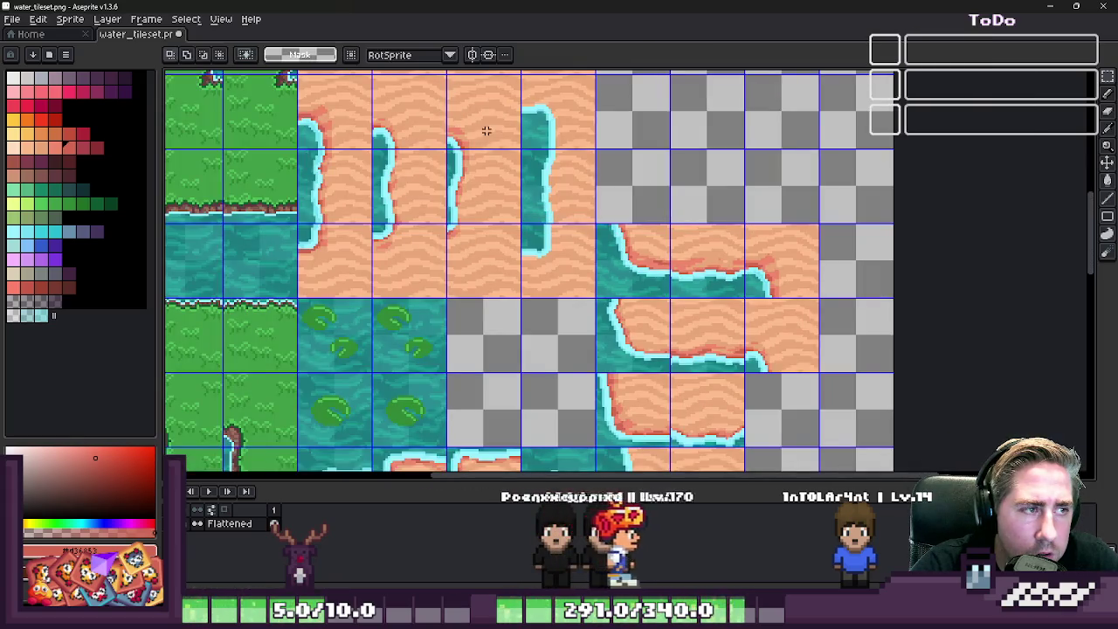
drag(486, 130, 782, 410)
scroll(786, 411, up, 2)
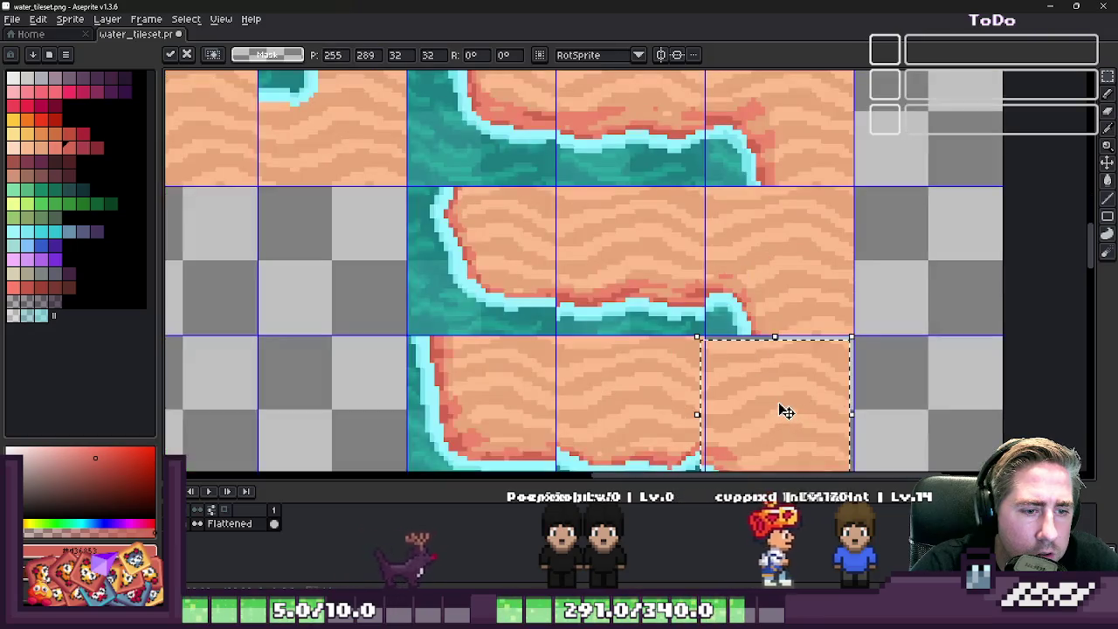
key(ctrl+d)
- Move a sand tile from near the top into the shoreline block
scroll(690, 306, down, 1)
scroll(606, 209, down, 1)
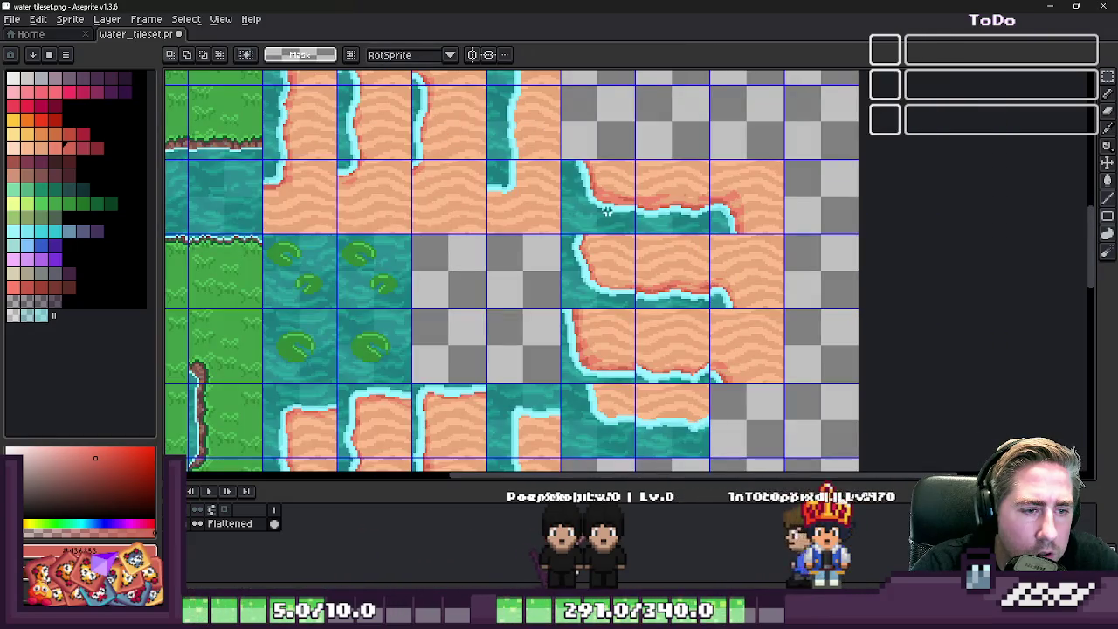
scroll(579, 226, down, 2)
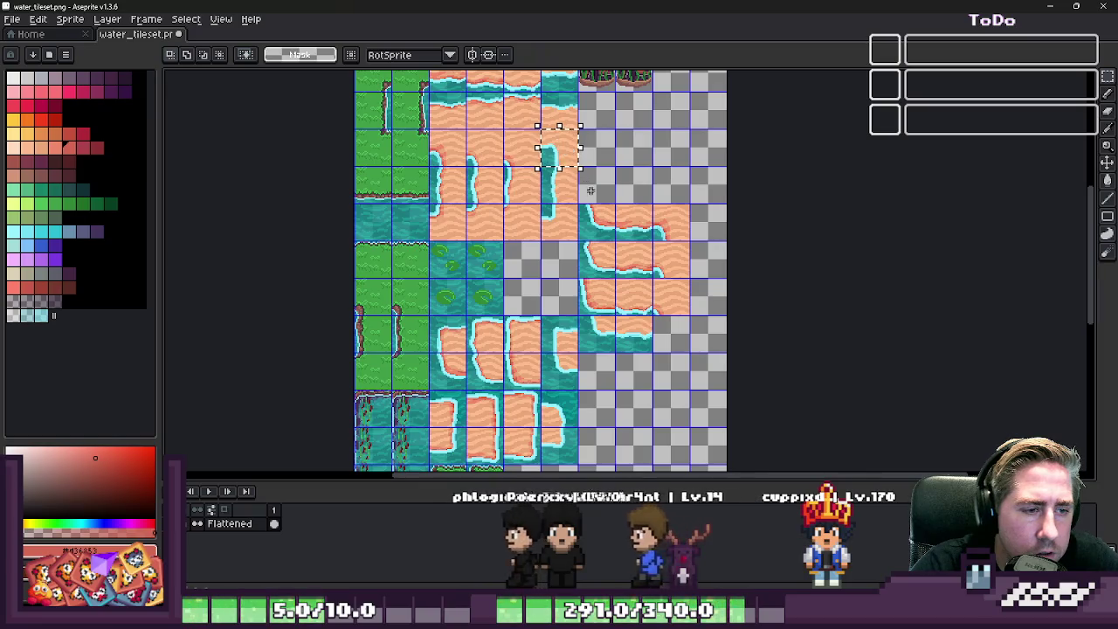
mouse_move(538, 126)
mouse_down()
mouse_move(580, 167)
mouse_move(629, 262)
mouse_up()
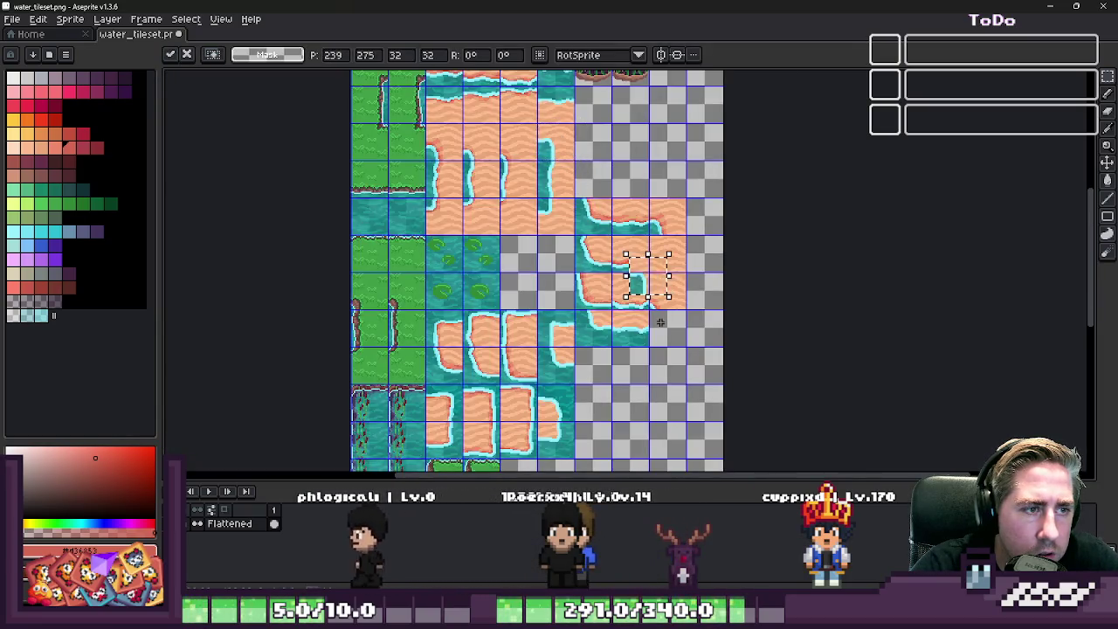
scroll(629, 262, up, 3)
drag(626, 180, 707, 390)
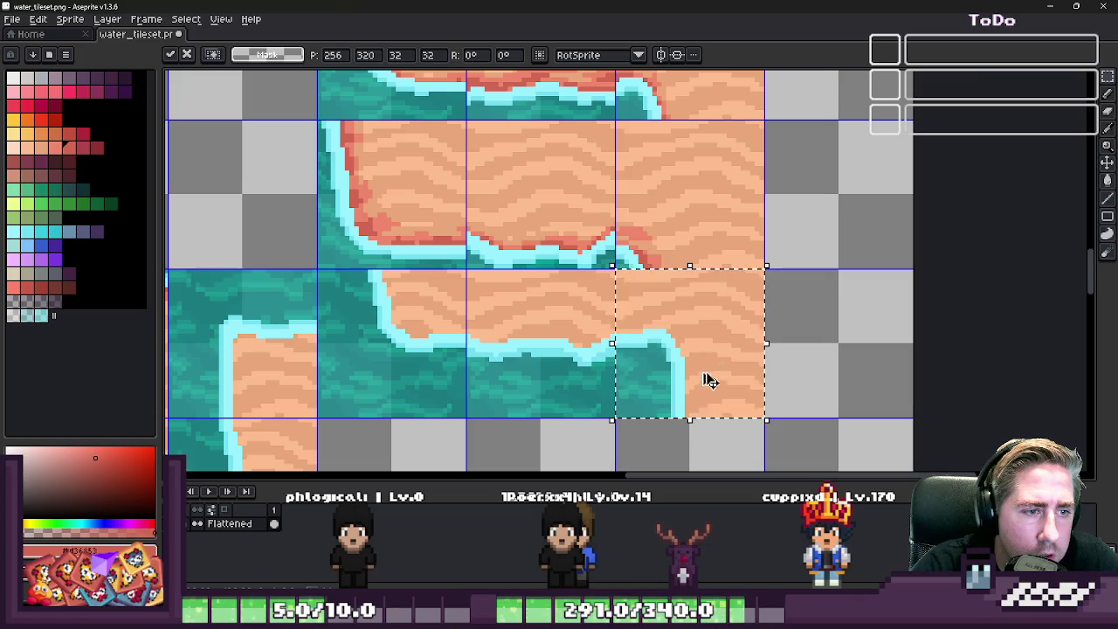
key(ctrl+d)
scroll(728, 318, down, 2)
scroll(690, 319, up, 2)
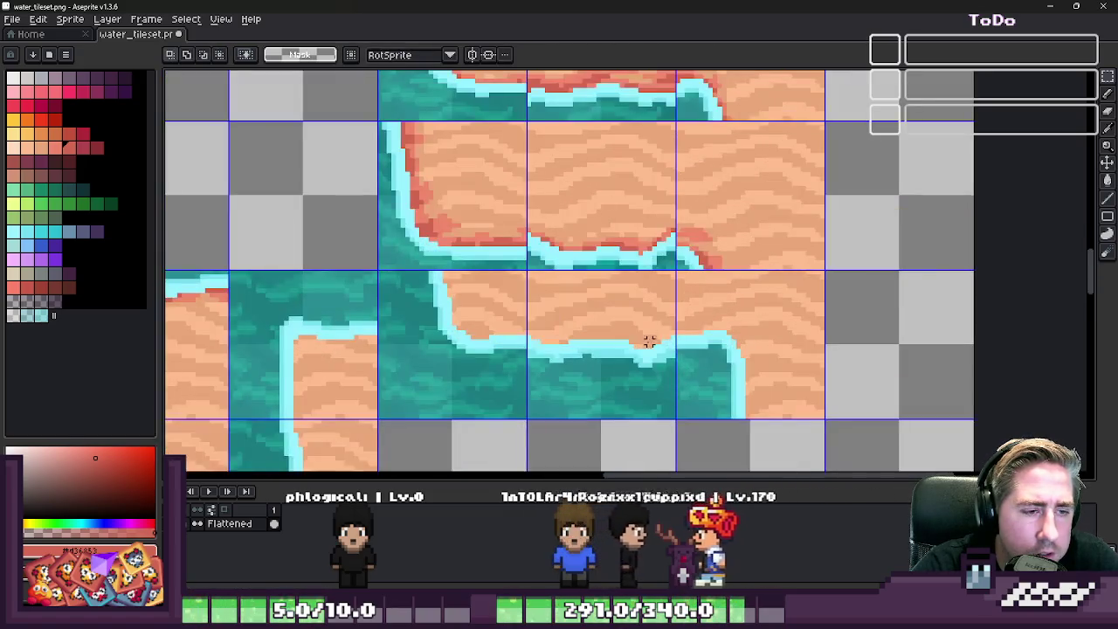
scroll(648, 339, up, 2)
scroll(669, 238, up, 1)
- Paint light cyan foam pixels over the seam where two shoreline tiles meet
key(b)
alt+click(696, 252)
scroll(694, 236, up, 1)
click(693, 203)
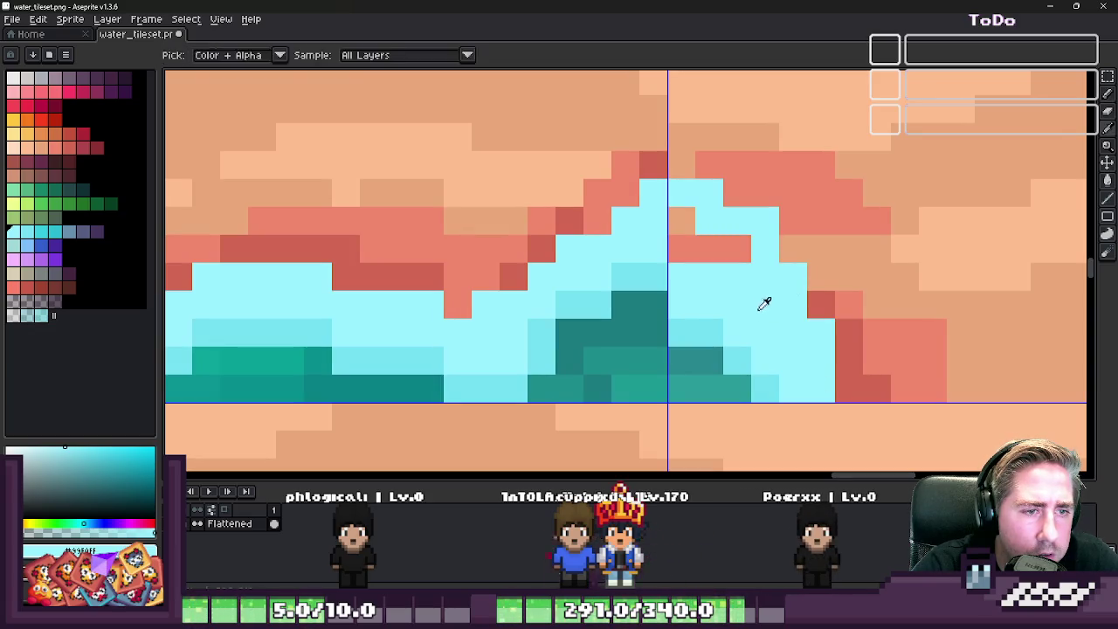
- Paint the salmon seam pixels with the light cyan from the water edge
click(691, 232)
alt+click(664, 267)
click(705, 311)
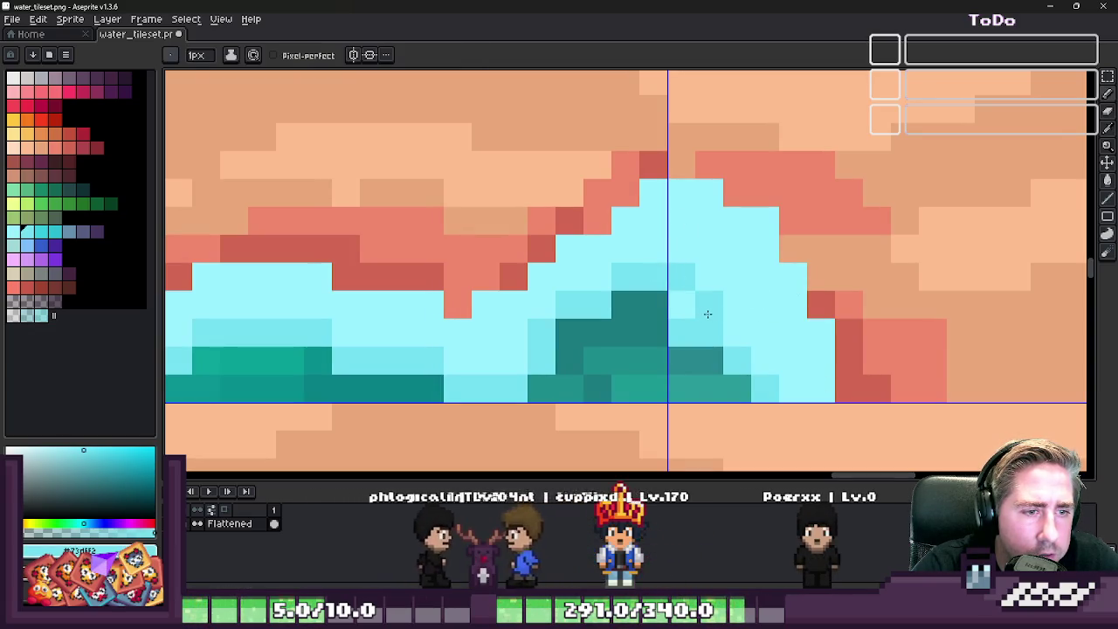
- Erase the dark water pixels beneath the seam down to the tile bottom, leaving transparency
key(e)
click(681, 305)
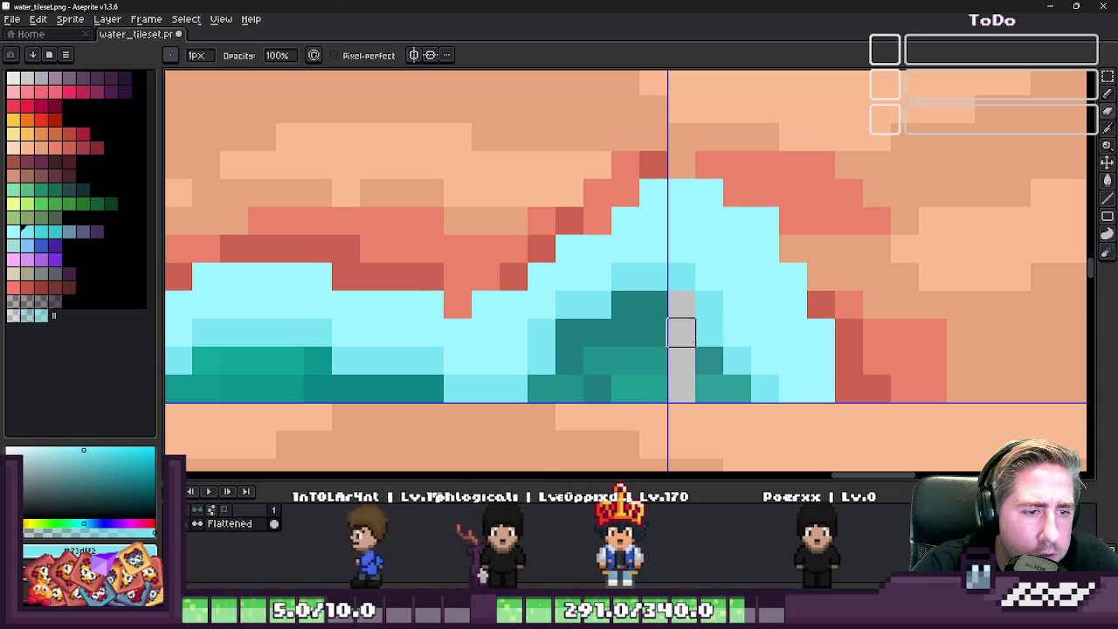
drag(681, 332, 708, 387)
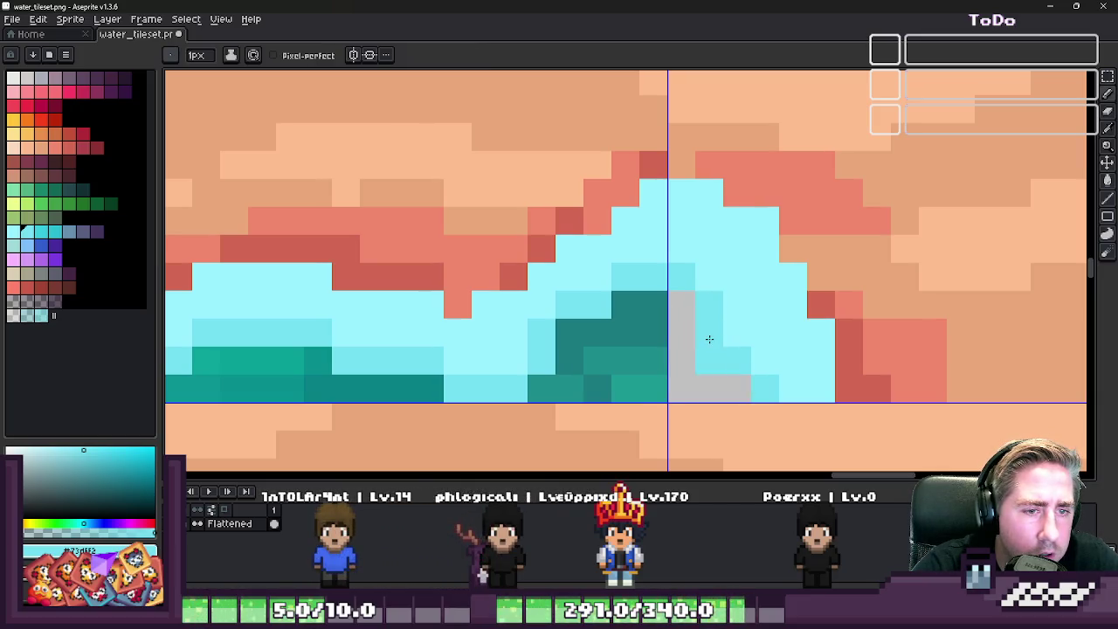
click(709, 339)
alt+click(848, 294)
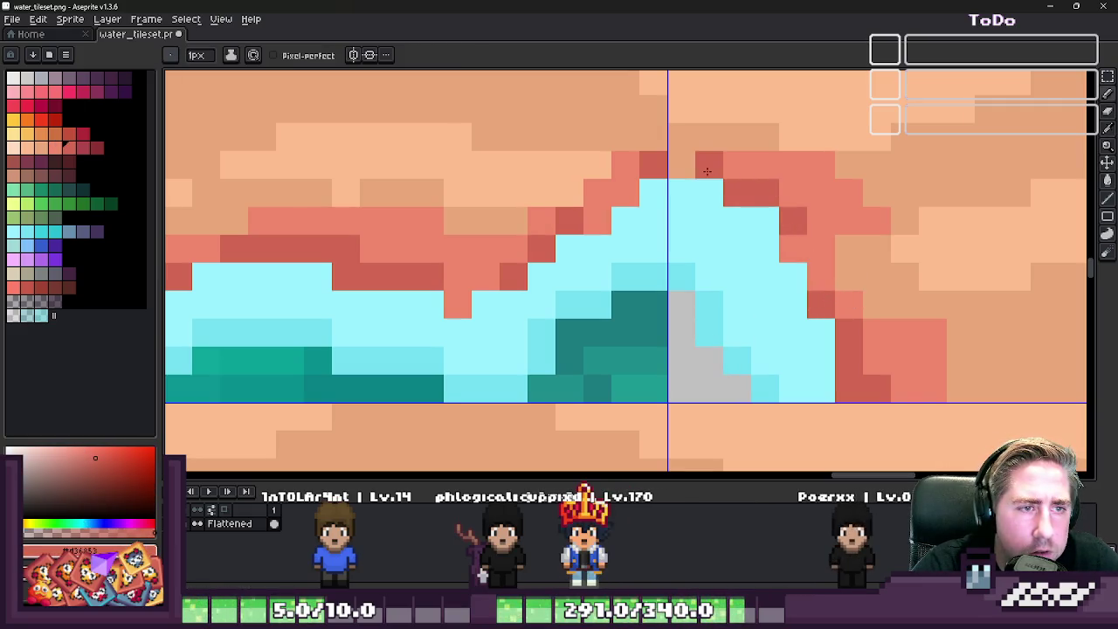
- Marquee-select a small block of water pixels near the shoreline curve
scroll(668, 170, down, 2)
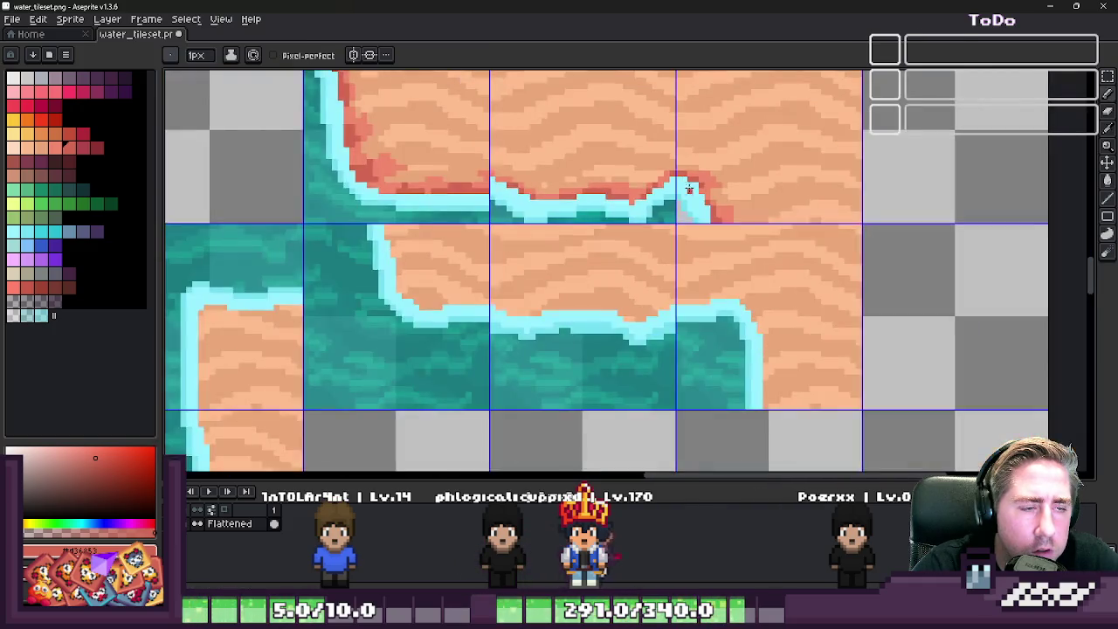
scroll(671, 179, down, 1)
scroll(675, 196, up, 2)
scroll(677, 205, up, 1)
key(m)
scroll(677, 206, up, 1)
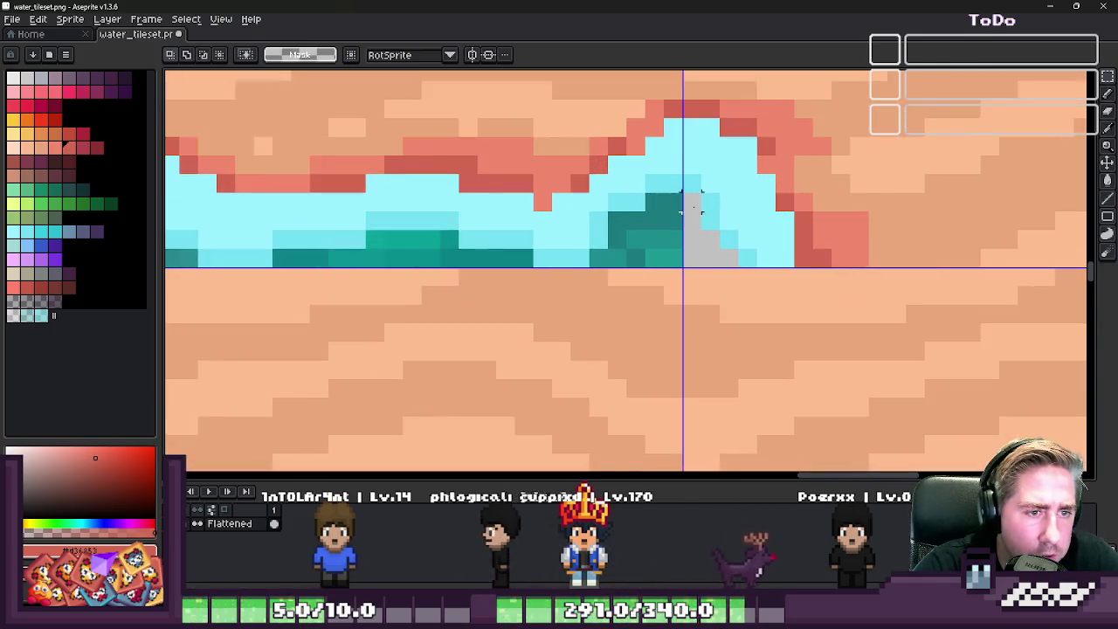
mouse_move(680, 190)
mouse_down()
mouse_move(718, 259)
mouse_move(740, 269)
mouse_up()
scroll(829, 220, down, 3)
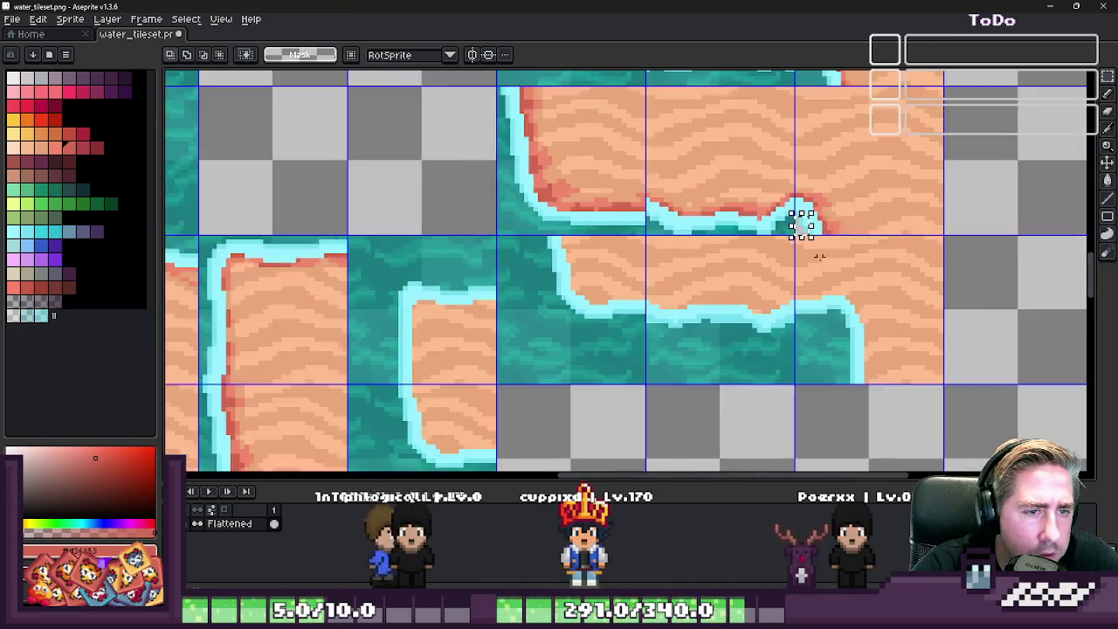
scroll(803, 227, down, 3)
scroll(289, 210, up, 5)
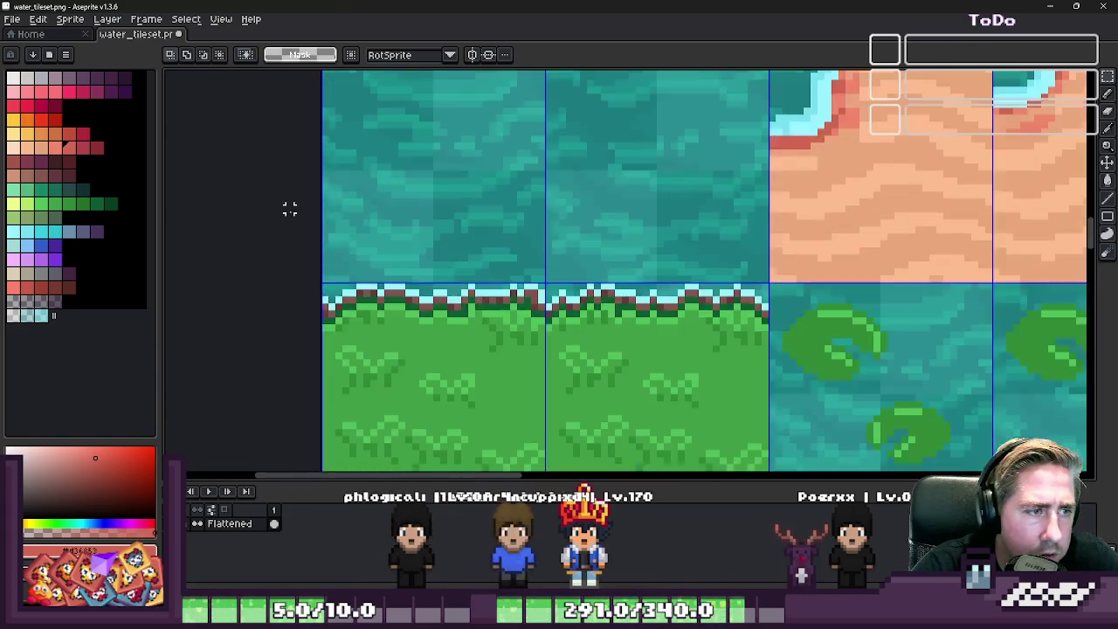
scroll(538, 282, up, 2)
scroll(565, 332, up, 1)
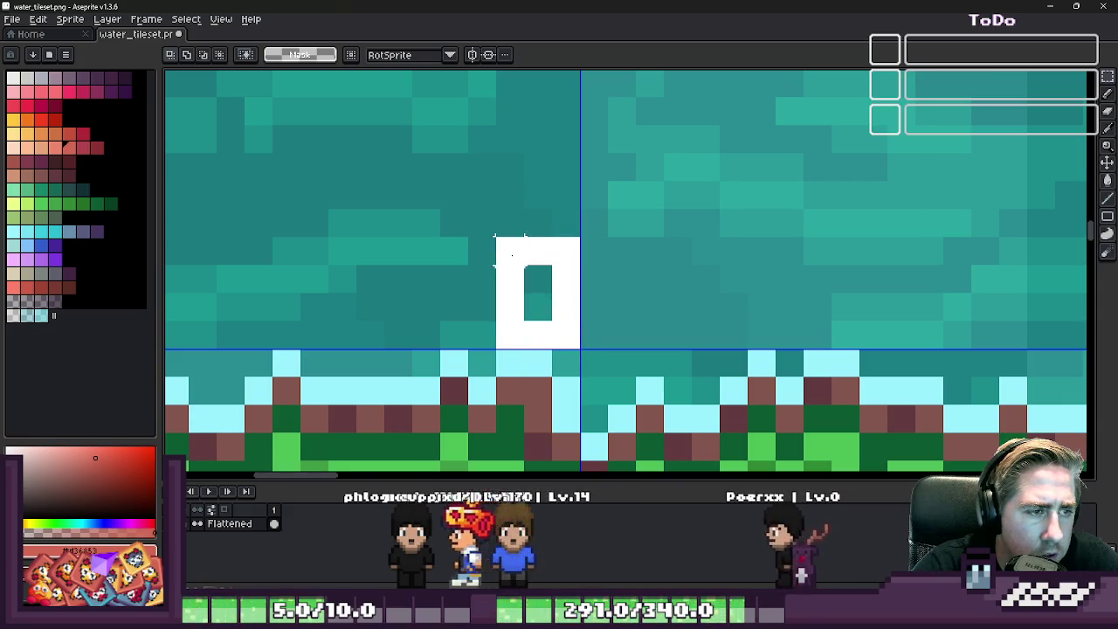
scroll(516, 259, down, 2)
scroll(474, 224, down, 3)
scroll(574, 231, down, 3)
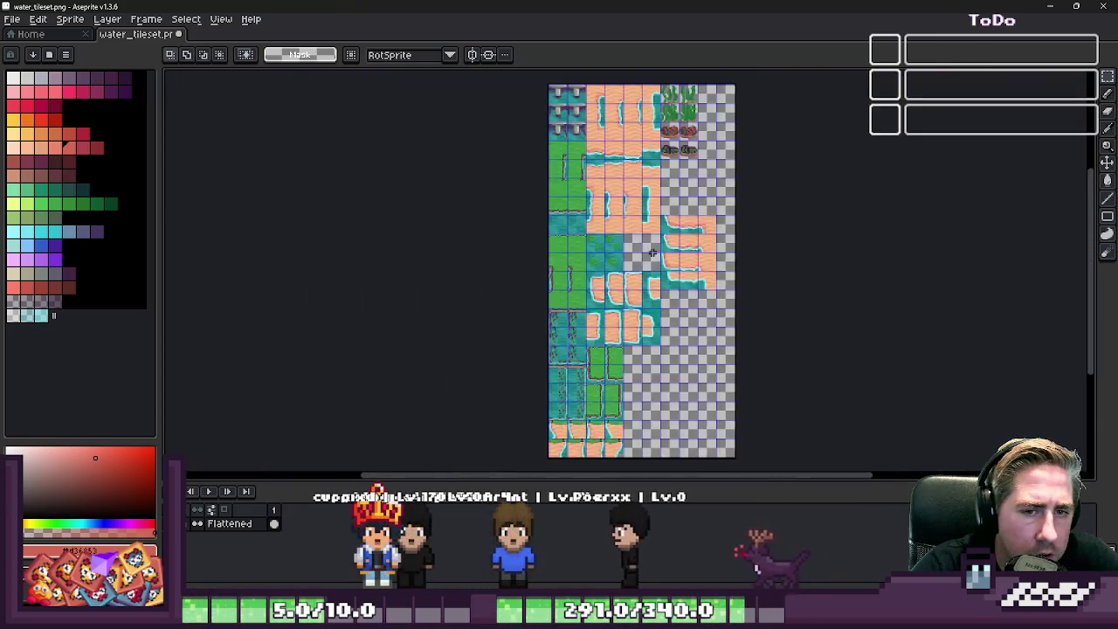
scroll(669, 224, up, 3)
scroll(669, 225, up, 1)
scroll(761, 287, down, 2)
scroll(369, 195, up, 2)
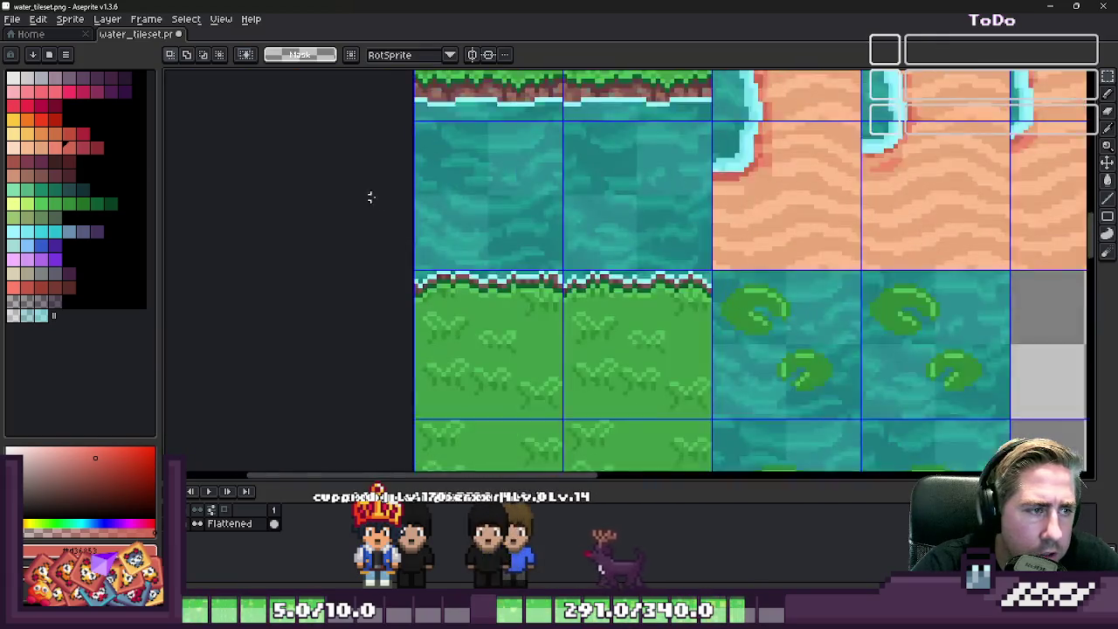
scroll(401, 297, up, 2)
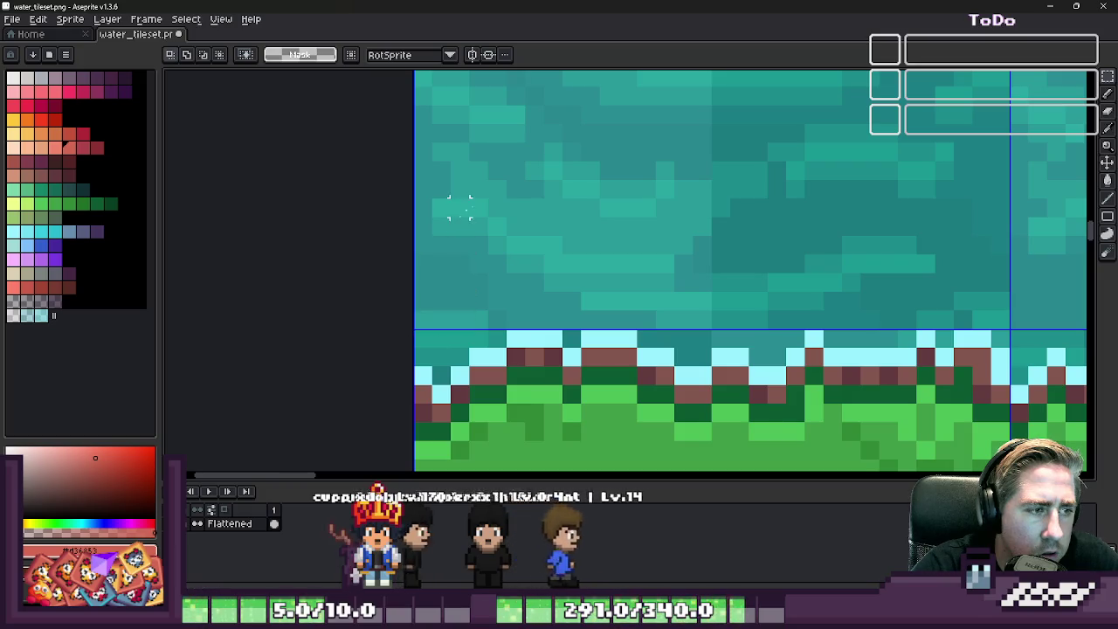
scroll(454, 254, down, 2)
scroll(524, 227, down, 3)
scroll(649, 201, up, 2)
scroll(648, 201, up, 2)
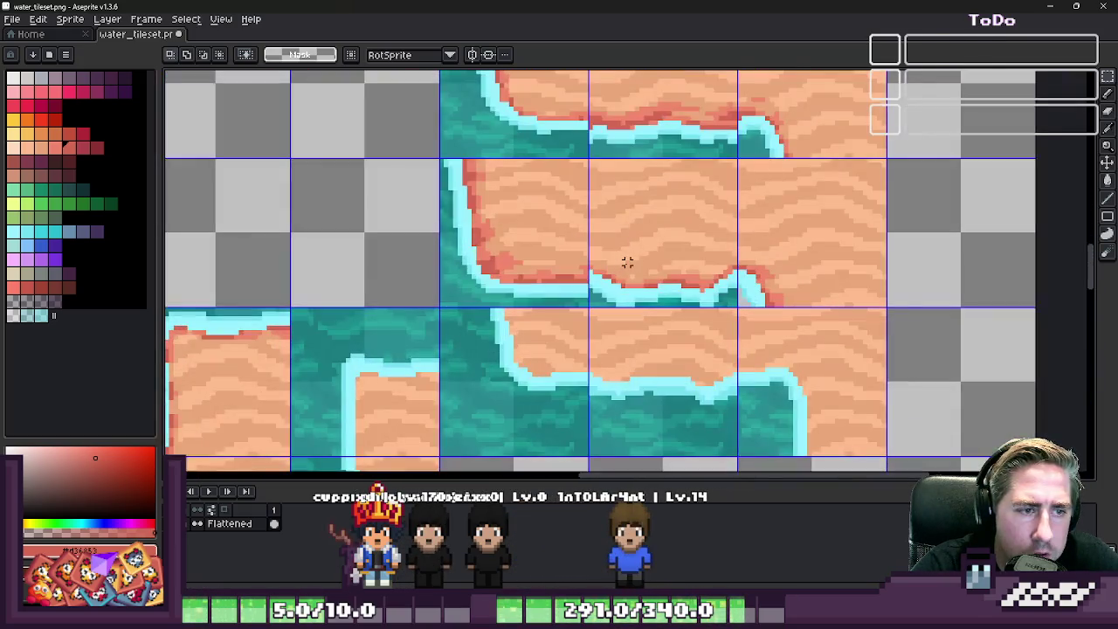
scroll(636, 236, up, 1)
- Paste the copied teal water block and place it on the neighbouring tile
scroll(873, 238, up, 1)
key(ctrl+v)
scroll(690, 297, up, 2)
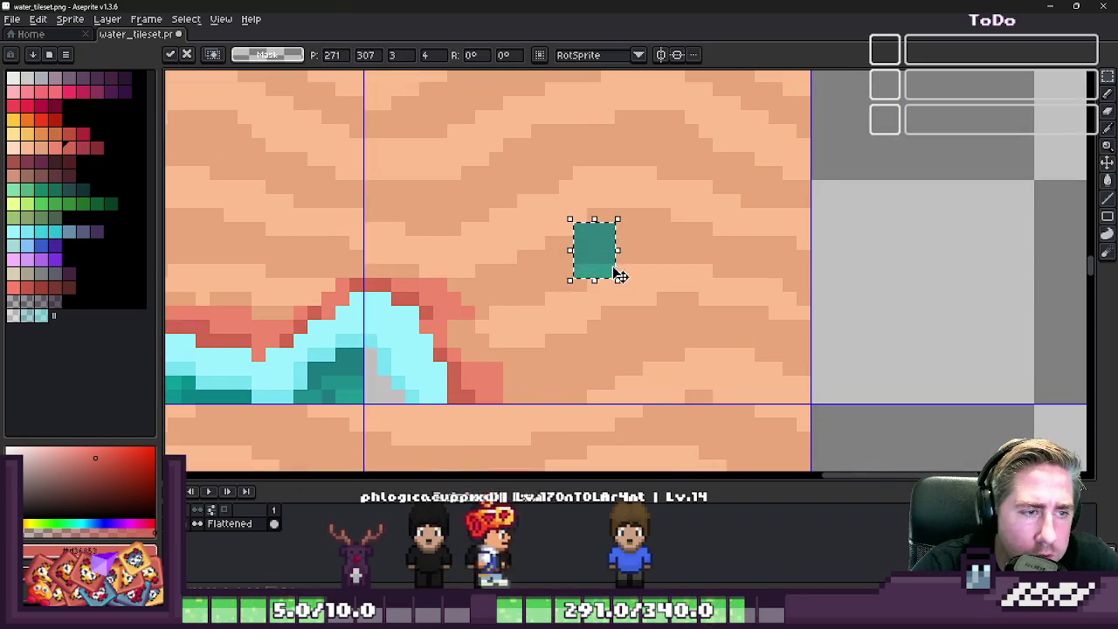
mouse_move(620, 273)
mouse_down()
mouse_move(821, 331)
mouse_move(851, 381)
mouse_up()
key(Return)
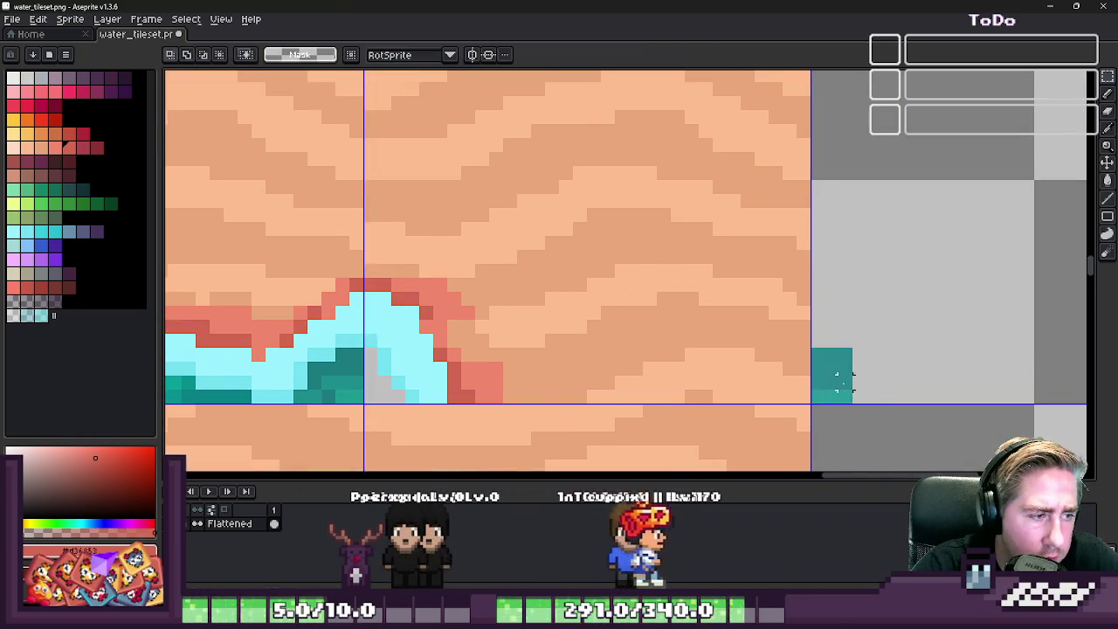
scroll(851, 381, up, 1)
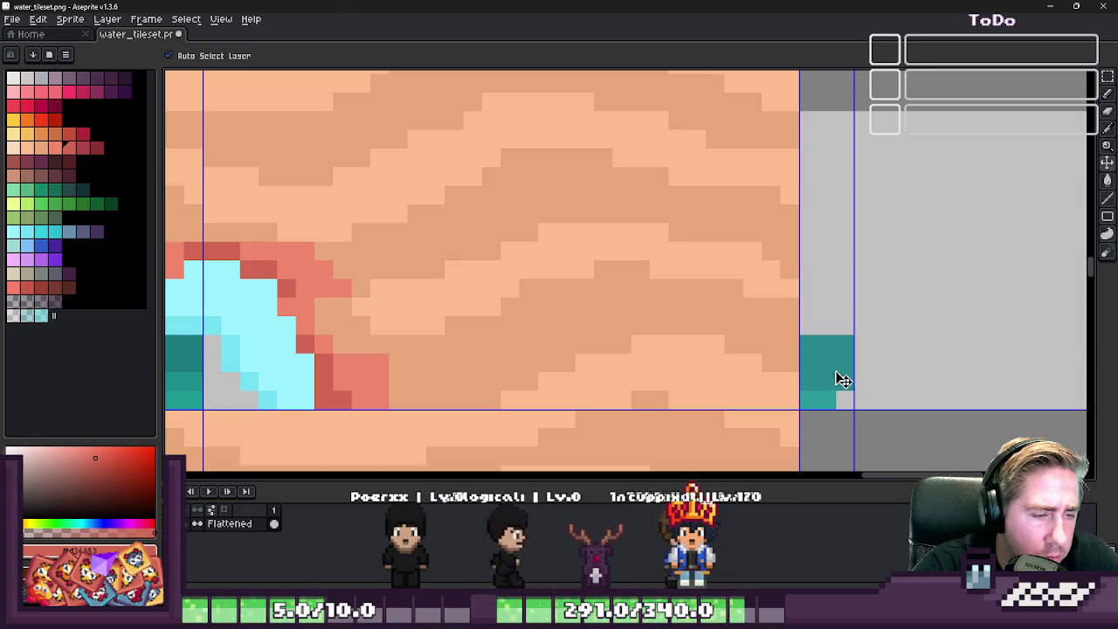
- Fill the missing corner pixel with teal and move the teal block over the transparent pixels
click(844, 399)
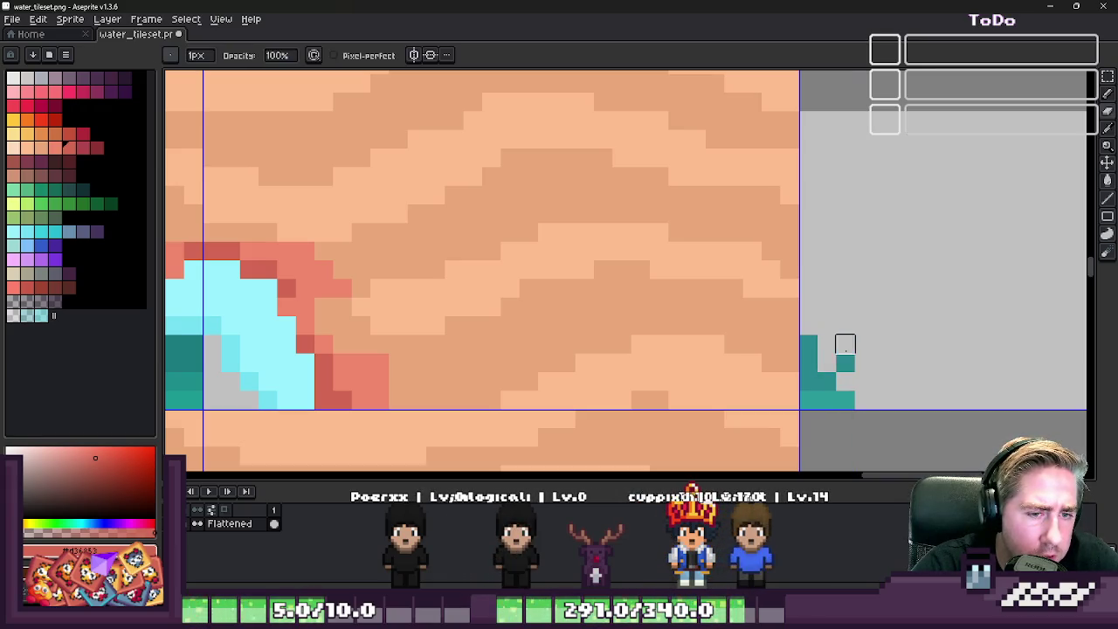
scroll(862, 346, down, 1)
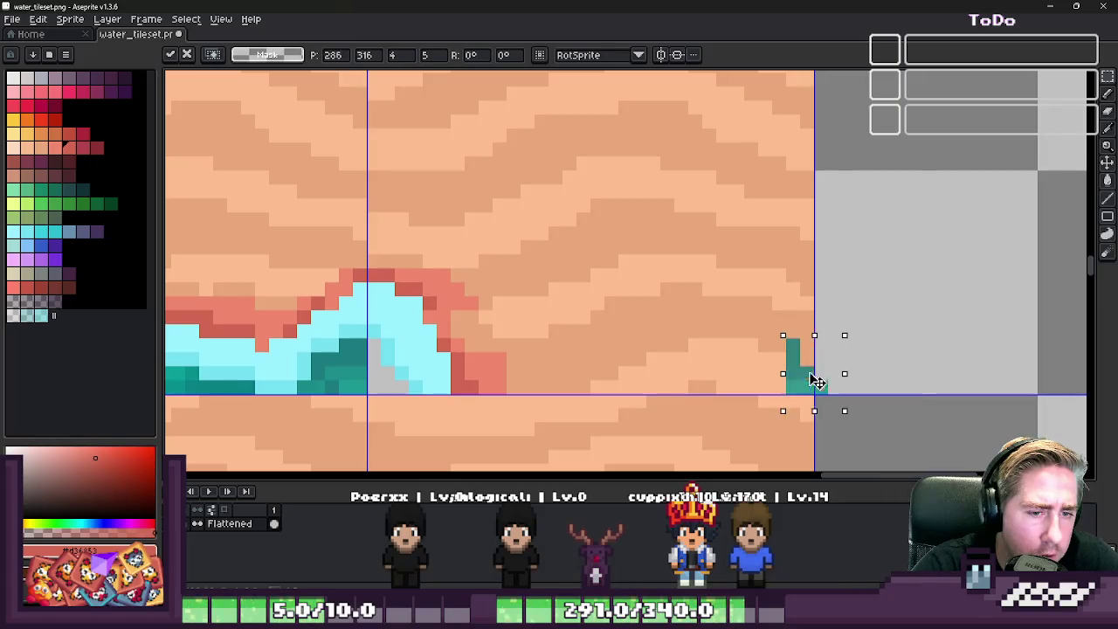
drag(873, 403, 425, 402)
key(ctrl+d)
scroll(716, 305, down, 2)
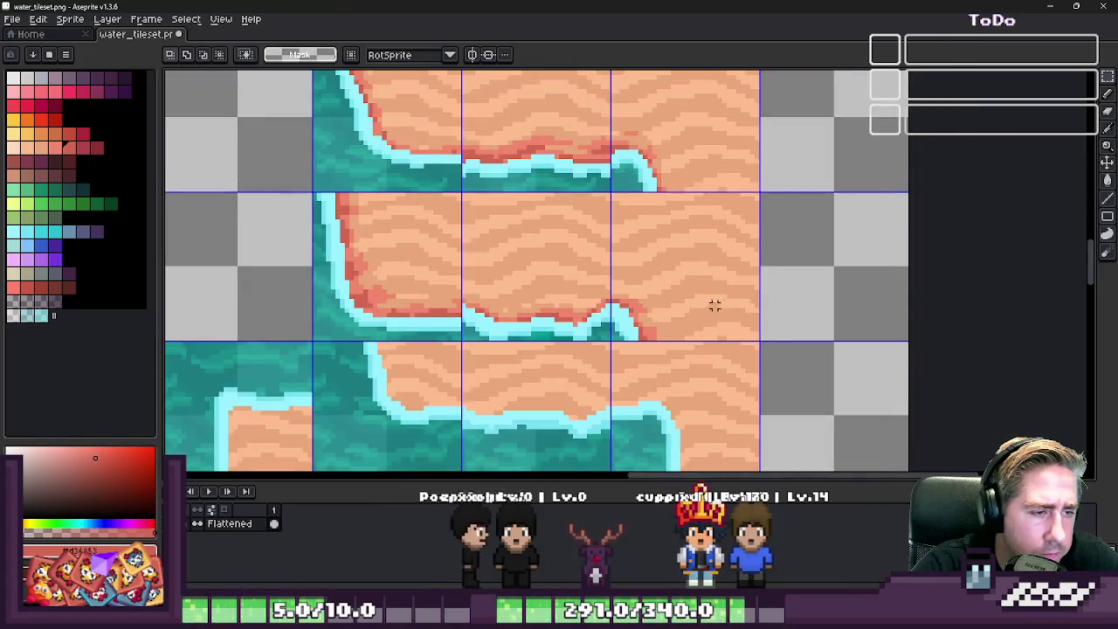
scroll(370, 358, up, 1)
scroll(349, 340, up, 1)
scroll(585, 231, up, 1)
- Pencil the light cyan water edge along the shoreline rows and over the transparent pixels
key(b)
alt+click(721, 254)
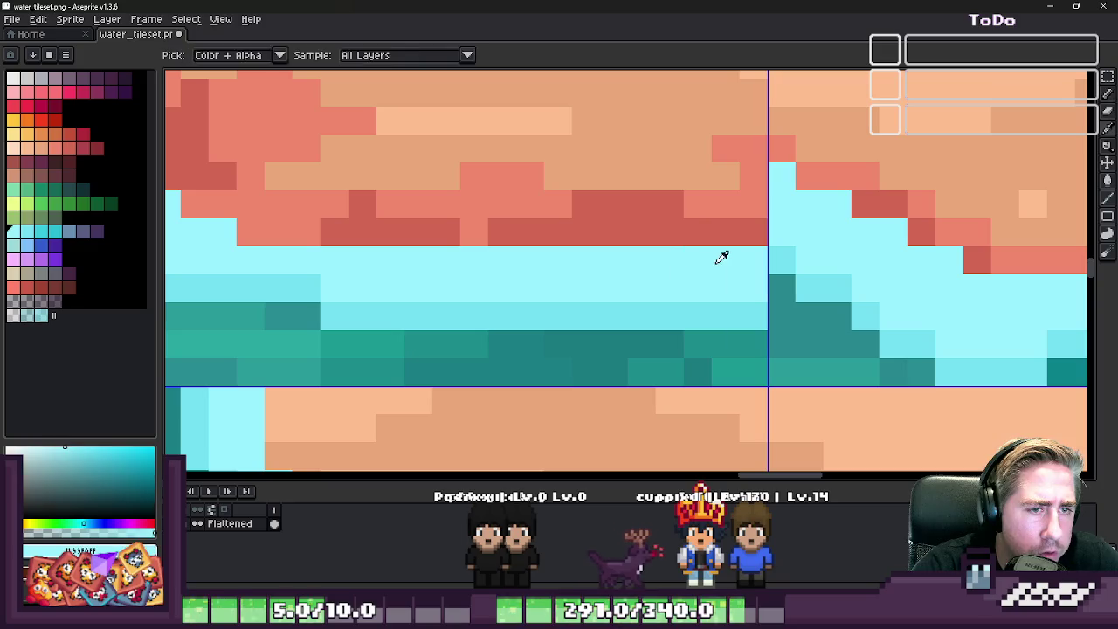
click(755, 178)
mouse_move(727, 193)
mouse_down()
mouse_move(753, 205)
mouse_move(643, 237)
mouse_up()
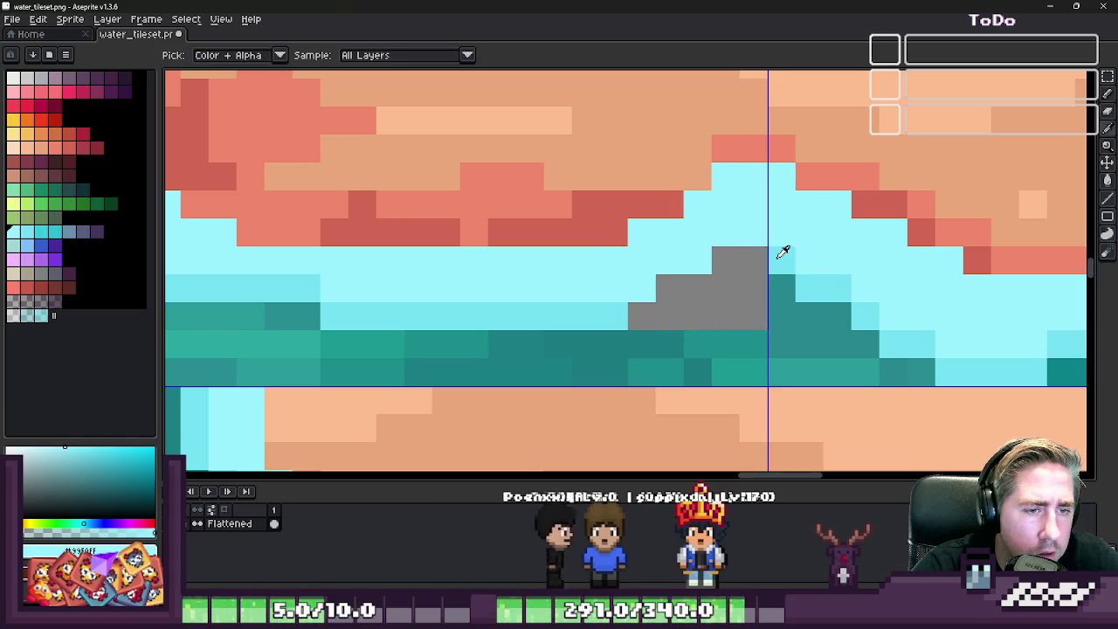
alt+click(733, 261)
drag(705, 283, 644, 309)
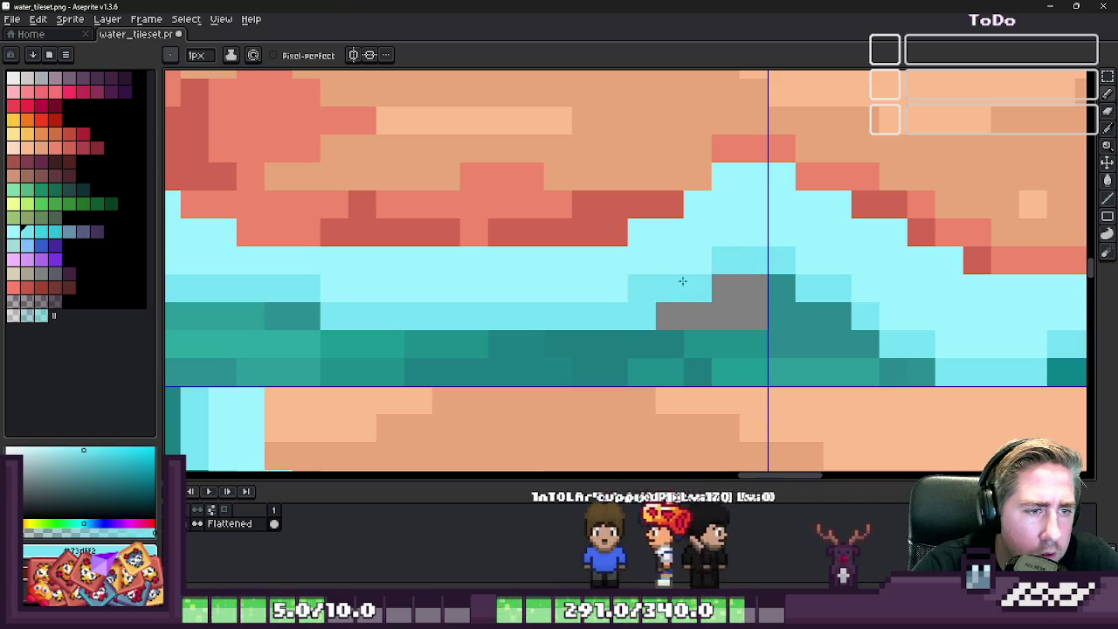
scroll(678, 279, down, 3)
scroll(686, 262, up, 2)
click(685, 262)
scroll(686, 262, up, 2)
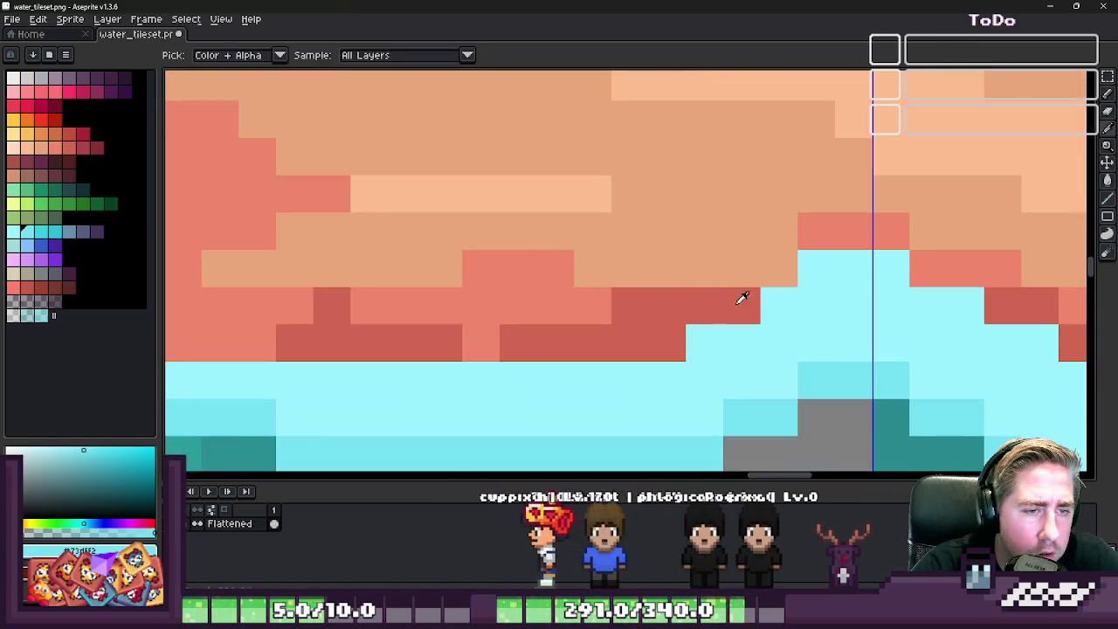
- Touch up the cyan outline, trying a salmon pixel and repainting it cyan
alt+click(811, 231)
scroll(761, 254, down, 2)
scroll(698, 258, down, 1)
scroll(665, 259, up, 1)
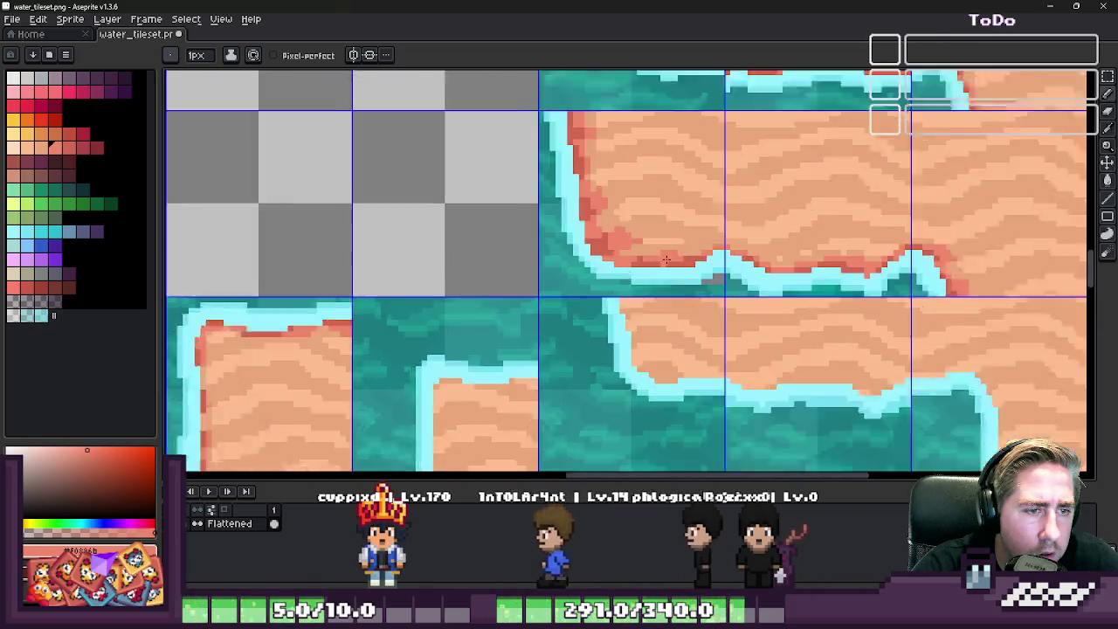
scroll(665, 260, up, 1)
scroll(665, 260, down, 2)
scroll(727, 275, up, 3)
click(728, 275)
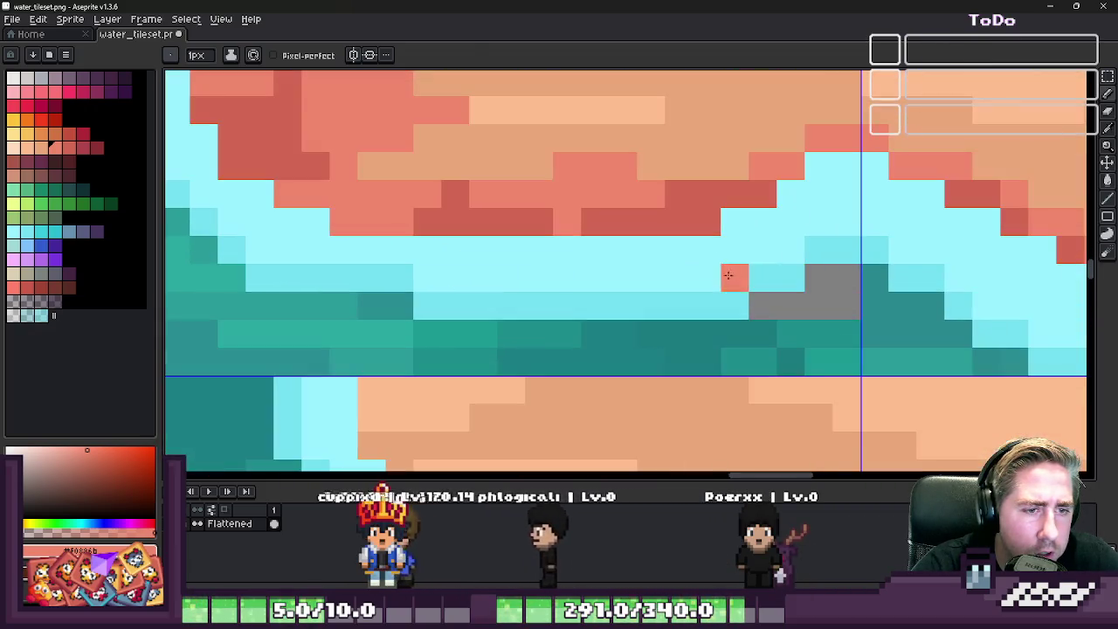
alt+click(758, 278)
click(733, 278)
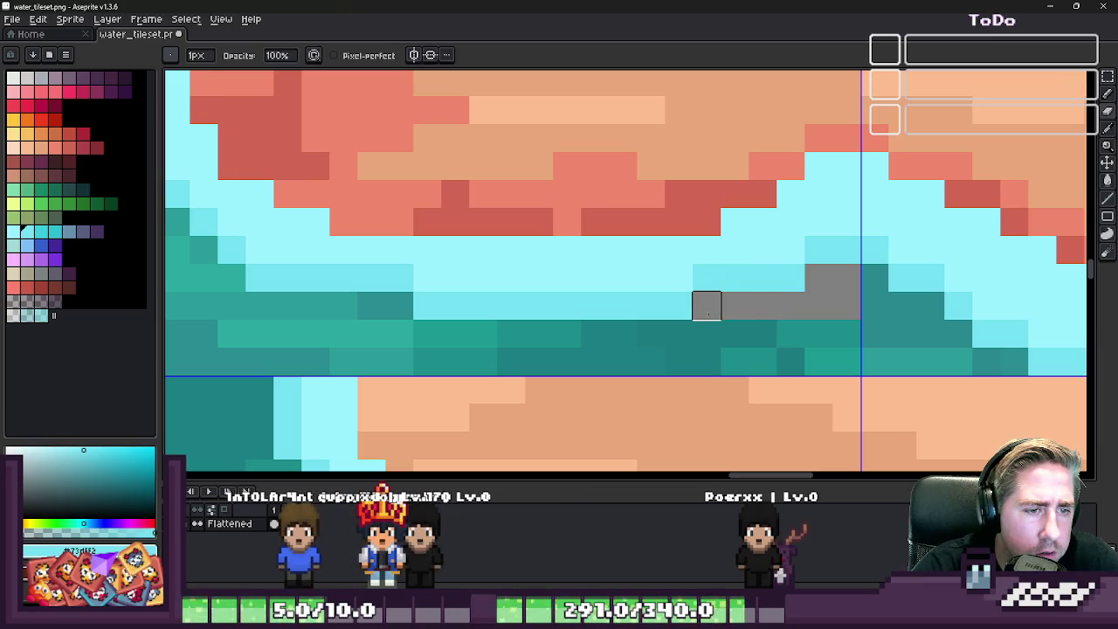
scroll(707, 306, down, 2)
scroll(756, 243, up, 3)
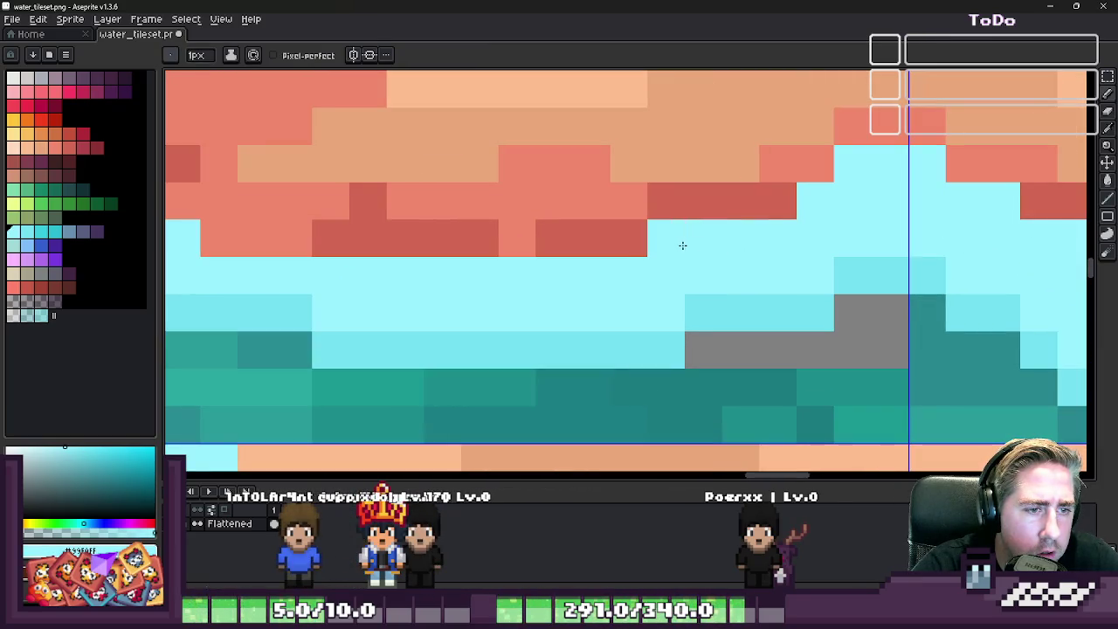
scroll(683, 245, down, 3)
scroll(651, 312, down, 1)
scroll(708, 262, up, 3)
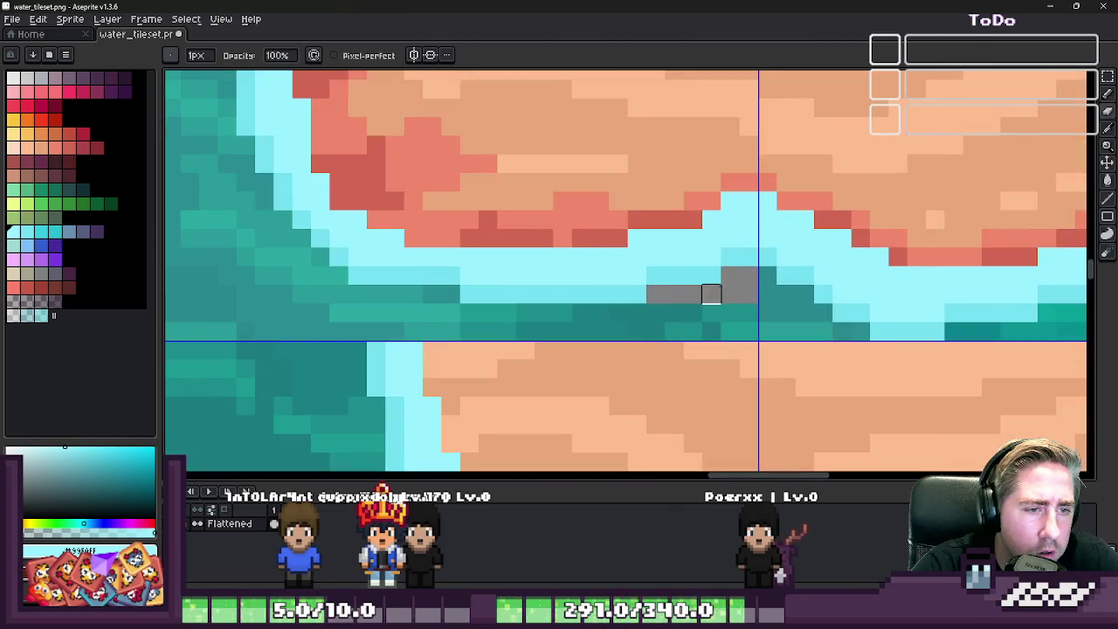
click(719, 253)
scroll(714, 262, down, 2)
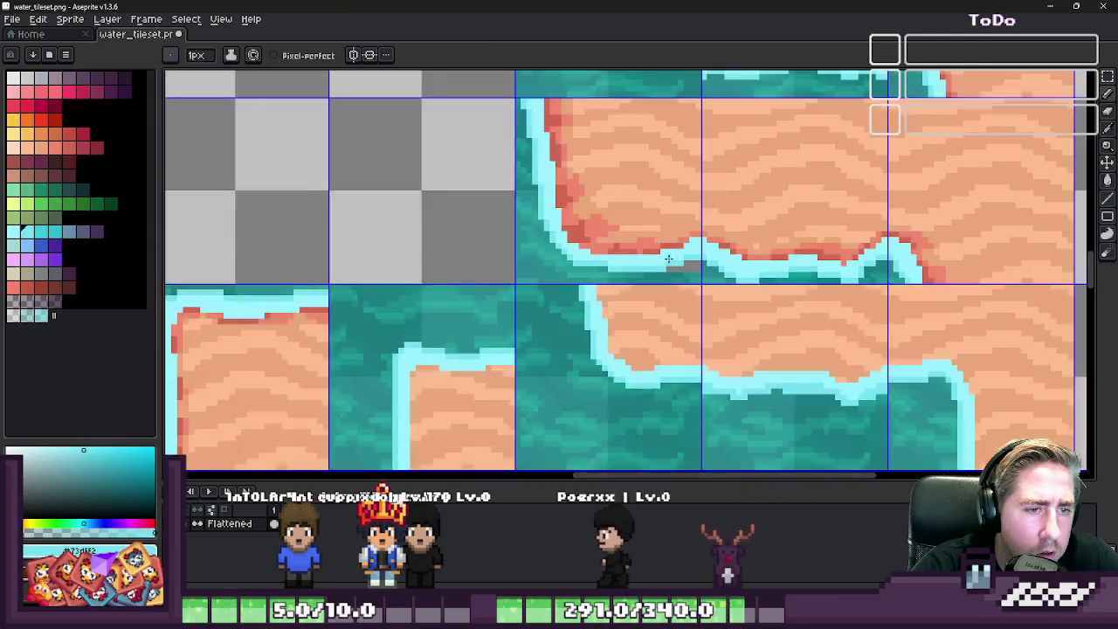
scroll(712, 315, up, 1)
scroll(711, 326, up, 2)
- Paint grey over the seam water with a 3px brush and marquee-select the grey area
key(plus)
key(plus)
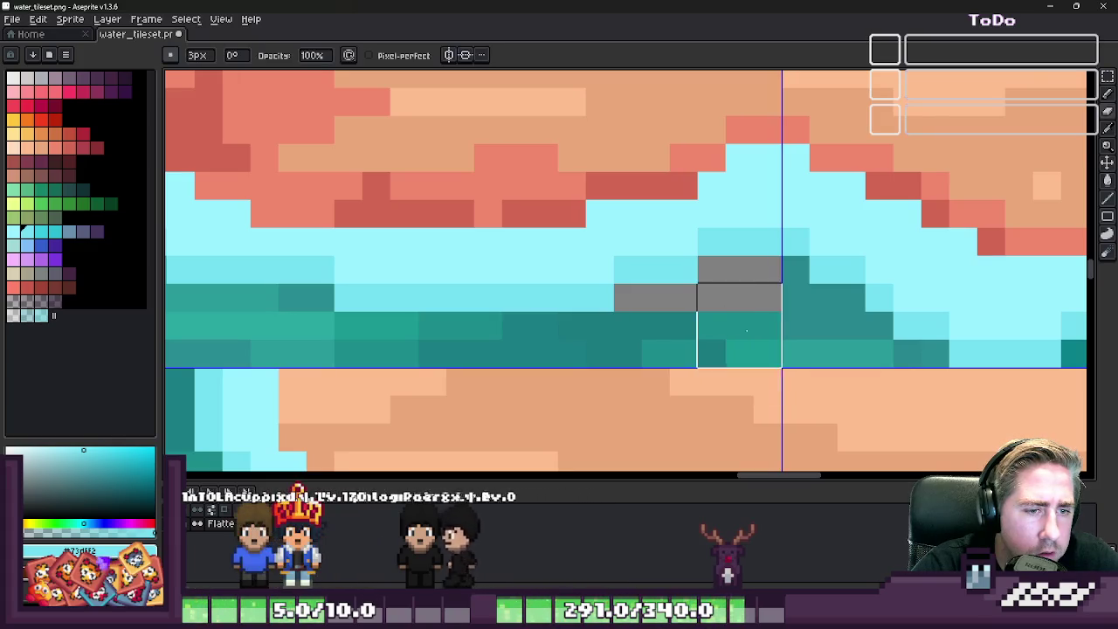
drag(756, 344, 682, 333)
scroll(641, 339, down, 3)
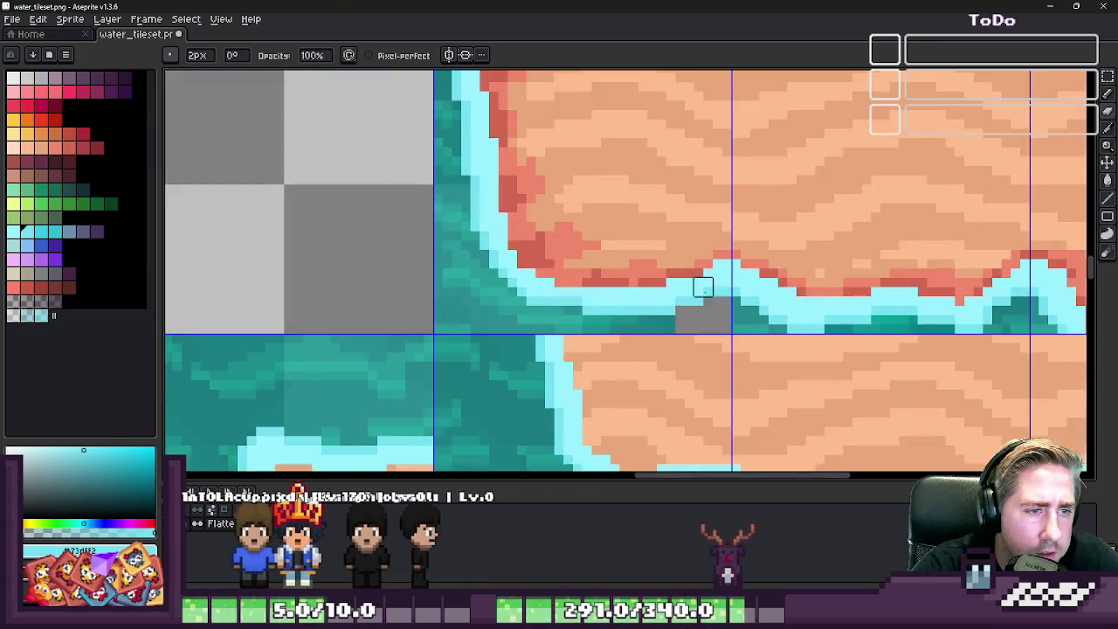
scroll(694, 268, up, 3)
key(m)
drag(786, 310, 633, 408)
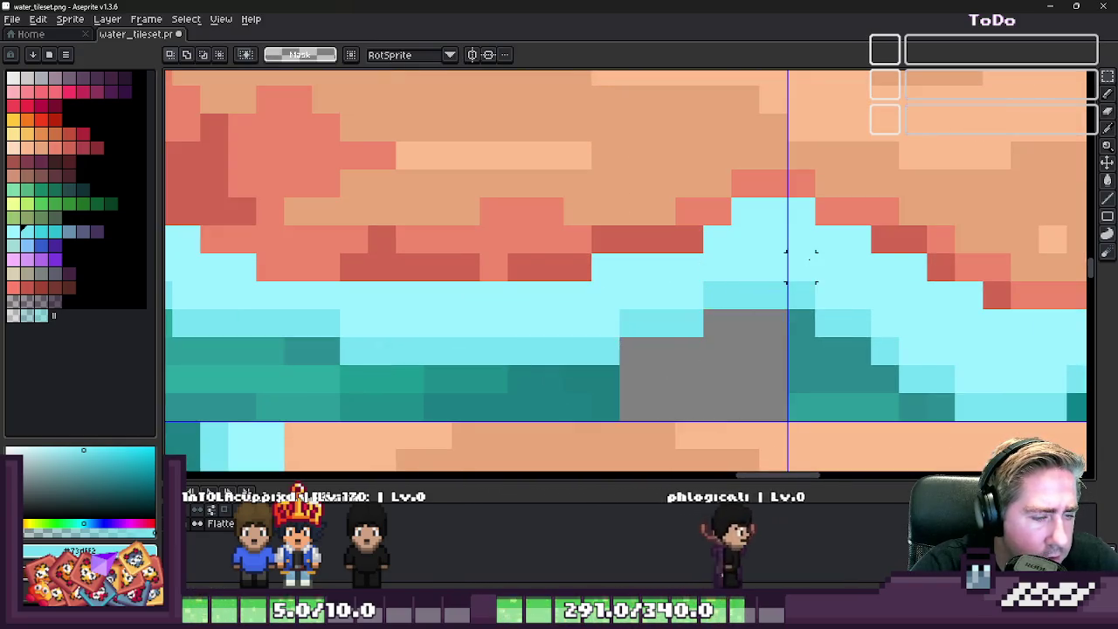
- Select a patch of clean teal water and move it over the gap
scroll(800, 266, down, 3)
scroll(588, 287, down, 4)
scroll(698, 305, up, 3)
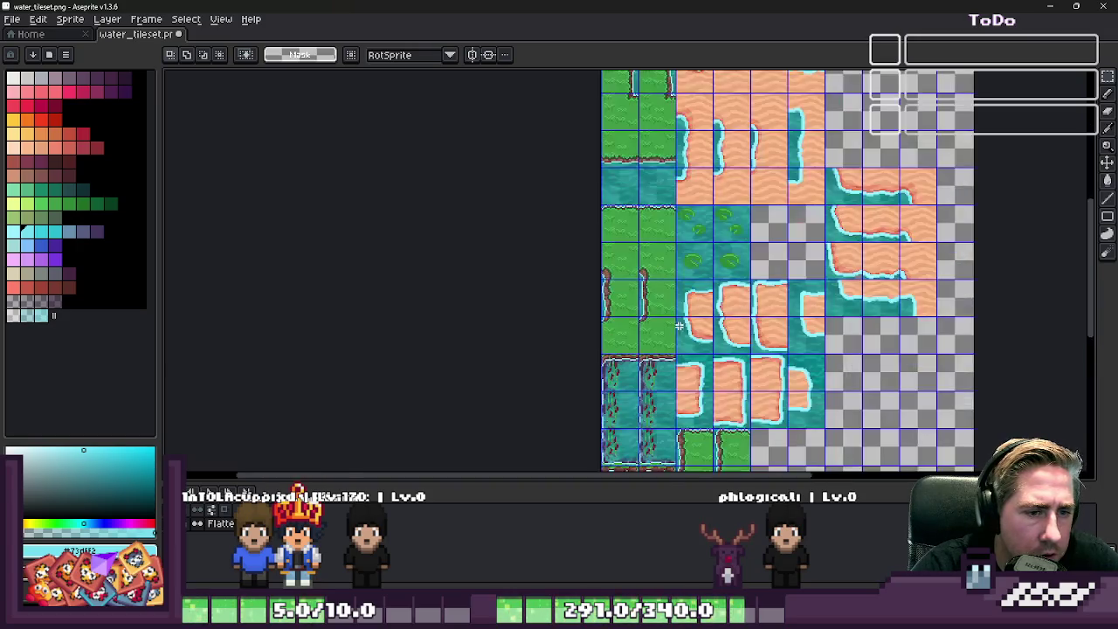
scroll(862, 329, up, 1)
scroll(813, 284, down, 2)
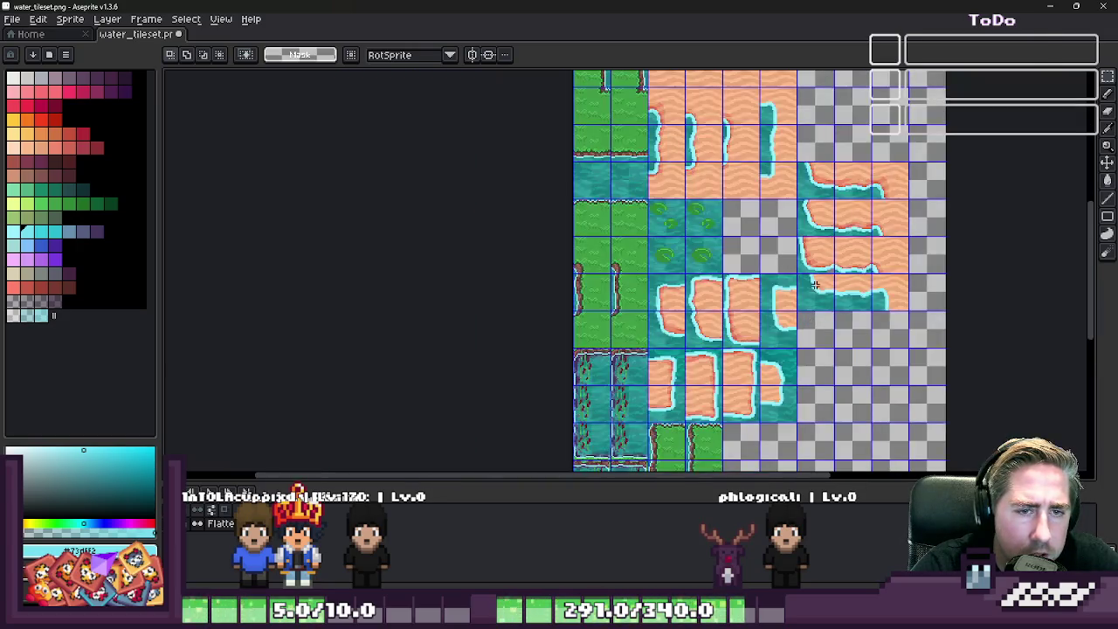
scroll(553, 183, up, 2)
scroll(572, 225, up, 3)
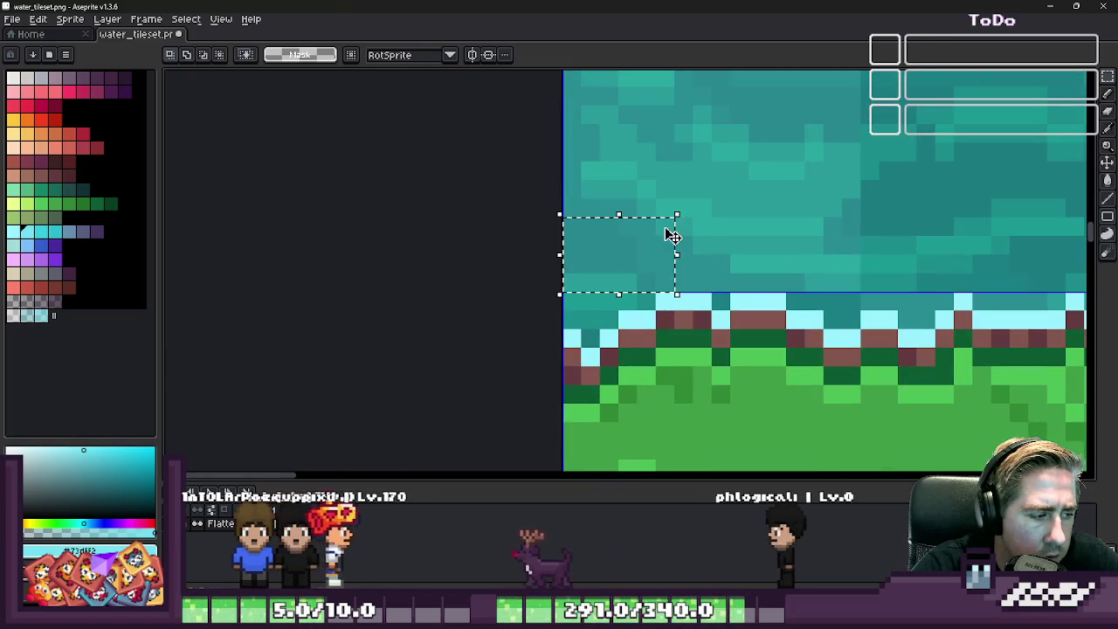
scroll(445, 219, down, 4)
scroll(445, 219, down, 2)
scroll(834, 335, up, 2)
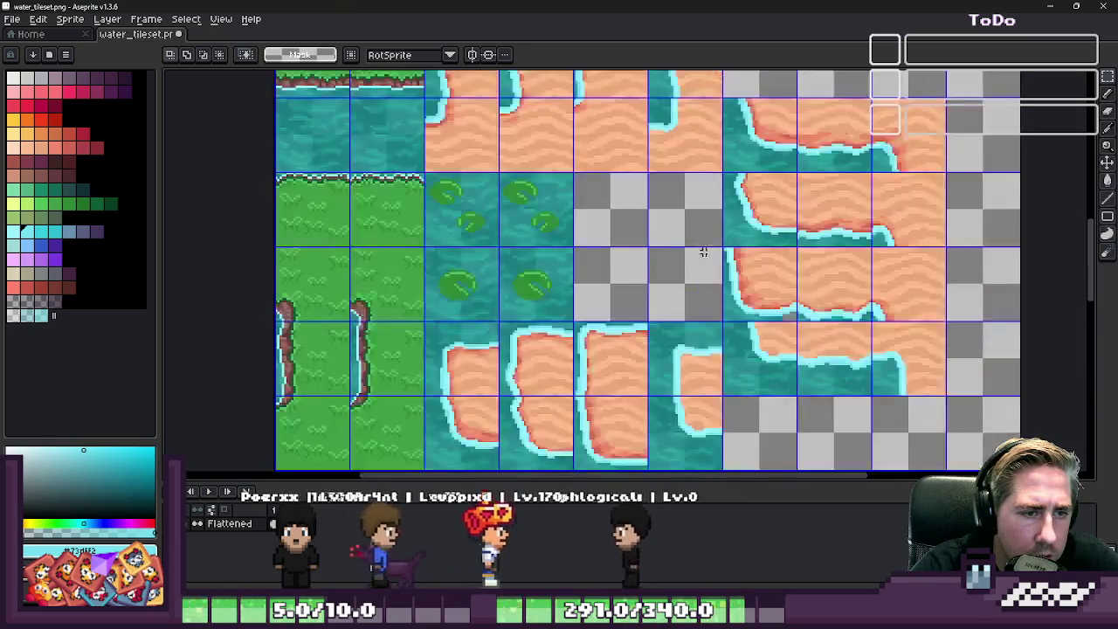
scroll(834, 335, up, 2)
scroll(834, 334, up, 1)
scroll(834, 335, down, 3)
scroll(834, 334, up, 1)
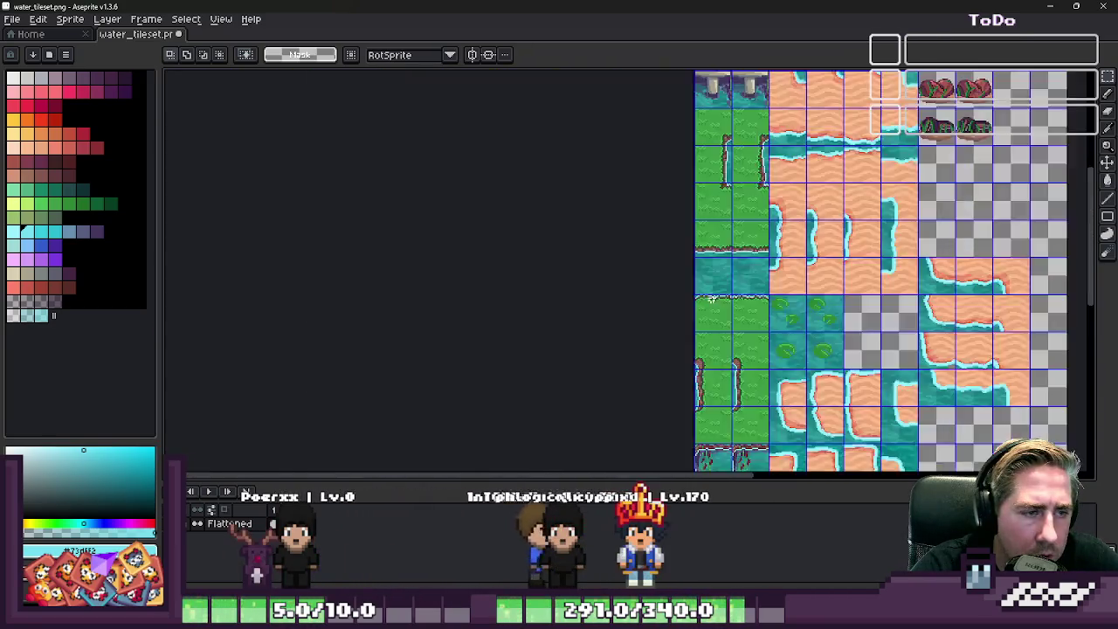
scroll(669, 245, up, 2)
scroll(800, 314, up, 2)
drag(736, 315, 664, 253)
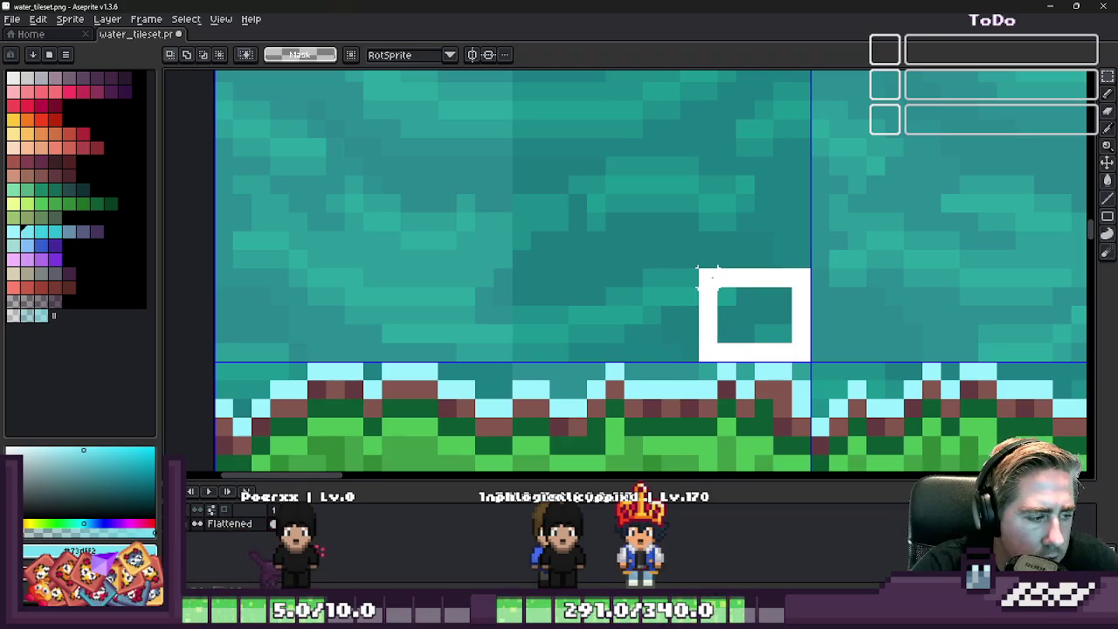
drag(704, 291, 697, 286)
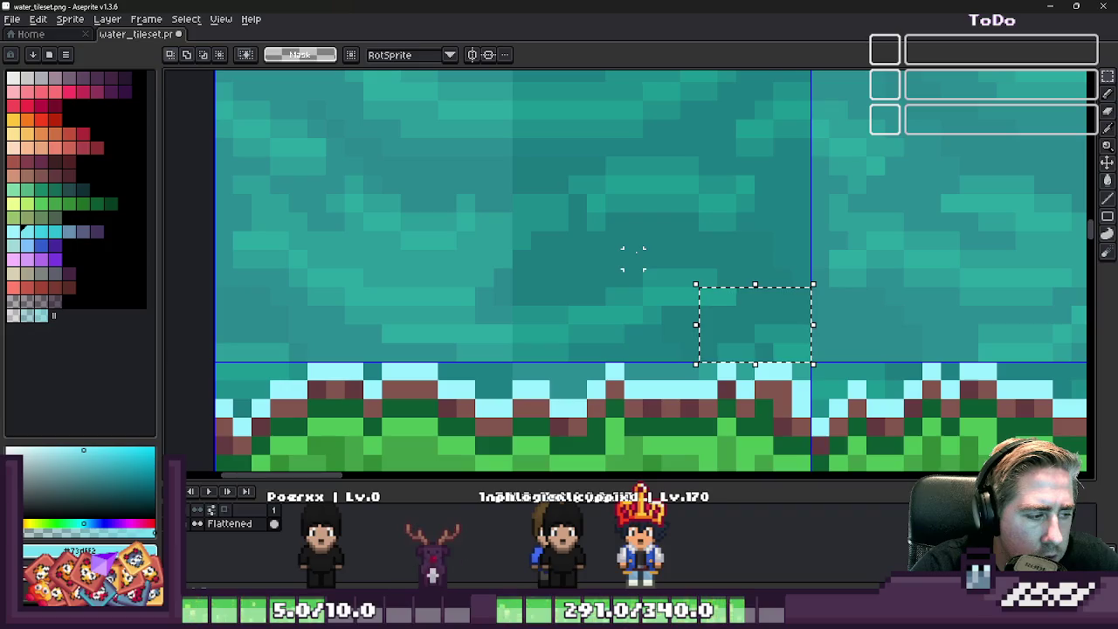
scroll(633, 259, down, 3)
scroll(576, 274, down, 2)
scroll(786, 297, up, 2)
scroll(824, 304, up, 3)
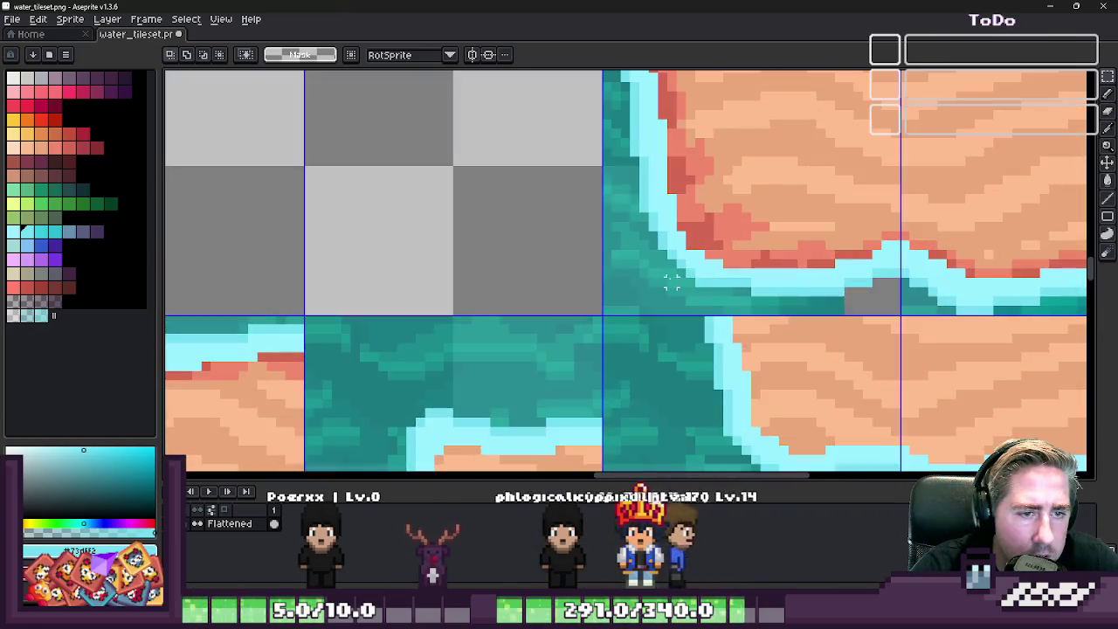
scroll(594, 250, up, 1)
mouse_move(536, 237)
mouse_down()
mouse_move(606, 275)
mouse_move(538, 323)
mouse_up()
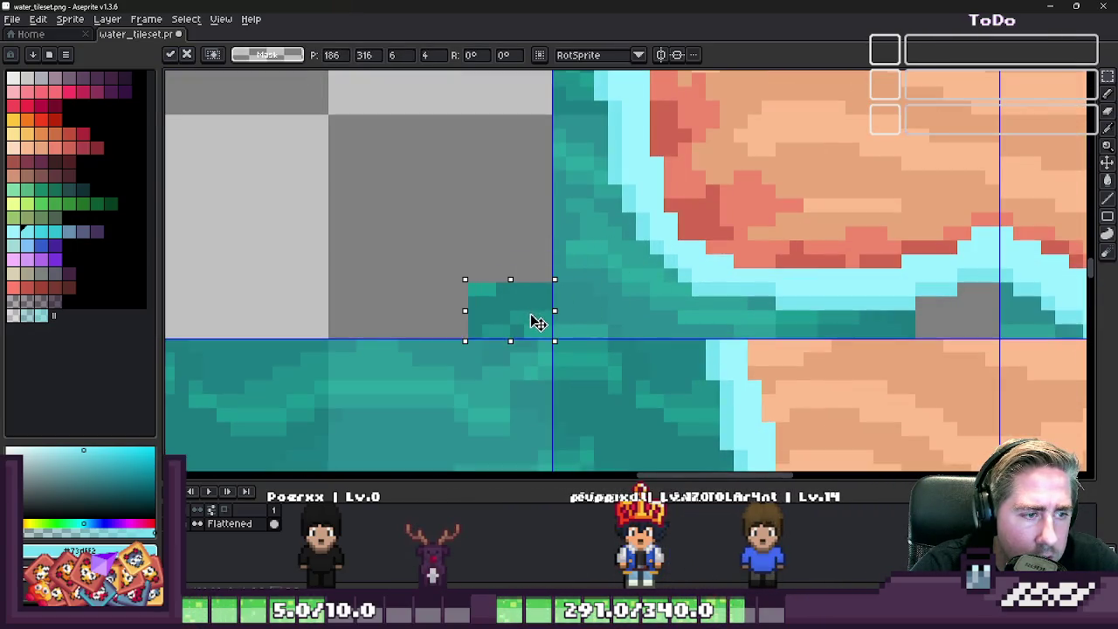
key(ctrl+d)
- Shift the sand shoreline tile one tile to the right
key(b)
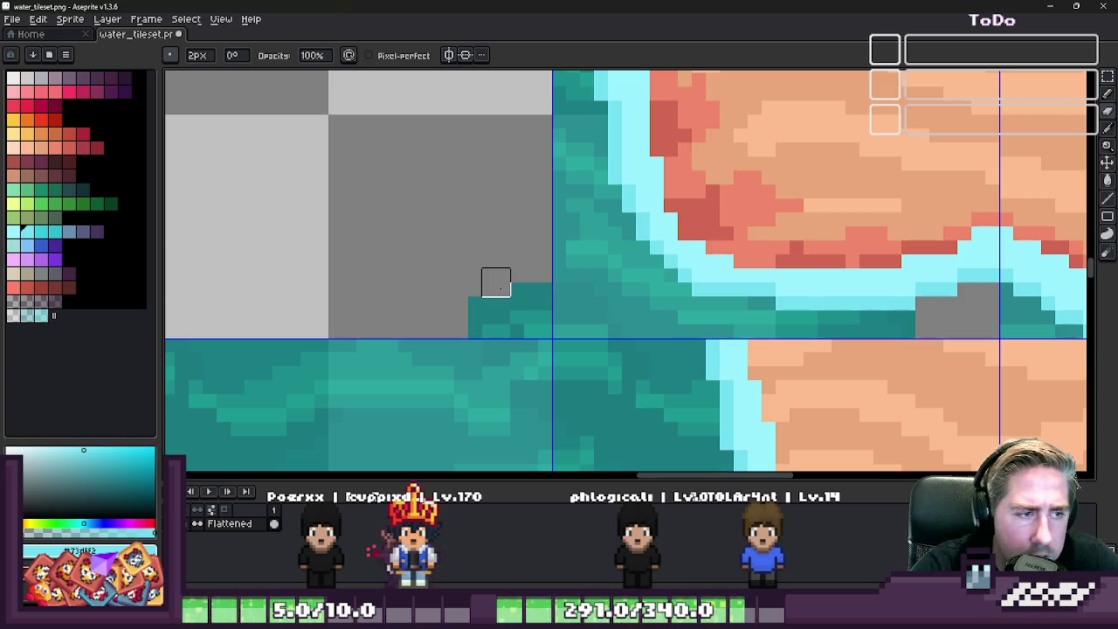
key(m)
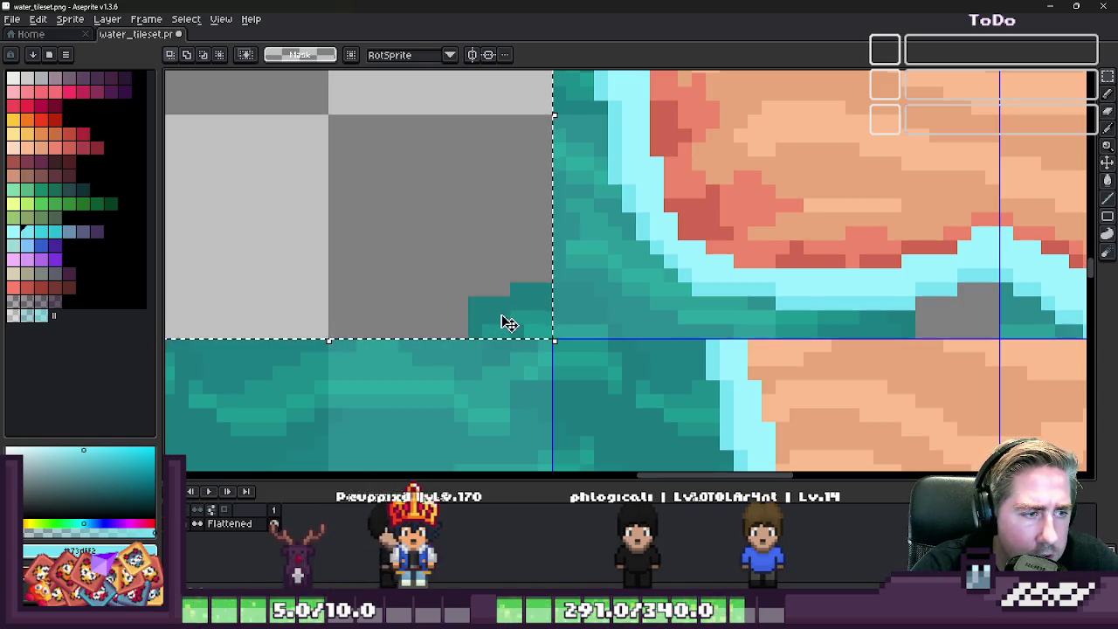
drag(510, 323, 951, 340)
scroll(777, 347, down, 3)
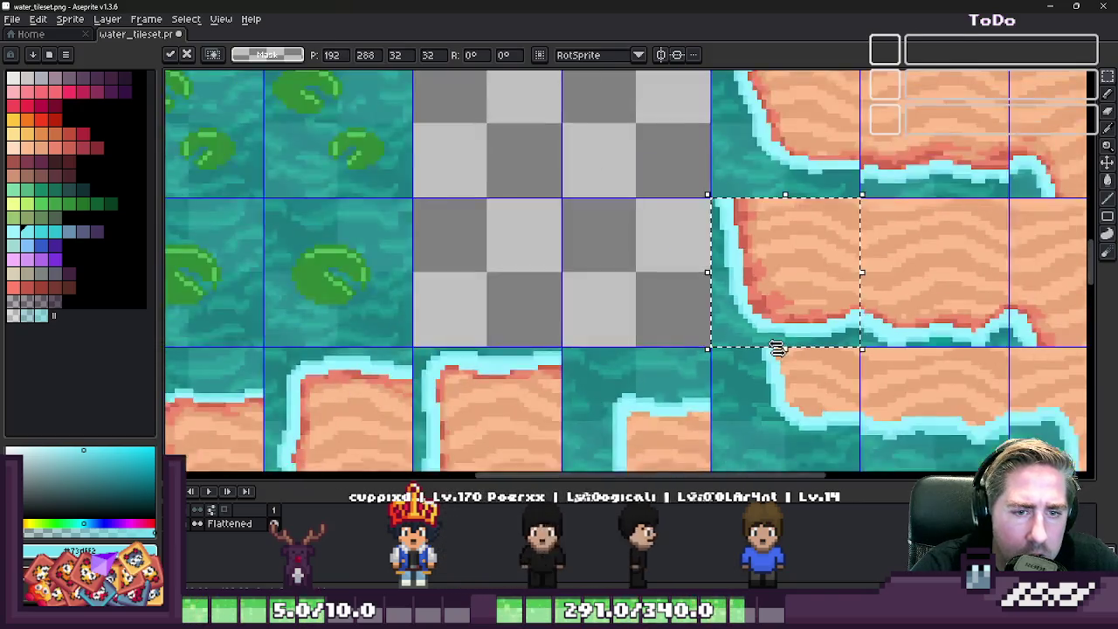
key(ctrl+d)
- With a 1px pencil, paint a grey column at the seam down to the tile edge
scroll(769, 341, down, 1)
scroll(751, 327, down, 1)
scroll(699, 310, down, 2)
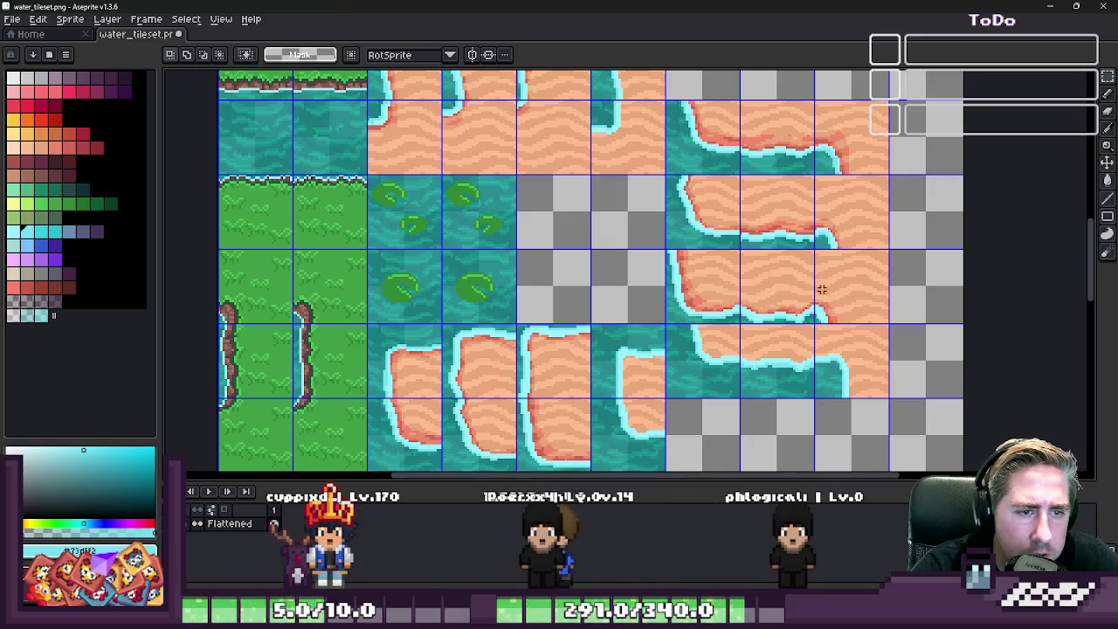
scroll(816, 148, up, 2)
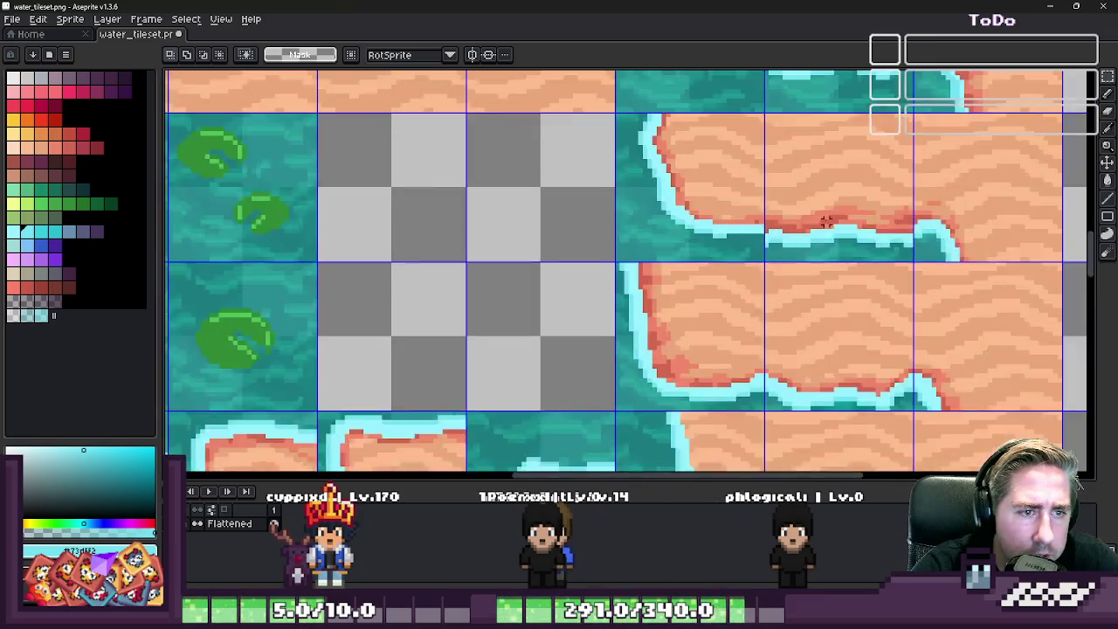
scroll(549, 229, up, 2)
key(b)
scroll(549, 229, up, 1)
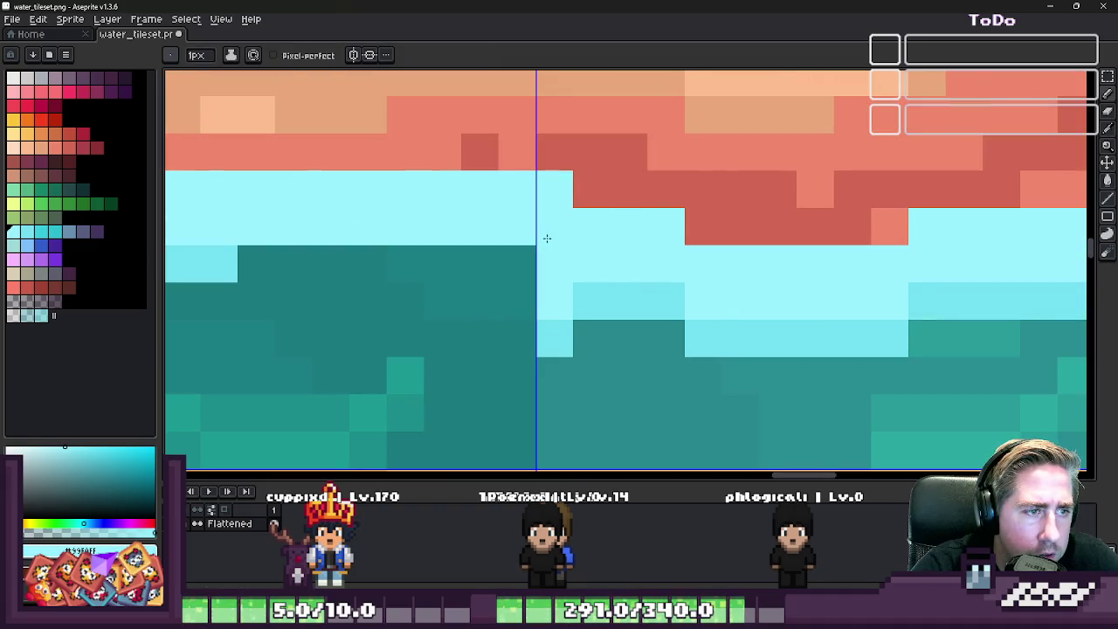
key(minus)
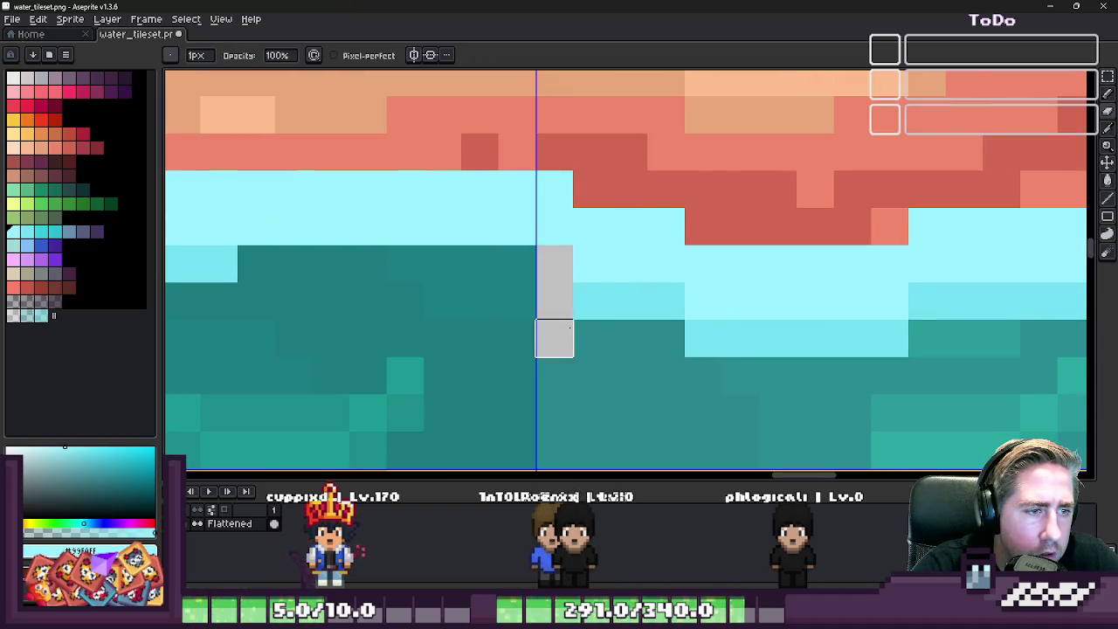
alt+click(601, 297)
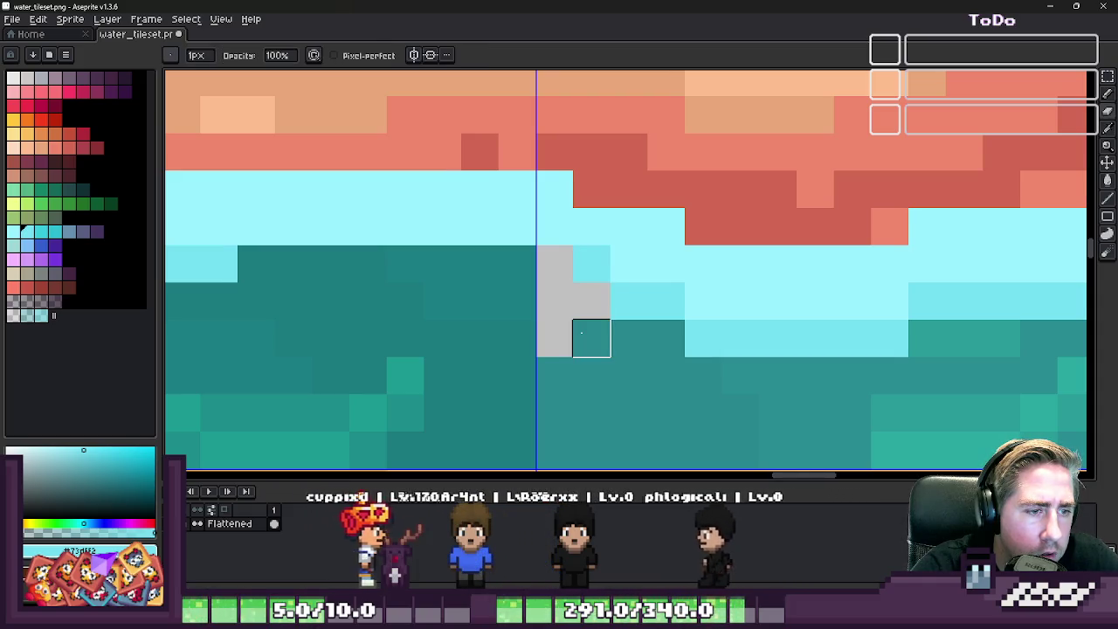
right_click(592, 337)
scroll(666, 226, down, 2)
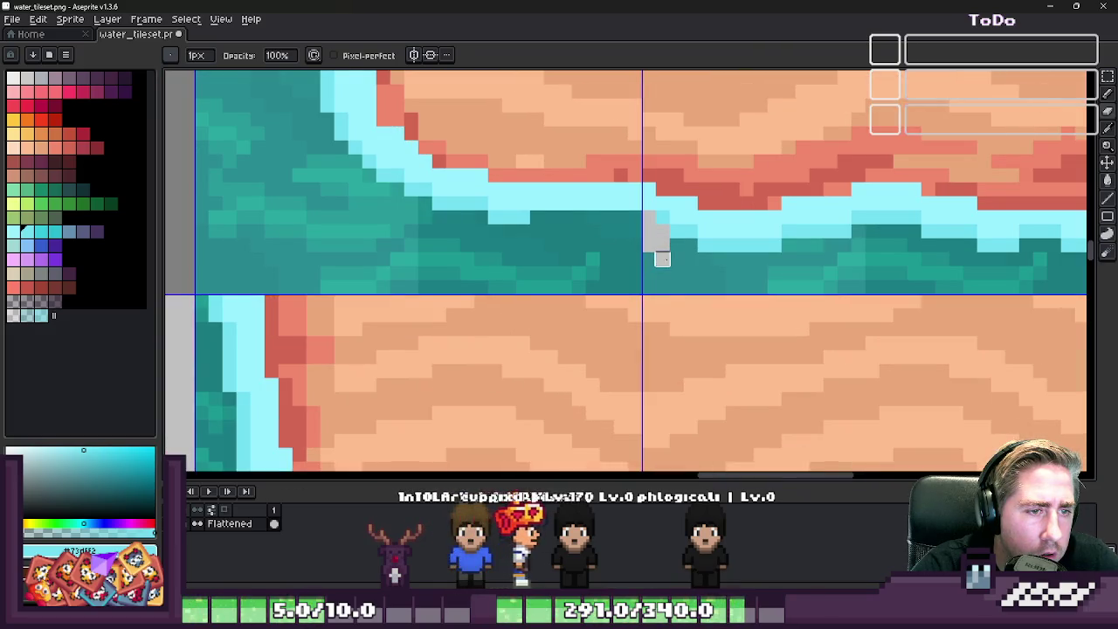
drag(662, 258, 648, 287)
- Marquee-select the grey column at the seam
scroll(648, 259, up, 1)
key(m)
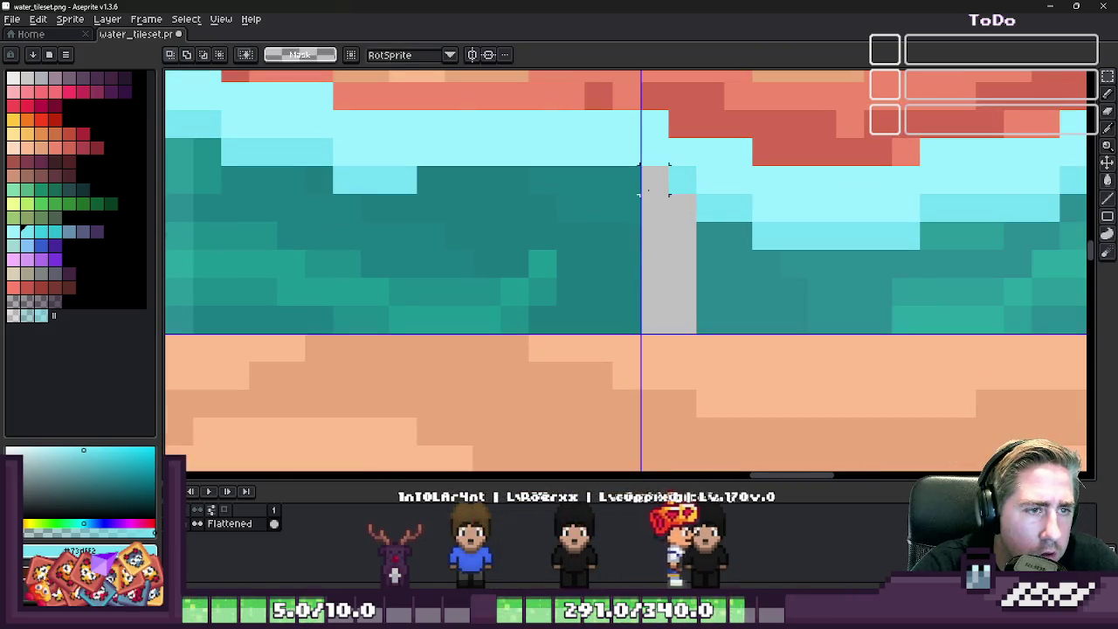
mouse_move(640, 164)
mouse_down()
mouse_move(698, 304)
mouse_move(699, 335)
mouse_up()
scroll(725, 288, down, 2)
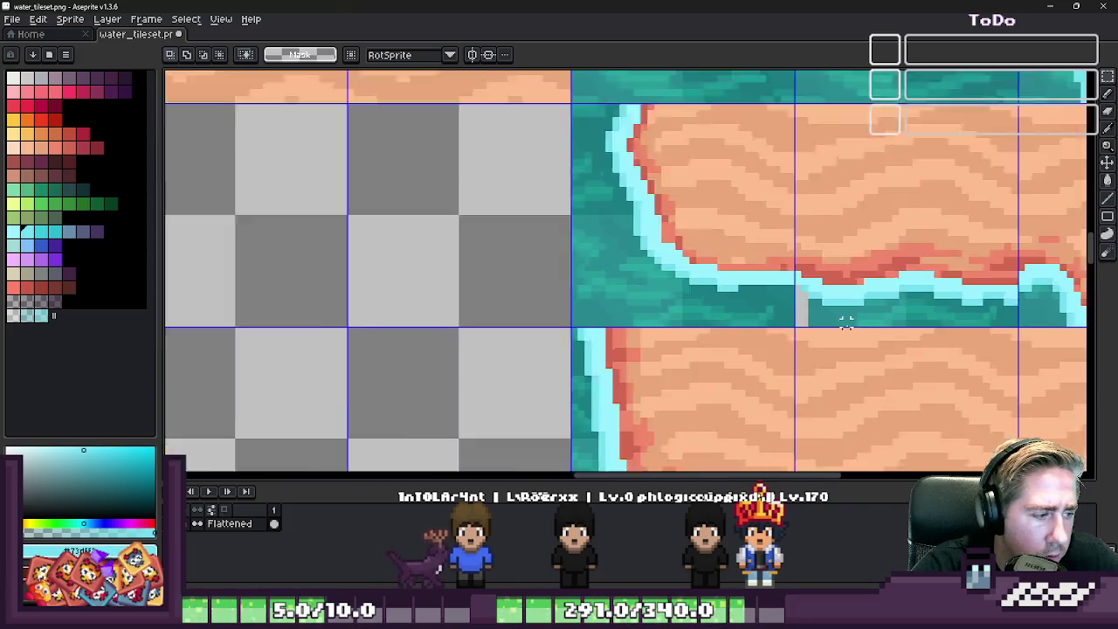
- Zoom into the shoreline tile seam and paint light cyan foam pixels across the join
scroll(725, 288, down, 1)
scroll(212, 218, up, 1)
scroll(307, 367, up, 1)
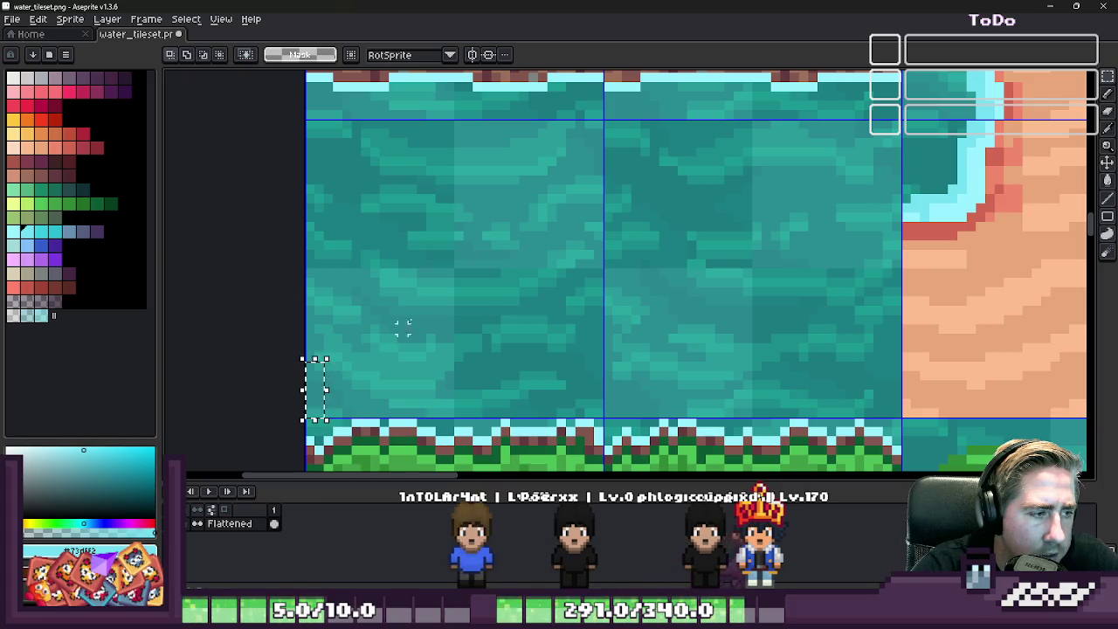
scroll(430, 293, down, 1)
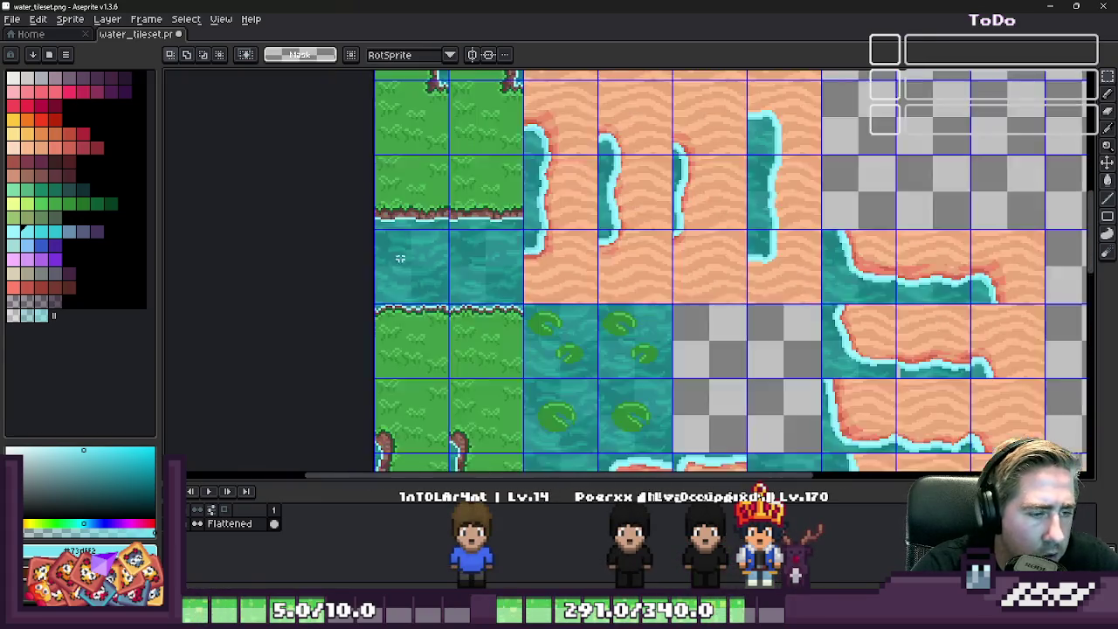
scroll(431, 292, down, 2)
scroll(523, 327, up, 2)
scroll(524, 327, up, 1)
scroll(524, 327, down, 2)
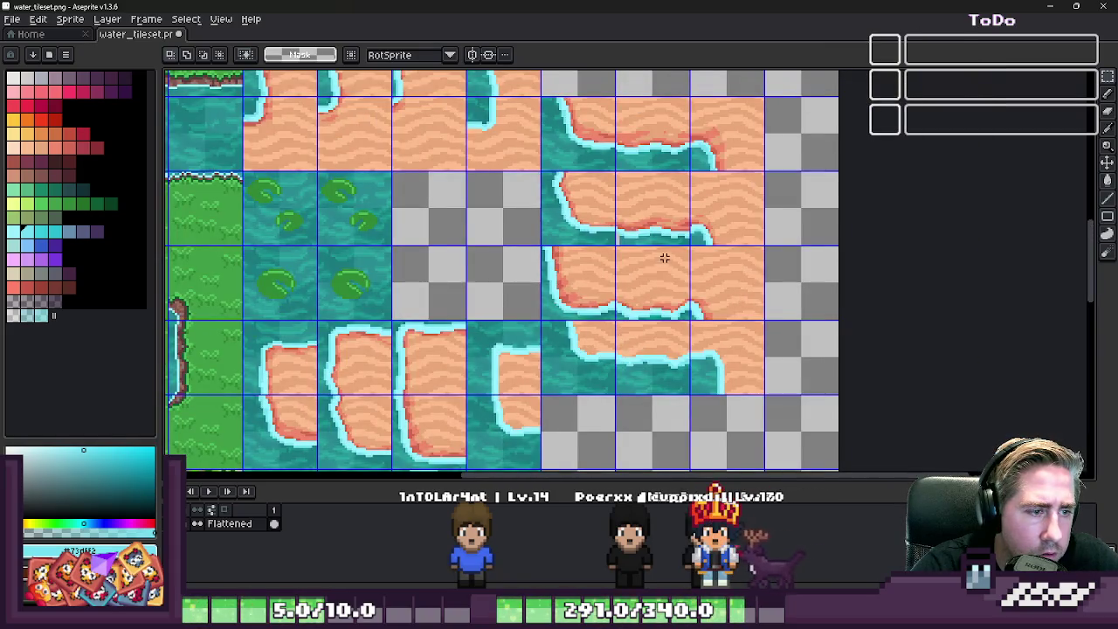
scroll(663, 258, down, 1)
scroll(610, 327, up, 2)
scroll(596, 261, down, 1)
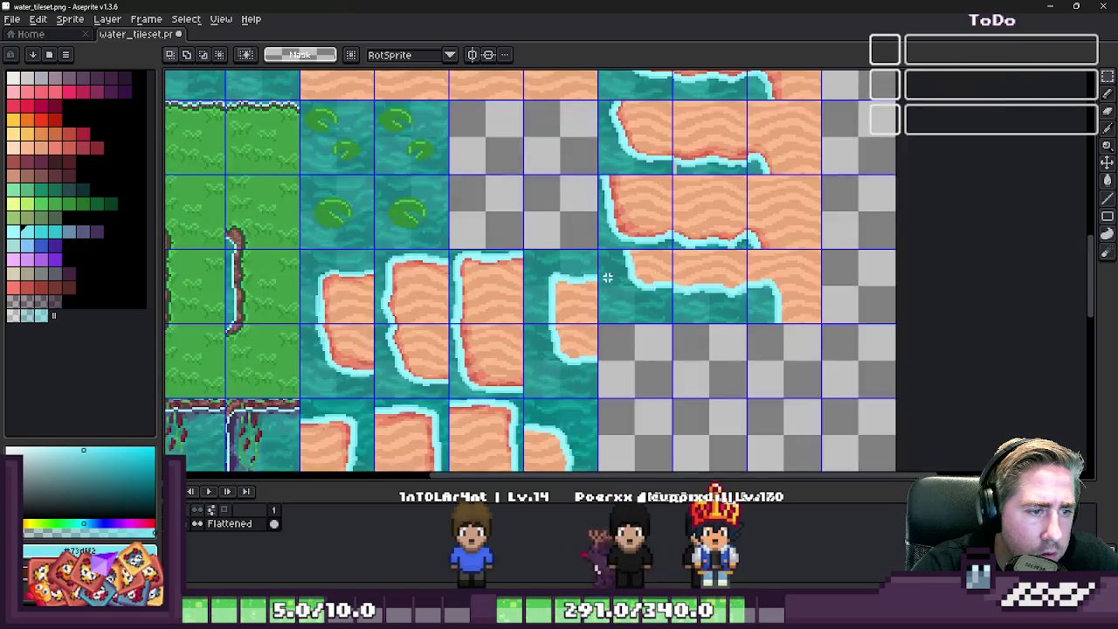
scroll(610, 305, down, 1)
scroll(603, 307, up, 1)
scroll(597, 314, up, 2)
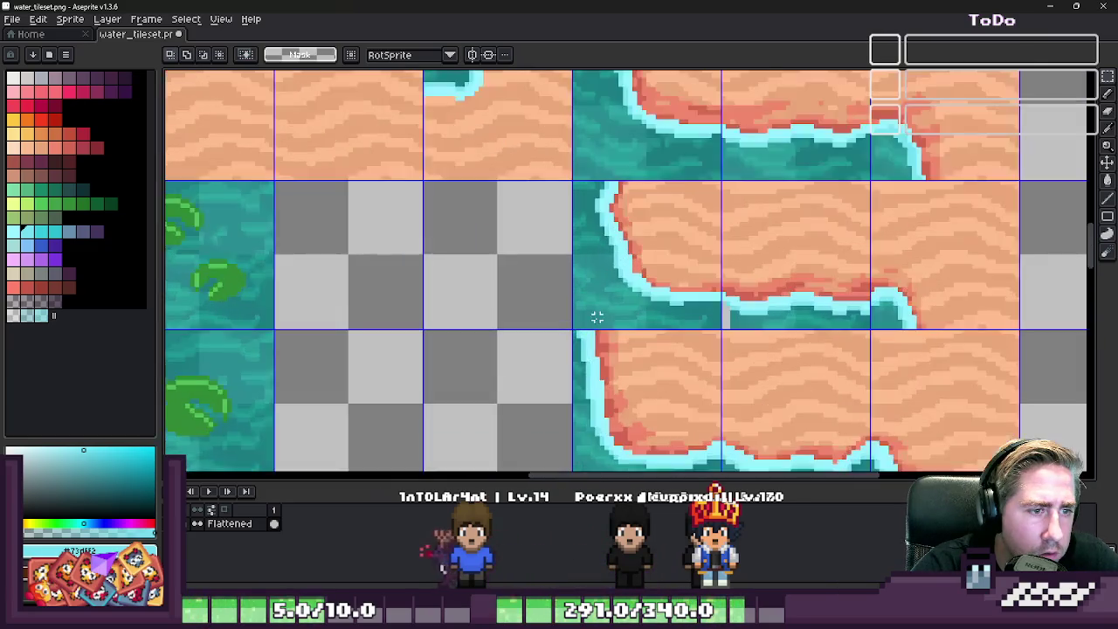
scroll(594, 250, up, 1)
scroll(594, 251, down, 1)
scroll(581, 363, down, 1)
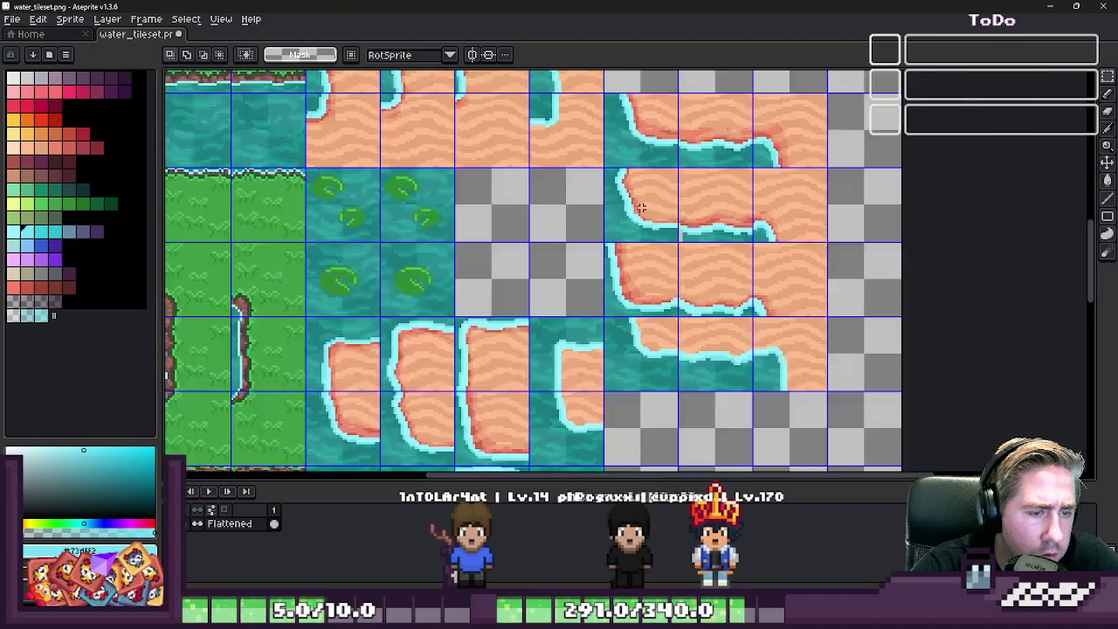
scroll(594, 331, down, 2)
scroll(611, 279, up, 3)
scroll(623, 254, up, 1)
scroll(624, 255, up, 1)
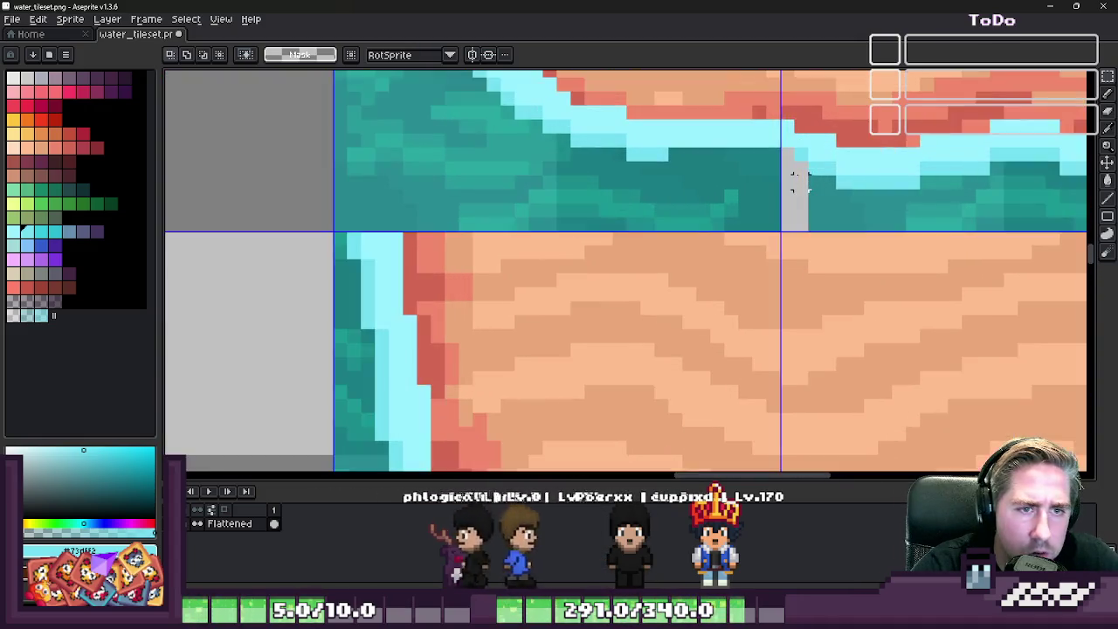
scroll(629, 252, down, 1)
scroll(632, 254, down, 1)
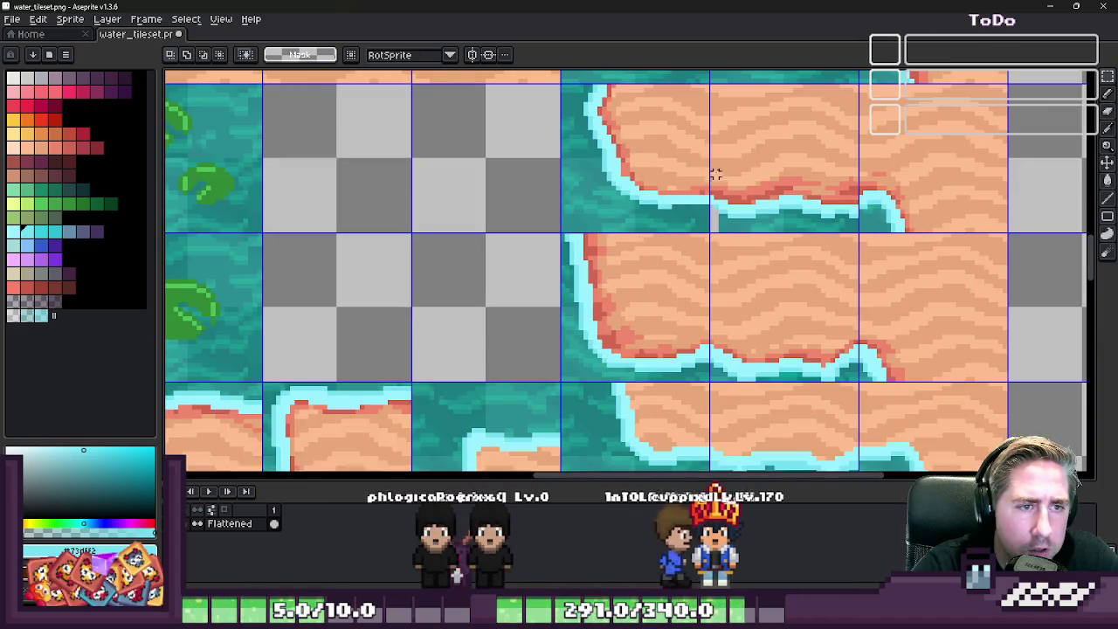
scroll(718, 170, up, 1)
scroll(716, 209, up, 1)
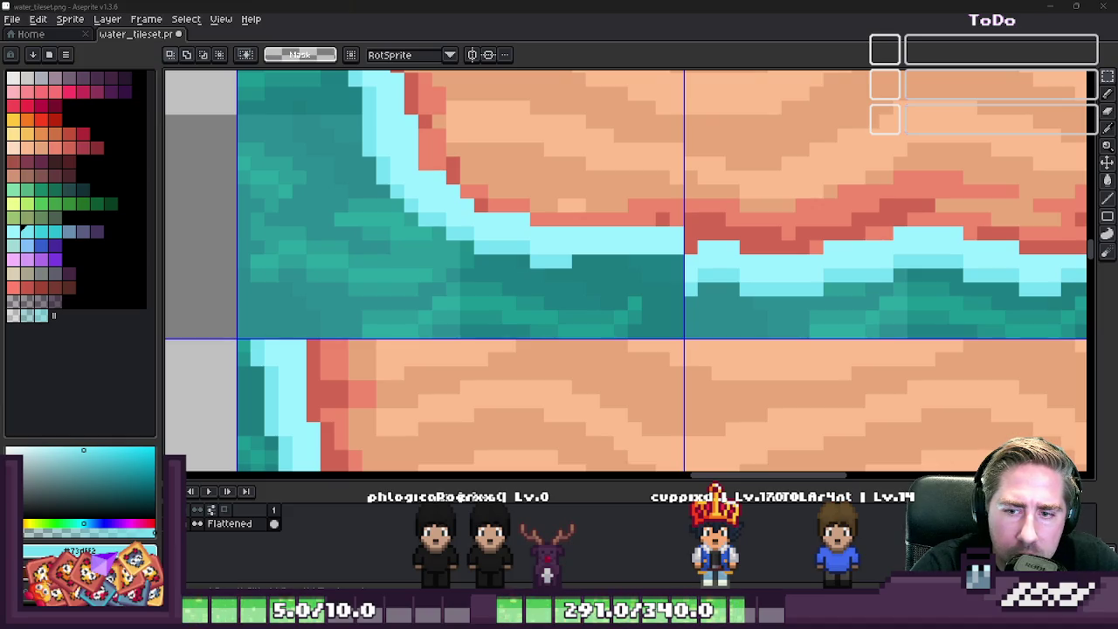
scroll(612, 237, up, 1)
scroll(613, 237, up, 1)
key(alt)
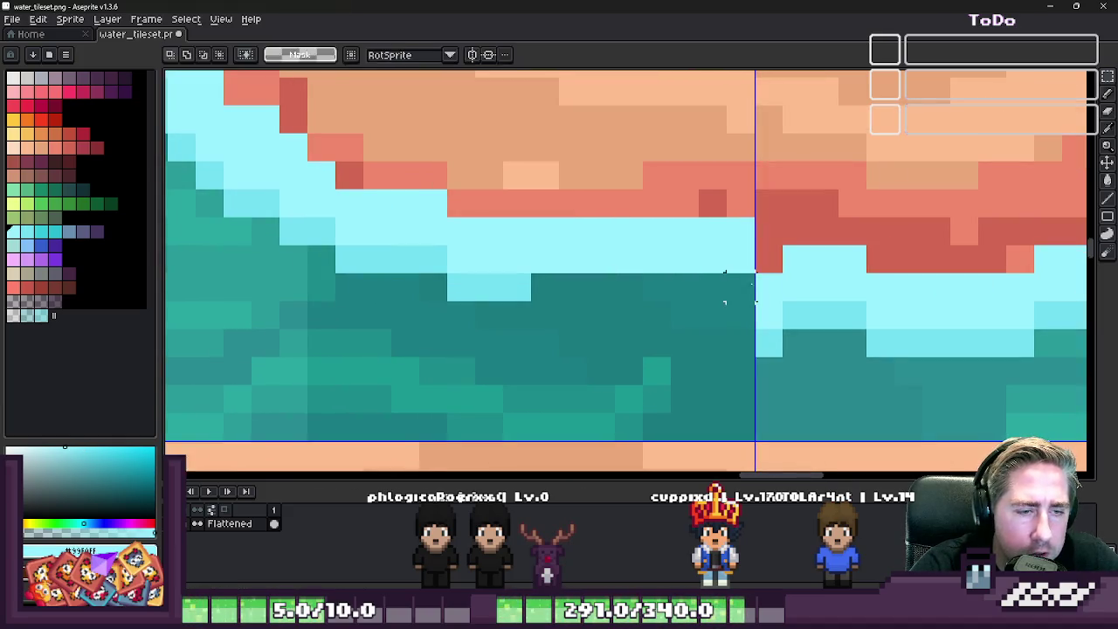
key(b)
drag(738, 315, 650, 293)
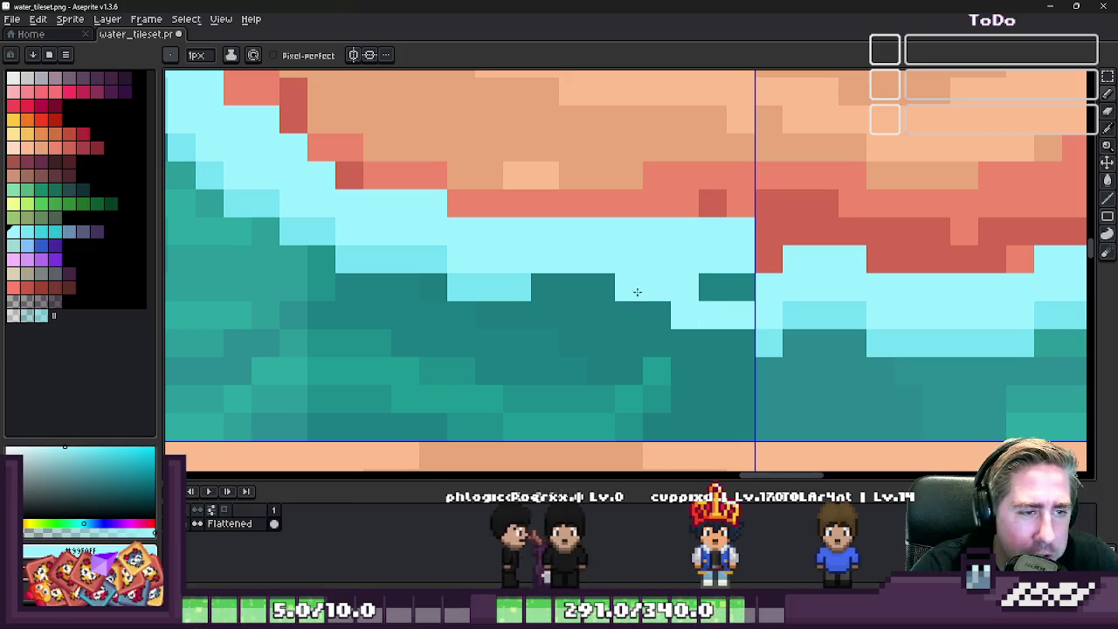
- Continue the sand border across the seam with dark red and salmon edge pixels
alt+click(750, 213)
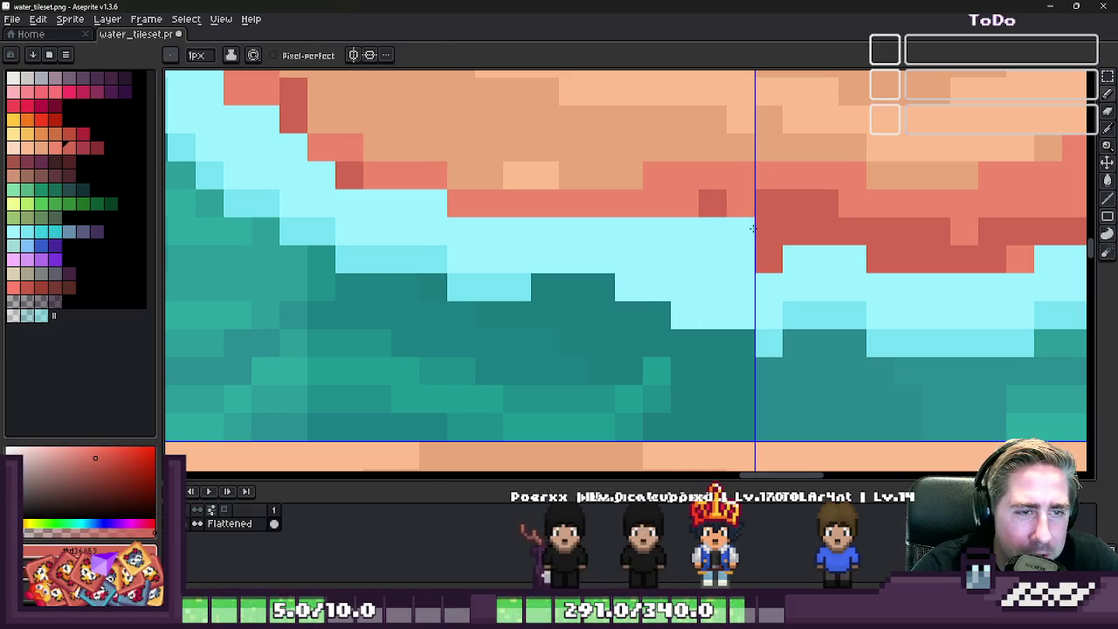
drag(747, 248, 647, 231)
alt+click(684, 190)
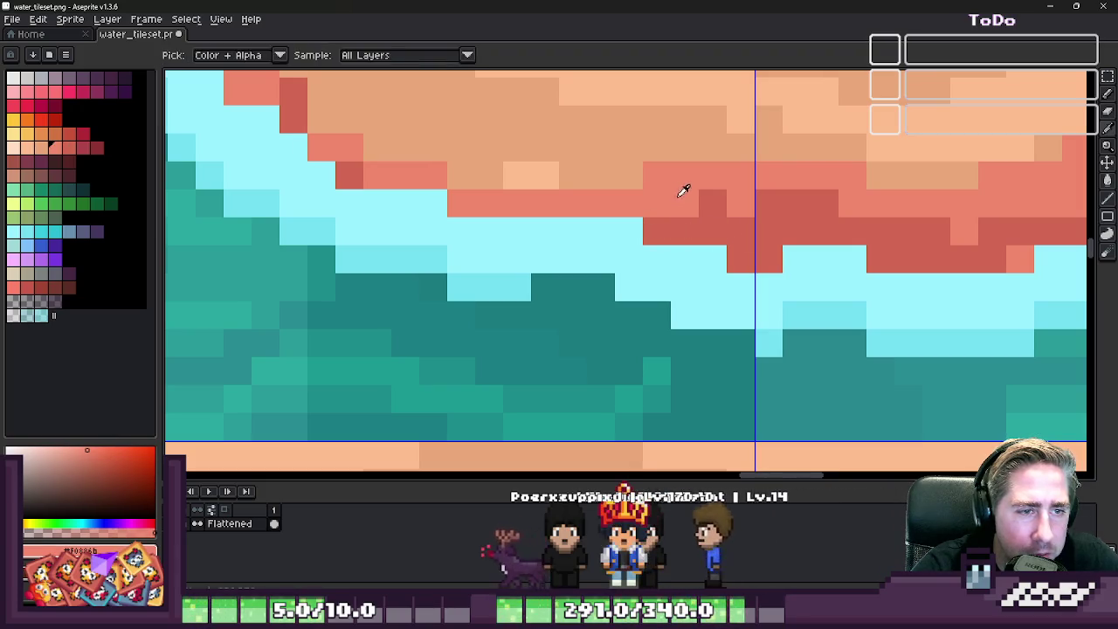
click(716, 233)
alt+click(732, 248)
click(712, 259)
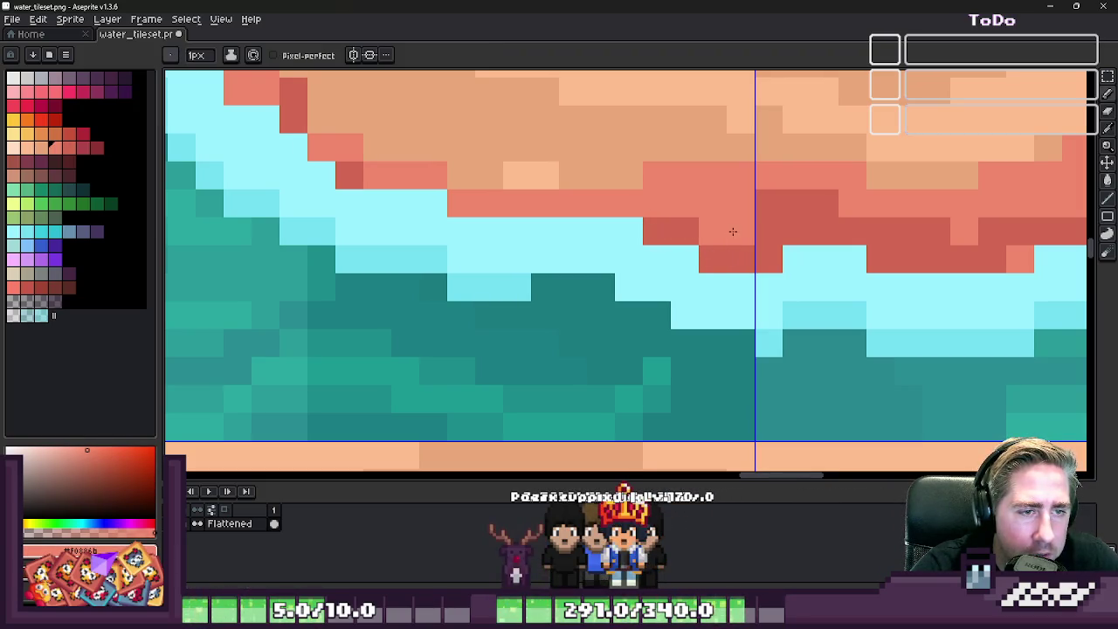
click(771, 210)
alt+click(735, 234)
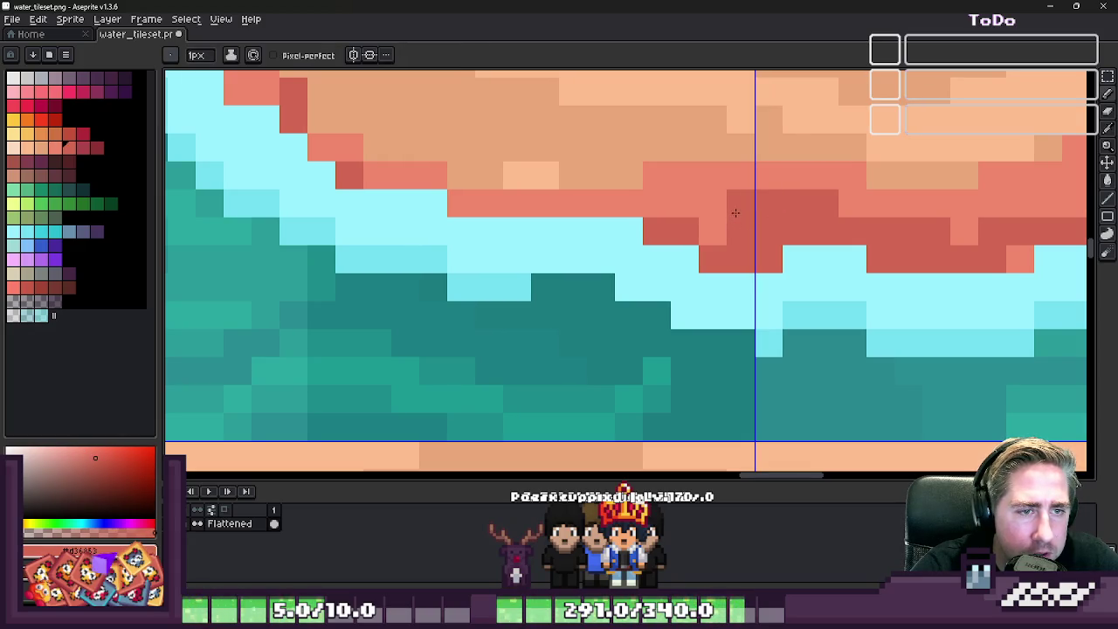
- Fill the remaining transparent gap at the seam with light cyan foam so the water band is continuous
alt+click(611, 250)
scroll(608, 241, down, 2)
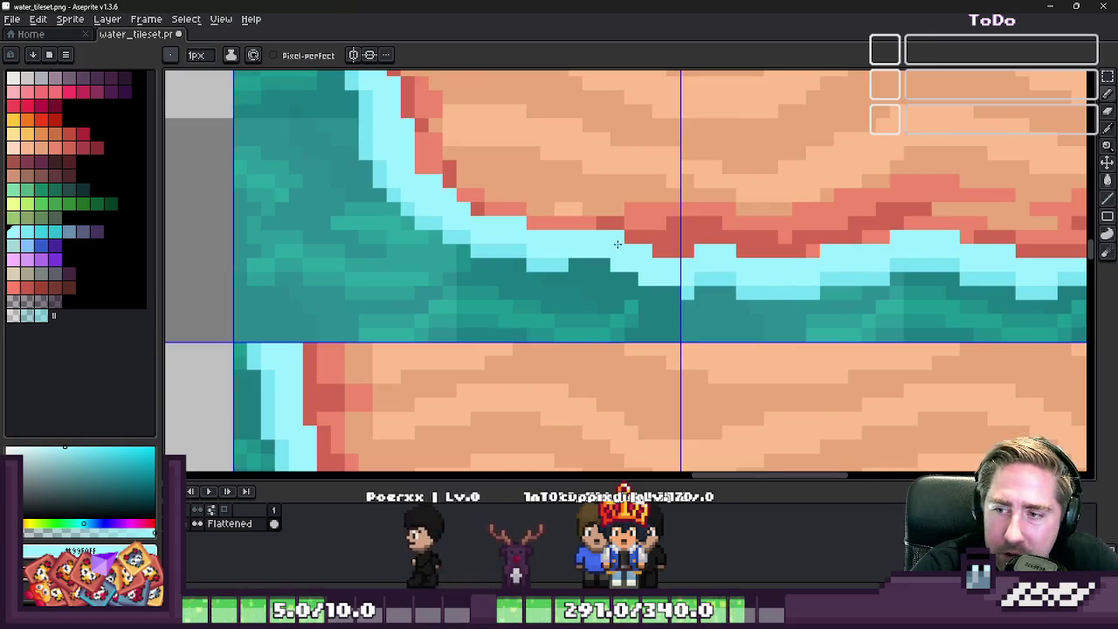
scroll(616, 243, down, 3)
key(m)
scroll(620, 253, down, 1)
scroll(629, 267, up, 1)
scroll(655, 249, up, 4)
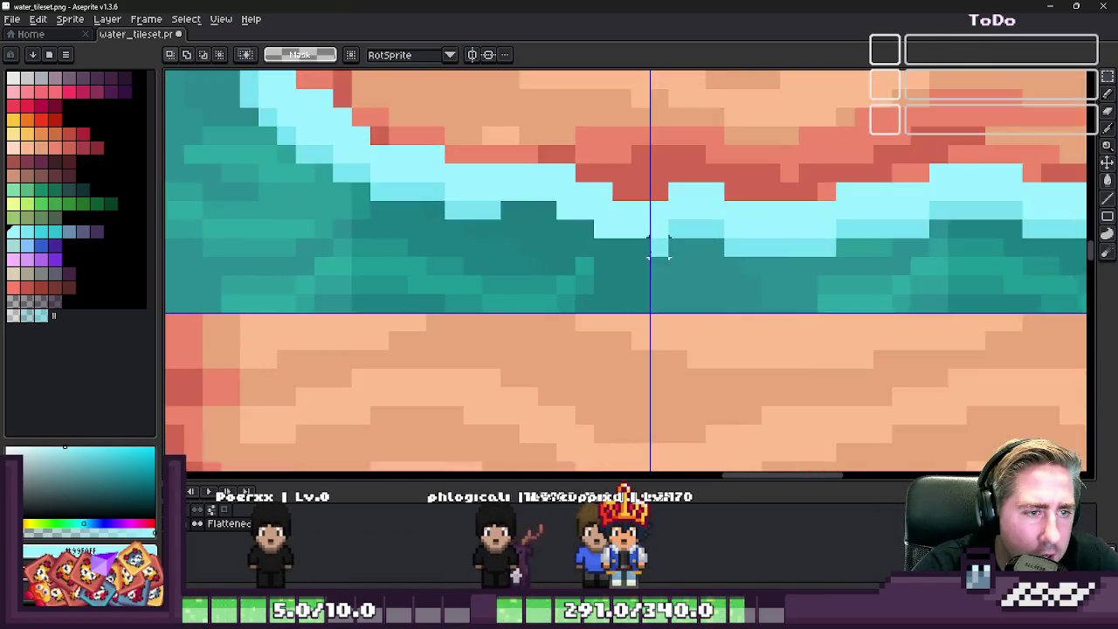
scroll(657, 247, up, 2)
key(b)
drag(611, 243, 399, 175)
scroll(399, 174, down, 8)
scroll(531, 220, up, 2)
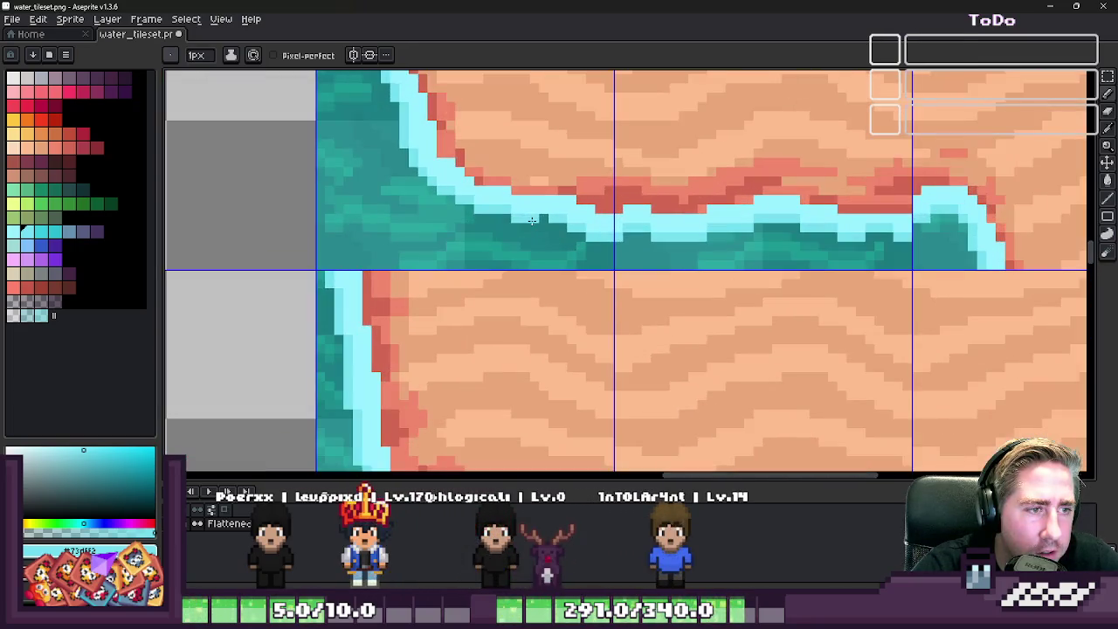
scroll(542, 220, down, 3)
scroll(567, 210, down, 1)
scroll(592, 201, up, 2)
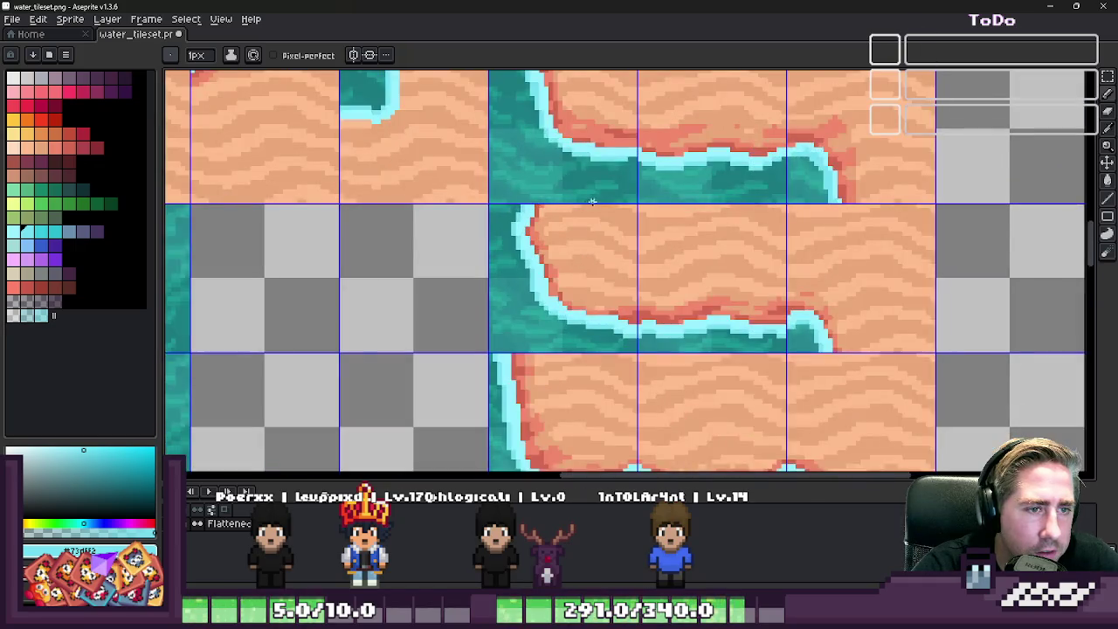
scroll(795, 336, up, 8)
scroll(739, 301, up, 3)
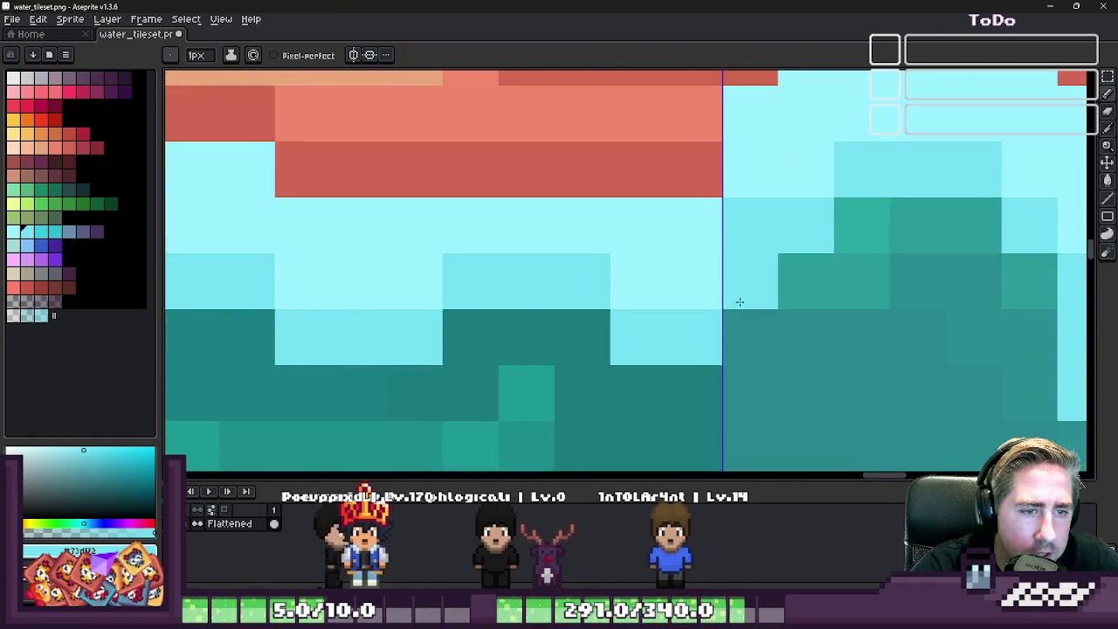
scroll(735, 277, down, 3)
scroll(690, 247, down, 4)
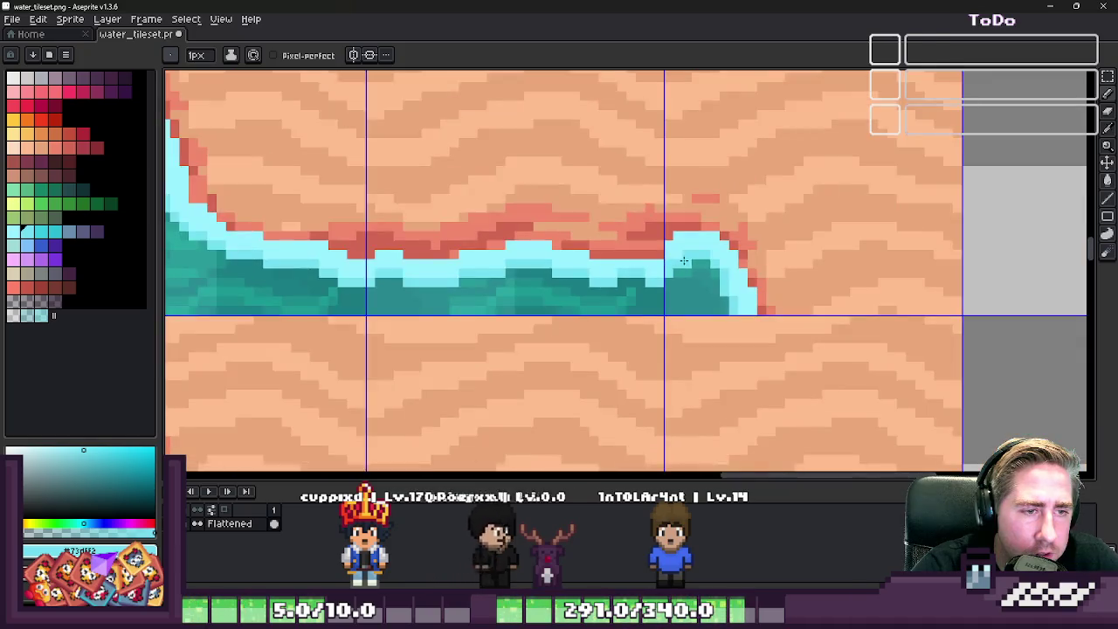
scroll(663, 253, up, 3)
scroll(646, 262, up, 4)
scroll(656, 227, down, 4)
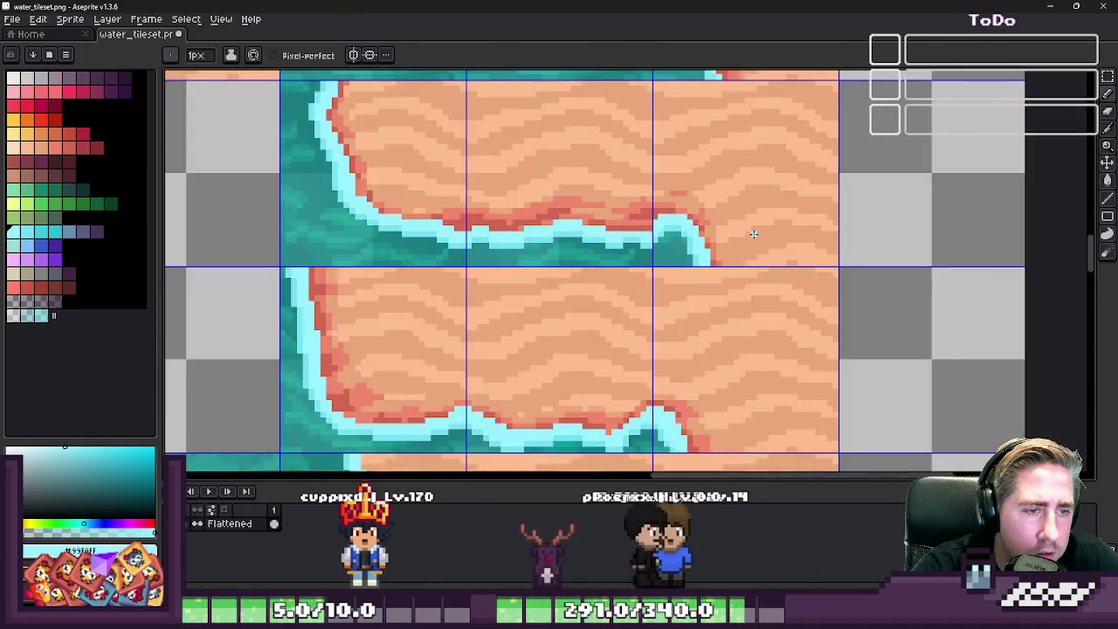
scroll(738, 225, down, 1)
key(m)
scroll(735, 220, down, 3)
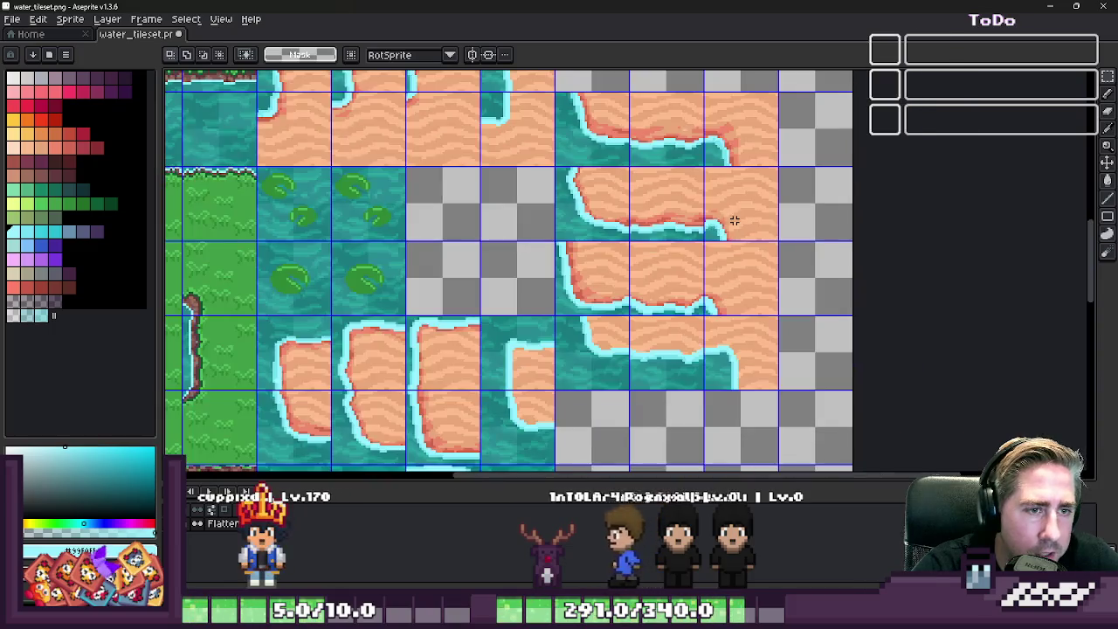
- Copy the sand tile with the water corner into an empty grid cell beside it
drag(758, 163, 719, 396)
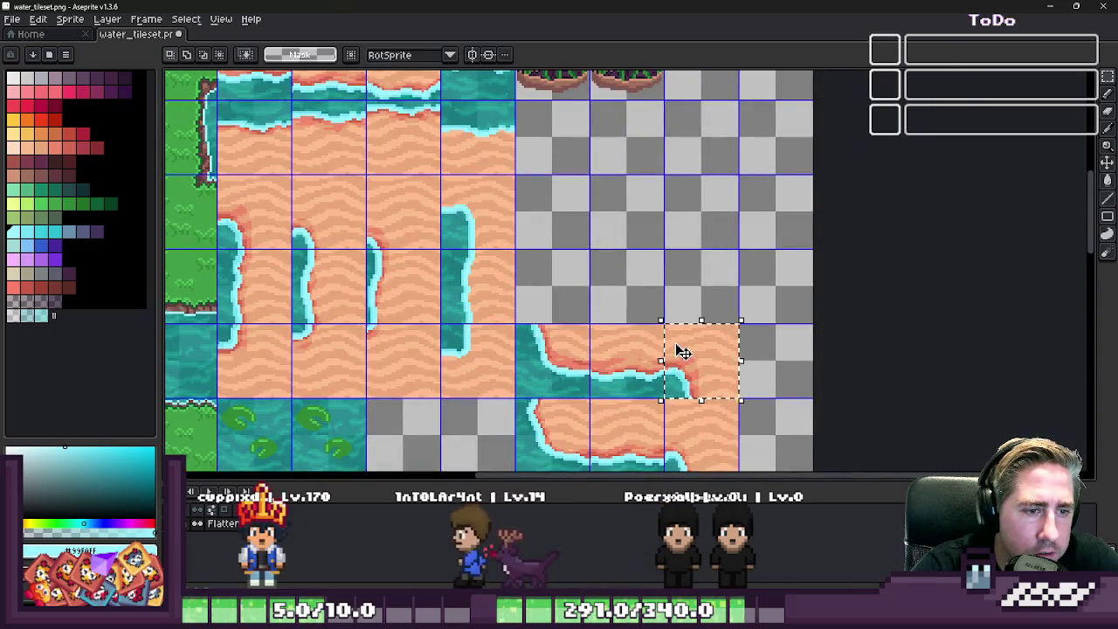
scroll(692, 361, up, 2)
mouse_move(676, 349)
mouse_down()
mouse_move(520, 267)
mouse_move(524, 215)
mouse_up()
scroll(481, 180, up, 2)
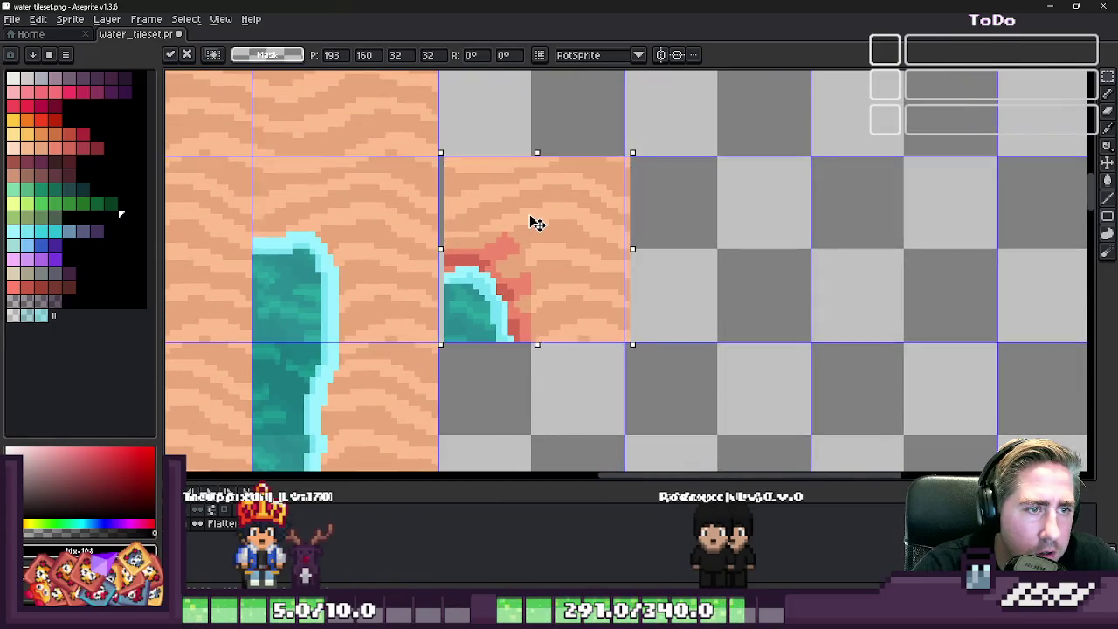
key(ctrl+d)
scroll(567, 199, down, 3)
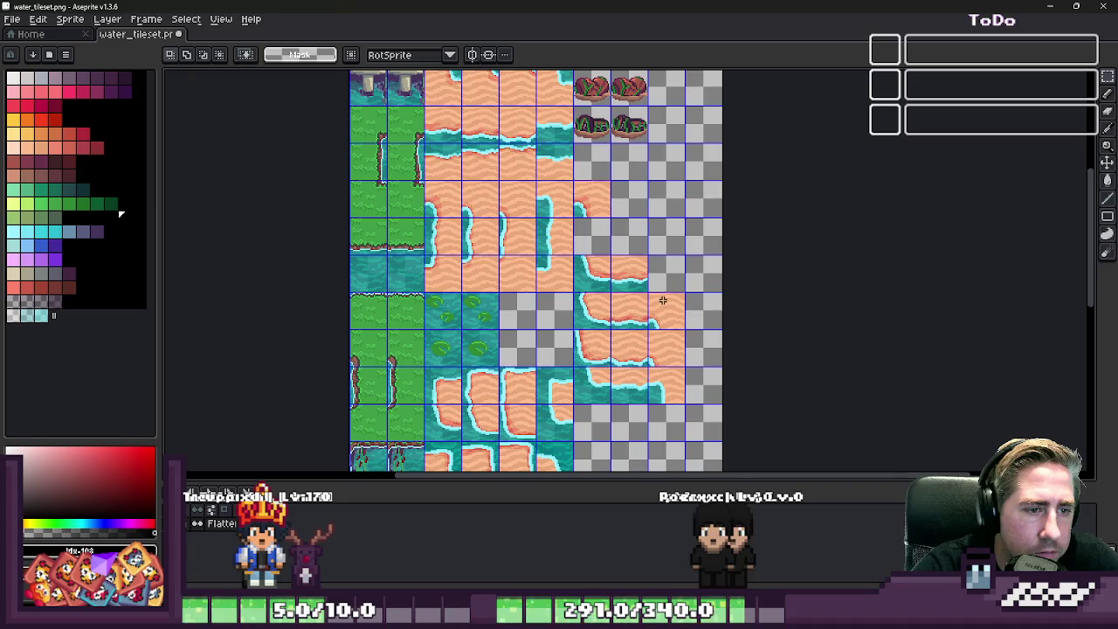
- Place a second copy of the corner tile in the next empty cell
drag(666, 317, 685, 331)
scroll(663, 310, up, 2)
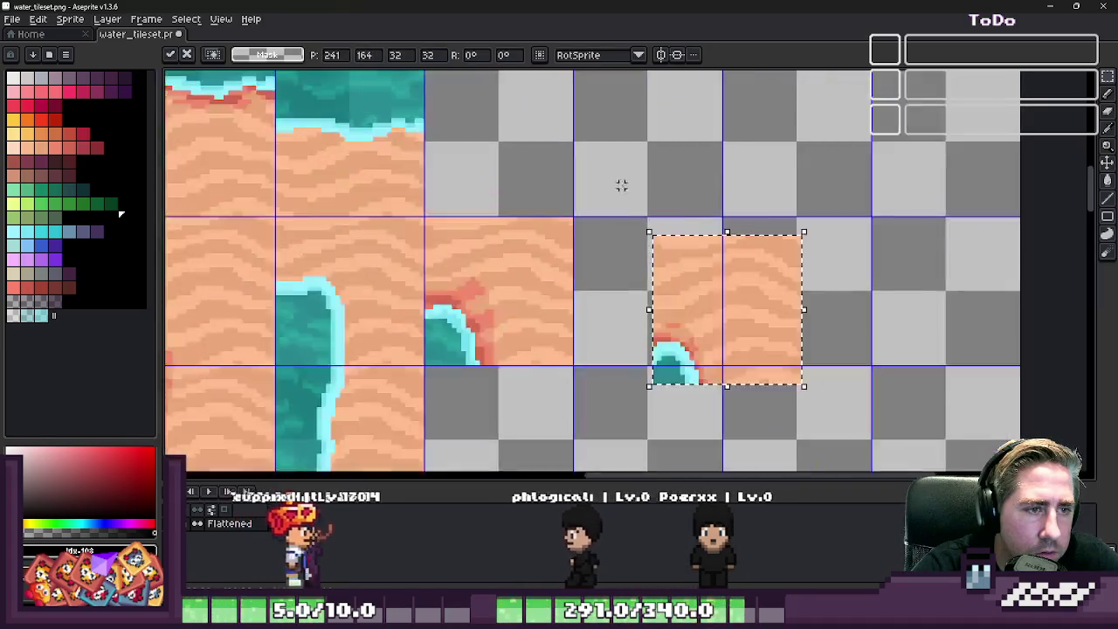
scroll(663, 262, up, 1)
drag(716, 279, 615, 260)
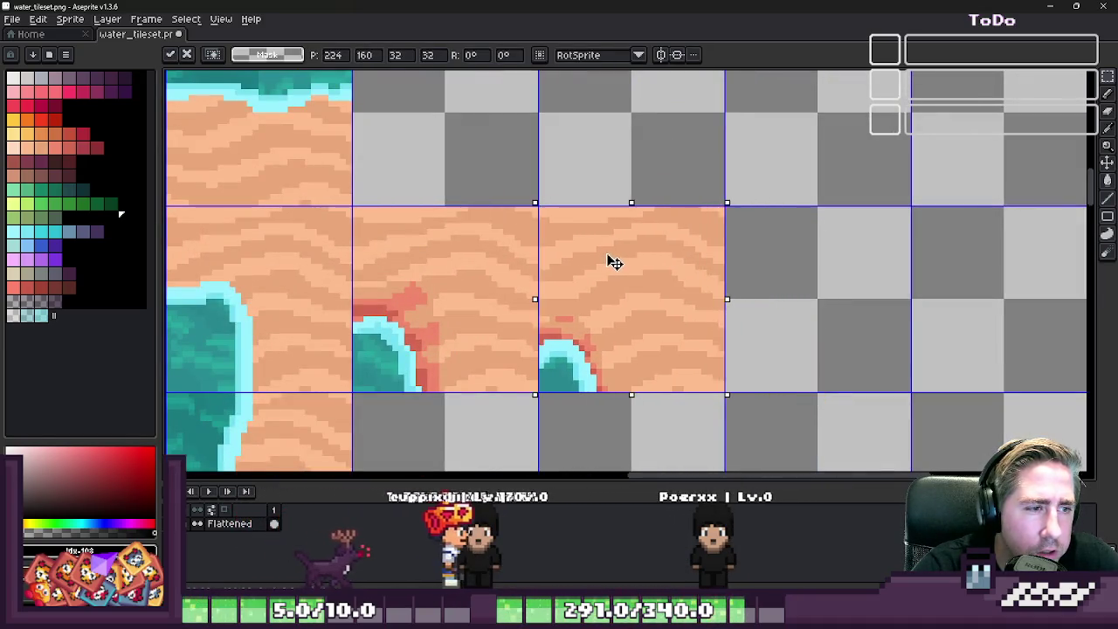
key(ctrl+d)
scroll(658, 336, down, 3)
- Nudge the copied corner tile into alignment with the tile grid and deselect
drag(658, 336, 672, 360)
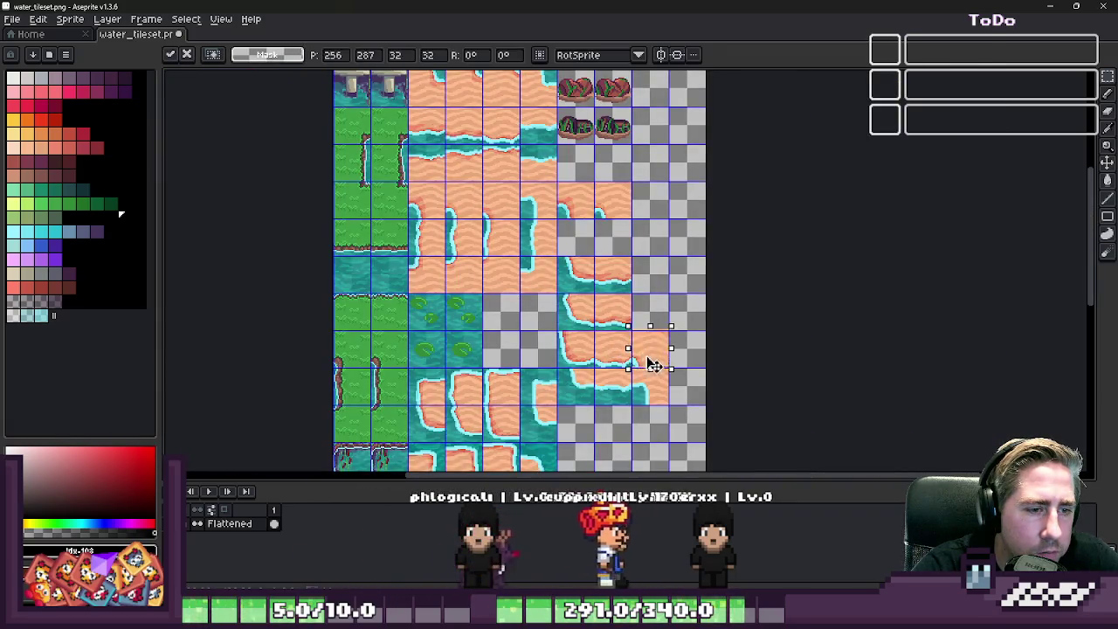
scroll(649, 362, up, 2)
scroll(624, 254, up, 1)
drag(708, 245, 716, 226)
key(ctrl+d)
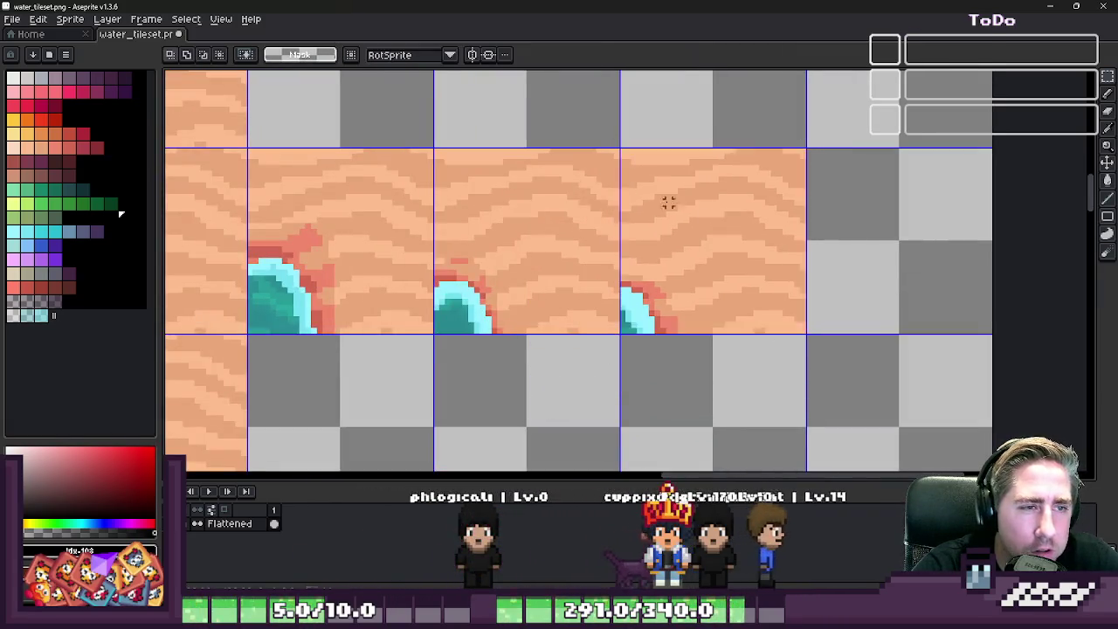
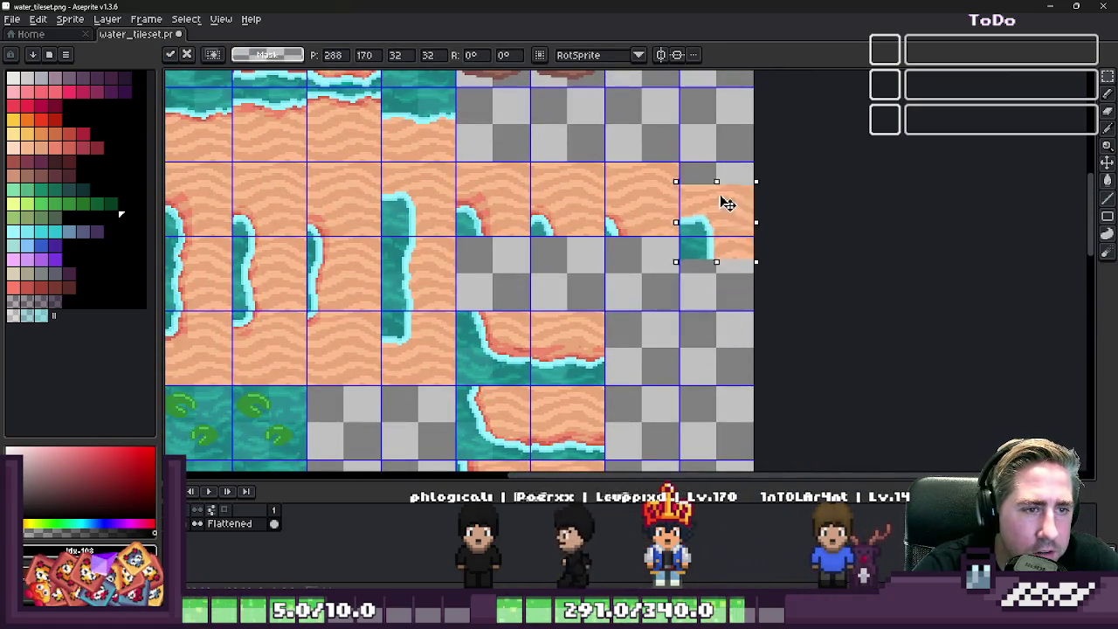
- Move the floating shoreline tile up into its 32×32 grid cell and drop it
drag(703, 303, 727, 187)
scroll(712, 199, up, 2)
key(ctrl+d)
scroll(703, 193, down, 1)
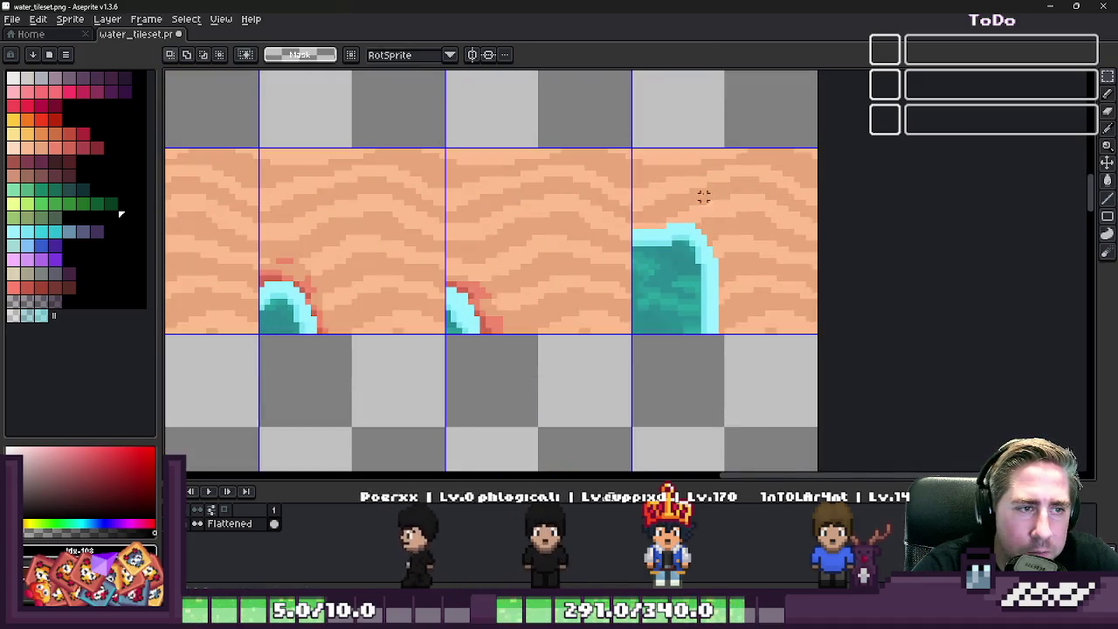
scroll(703, 193, down, 2)
scroll(622, 318, up, 2)
scroll(473, 210, down, 2)
scroll(552, 232, up, 2)
- Select another curved shoreline tile, shift it up one grid row, and drop it
drag(489, 293, 586, 402)
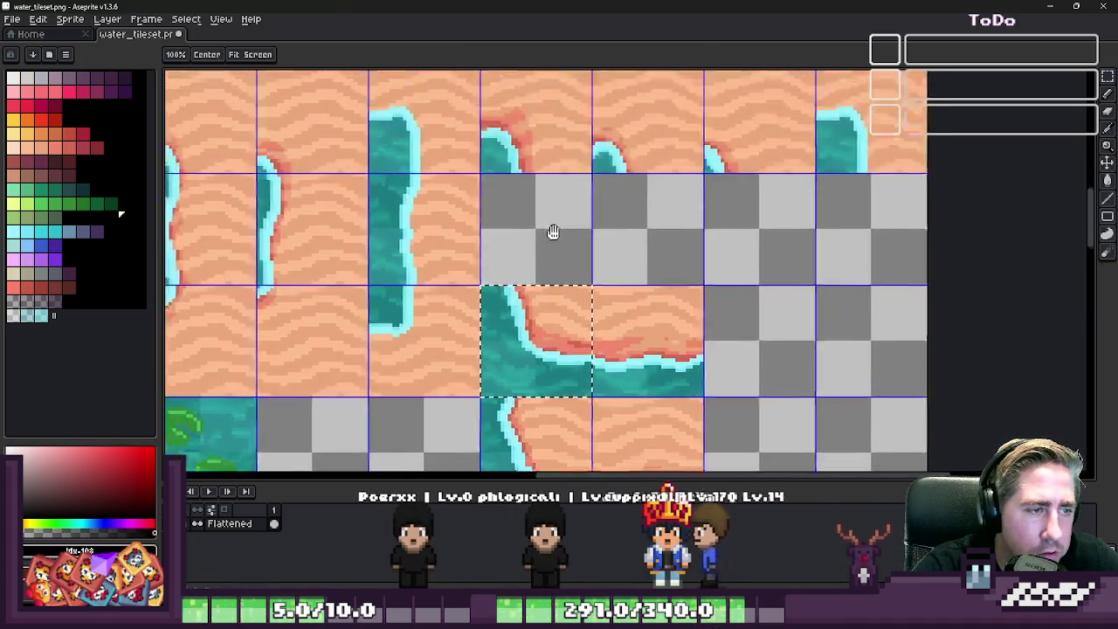
drag(544, 319, 545, 241)
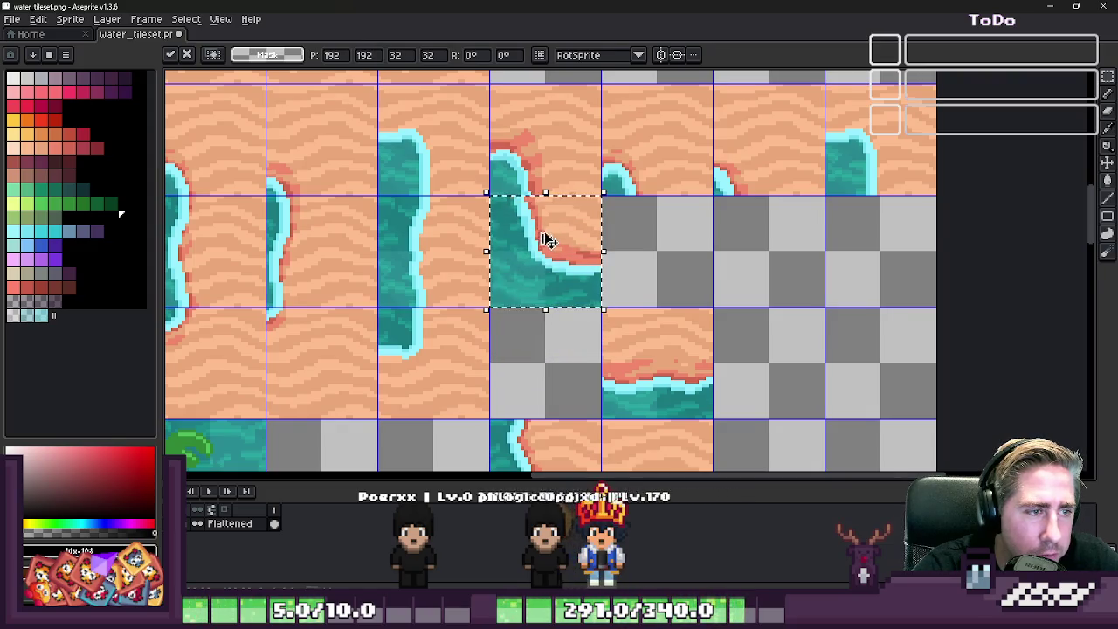
key(ctrl+d)
scroll(529, 179, up, 1)
scroll(528, 179, up, 1)
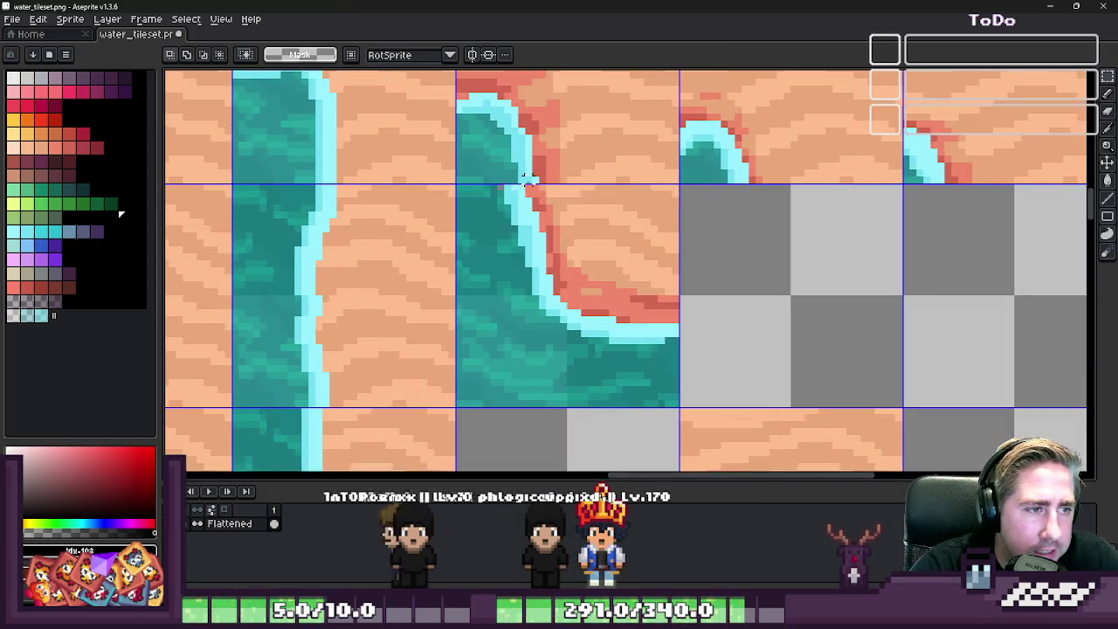
scroll(528, 179, down, 2)
scroll(550, 260, down, 1)
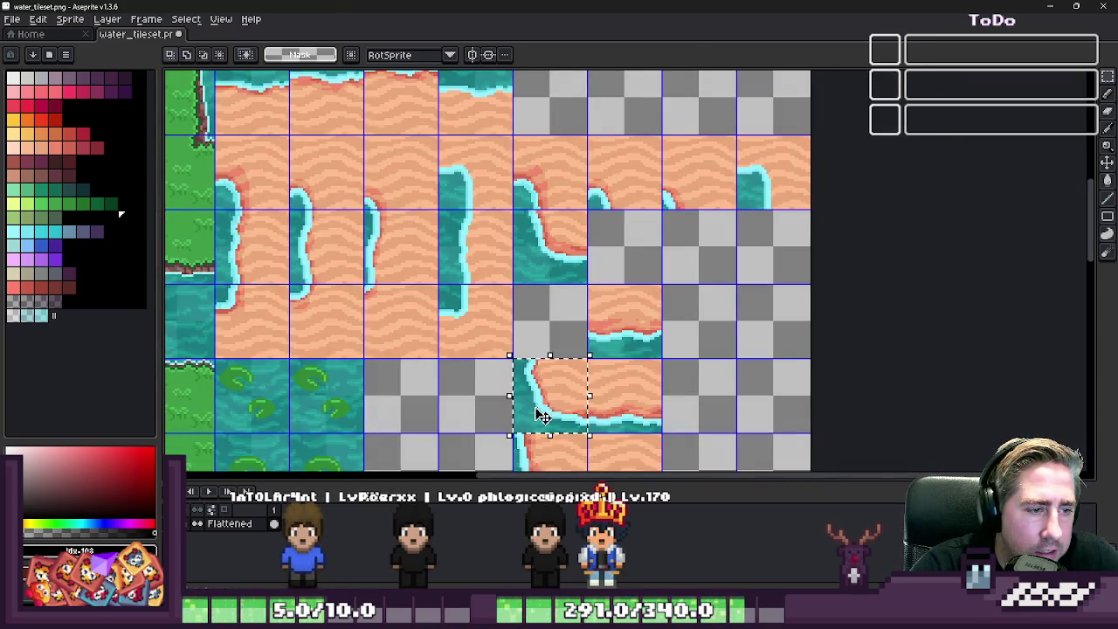
- Move two more shoreline tiles up into the empty cells of the row, dropping each
mouse_move(542, 416)
mouse_down()
mouse_move(624, 240)
mouse_move(608, 237)
mouse_up()
scroll(624, 239, up, 2)
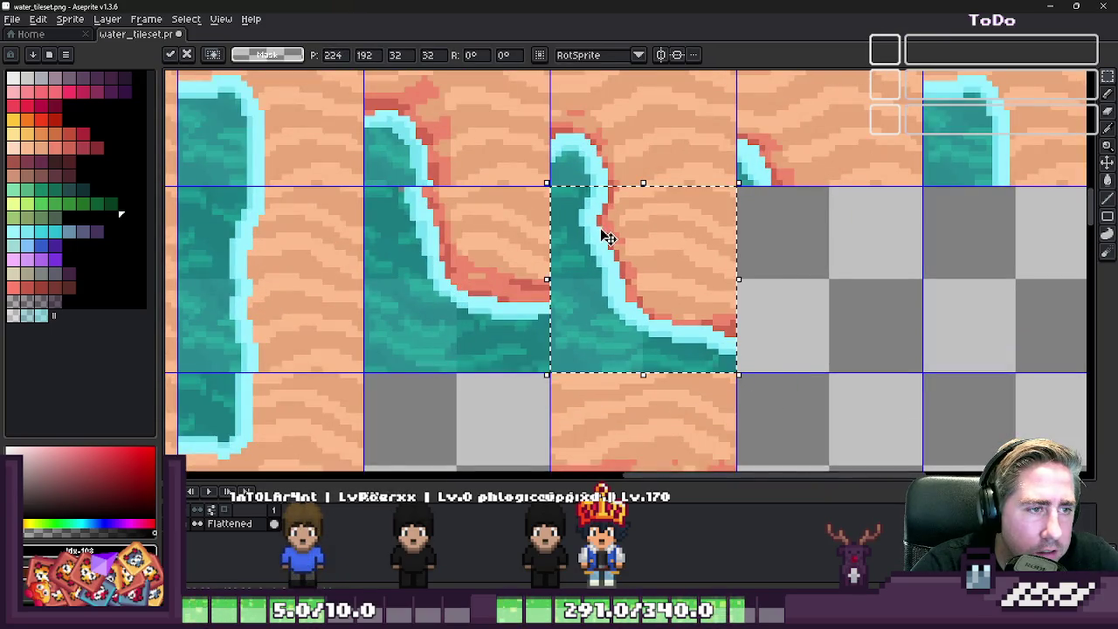
key(ctrl+d)
scroll(609, 238, down, 2)
mouse_move(554, 450)
mouse_down()
mouse_move(681, 249)
mouse_move(720, 230)
mouse_up()
scroll(681, 250, up, 2)
key(ctrl+d)
scroll(720, 230, down, 2)
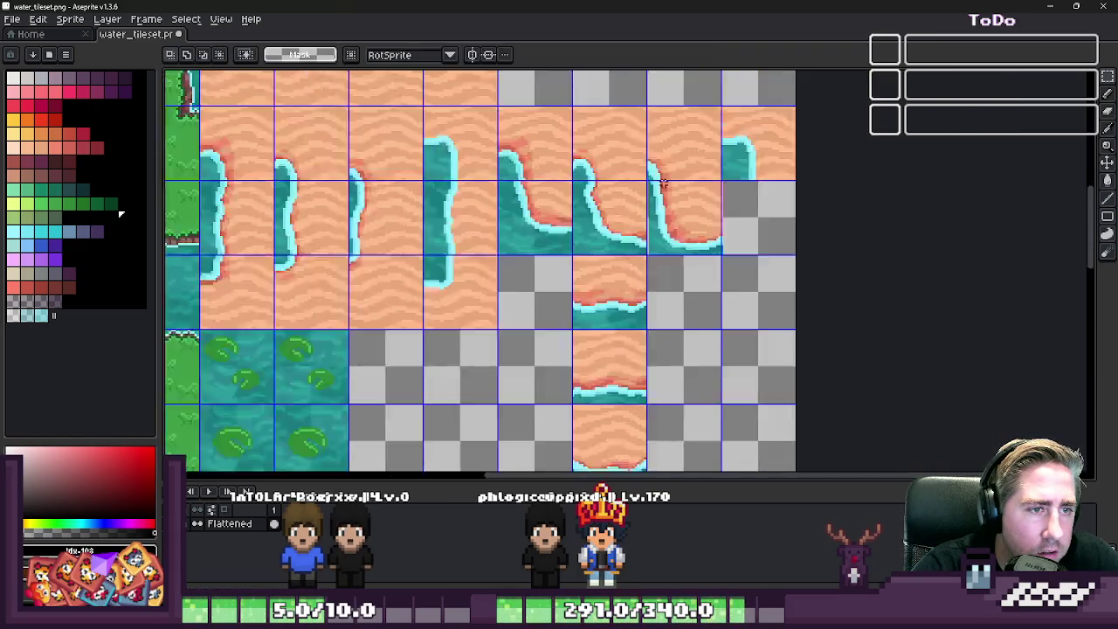
- Delete a misplaced floating curve tile and move a water corner tile into the empty cell below
mouse_move(600, 386)
mouse_down()
mouse_move(653, 329)
mouse_move(780, 282)
mouse_move(747, 272)
mouse_up()
scroll(766, 250, up, 2)
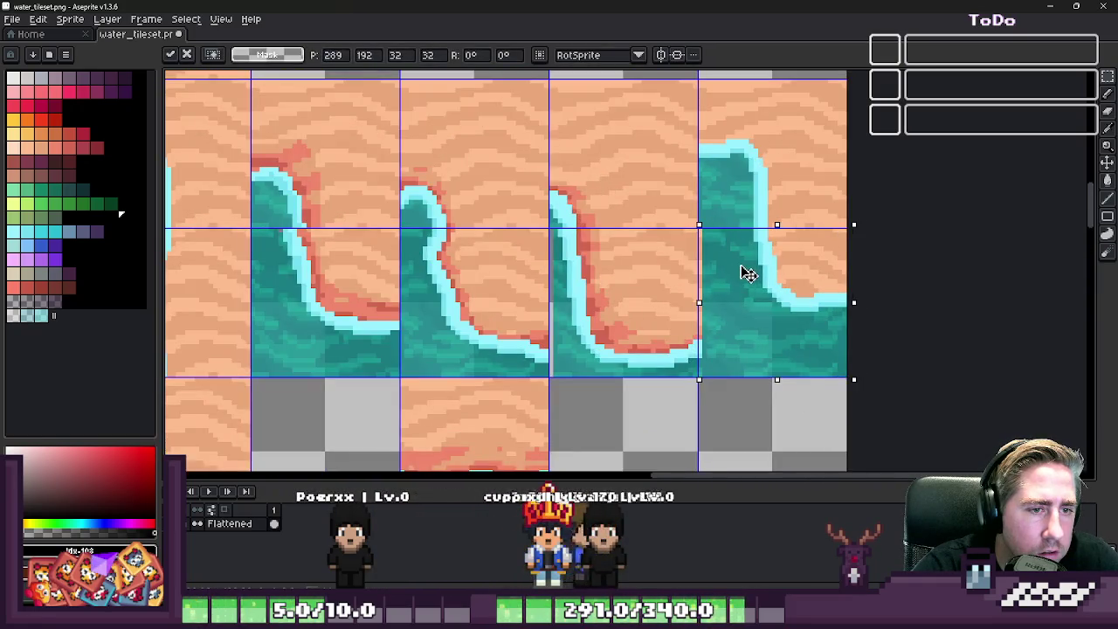
key(Delete)
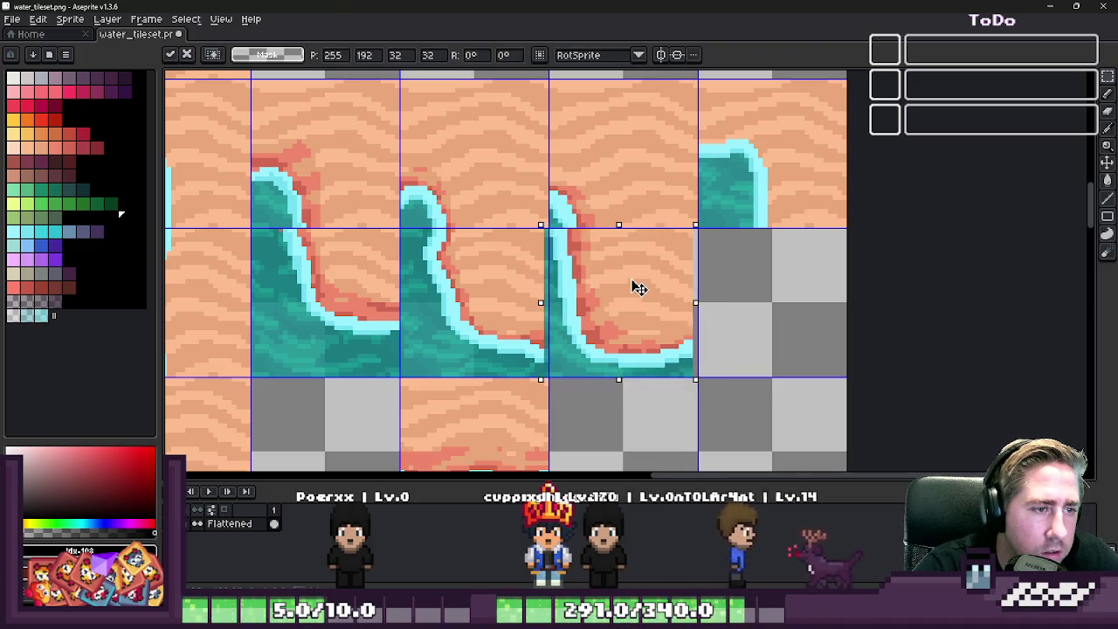
scroll(676, 199, down, 1)
scroll(675, 199, down, 1)
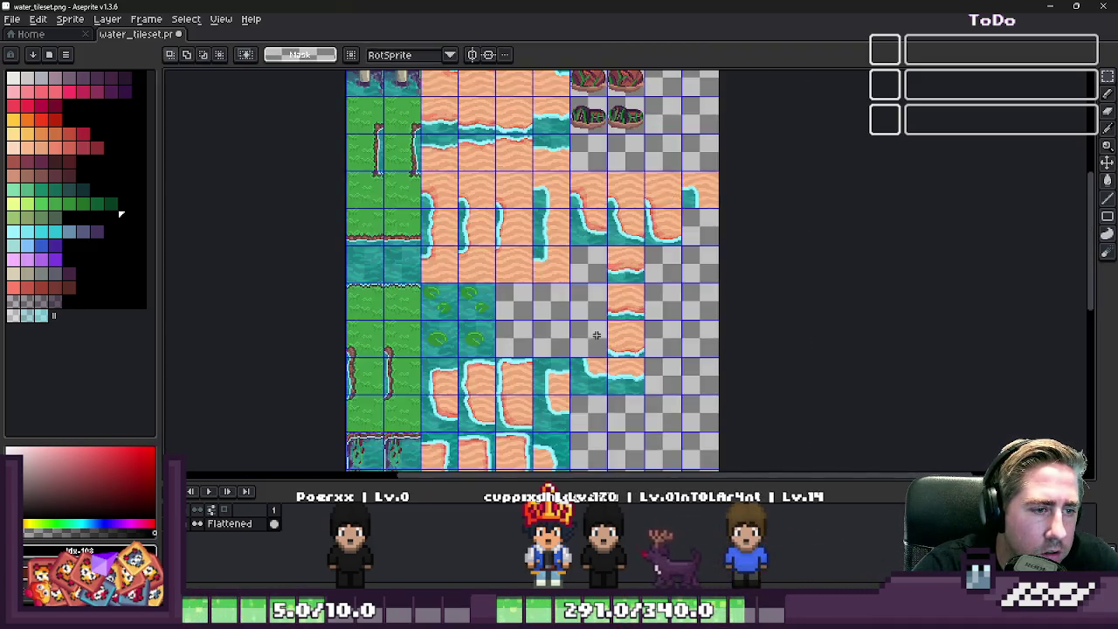
scroll(593, 391, up, 1)
drag(590, 413, 595, 410)
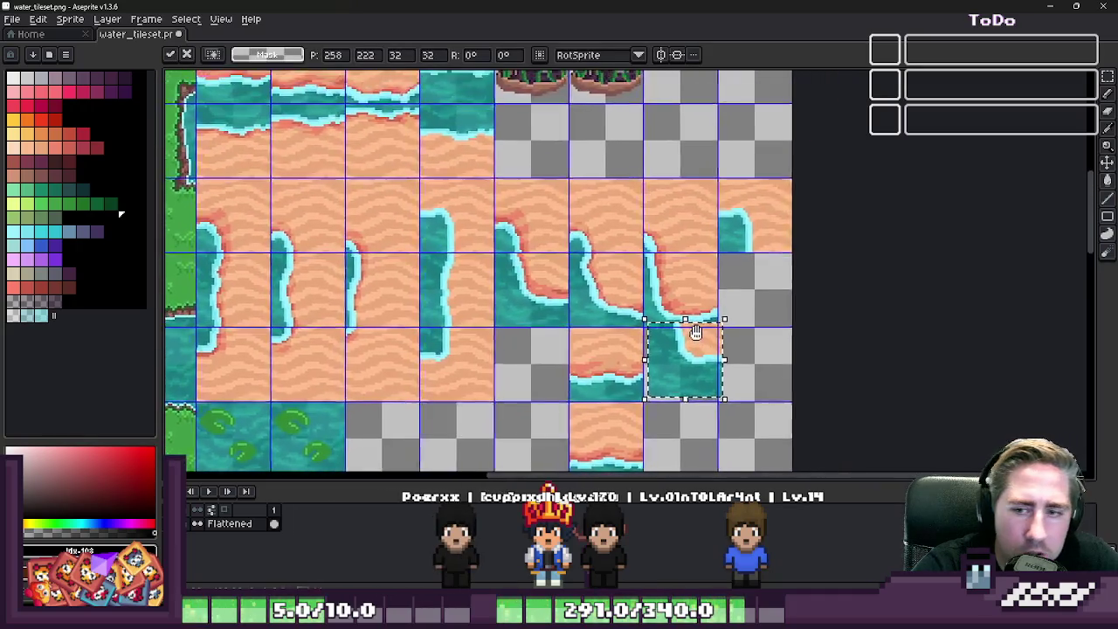